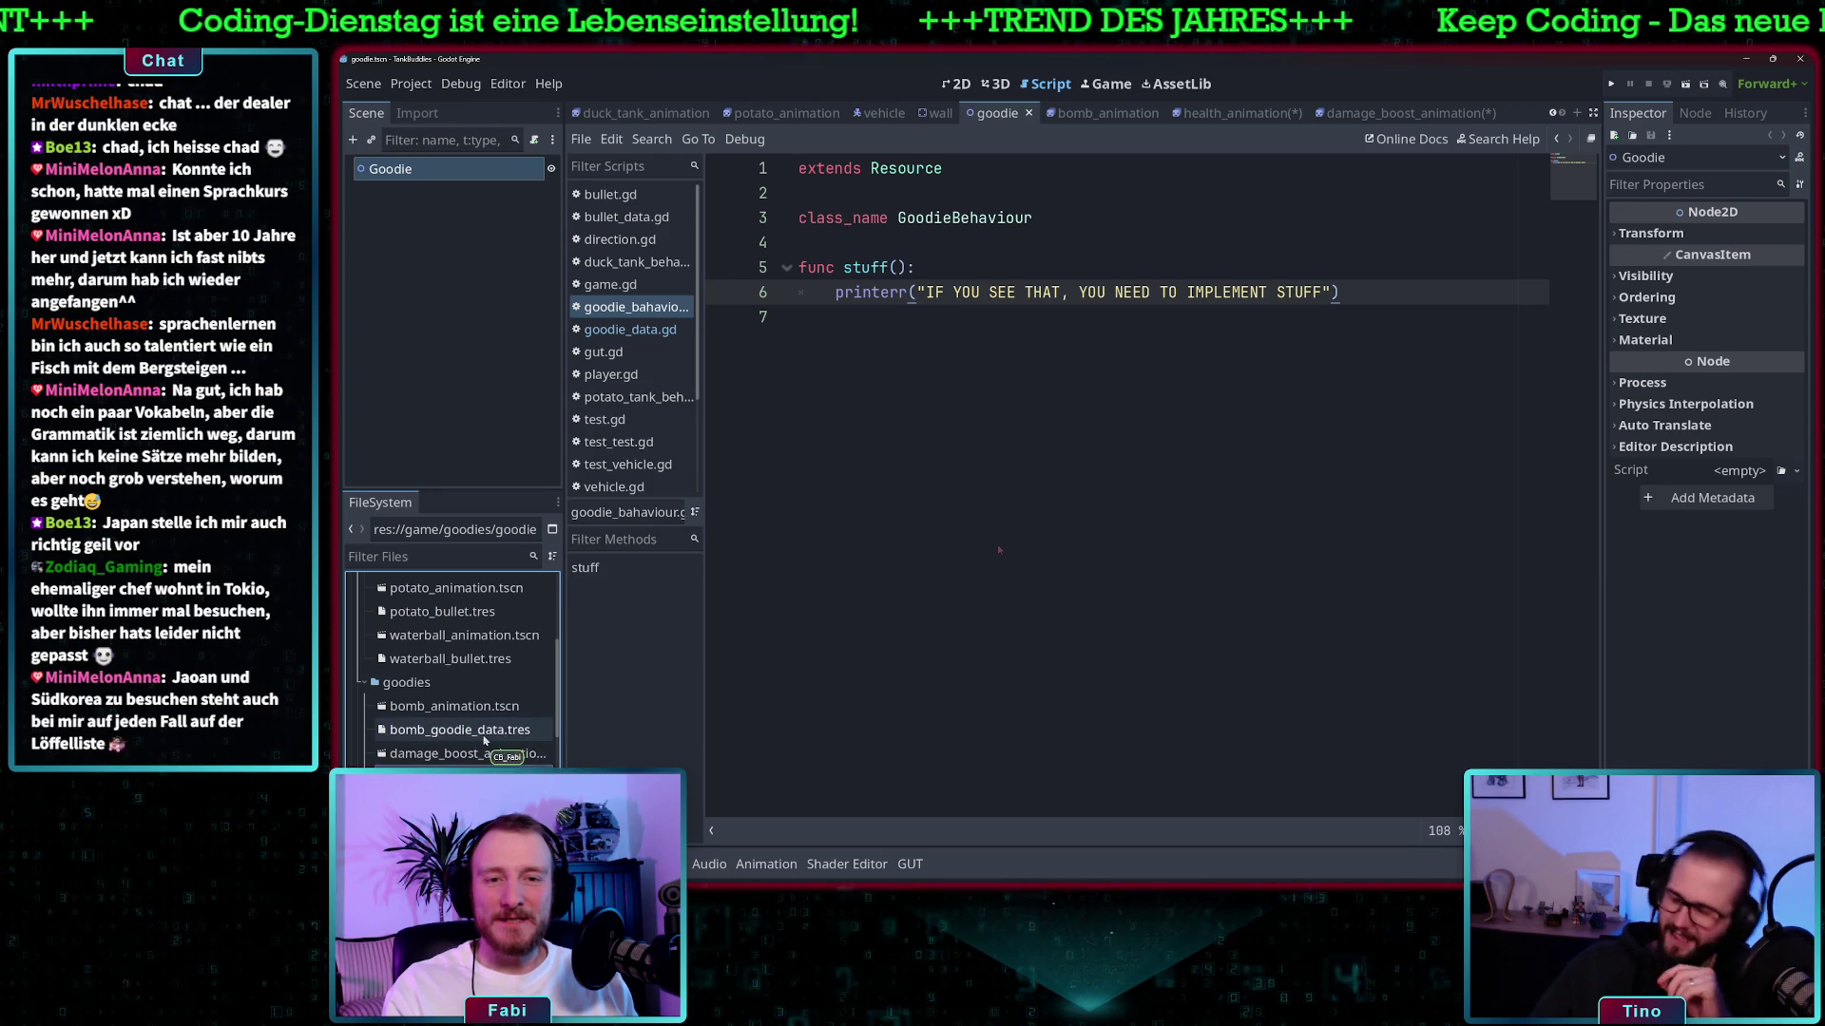
# - Open bomb_animation.tscn in the 2D view and zoom in on its four-frame bomb sprite
pyautogui.click(464, 737)
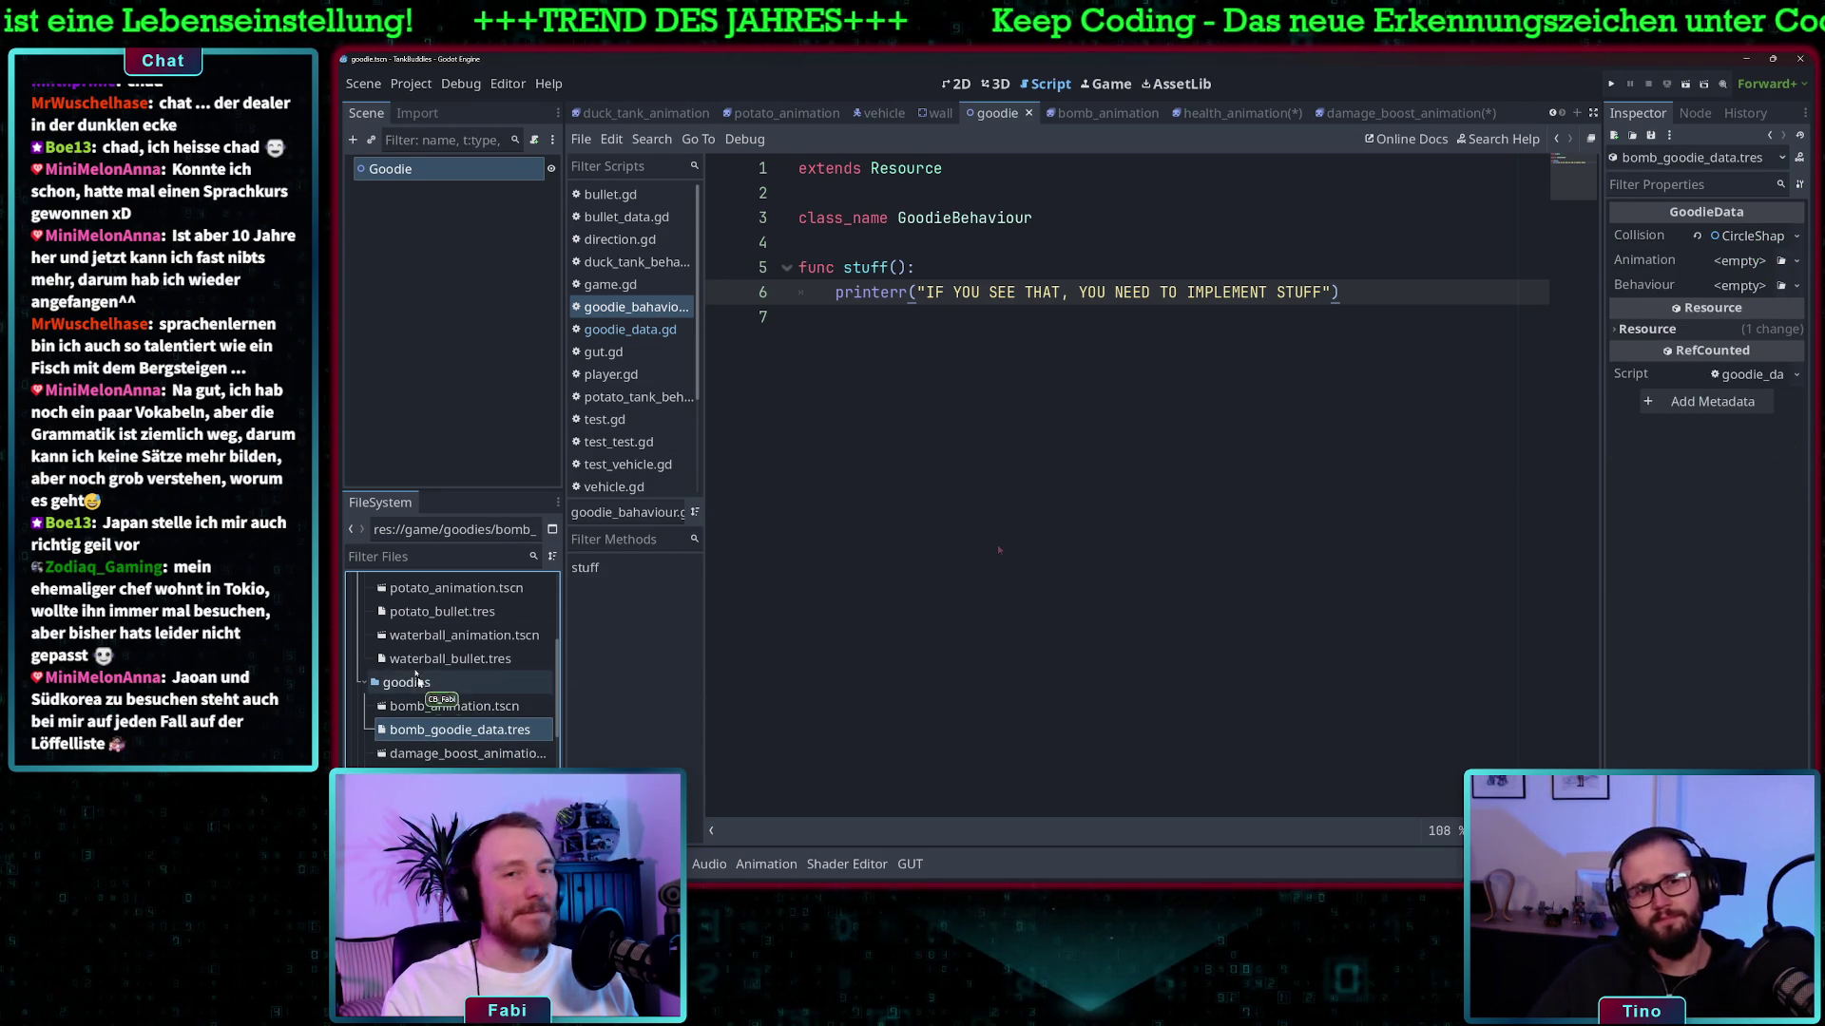
pyautogui.doubleClick(447, 706)
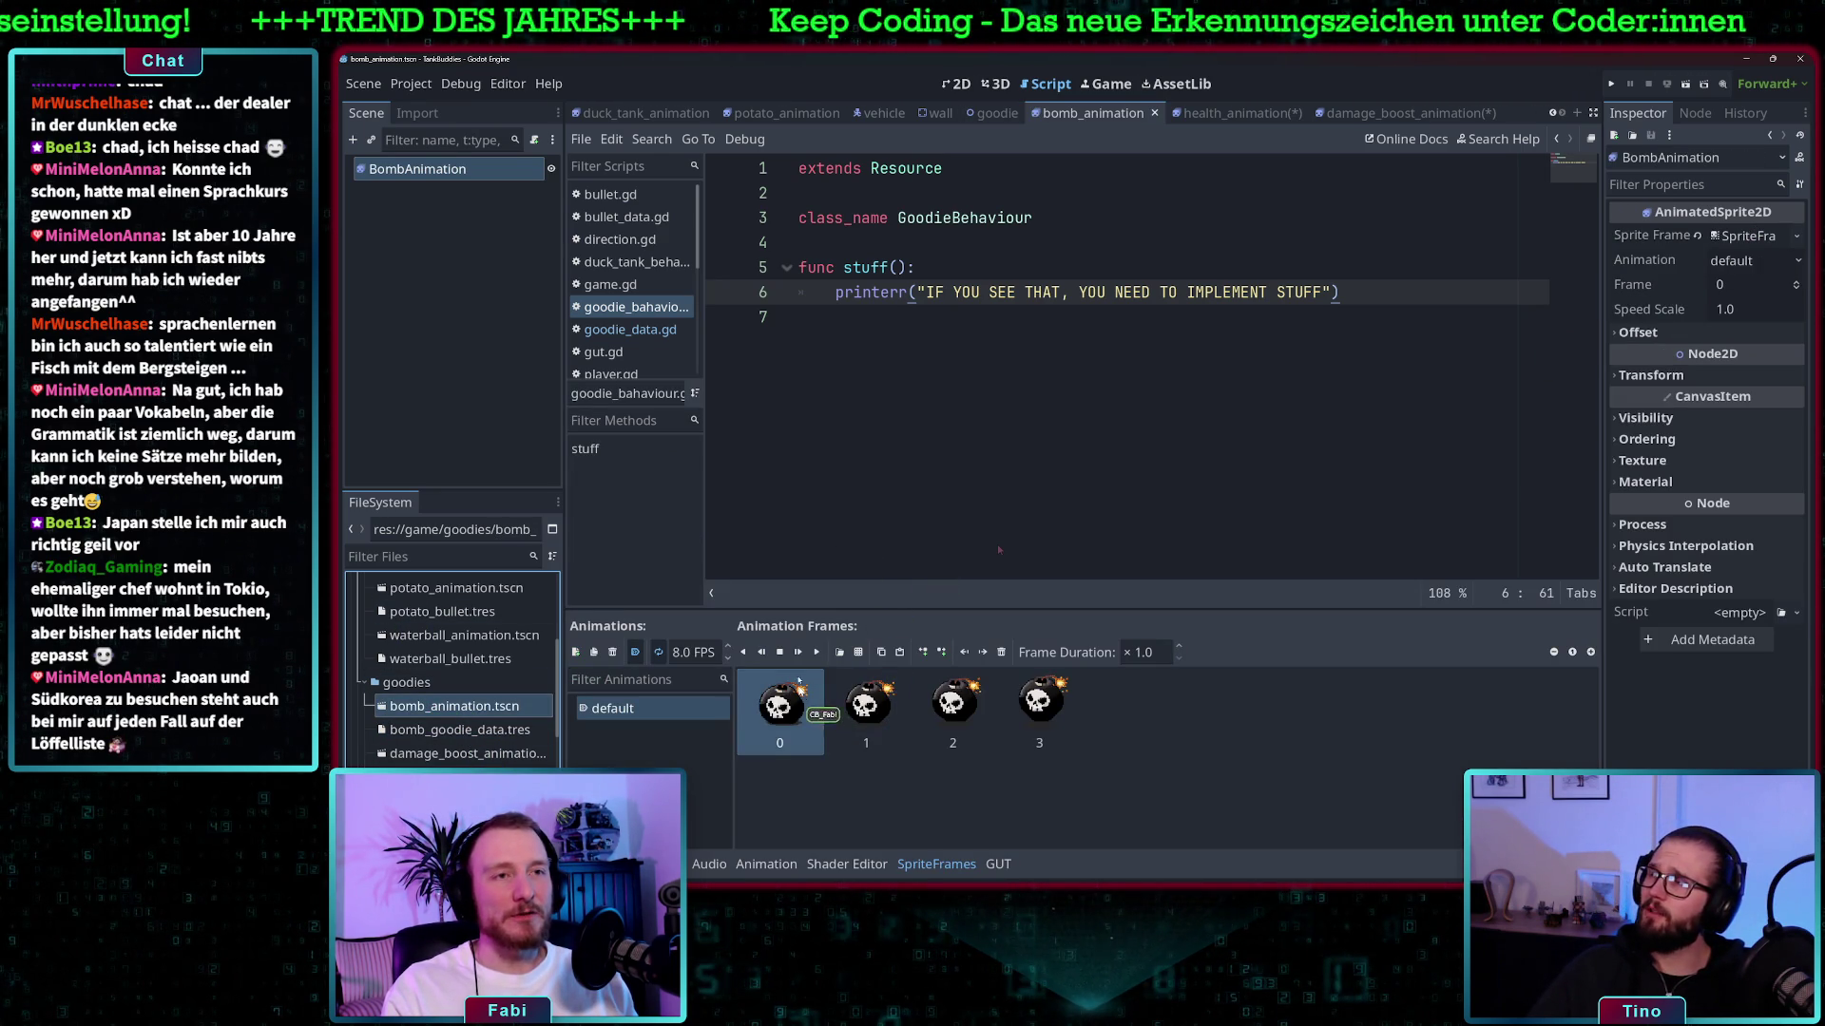
pyautogui.click(955, 84)
pyautogui.scroll(7, 761, 200)
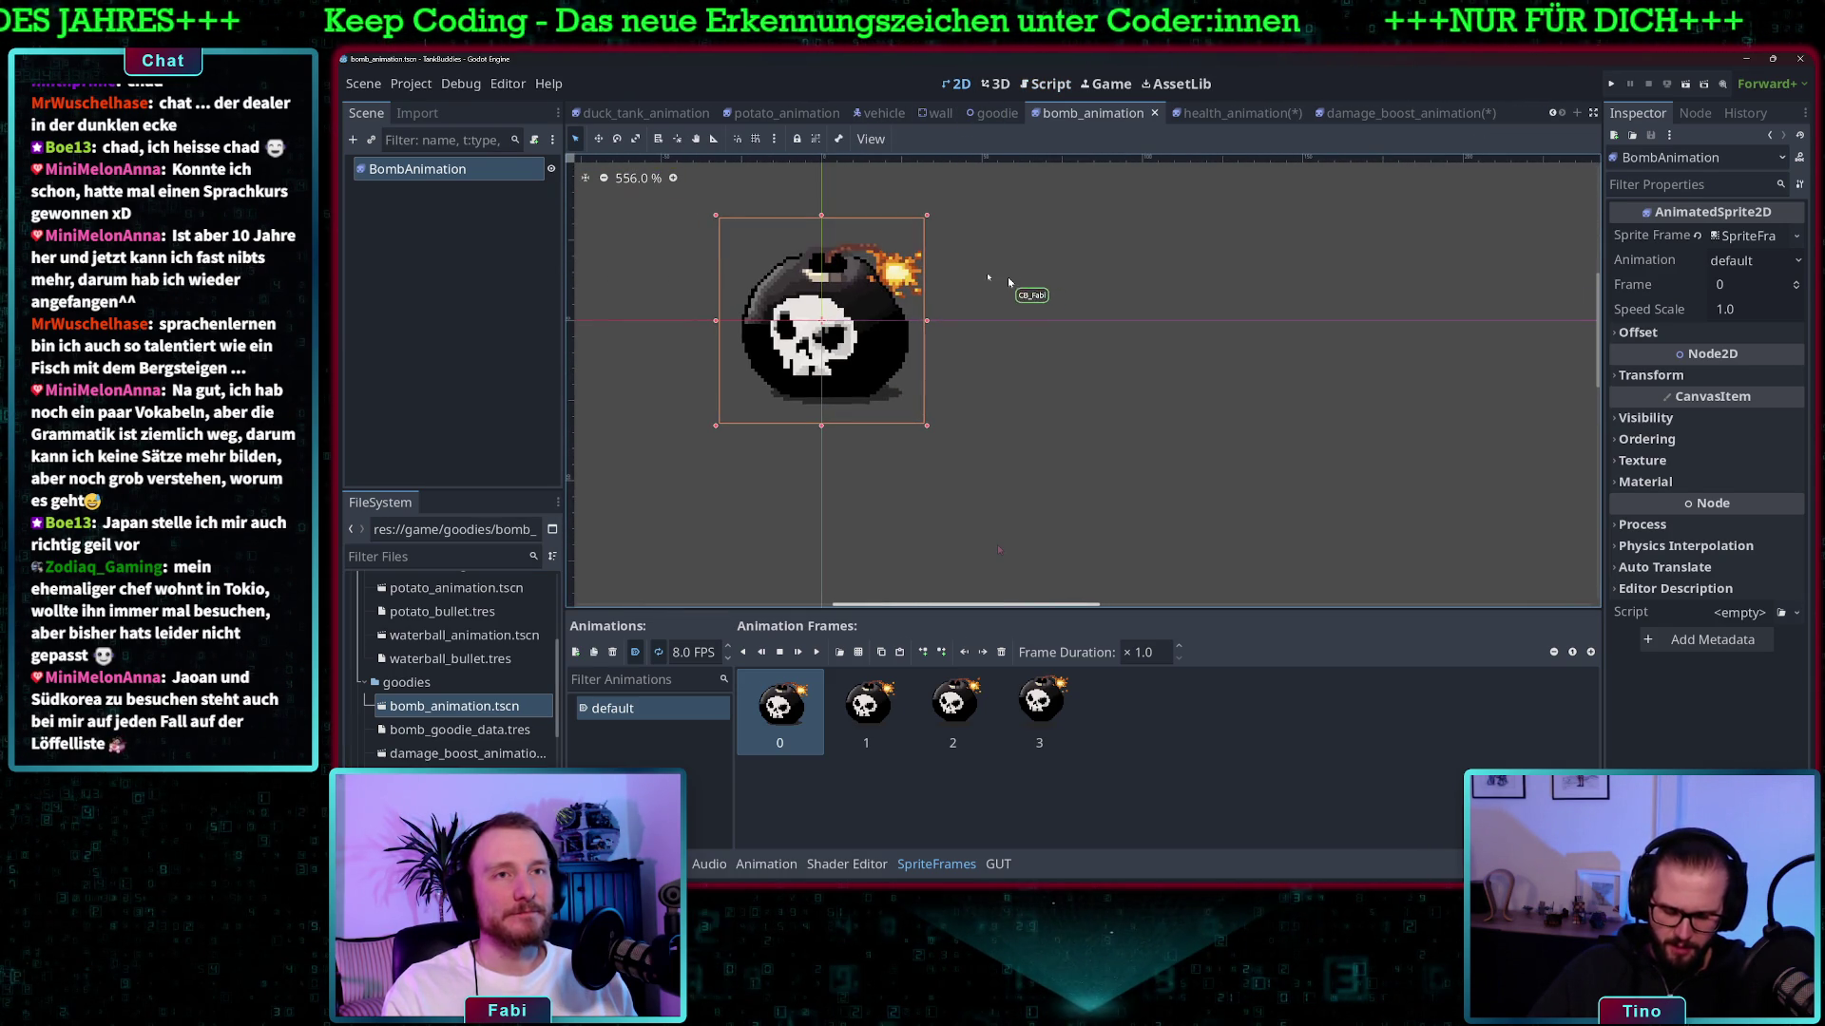
# - Add a CollisionPolygon2D child to BombAnimation, then undo it
pyautogui.rightClick(450, 169)
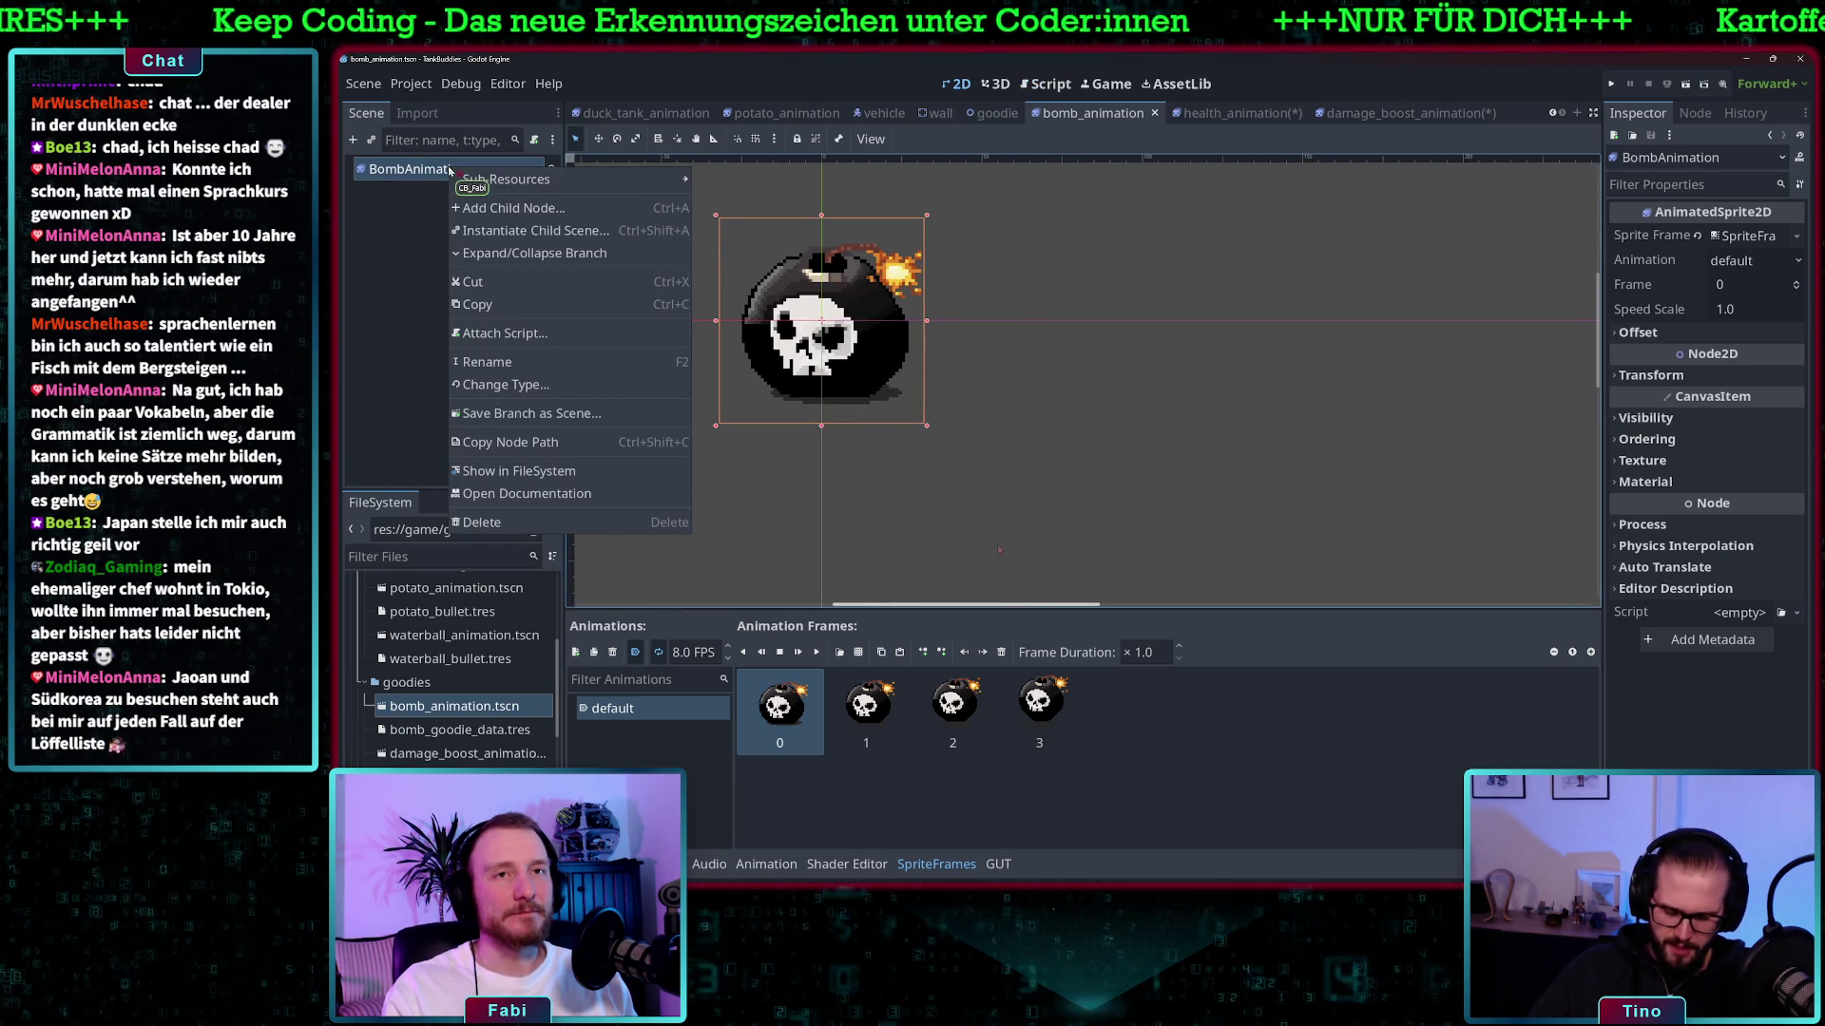
pyautogui.click(513, 207)
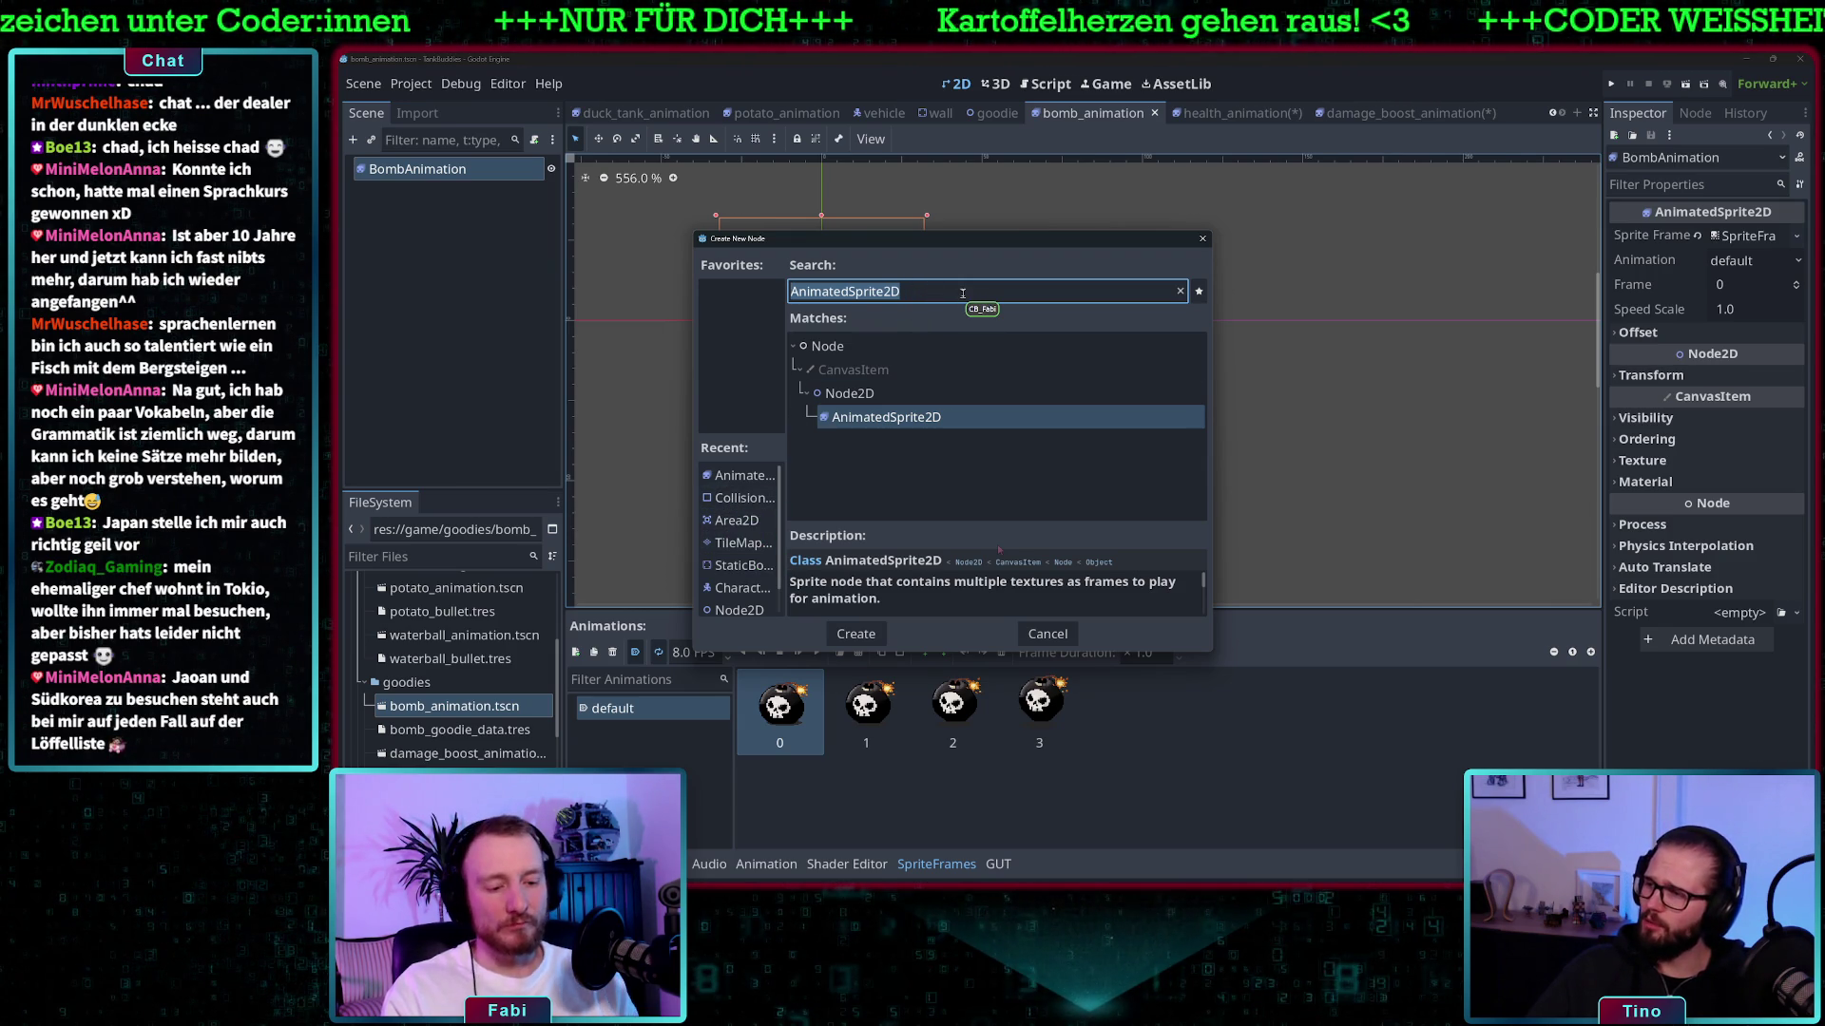
pyautogui.write('collisino')
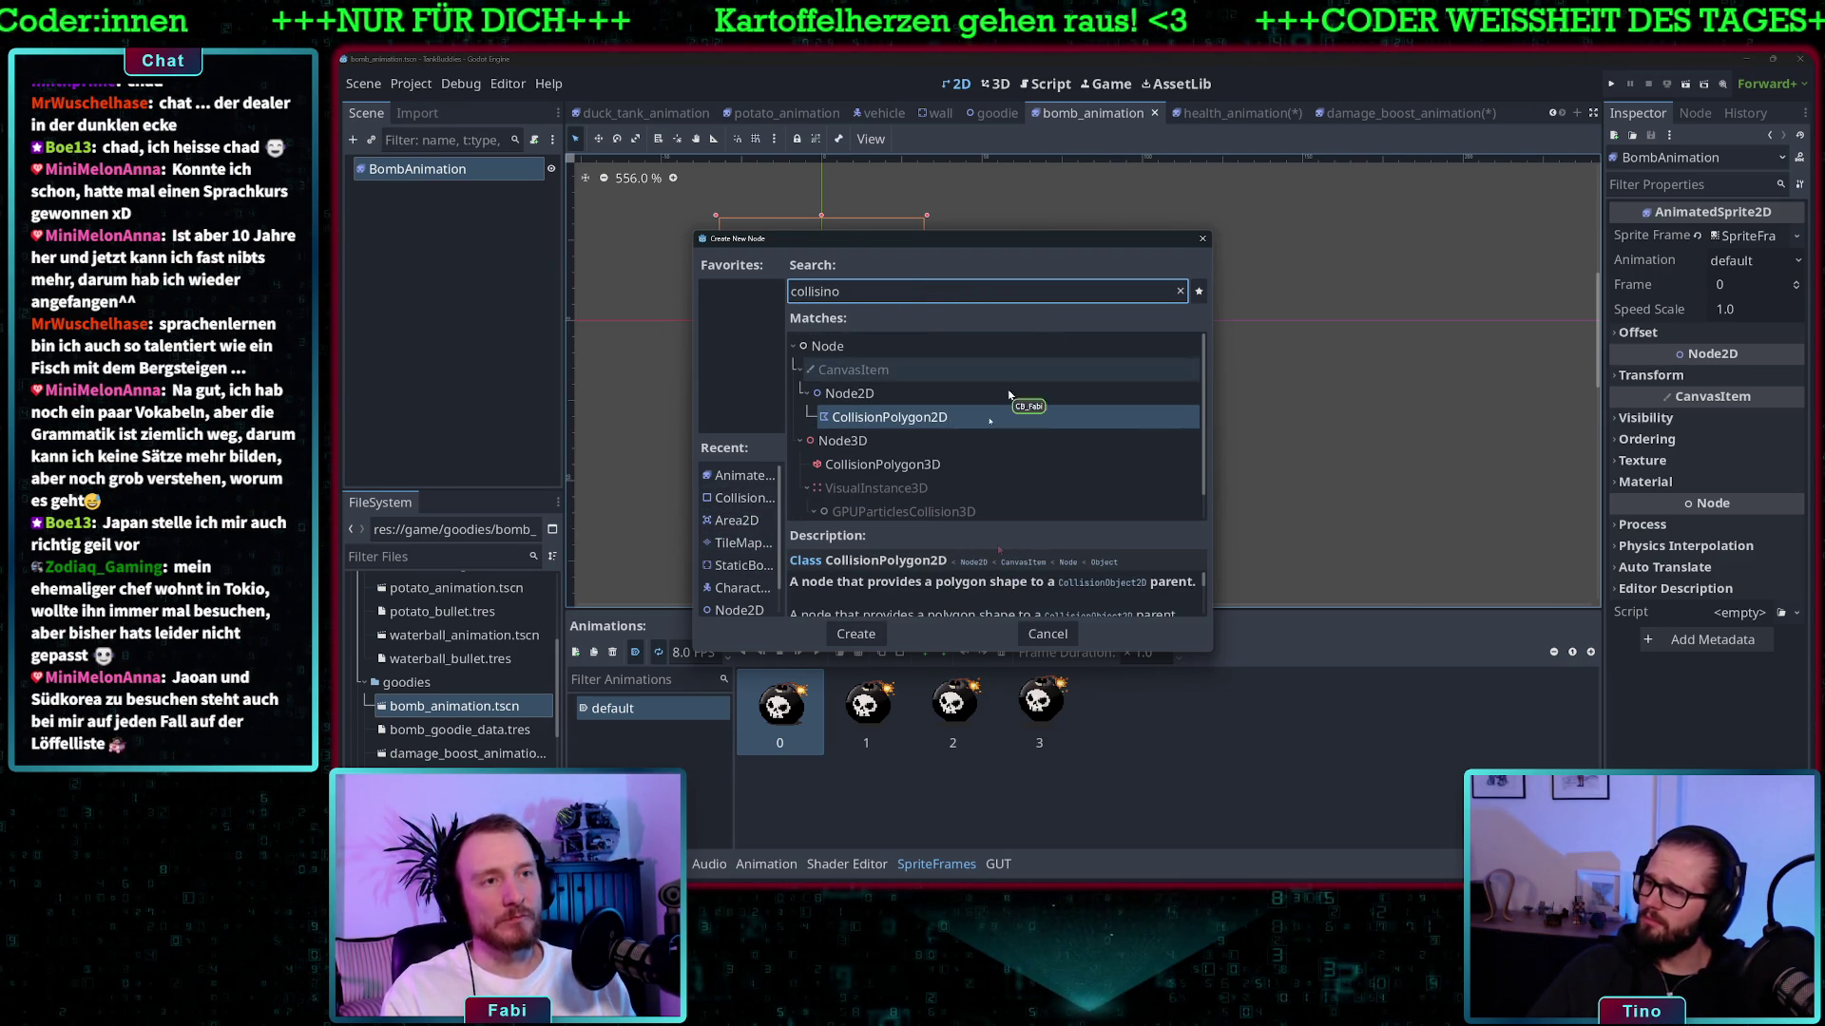
pyautogui.doubleClick(941, 417)
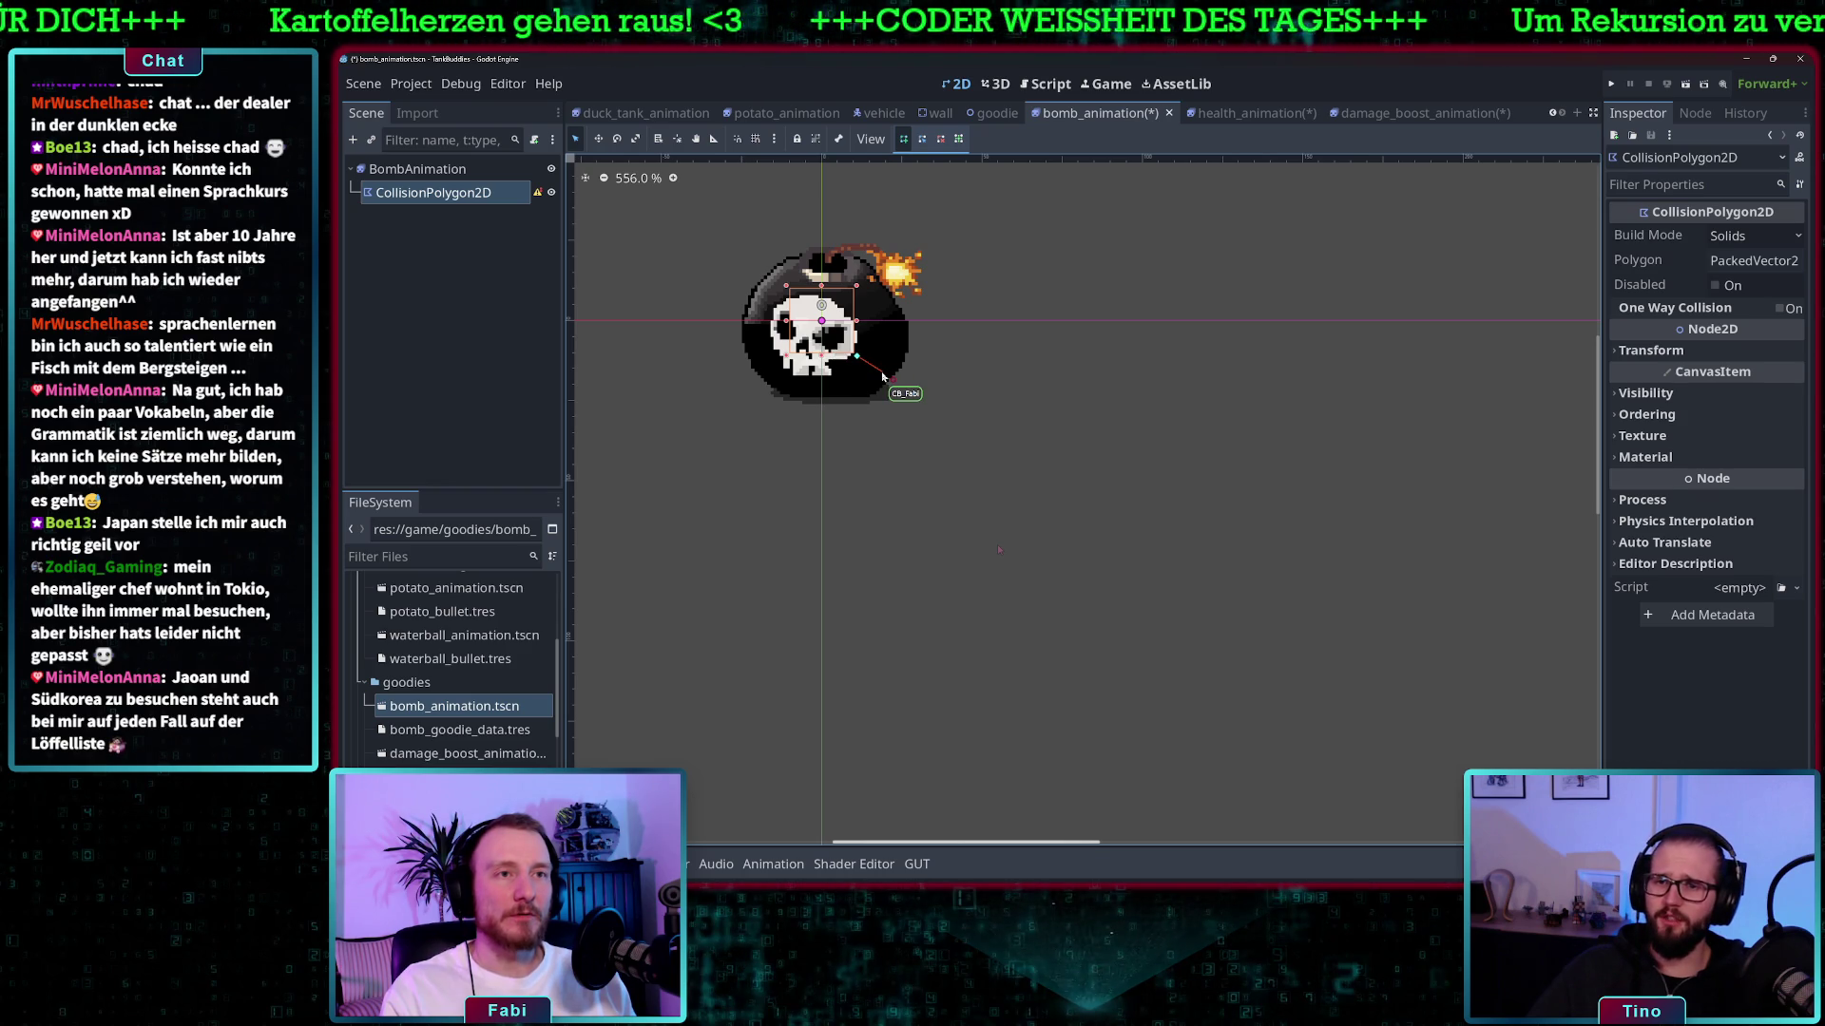
pyautogui.hotkey('ctrl', 'z')
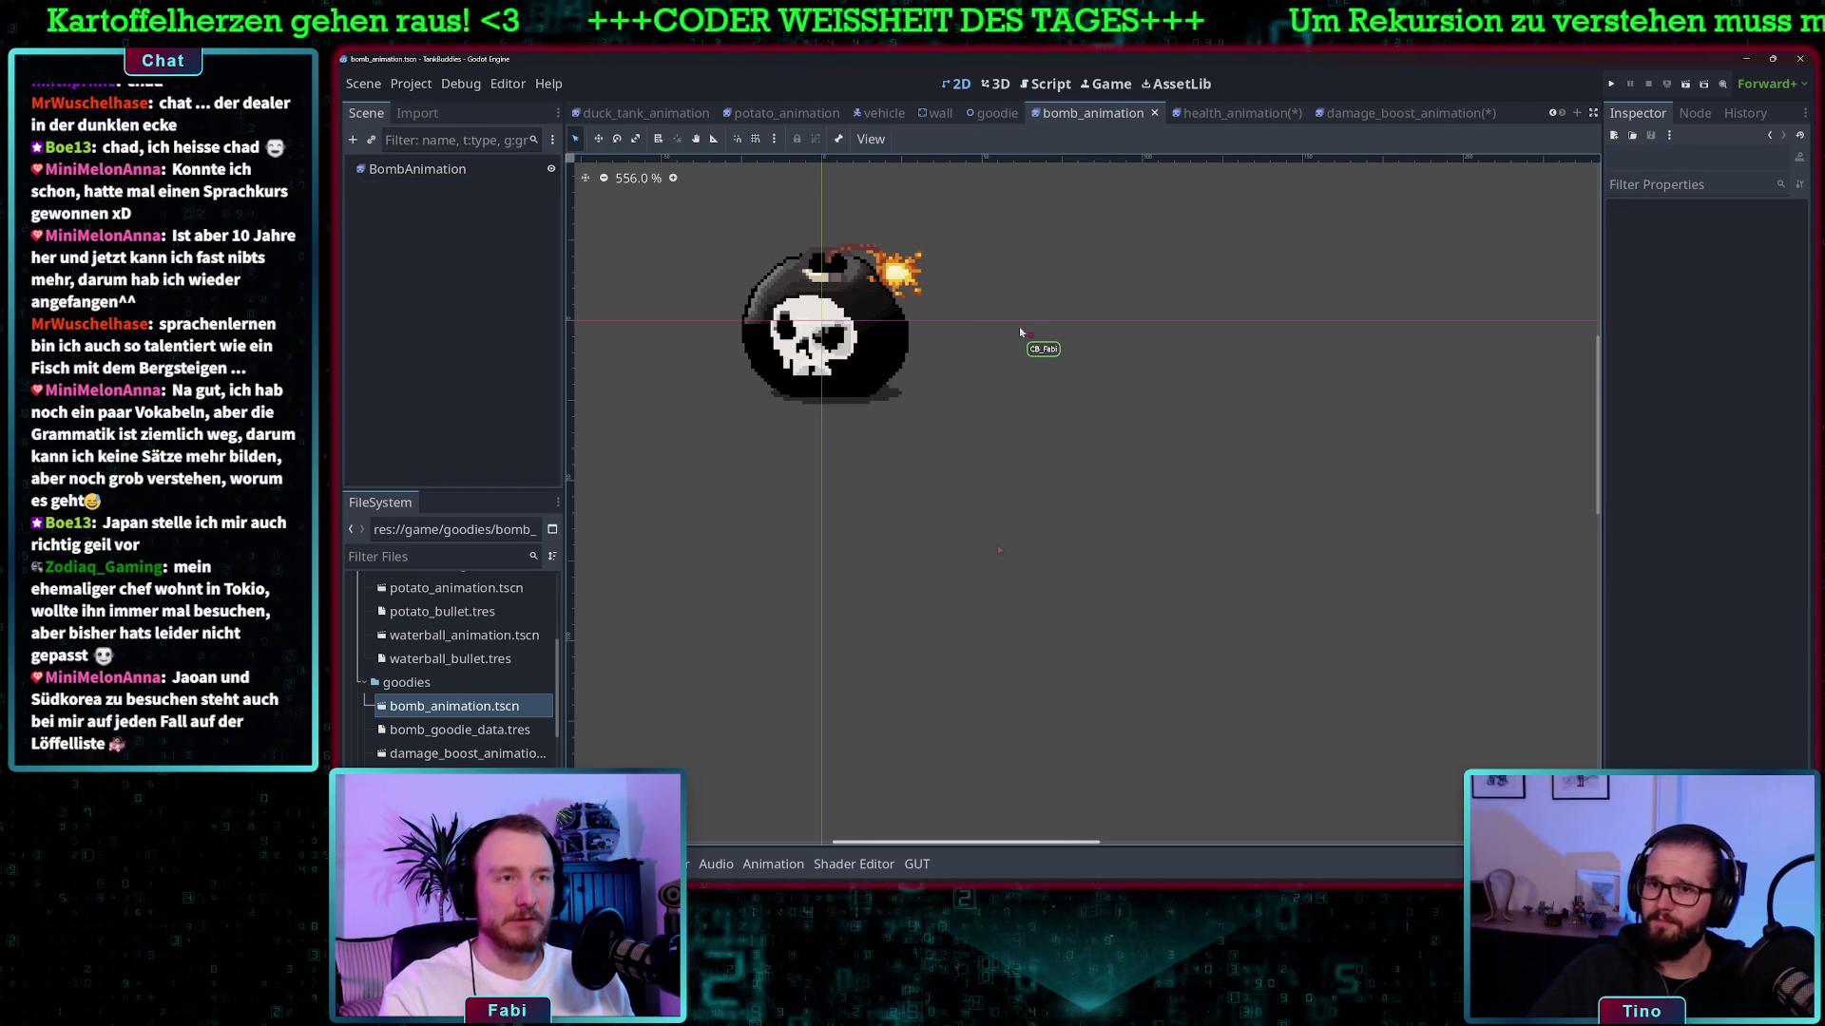
# - Add a CollisionShape2D child under BombAnimation instead
pyautogui.click(445, 171)
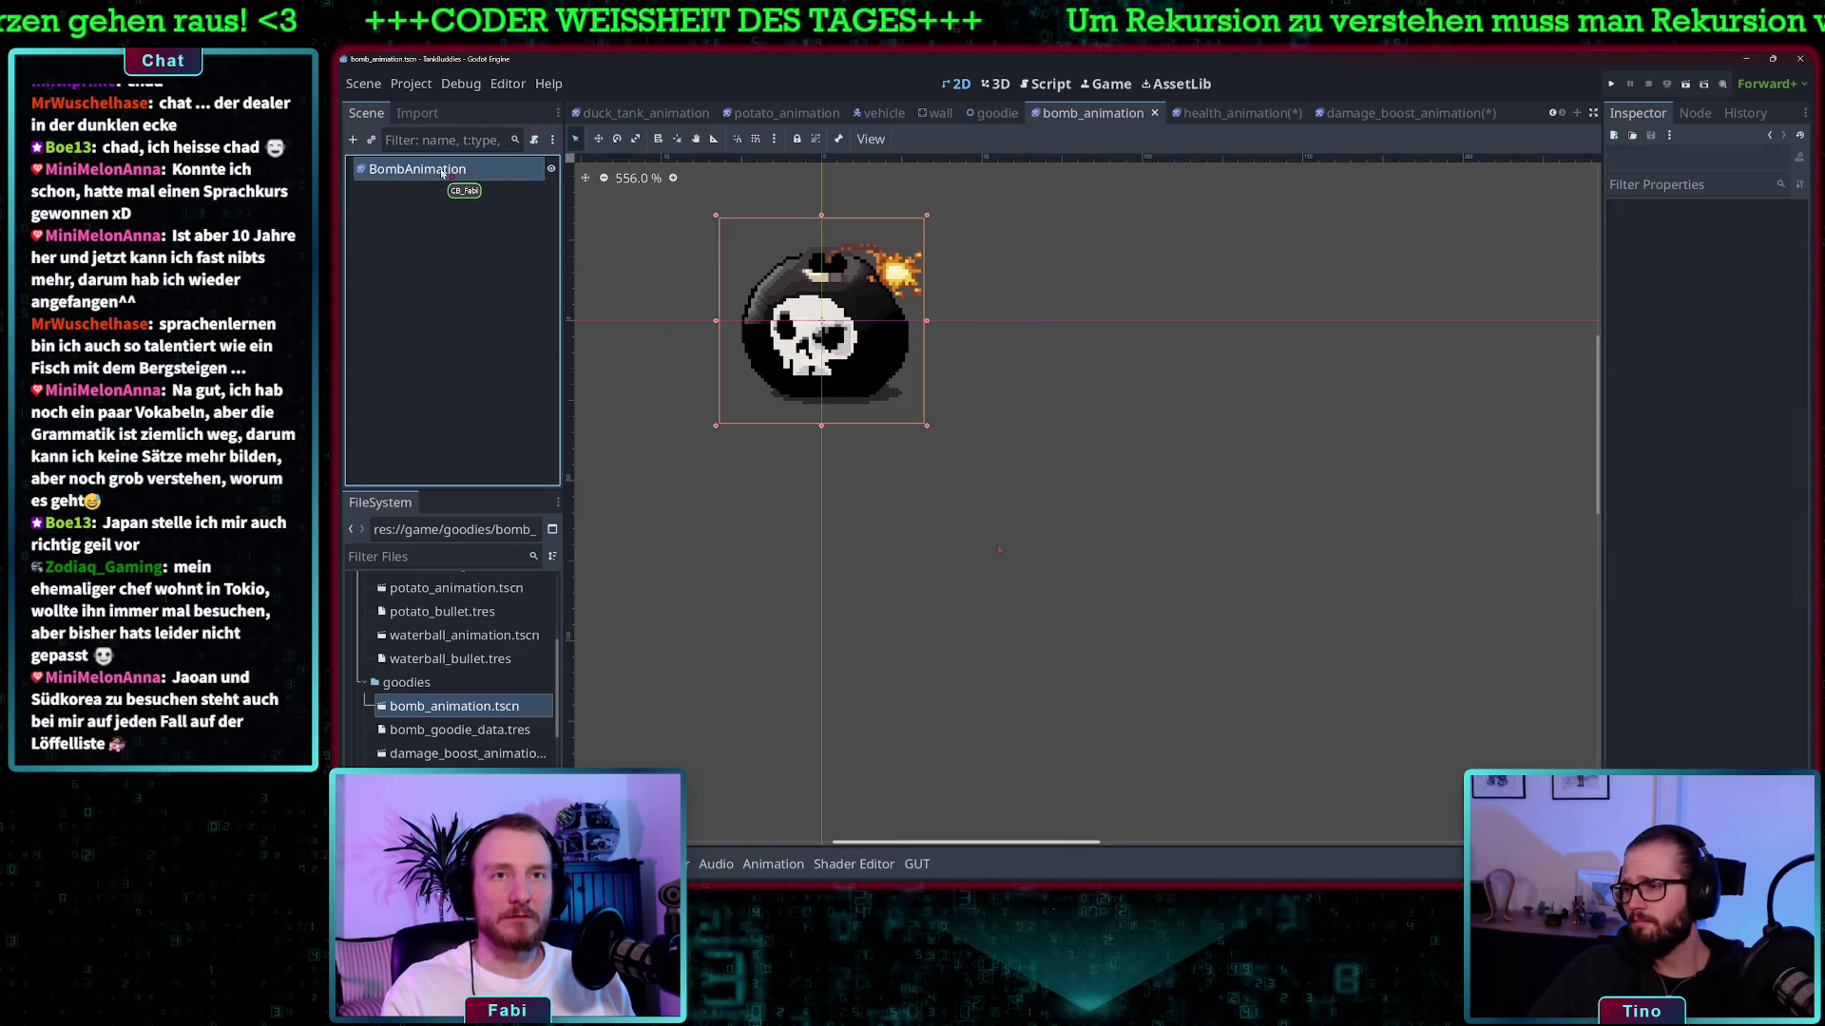
pyautogui.rightClick(442, 172)
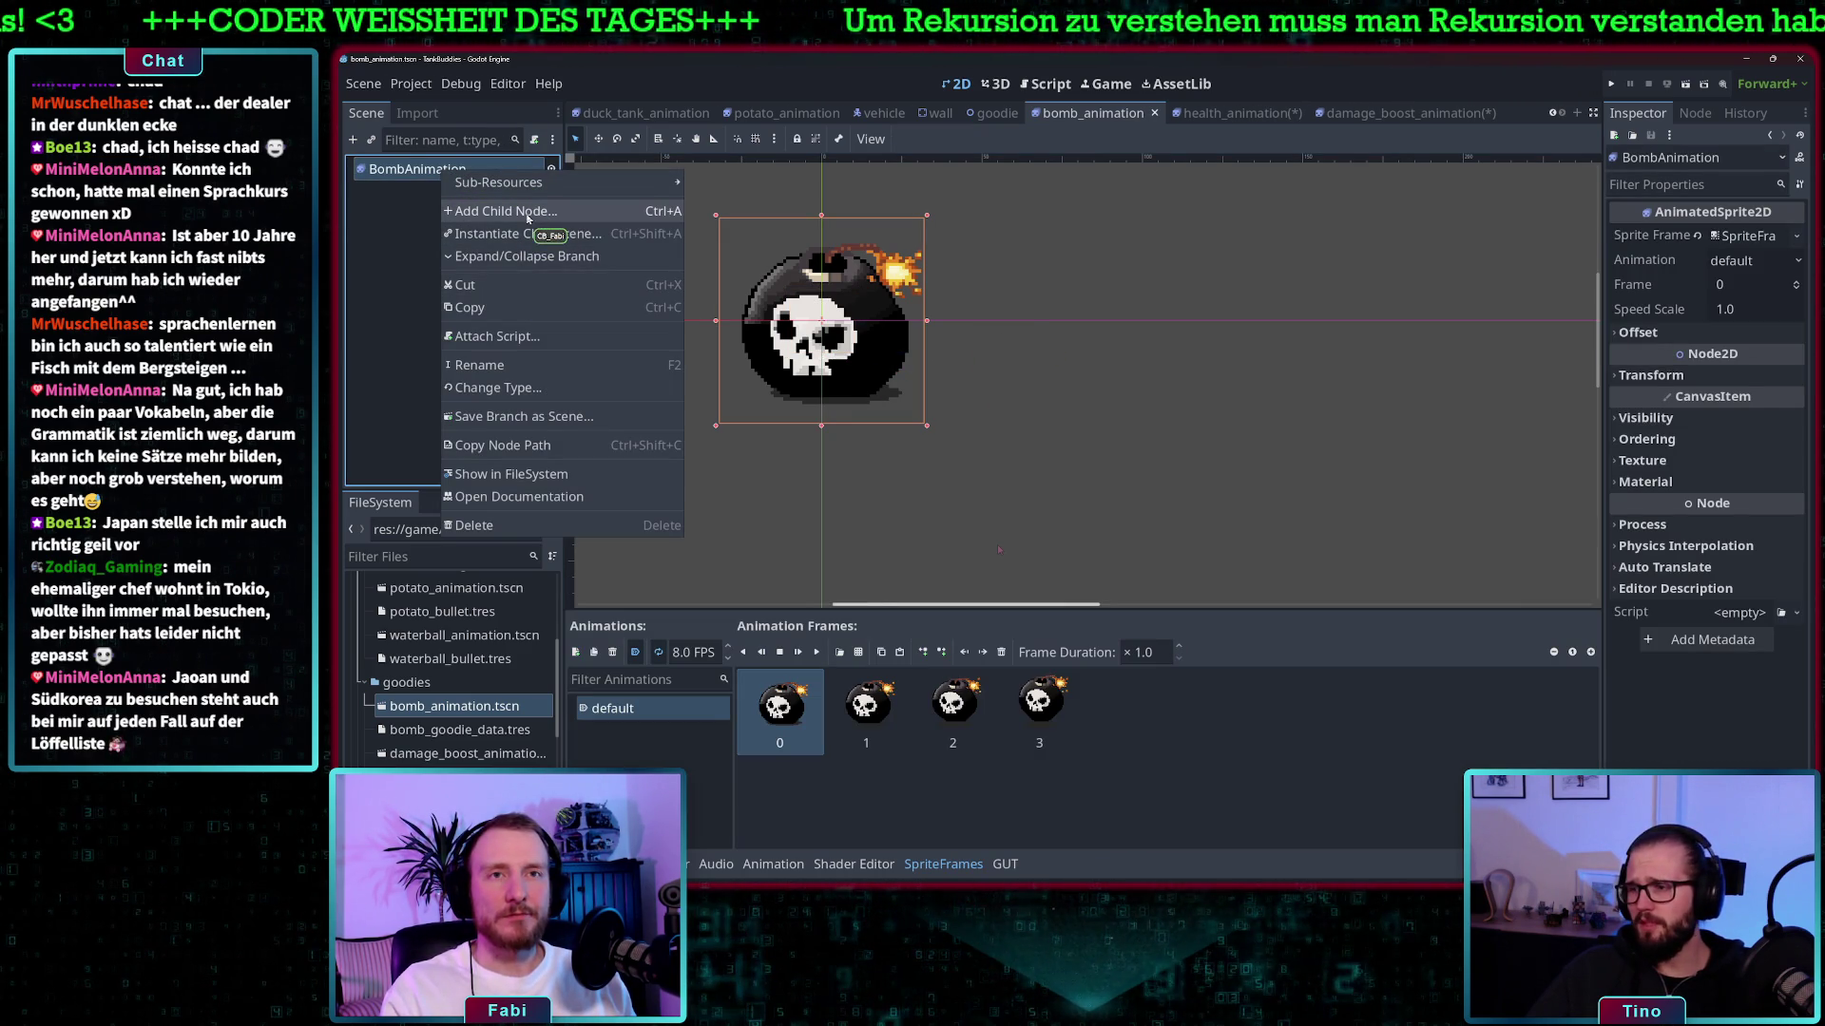
pyautogui.press('Escape')
pyautogui.hotkey('ctrl', 'a')
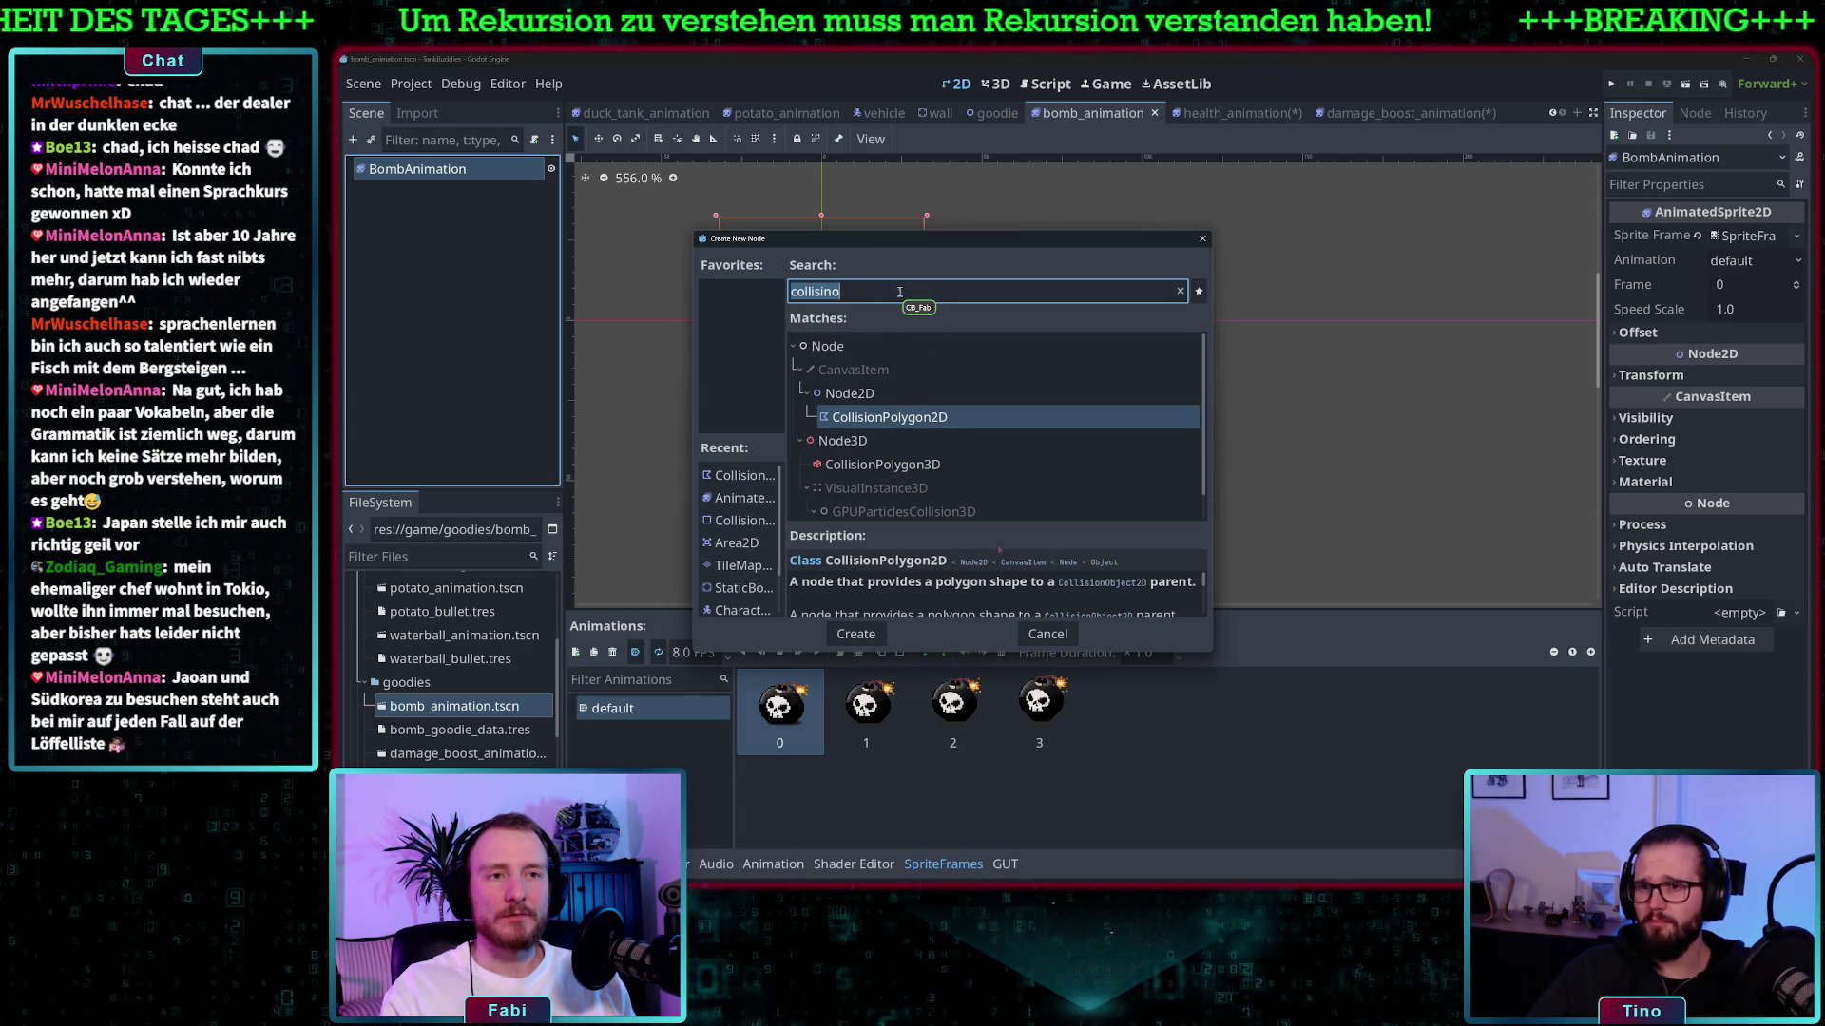
pyautogui.click(741, 519)
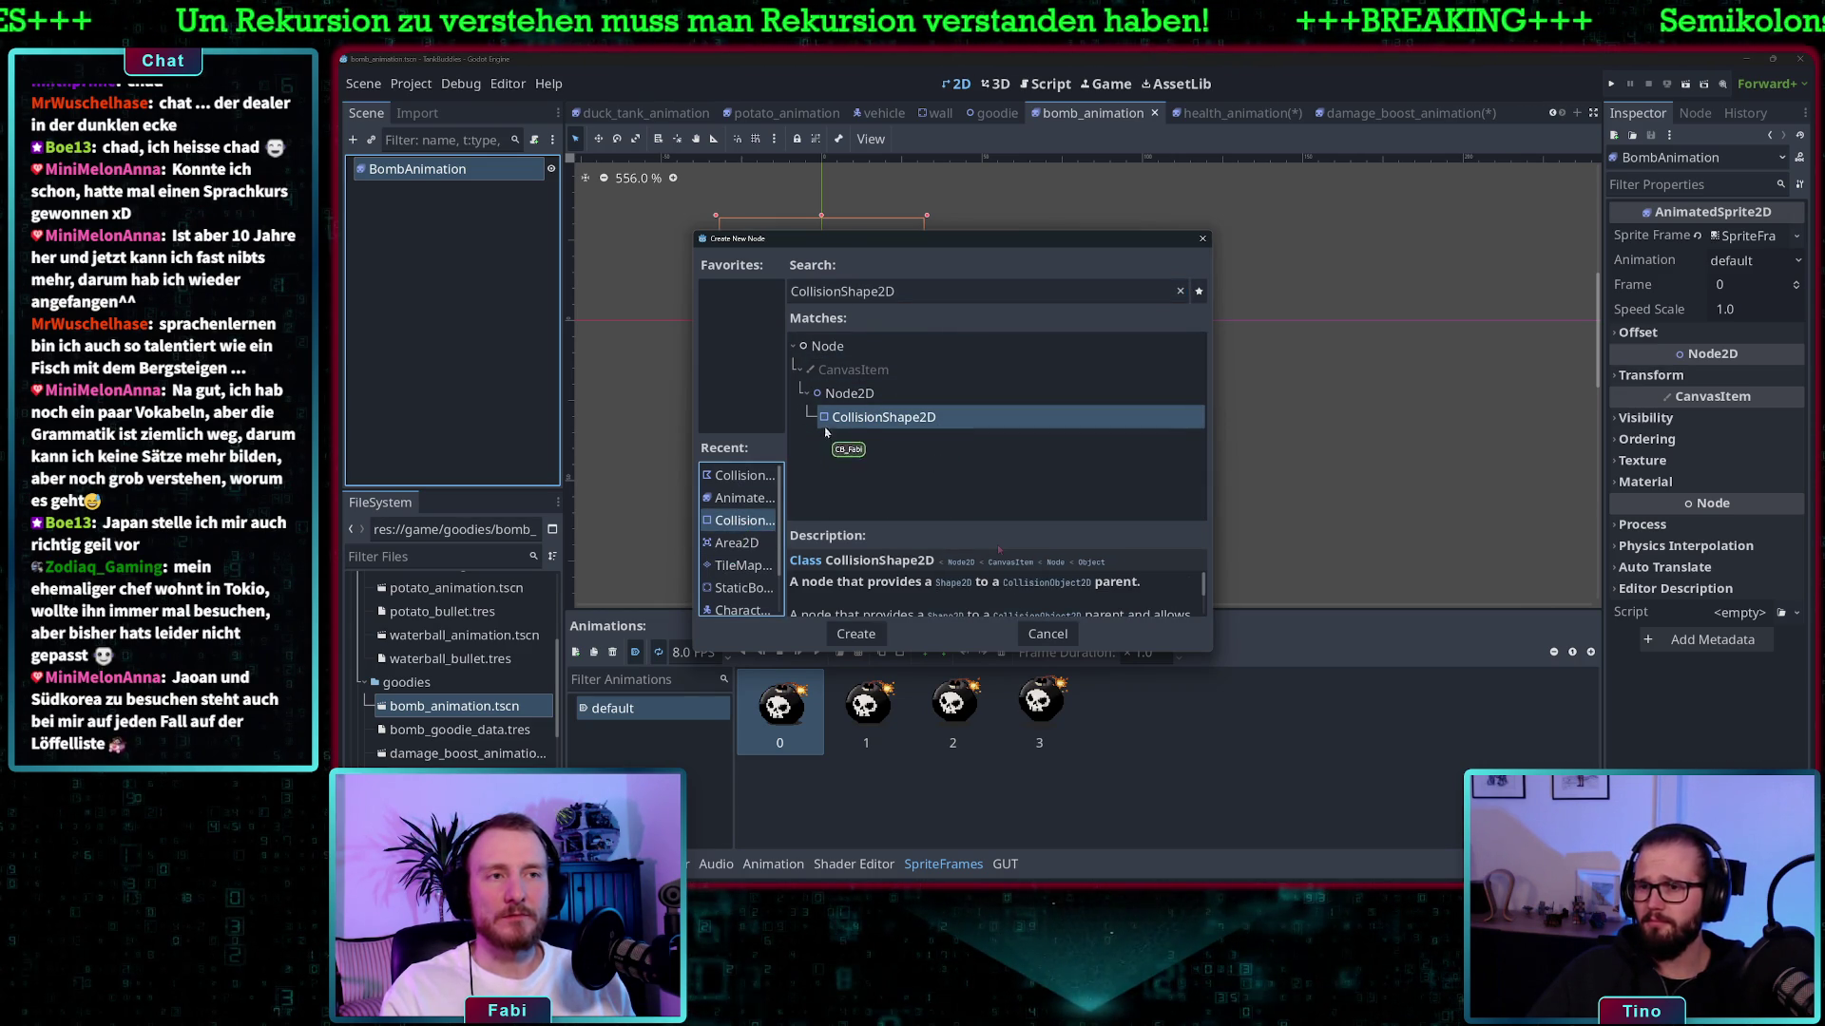
pyautogui.doubleClick(878, 416)
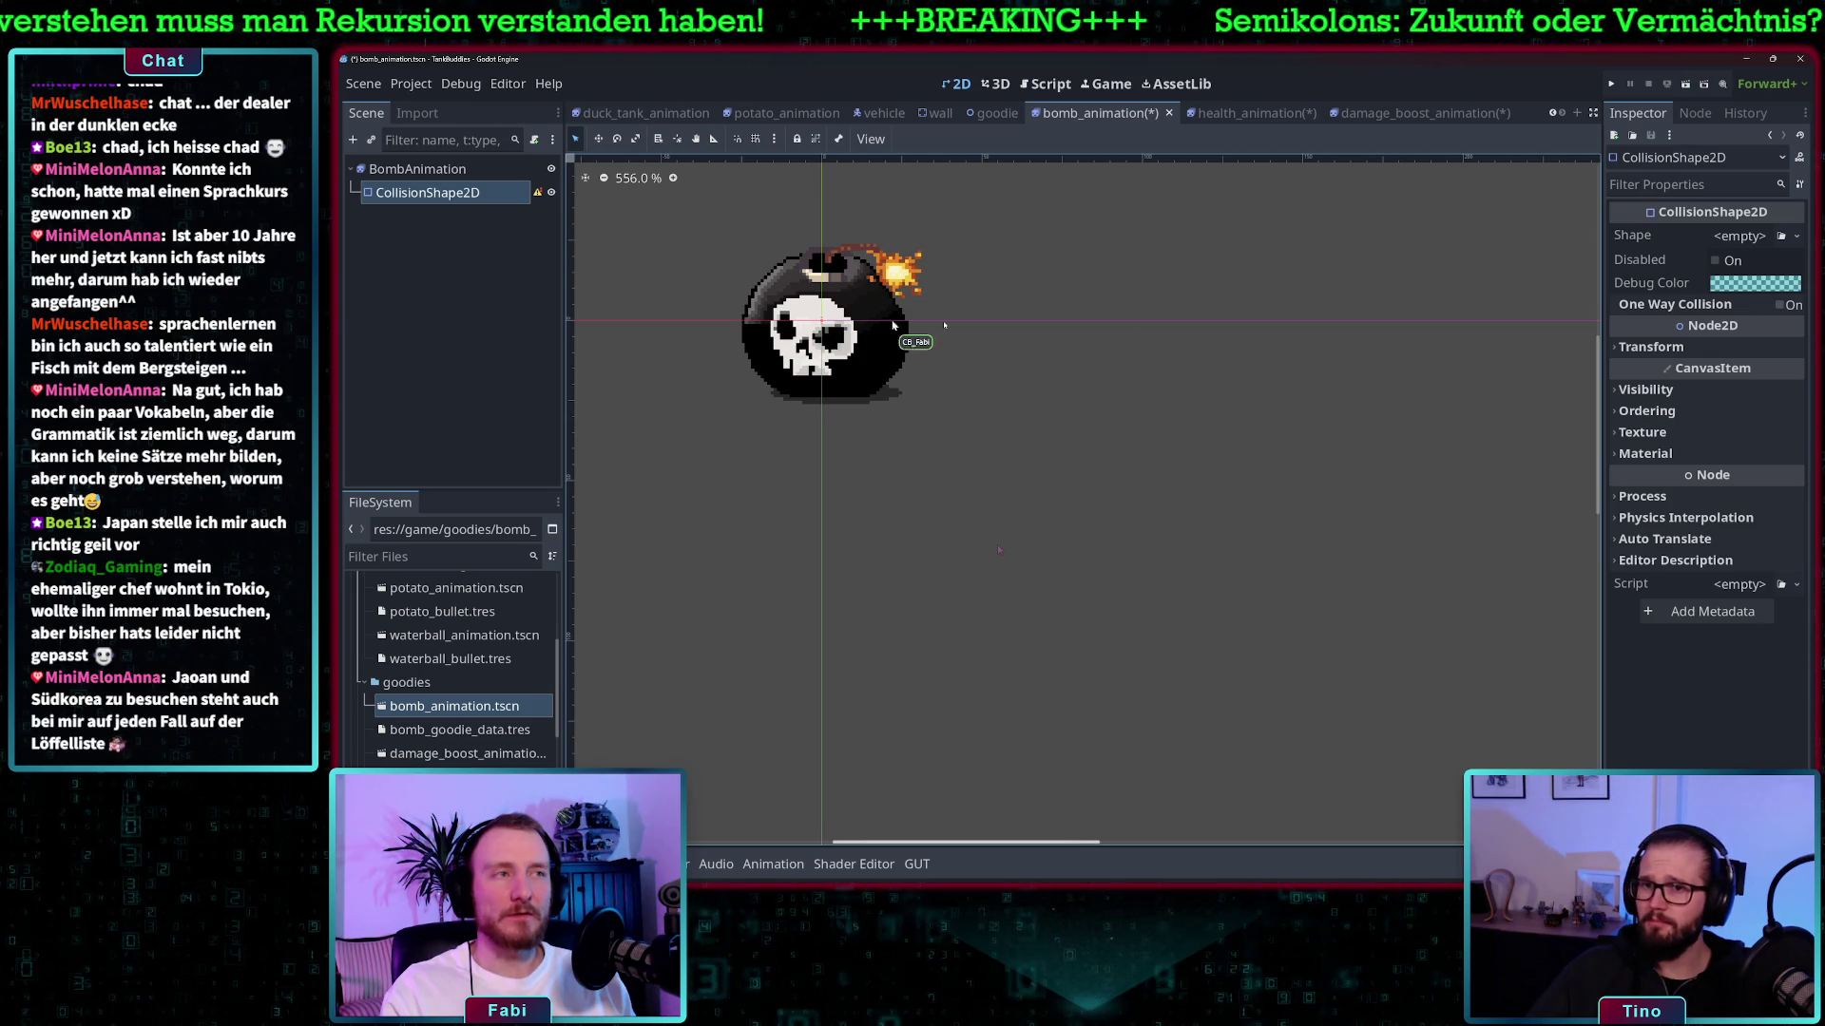
# - Give the CollisionShape2D a new CircleShape2D and size its radius to 22 around the bomb
pyautogui.click(1756, 240)
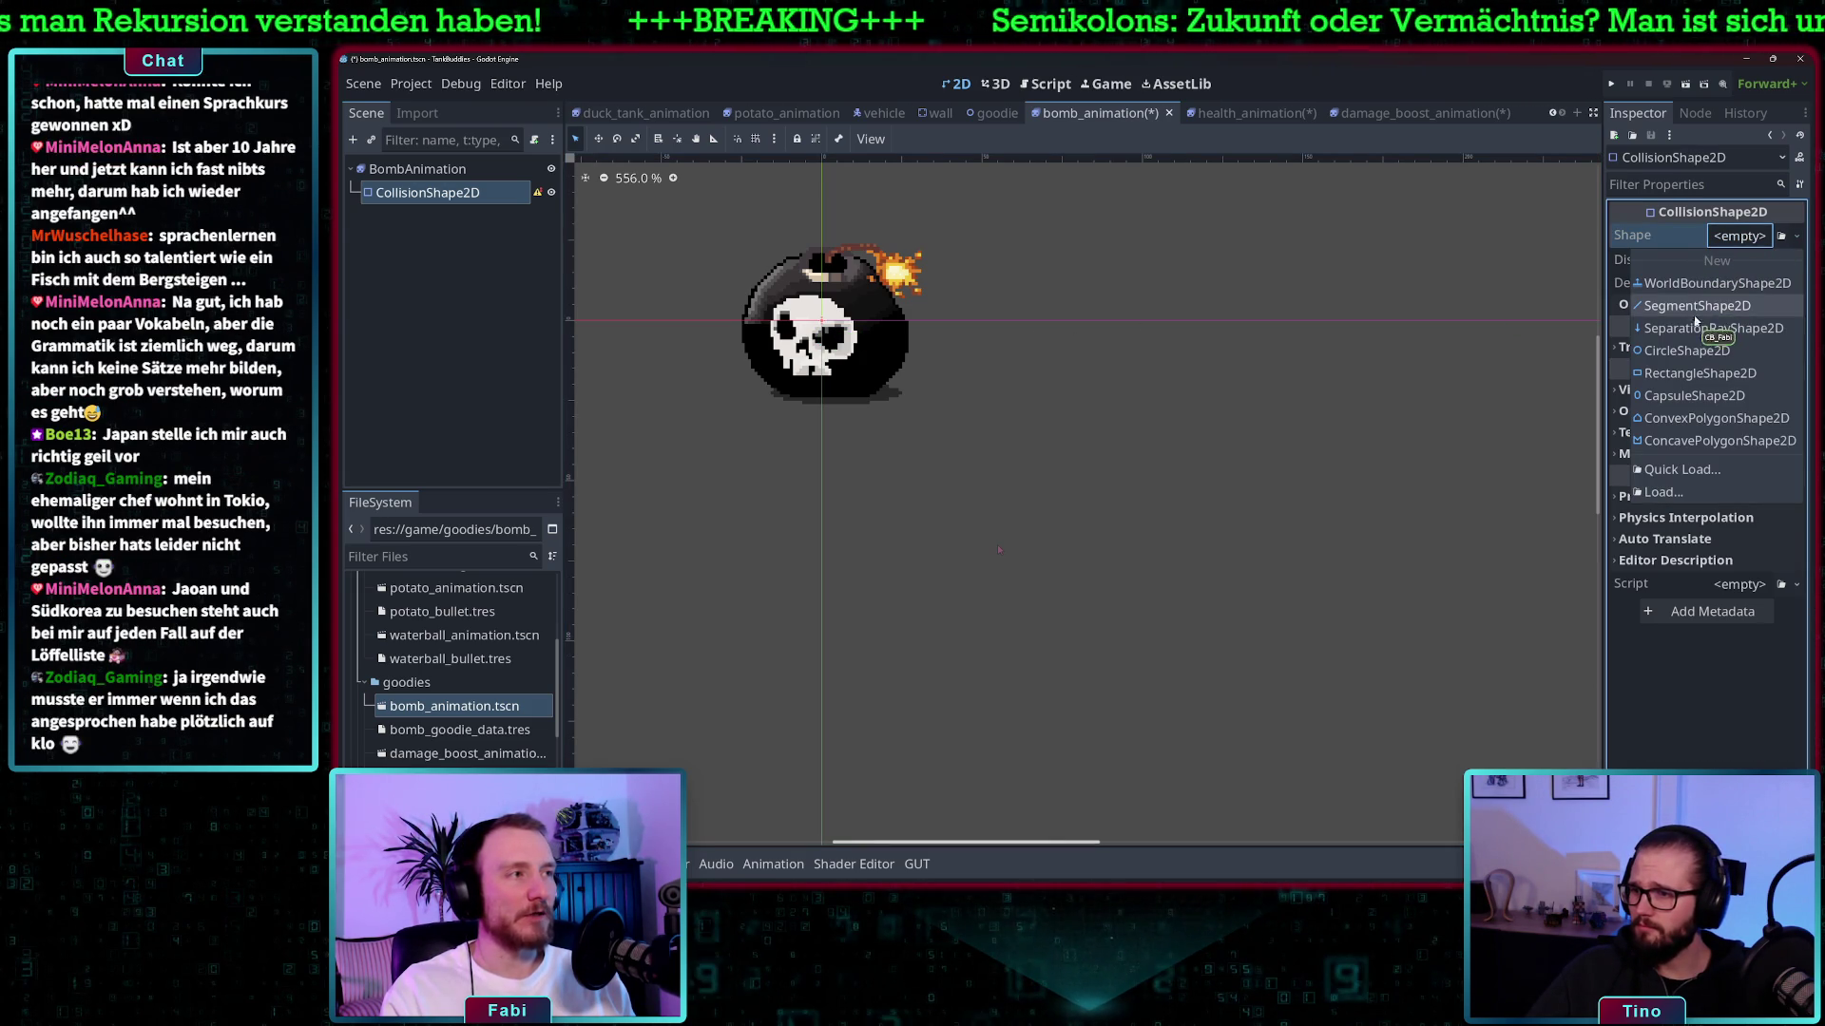
pyautogui.click(1694, 350)
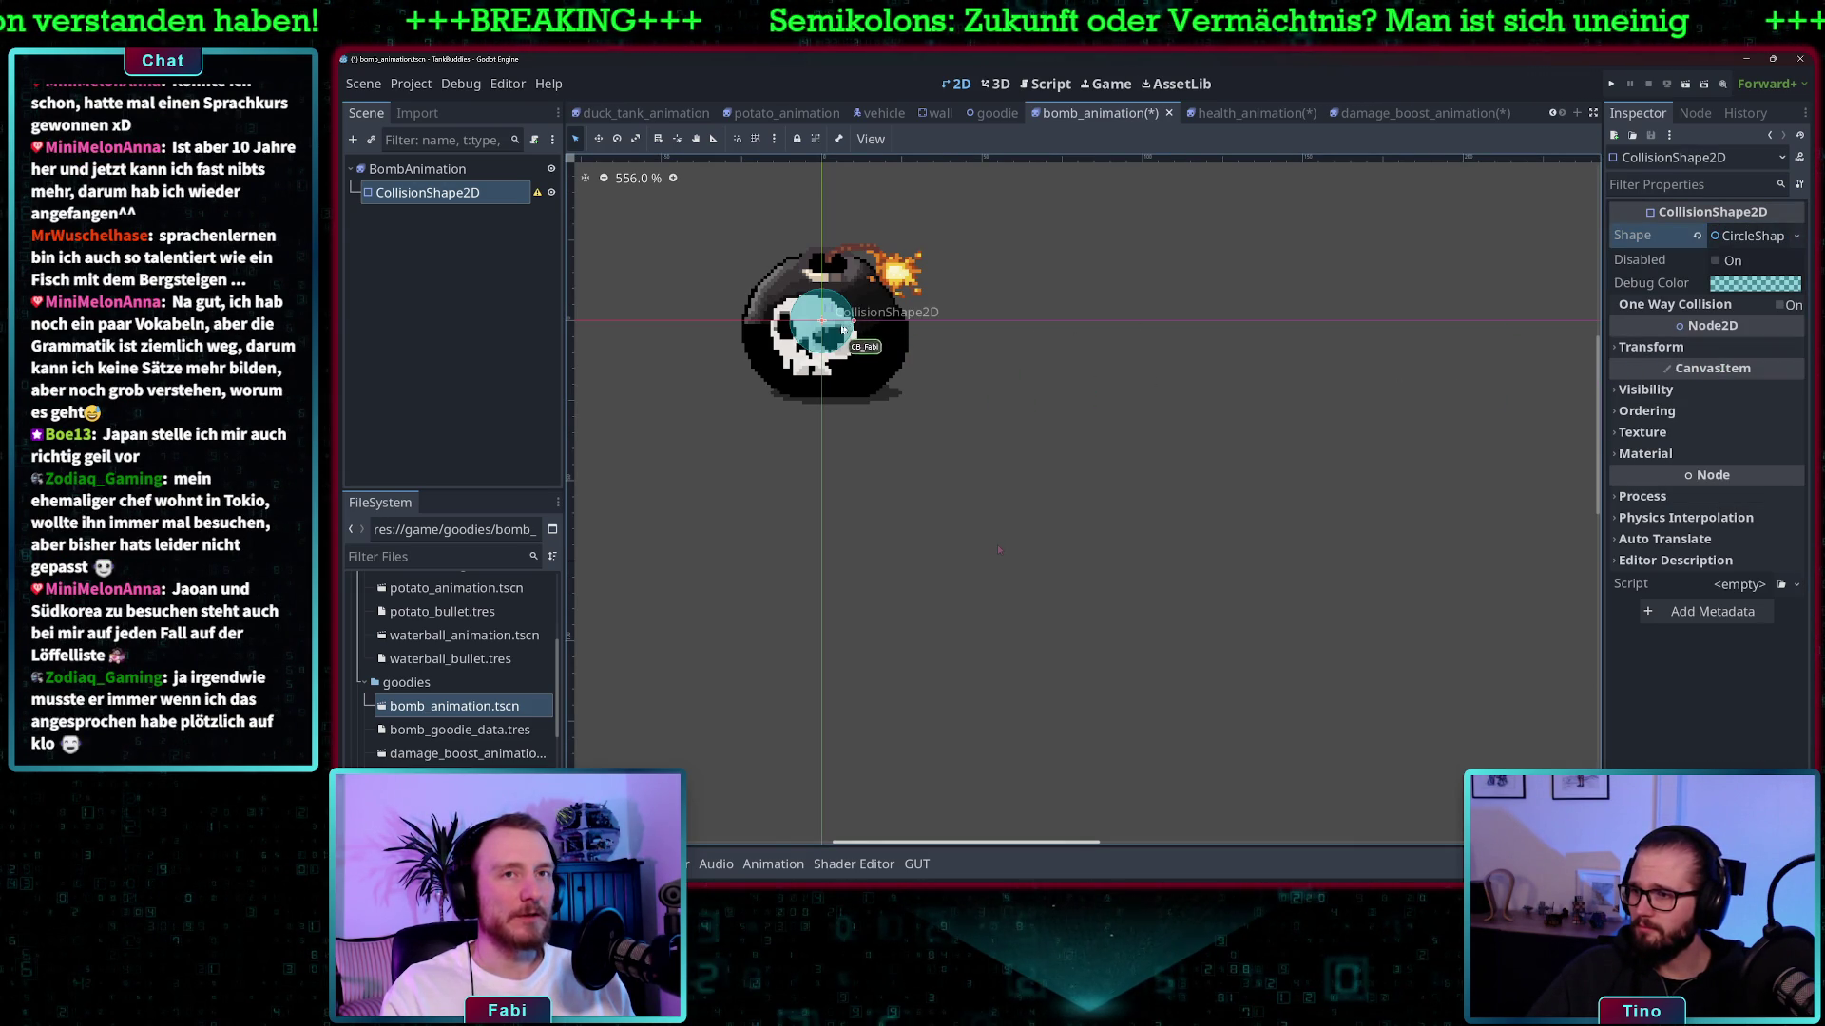
pyautogui.moveTo(855, 324); pyautogui.dragTo(899, 329)
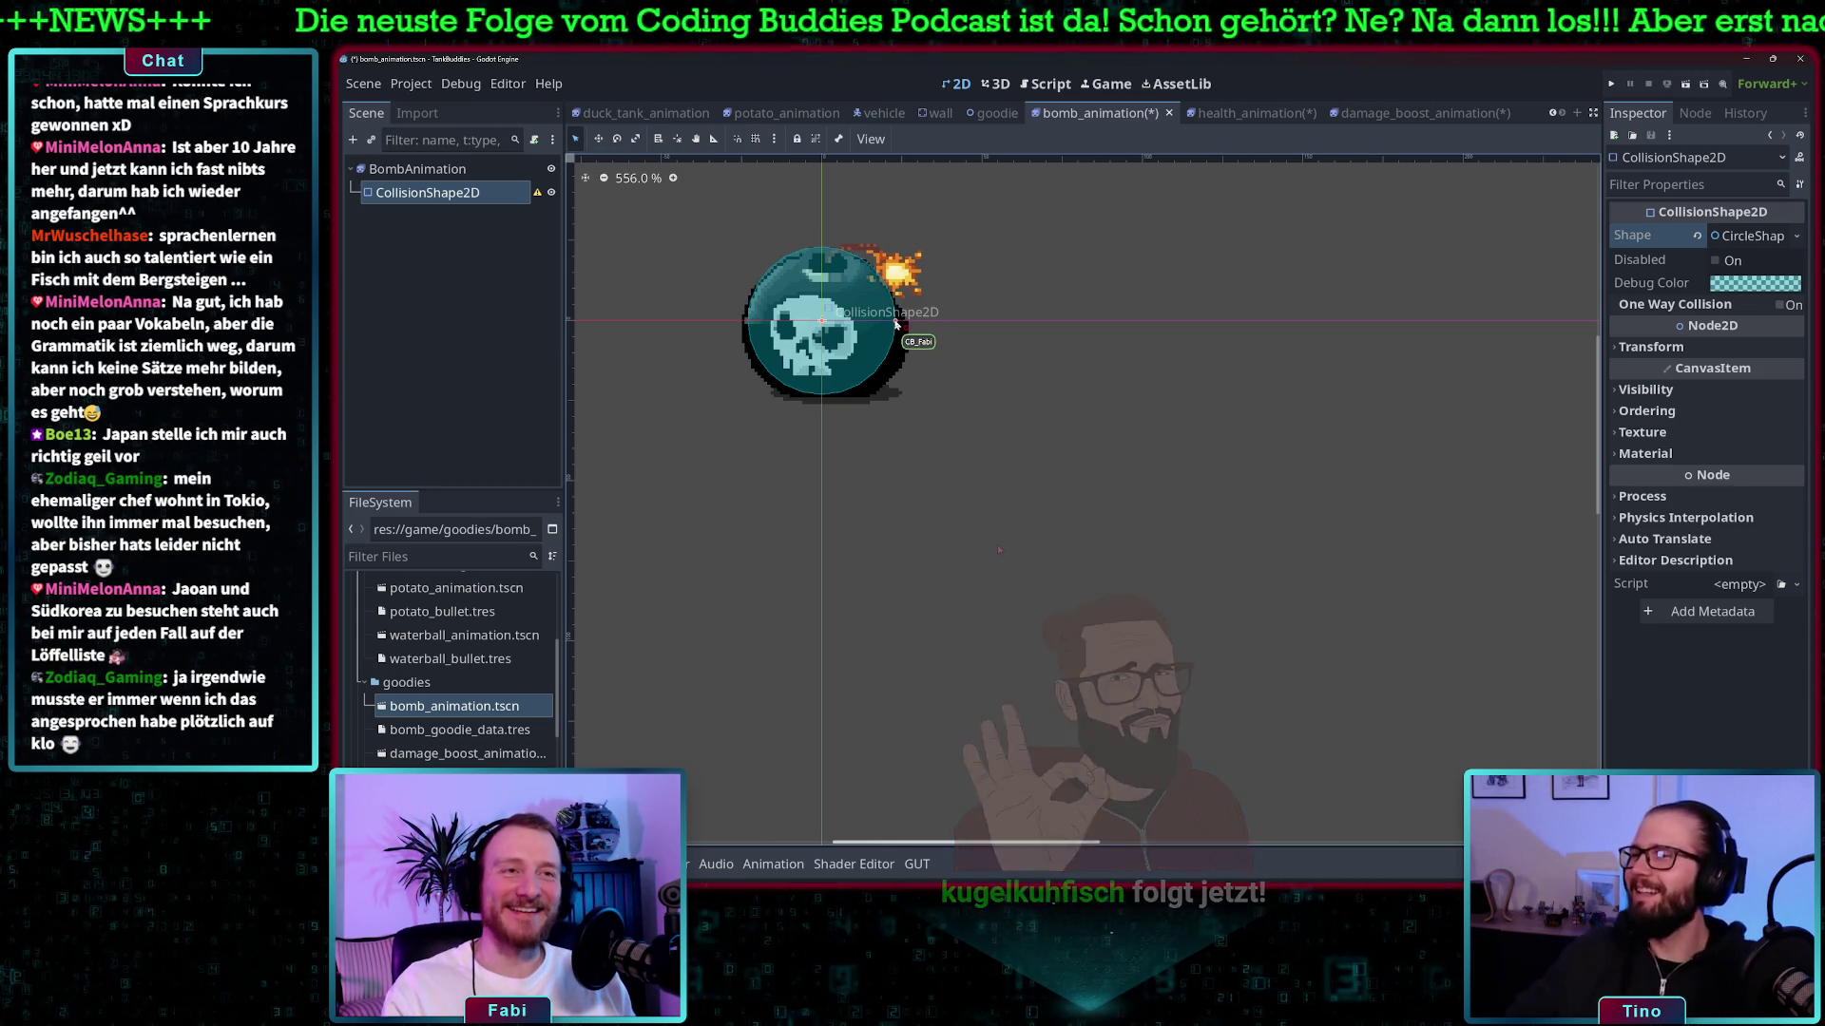
pyautogui.moveTo(900, 325); pyautogui.dragTo(899, 328)
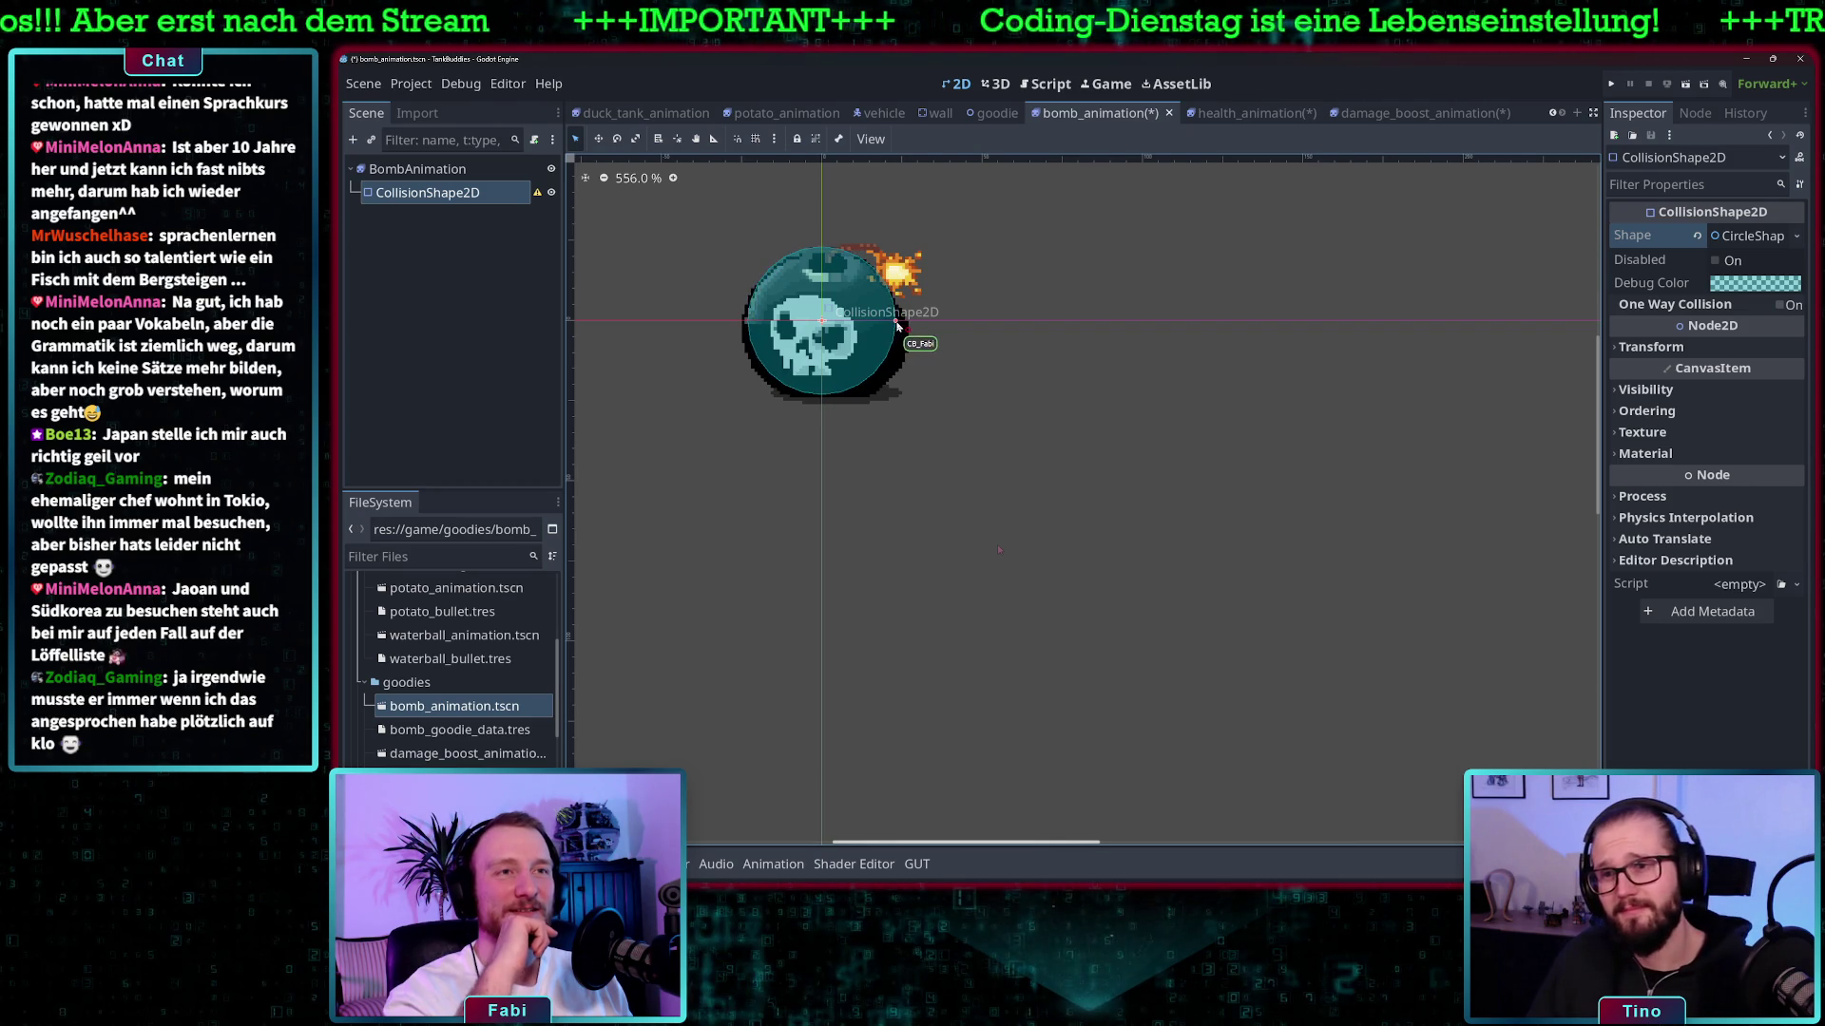
pyautogui.click(1761, 241)
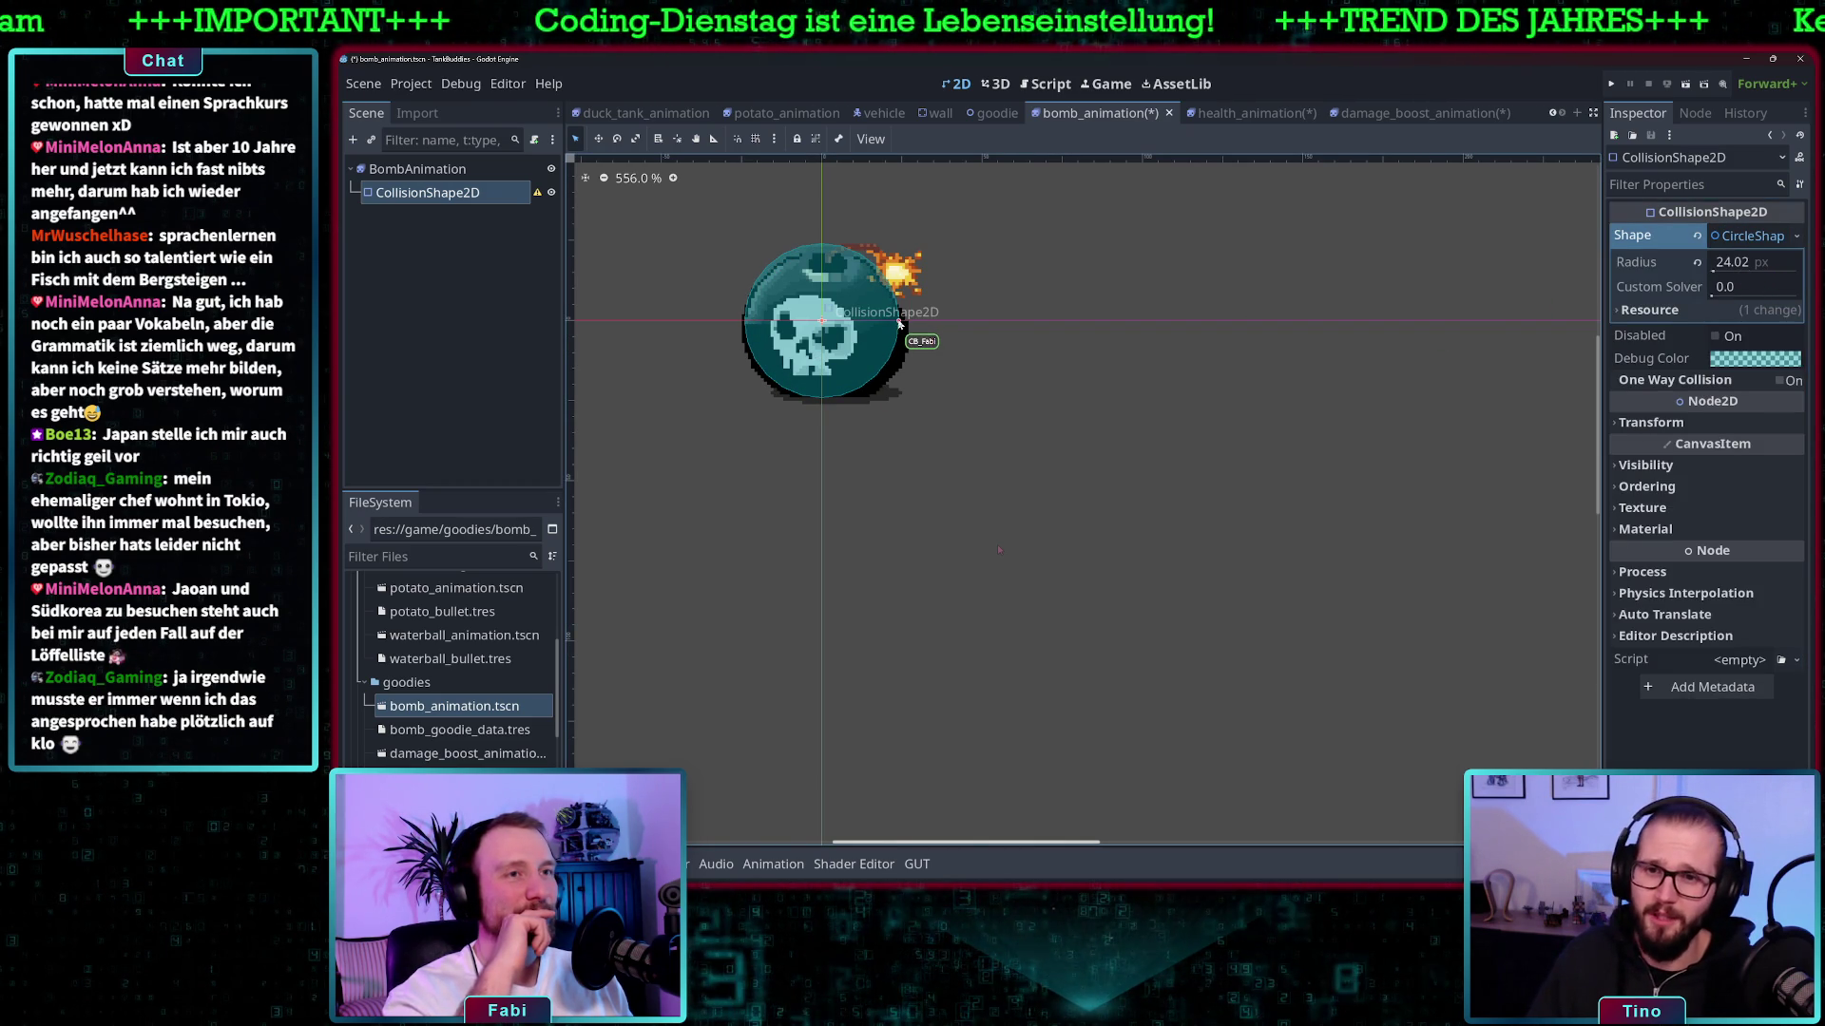
pyautogui.moveTo(899, 324); pyautogui.dragTo(893, 324)
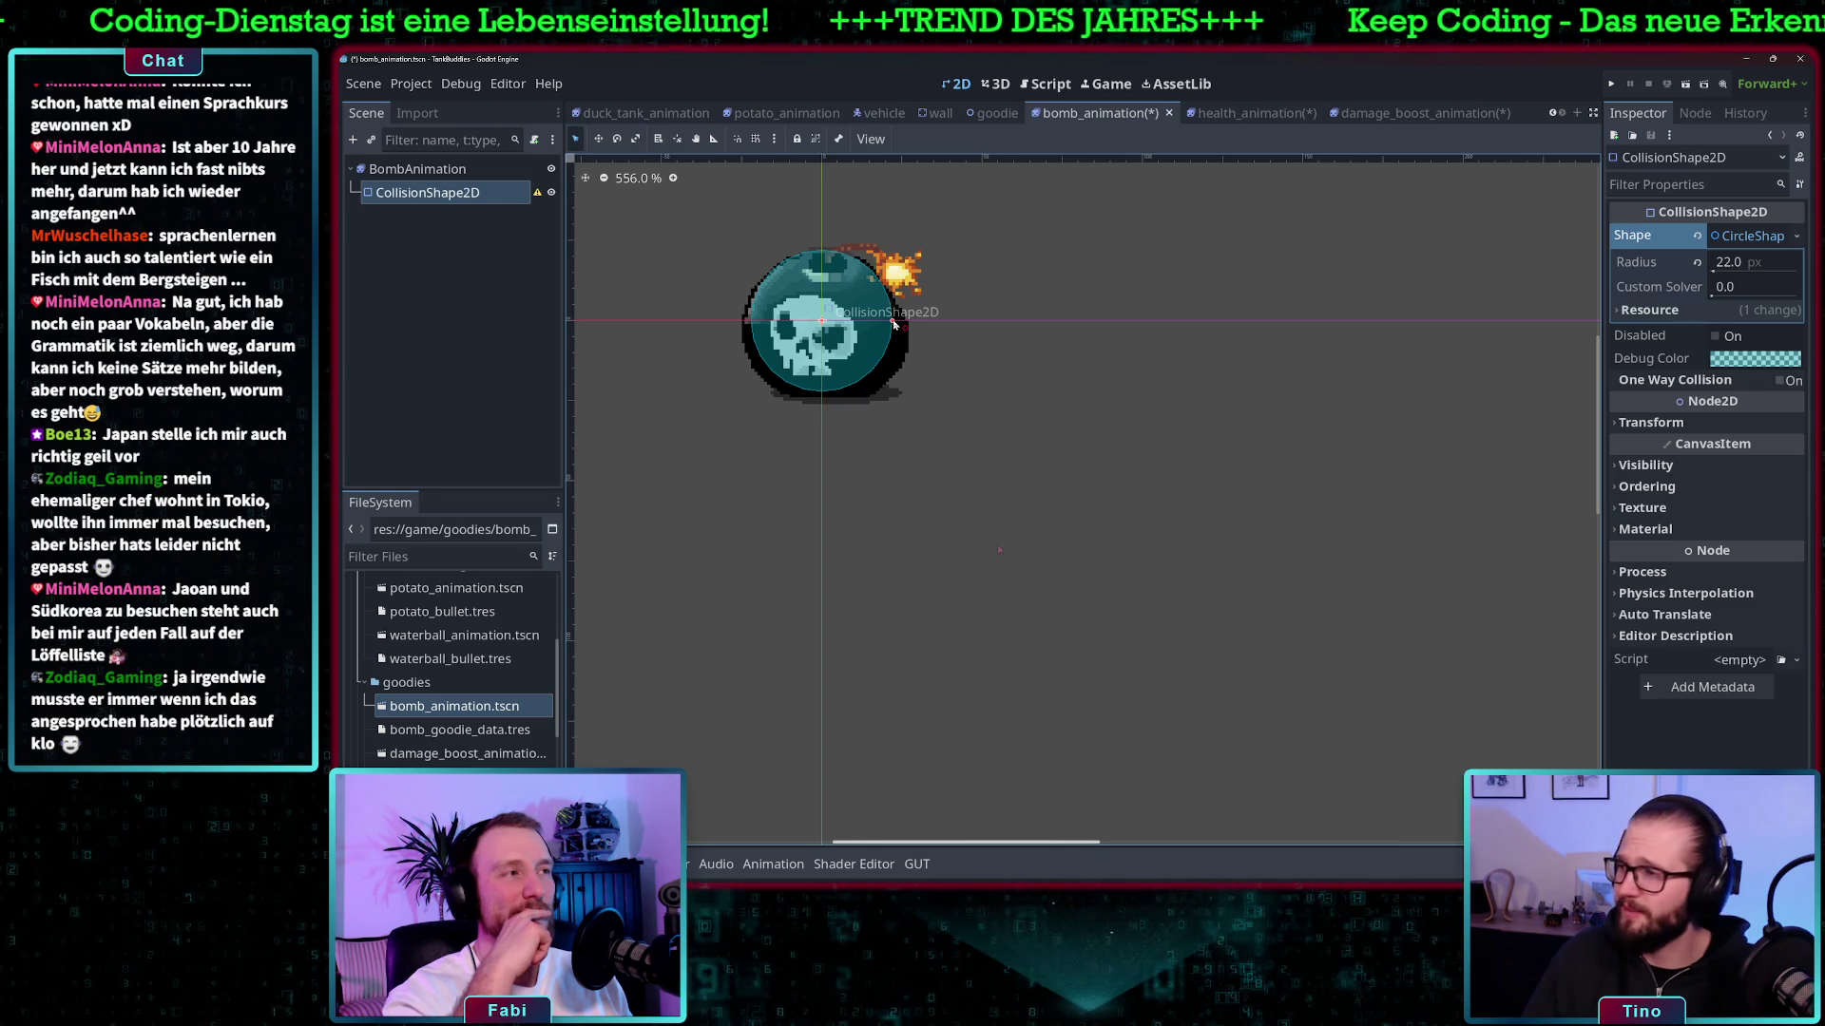
pyautogui.moveTo(893, 324); pyautogui.dragTo(891, 323)
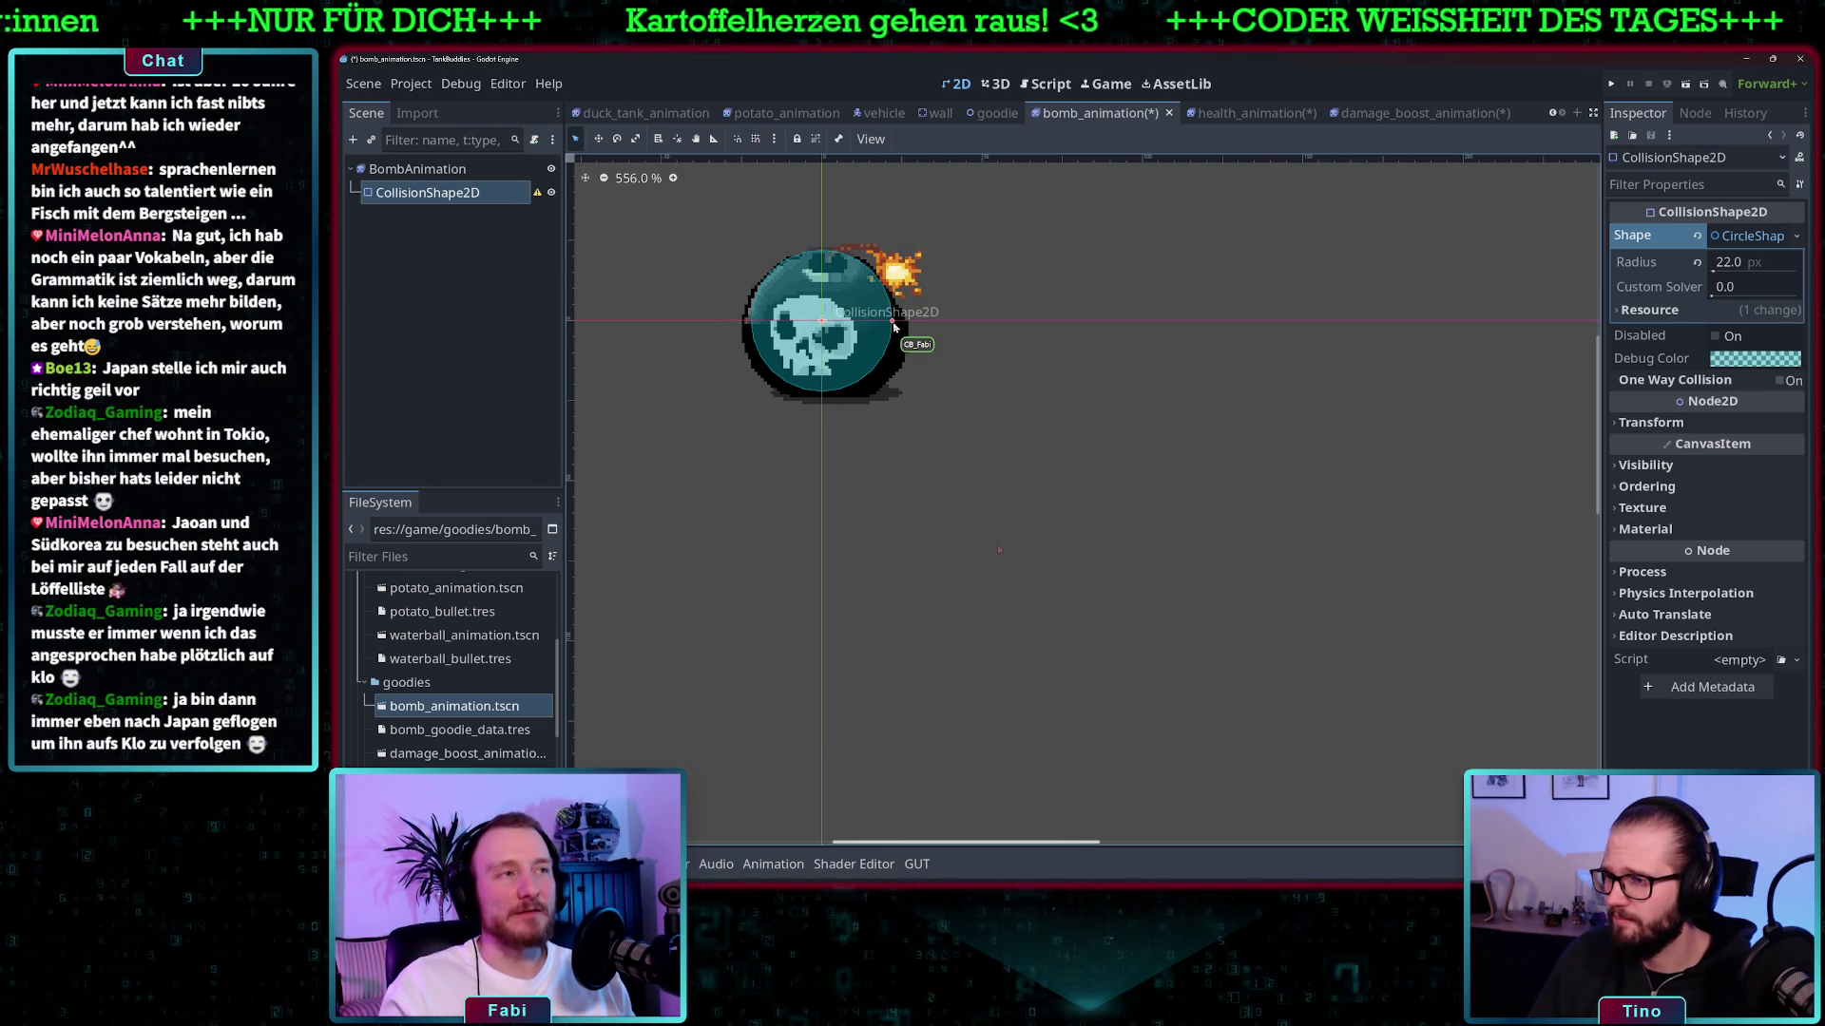
pyautogui.moveTo(893, 326); pyautogui.dragTo(886, 326)
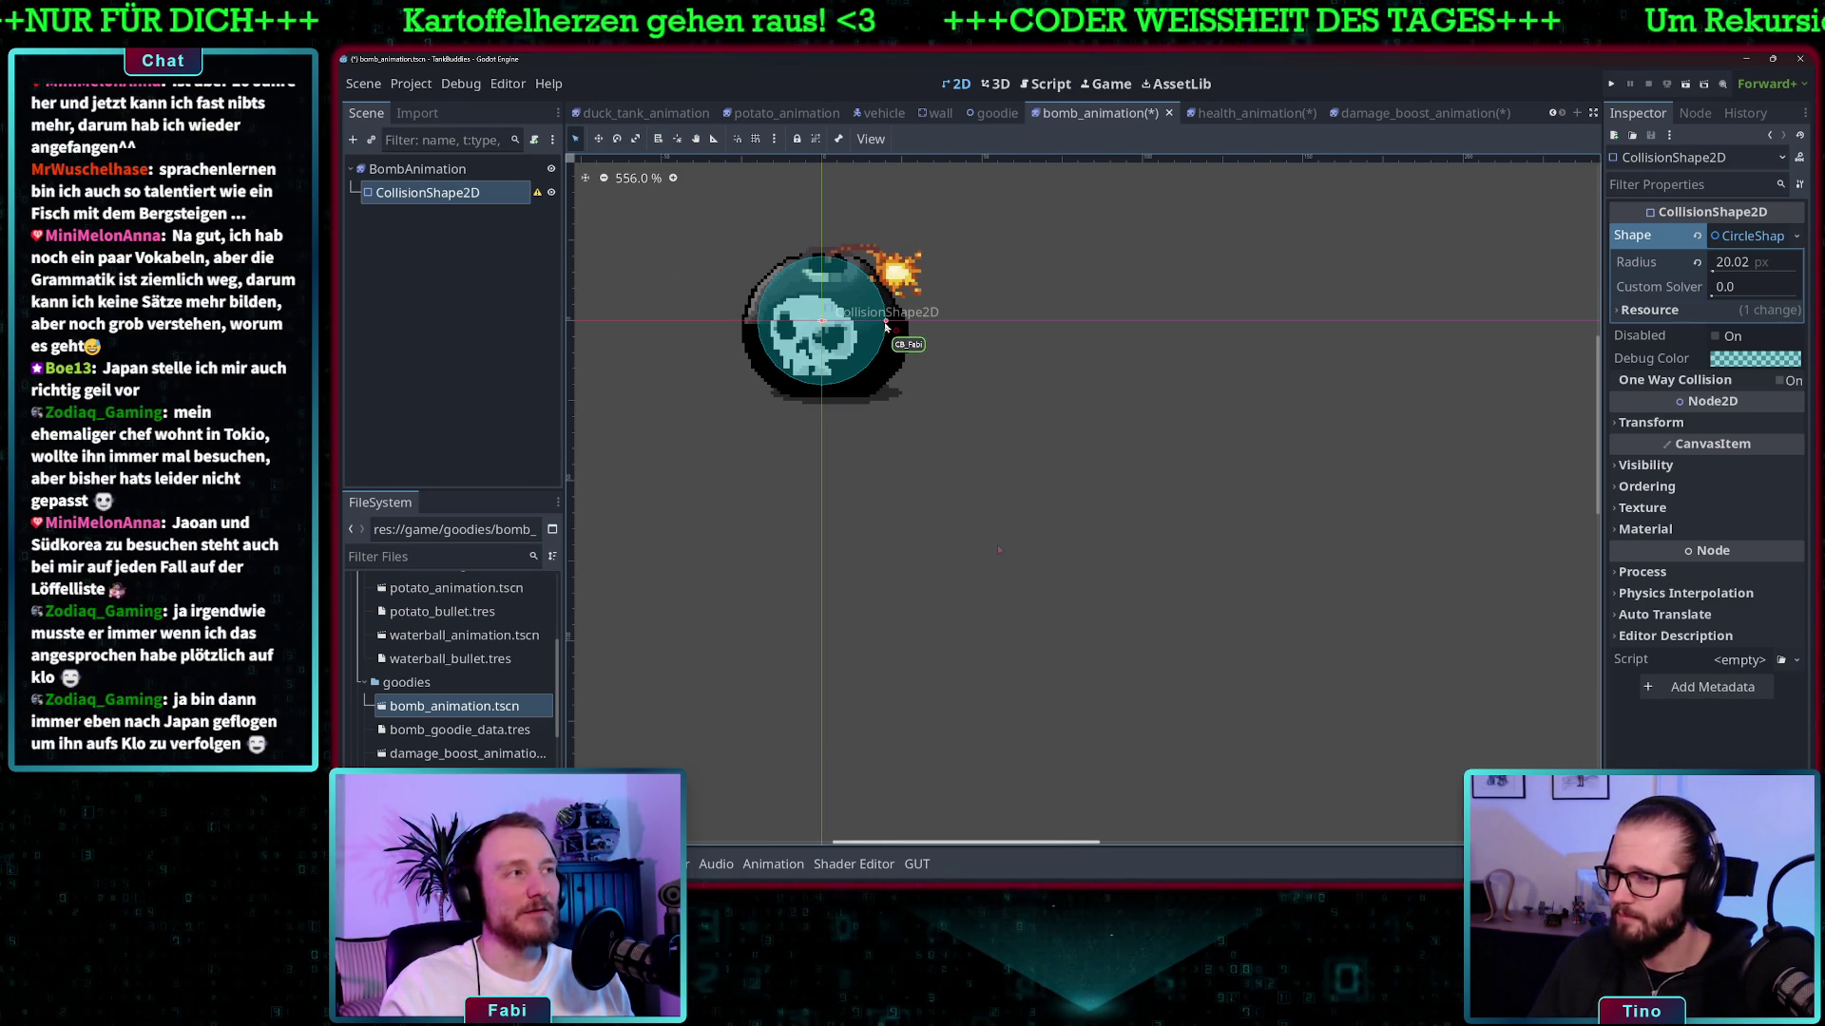
pyautogui.click(1752, 265)
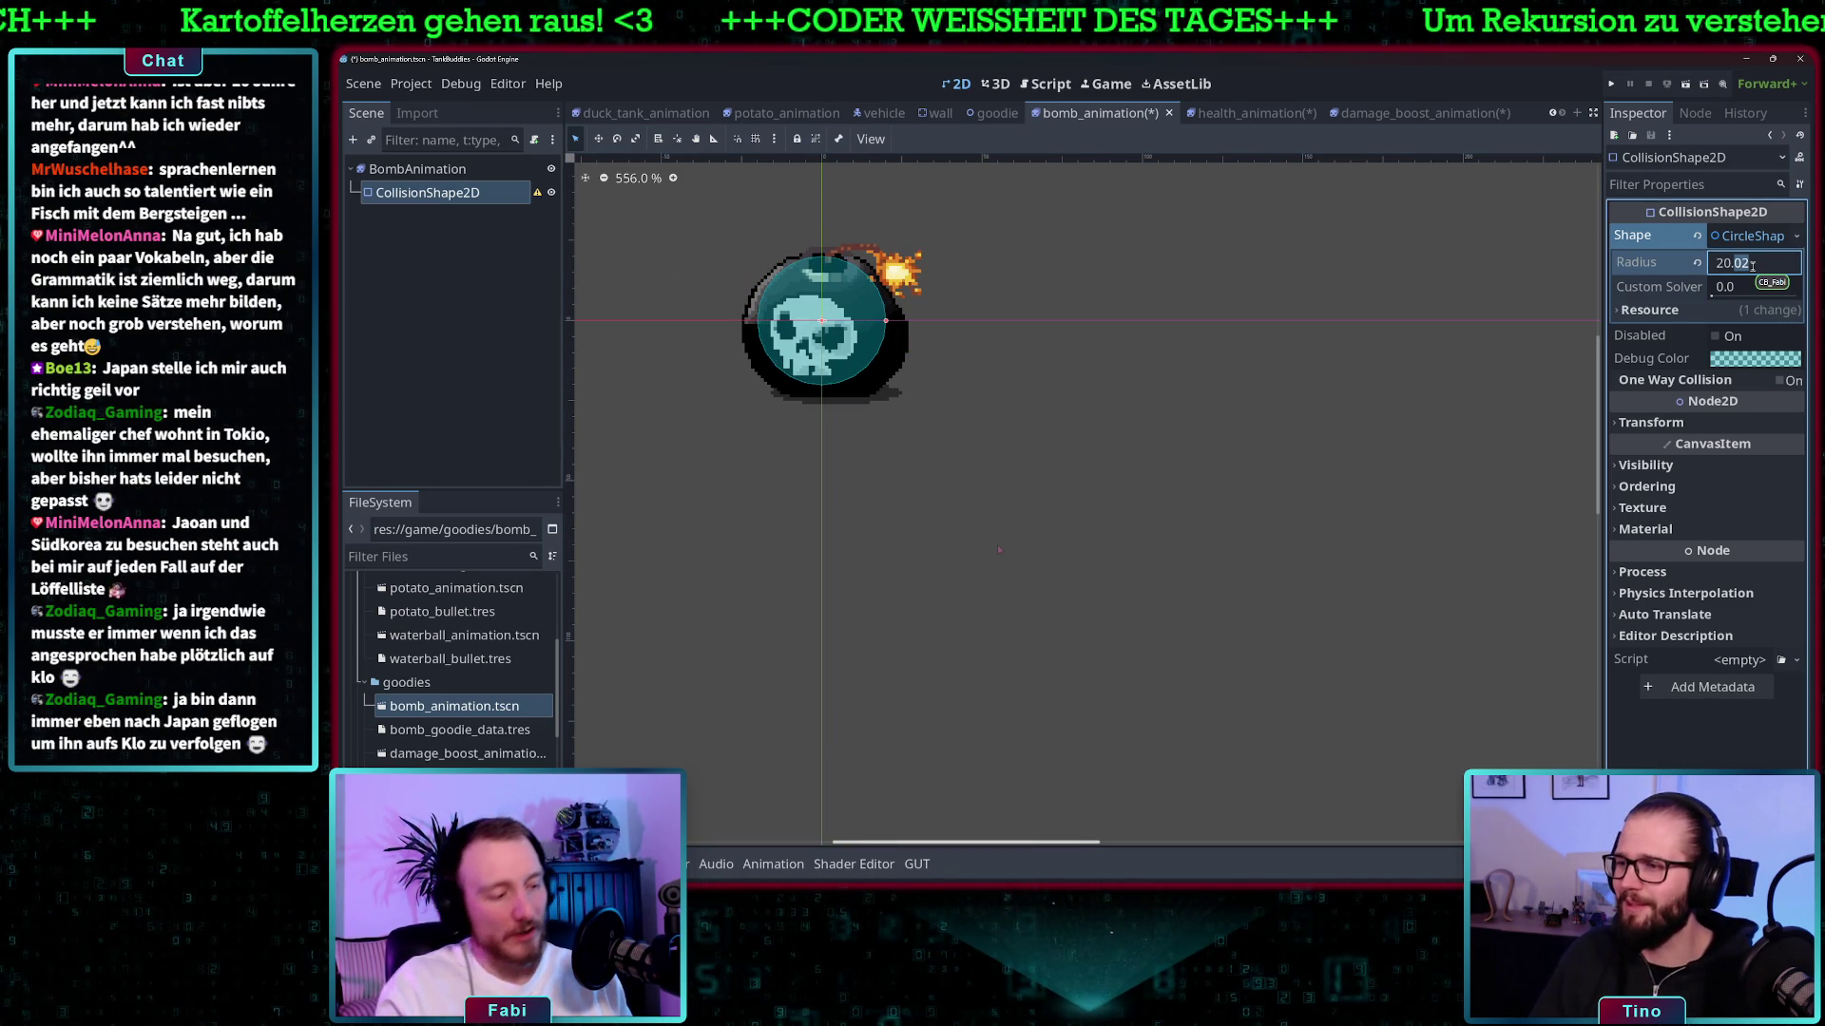
pyautogui.press('BackSpace')
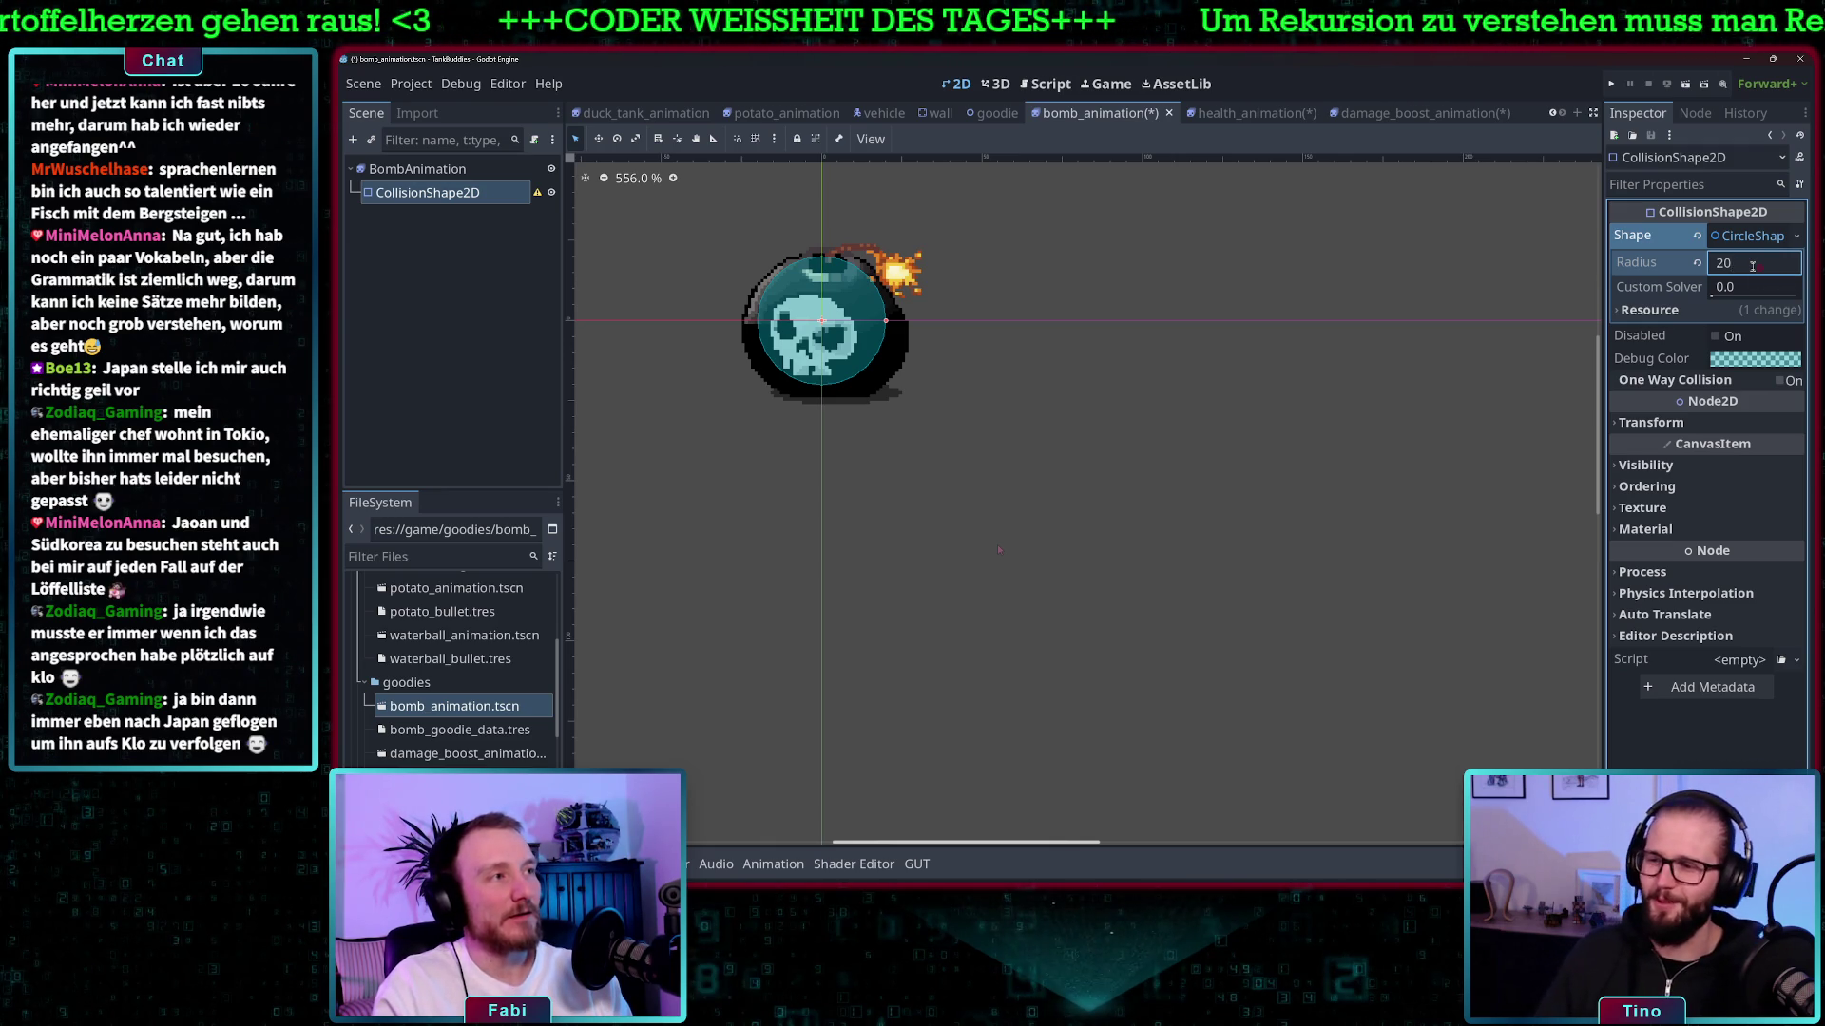
pyautogui.press('Return')
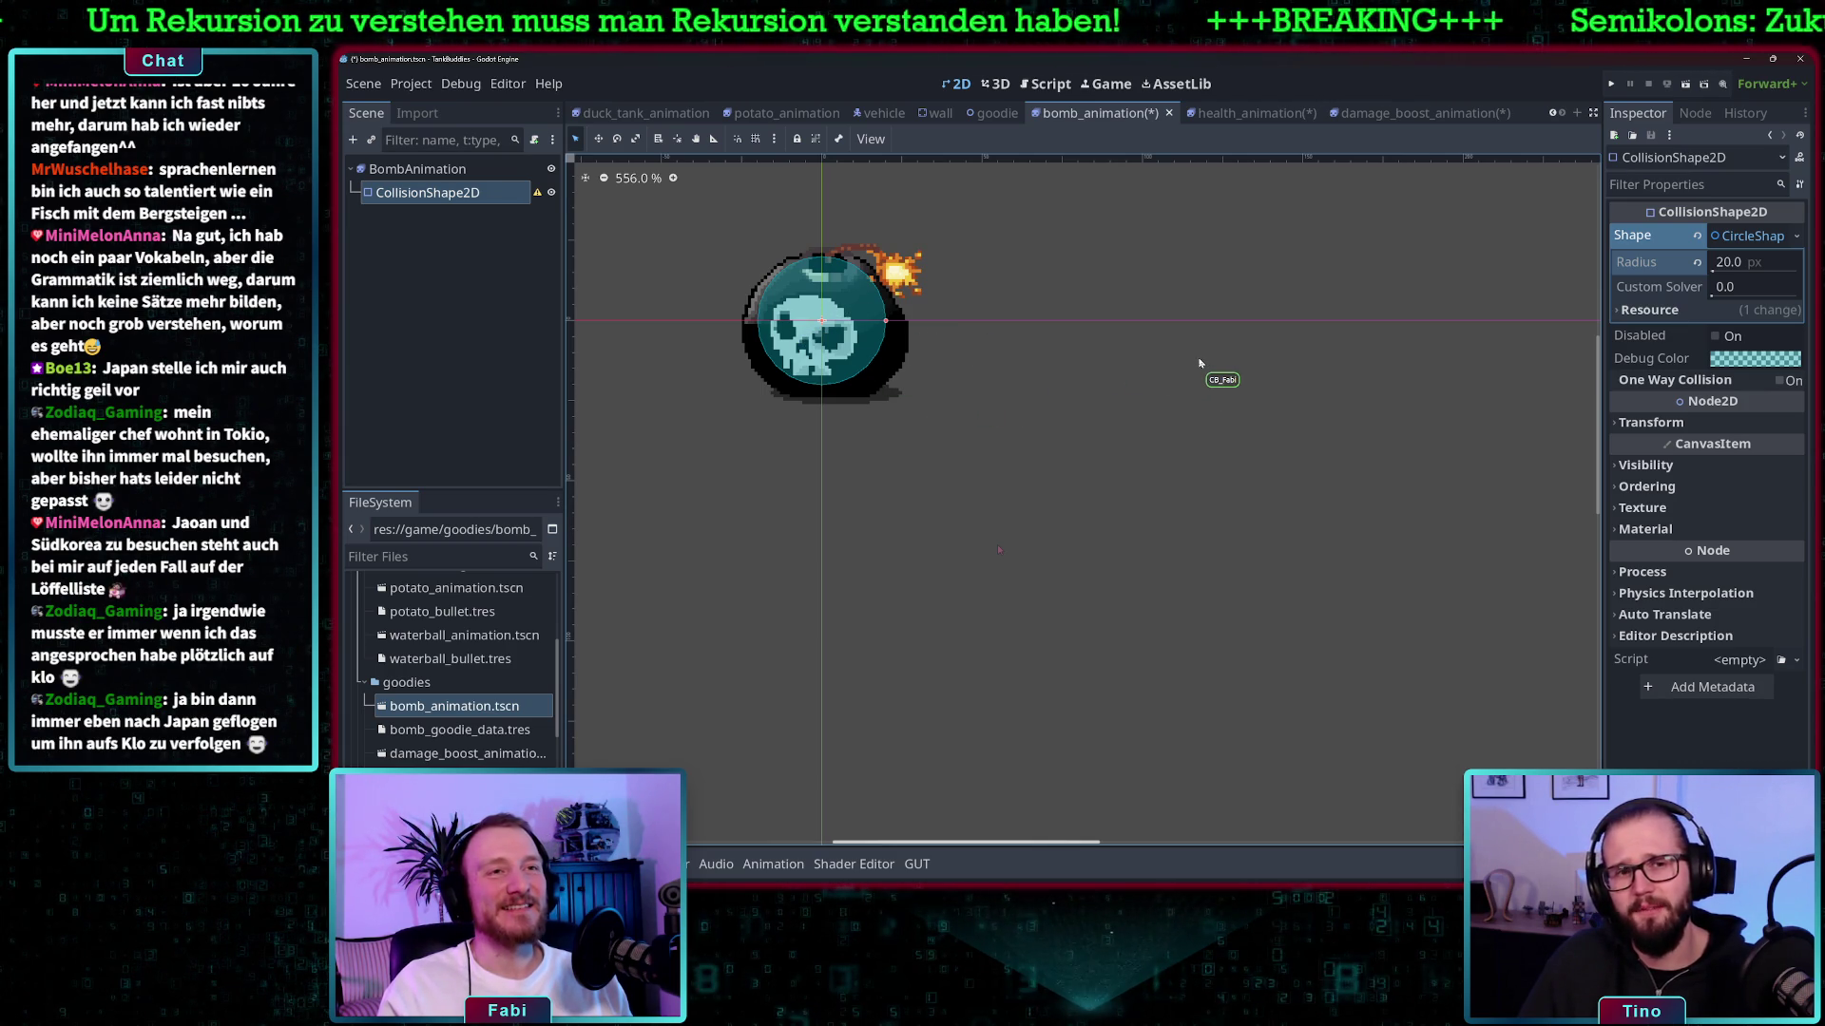
pyautogui.doubleClick(1744, 267)
pyautogui.write('21')
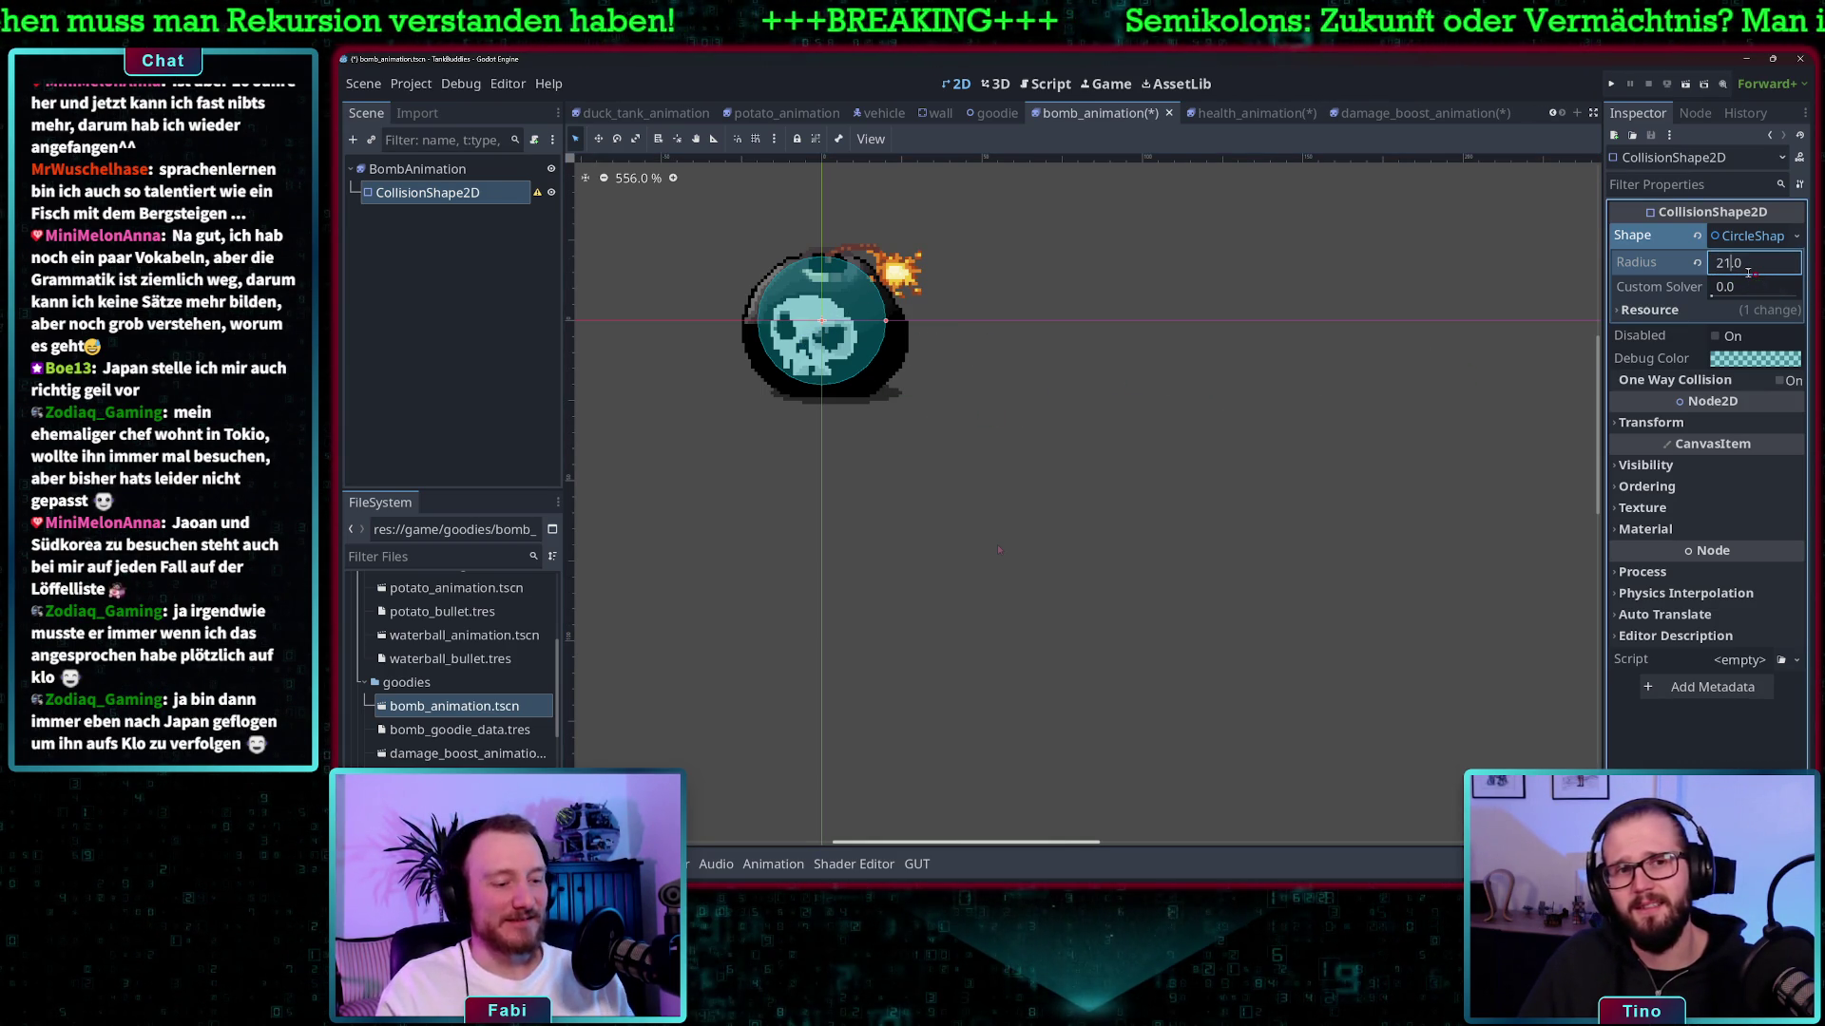
pyautogui.doubleClick(1725, 264)
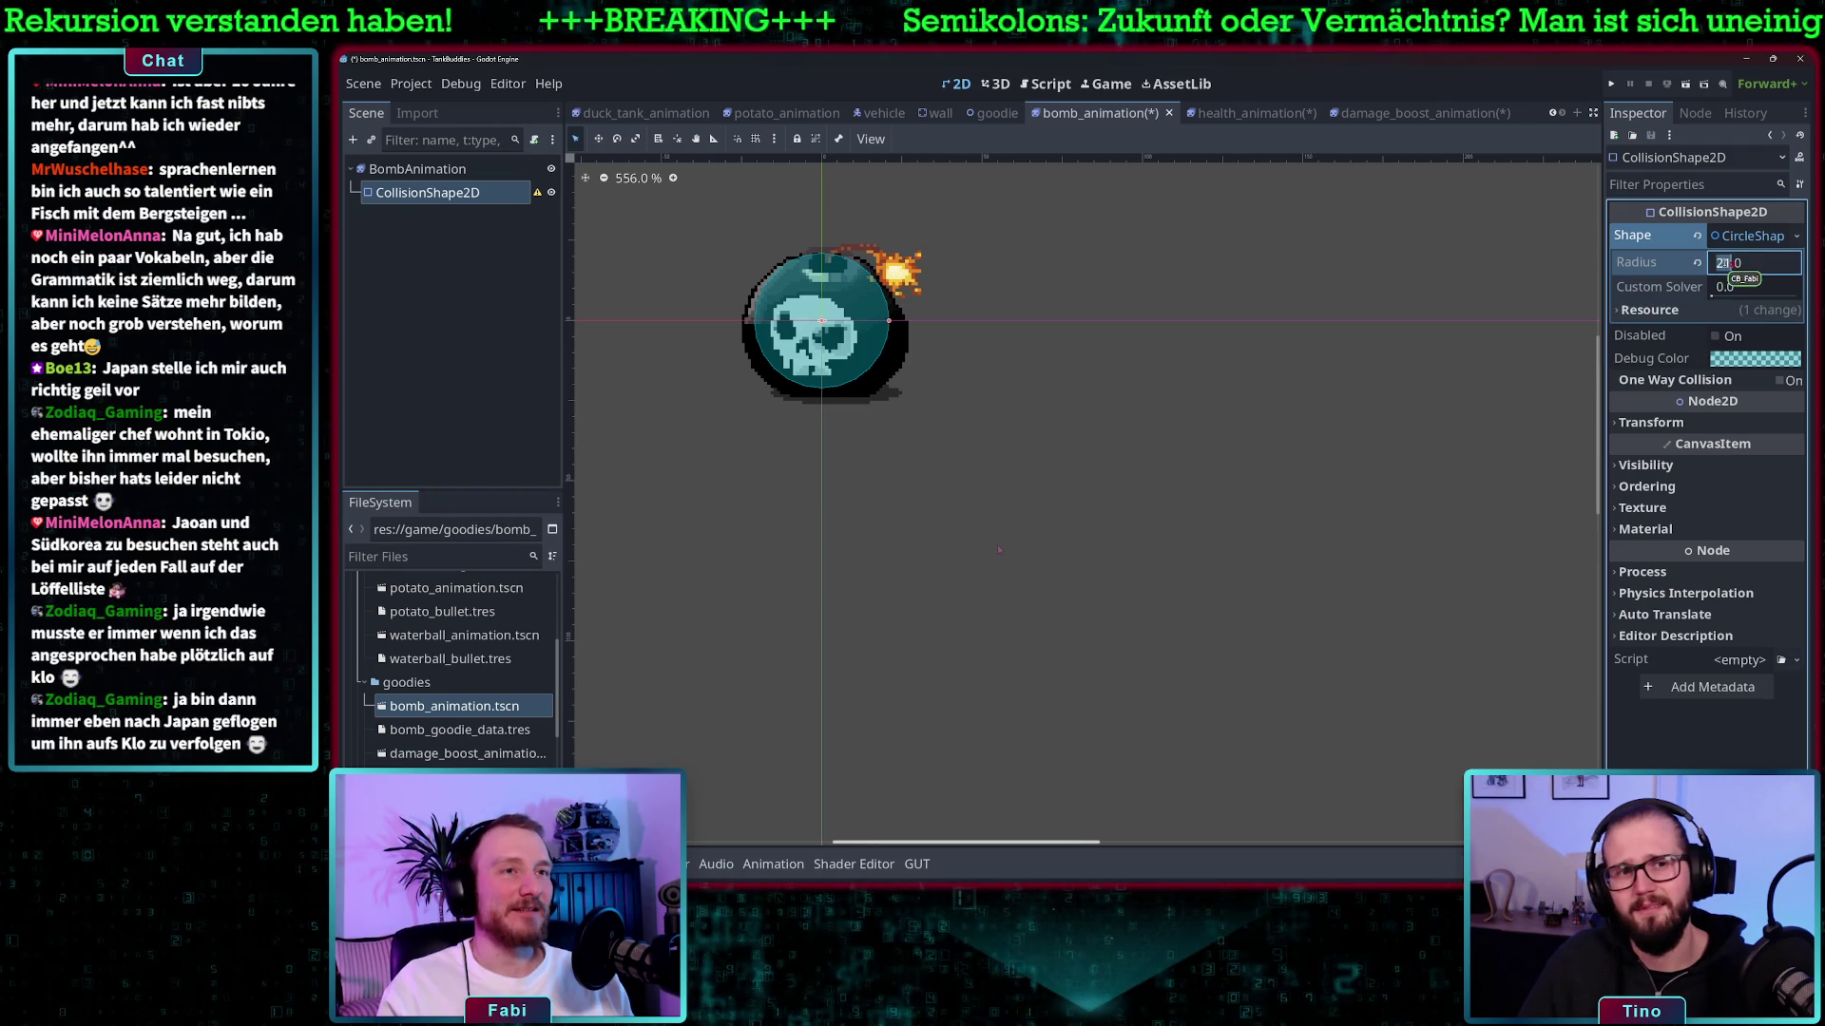
pyautogui.press('Right')
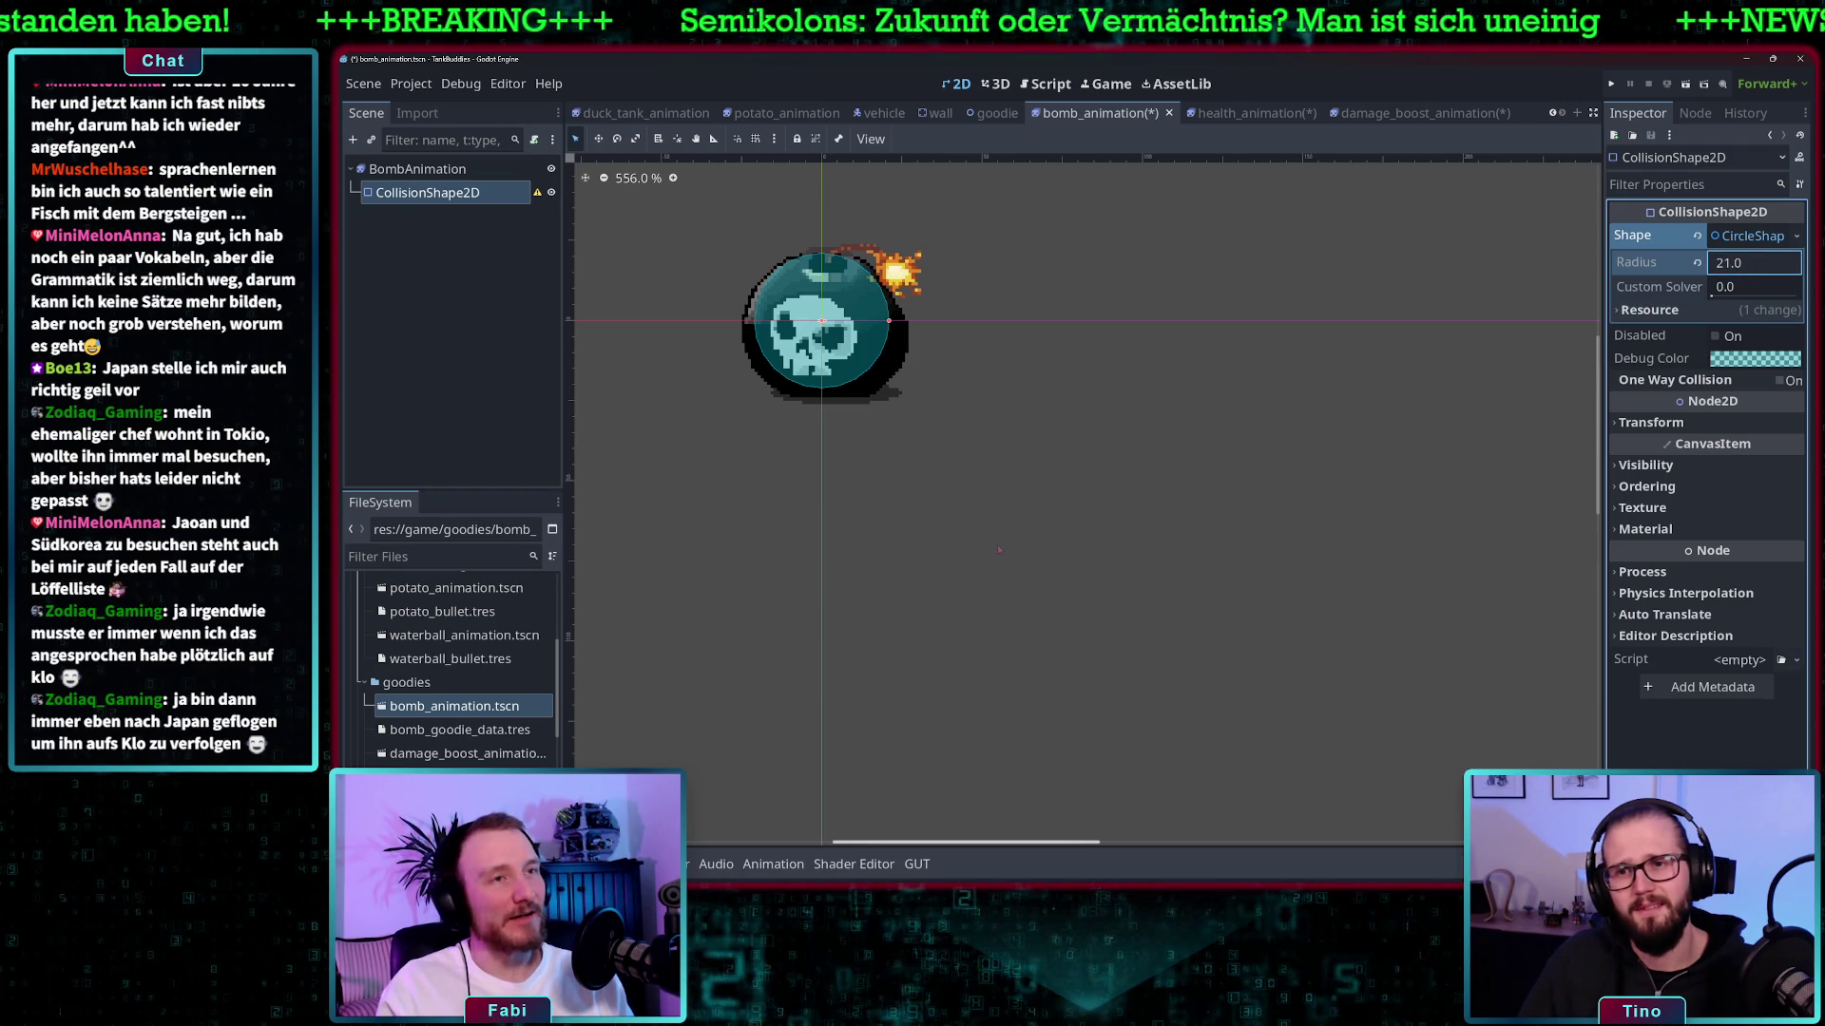
pyautogui.write('2')
pyautogui.press('Return')
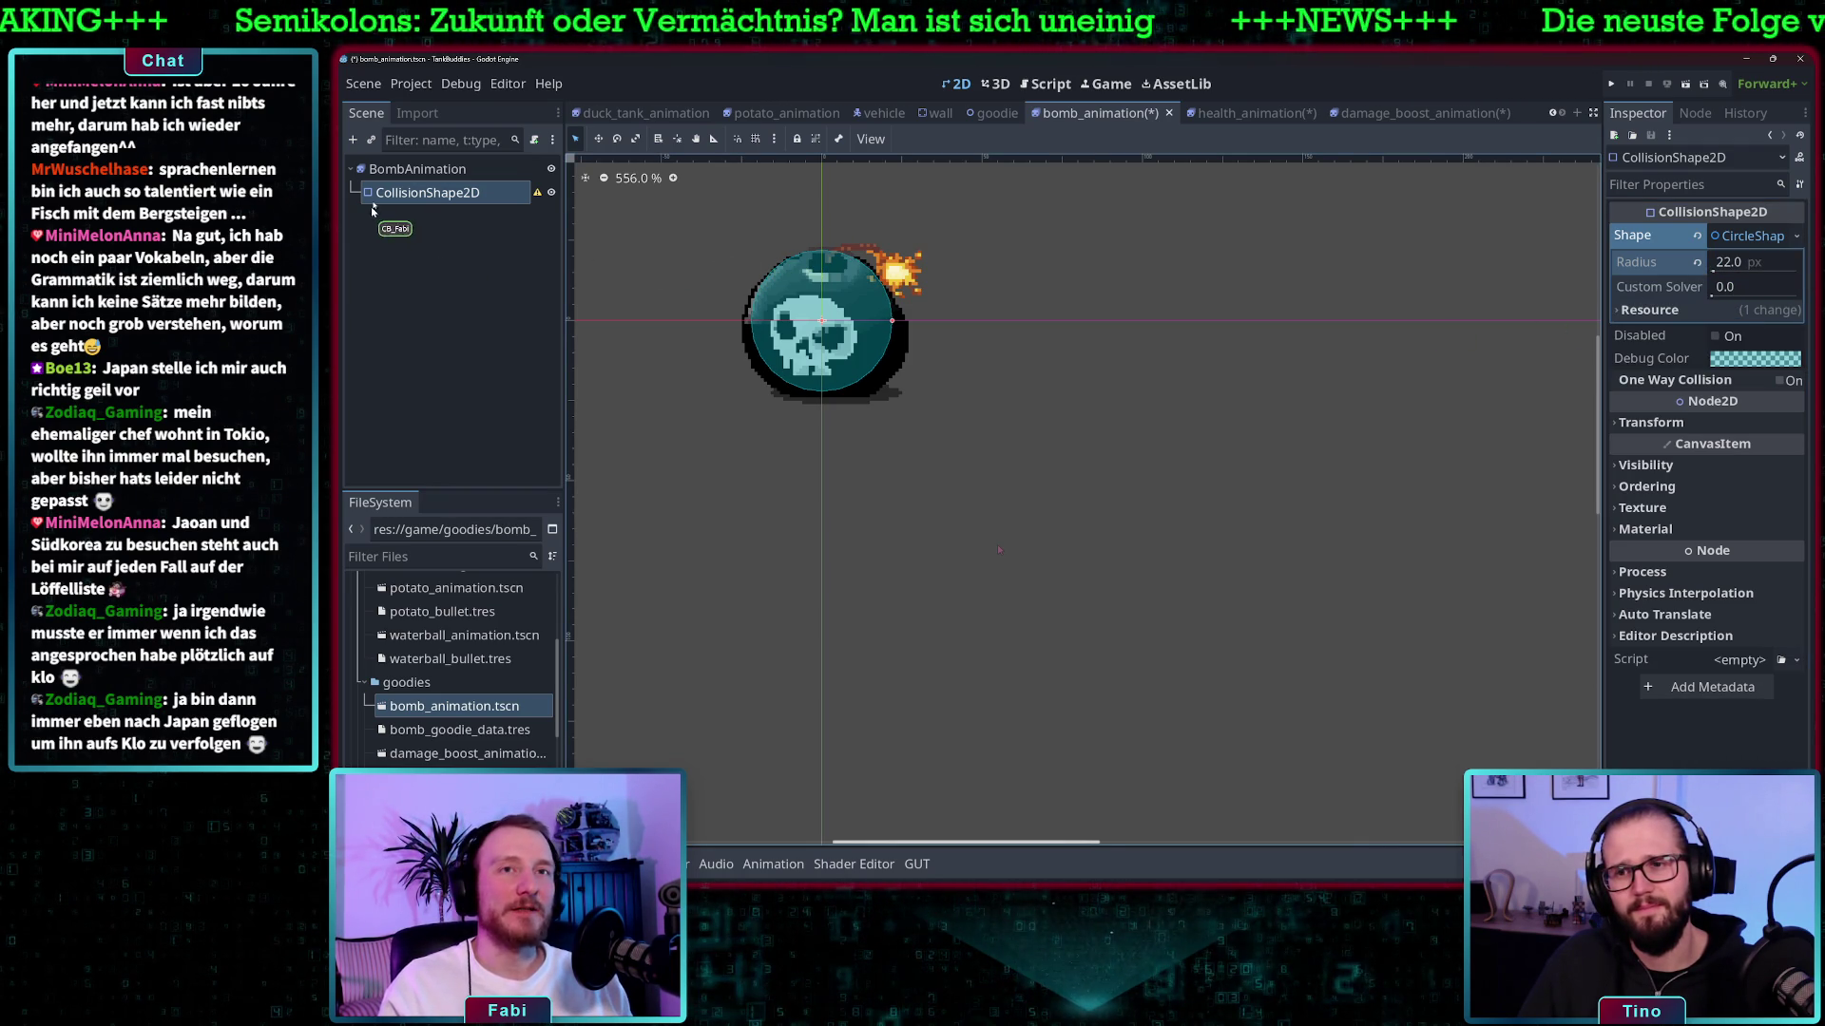
# - Delete the CollisionShape2D node and select bomb_goodie_data.tres to show its properties
pyautogui.rightClick(428, 195)
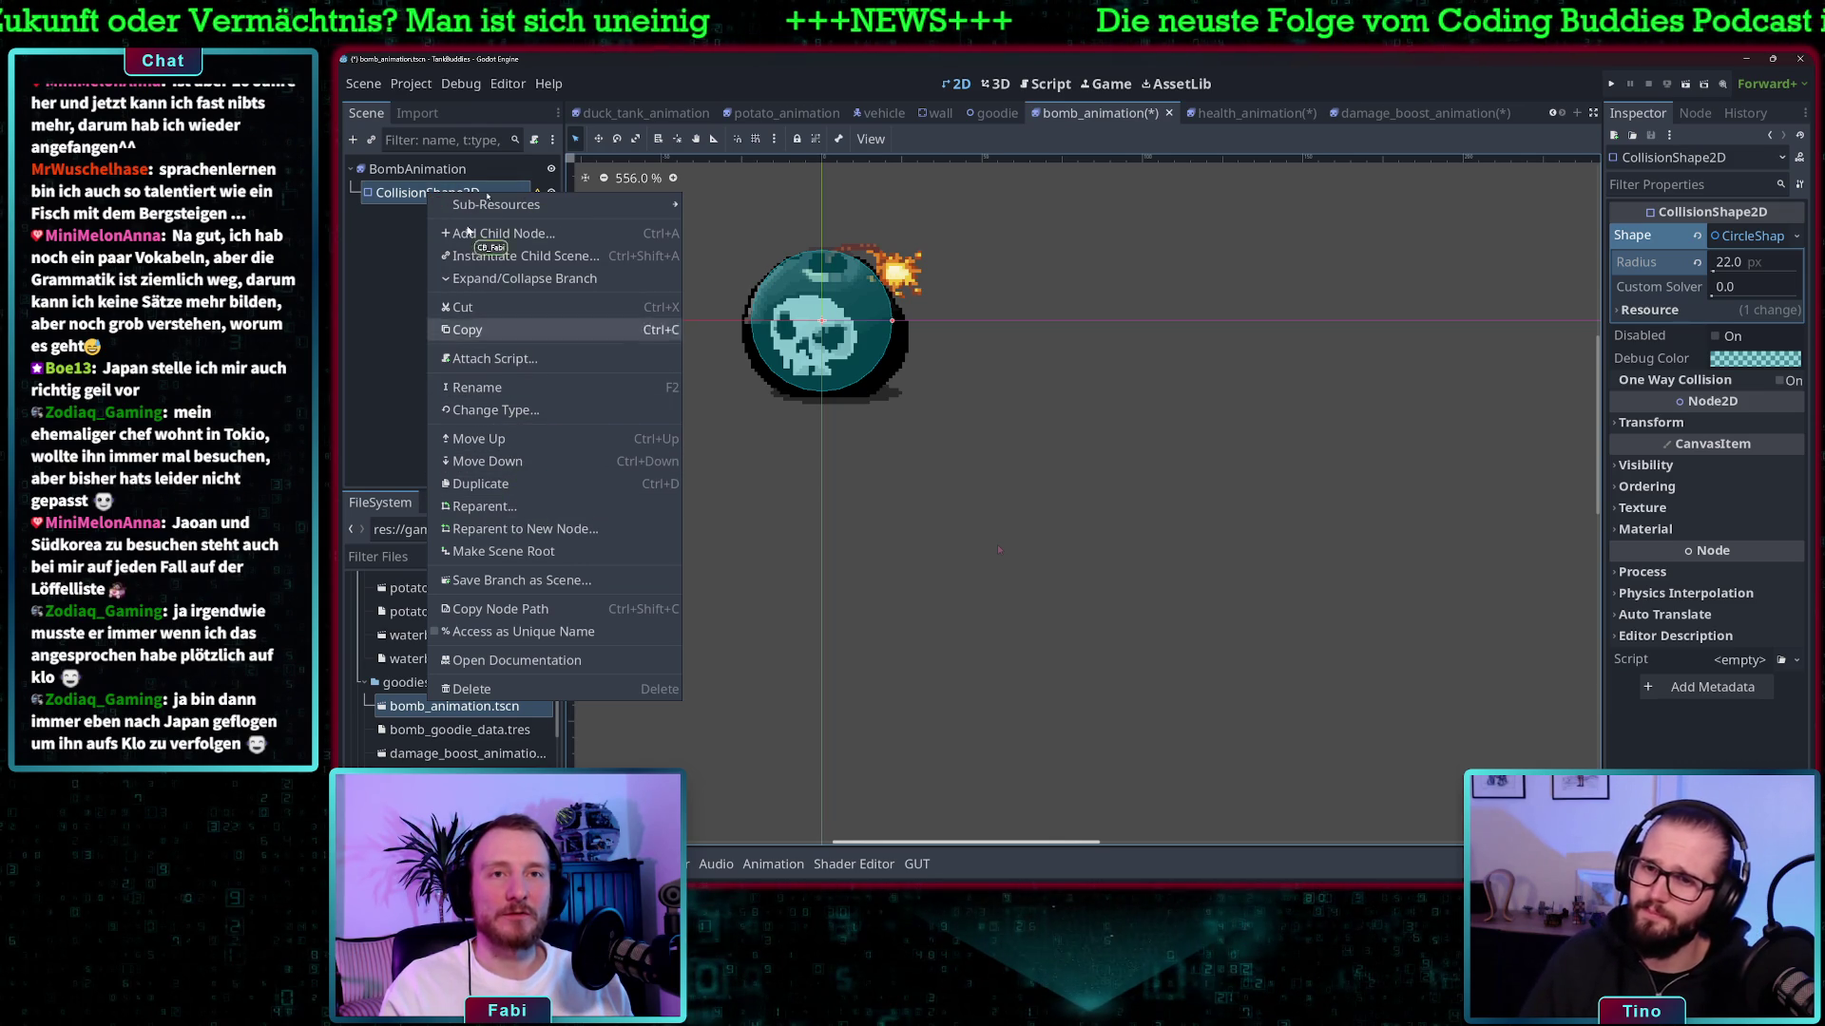
pyautogui.click(494, 686)
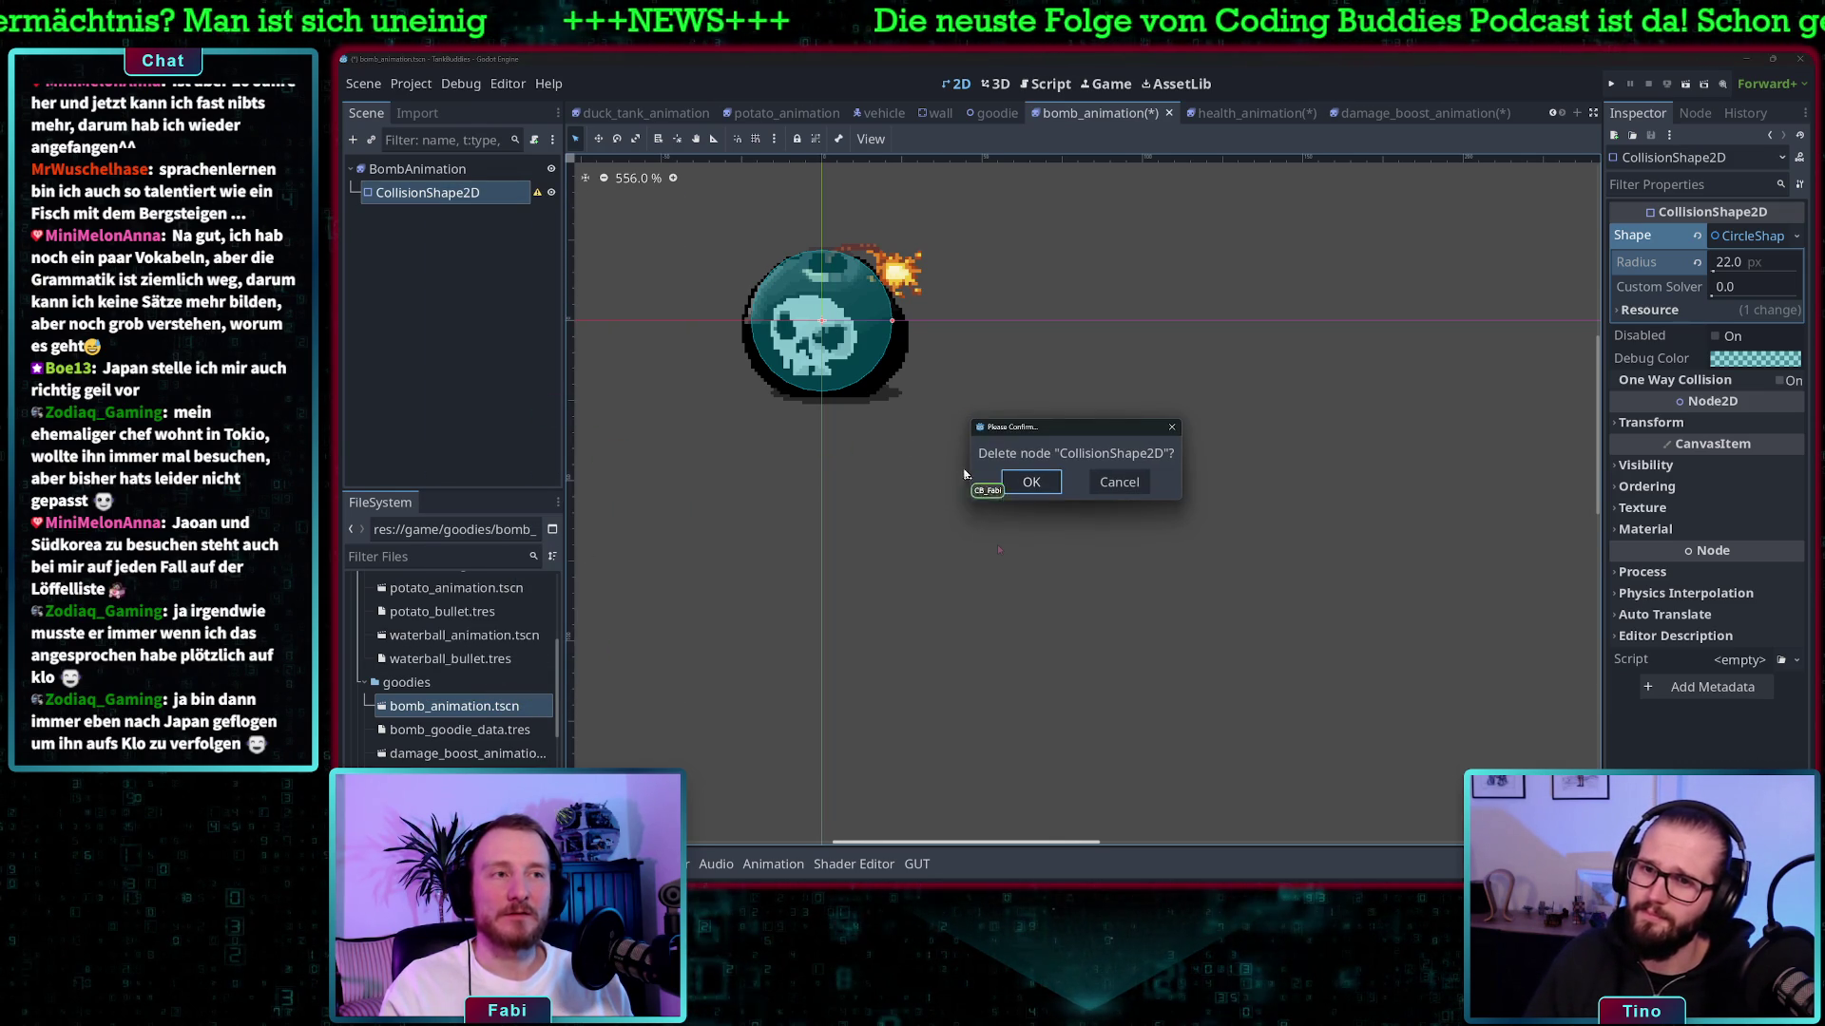
pyautogui.click(1031, 484)
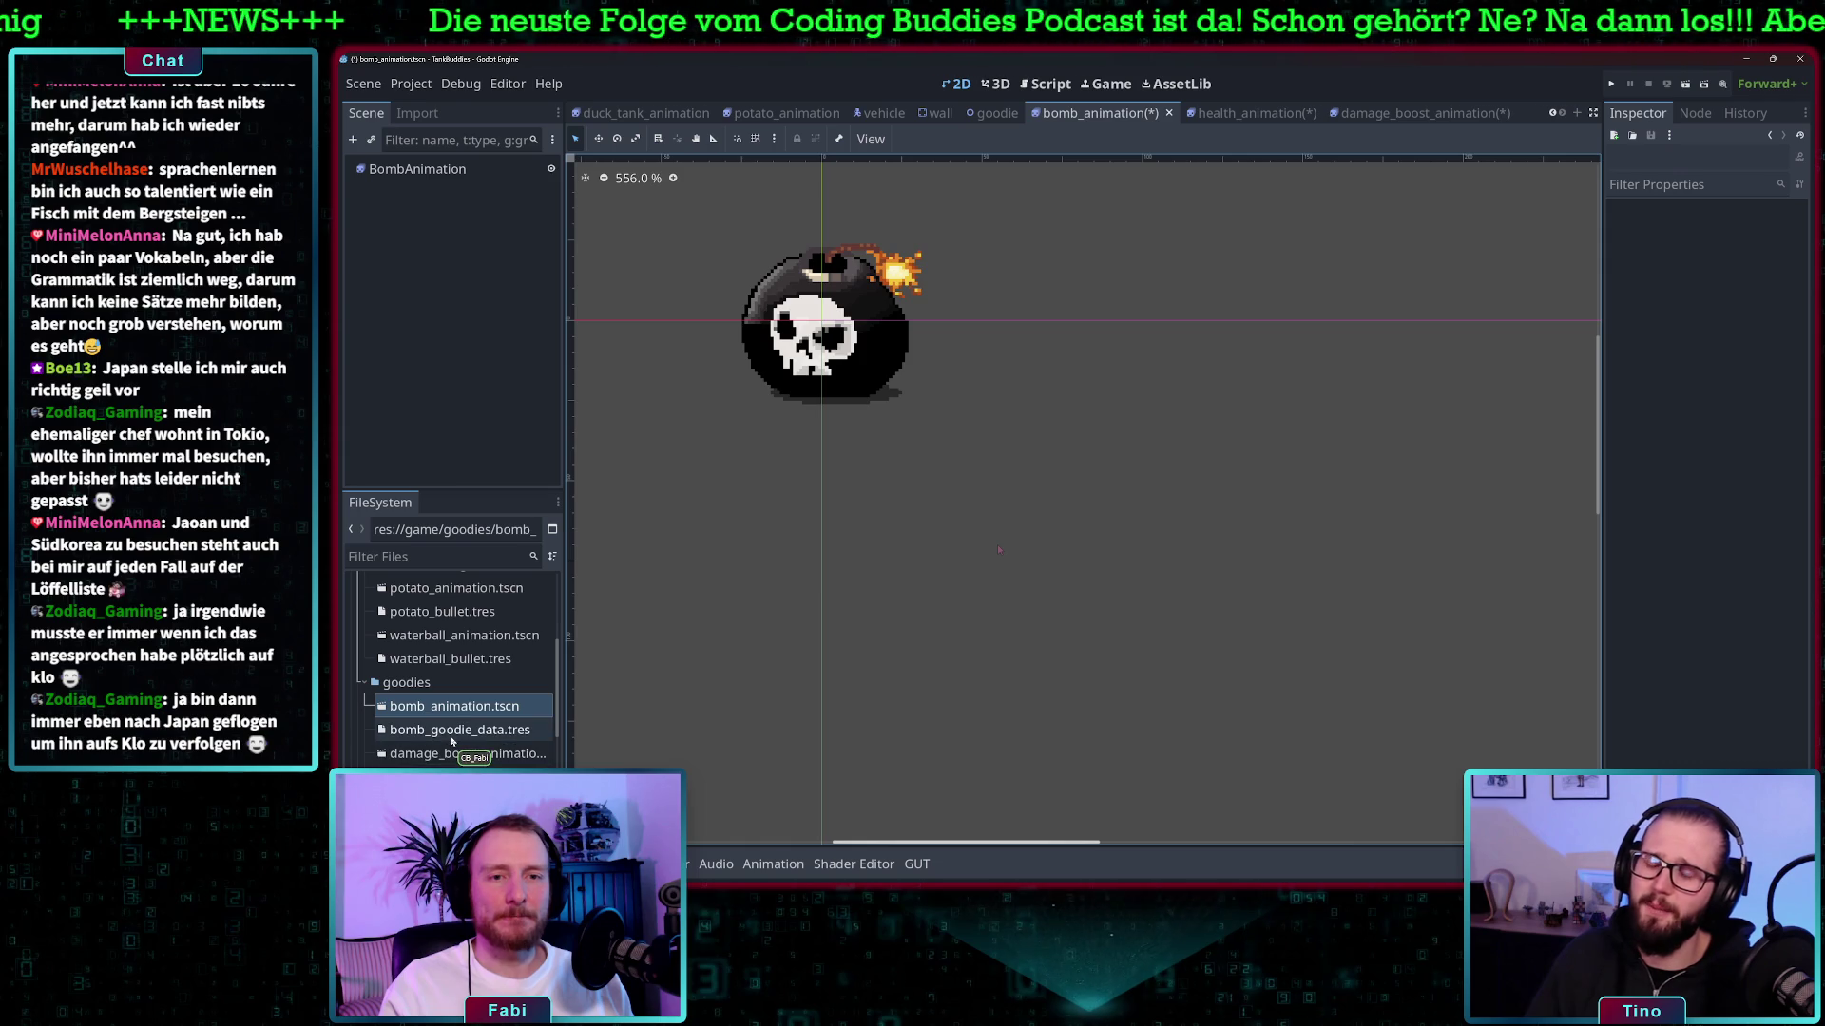
pyautogui.click(460, 729)
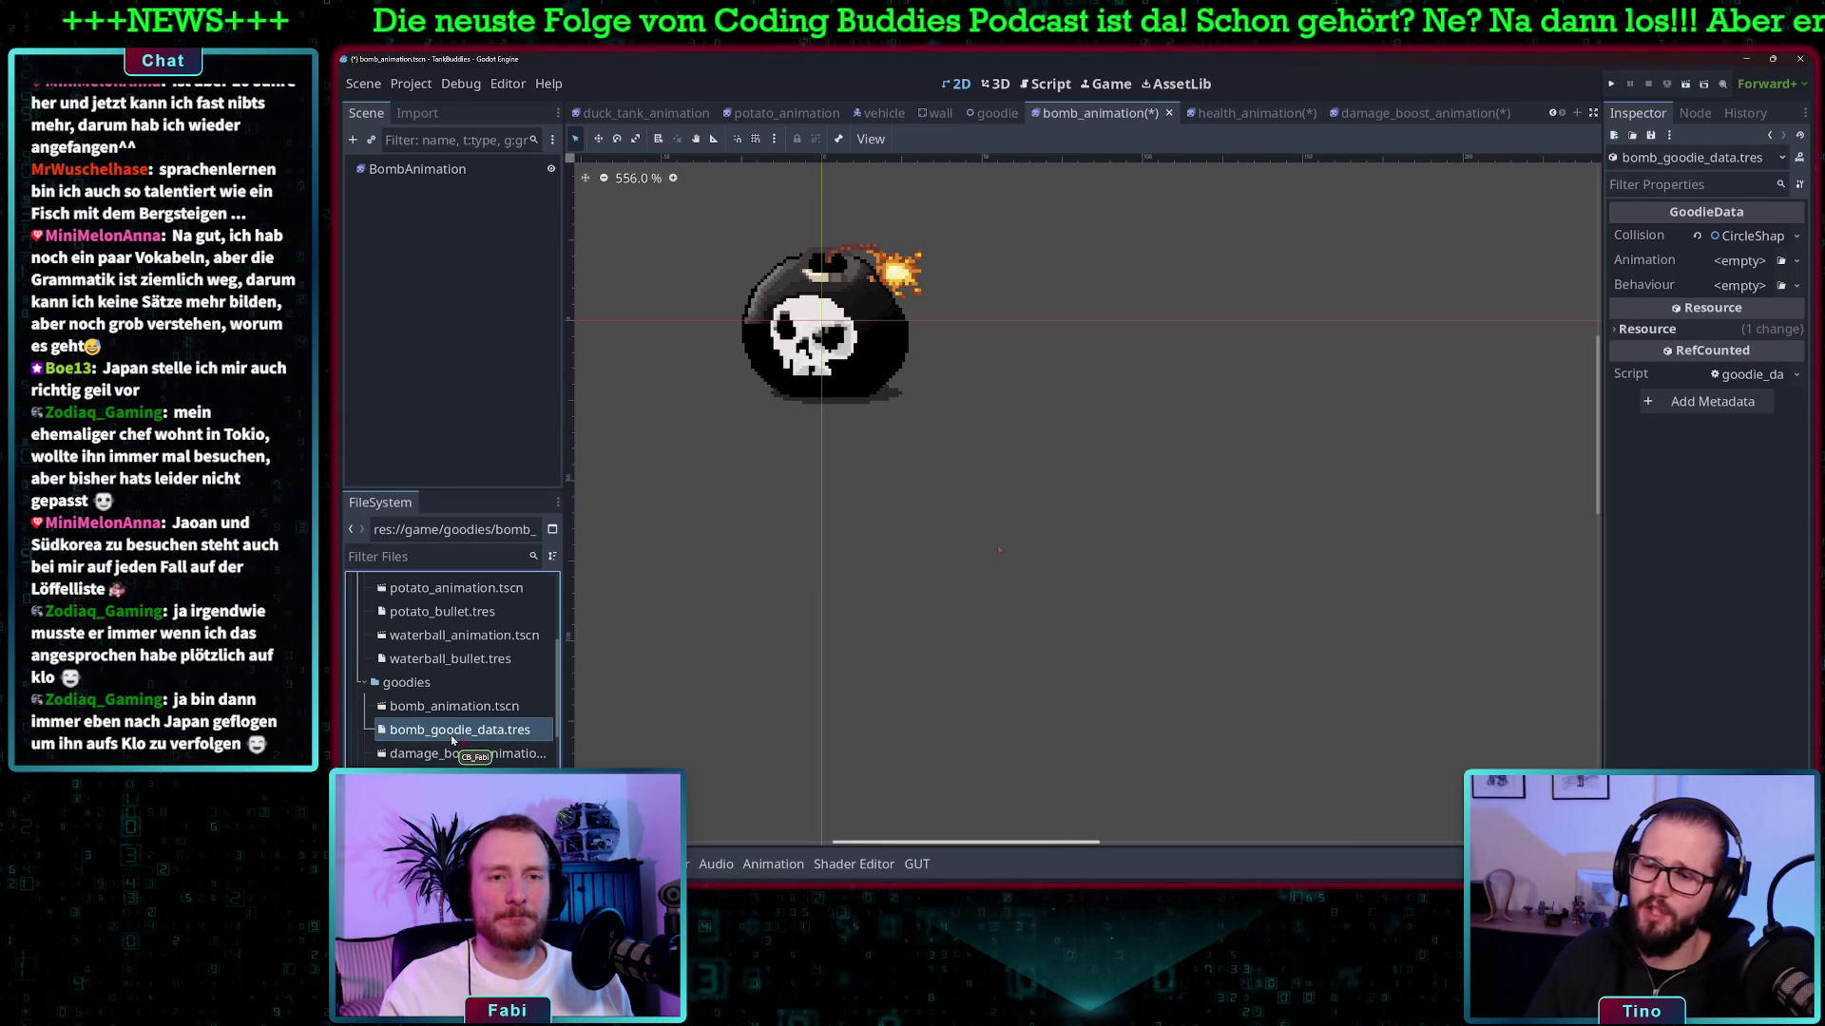
# - Set the Collision CircleShape2D radius in bomb_goodie_data.tres to 22
pyautogui.click(1751, 238)
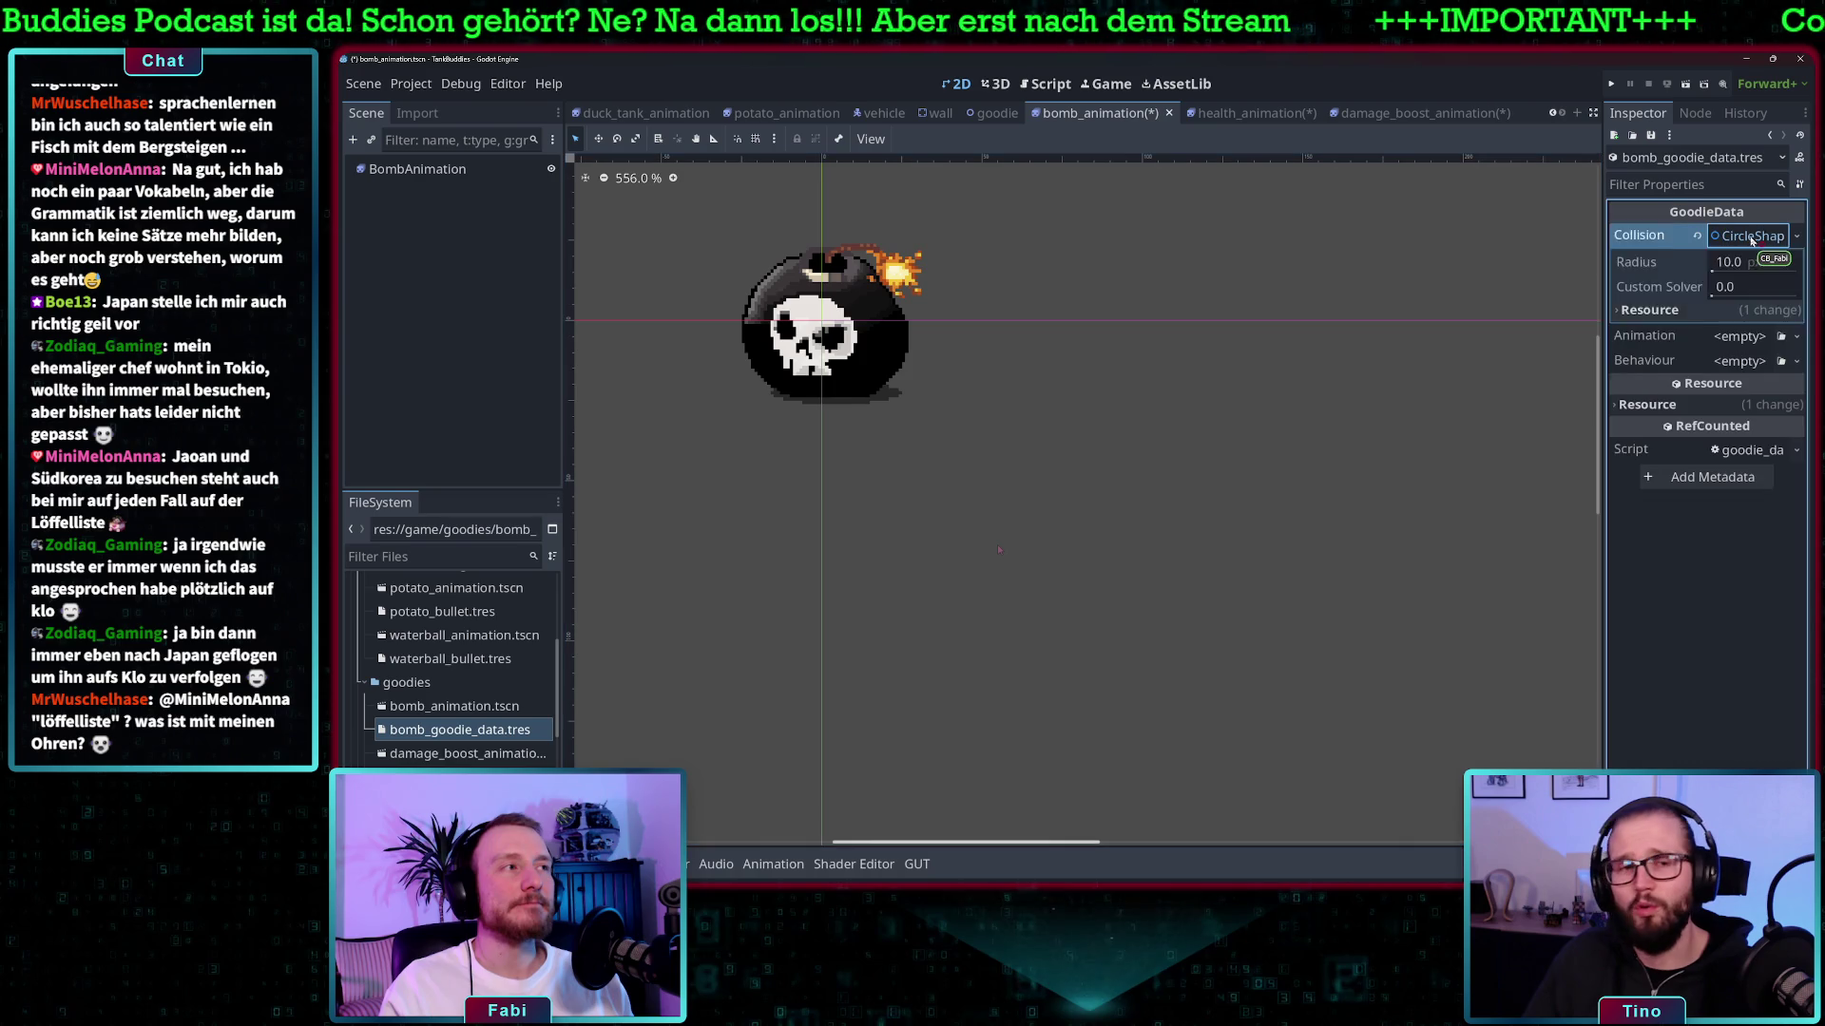
pyautogui.click(1752, 238)
pyautogui.click(1752, 237)
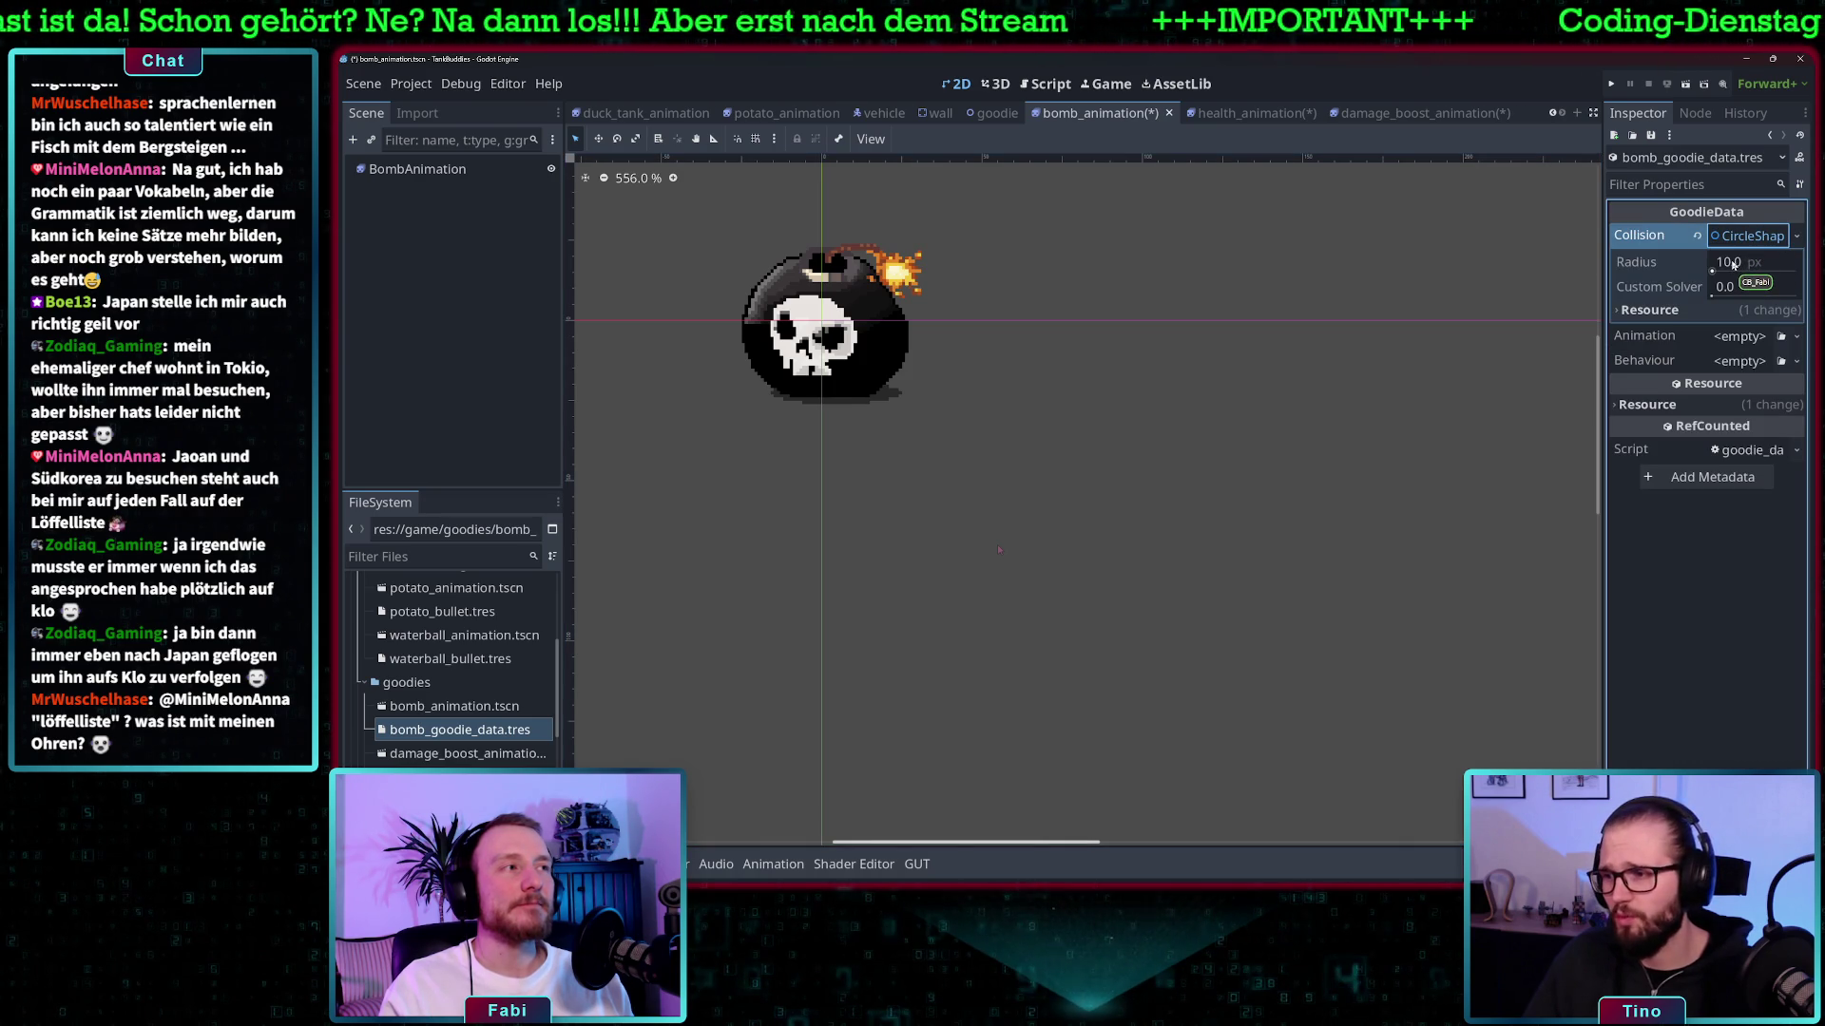
pyautogui.click(1733, 264)
pyautogui.write('20')
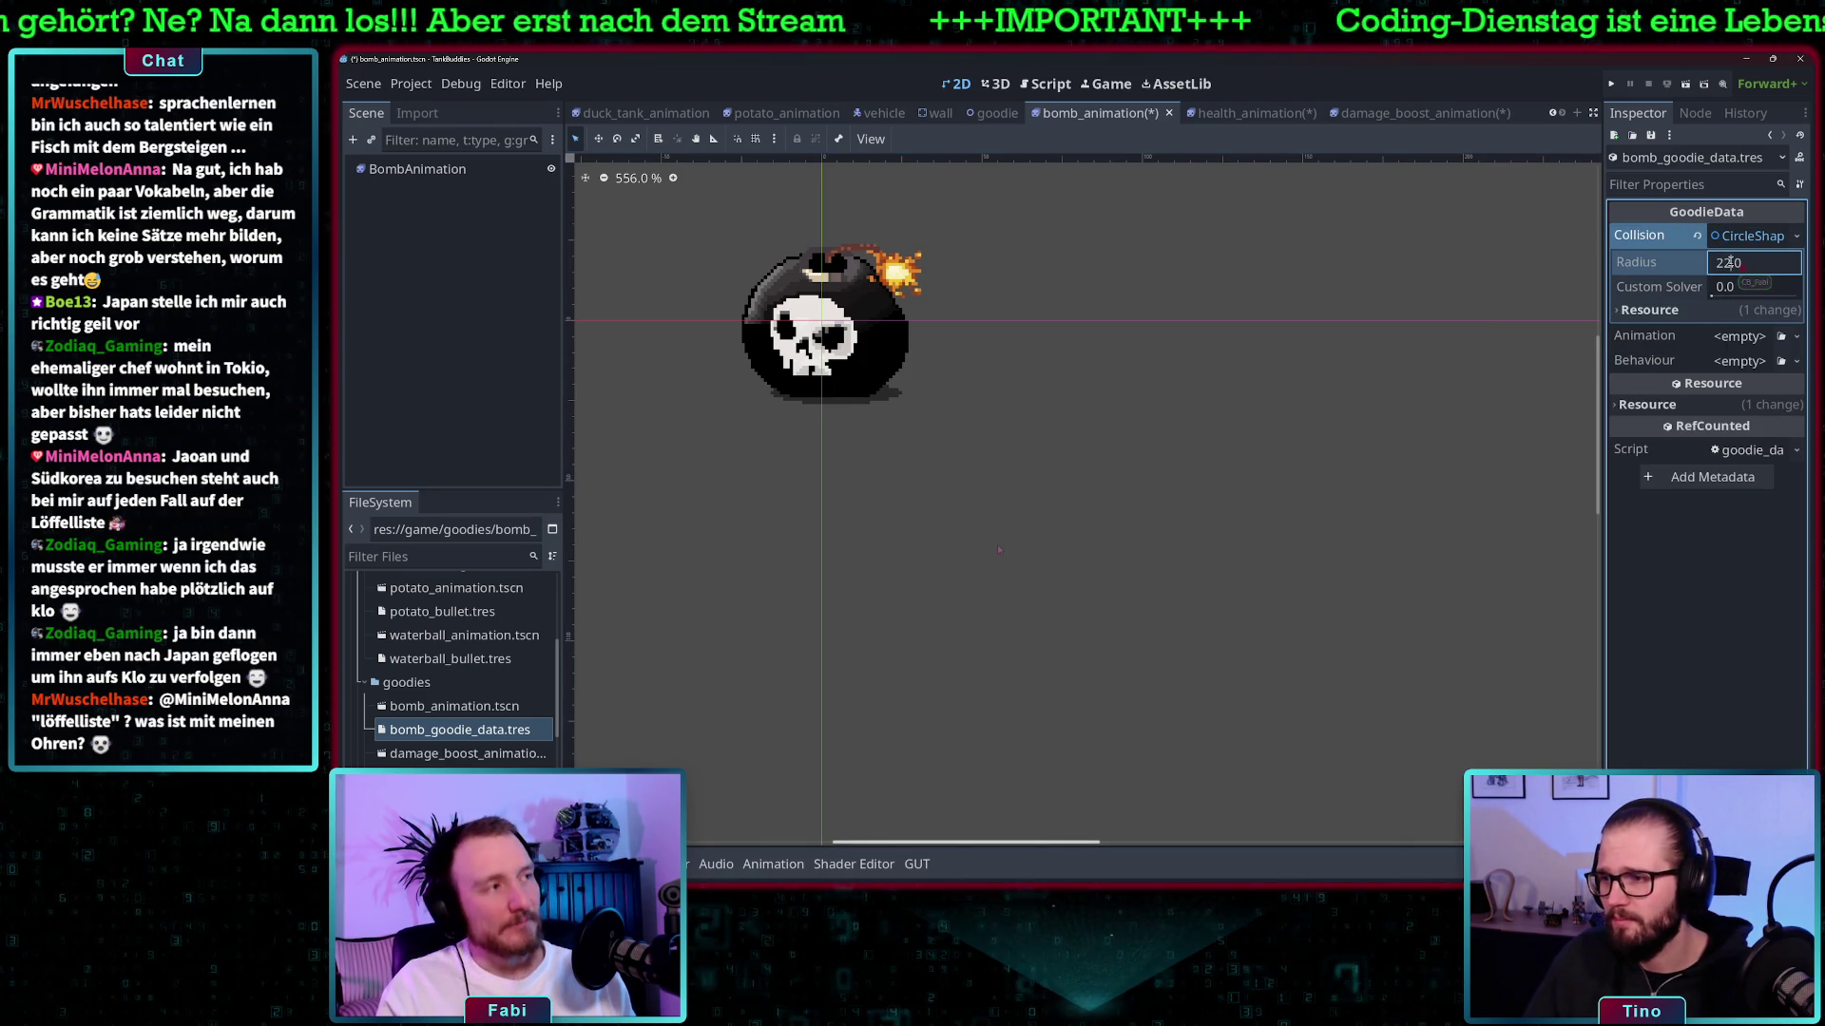
pyautogui.press('Return')
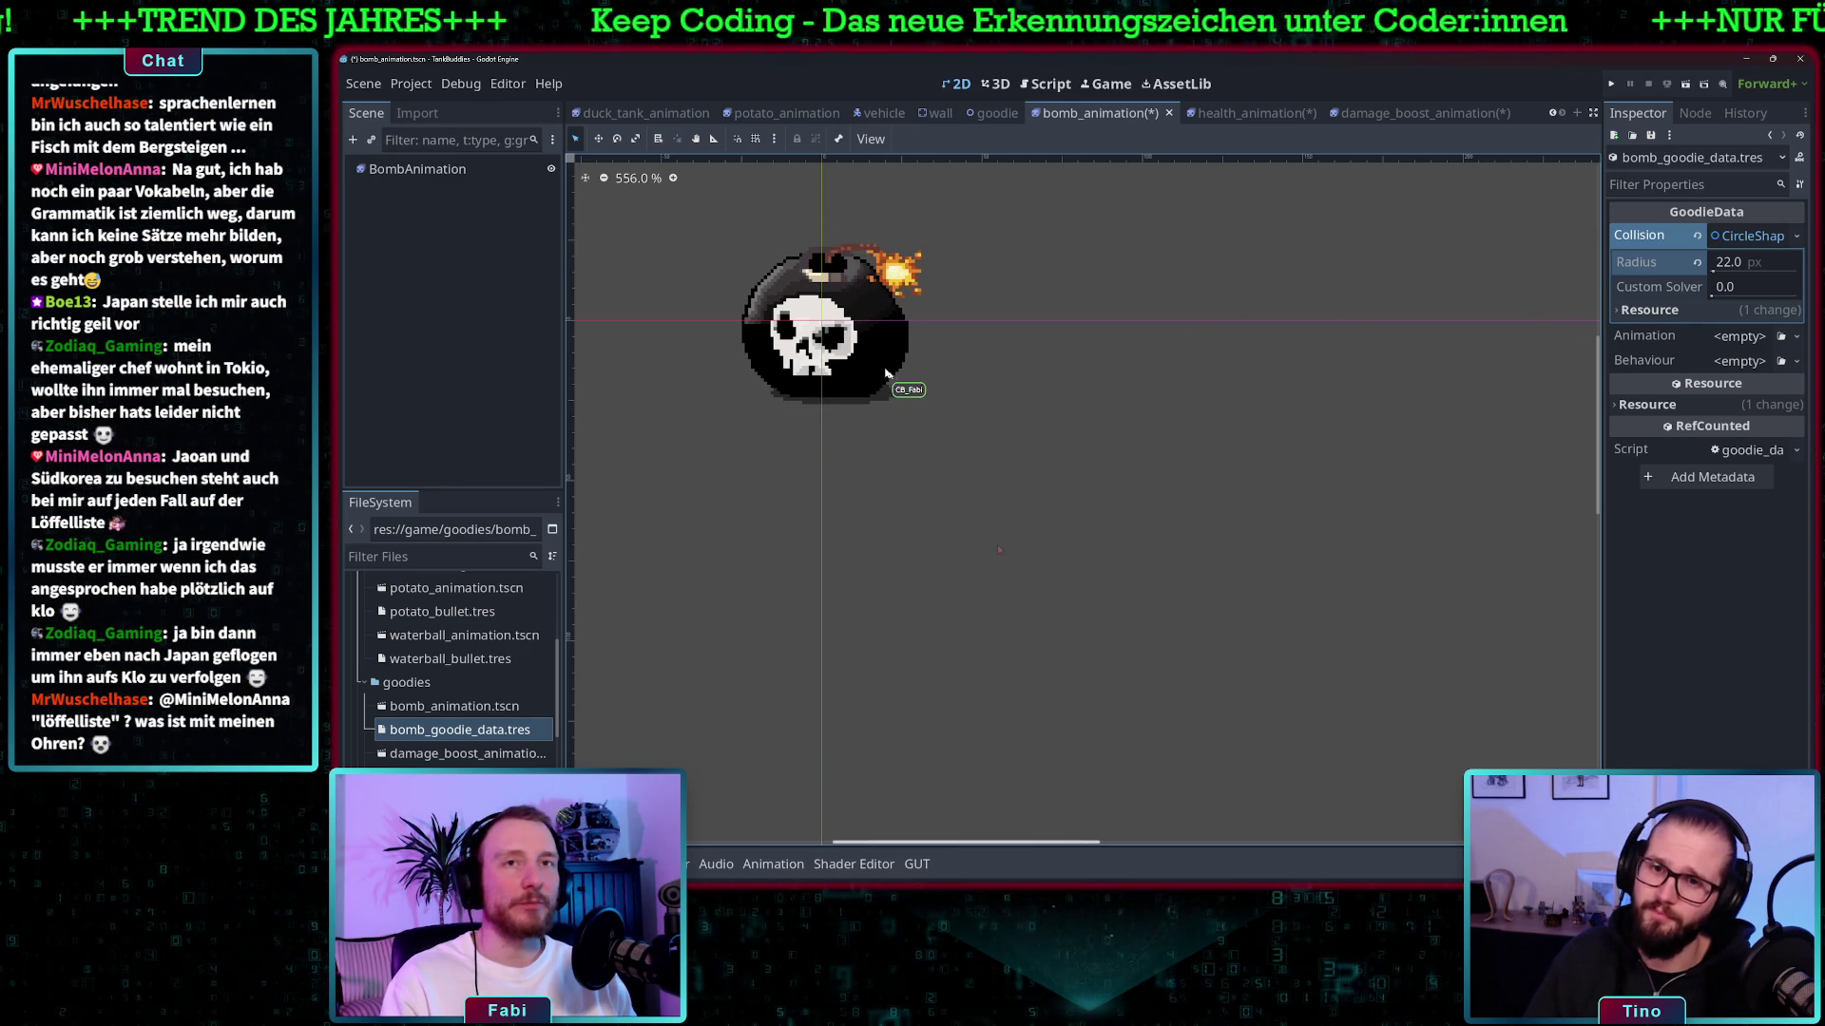
pyautogui.click(1747, 236)
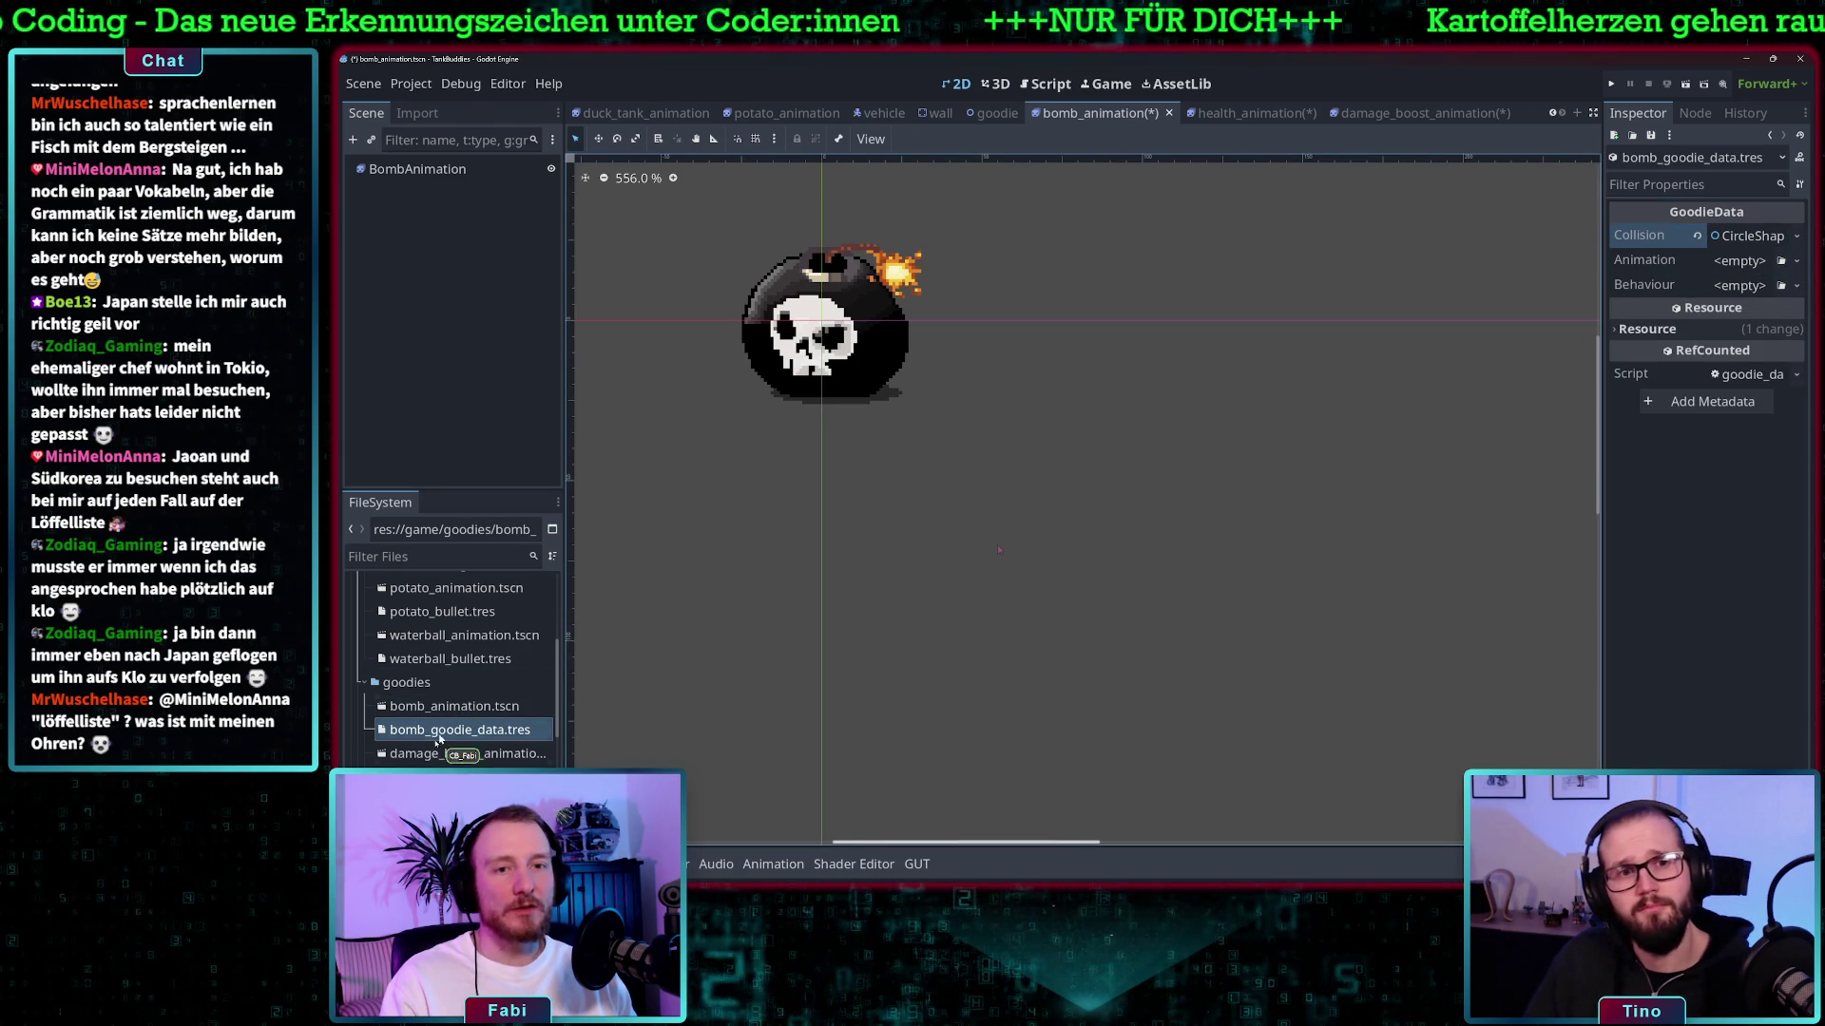
# - Assign bomb_animation.tscn as the Animation and save a new GoodieBehaviour resource as bomb_behaviour.tres
pyautogui.moveTo(436, 715)
pyautogui.mouseDown()
pyautogui.moveTo(1506, 406)
pyautogui.moveTo(1734, 267)
pyautogui.mouseUp()
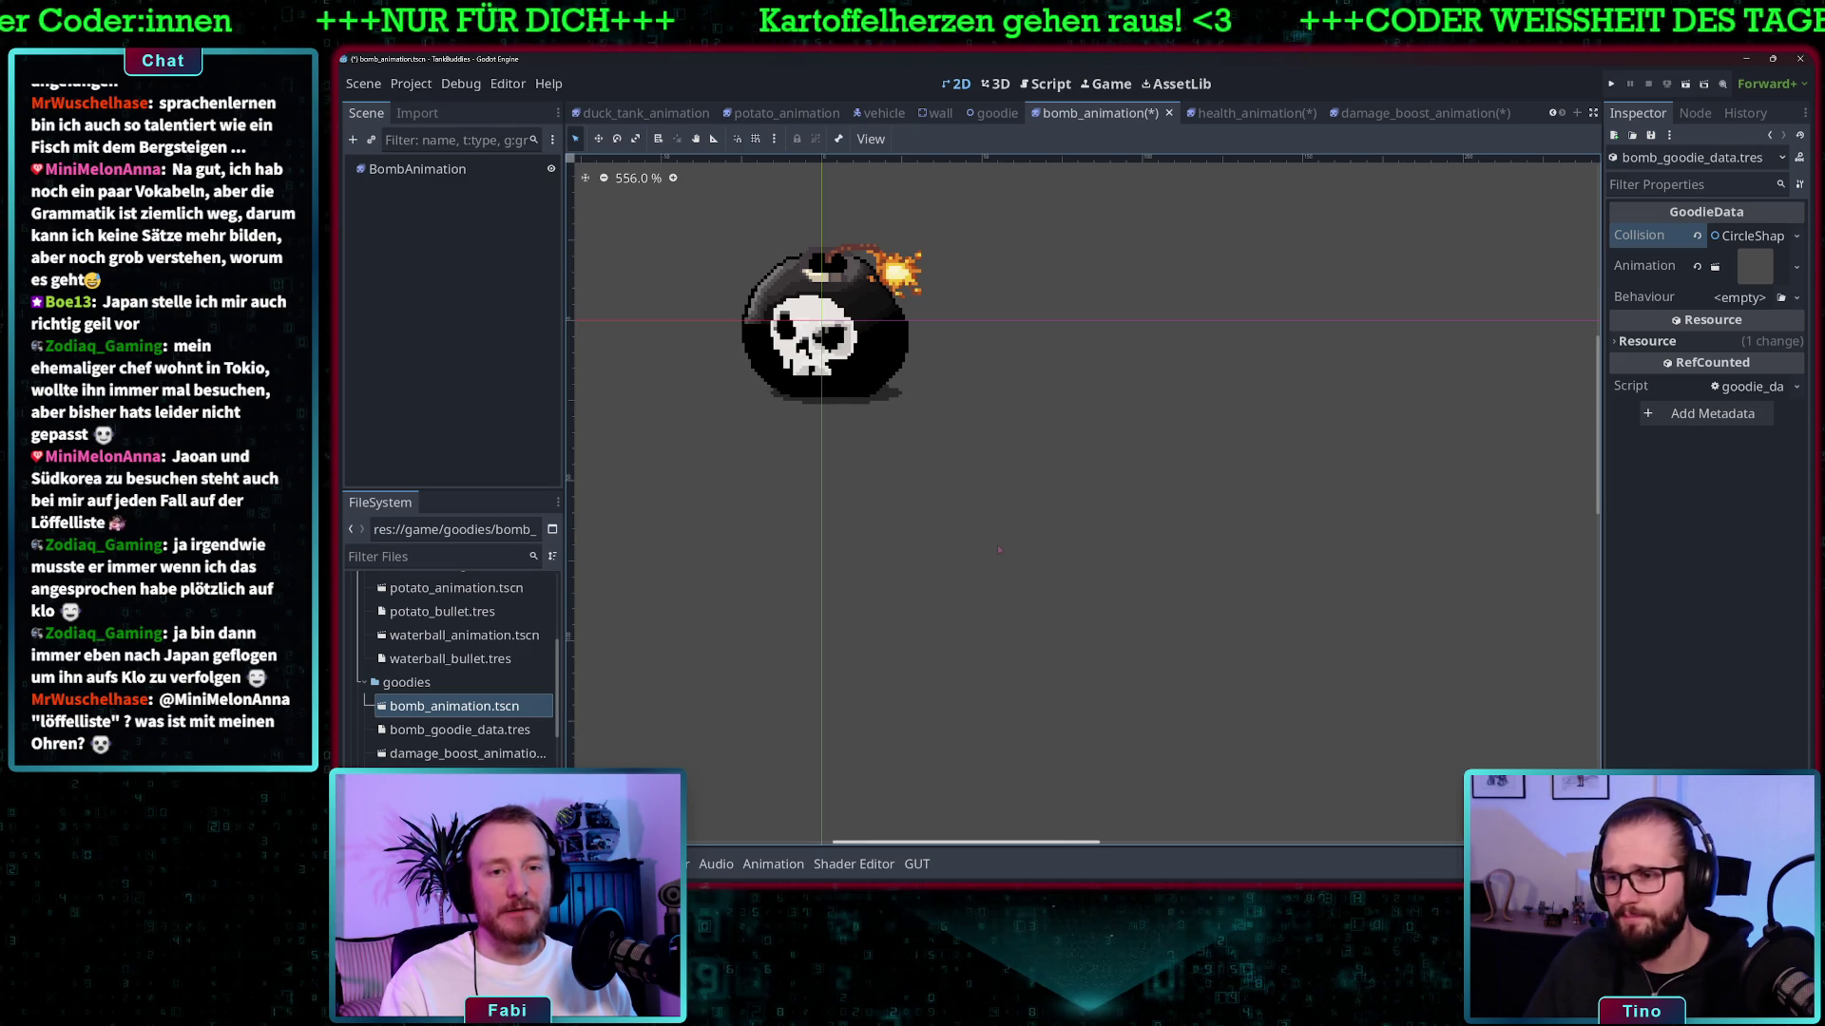
pyautogui.rightClick(451, 730)
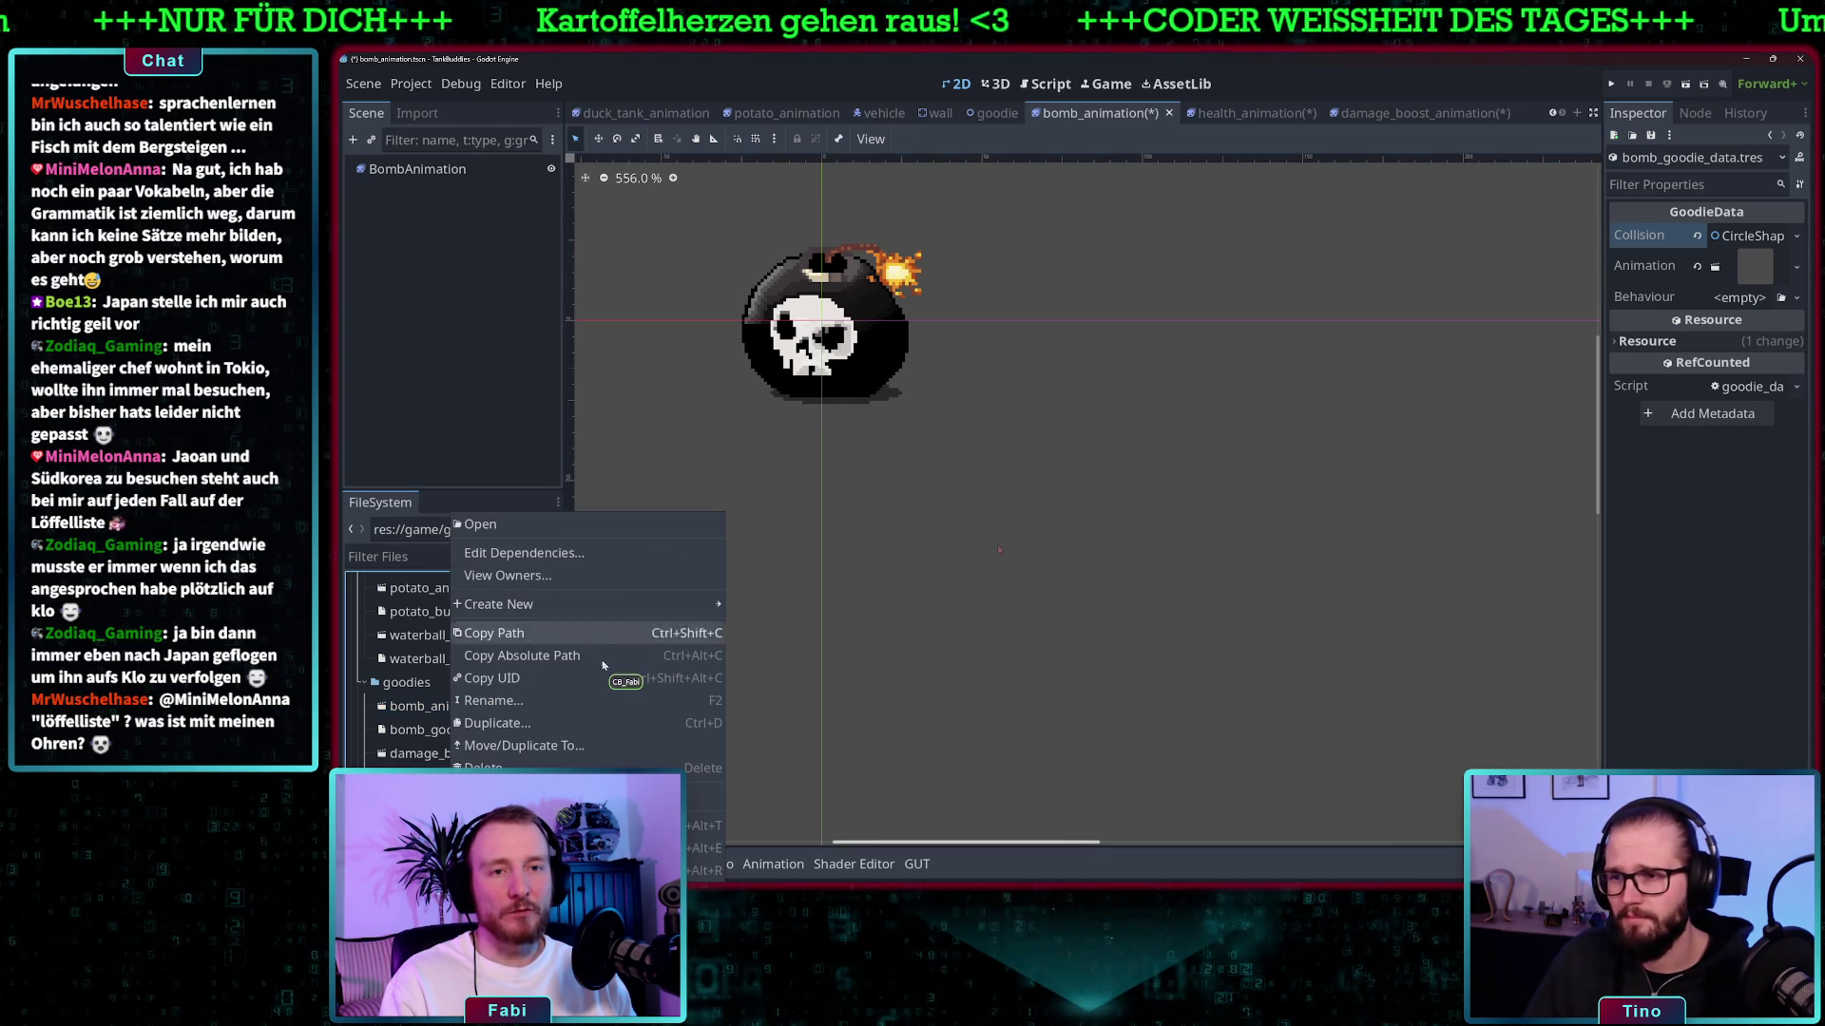
pyautogui.moveTo(654, 608)
pyautogui.click(770, 672)
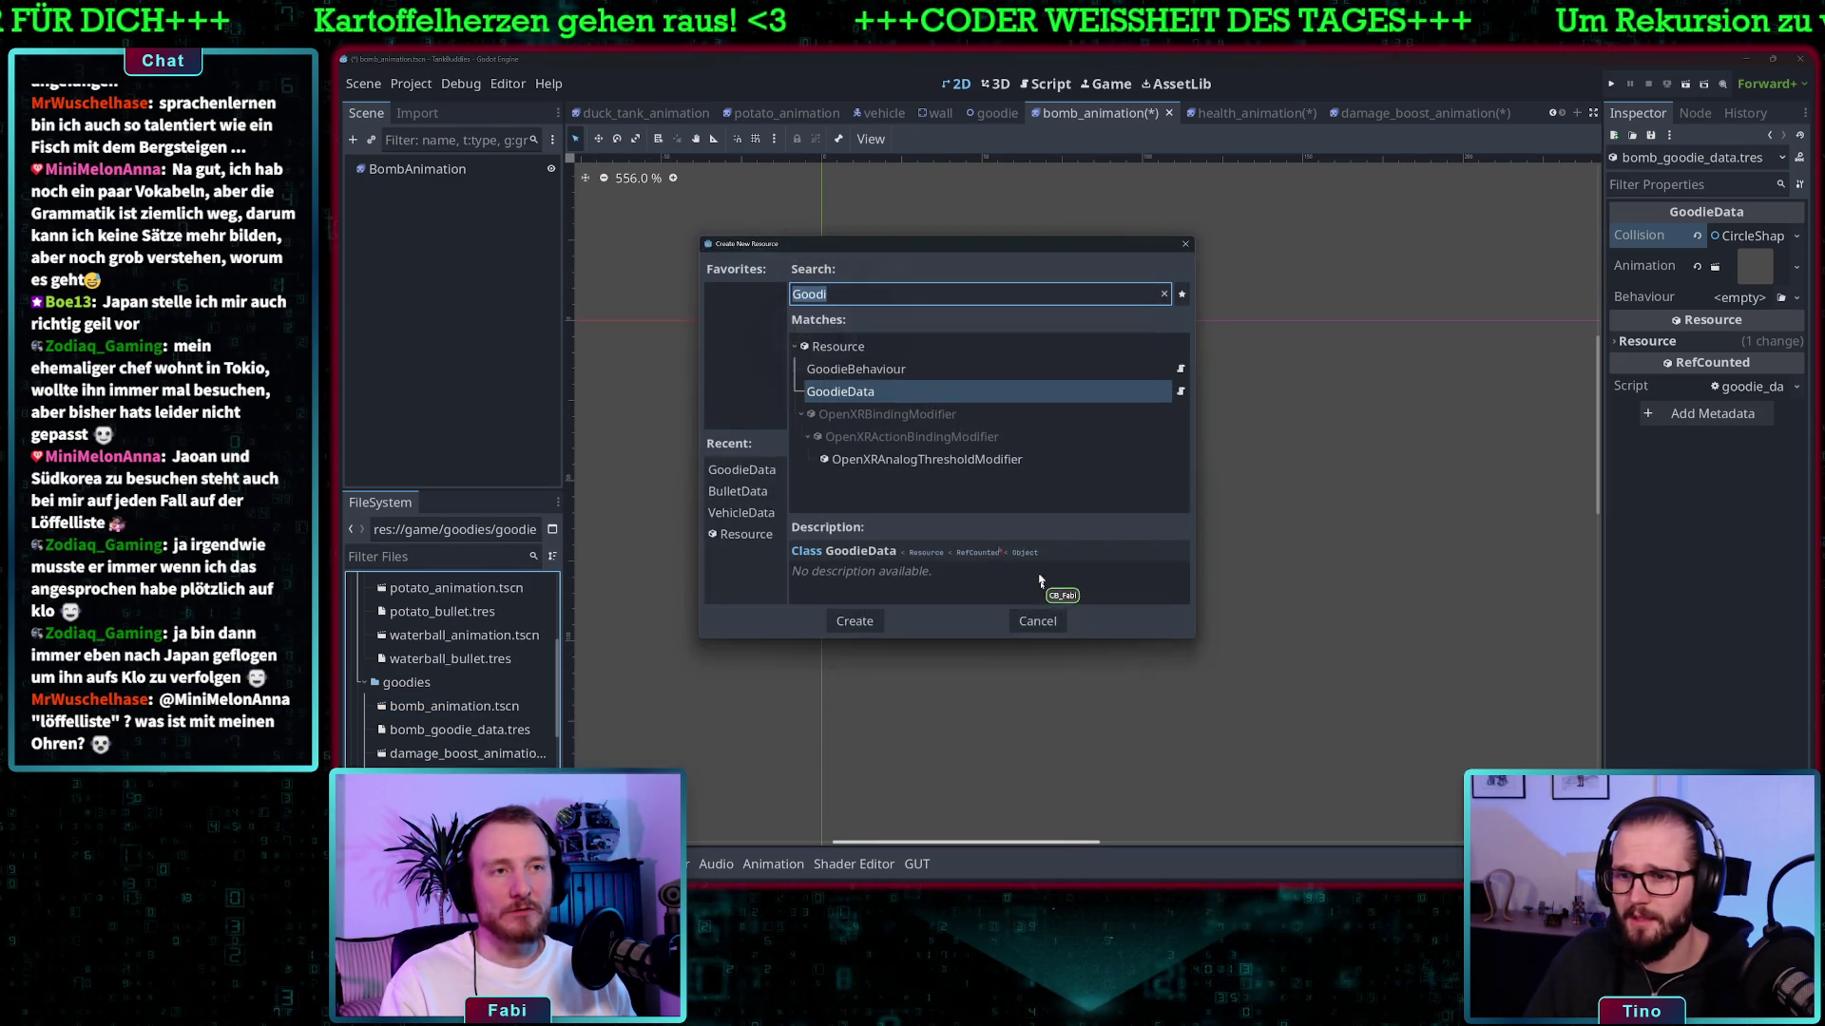
pyautogui.click(882, 402)
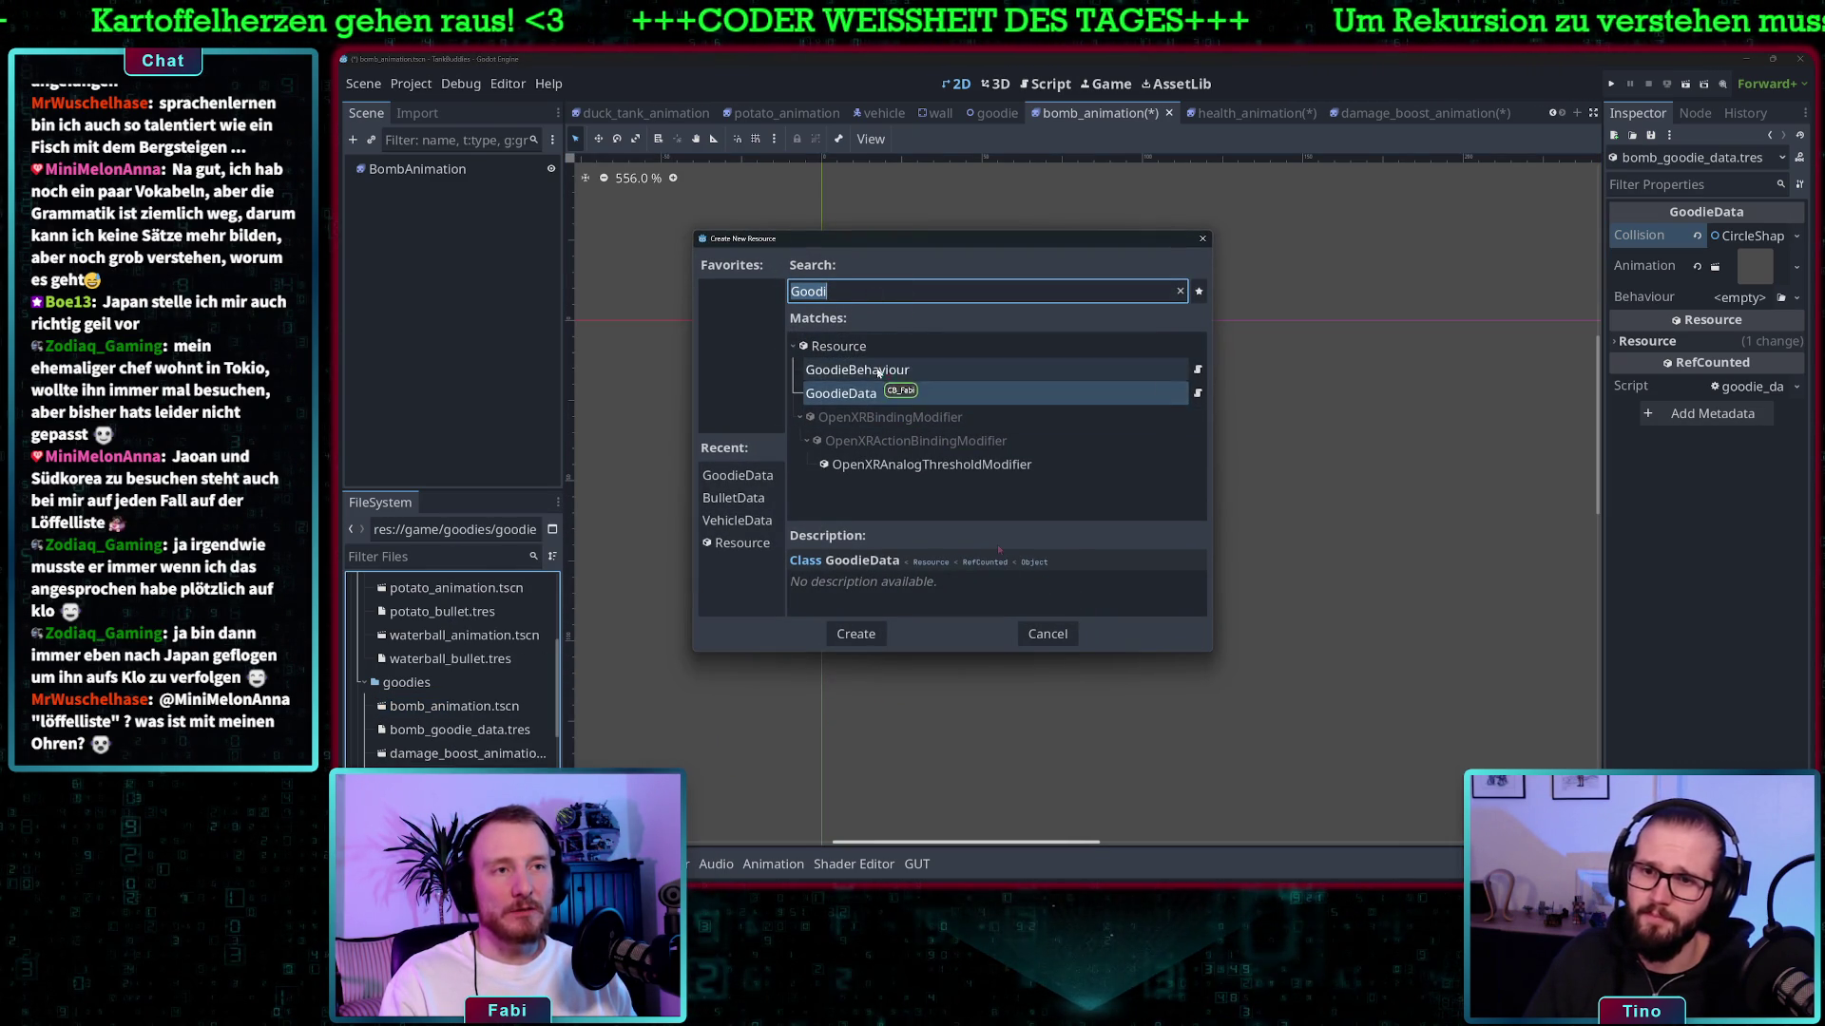
pyautogui.click(889, 372)
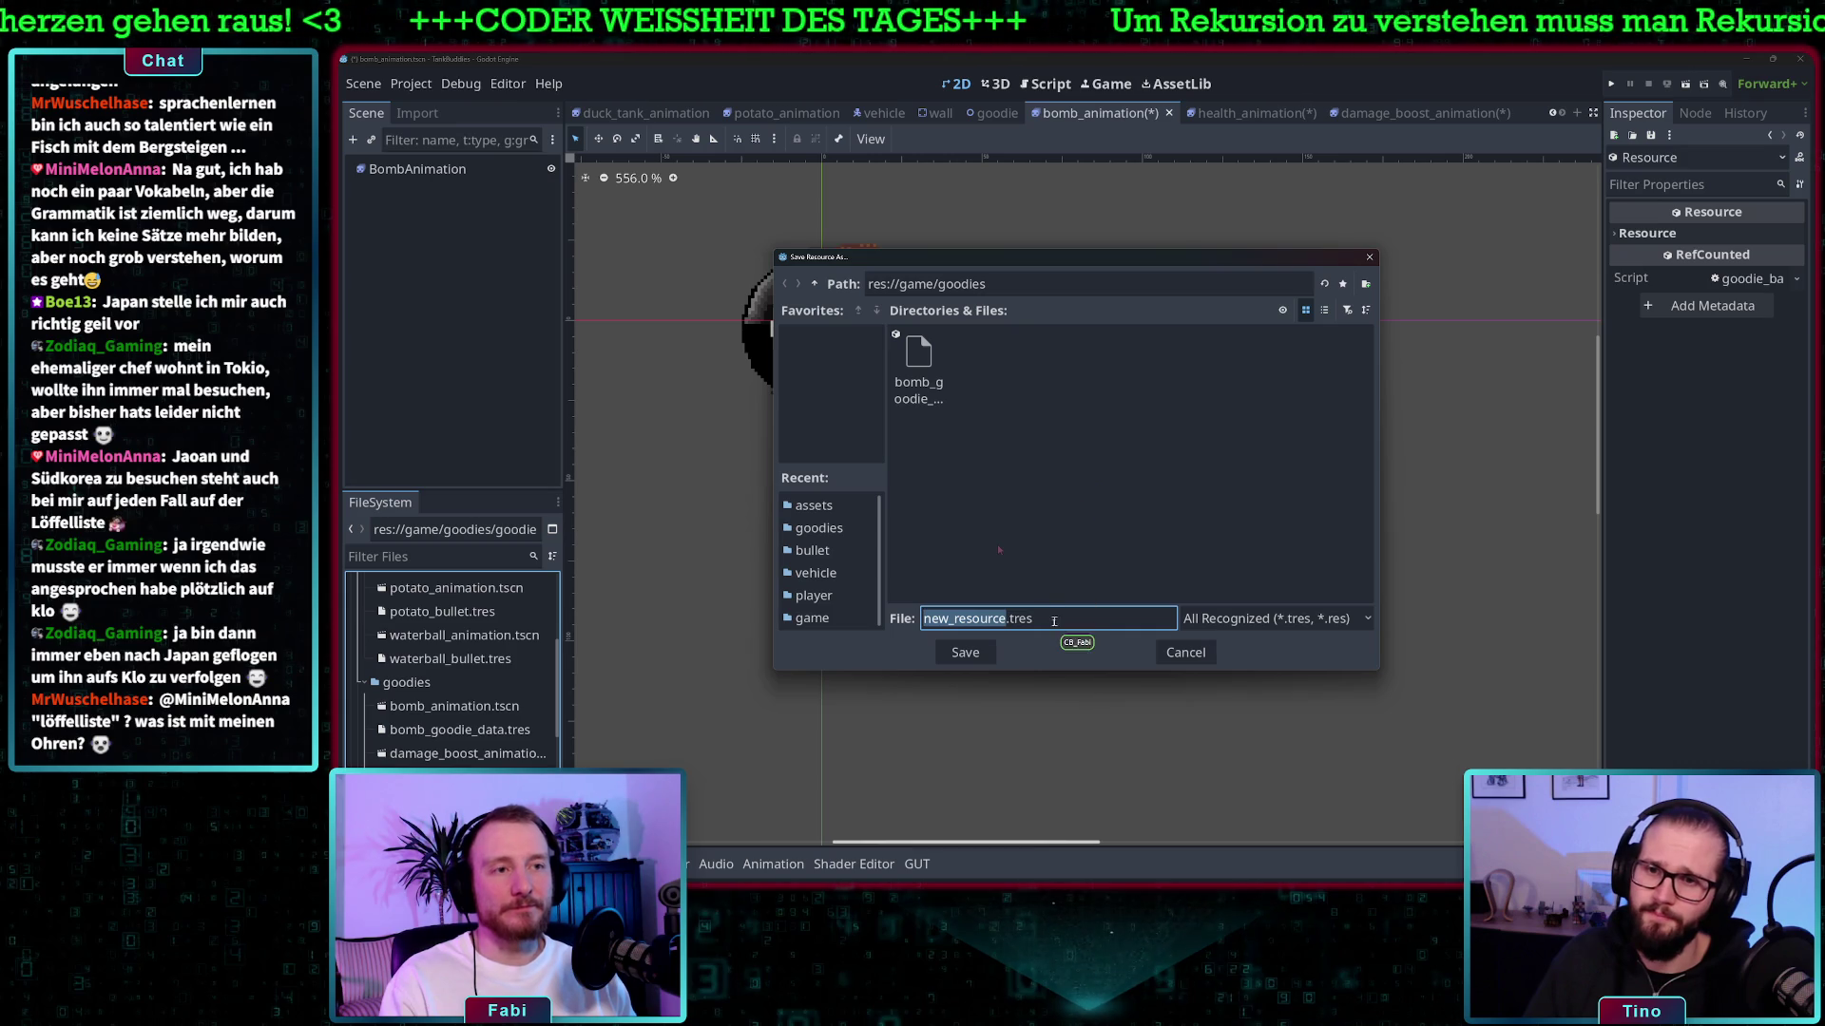
pyautogui.write('bomb_behavi')
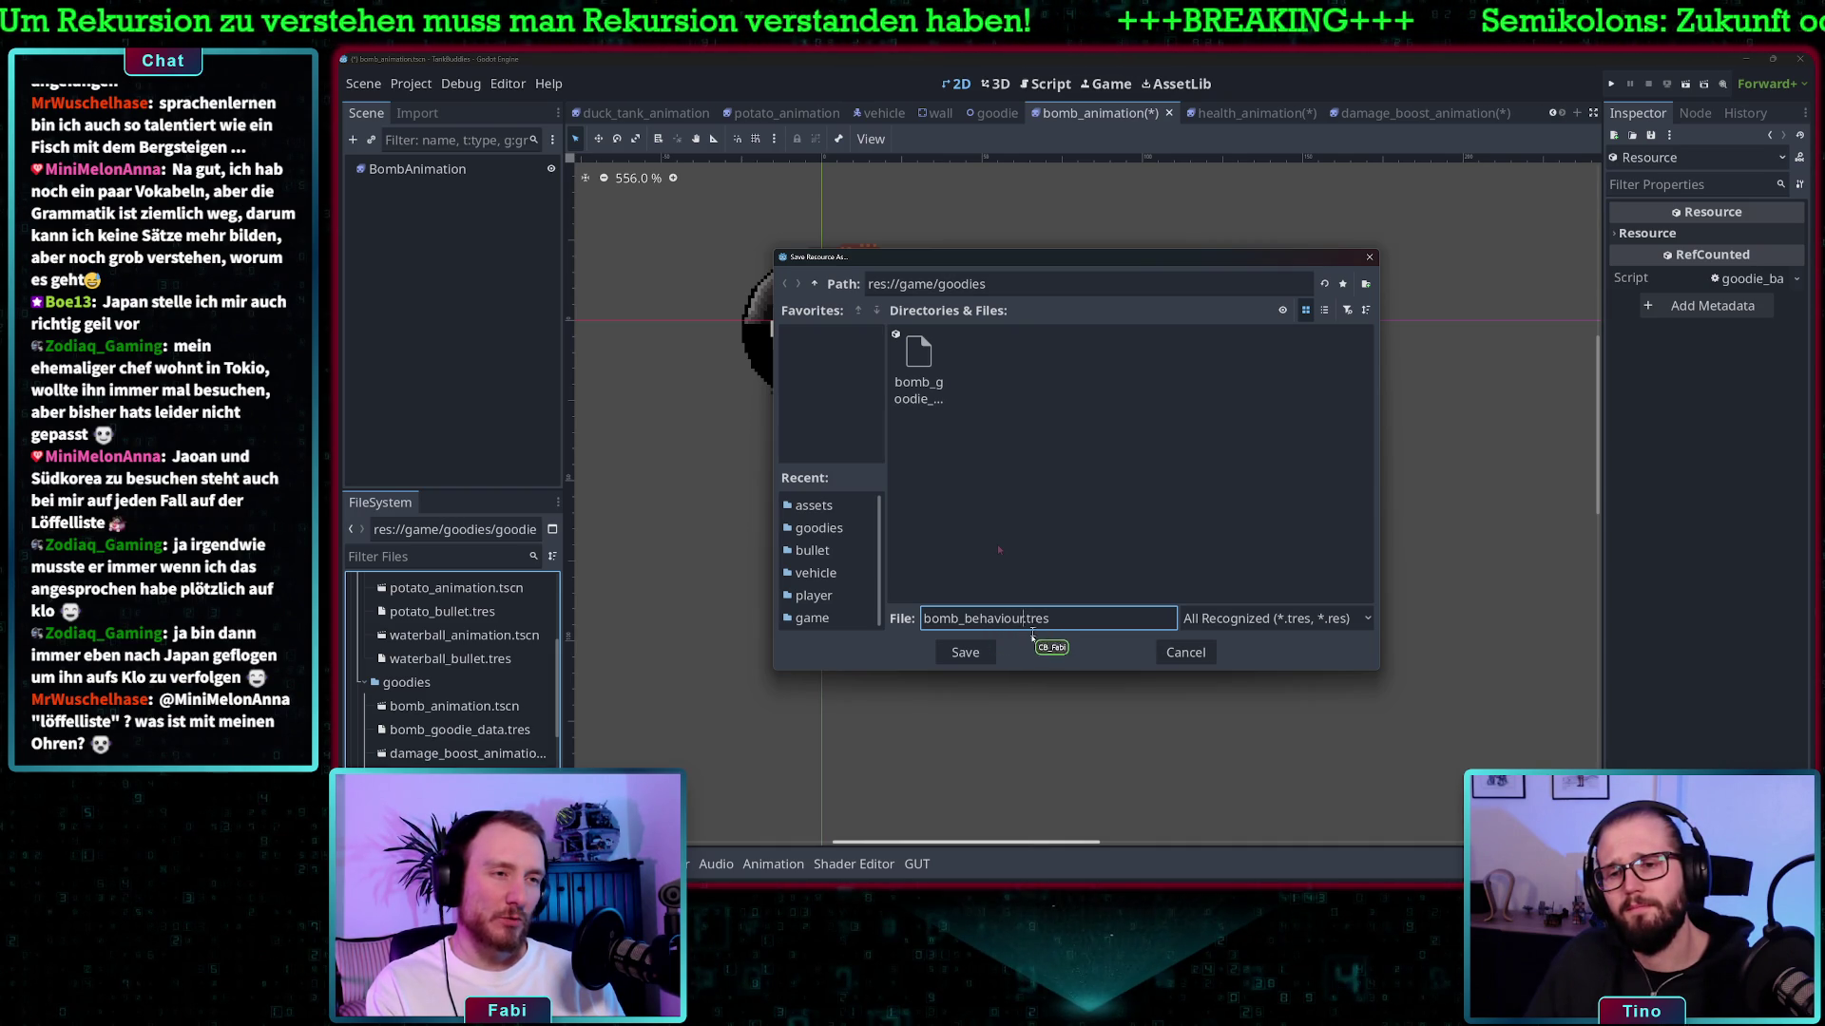
pyautogui.click(971, 654)
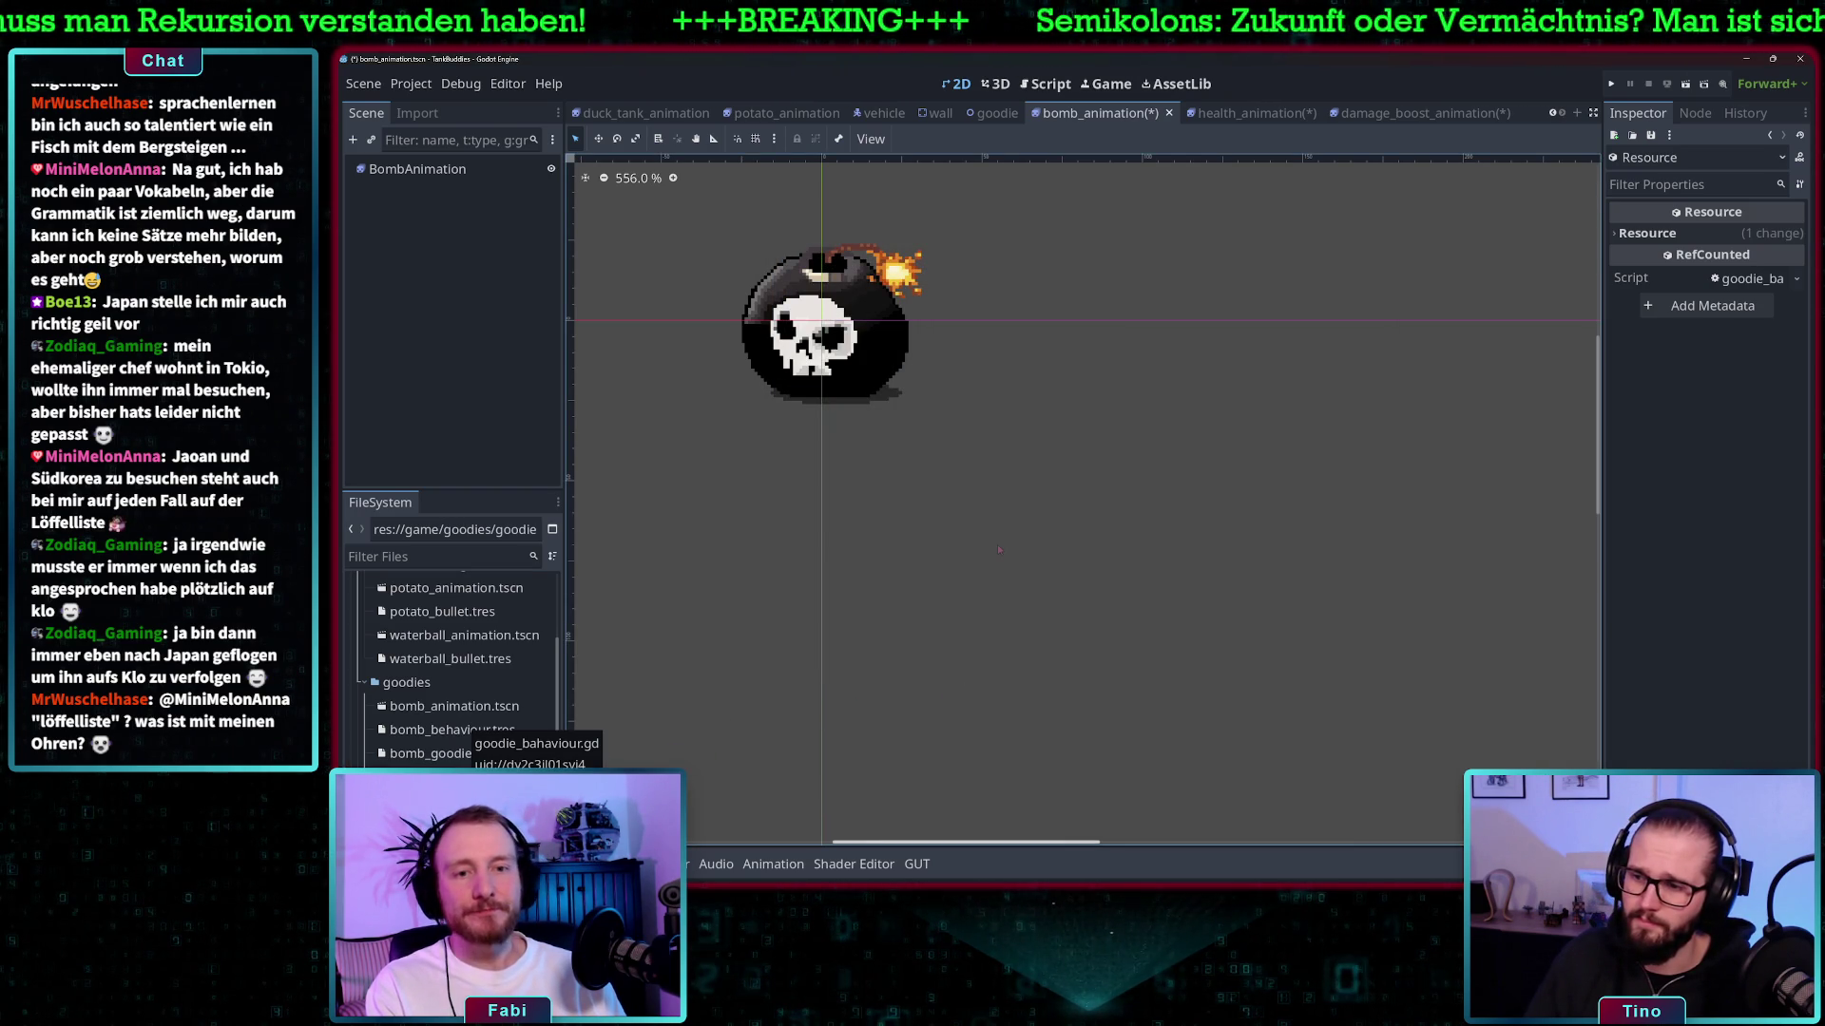
# - Browse the goodies files and widen the FileSystem dock so names like damage_boost_animation.tscn show fully
pyautogui.scroll(1, 487, 673)
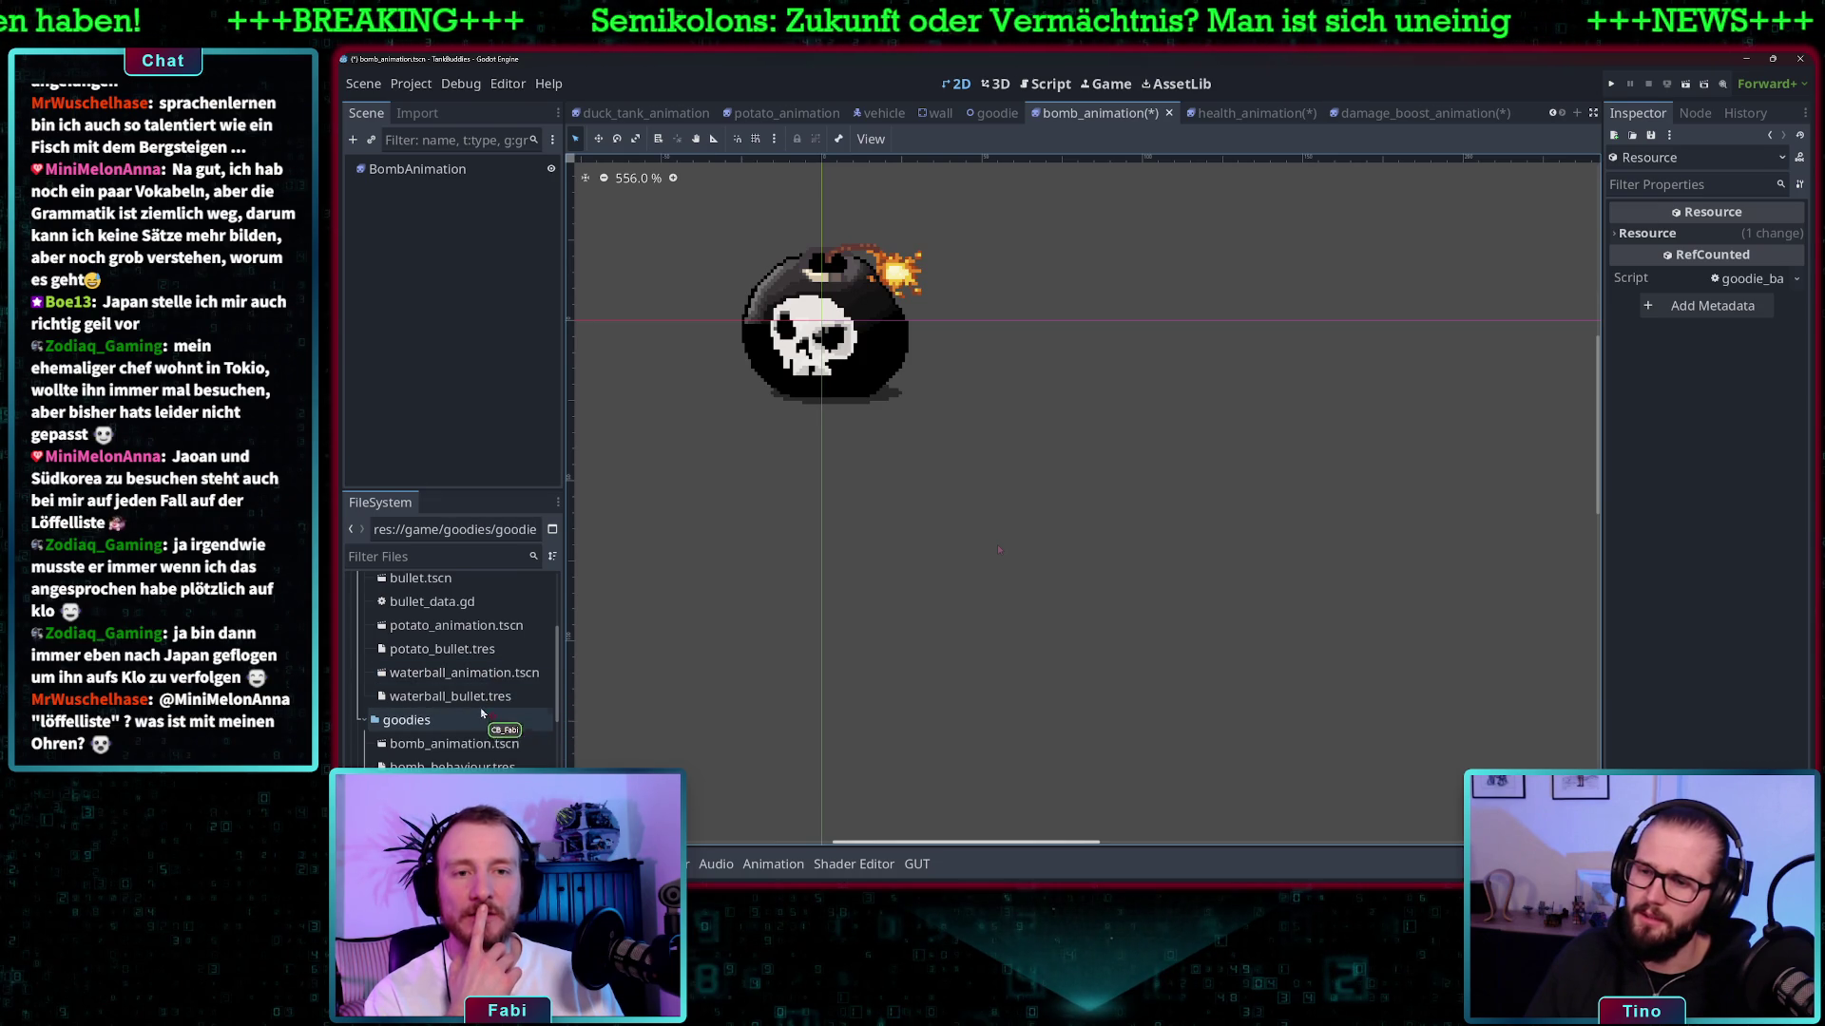
pyautogui.scroll(-9, 481, 713)
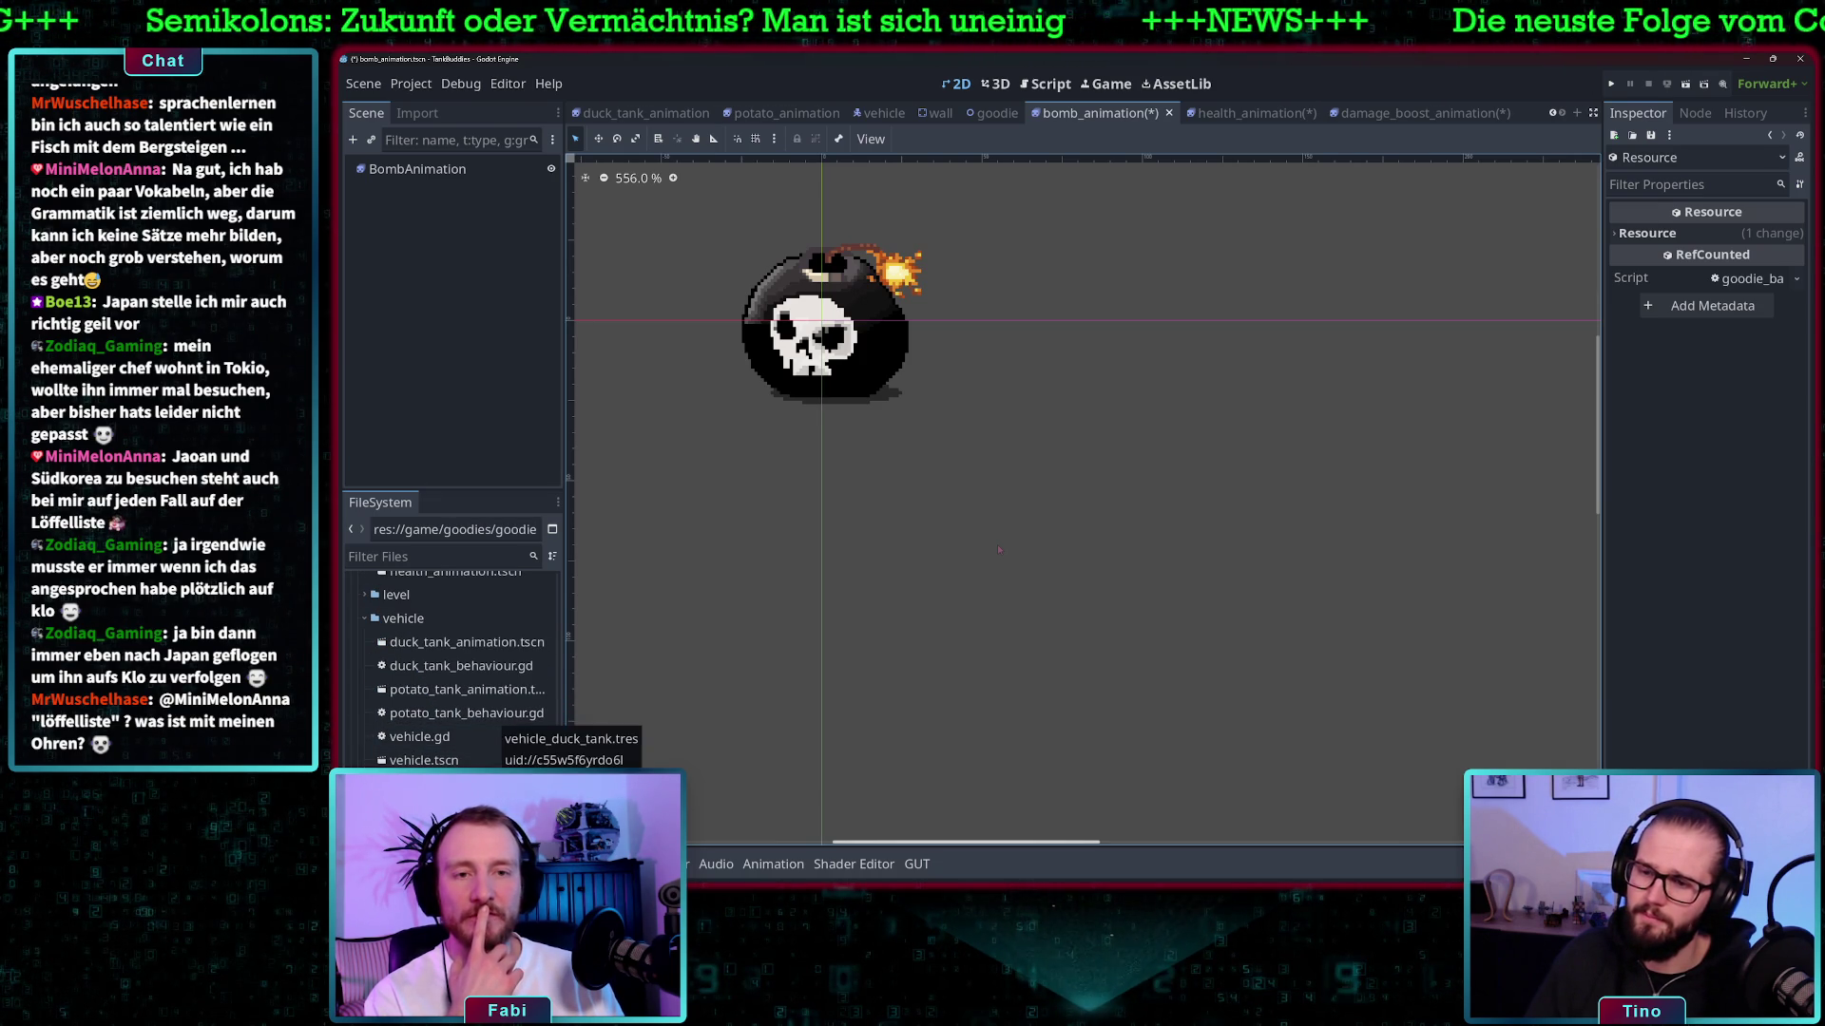
pyautogui.scroll(-2, 465, 723)
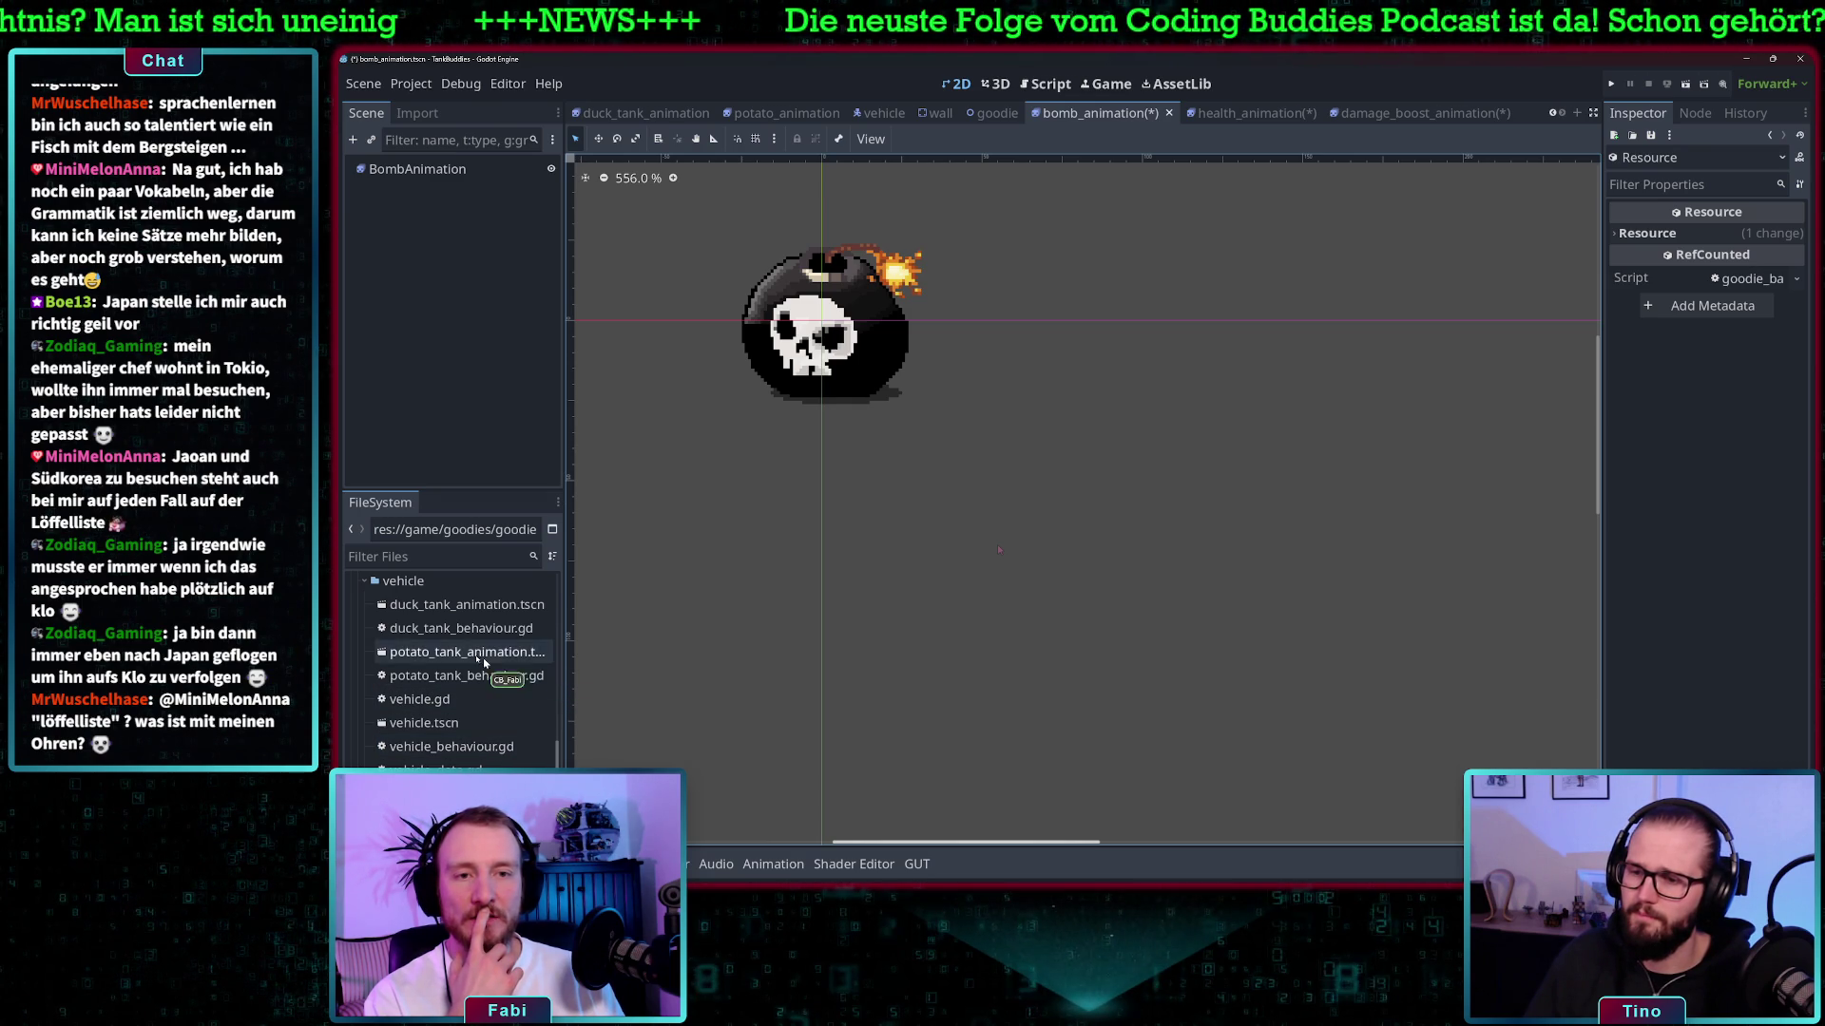
pyautogui.scroll(3, 469, 685)
pyautogui.scroll(5, 469, 686)
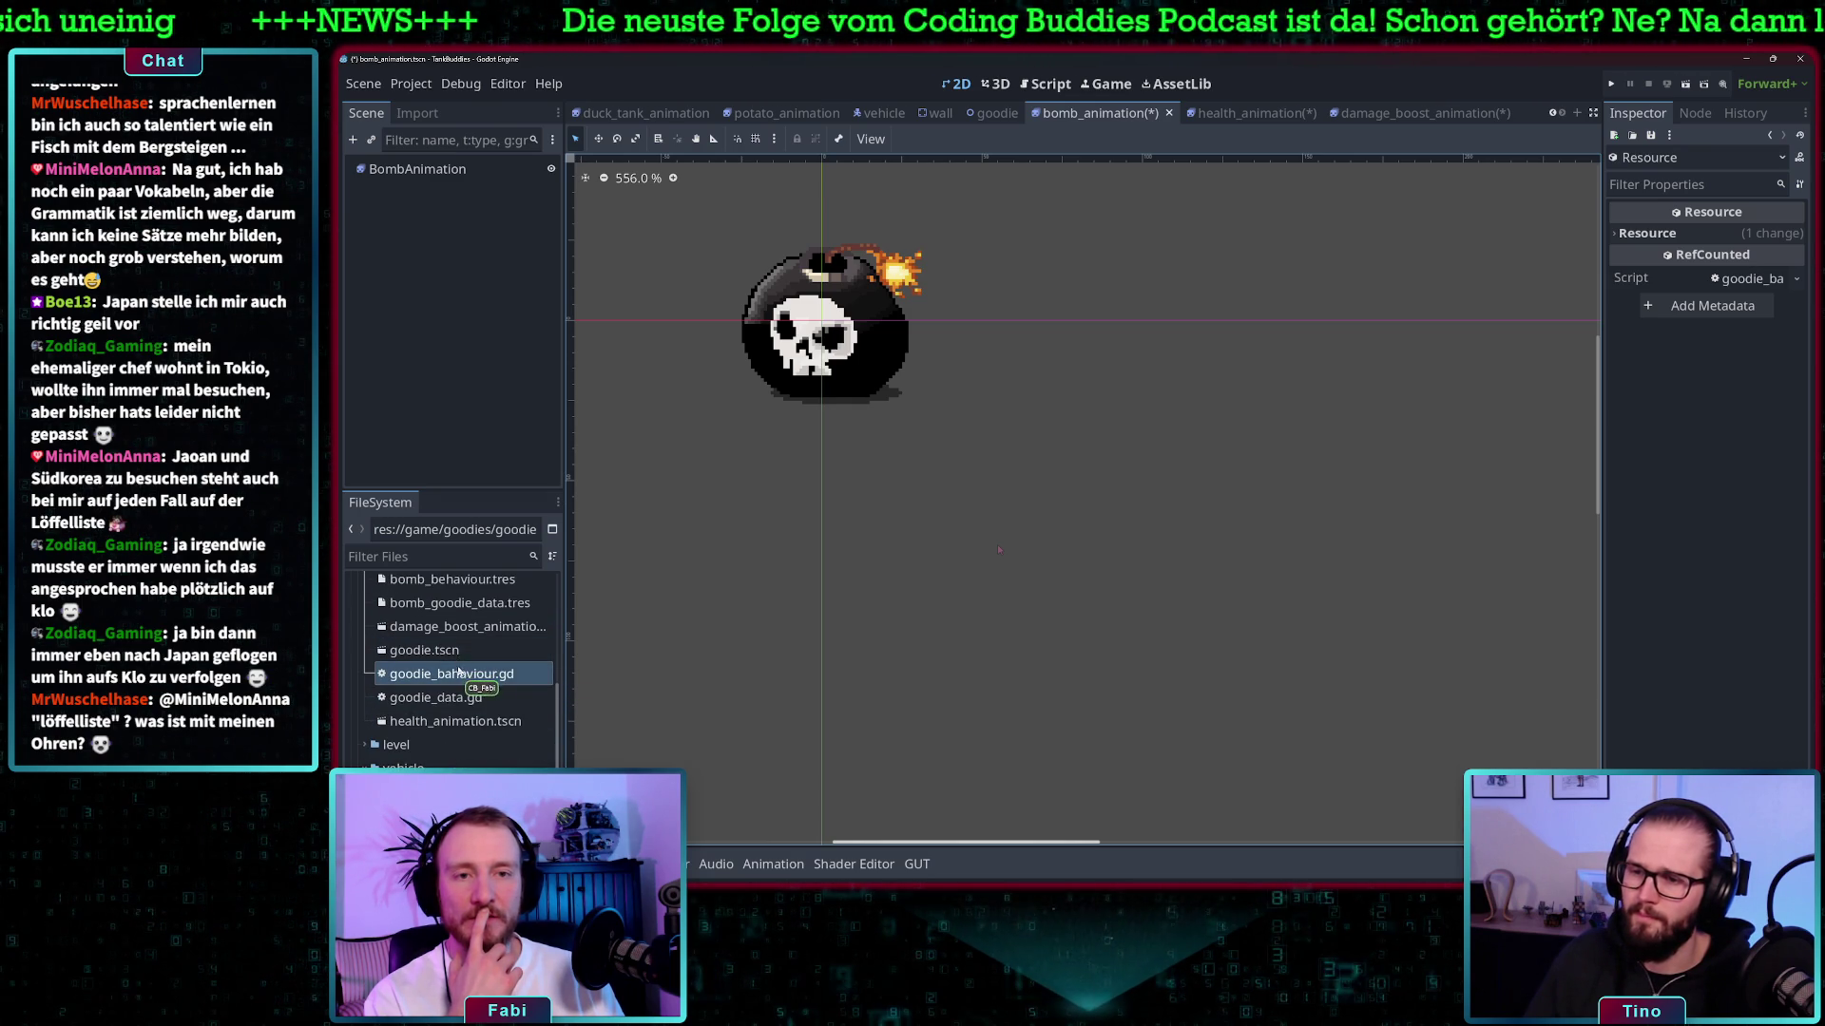
pyautogui.scroll(2, 485, 681)
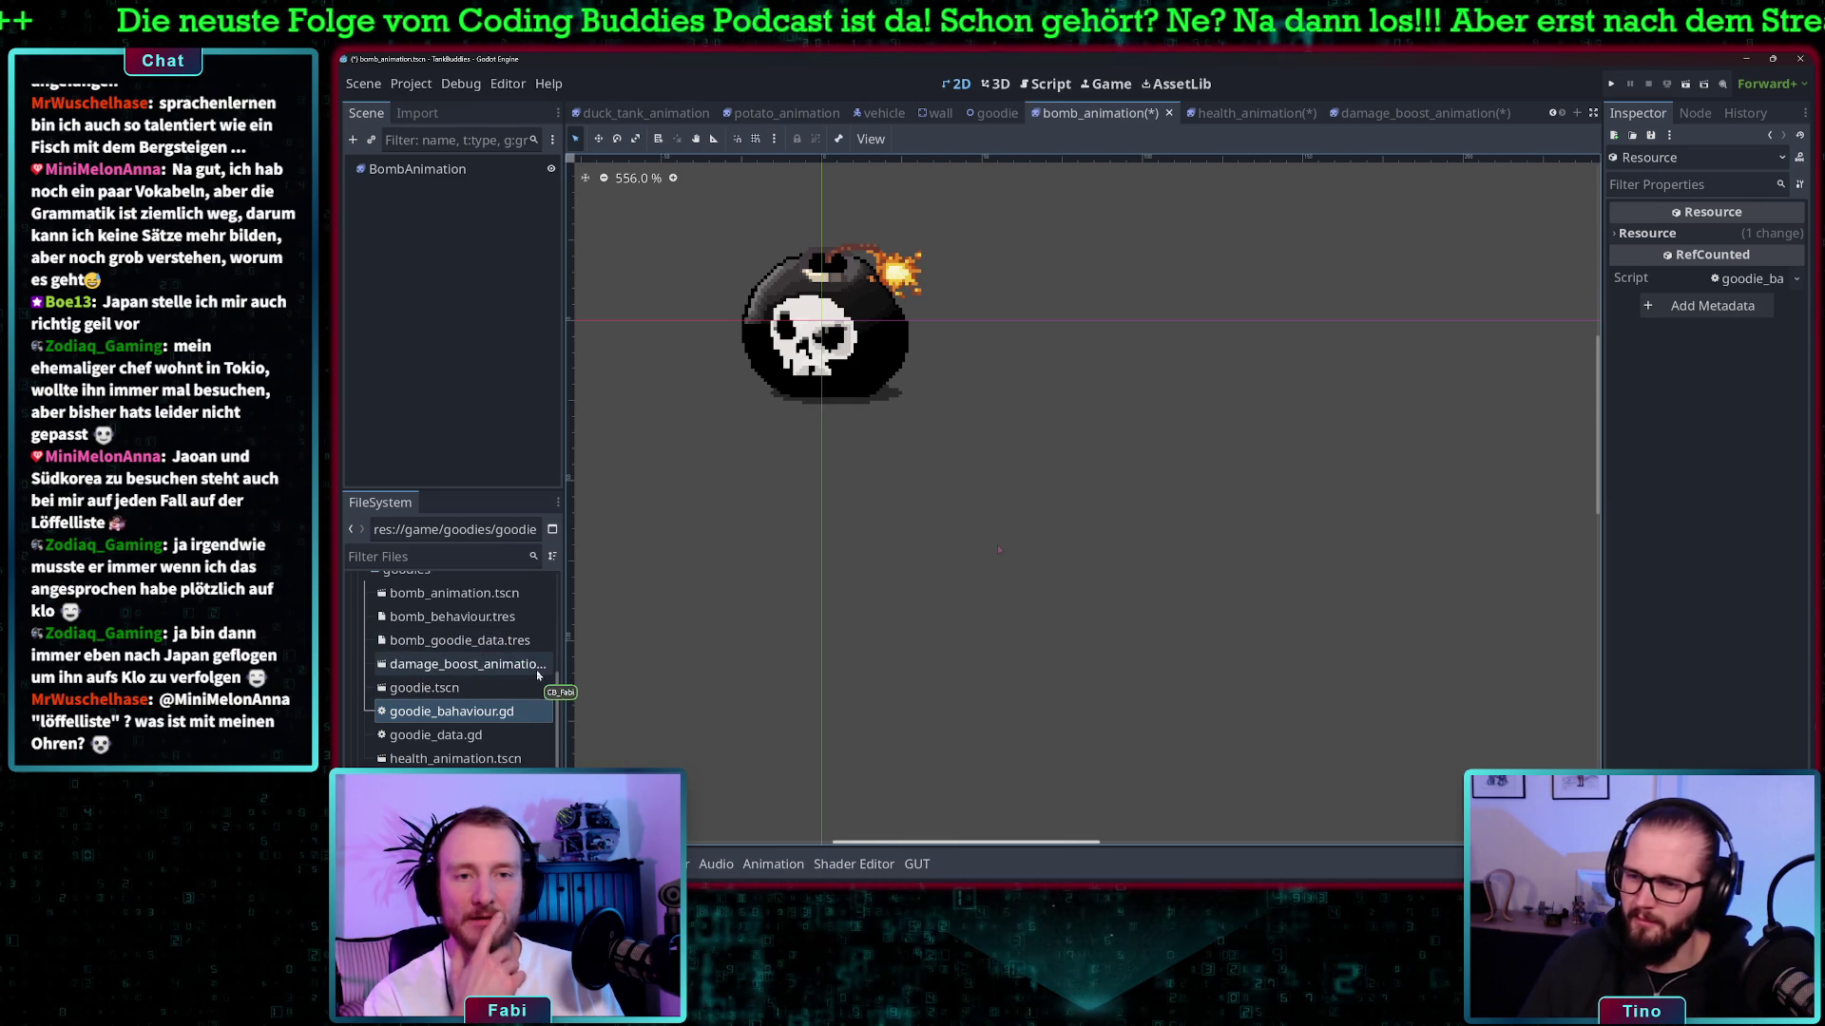
pyautogui.click(538, 664)
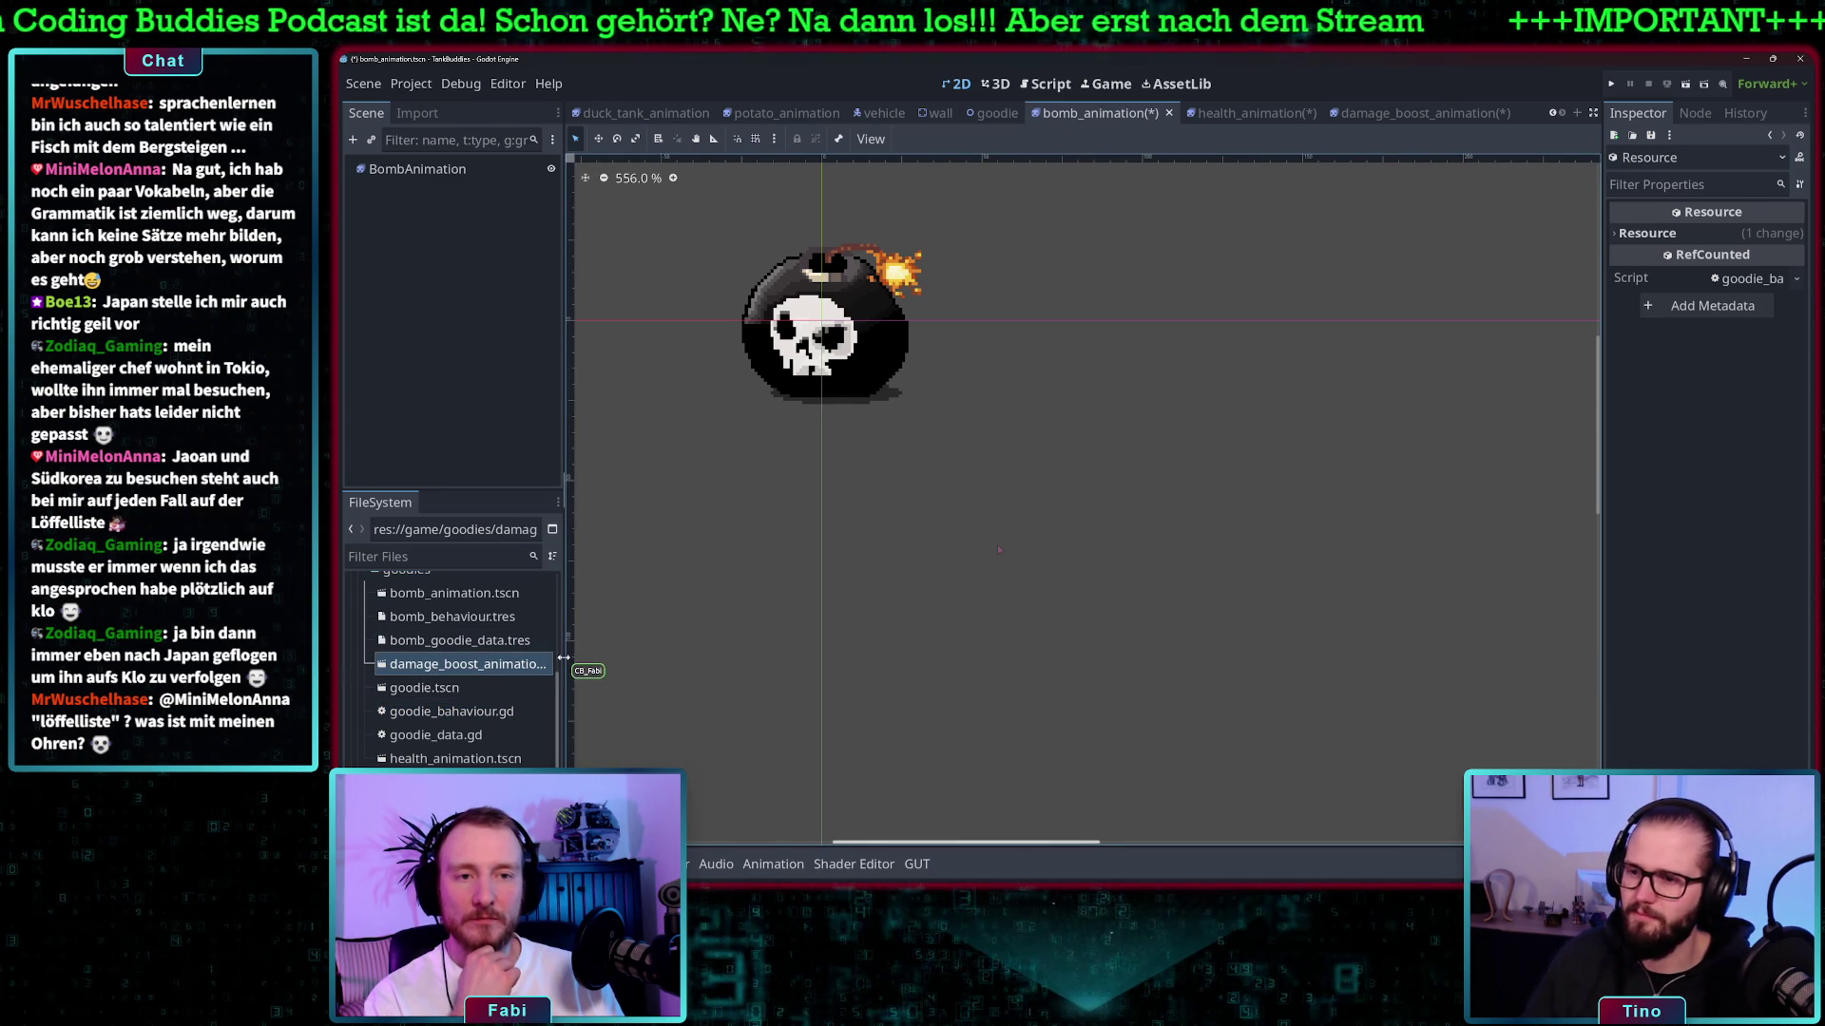
pyautogui.moveTo(563, 658); pyautogui.dragTo(602, 658)
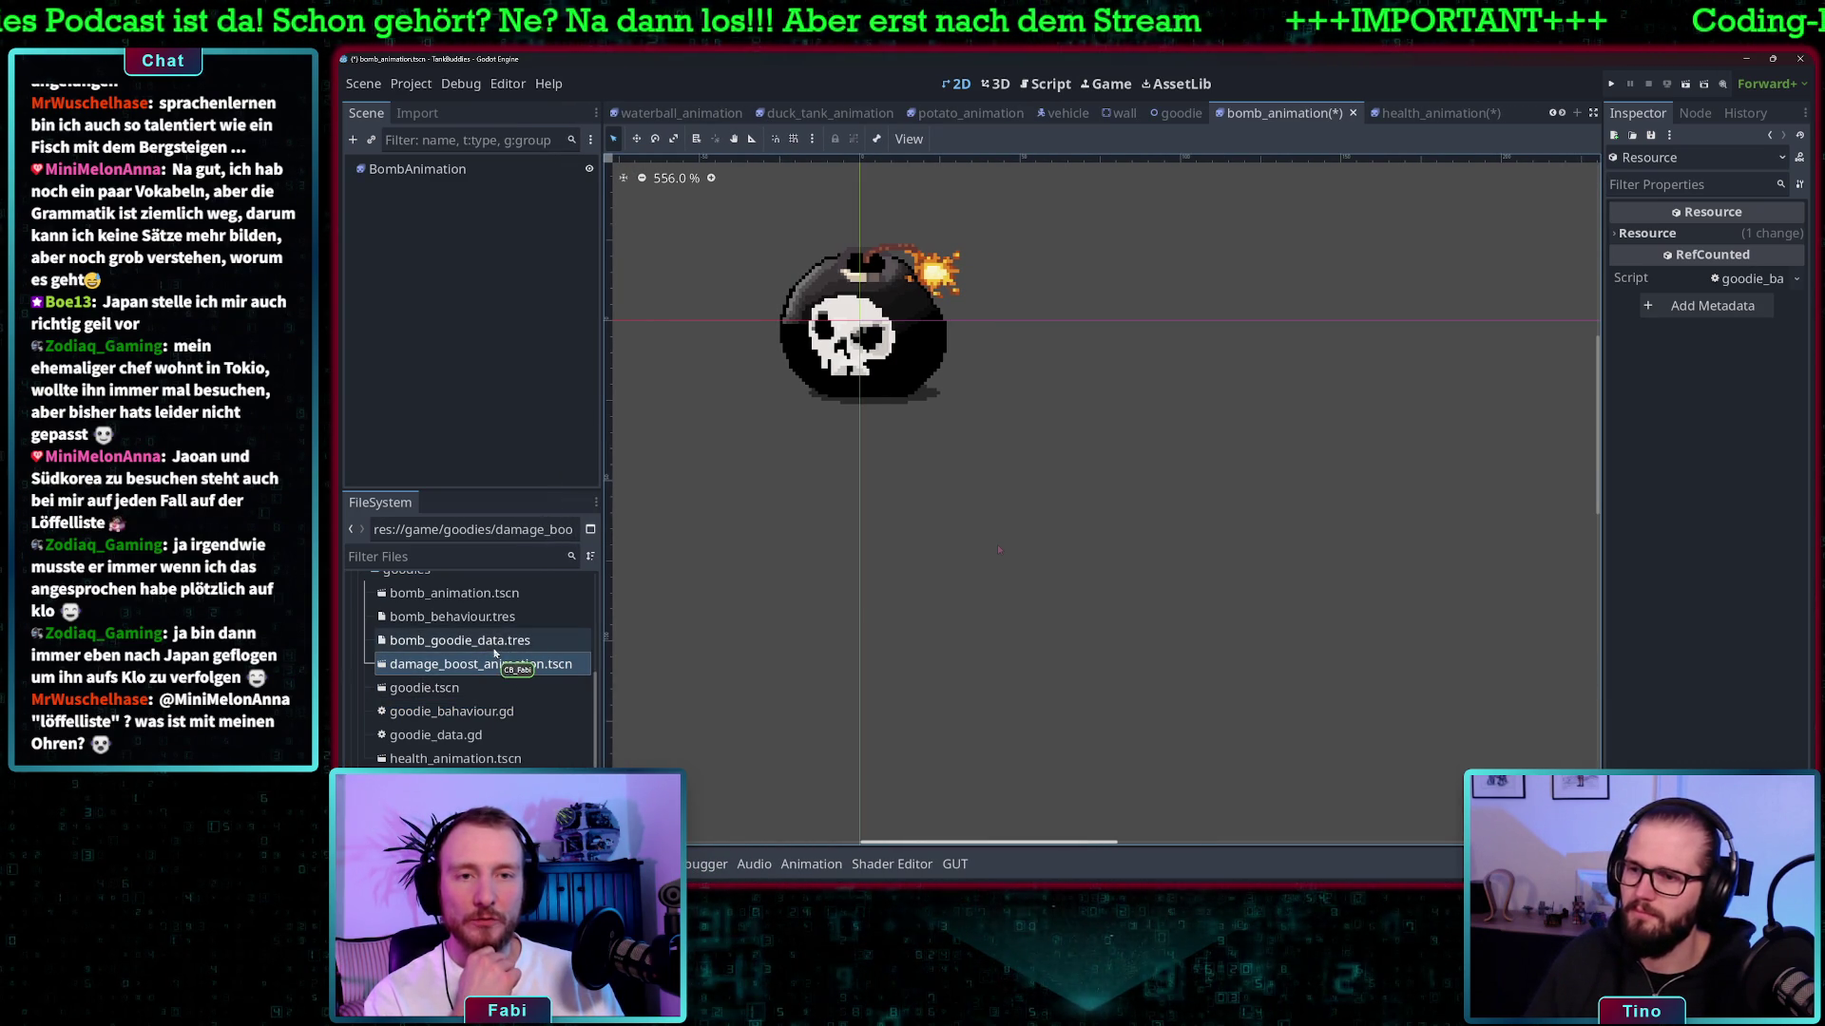
# - Rename bomb_behaviour.tres to bomb_behaviour.gd
pyautogui.click(489, 617)
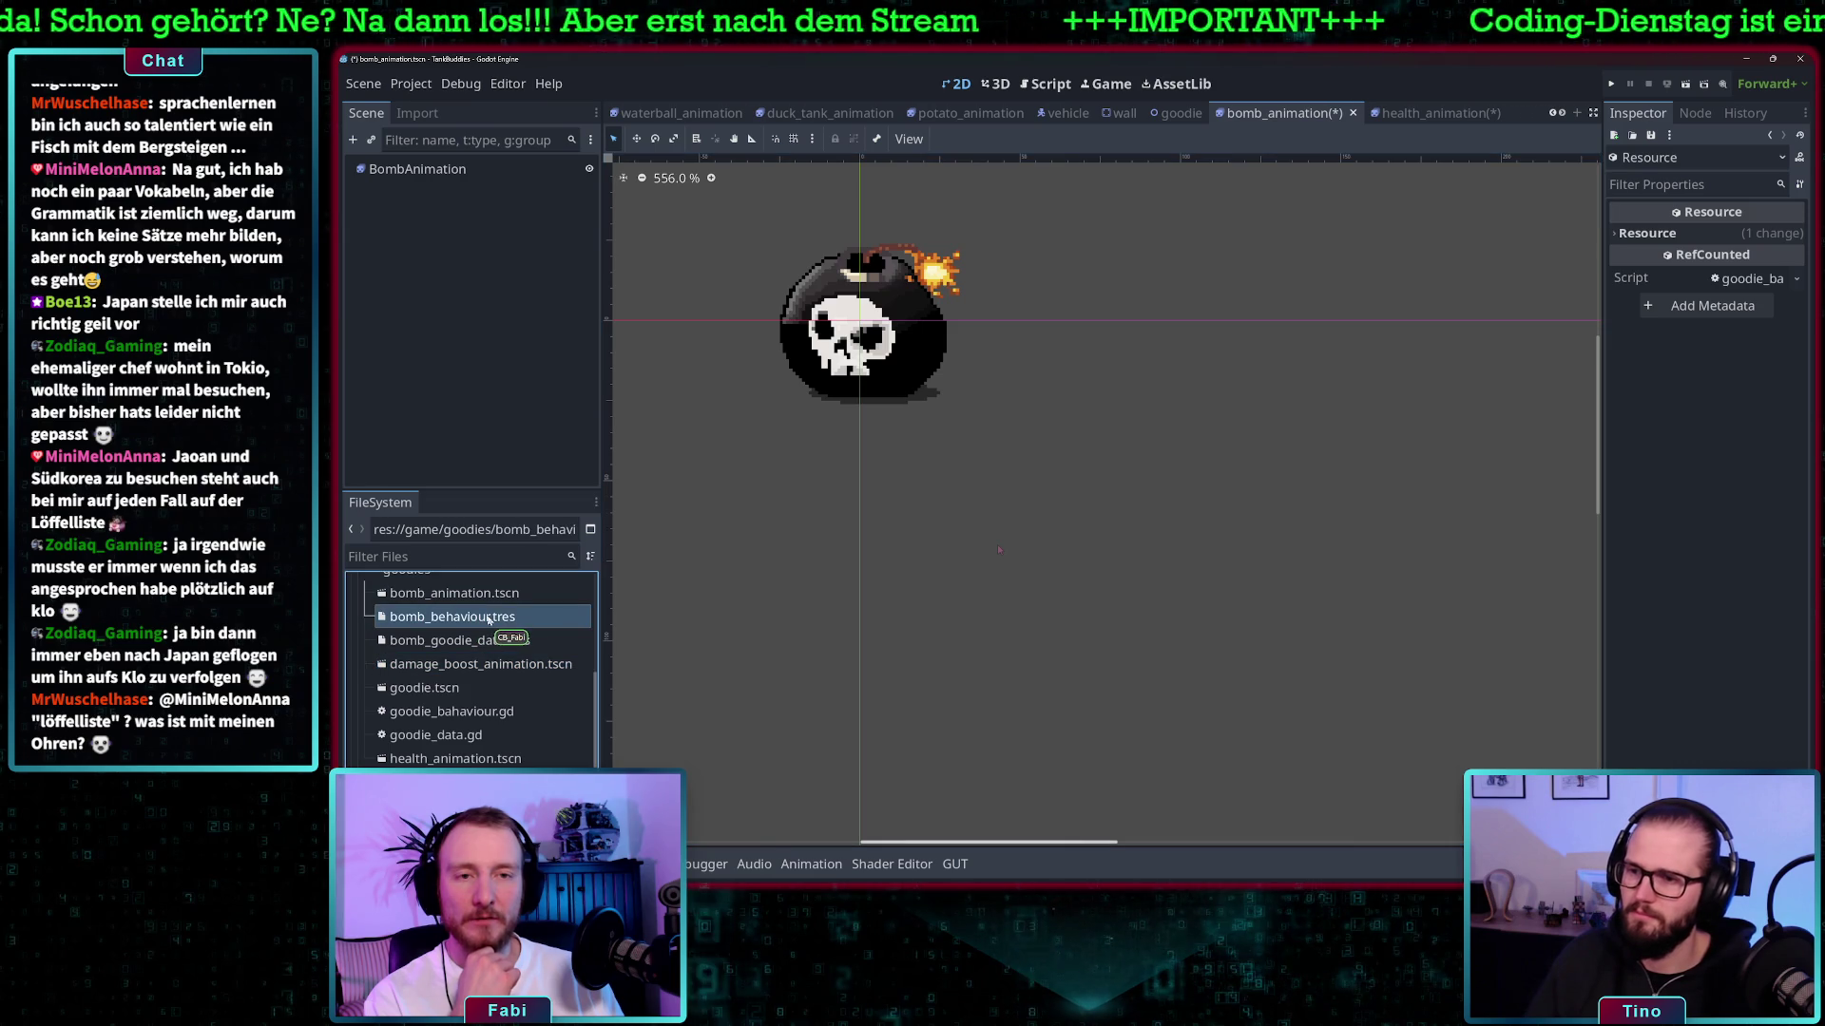
pyautogui.rightClick(488, 617)
pyautogui.click(563, 703)
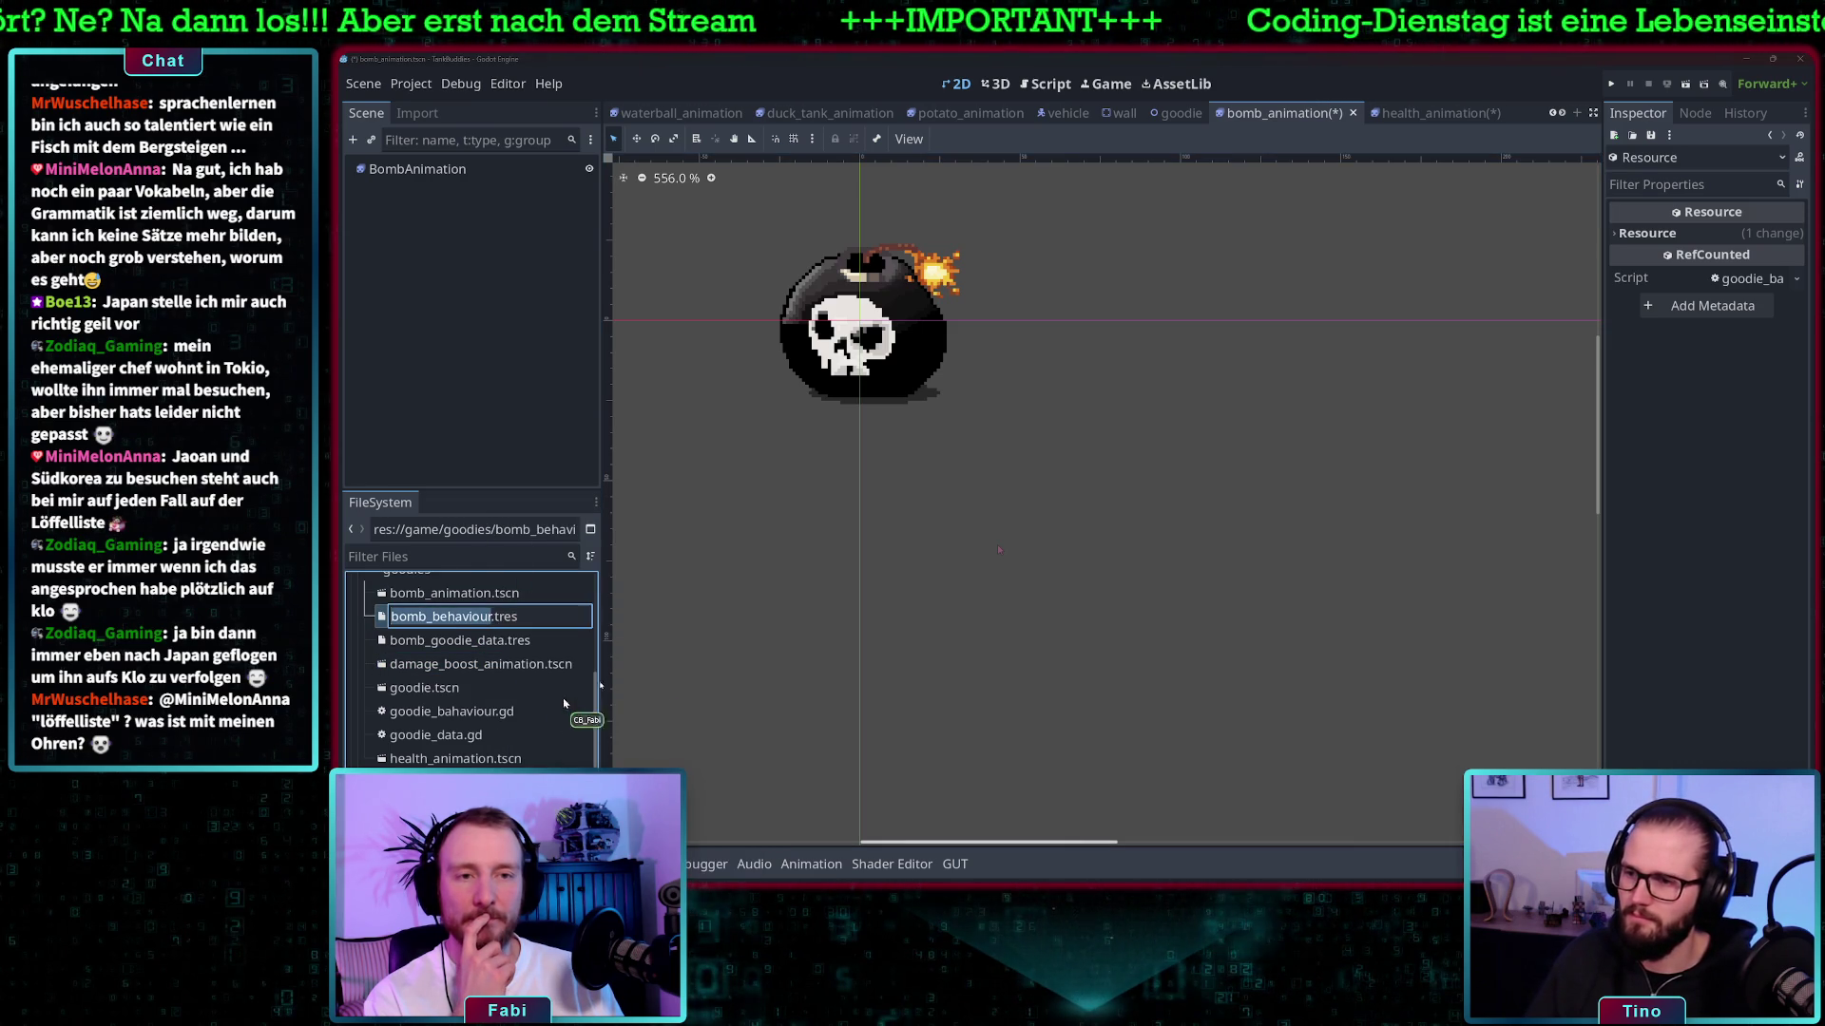
pyautogui.click(536, 619)
pyautogui.press('BackSpace')
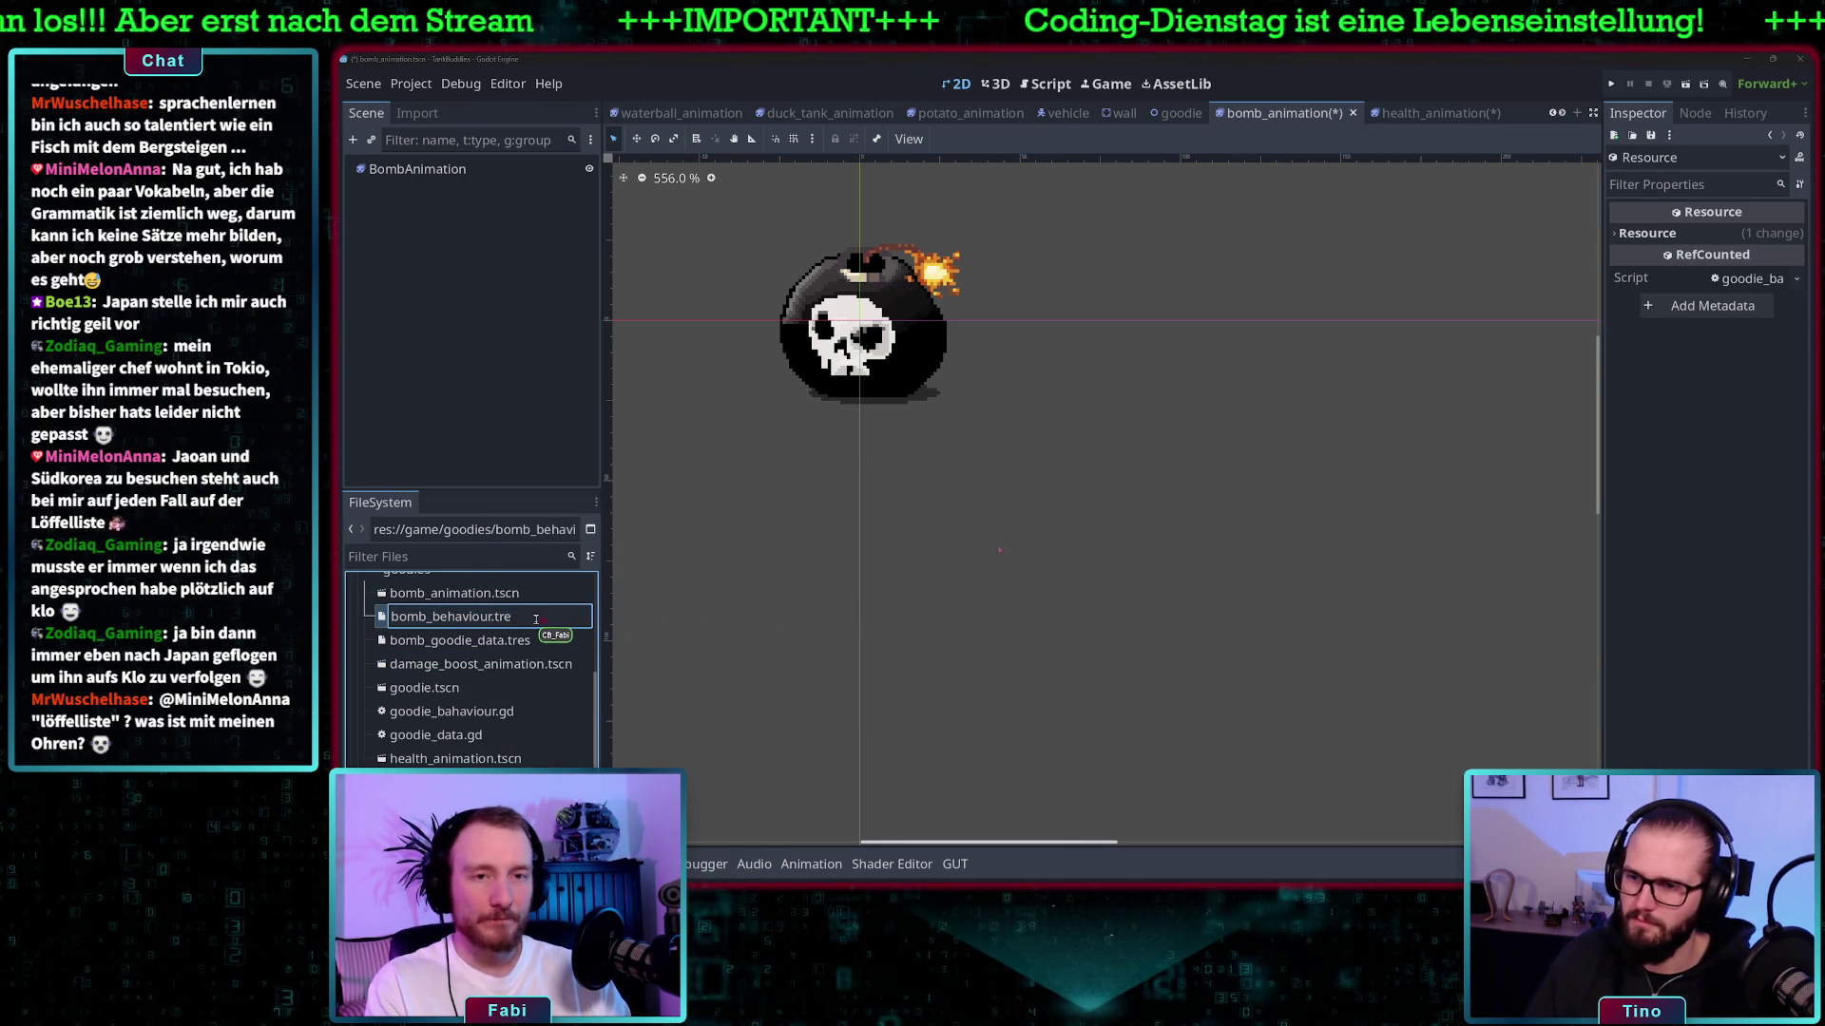
pyautogui.press('BackSpace')
pyautogui.press('BackSpace')
pyautogui.press('BackSpace')
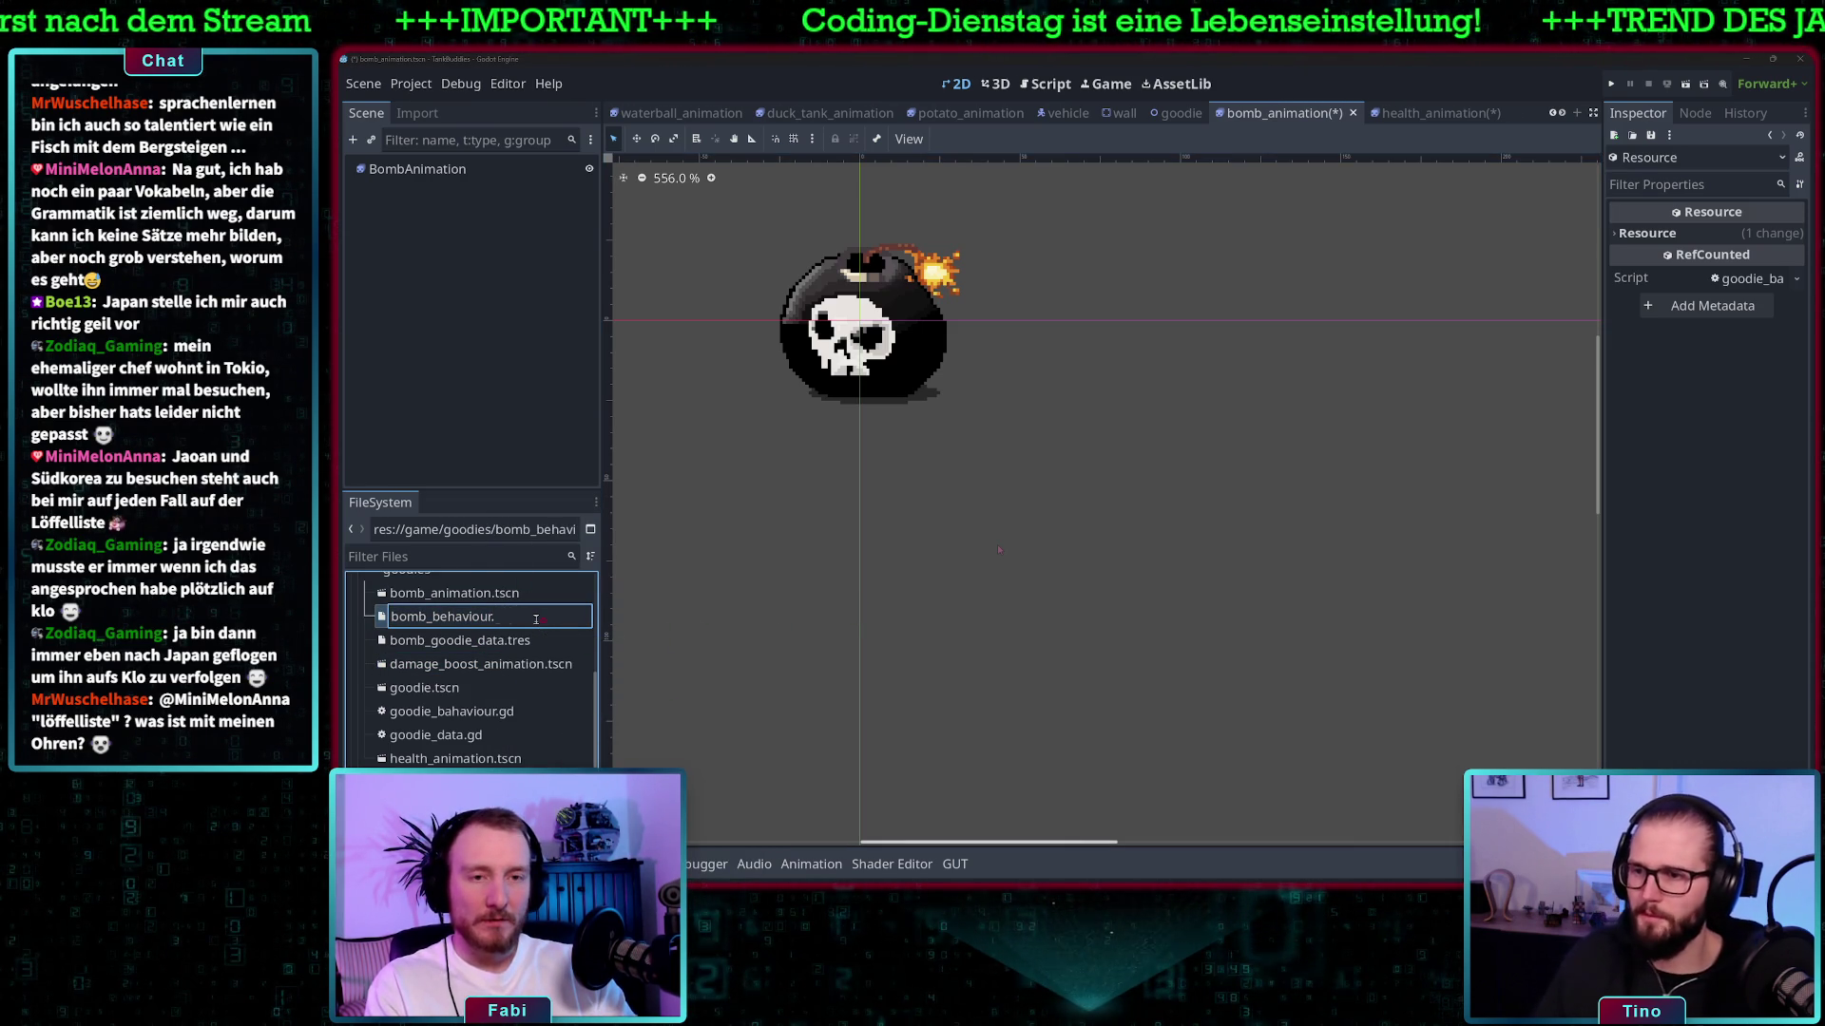
pyautogui.write('gd')
pyautogui.press('Return')
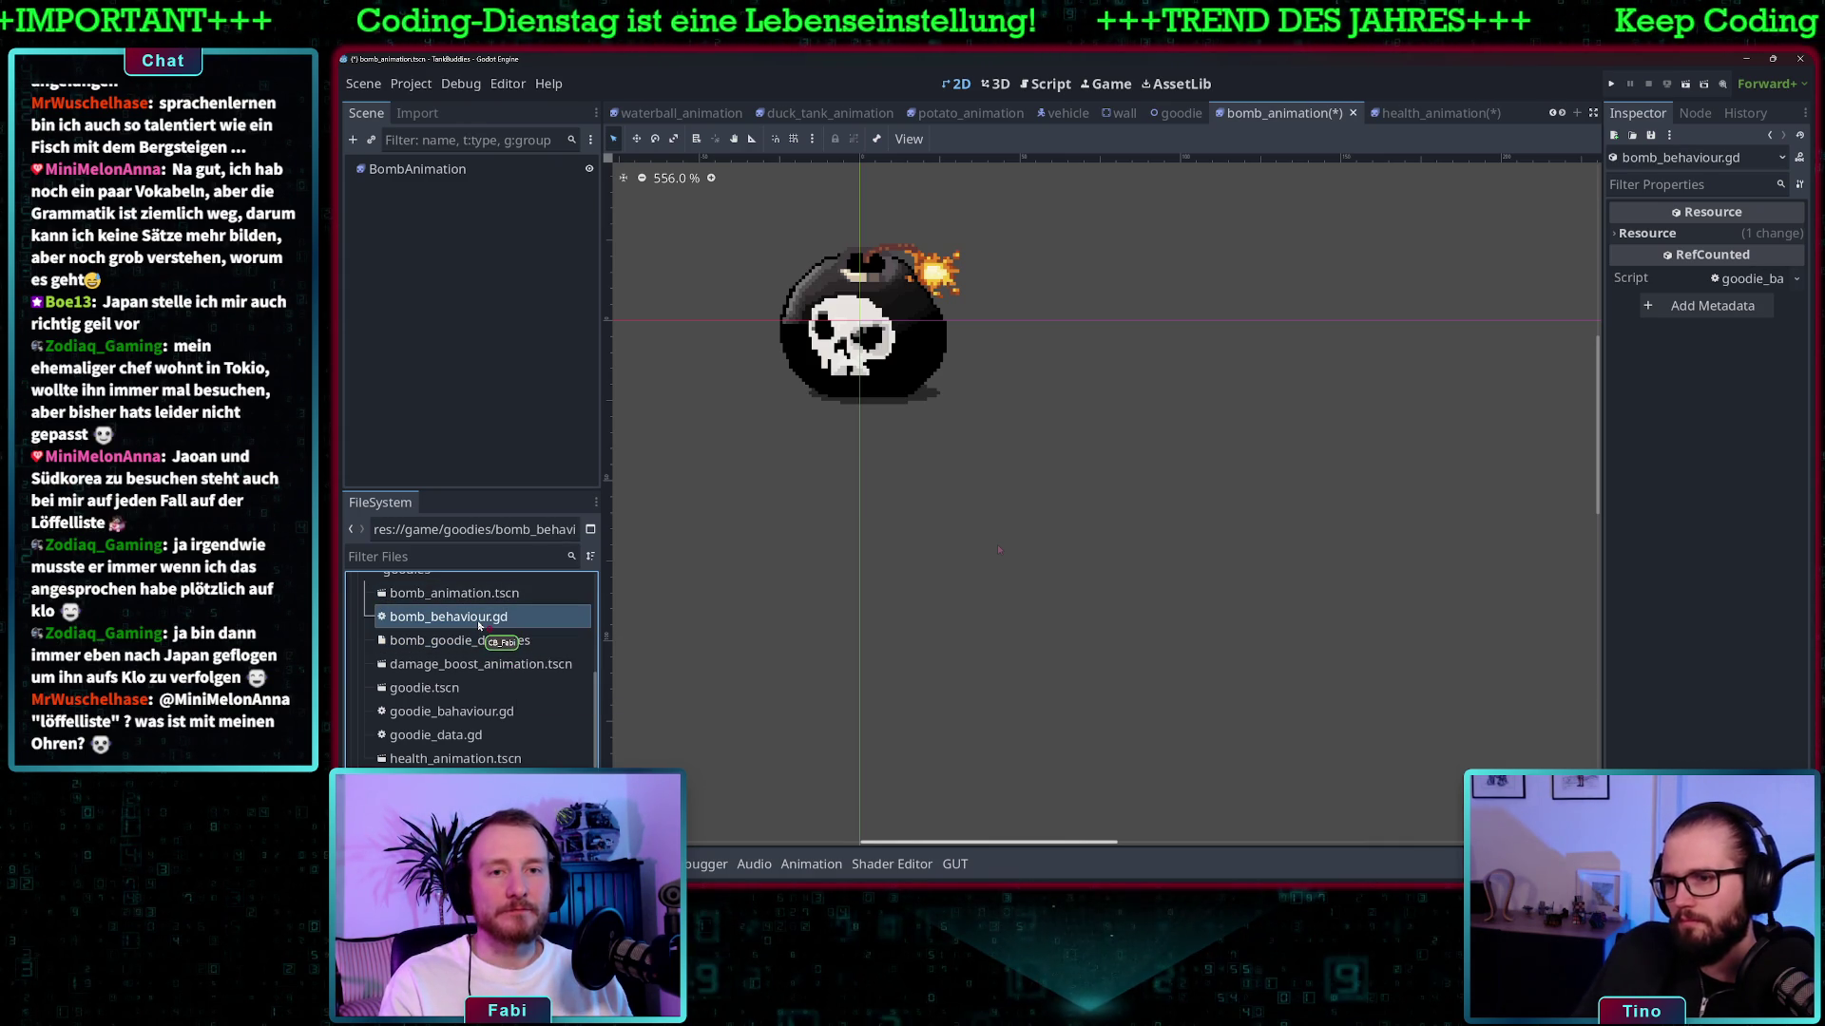
# - Save the bomb_animation scene with Ctrl+S
pyautogui.click(475, 640)
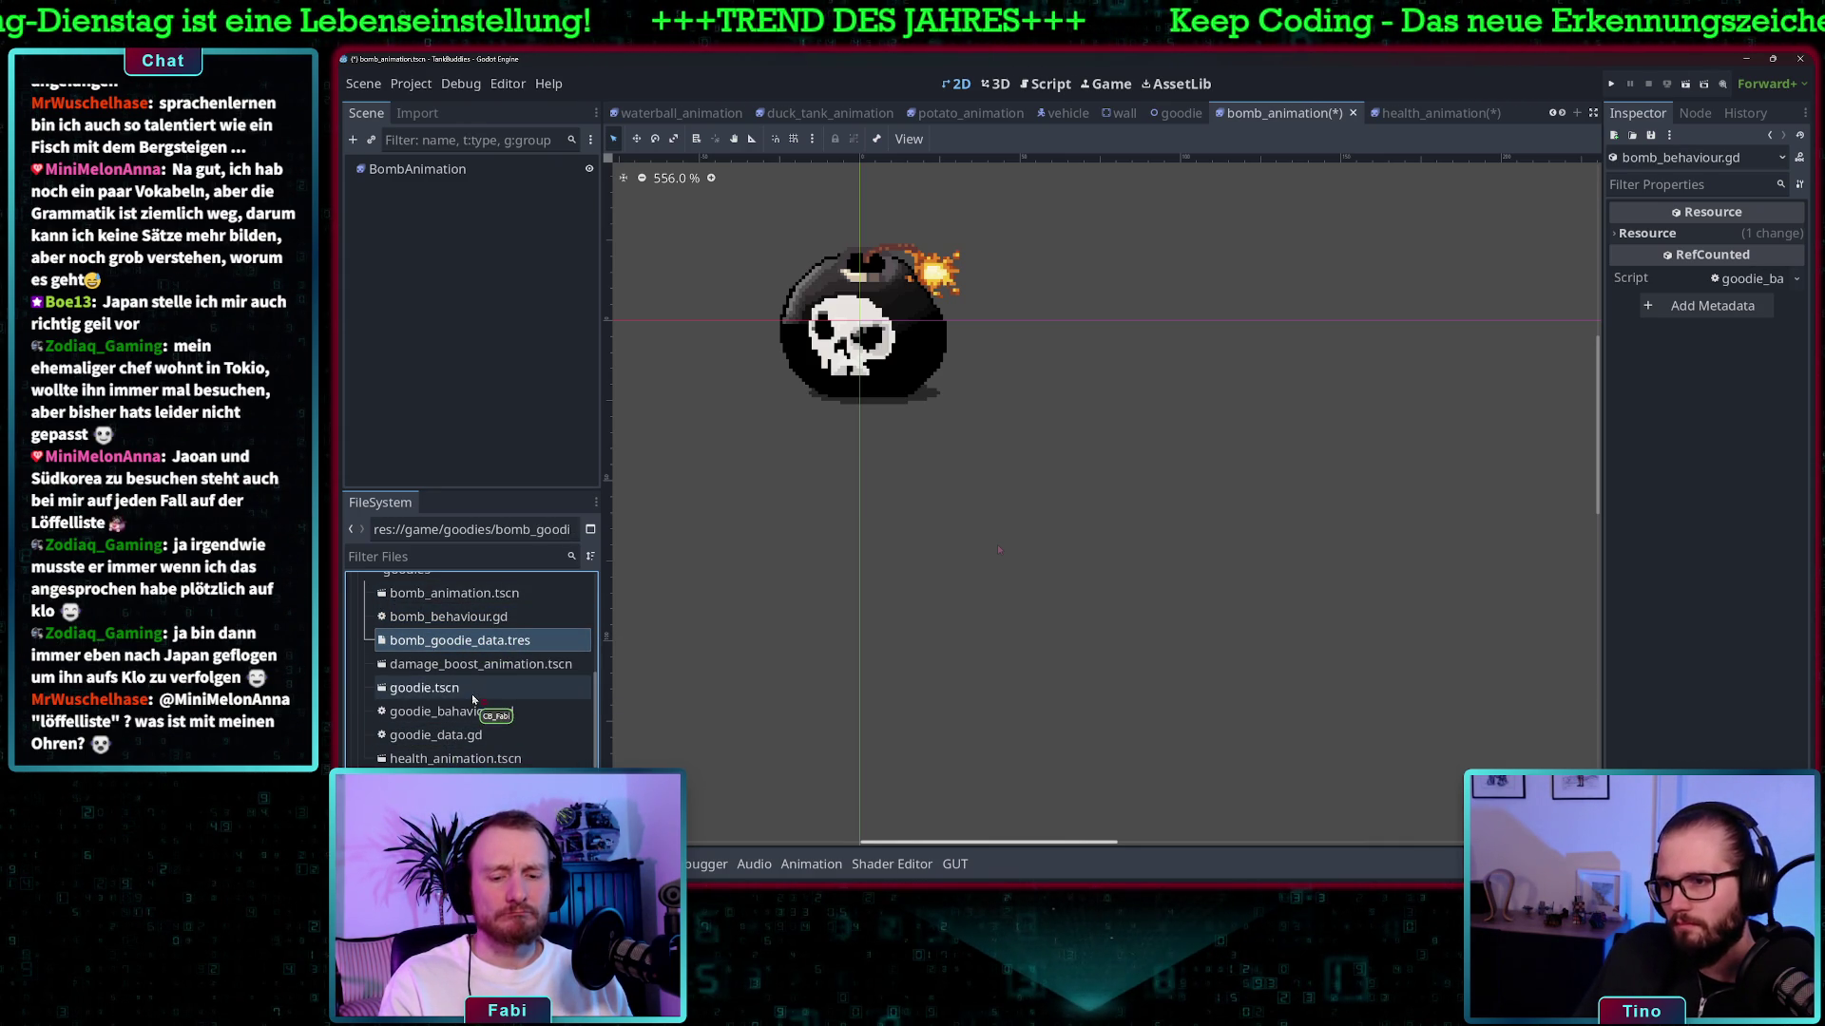
pyautogui.hotkey('ctrl', 's')
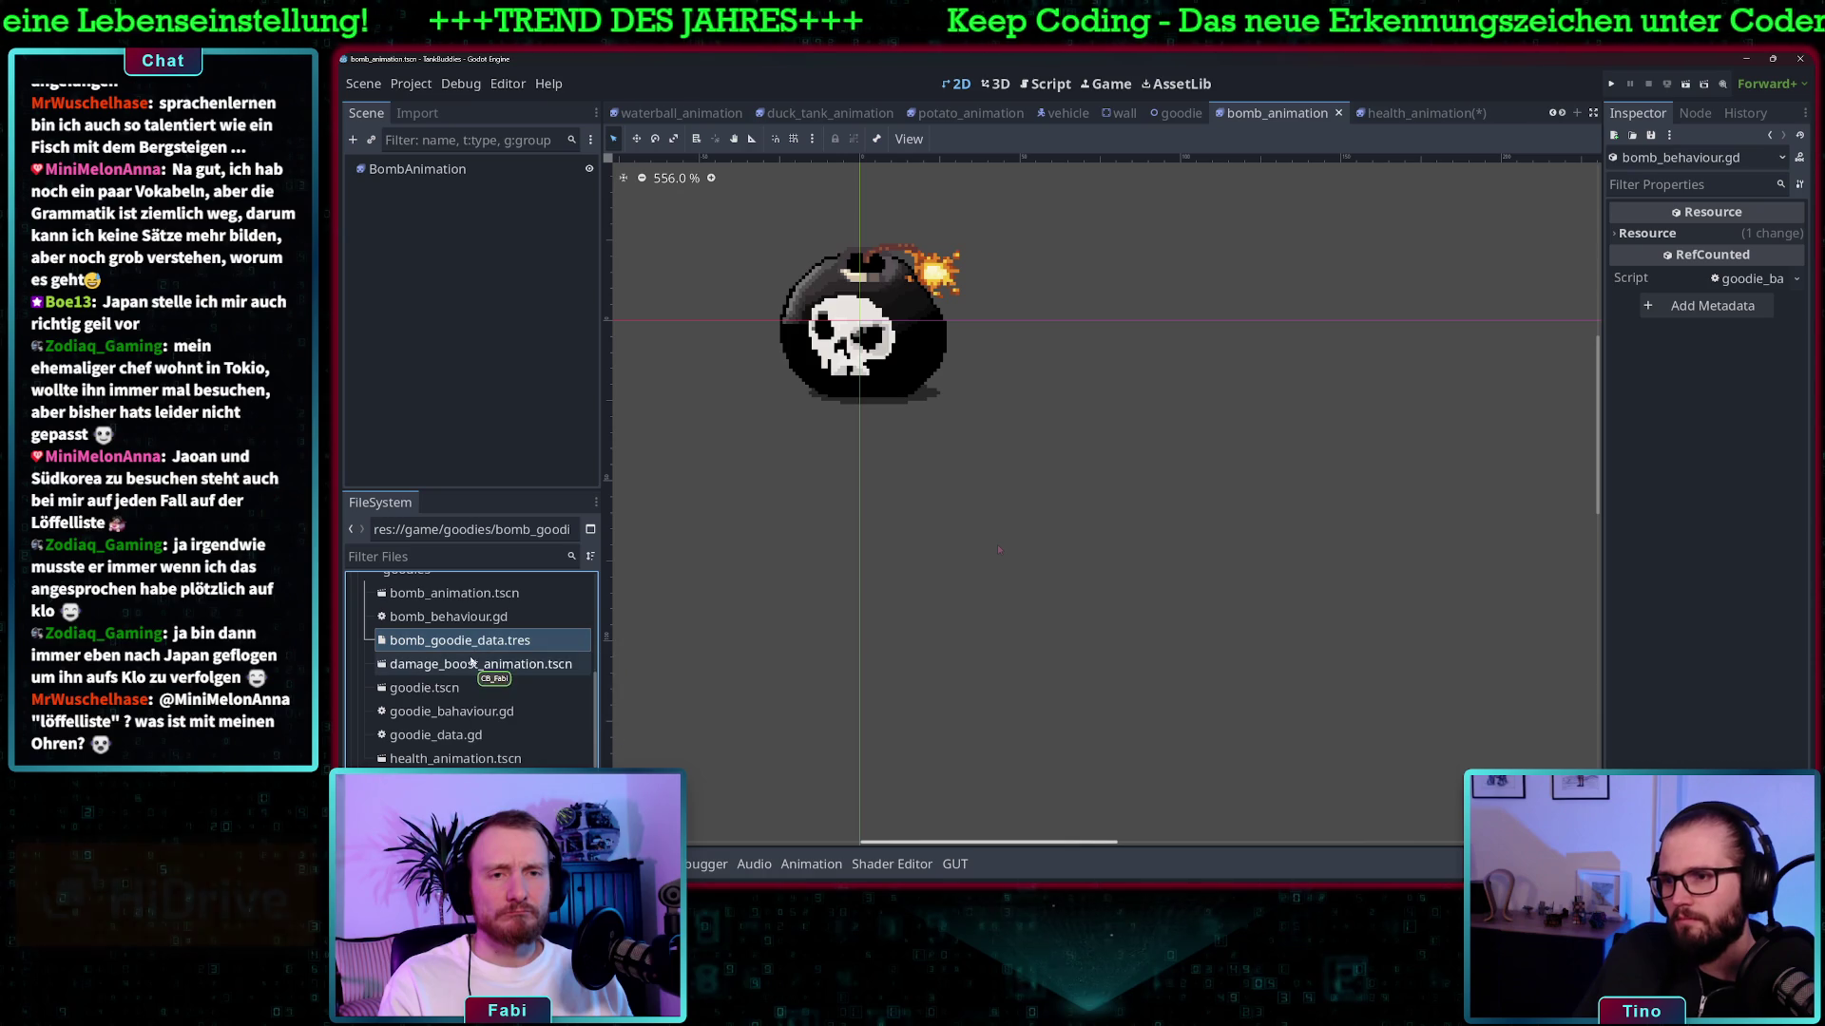
pyautogui.click(476, 623)
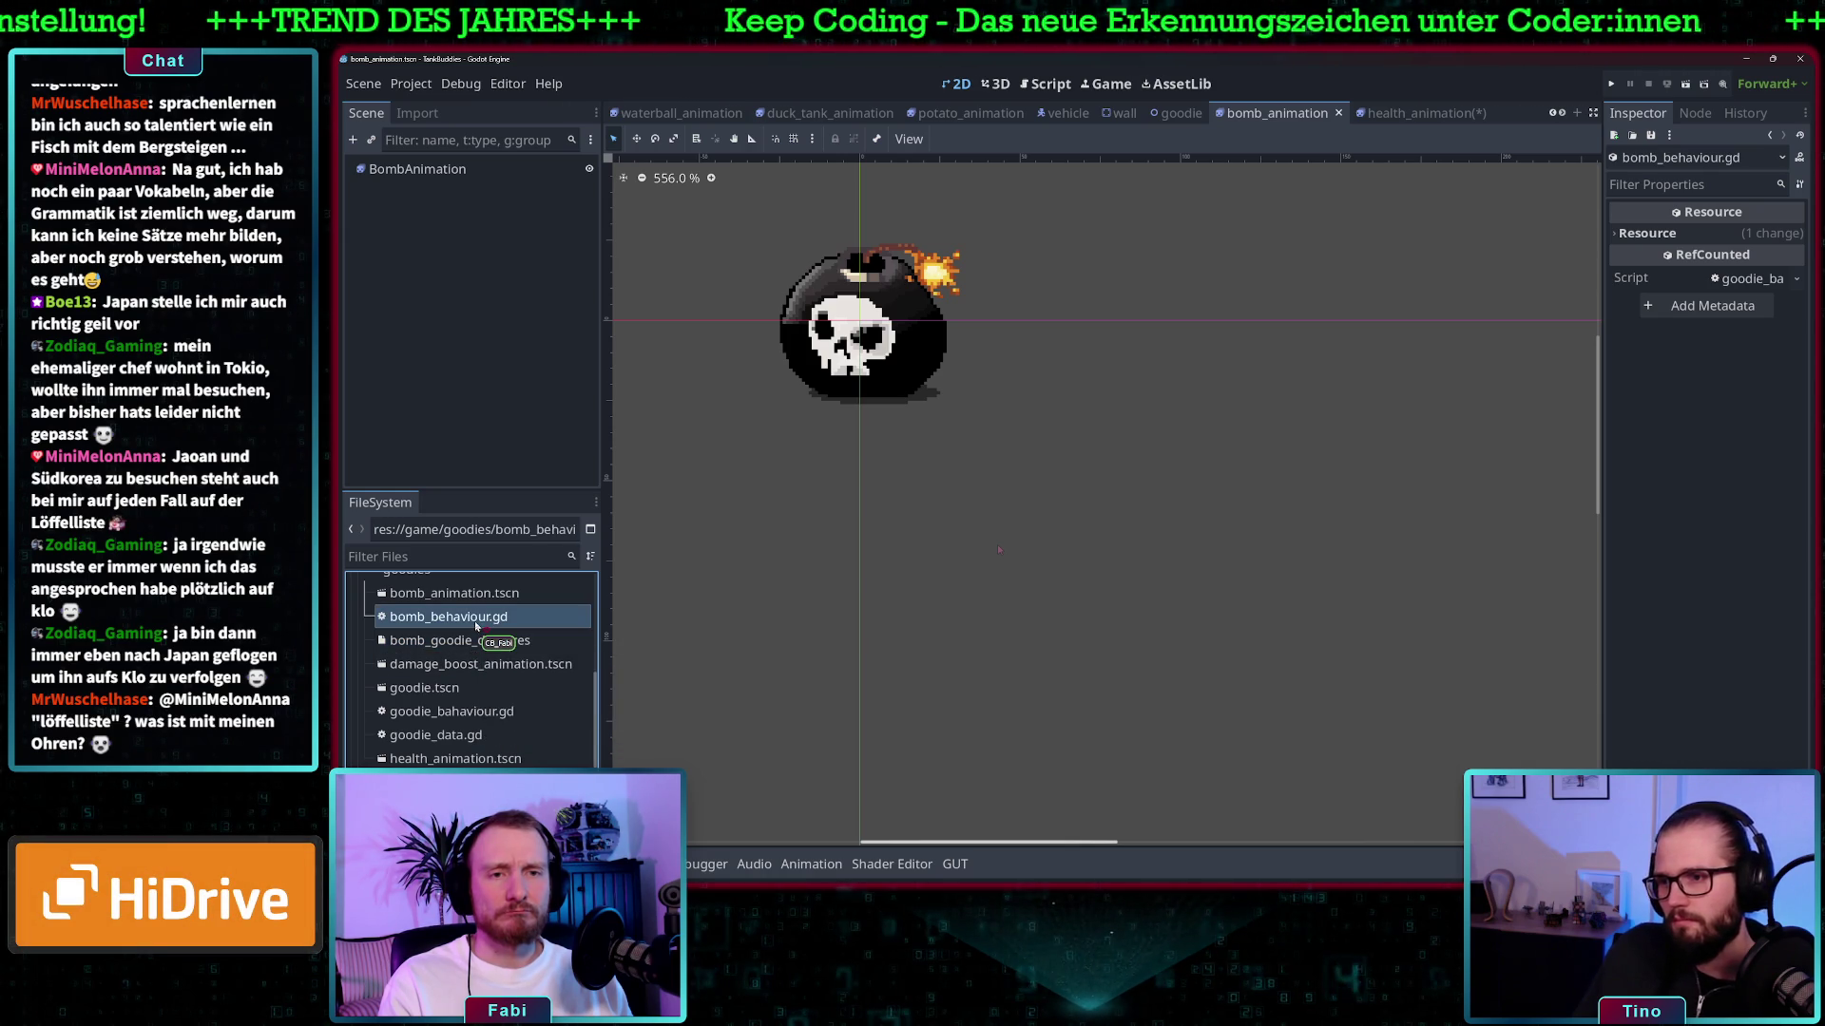
# - Remove bomb_behaviour.gd from res://game/goodies, confirming the deletion
pyautogui.click(1049, 84)
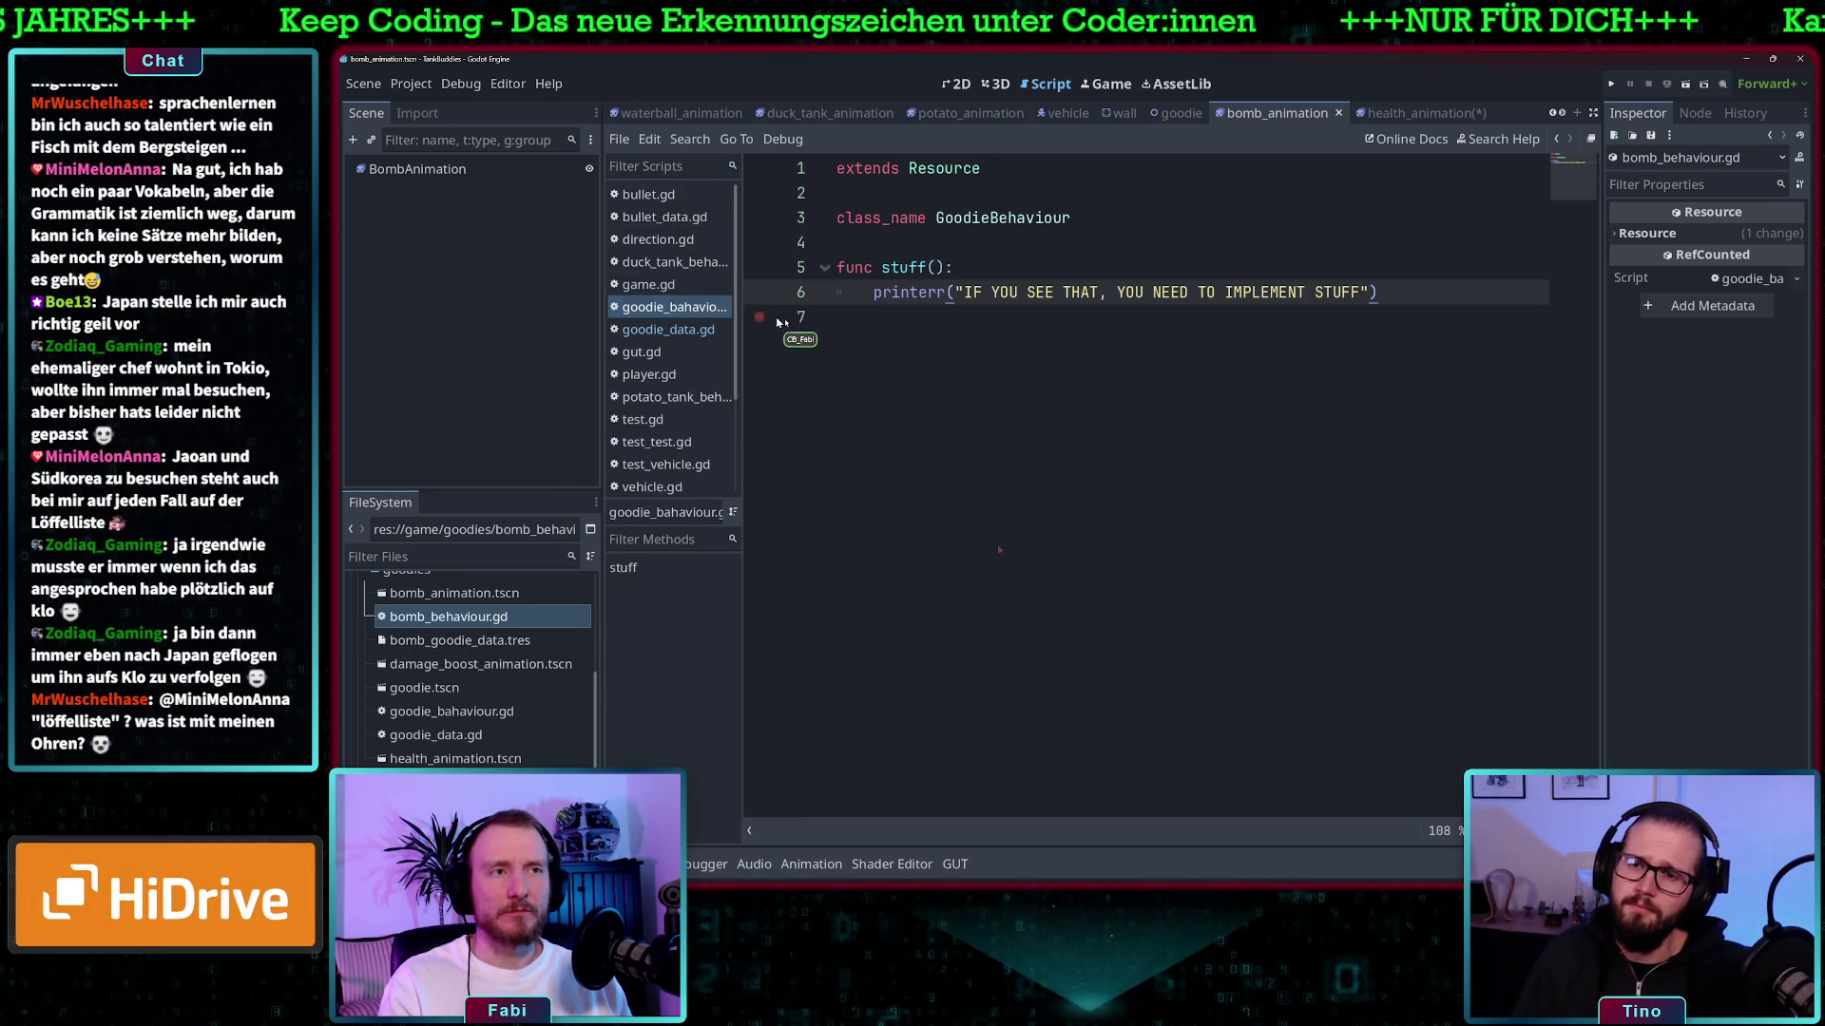
pyautogui.click(481, 620)
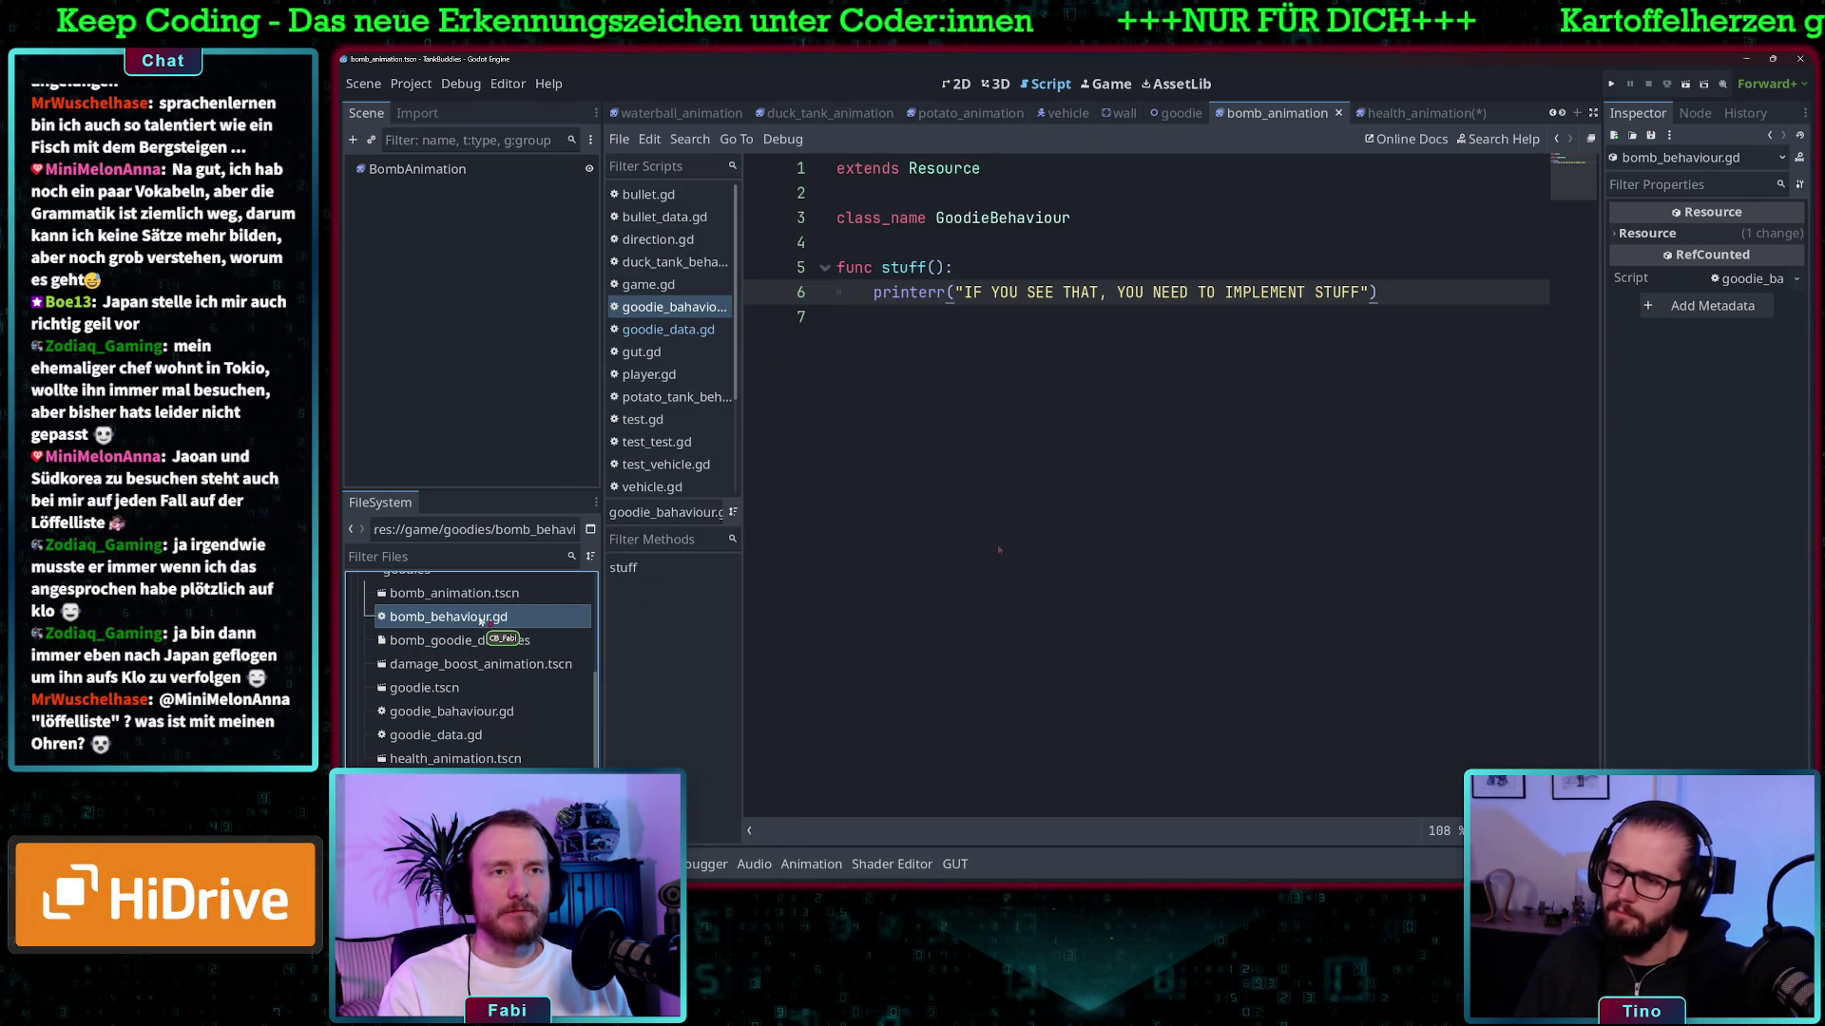
pyautogui.press('Down')
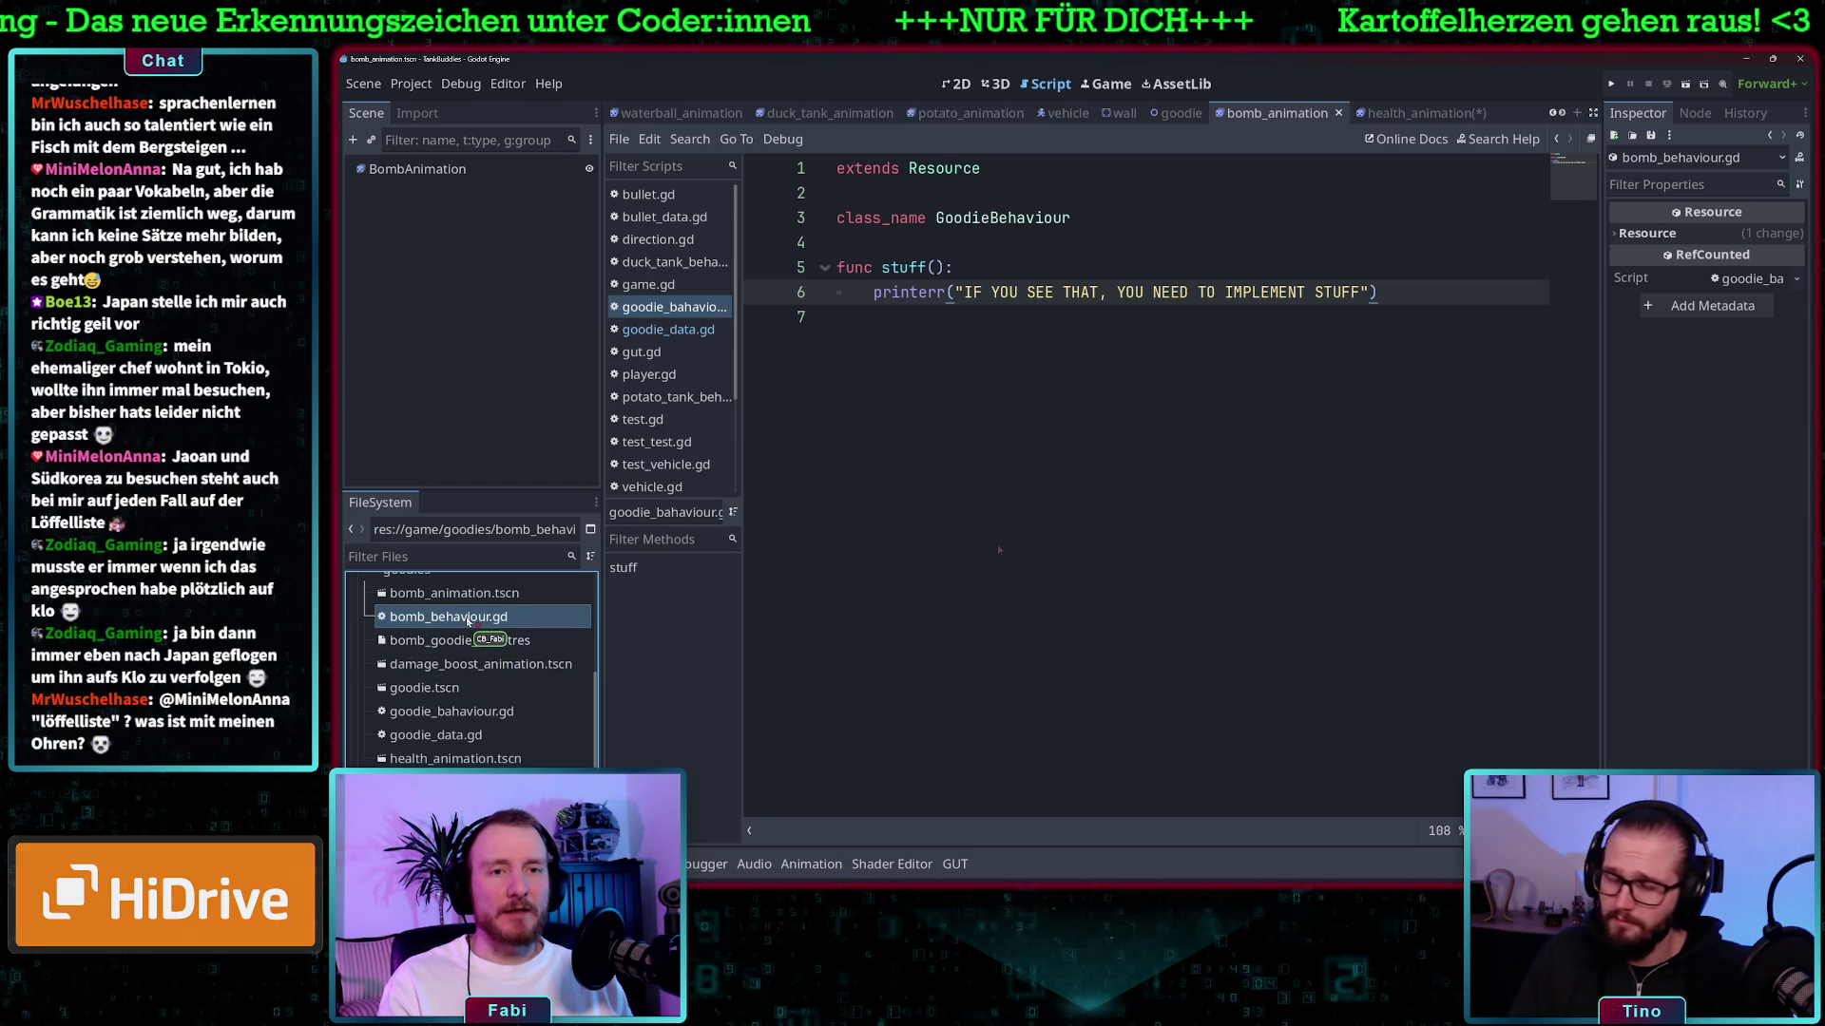
pyautogui.click(481, 620)
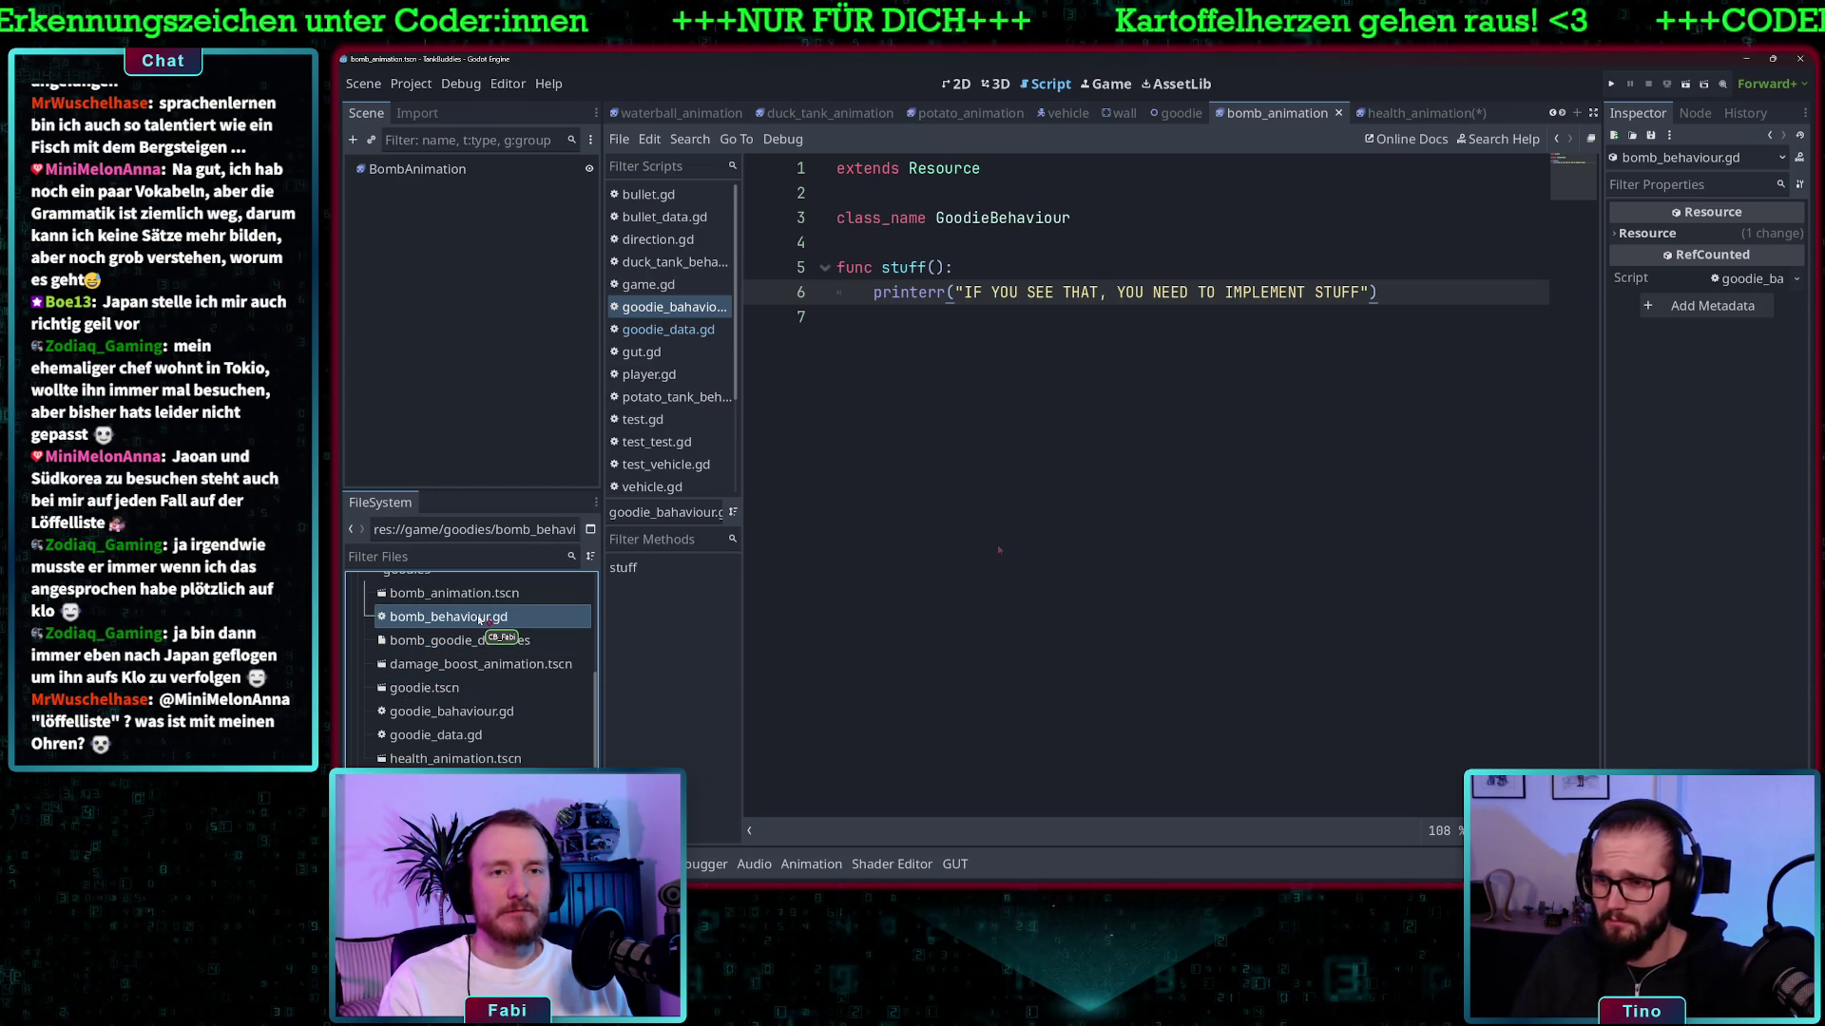
pyautogui.rightClick(481, 620)
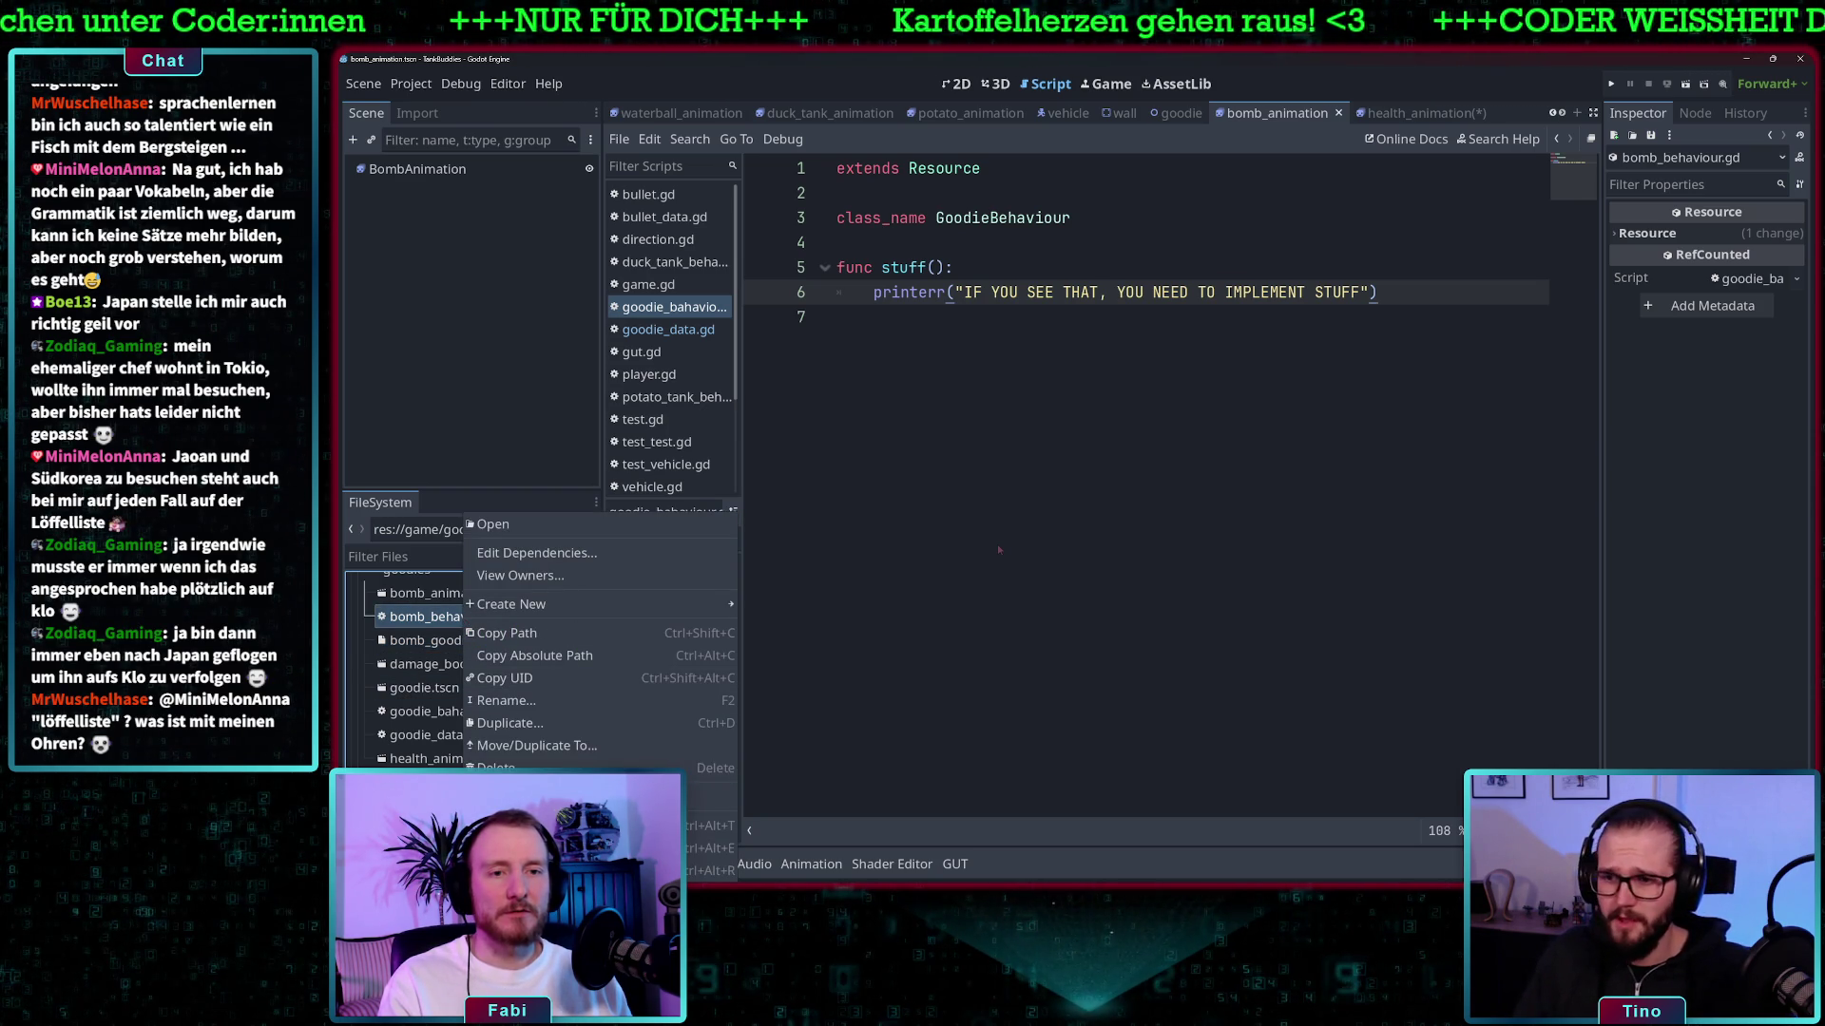
pyautogui.click(615, 751)
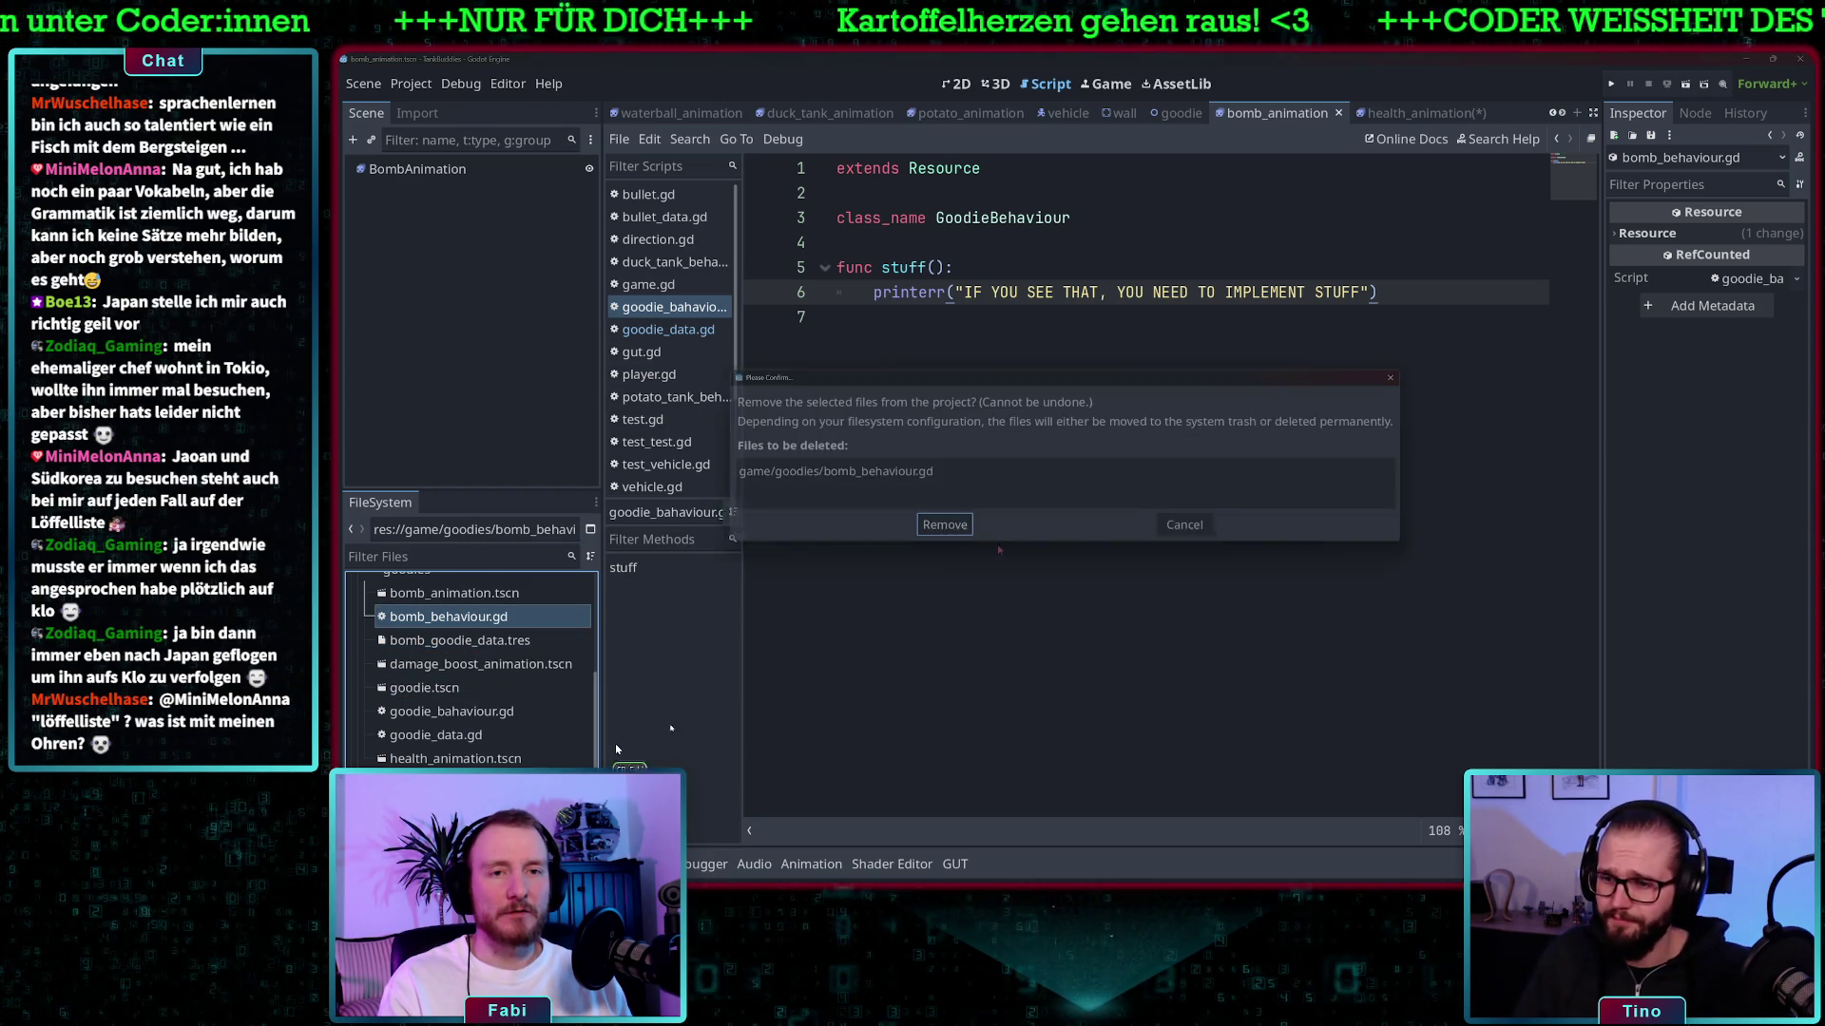
pyautogui.click(947, 533)
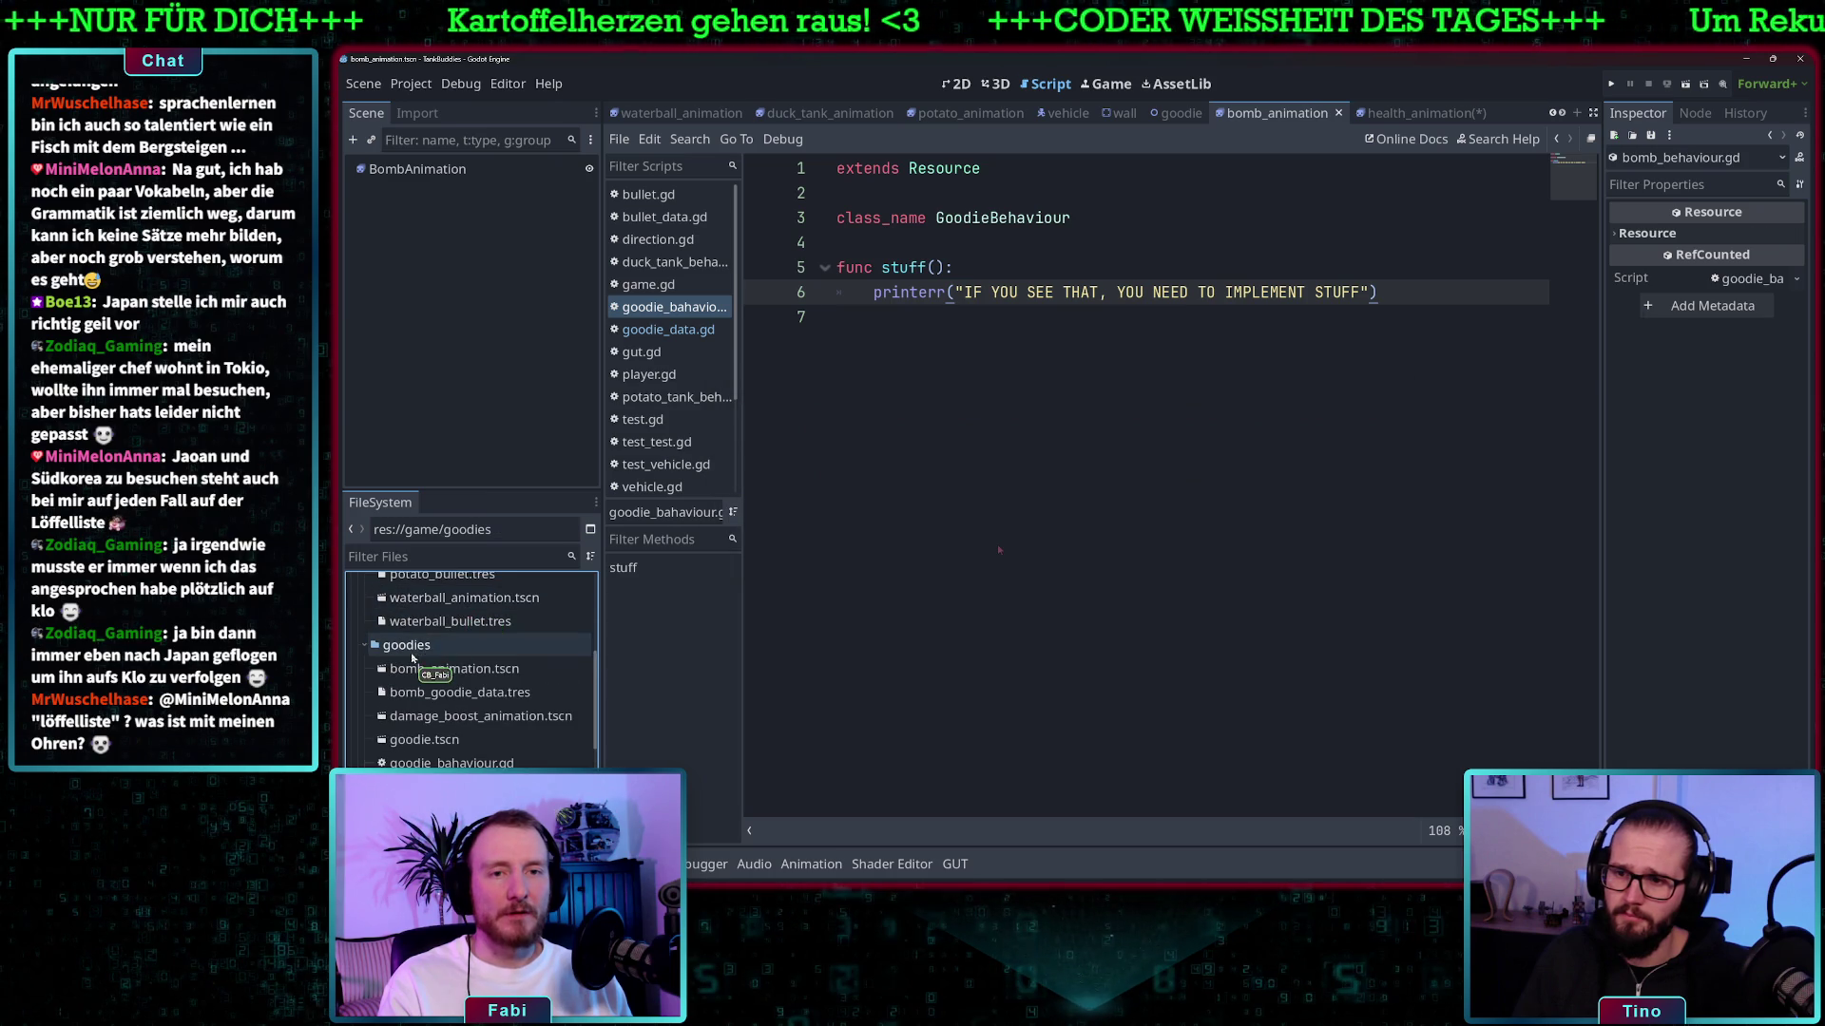
# - Create a new Node-inheriting GDScript named bomb_behaviour.gd in the goodies folder
pyautogui.rightClick(412, 652)
pyautogui.moveTo(453, 663)
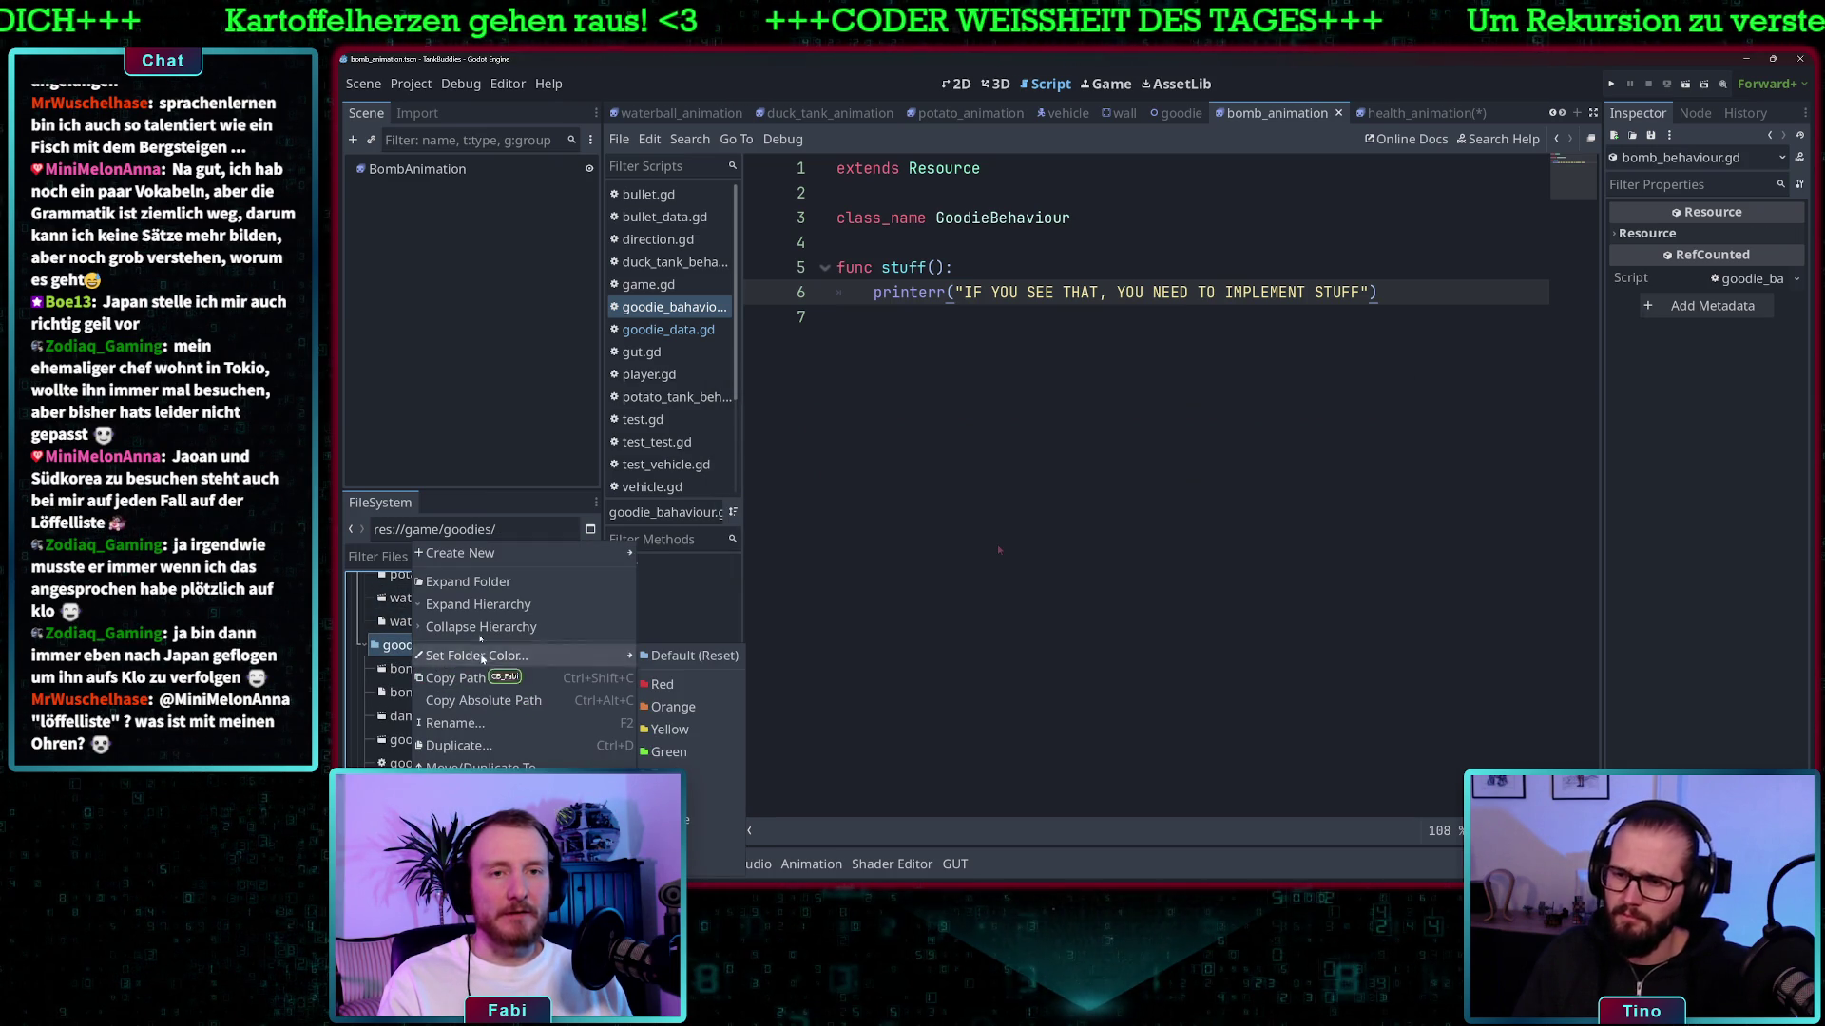
pyautogui.moveTo(570, 553)
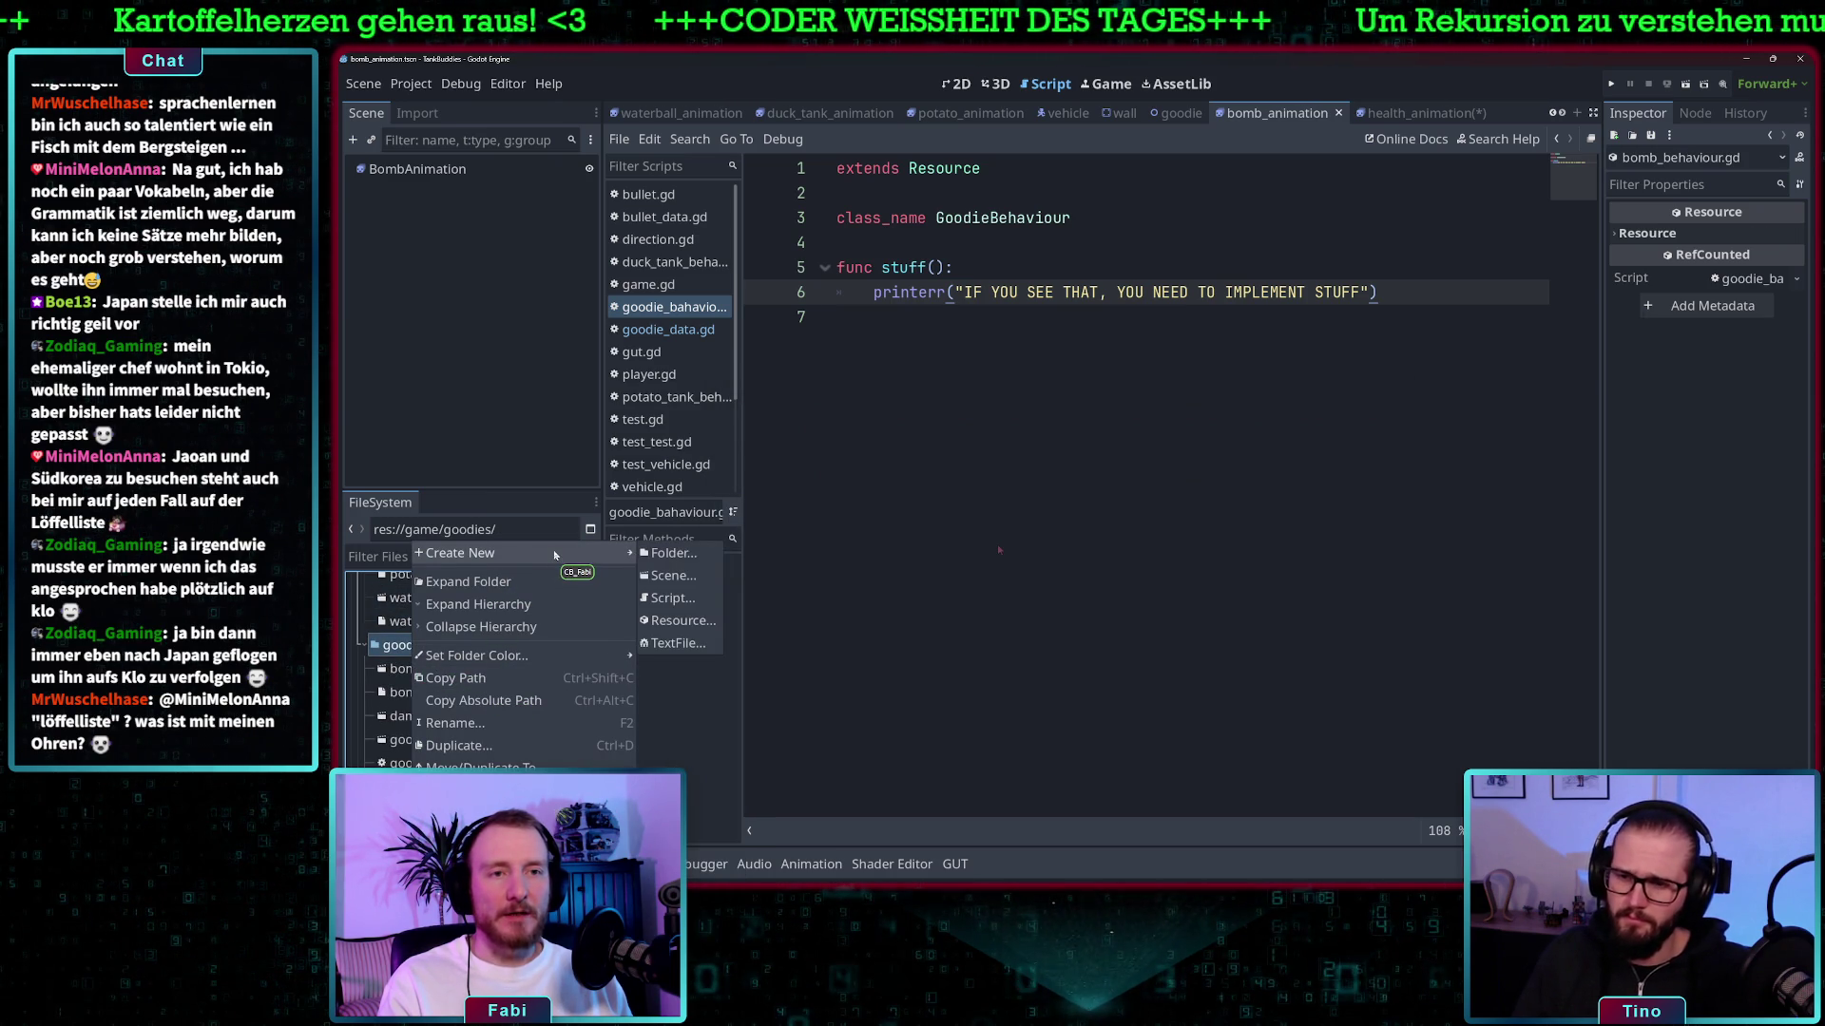
pyautogui.click(681, 597)
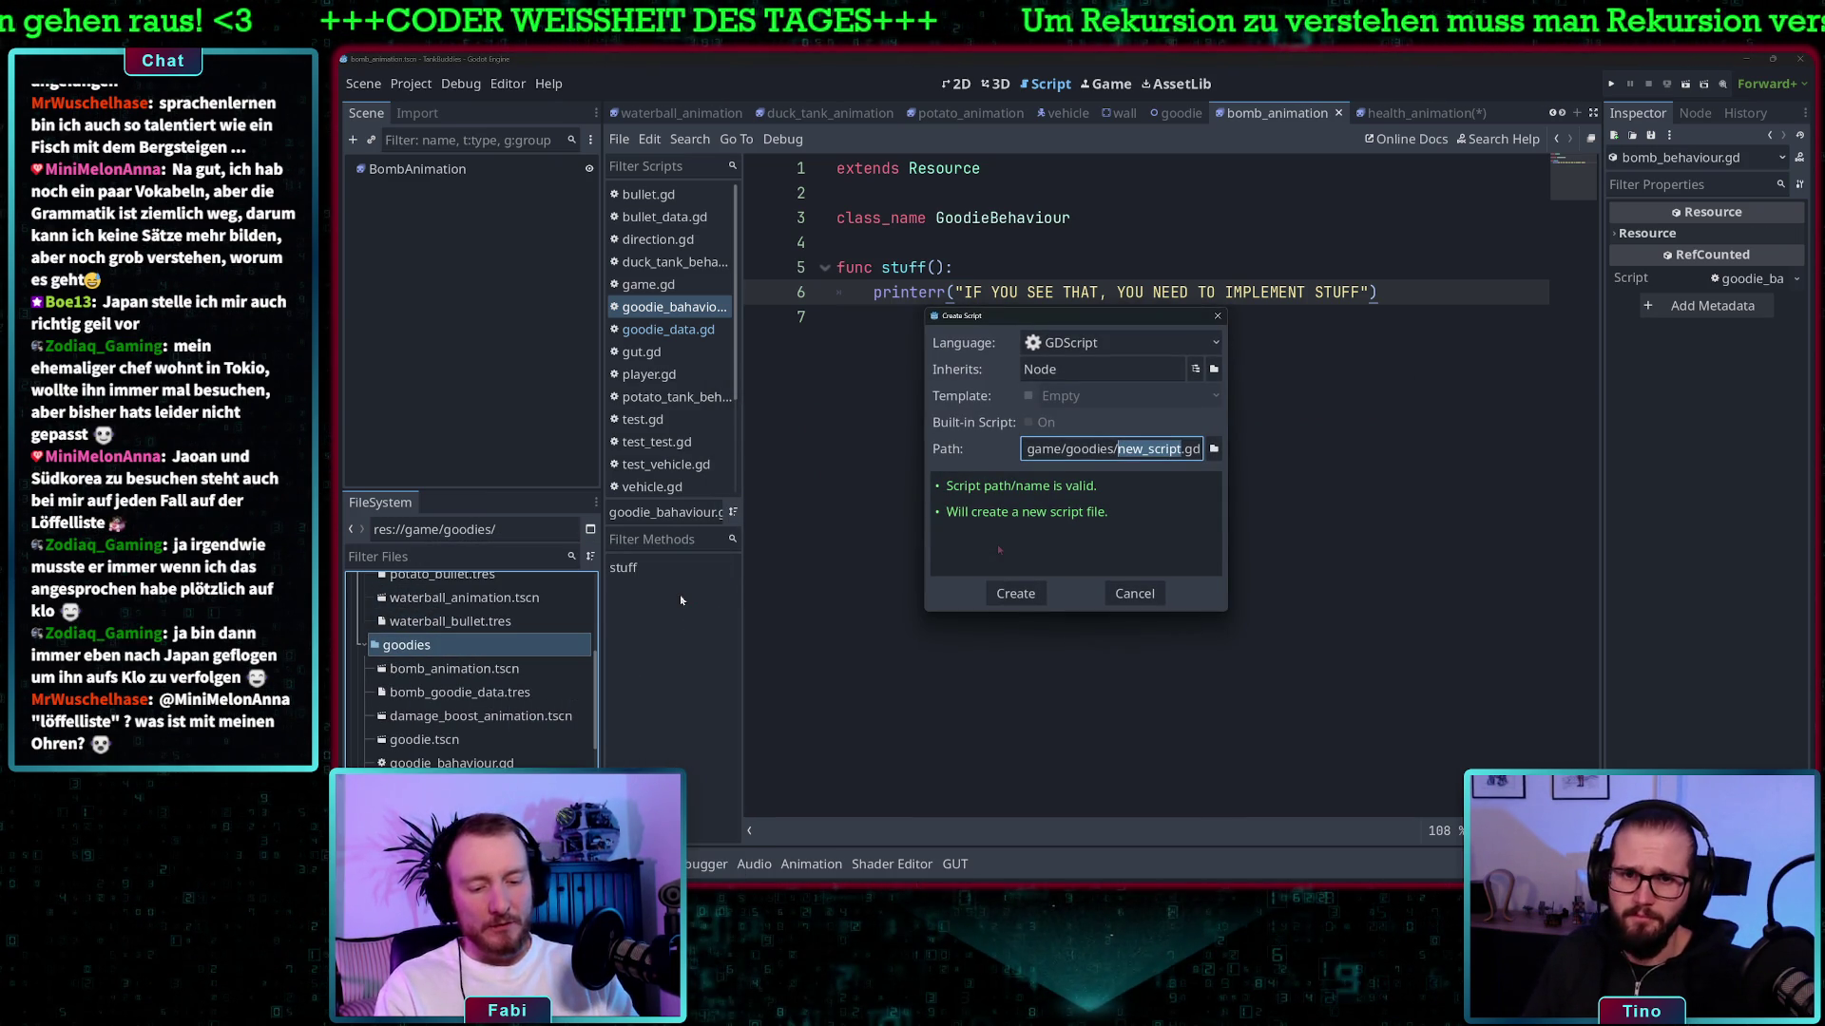
pyautogui.write('bomb_behav')
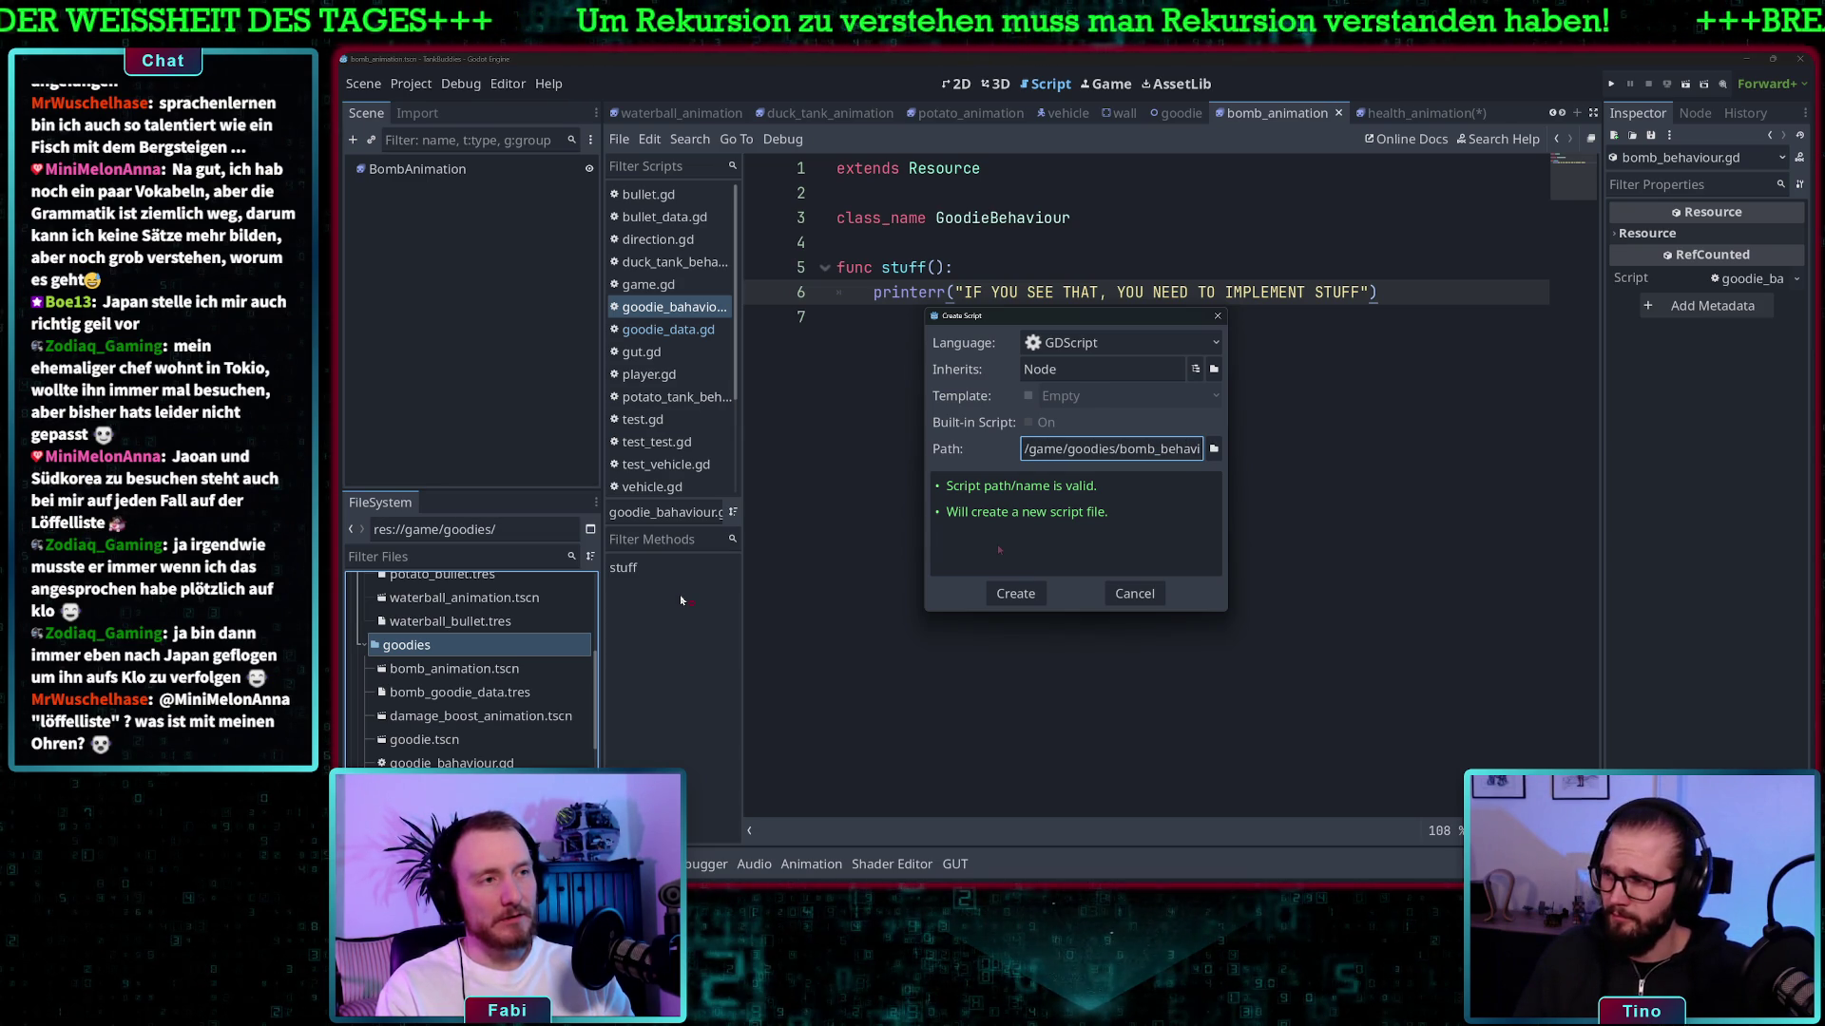
pyautogui.write('iour')
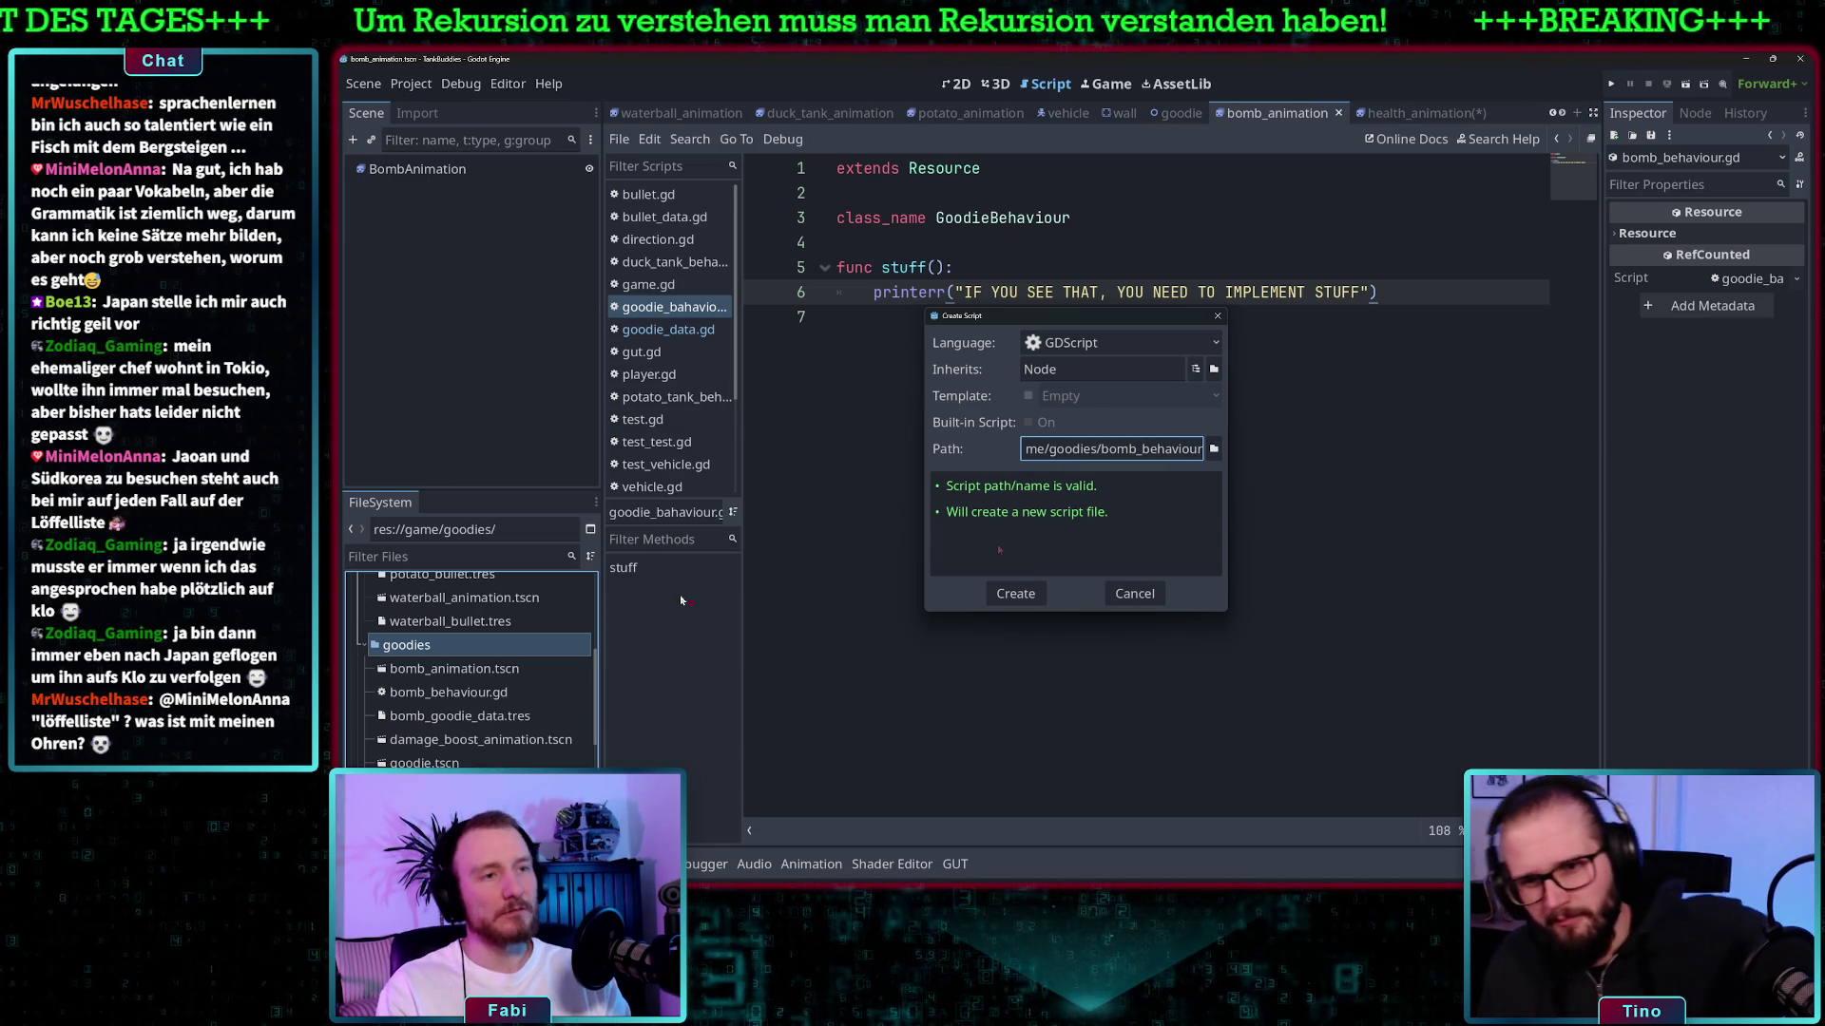
pyautogui.press('Return')
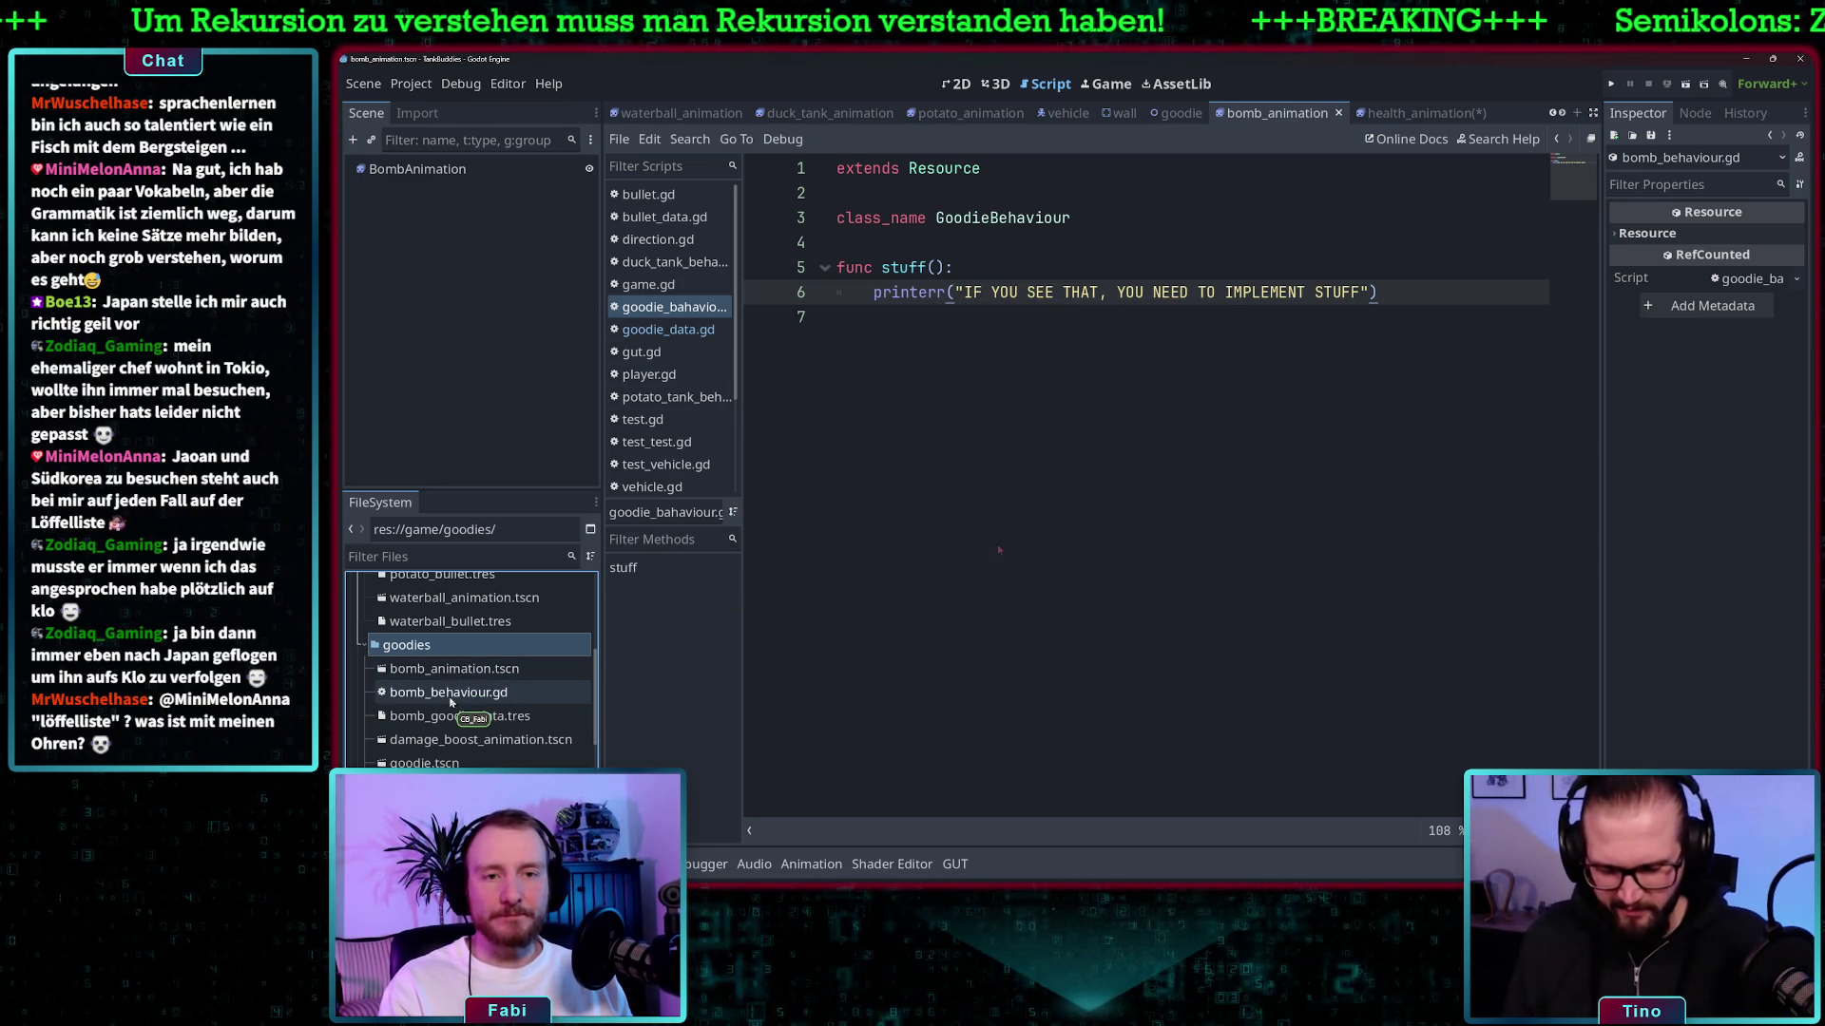
# - Open bomb_behaviour.gd and change its base class on line 1 from Node to Resource
pyautogui.doubleClick(486, 693)
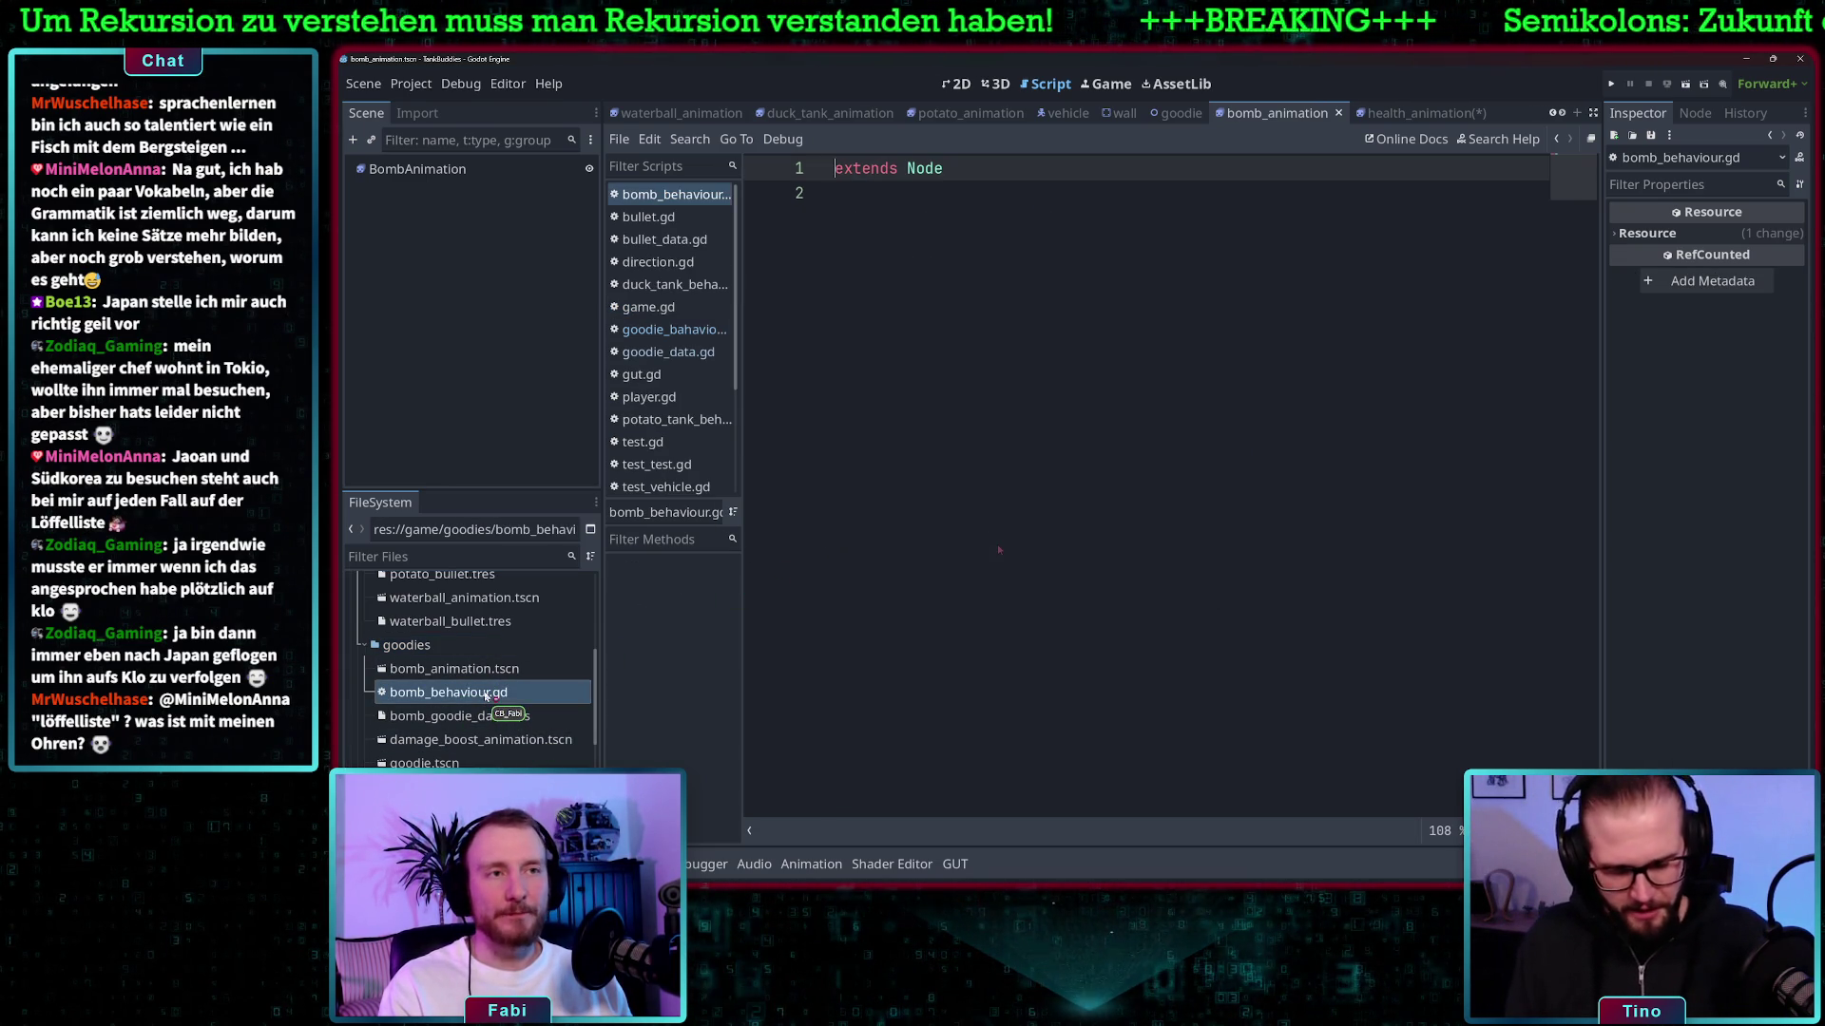
pyautogui.doubleClick(931, 169)
pyautogui.write('Resour')
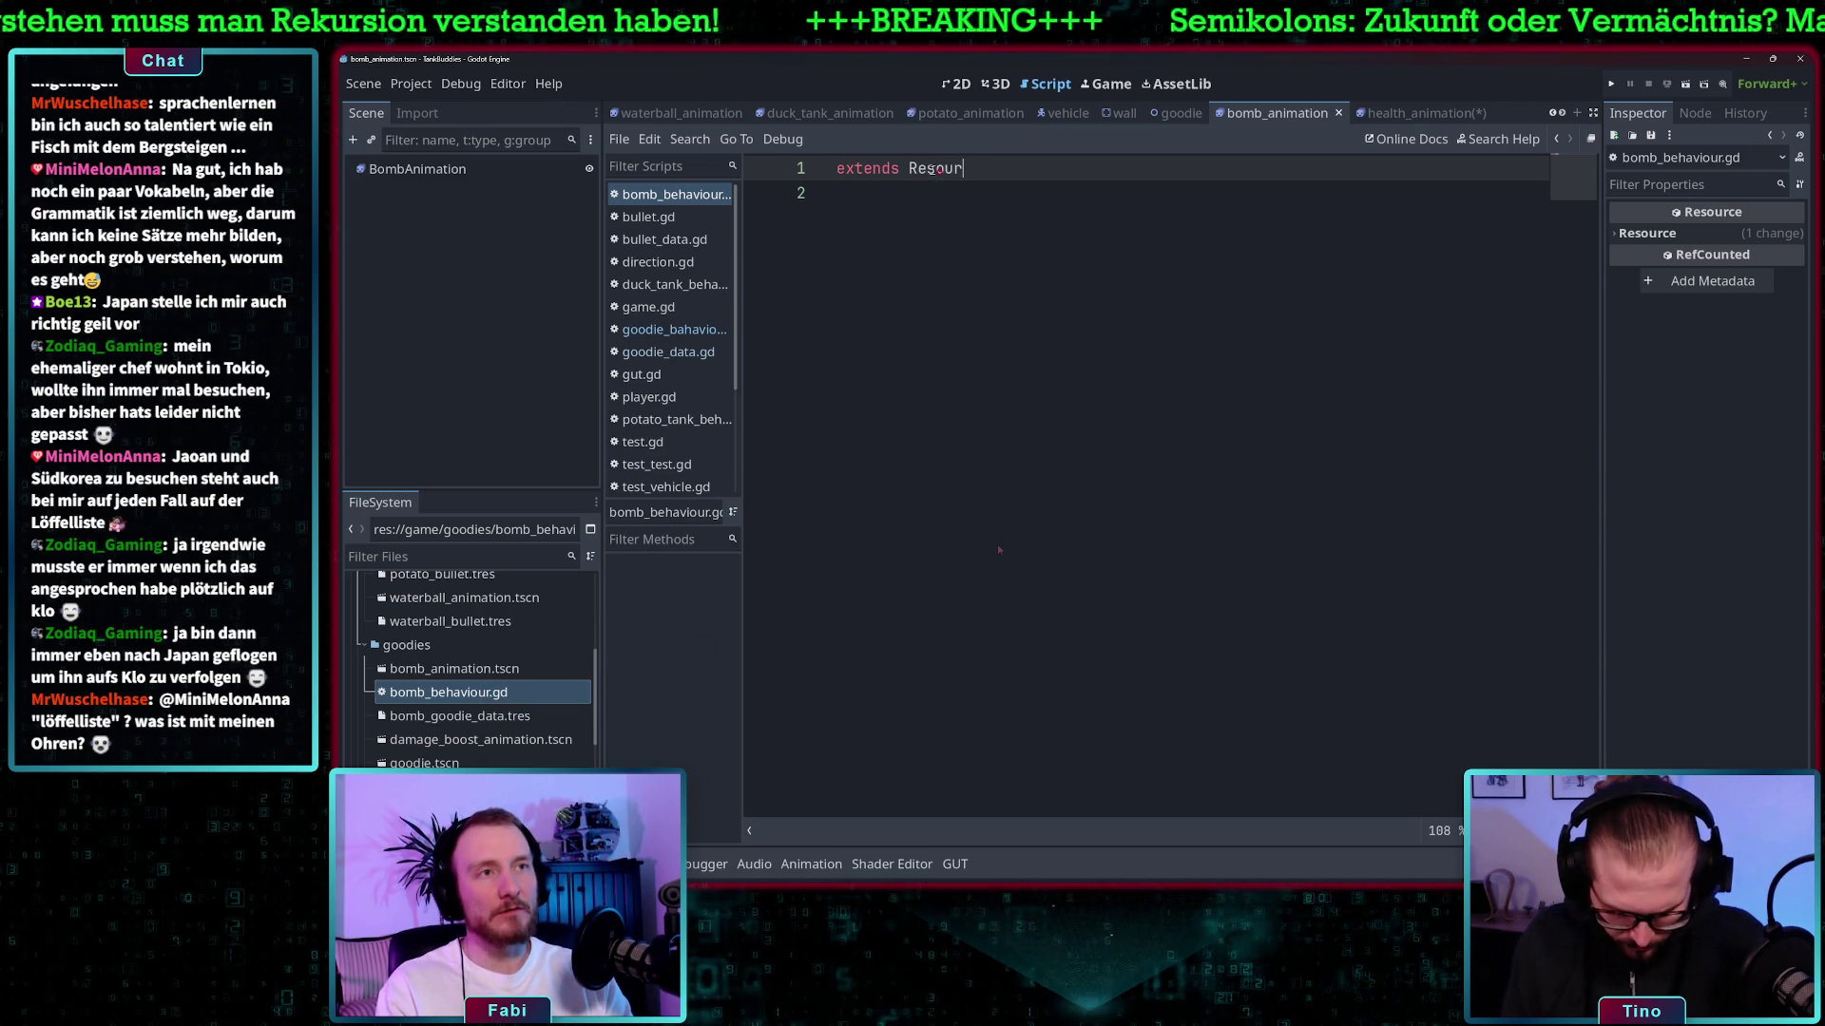
pyautogui.press('Return')
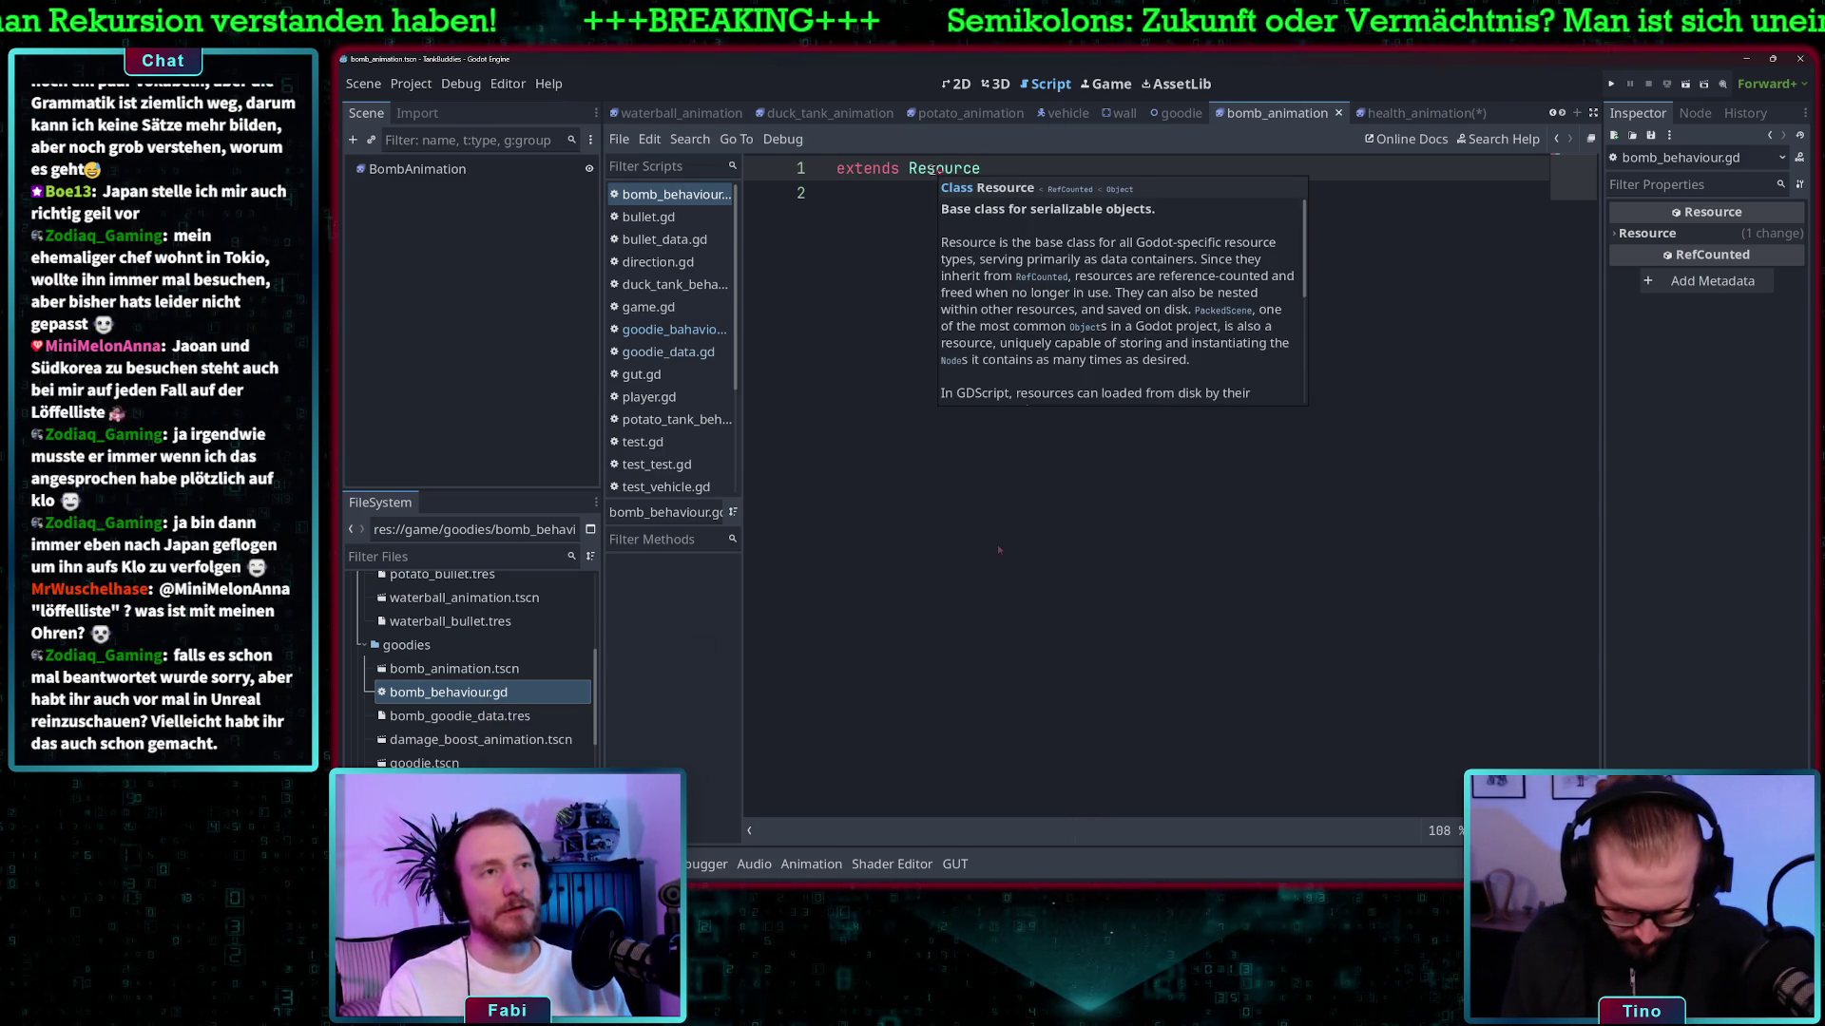
# - Add 'class_name BombBehaviour' on line 3 and dismiss the Resource documentation popup
pyautogui.press('Return')
pyautogui.press('Return')
pyautogui.write('c')
pyautogui.press('BackSpace')
pyautogui.press('BackSpace')
pyautogui.press('BackSpace')
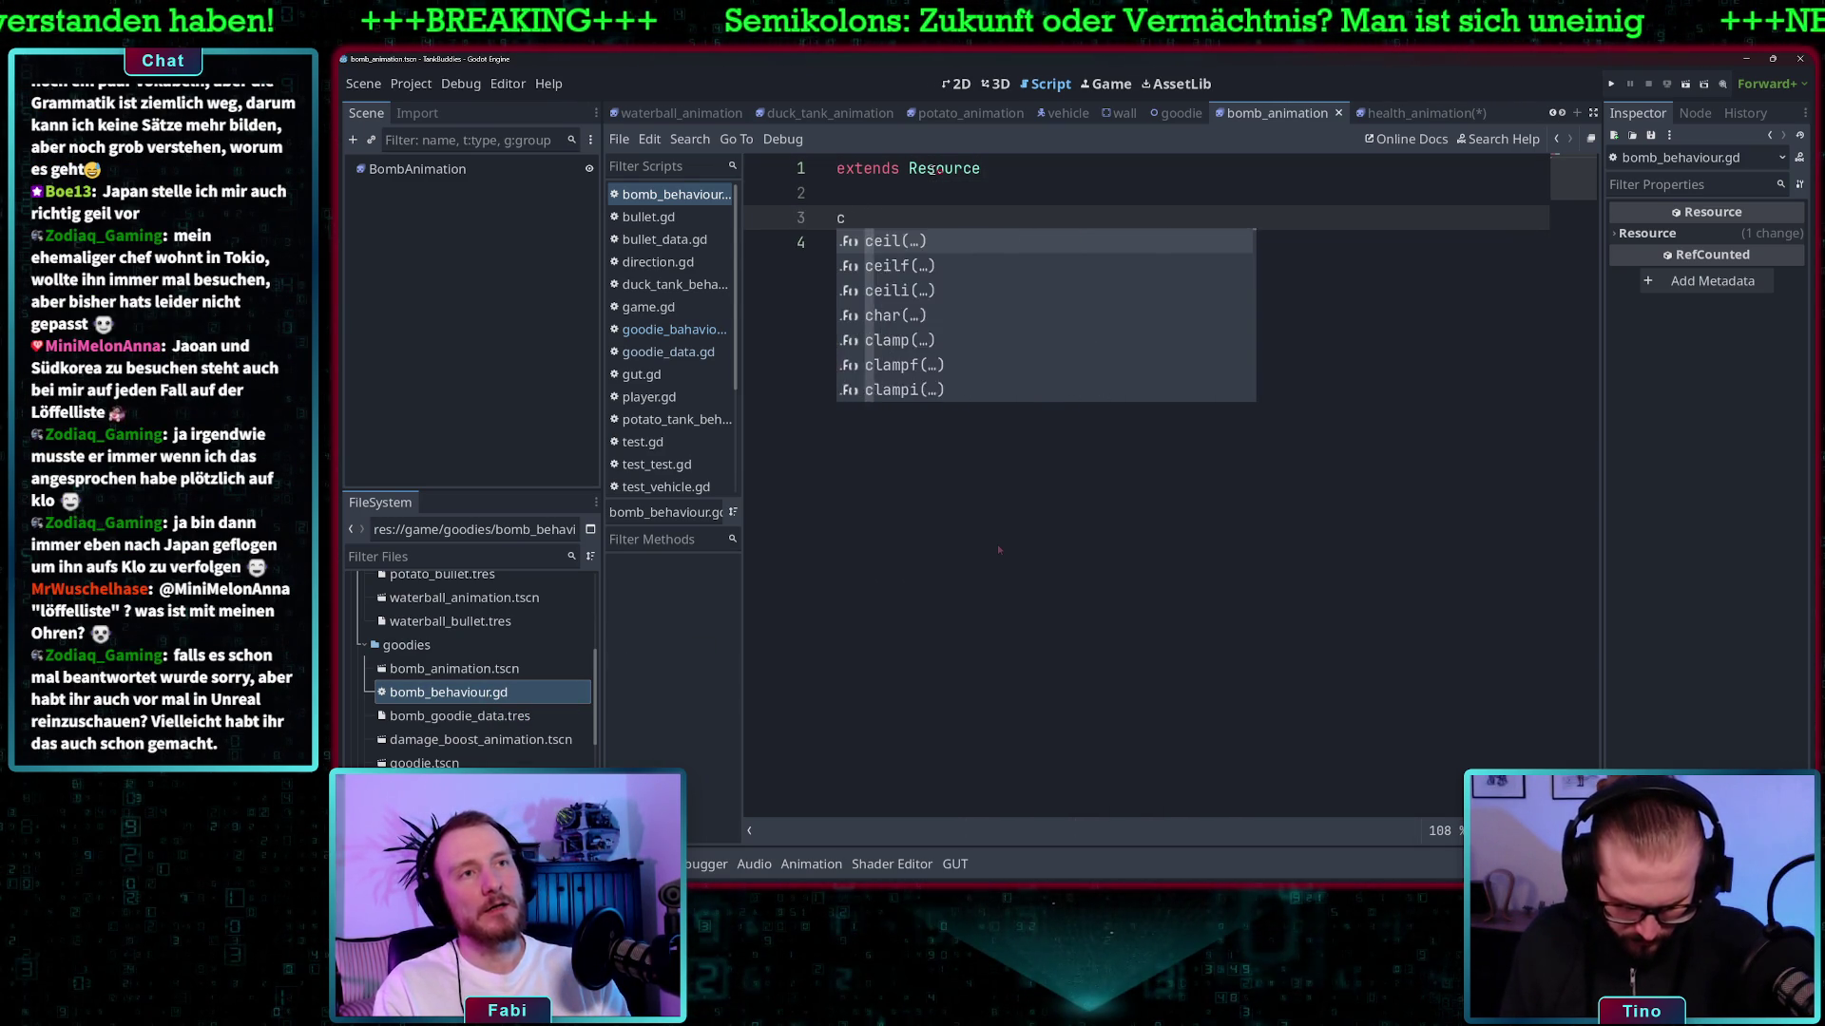
pyautogui.write('lass_an')
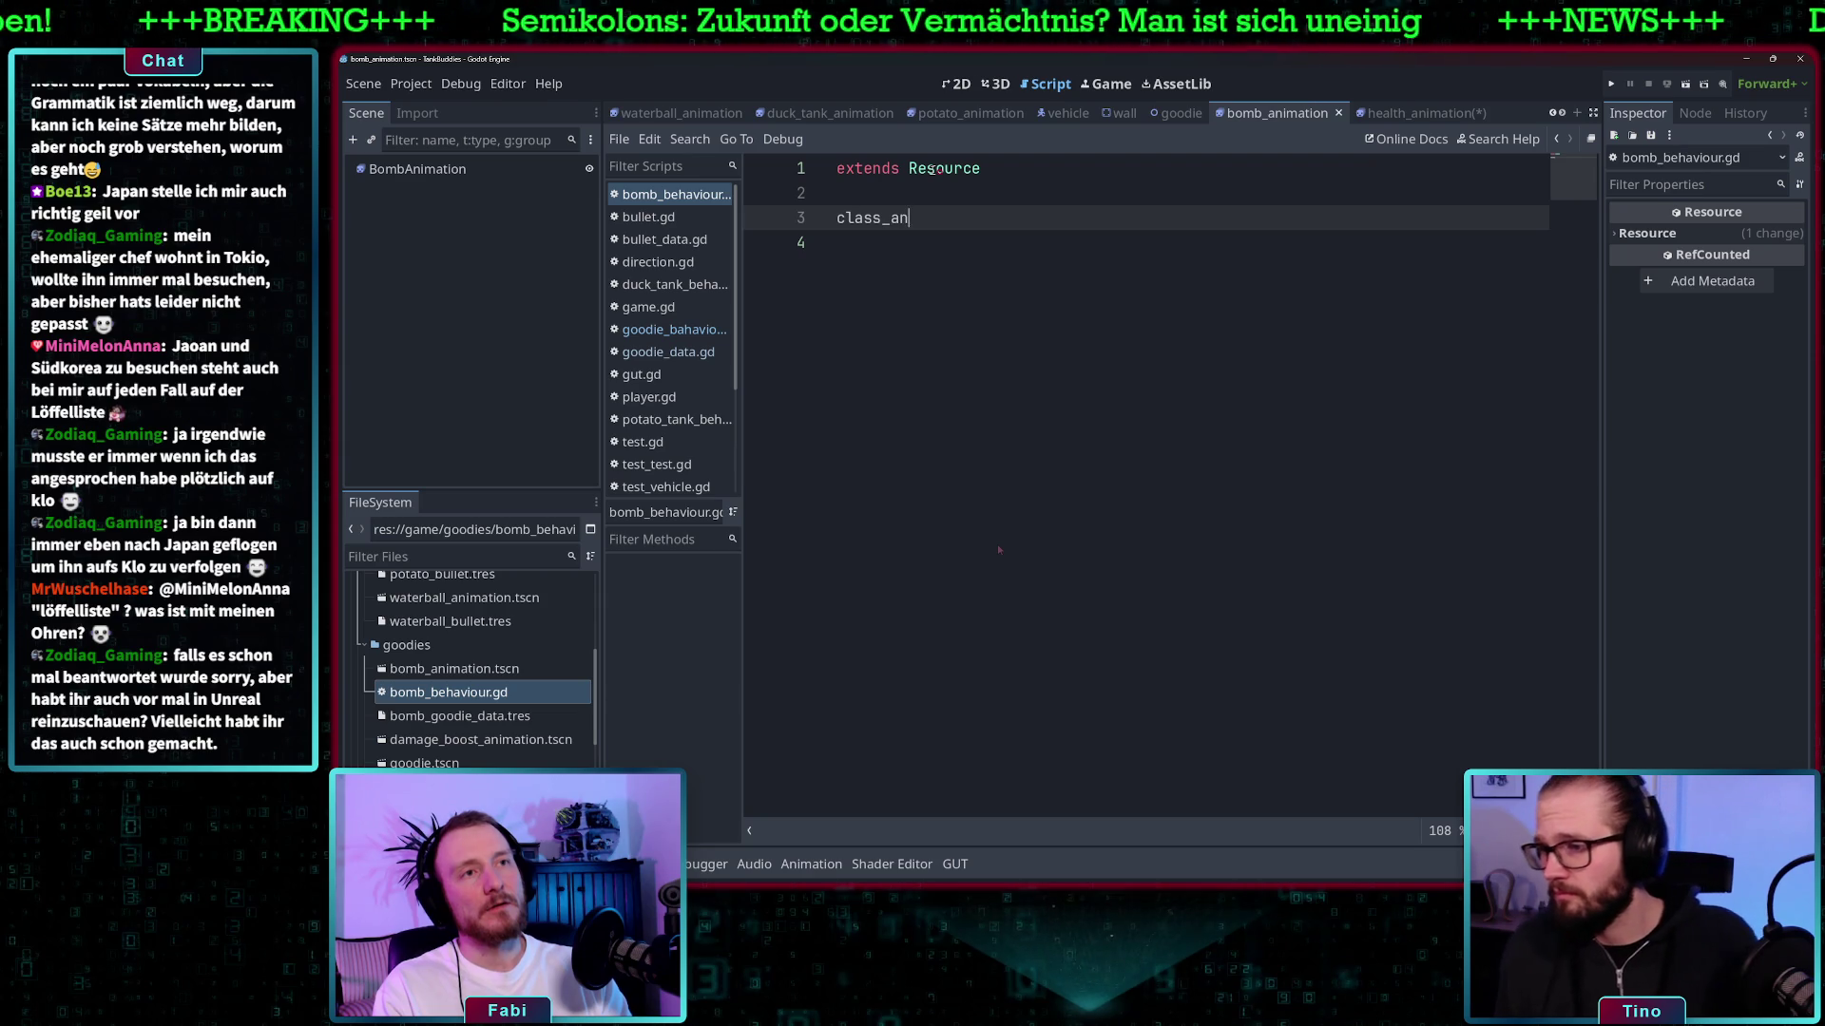
pyautogui.press('BackSpace')
pyautogui.press('BackSpace')
pyautogui.write('na')
pyautogui.press('Return')
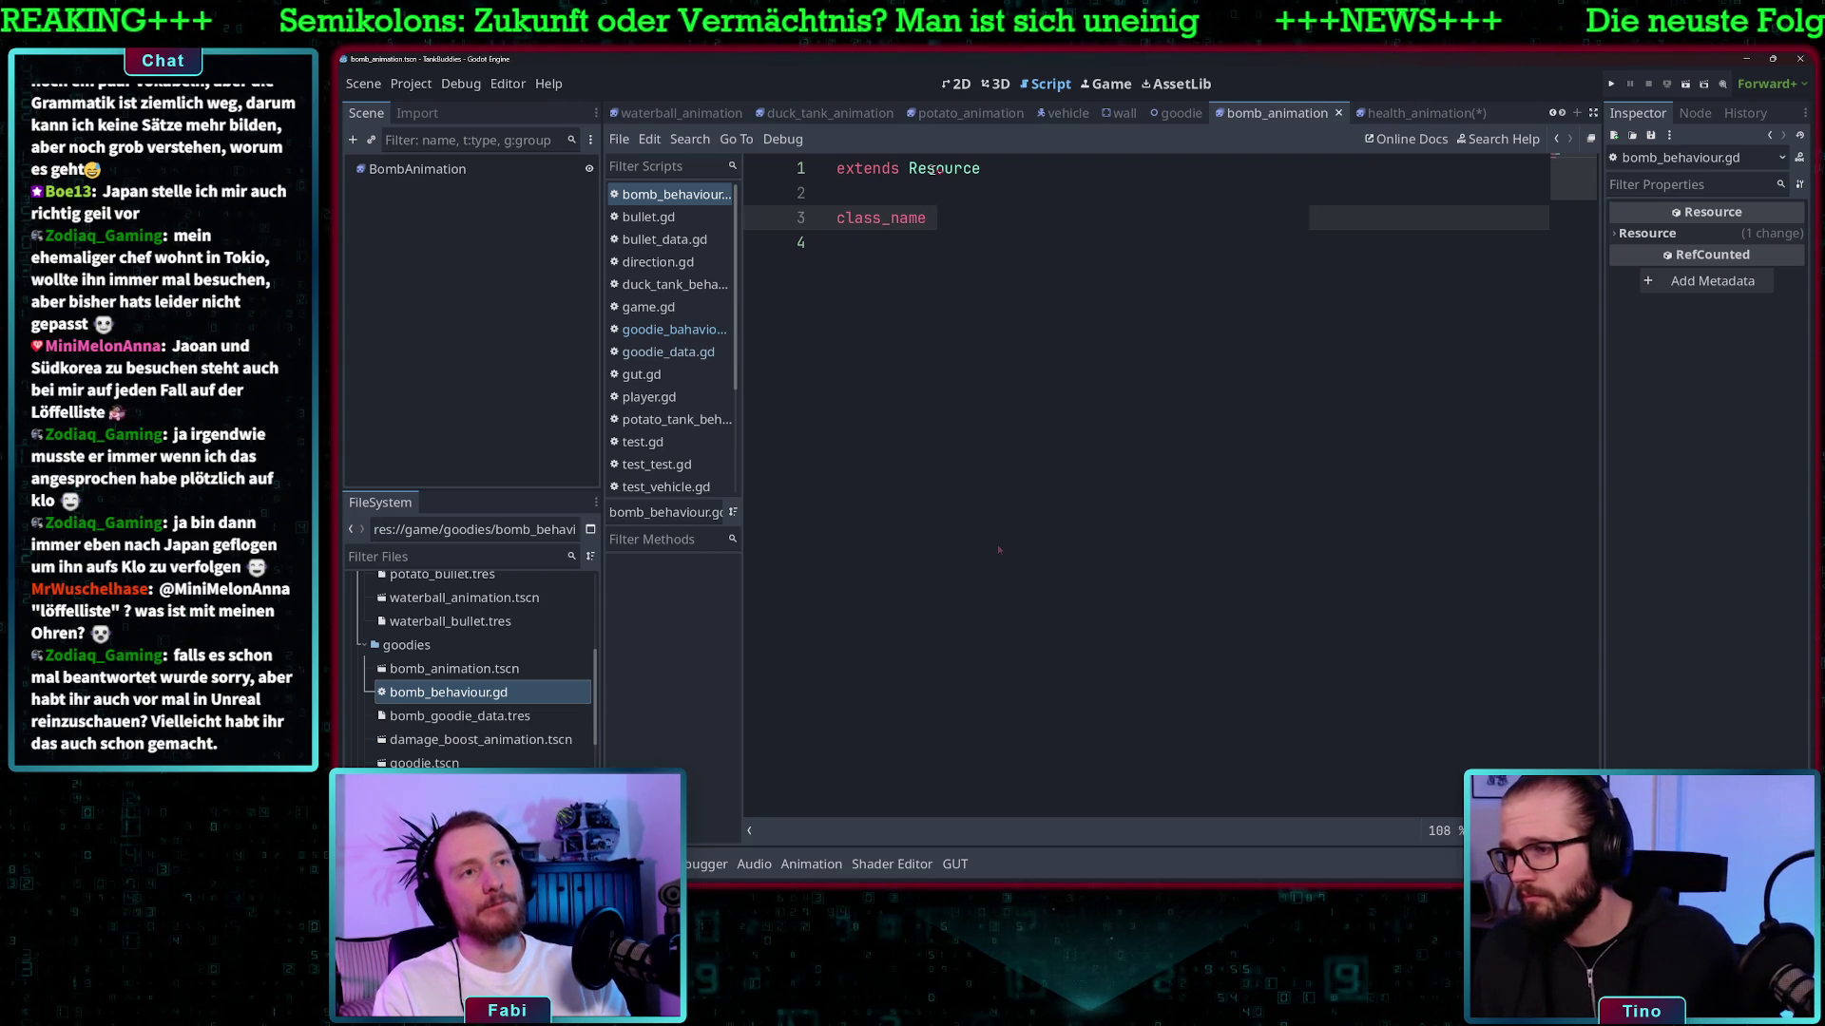
pyautogui.write('Bomb')
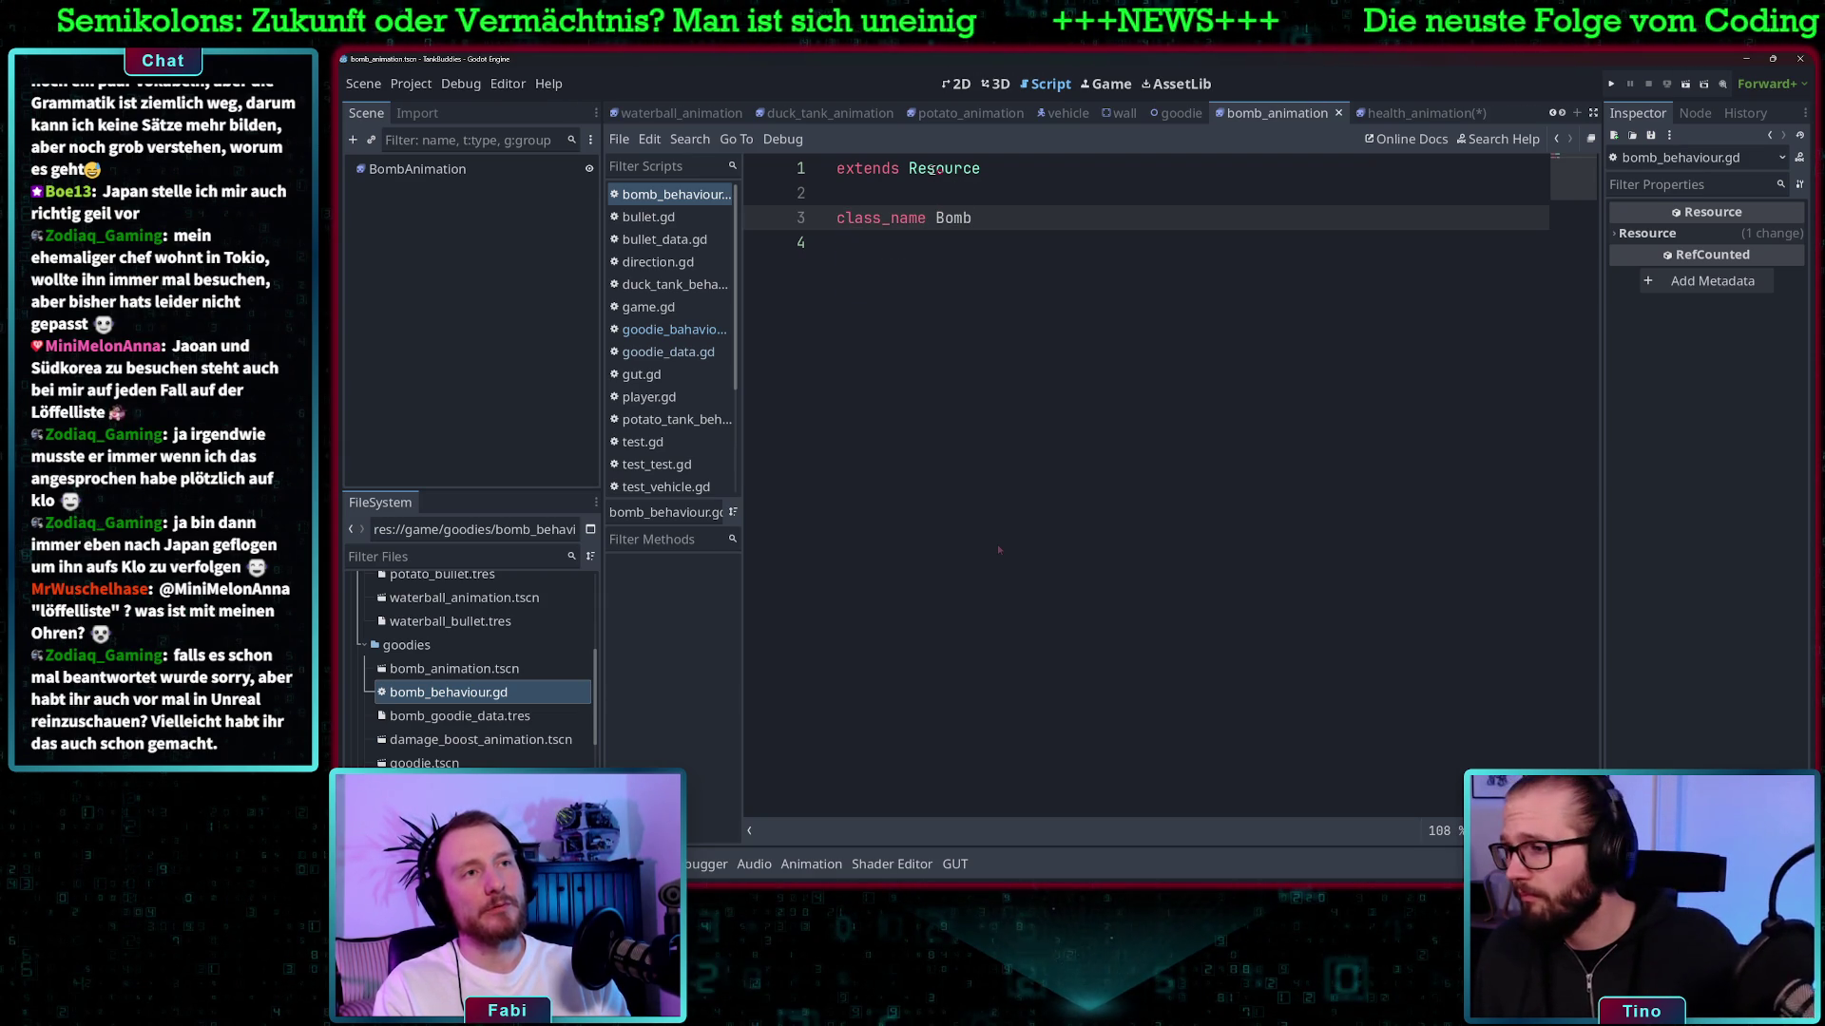
pyautogui.write('Behaviour')
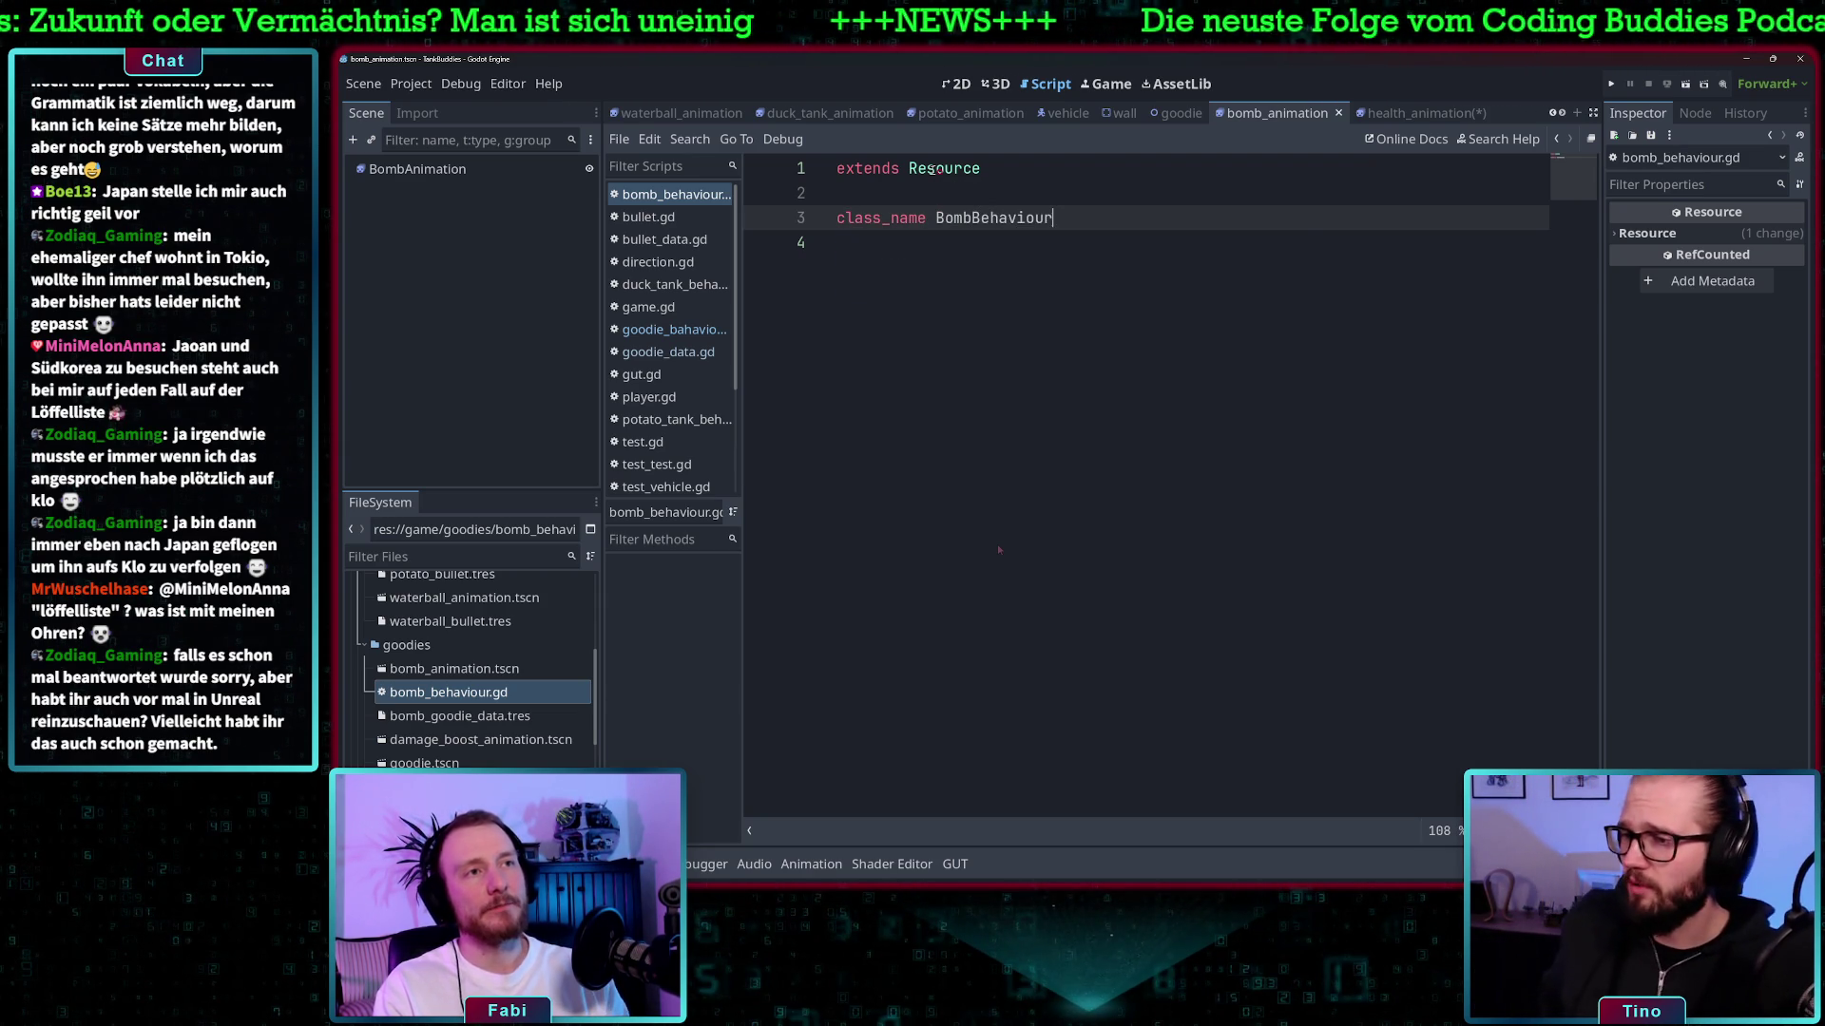
pyautogui.moveTo(936, 169)
pyautogui.click(958, 262)
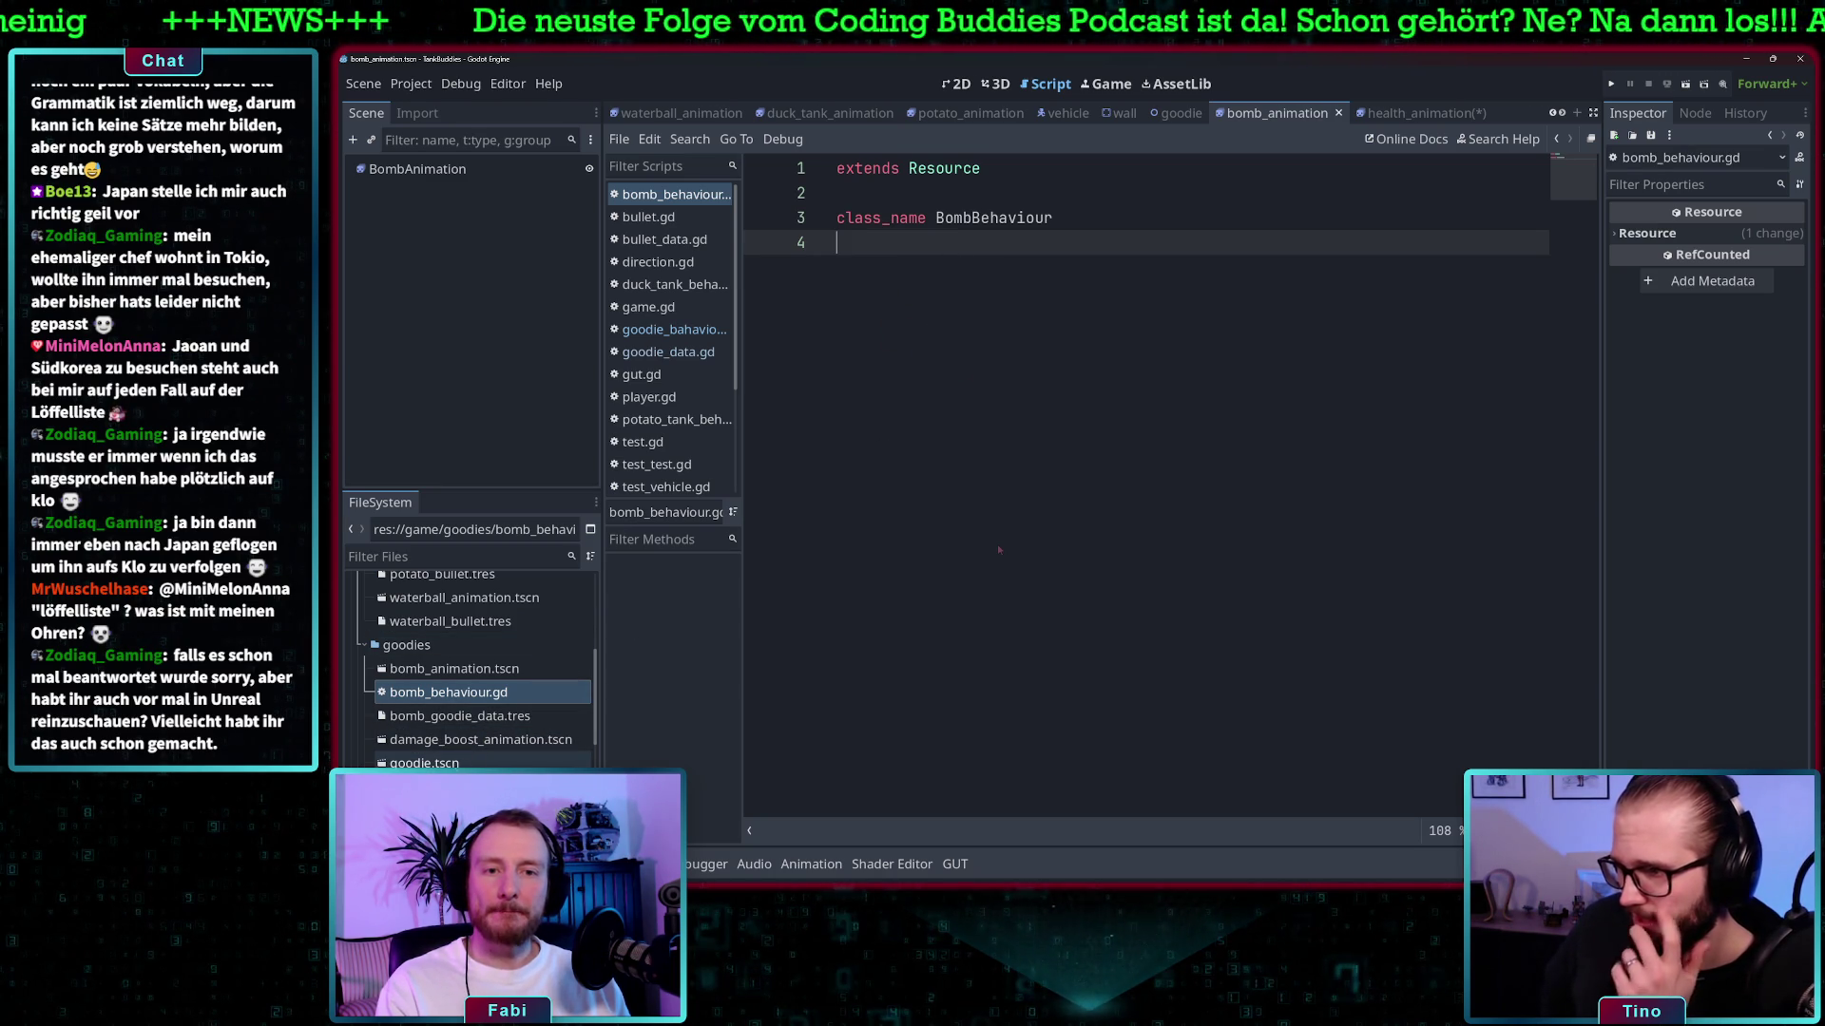
pyautogui.scroll(-5, 503, 751)
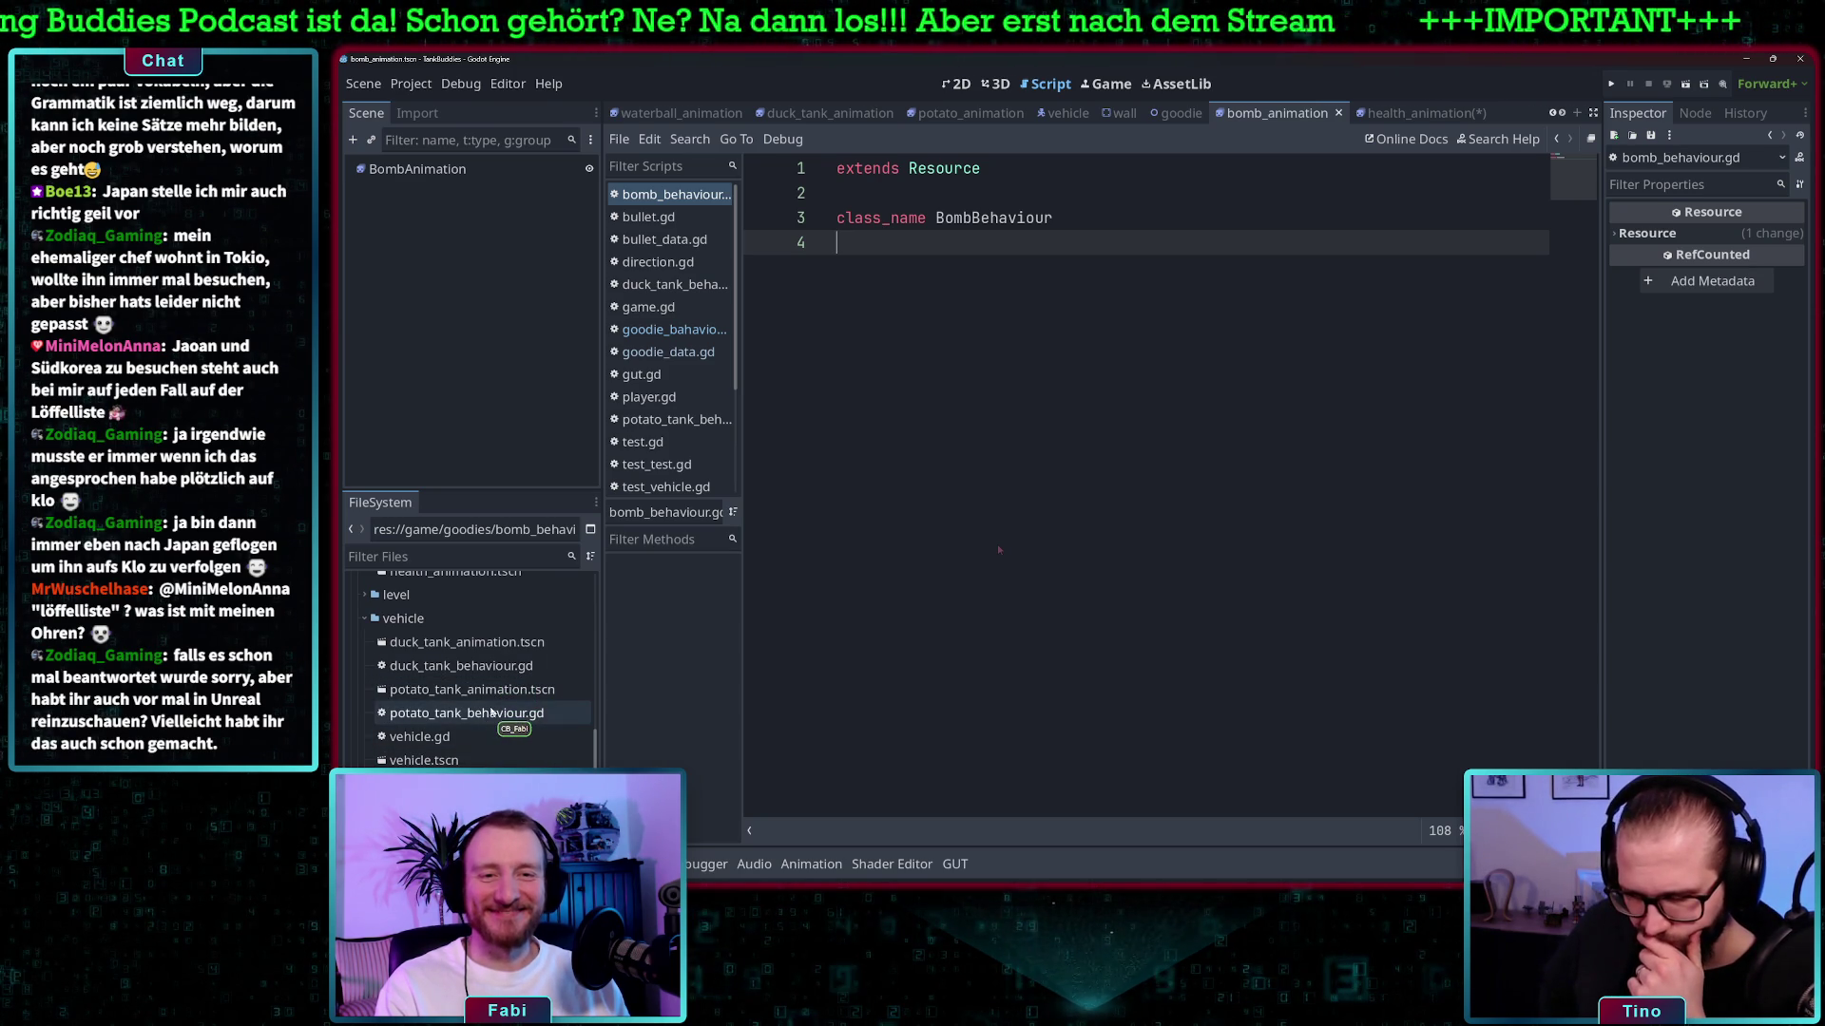
pyautogui.doubleClick(492, 713)
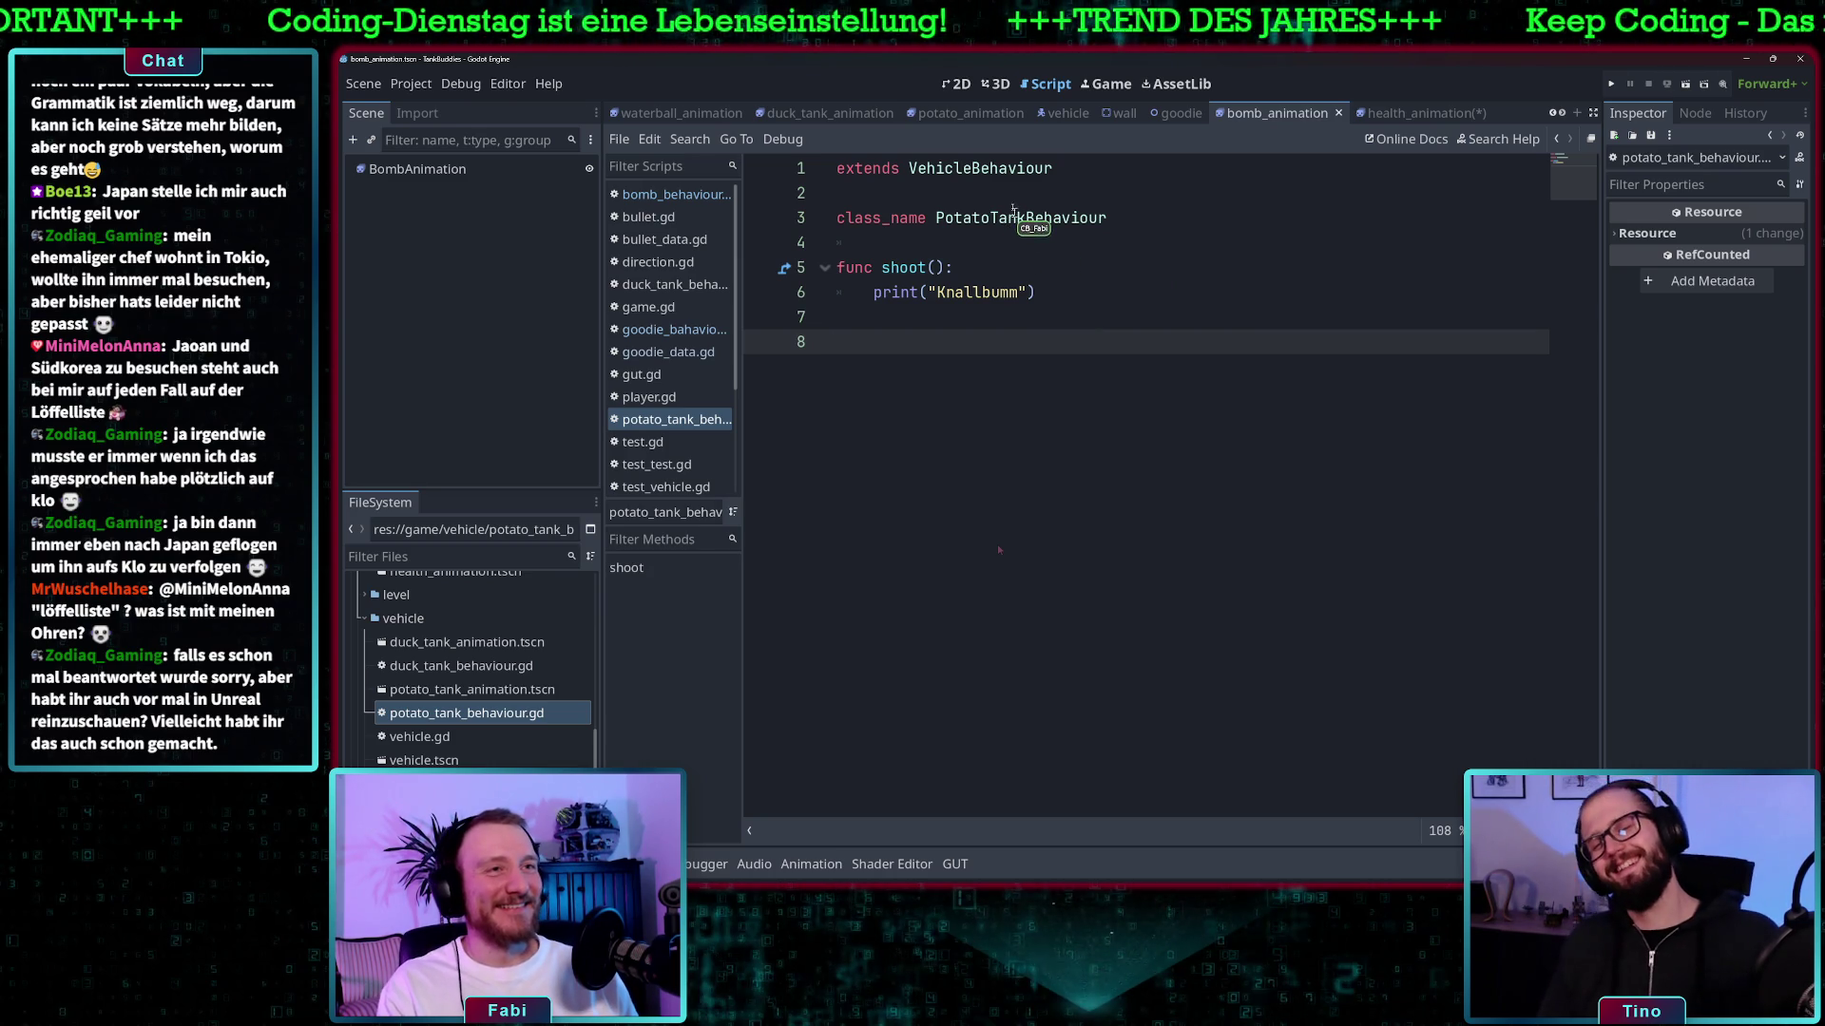
pyautogui.doubleClick(984, 168)
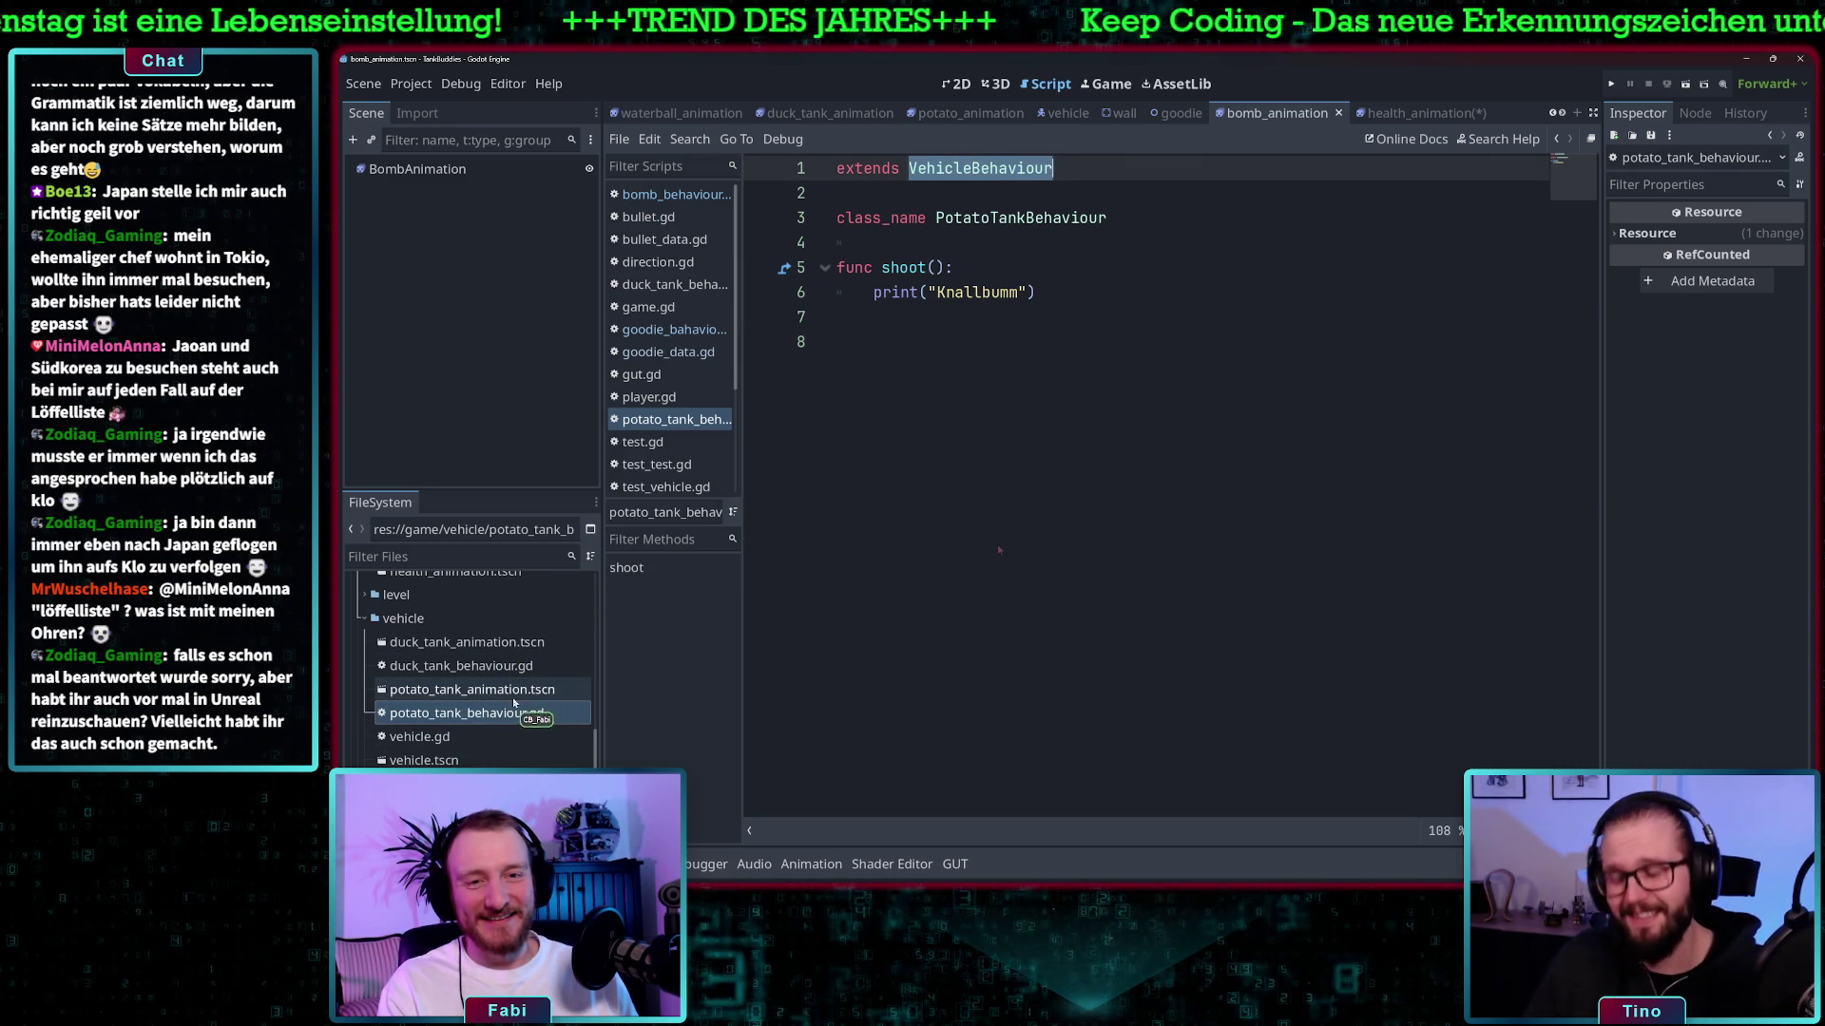
pyautogui.scroll(2, 511, 689)
pyautogui.scroll(2, 496, 654)
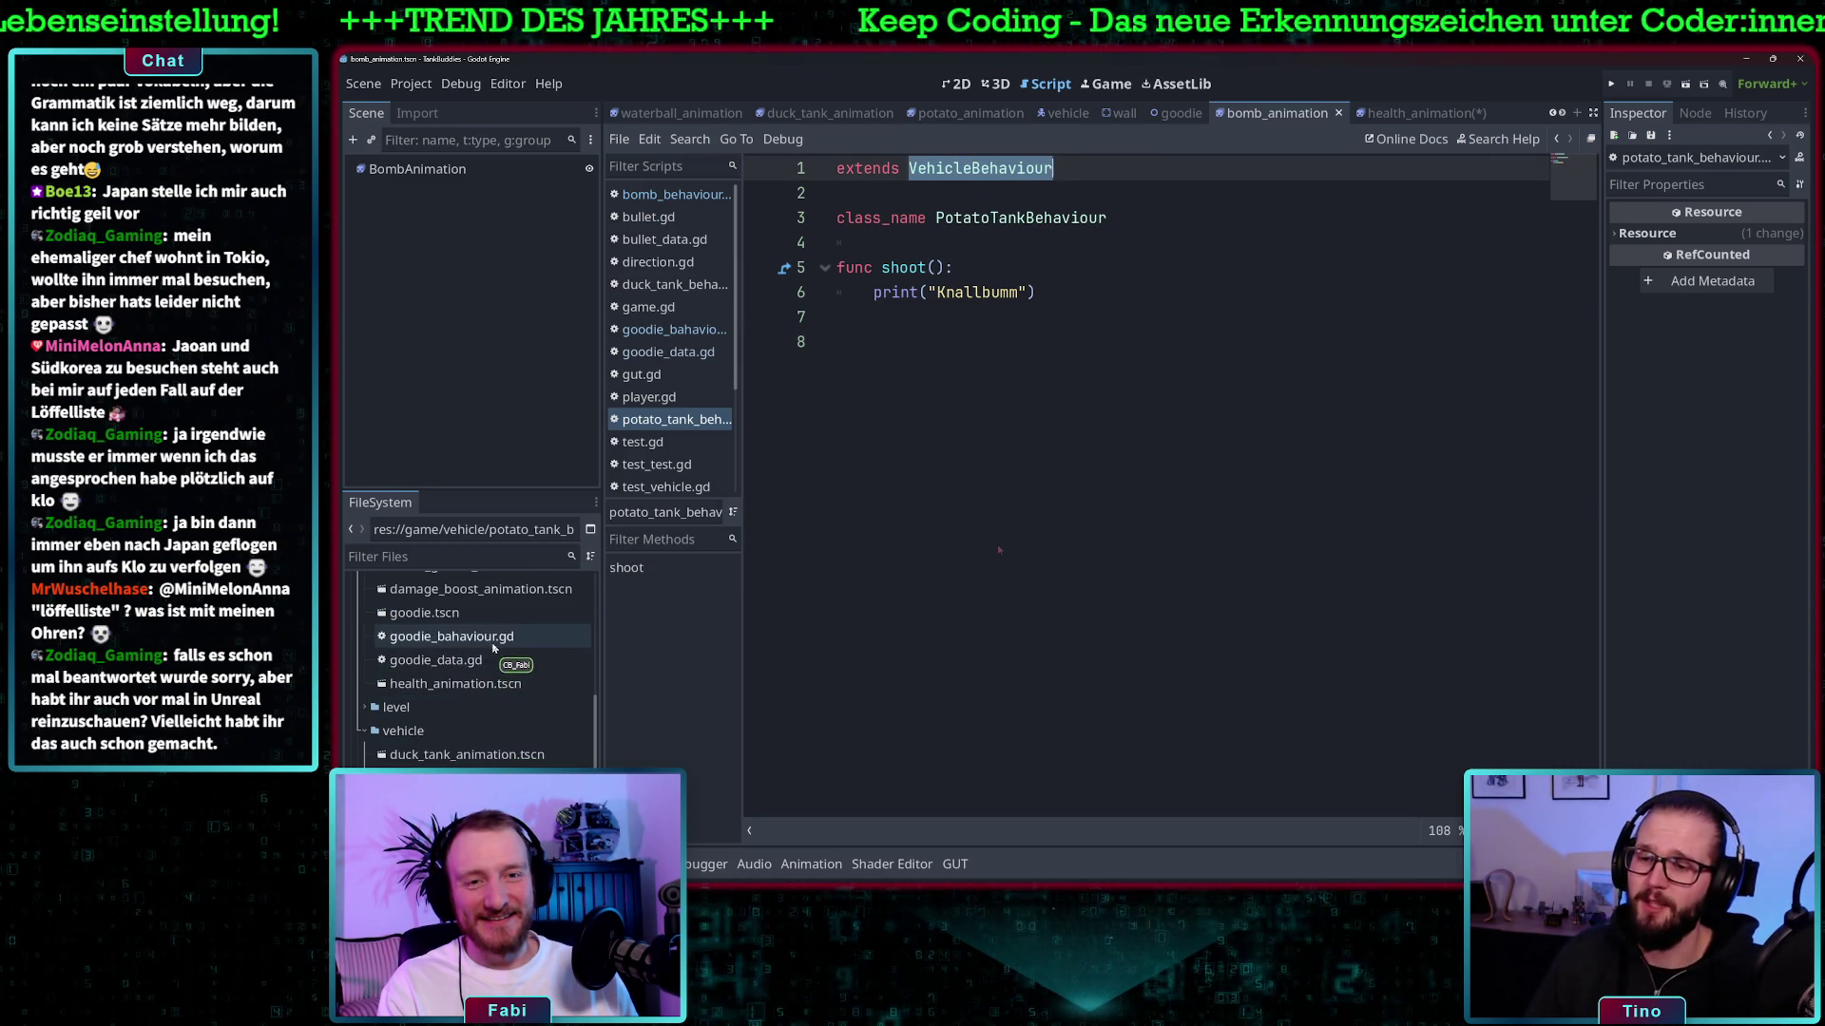
pyautogui.scroll(3, 489, 642)
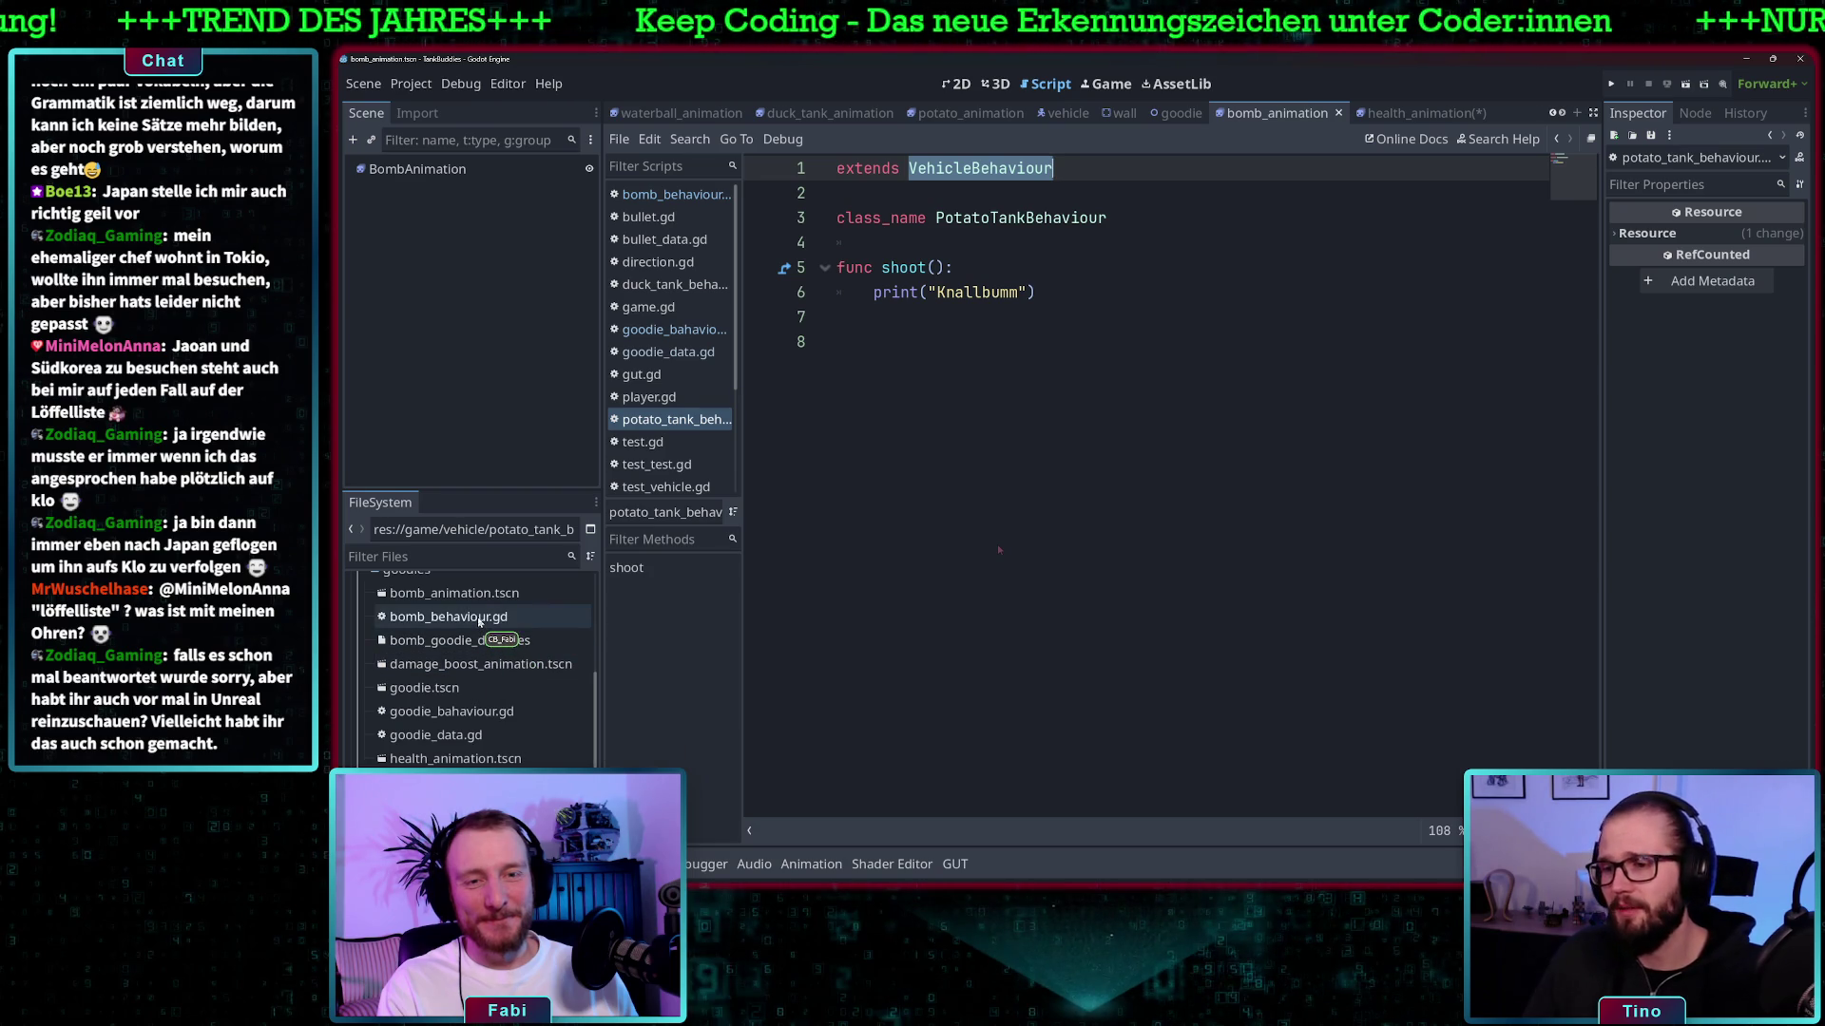
pyautogui.doubleClick(480, 617)
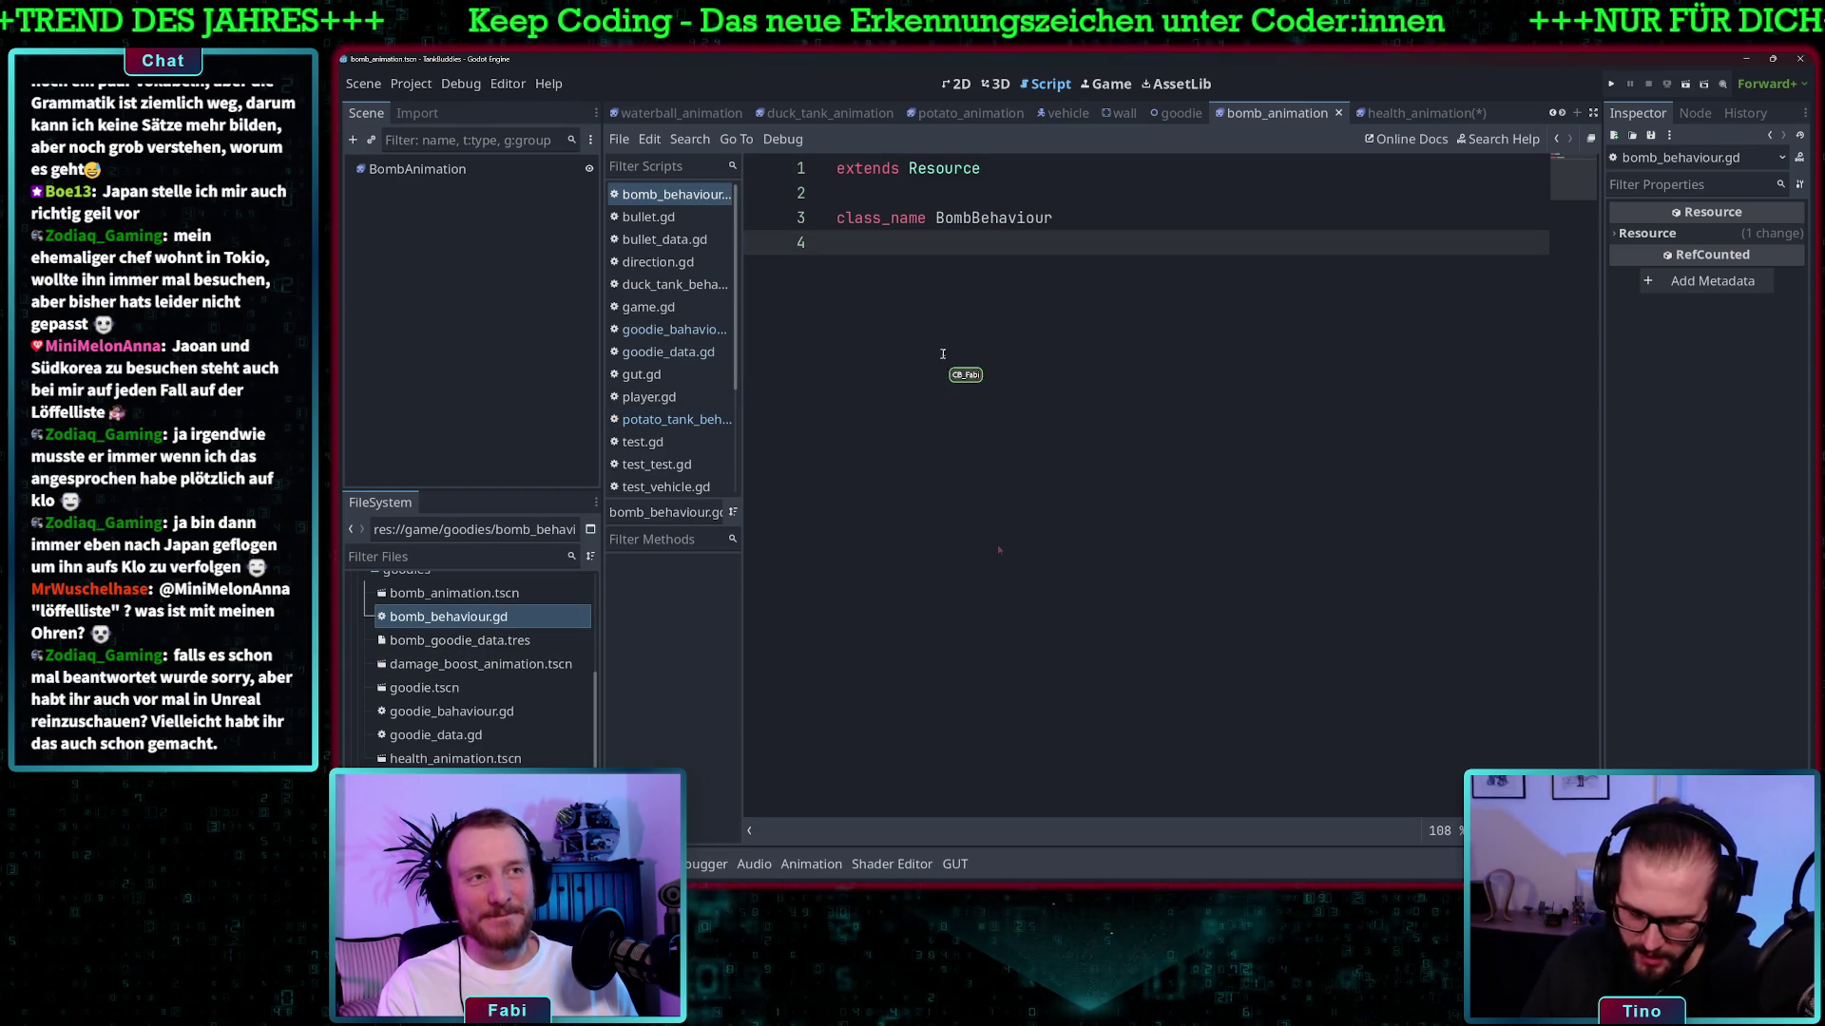
pyautogui.doubleClick(940, 169)
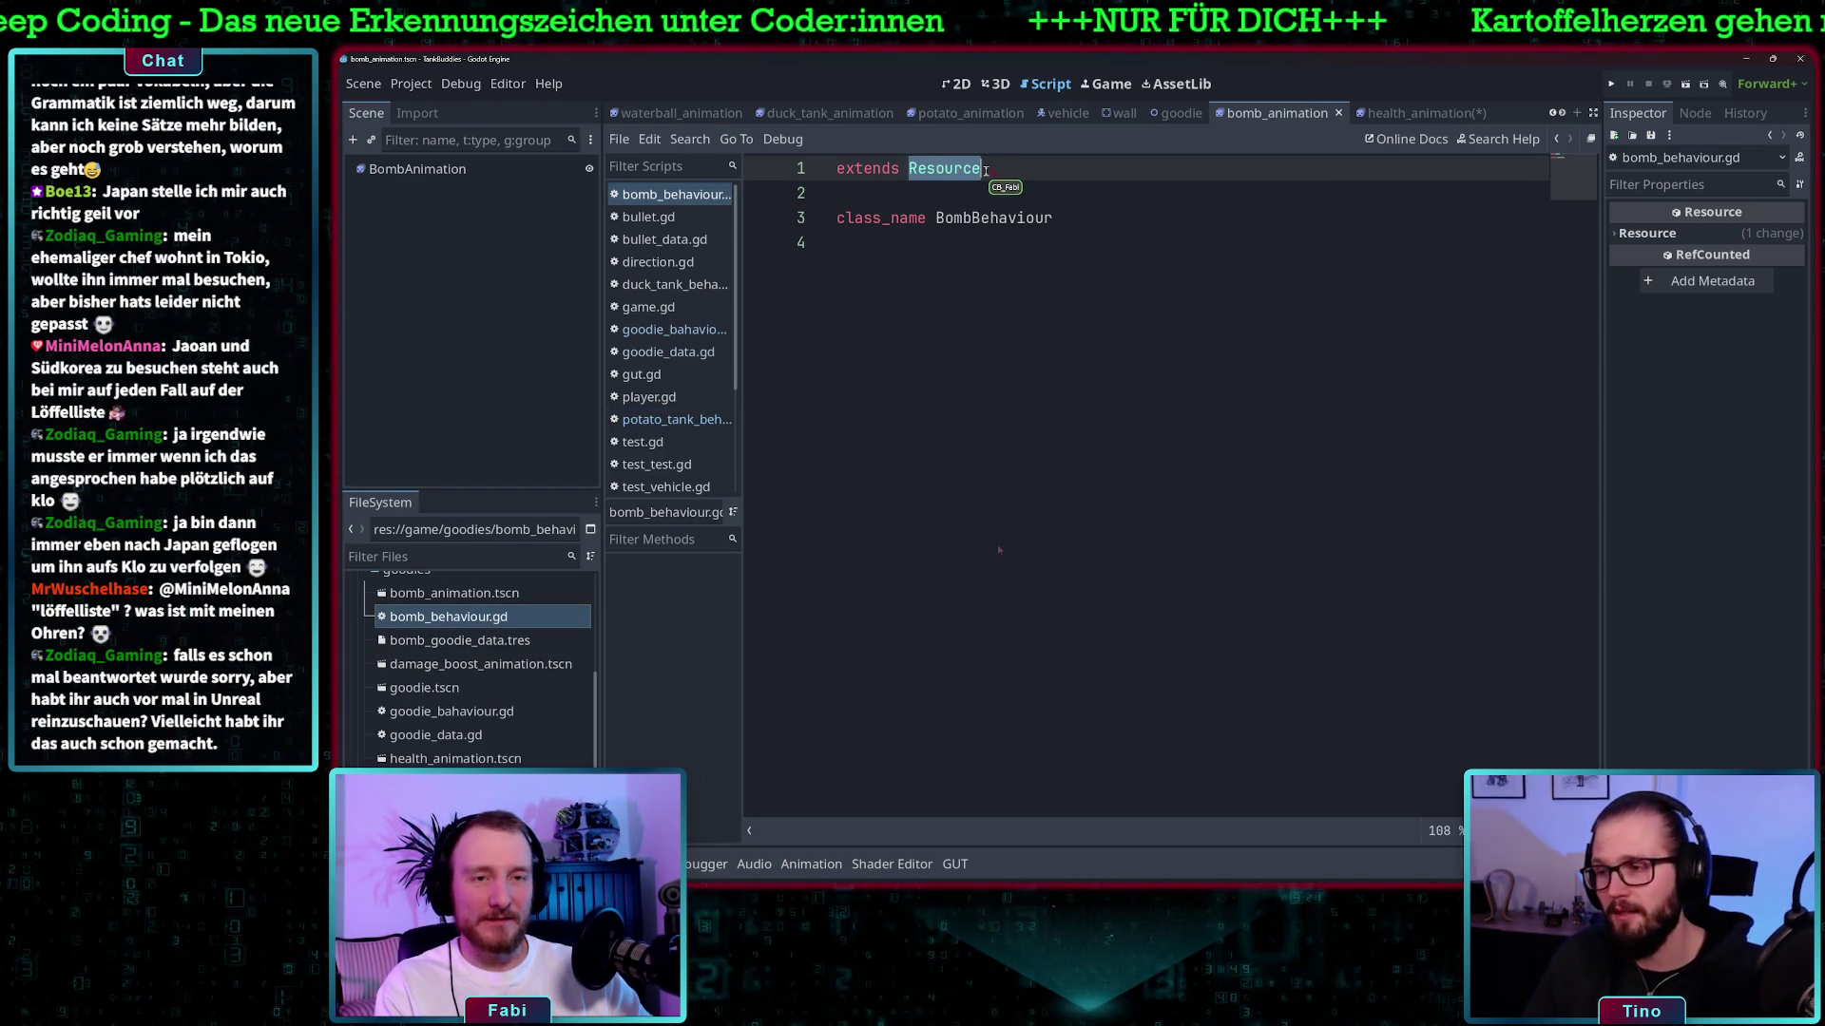
pyautogui.write('G')
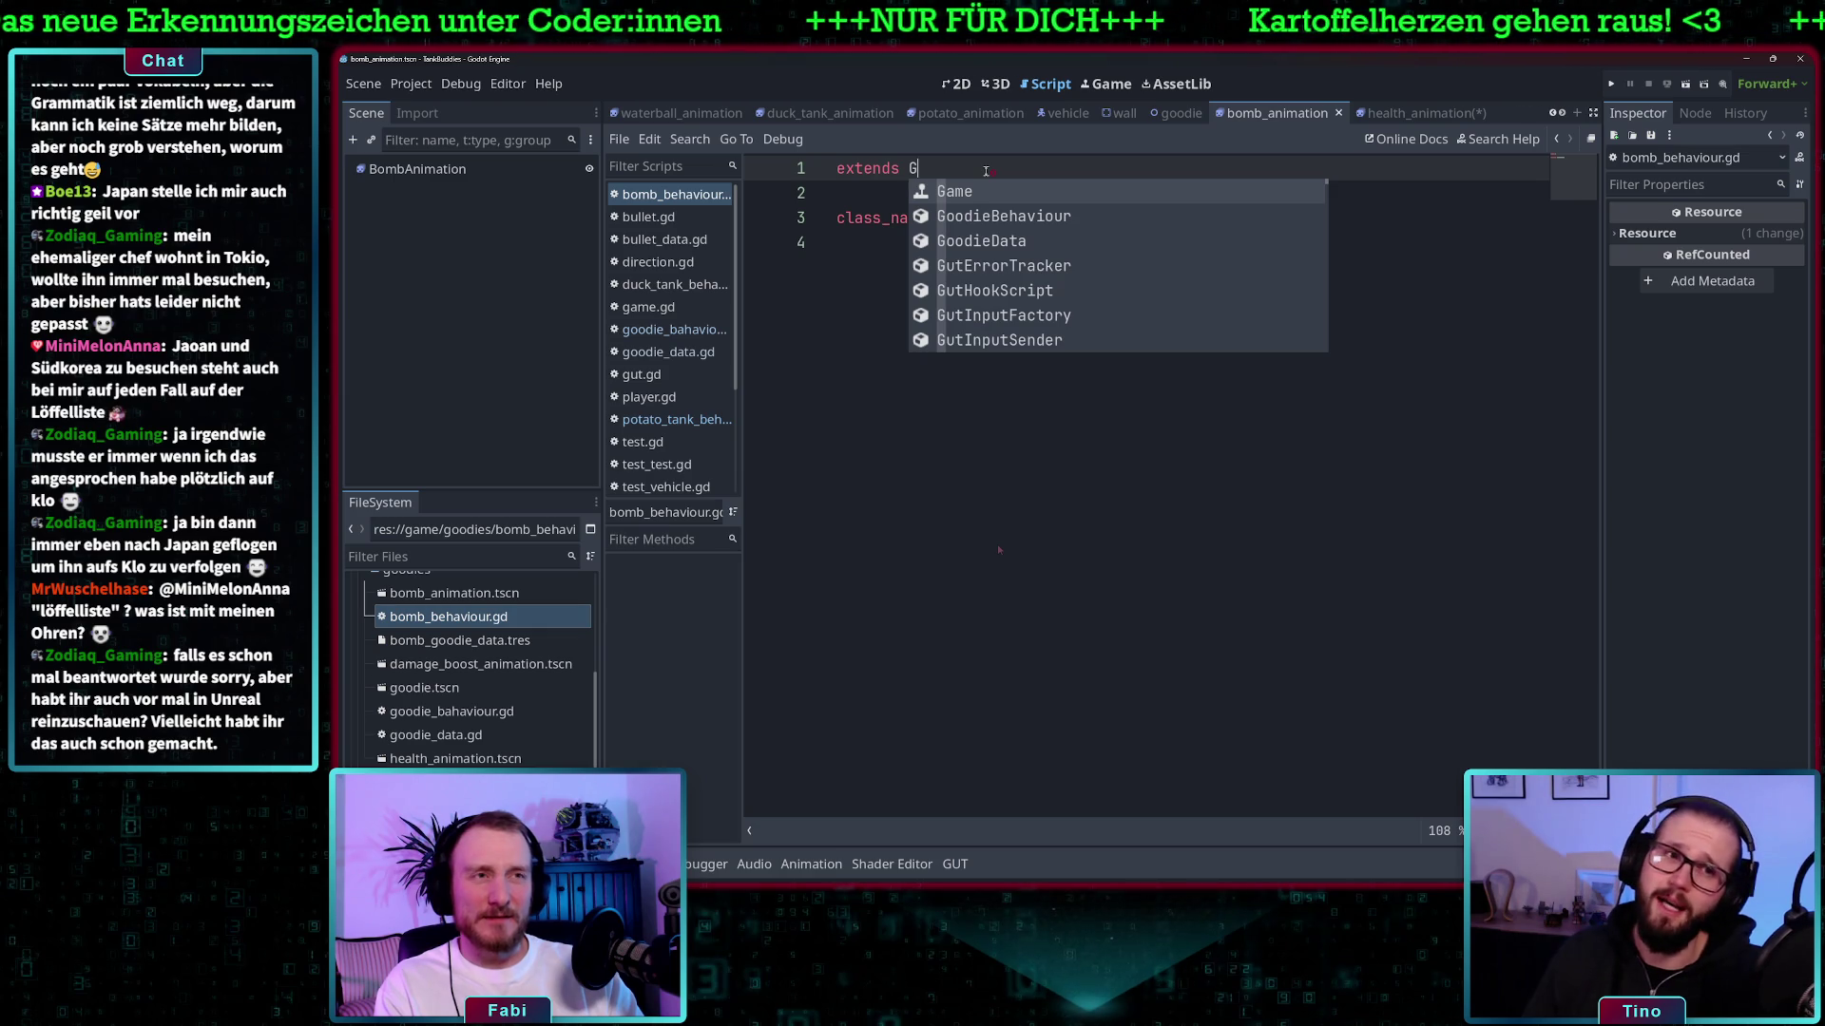
pyautogui.write('oo')
pyautogui.press('Return')
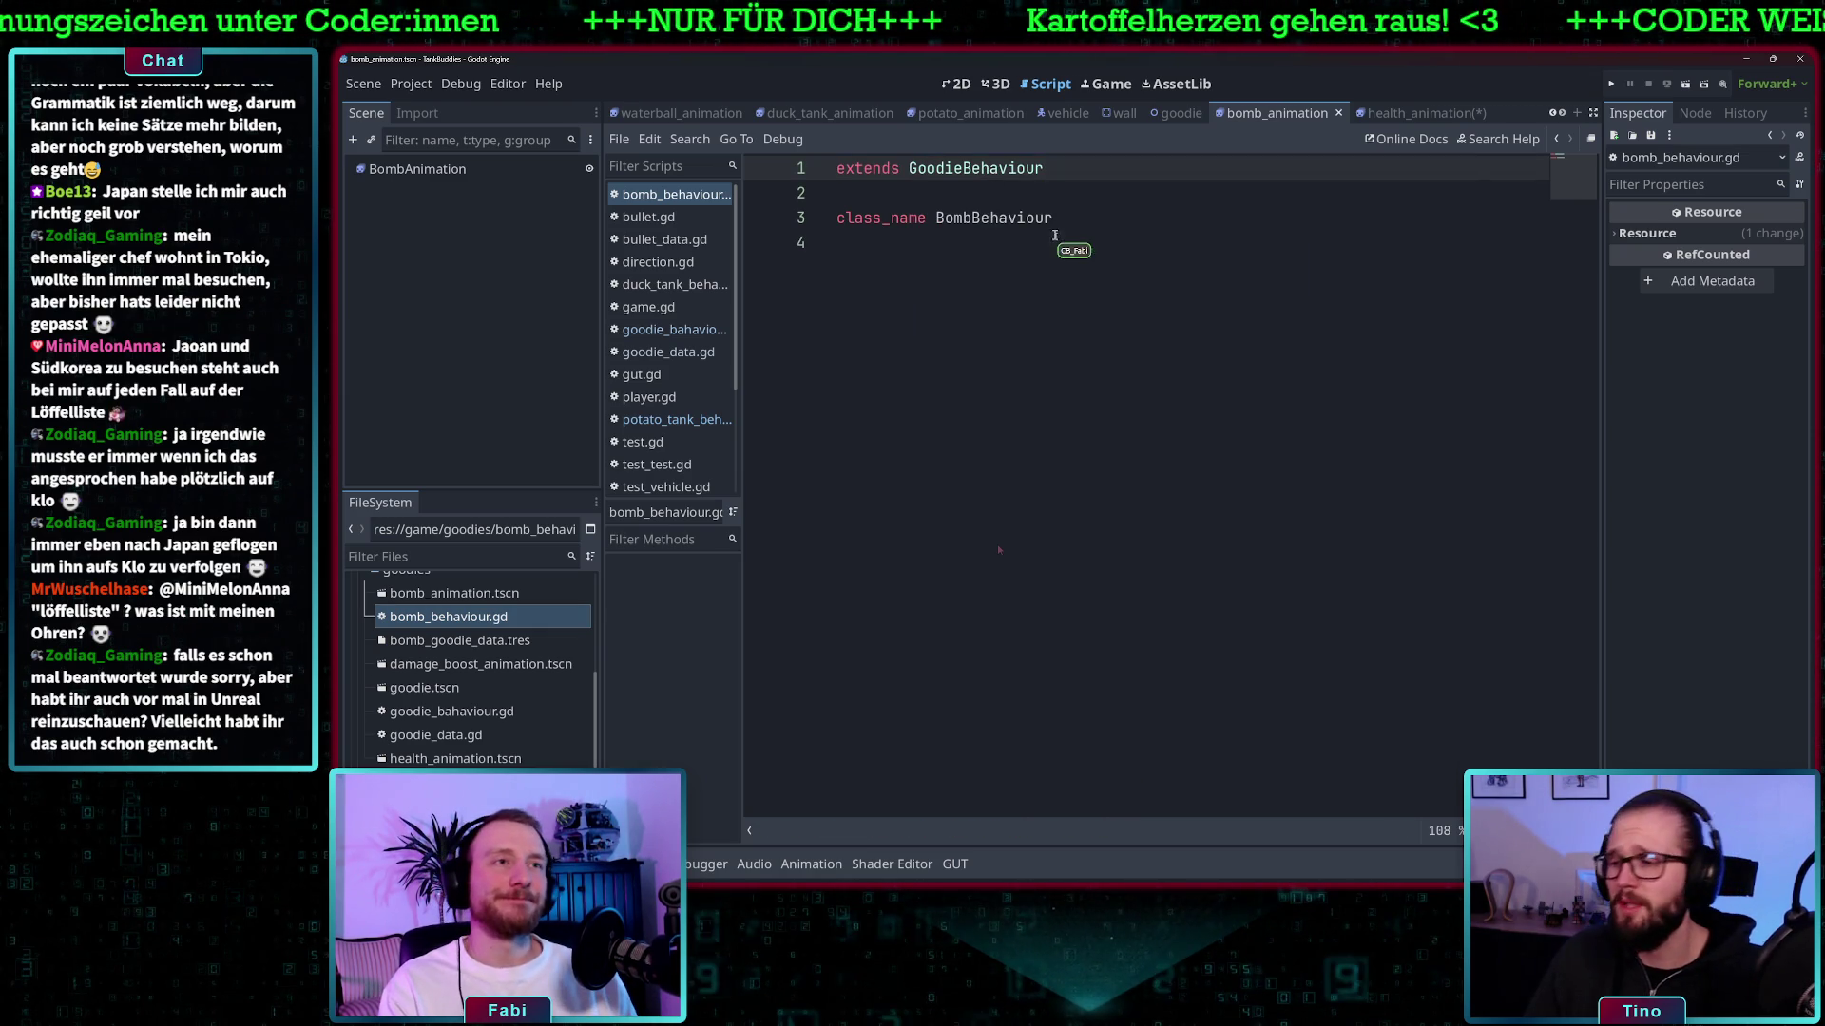
pyautogui.click(1060, 225)
pyautogui.press('Return')
pyautogui.press('Return')
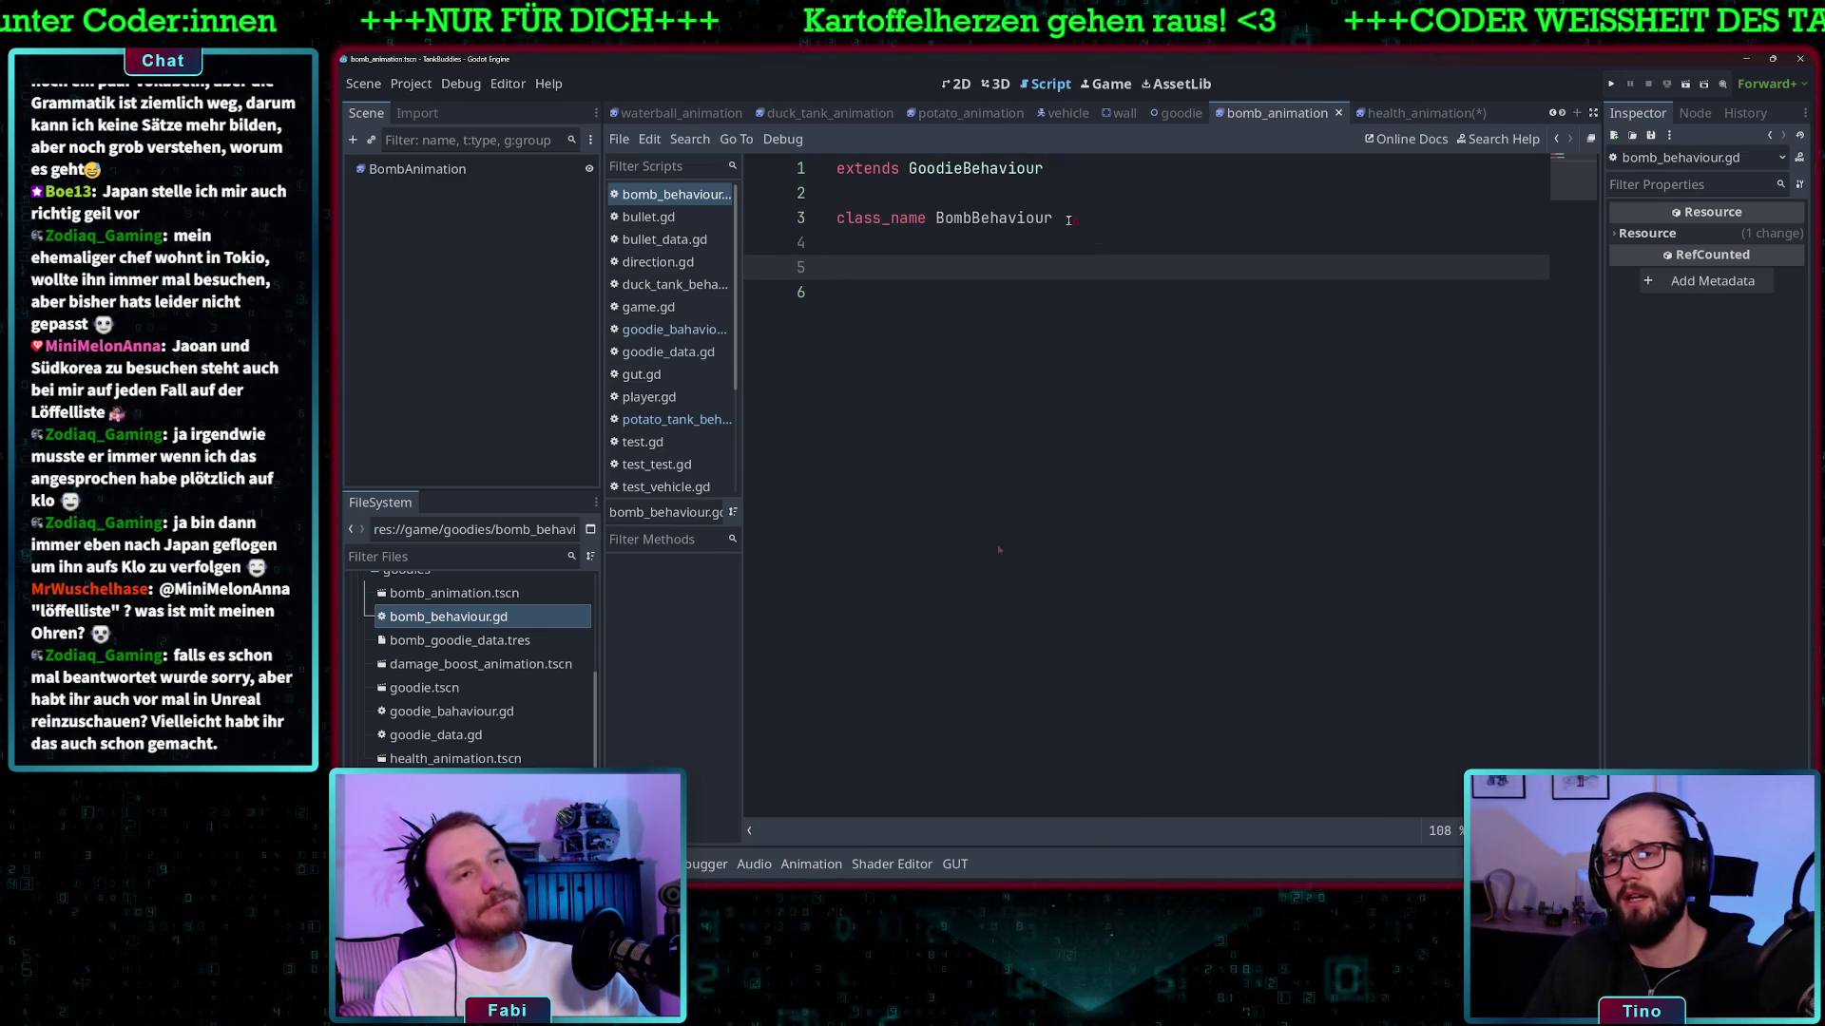
pyautogui.write('func stuff():')
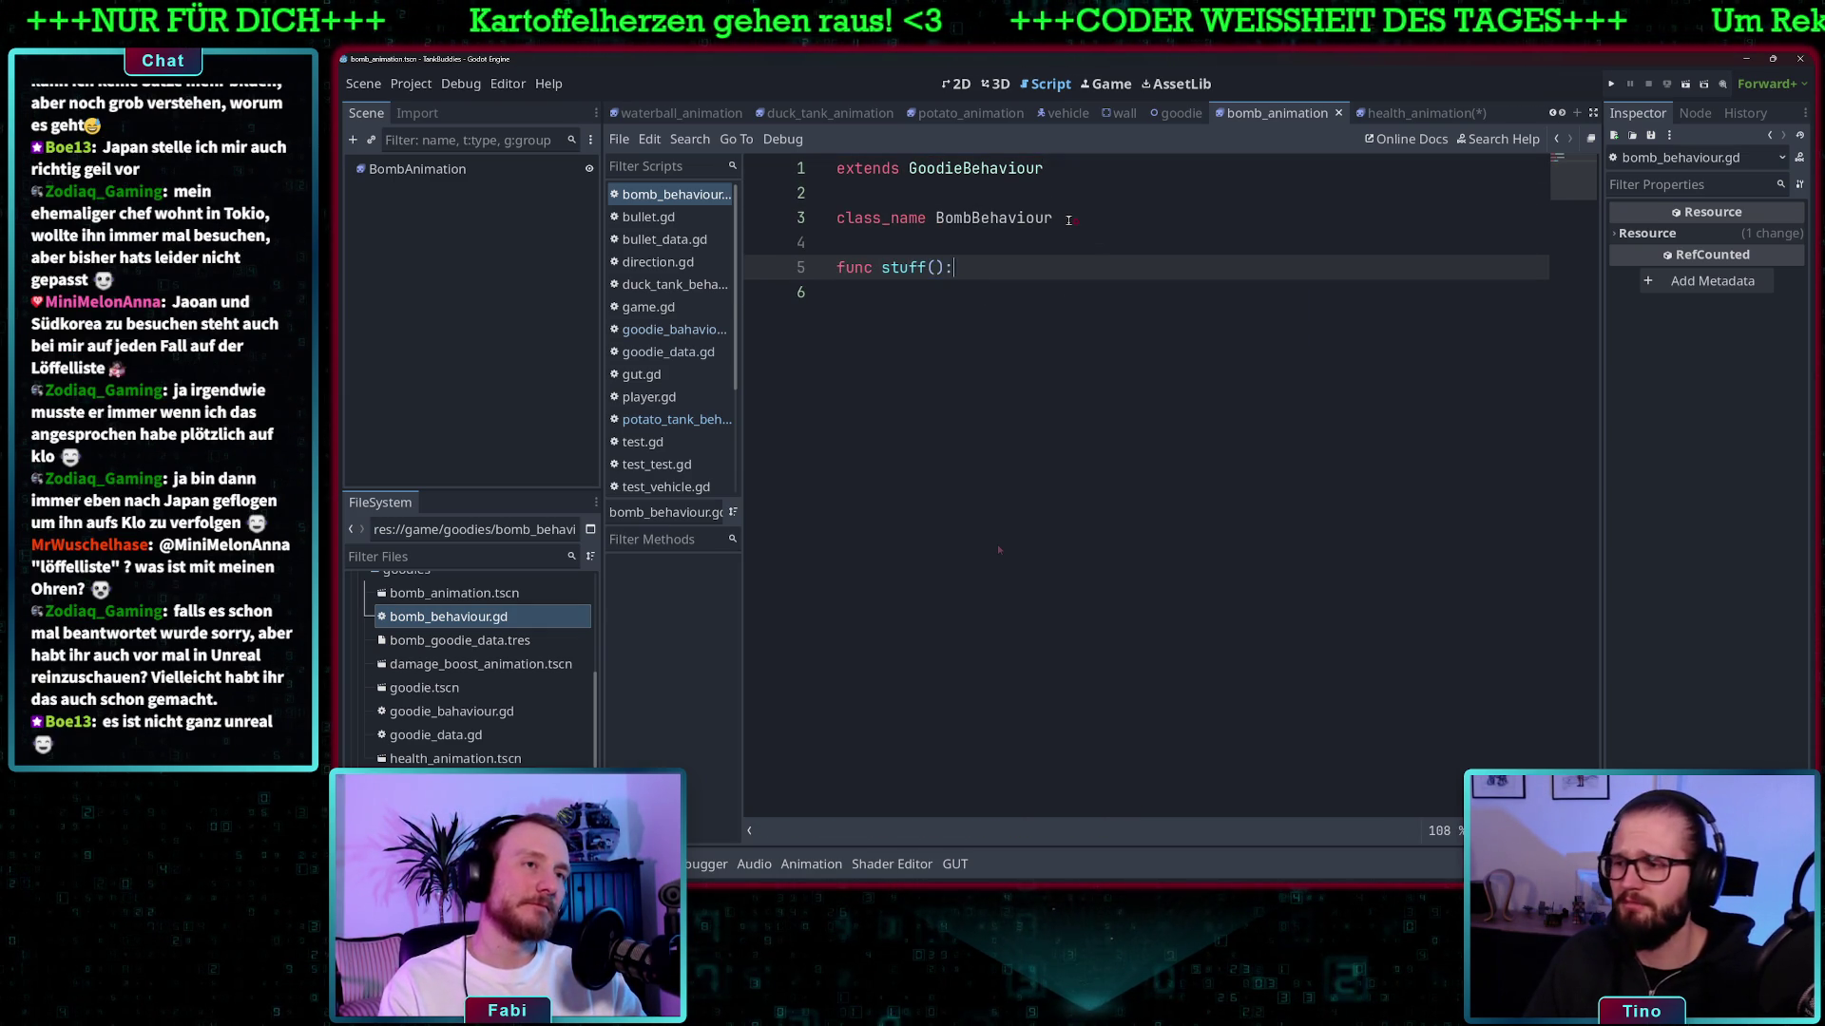
pyautogui.press('Return')
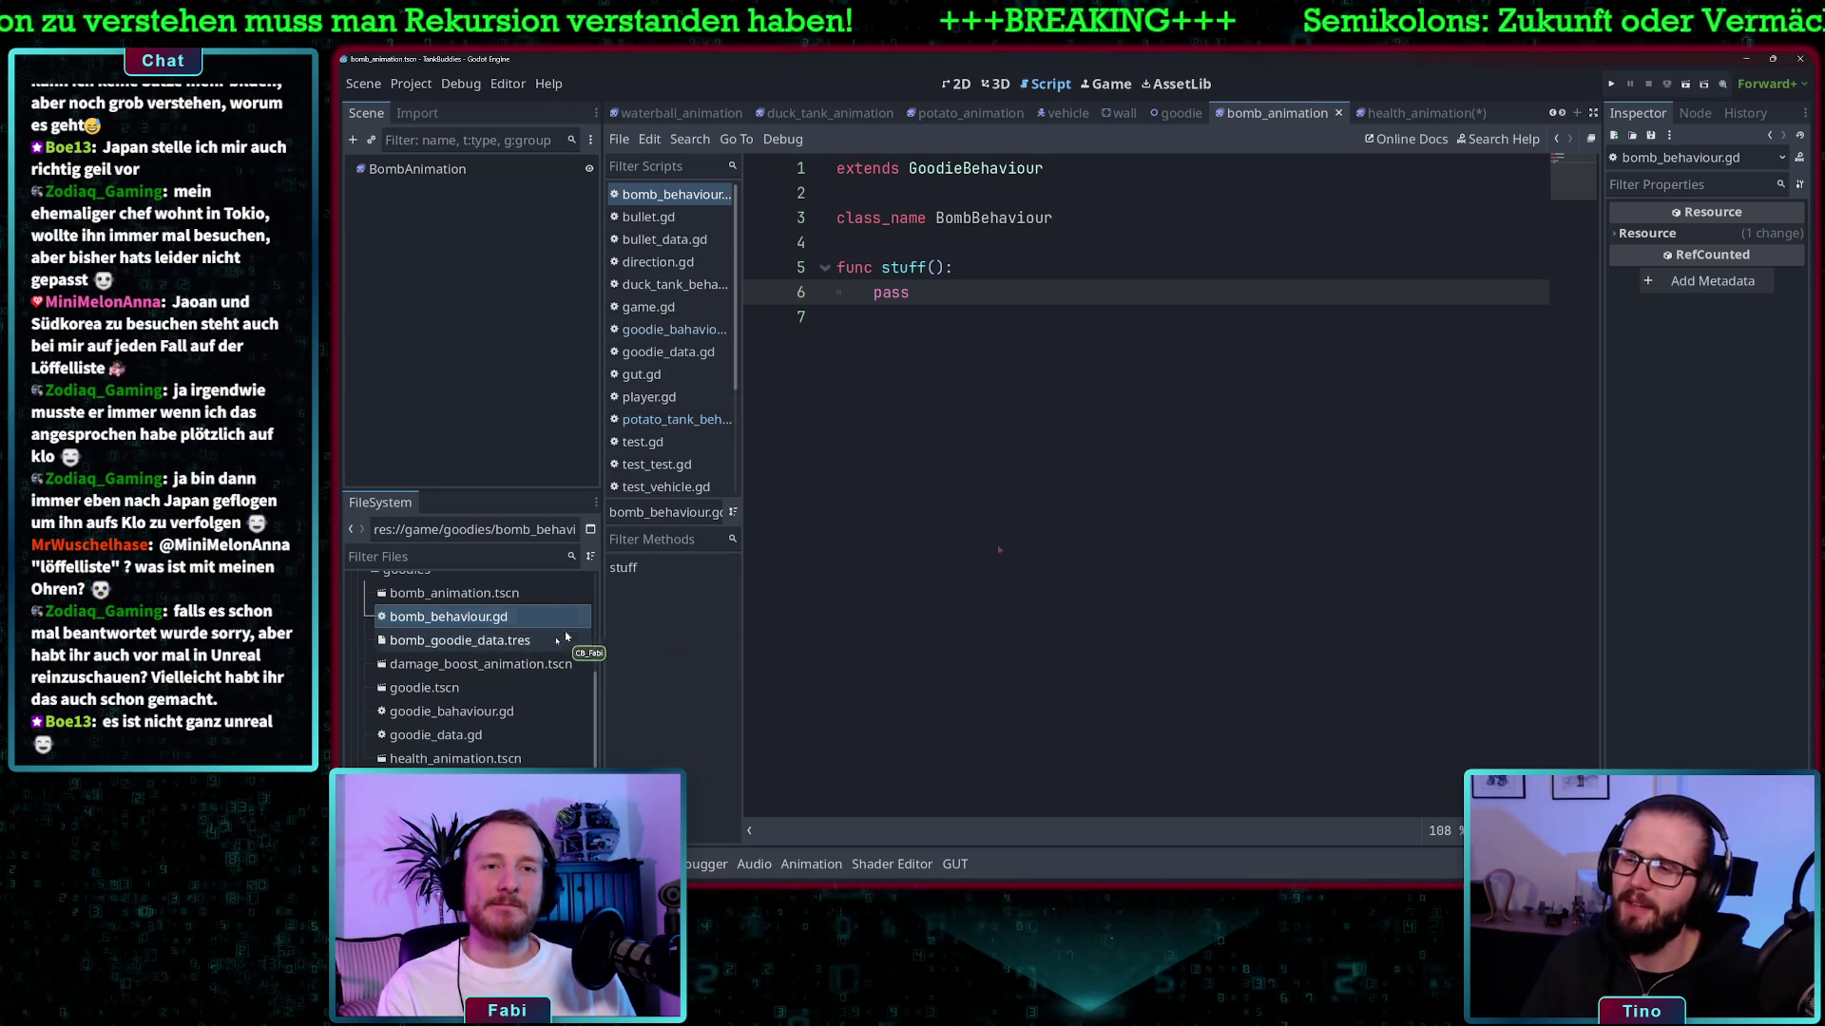
pyautogui.scroll(1, 480, 634)
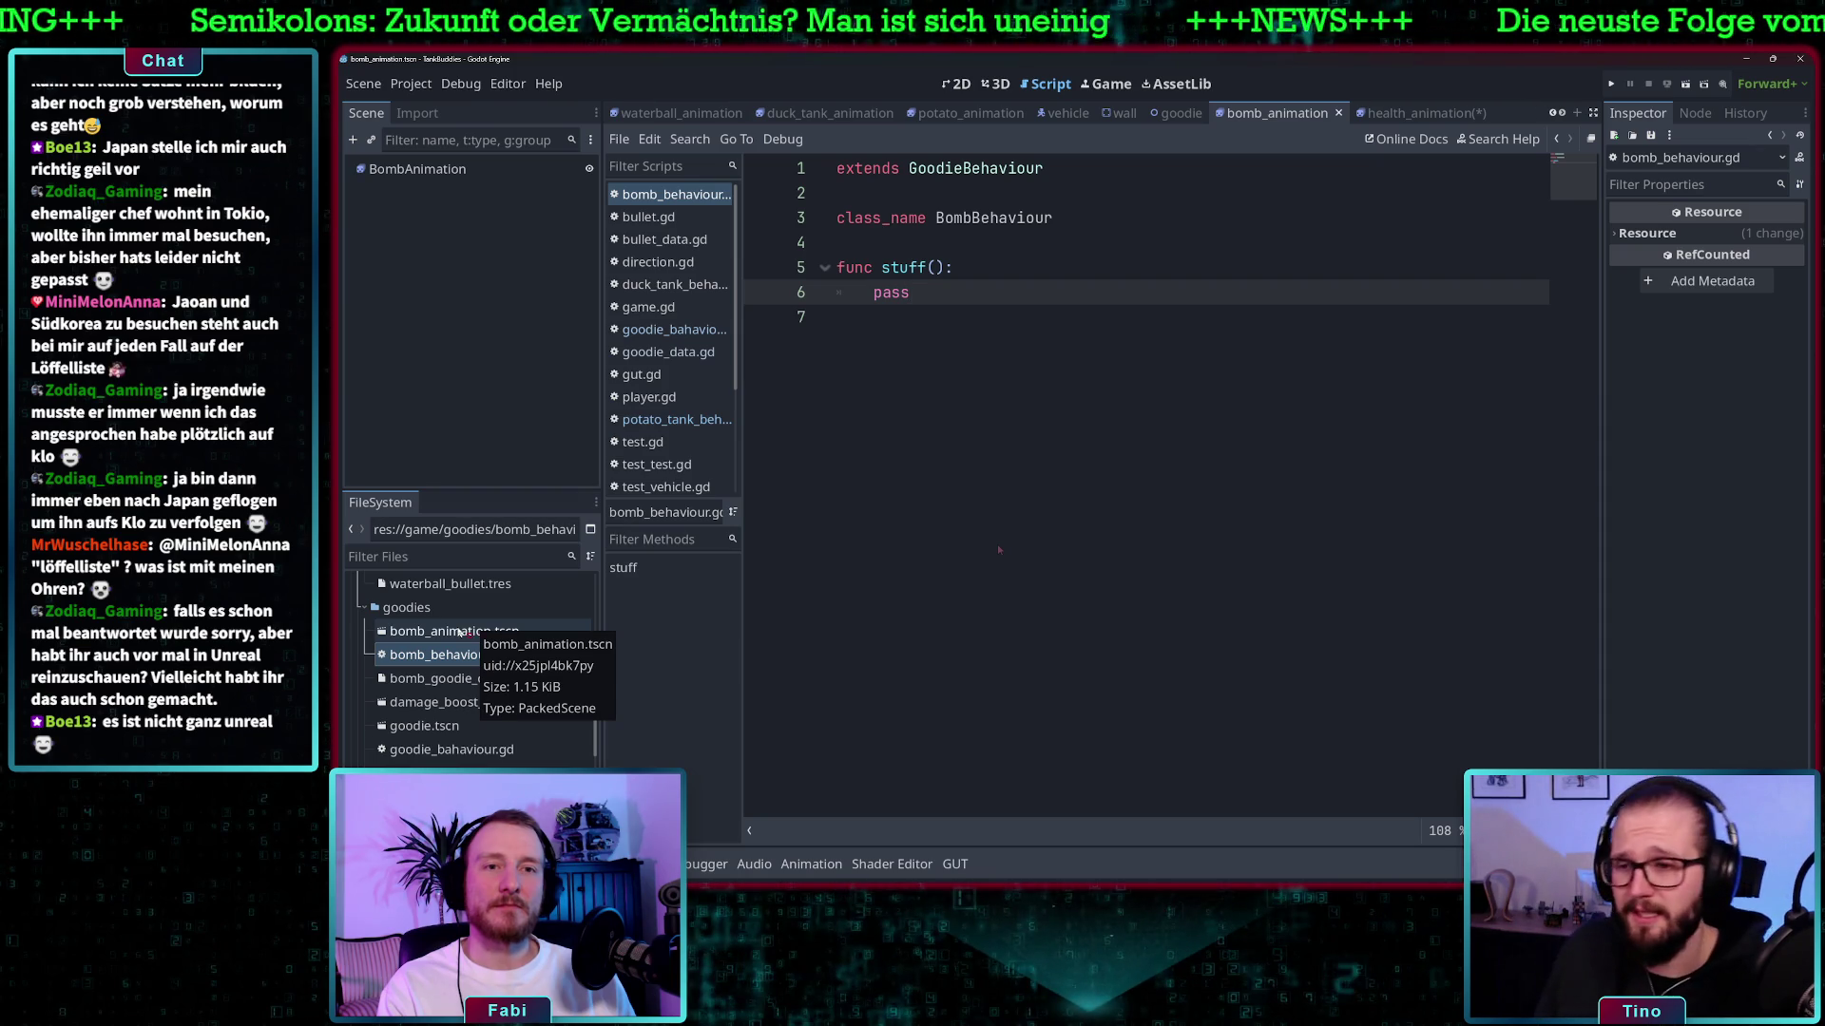
pyautogui.click(489, 632)
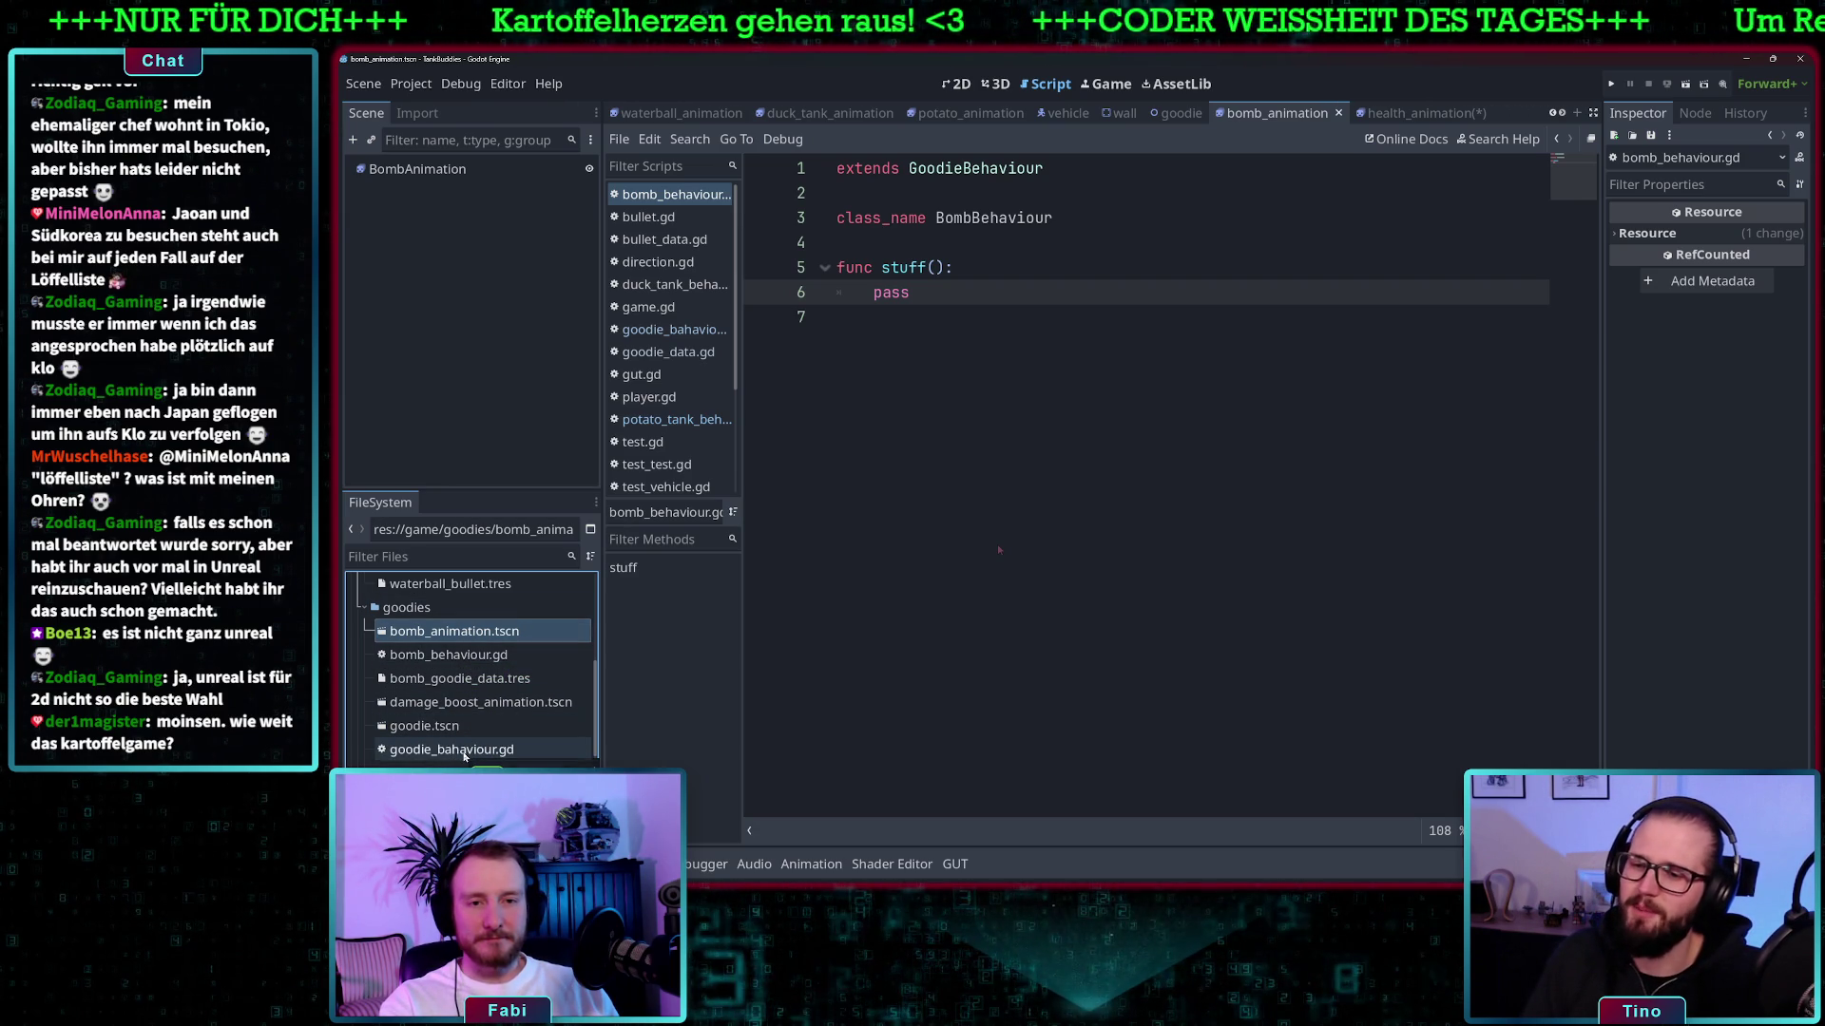
# - Select bomb_goodie_data.tres and try dragging bomb_behaviour.gd onto its empty Behaviour property
pyautogui.click(475, 677)
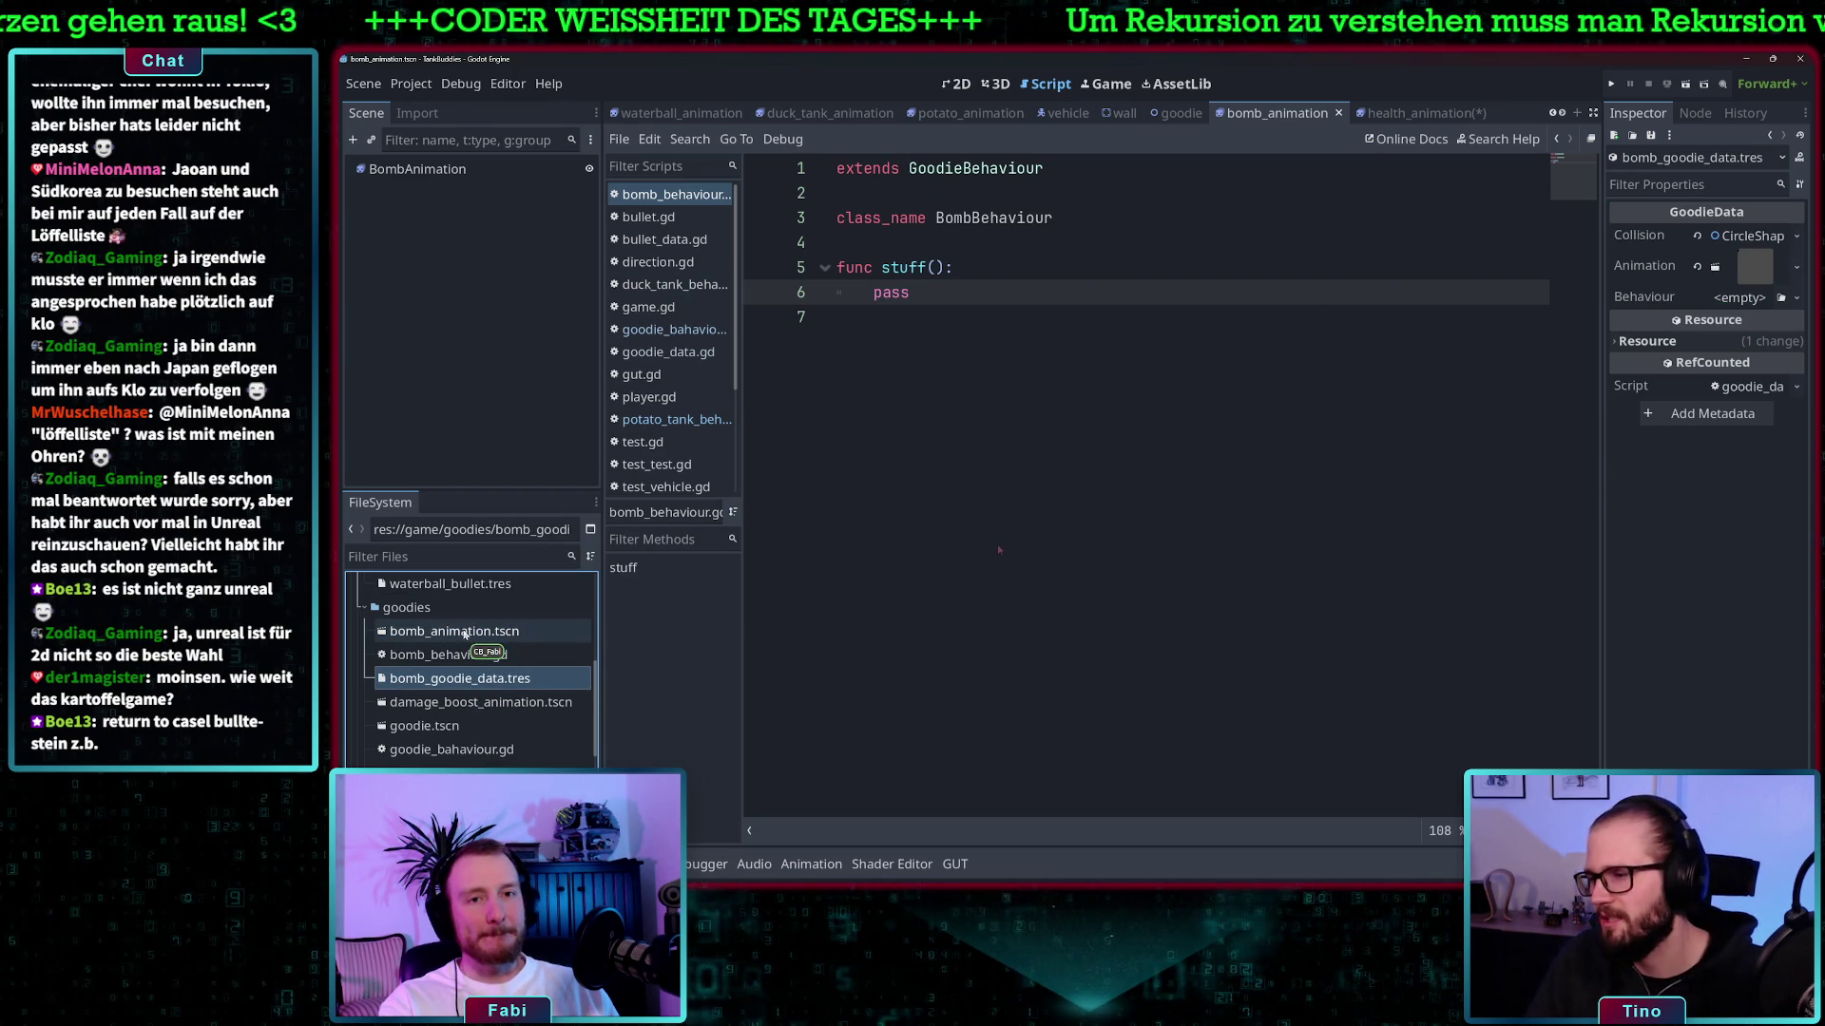
pyautogui.moveTo(447, 655)
pyautogui.mouseDown()
pyautogui.moveTo(465, 677)
pyautogui.moveTo(1730, 333)
pyautogui.moveTo(1758, 306)
pyautogui.moveTo(1409, 371)
pyautogui.moveTo(495, 627)
pyautogui.moveTo(485, 663)
pyautogui.mouseUp()
pyautogui.click(1734, 297)
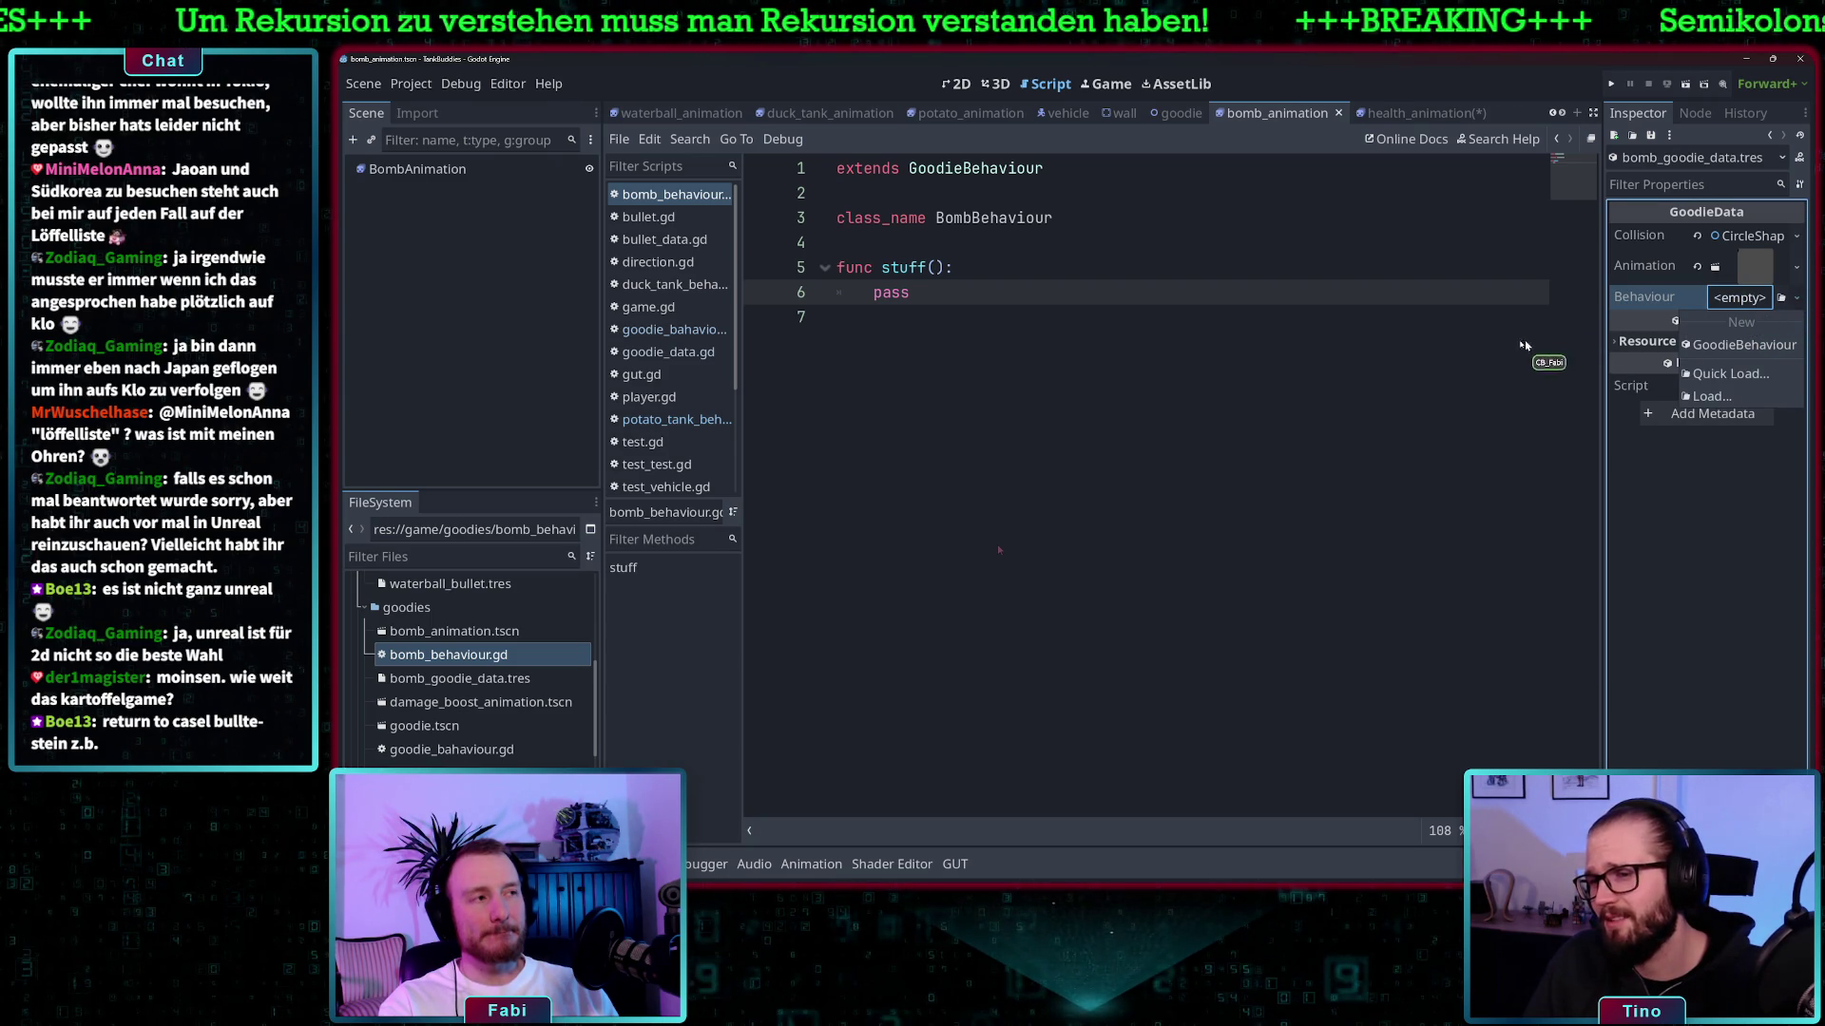
pyautogui.click(1445, 346)
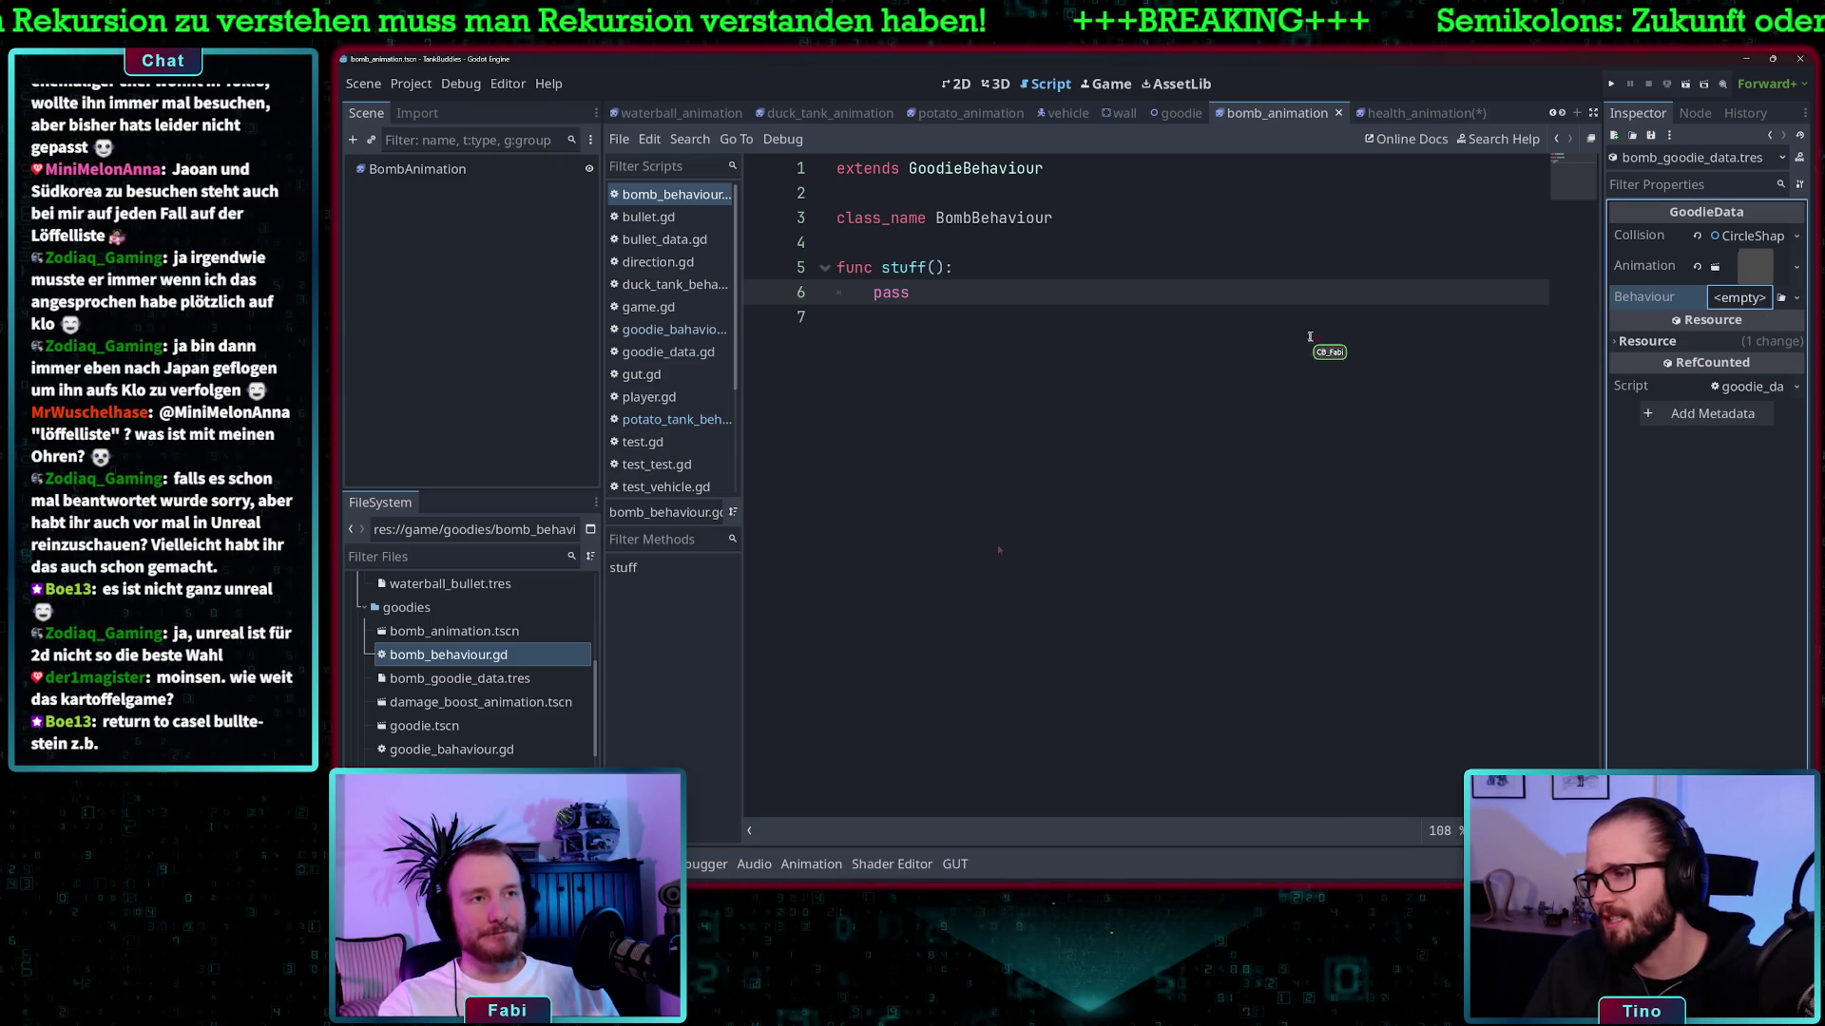
# - Reopen the Behaviour options, leave Behaviour empty, and save the scene and script with Ctrl+S
pyautogui.click(1510, 325)
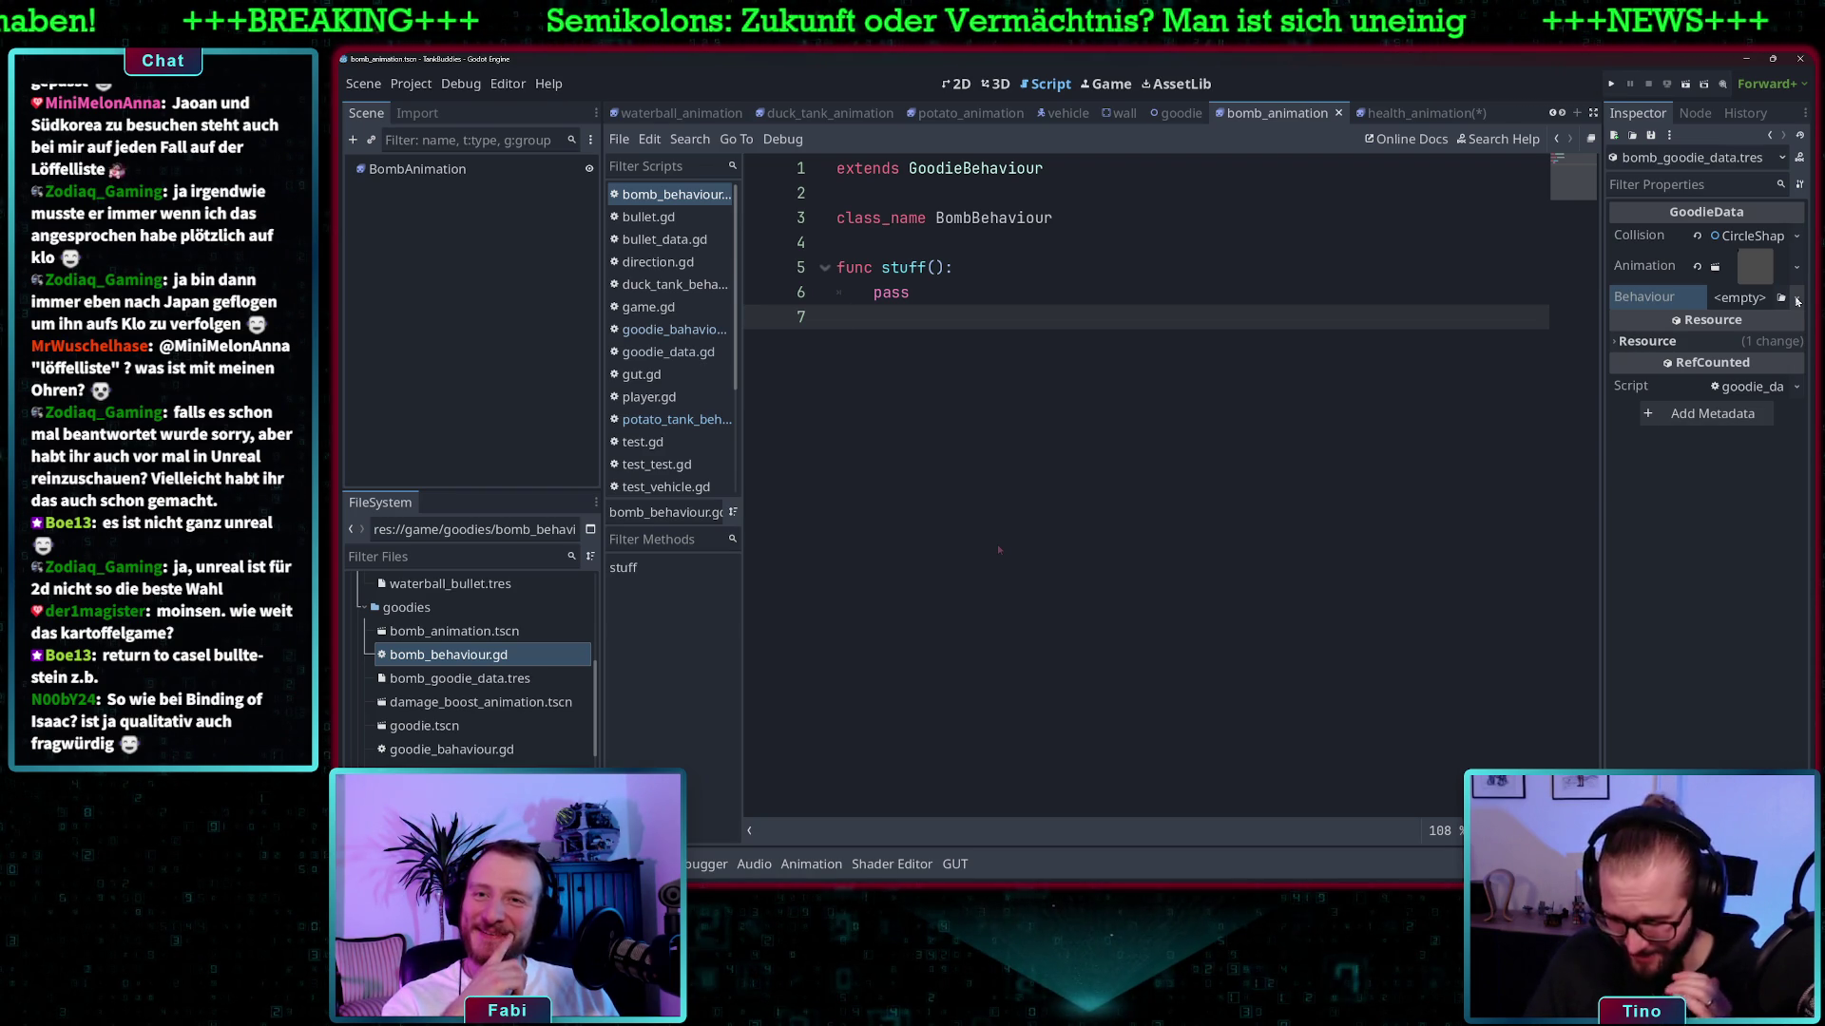
pyautogui.click(1796, 299)
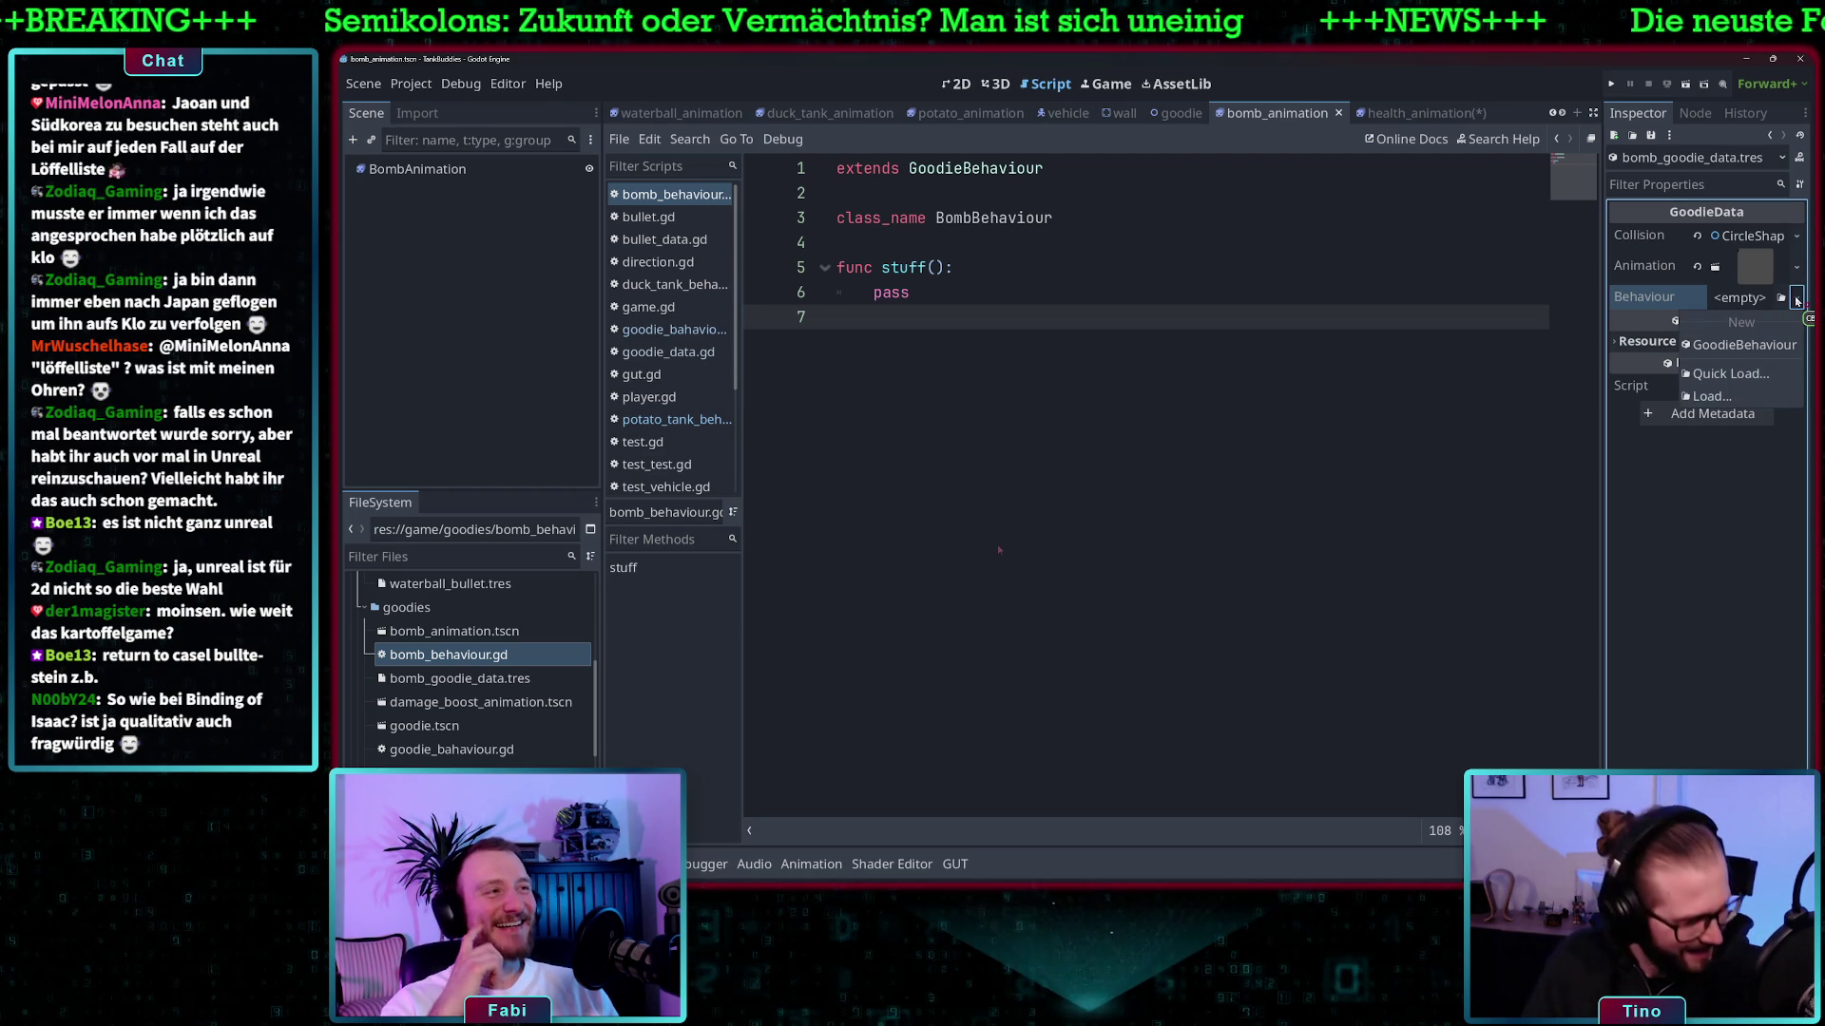
pyautogui.click(1212, 285)
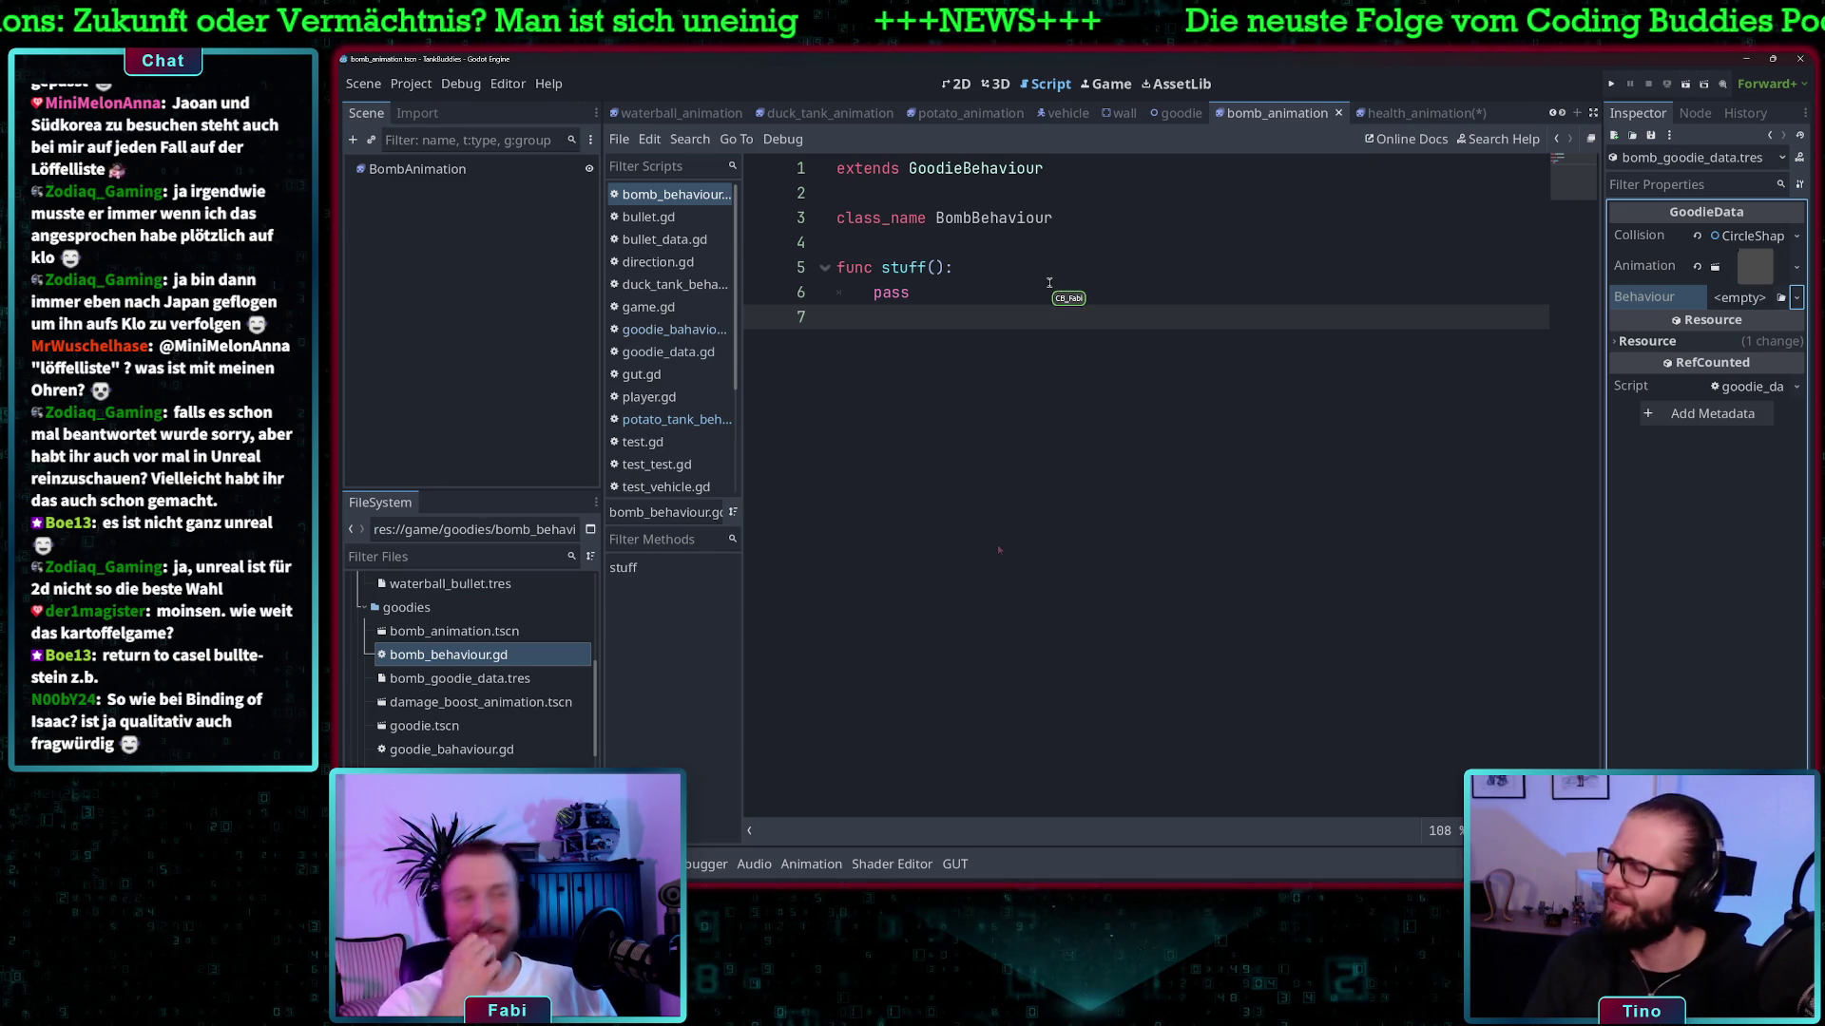
pyautogui.click(1056, 236)
pyautogui.hotkey('ctrl', 's')
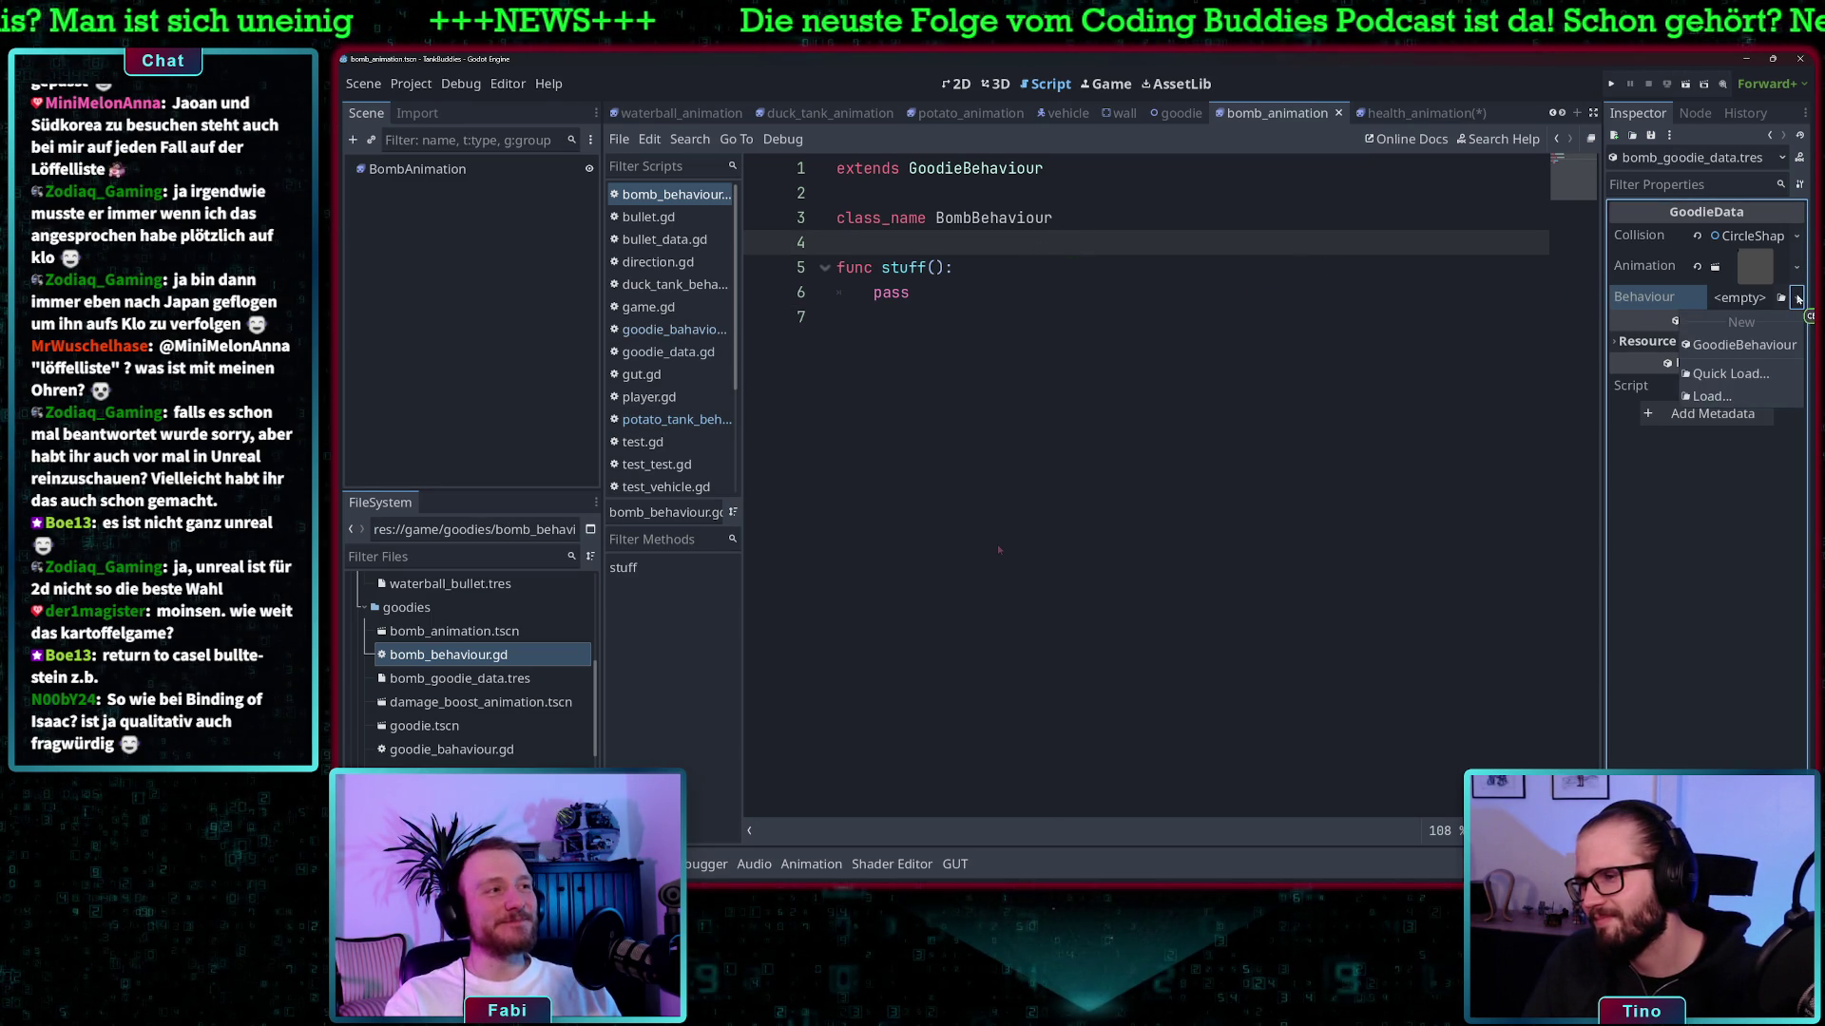
# - Review the stuff() function in bomb_behaviour.gd and check the Behaviour choices again without picking one
pyautogui.keyDown('shift'); pyautogui.click(1330, 337); pyautogui.keyUp('shift')
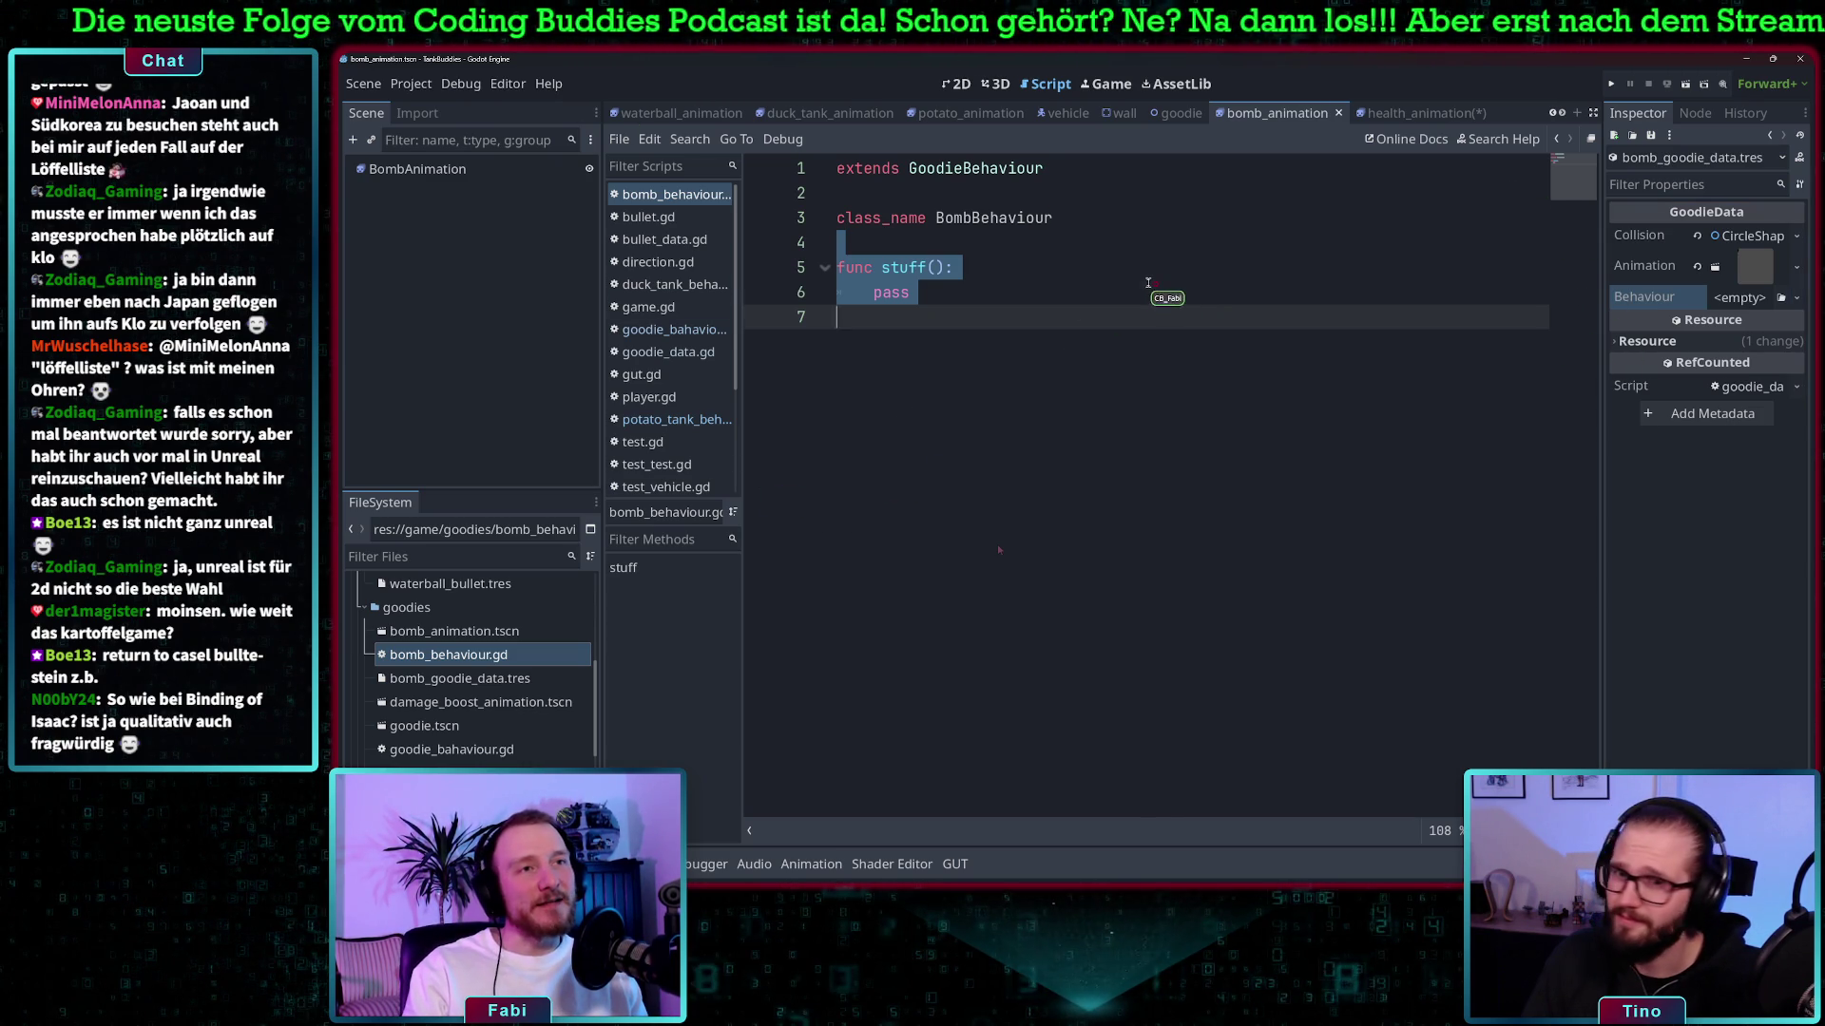
pyautogui.click(1148, 283)
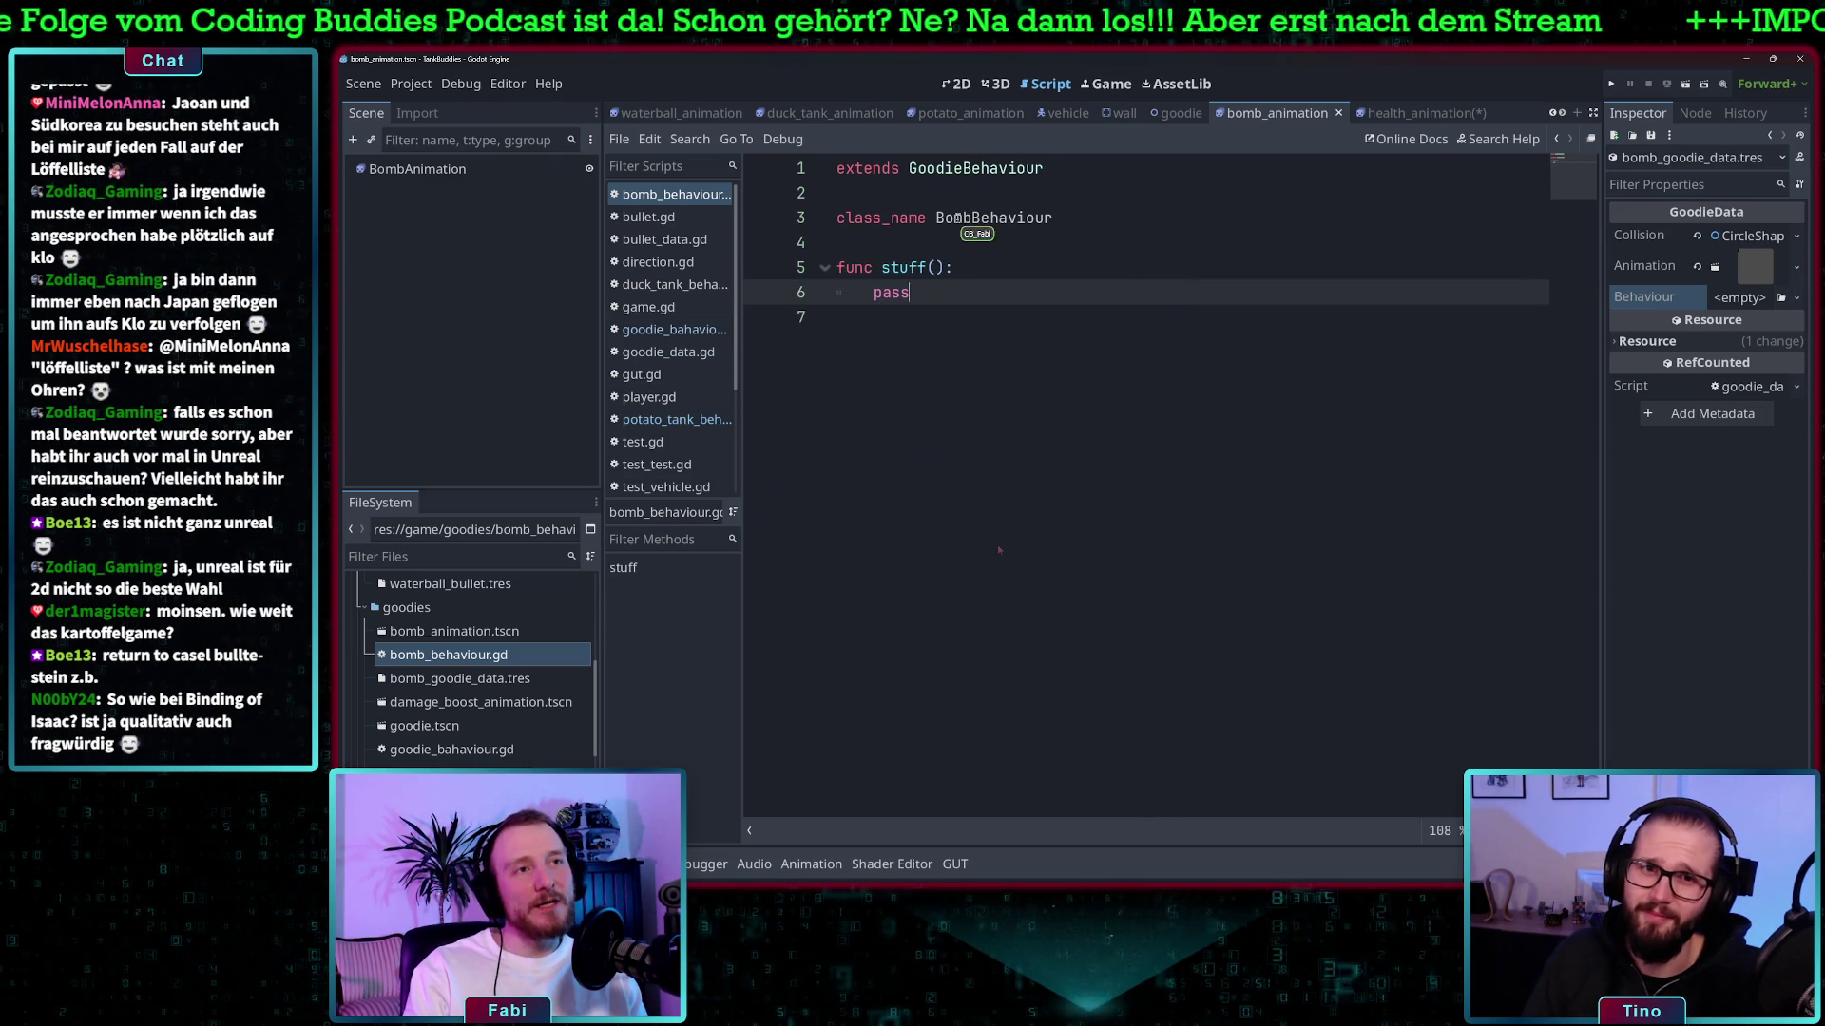
pyautogui.click(1057, 218)
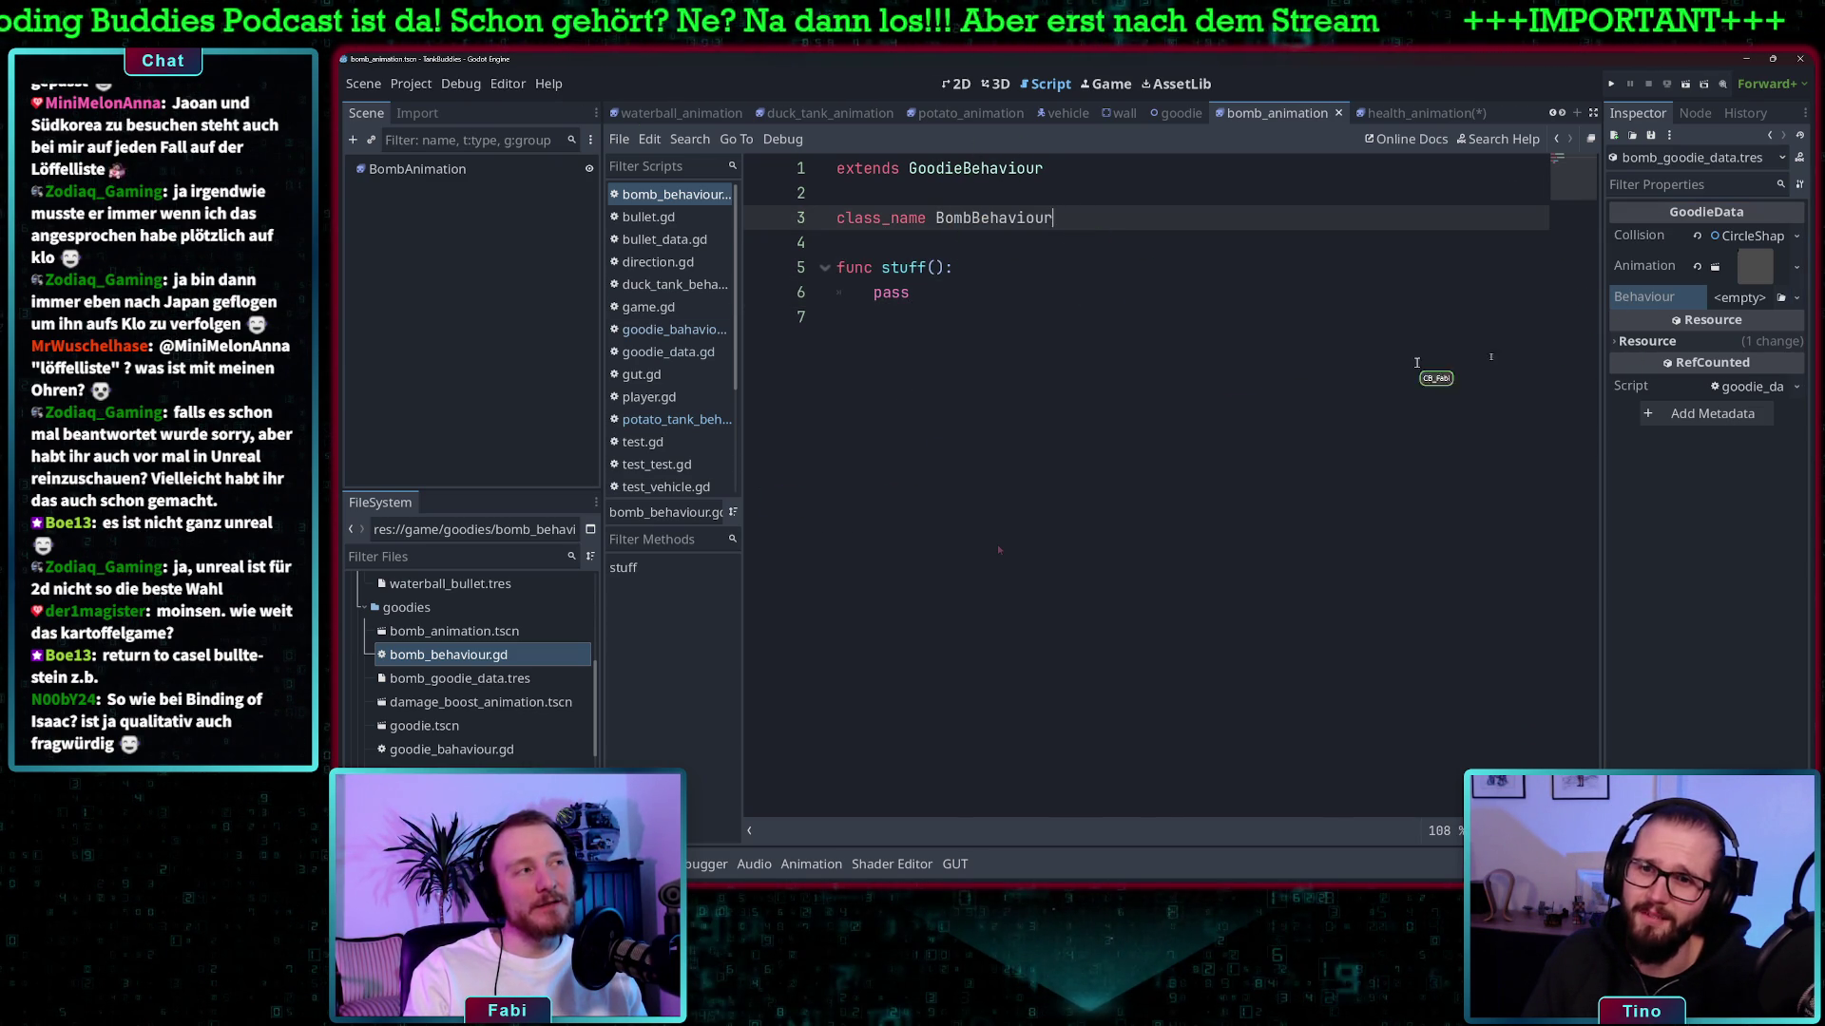
pyautogui.click(1798, 299)
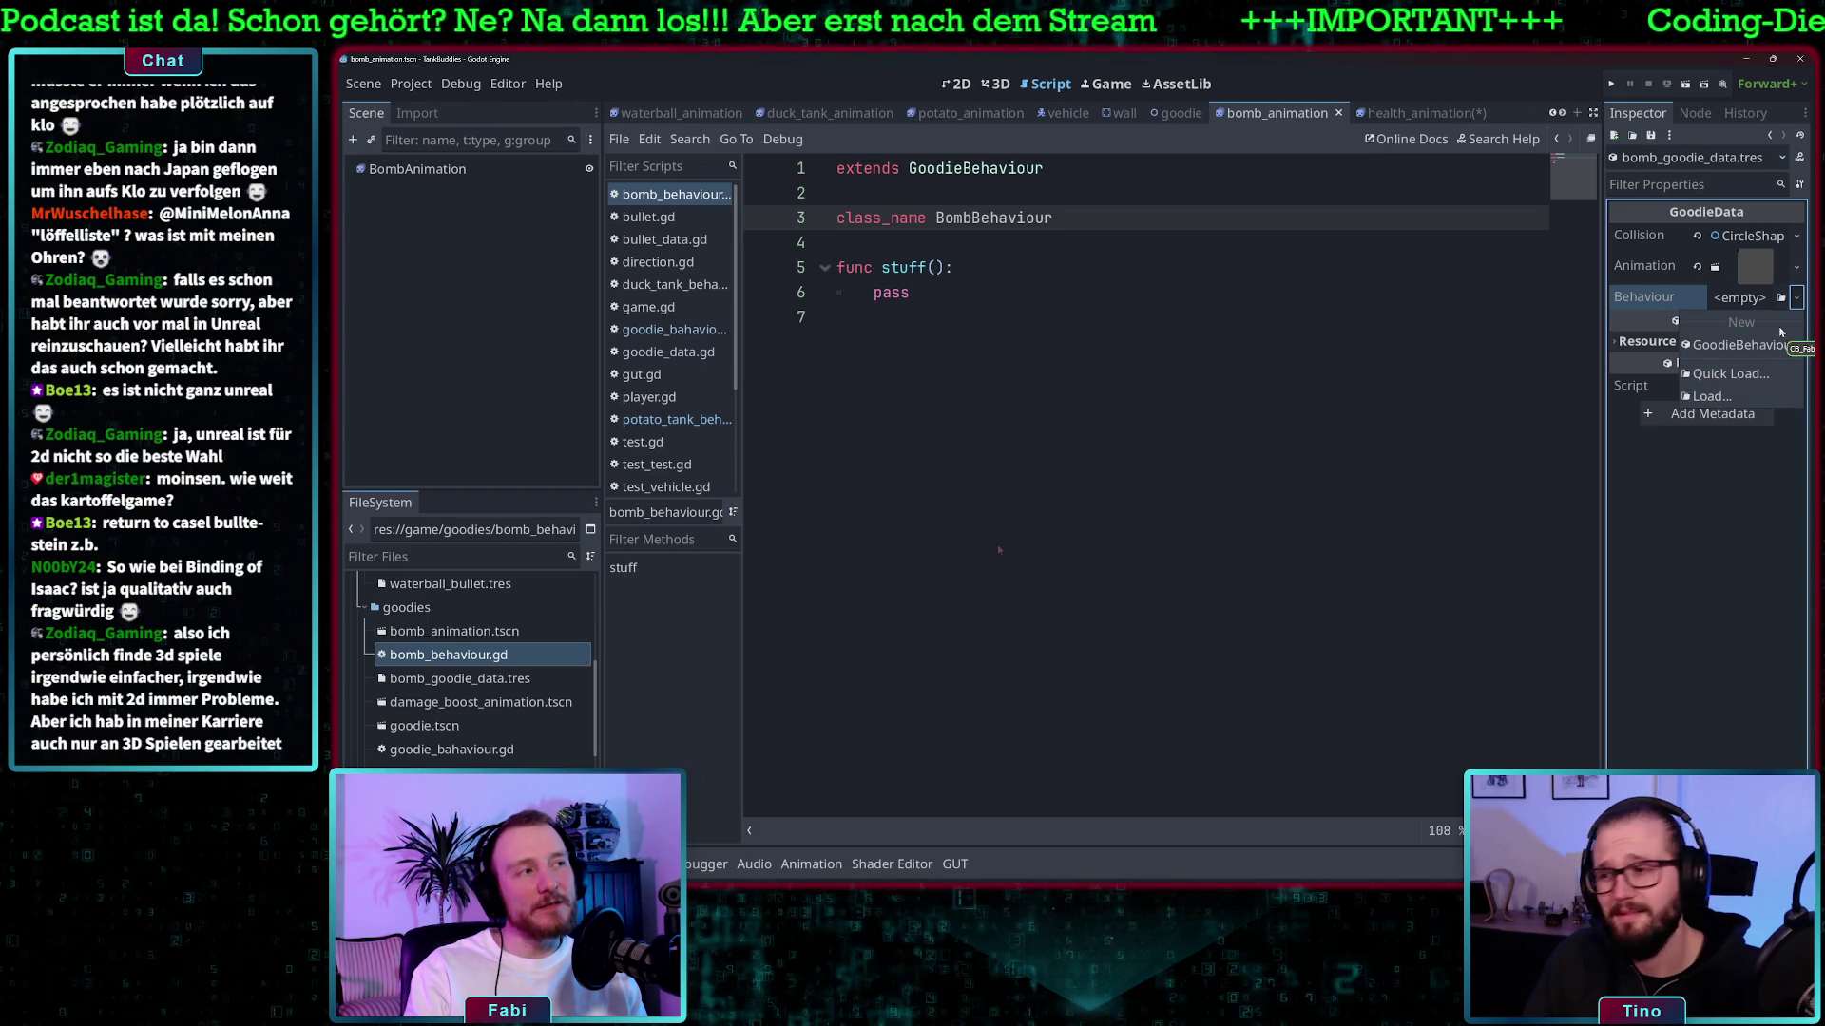
pyautogui.click(1317, 314)
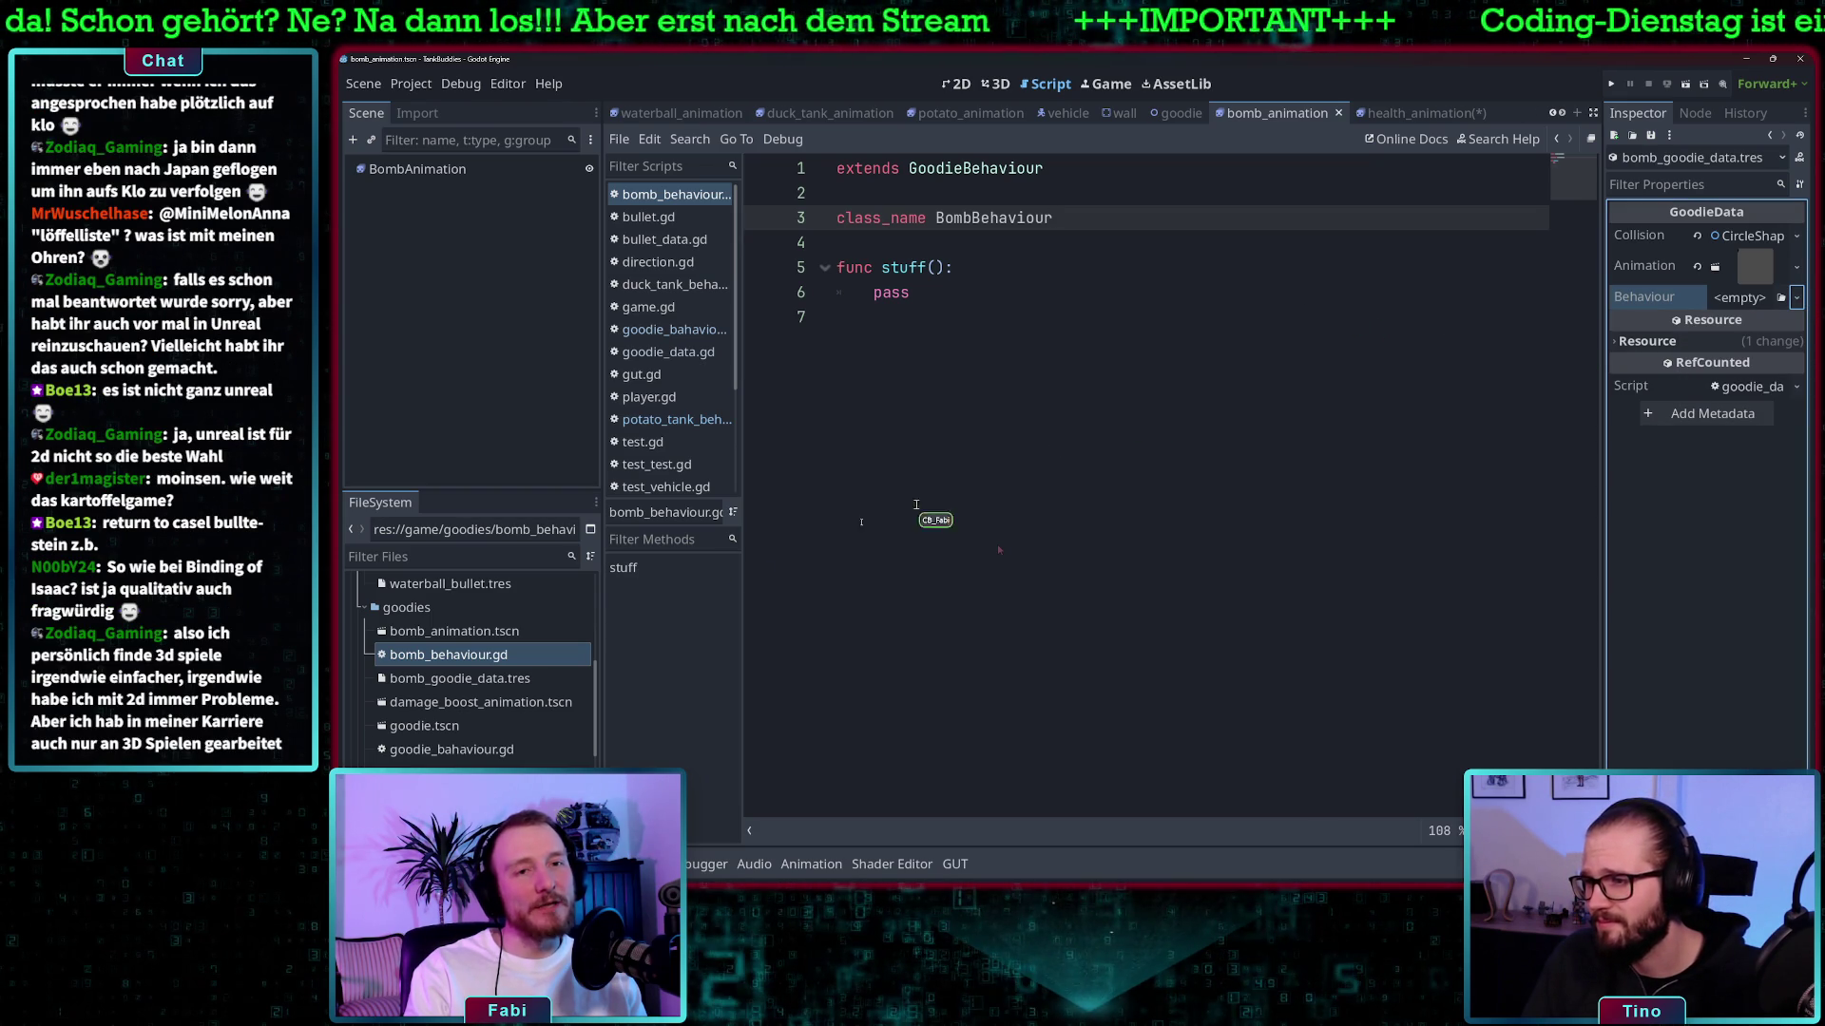
pyautogui.click(430, 630)
pyautogui.scroll(5, 436, 623)
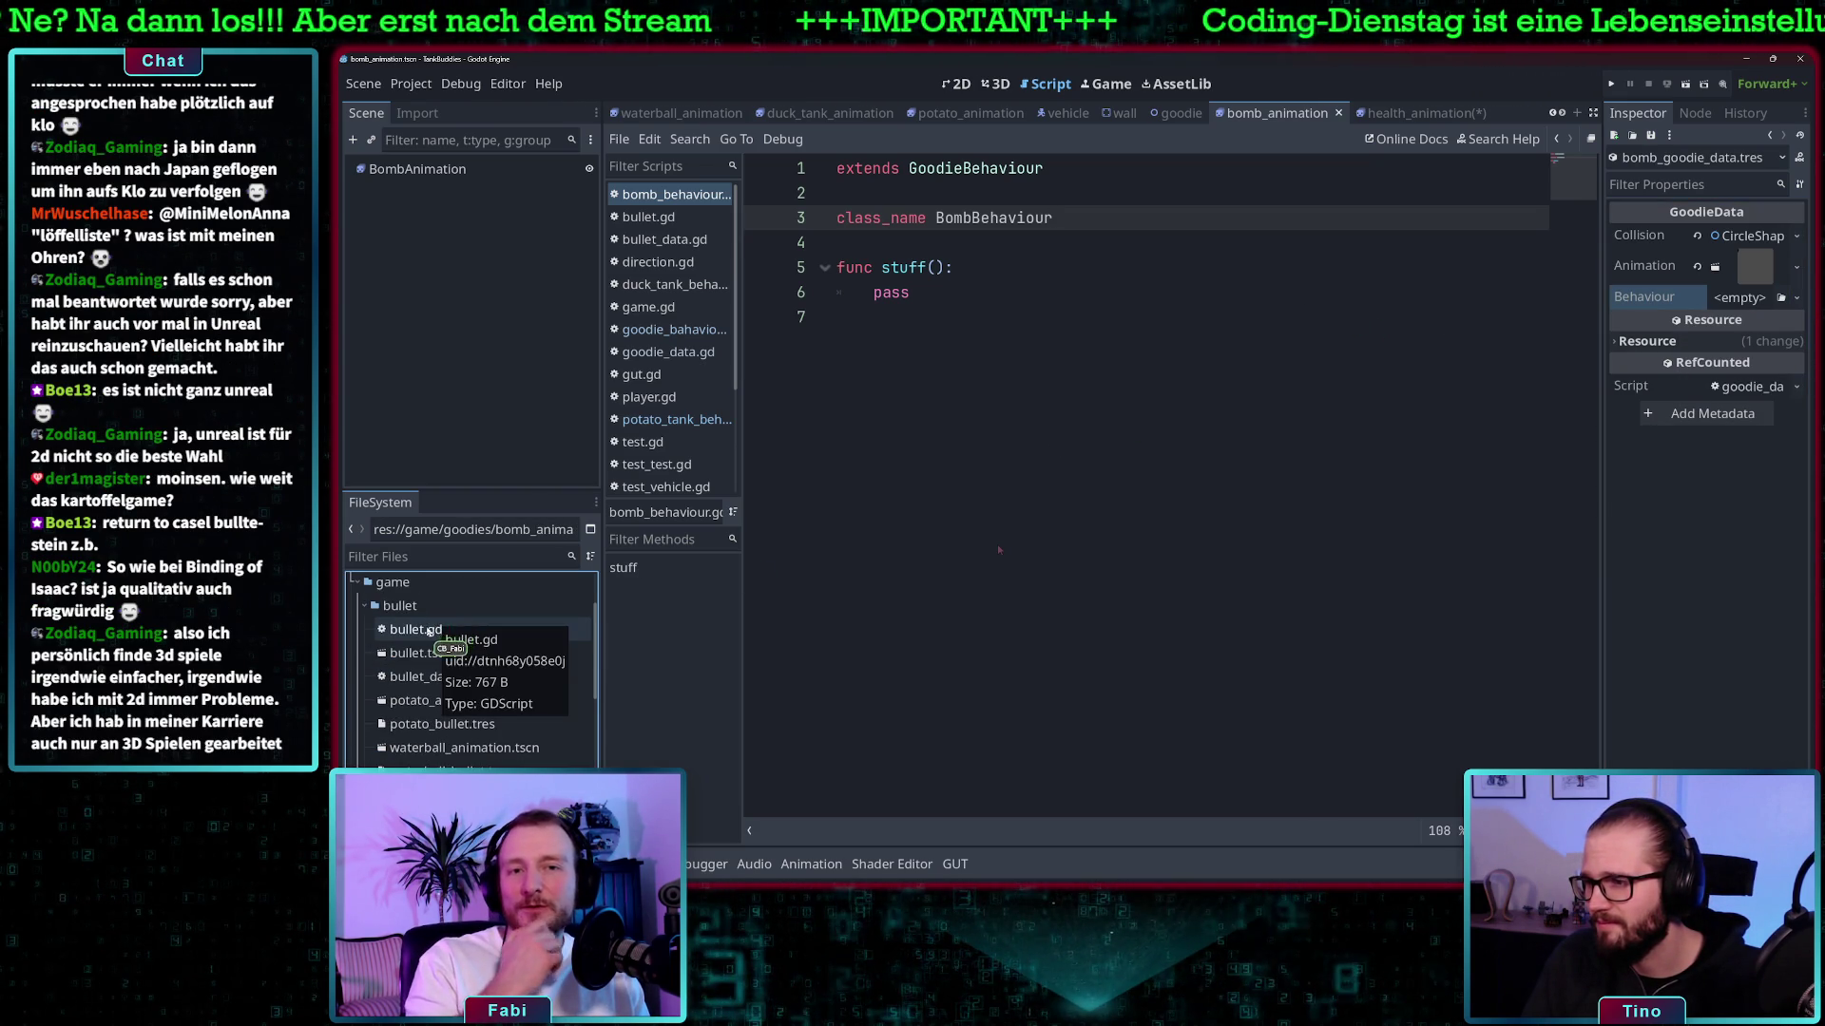
# - Set bomb_goodie_data.tres's Behaviour to a new BombBehaviour in the Inspector, then open goodie_behaviour.gd
pyautogui.doubleClick(429, 629)
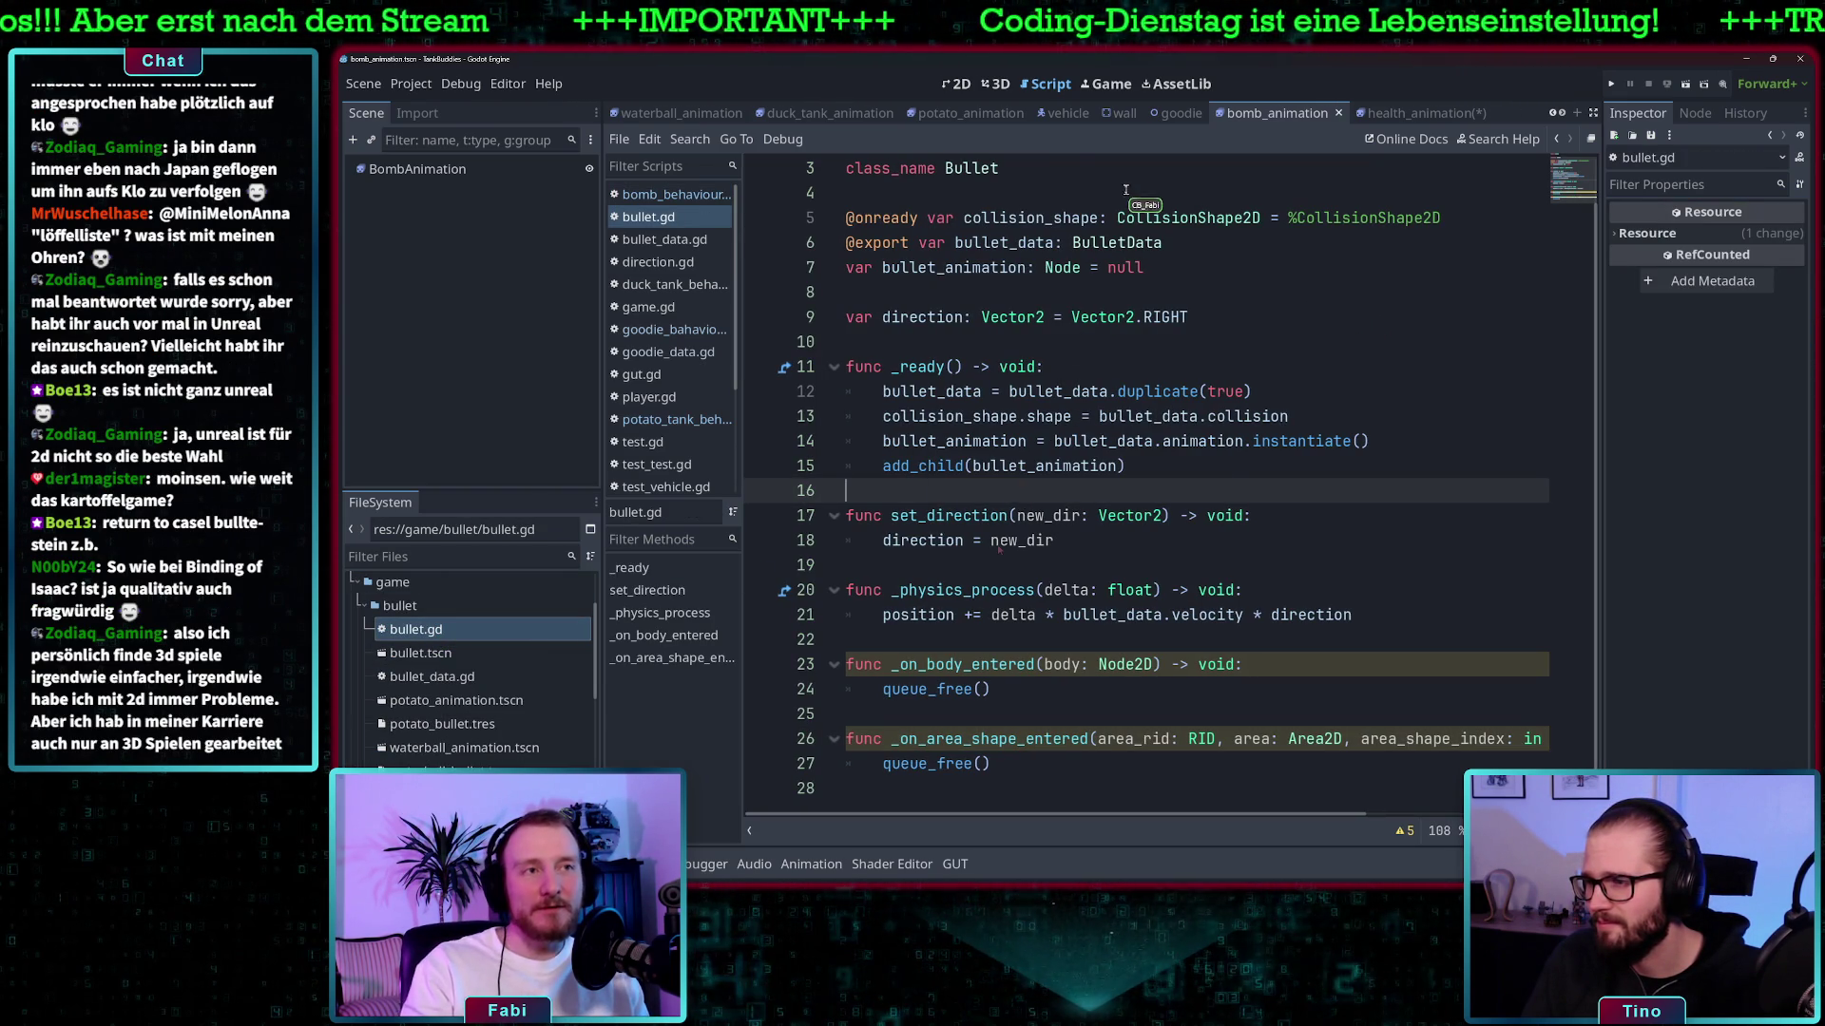
pyautogui.scroll(-3, 470, 731)
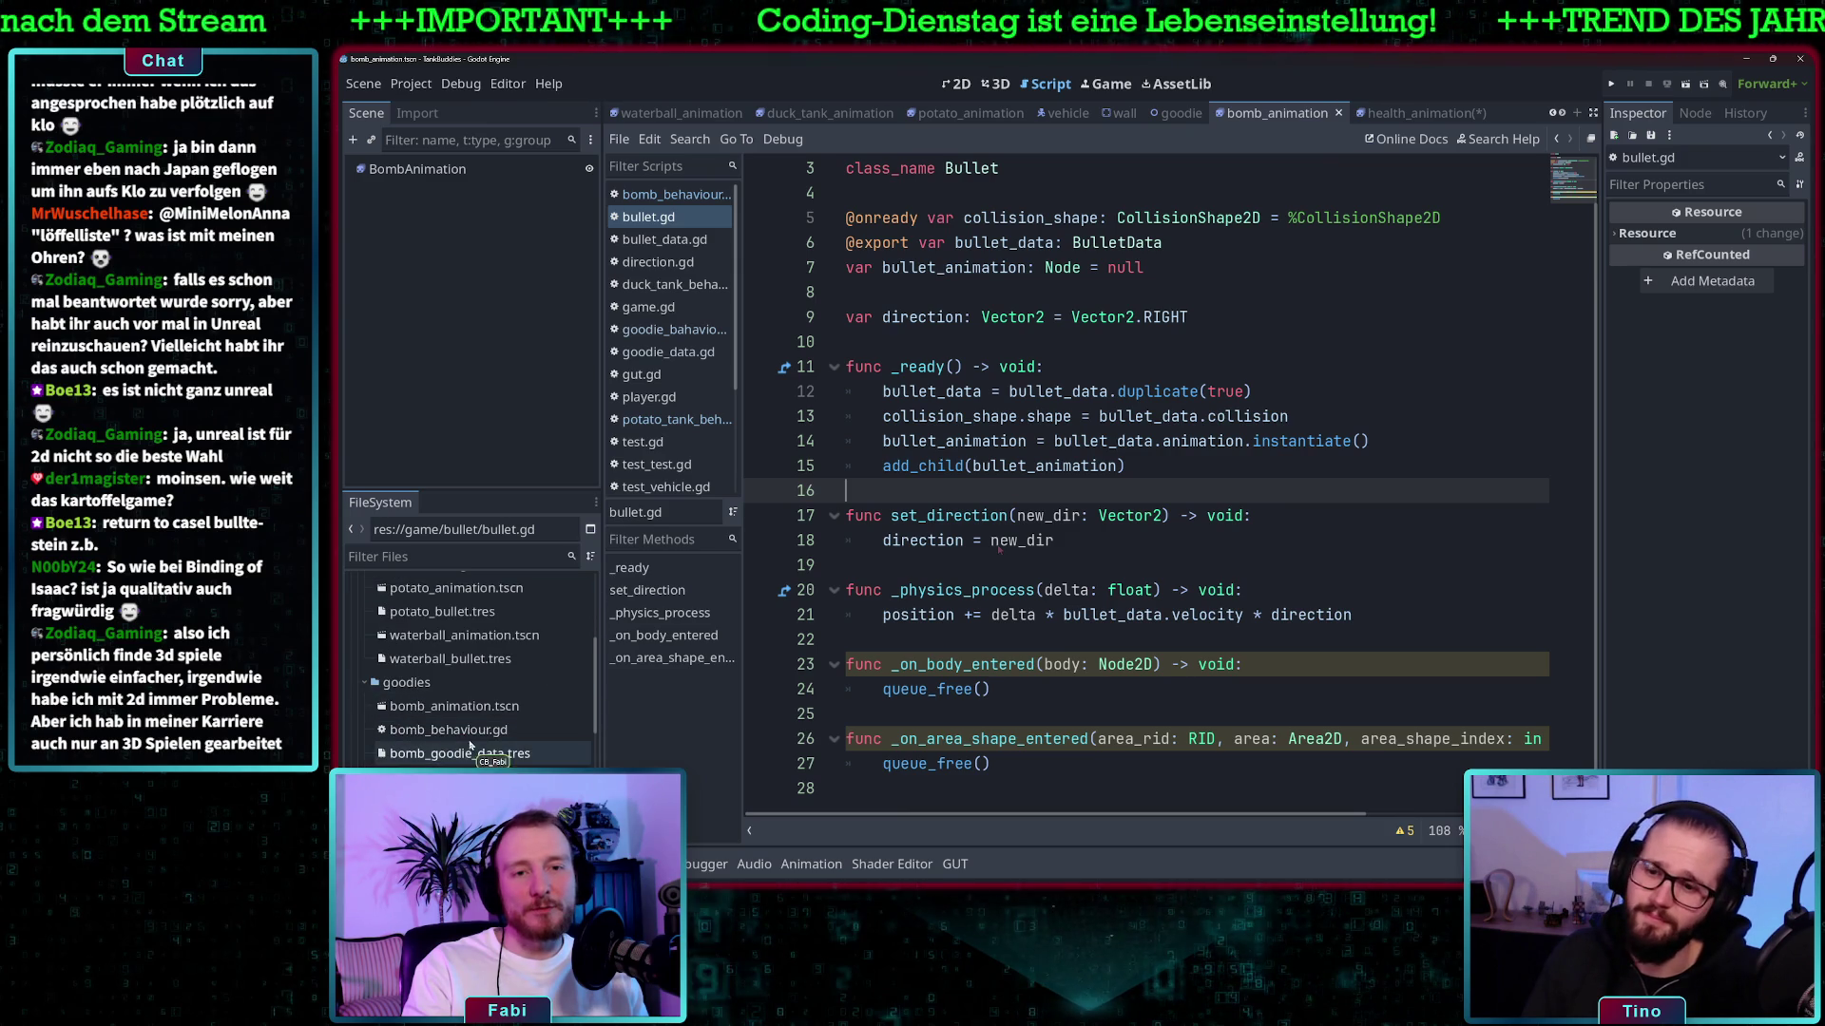
pyautogui.scroll(-3, 461, 741)
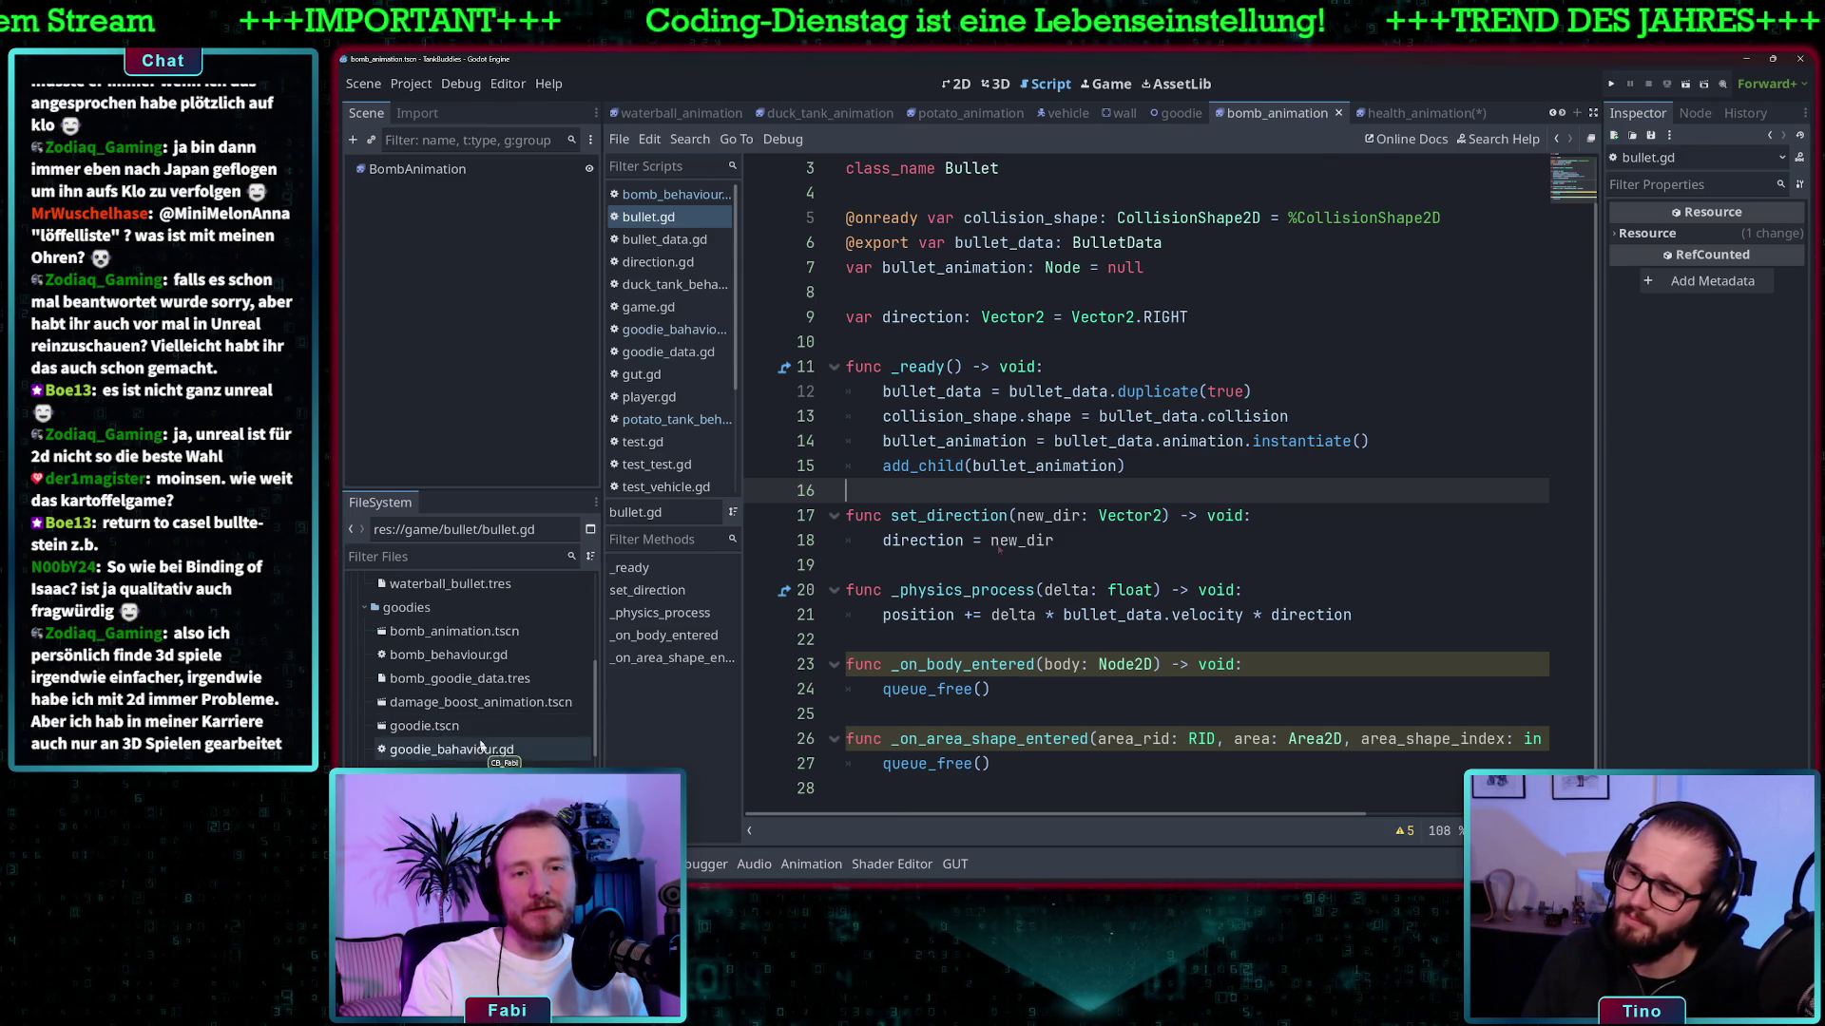
pyautogui.click(442, 680)
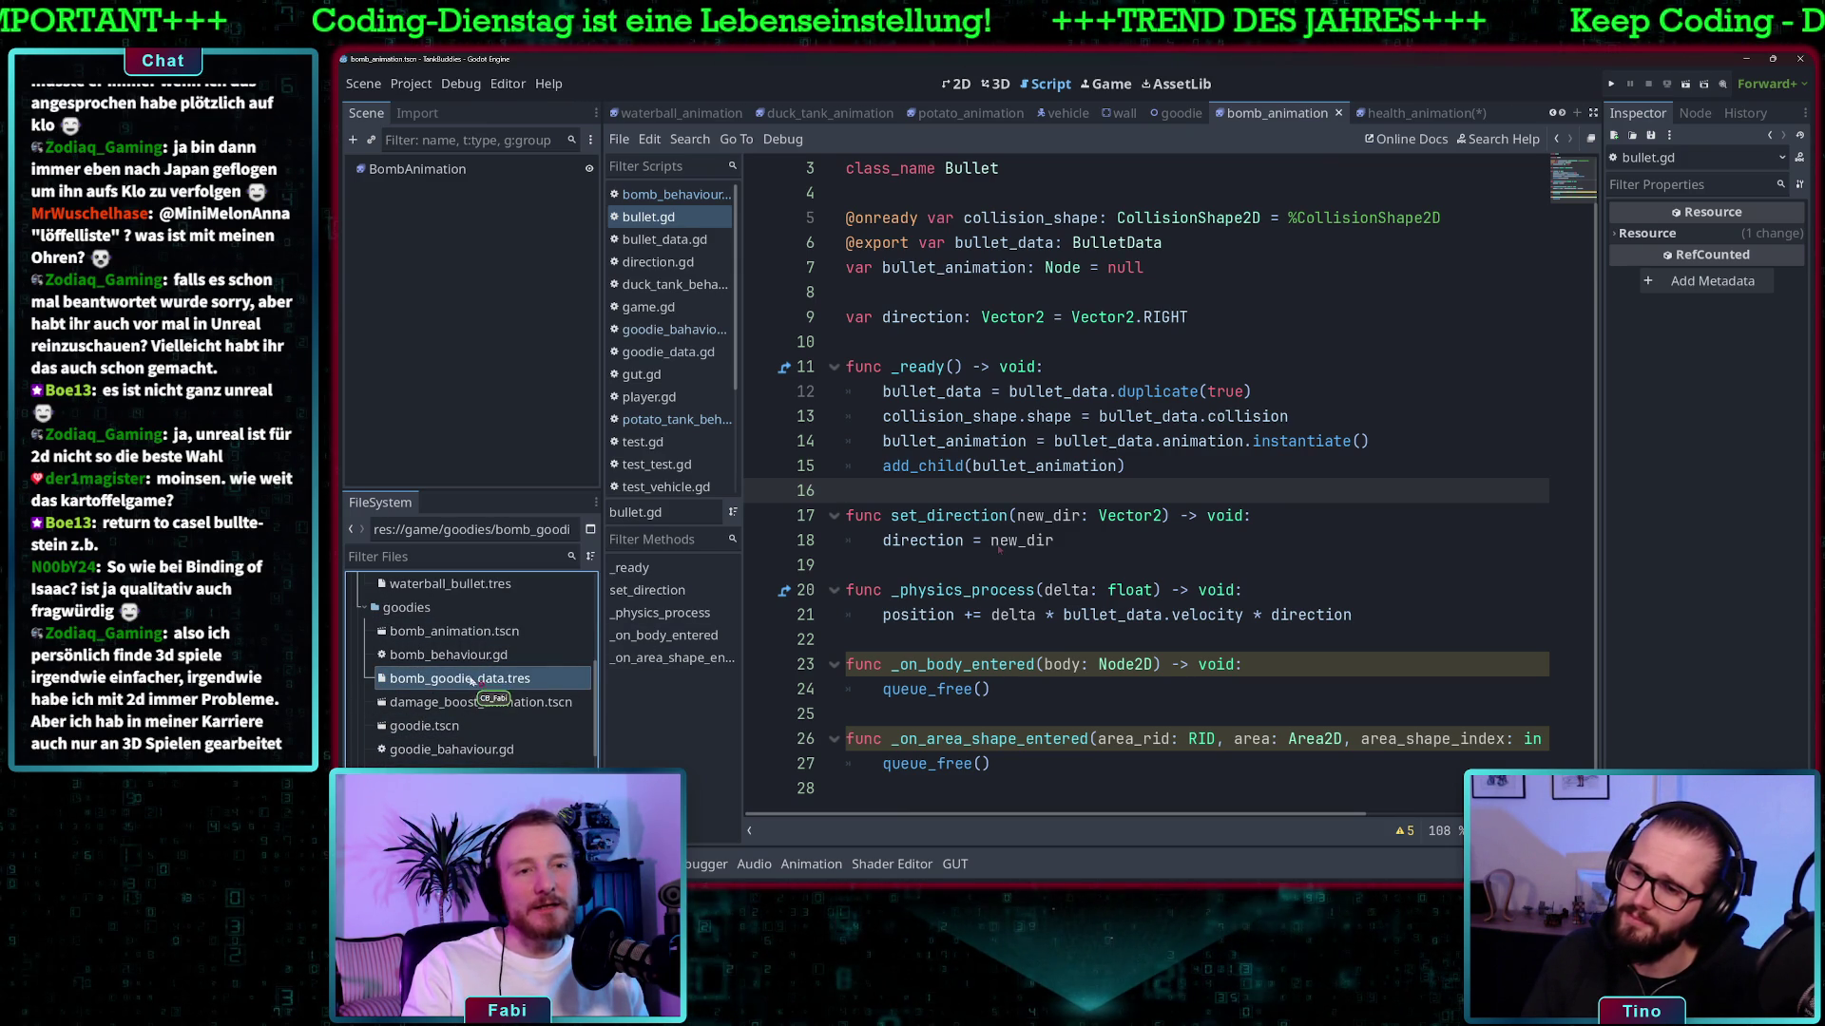
pyautogui.click(1795, 297)
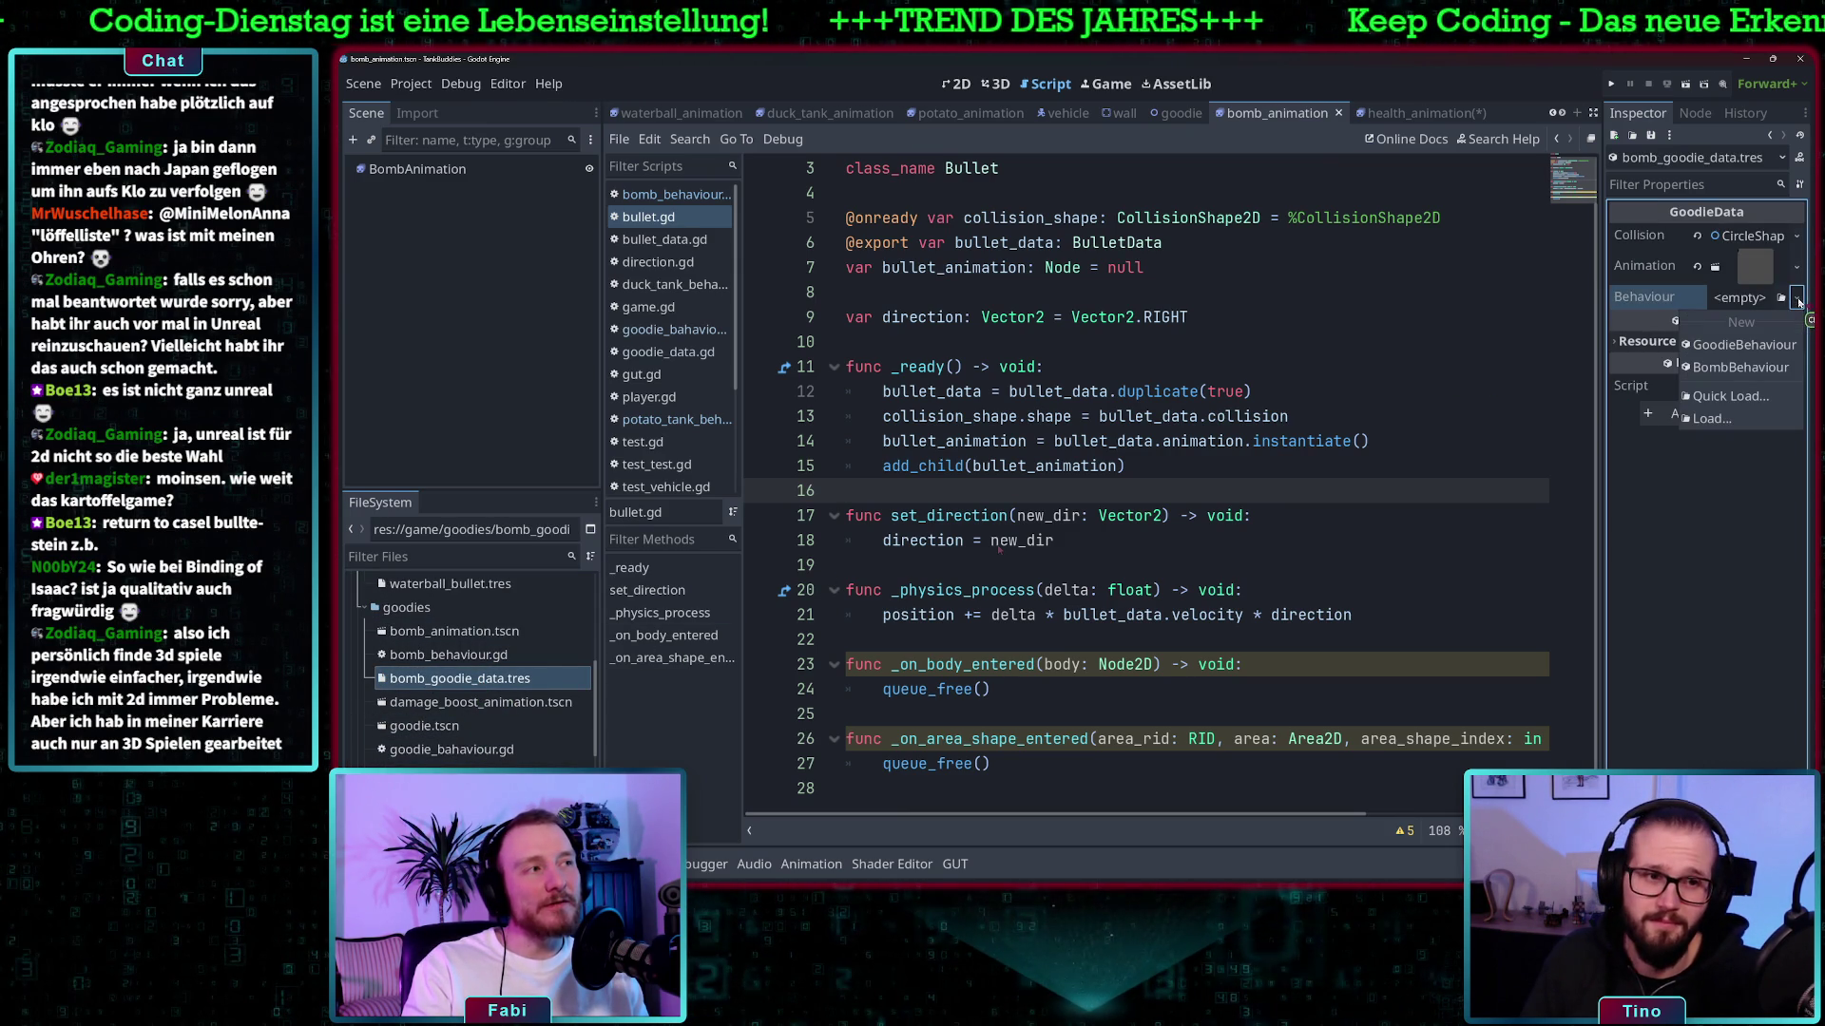
pyautogui.click(1757, 368)
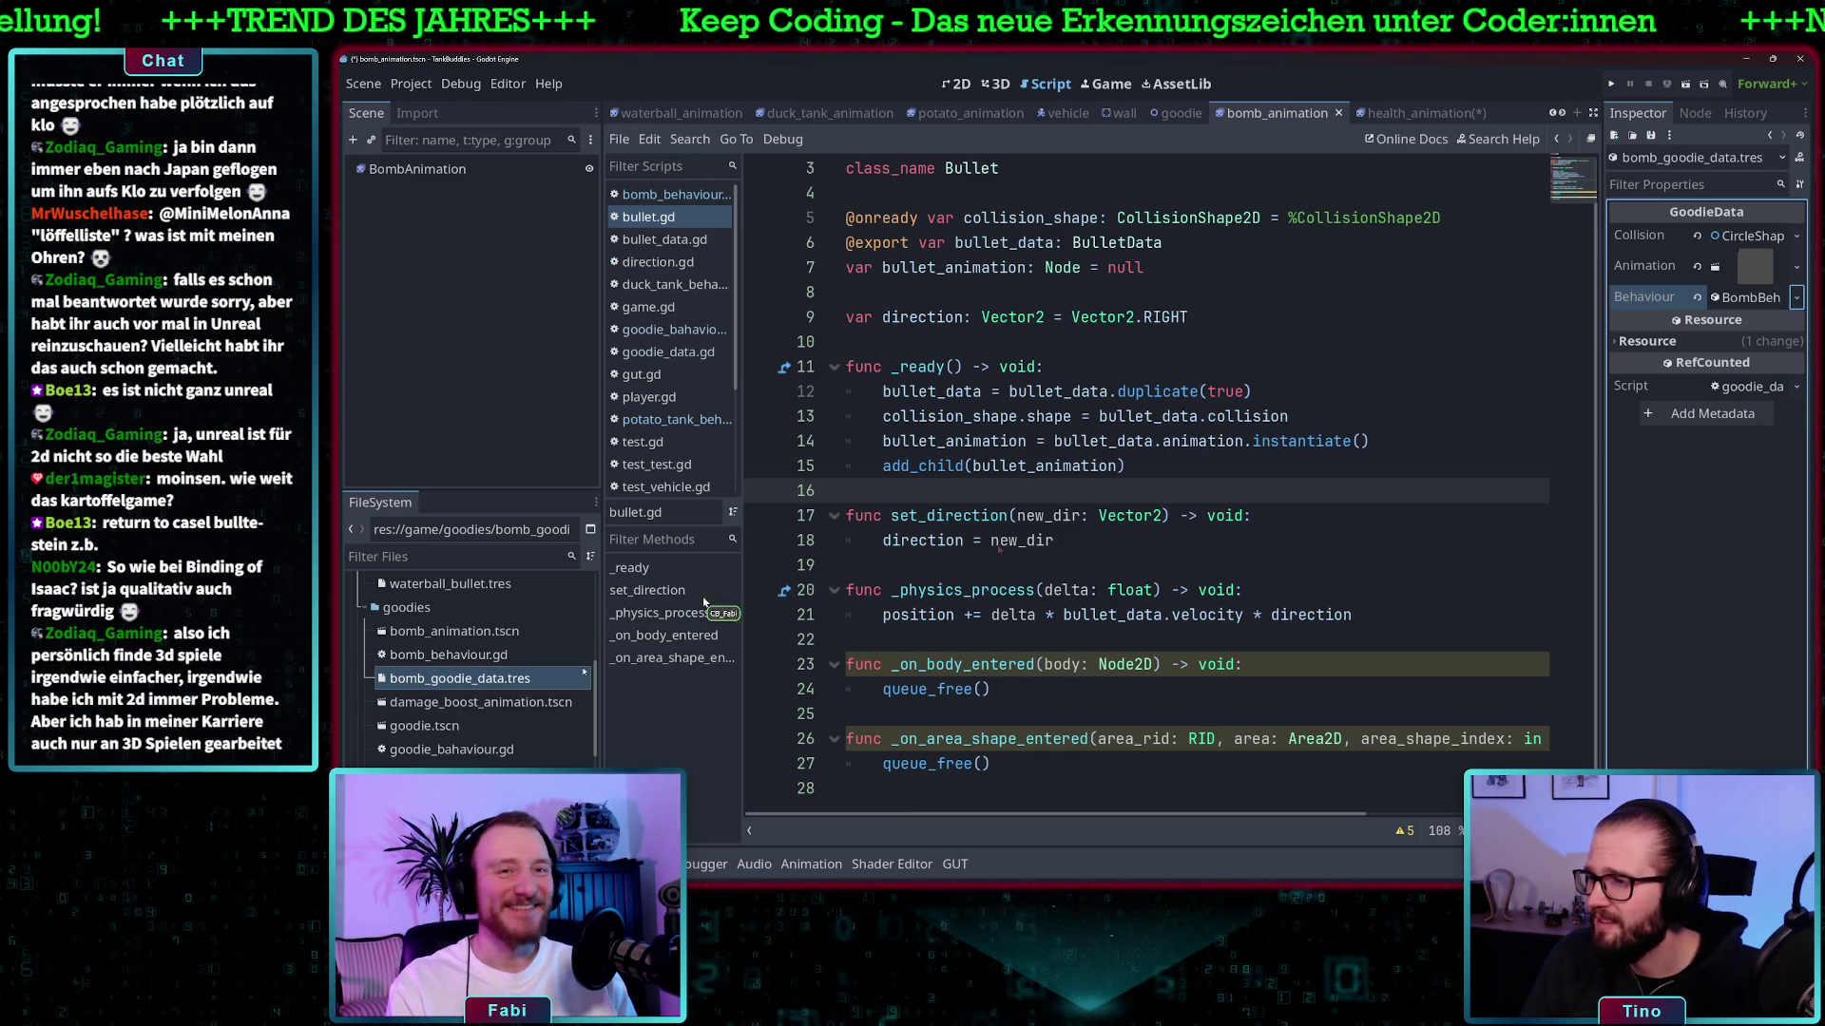
pyautogui.click(672, 329)
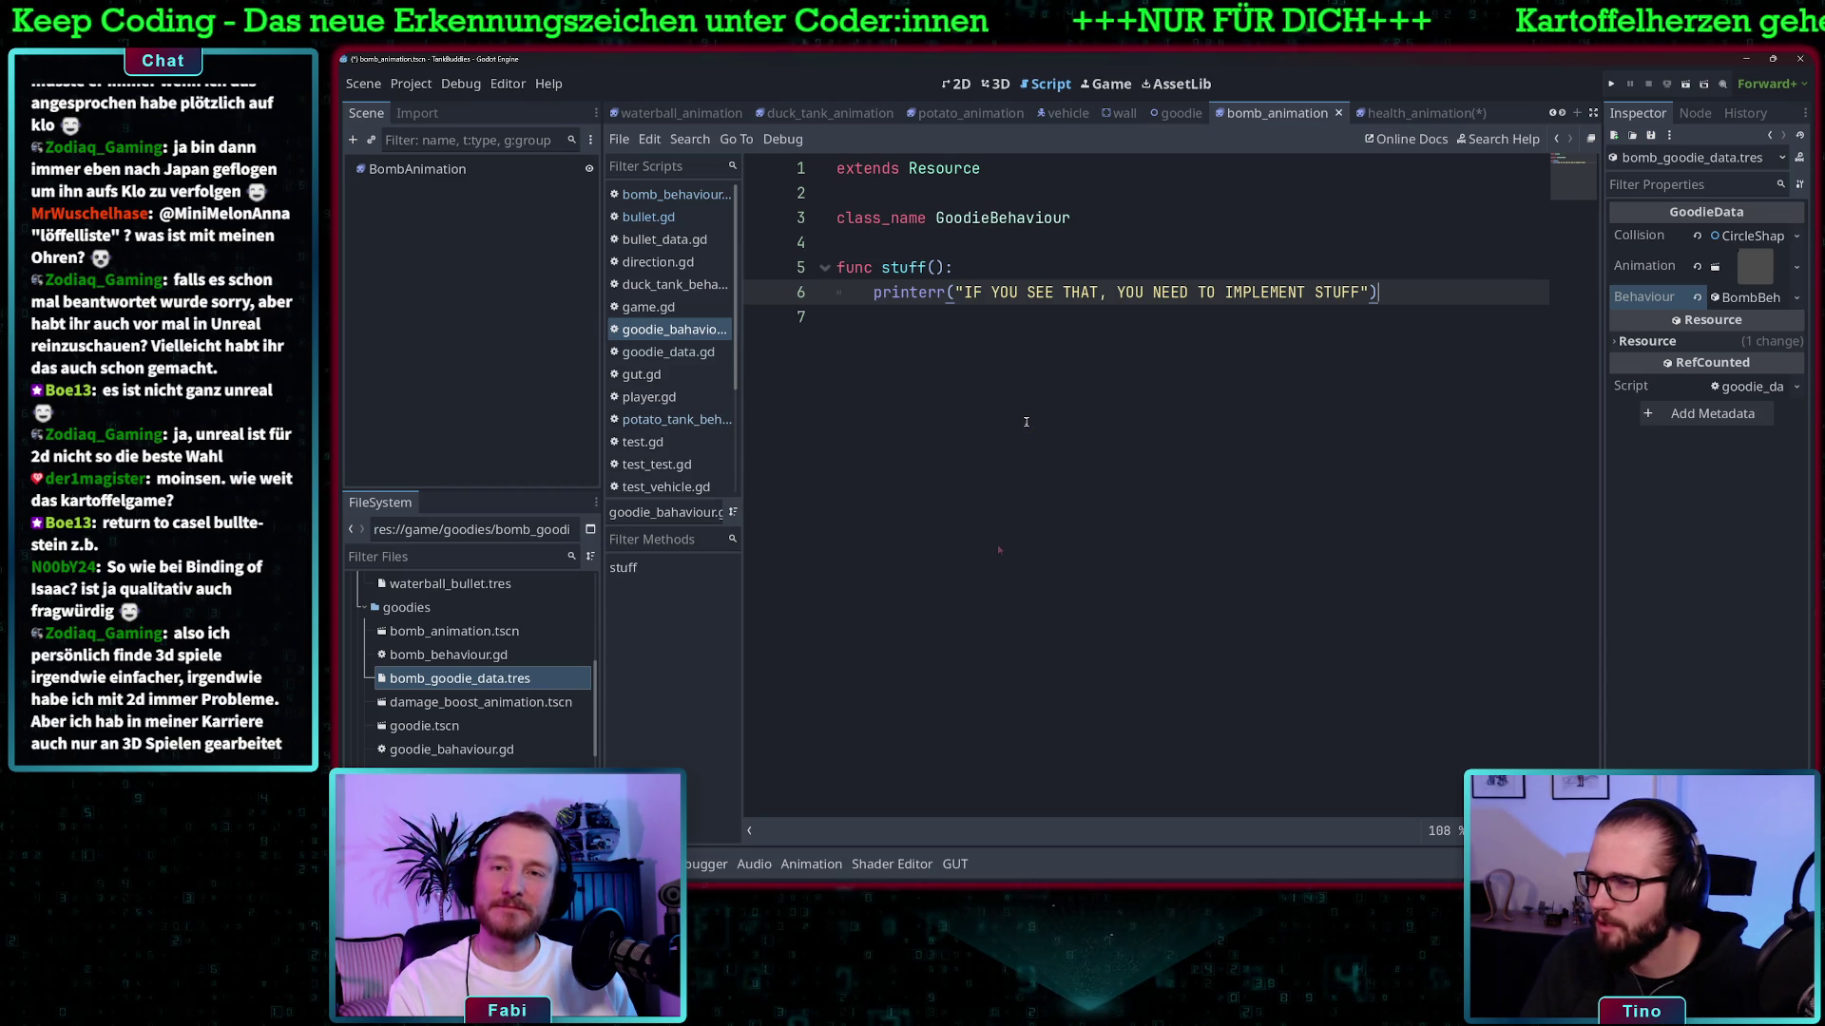
# - Open damage_boost_animation.tscn to view its four-frame bomb animation at 5.0 FPS
pyautogui.click(1075, 342)
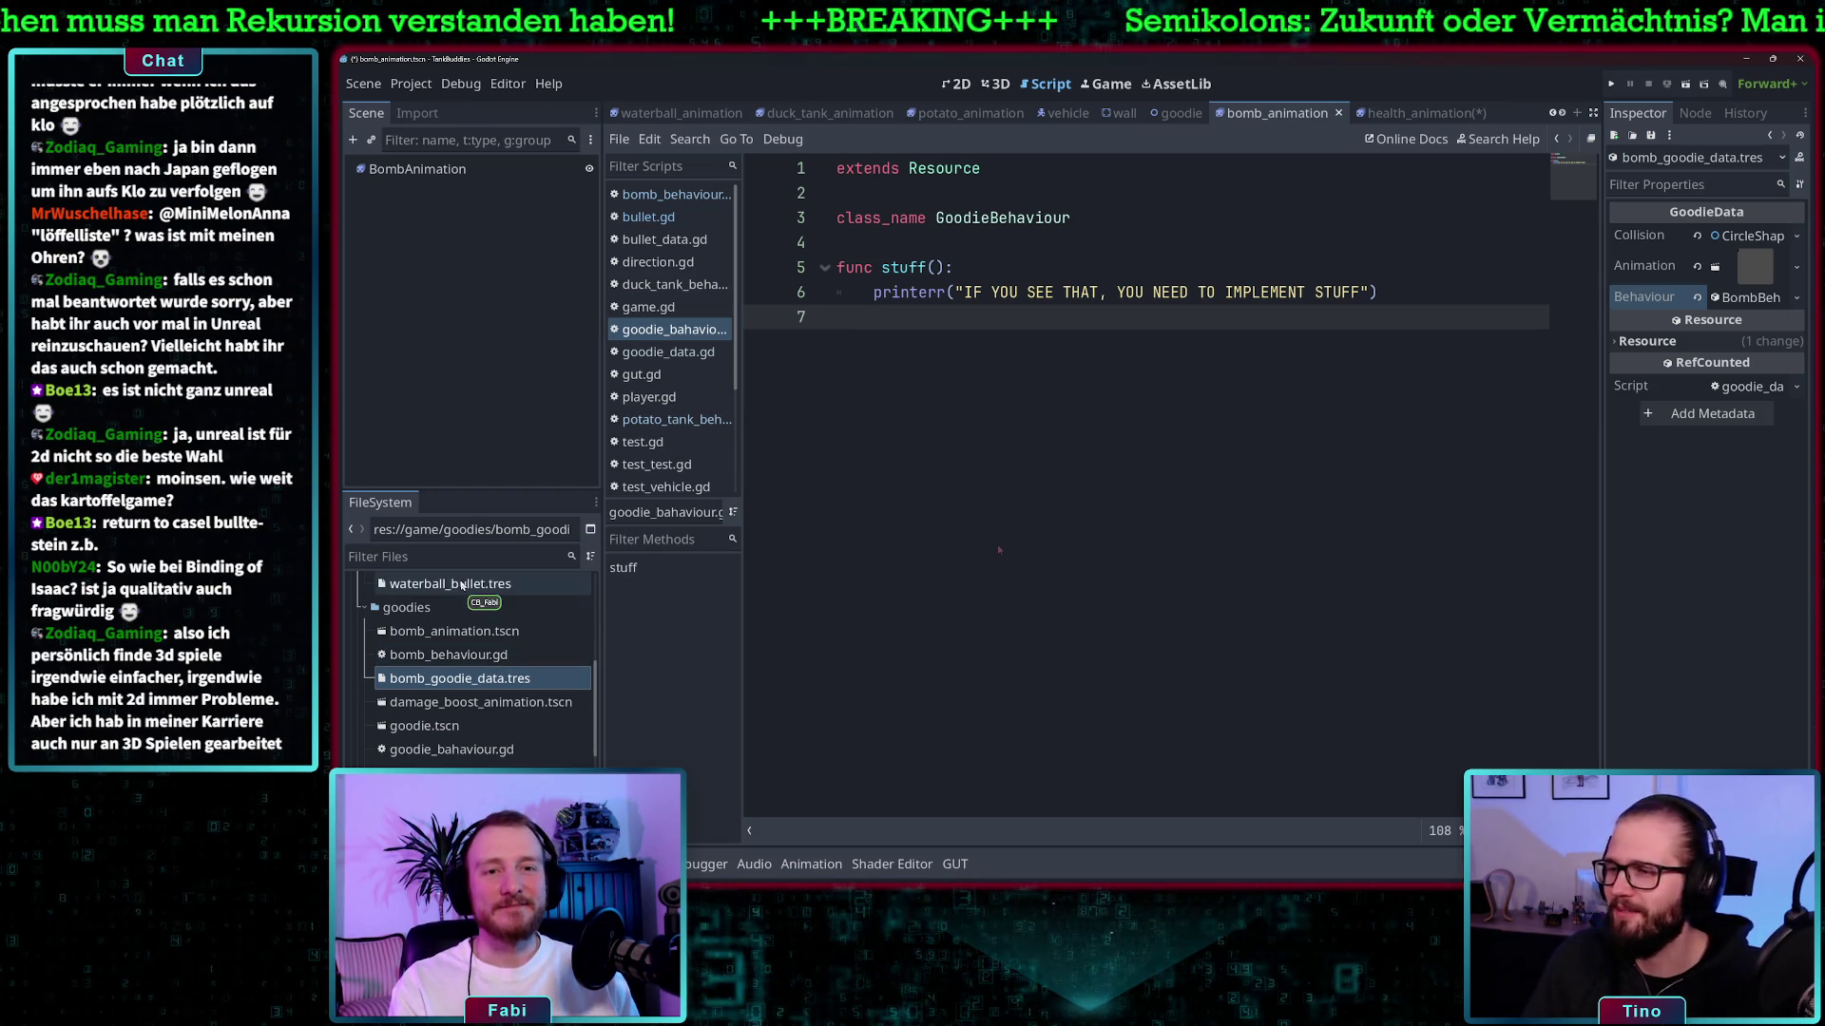
pyautogui.doubleClick(463, 705)
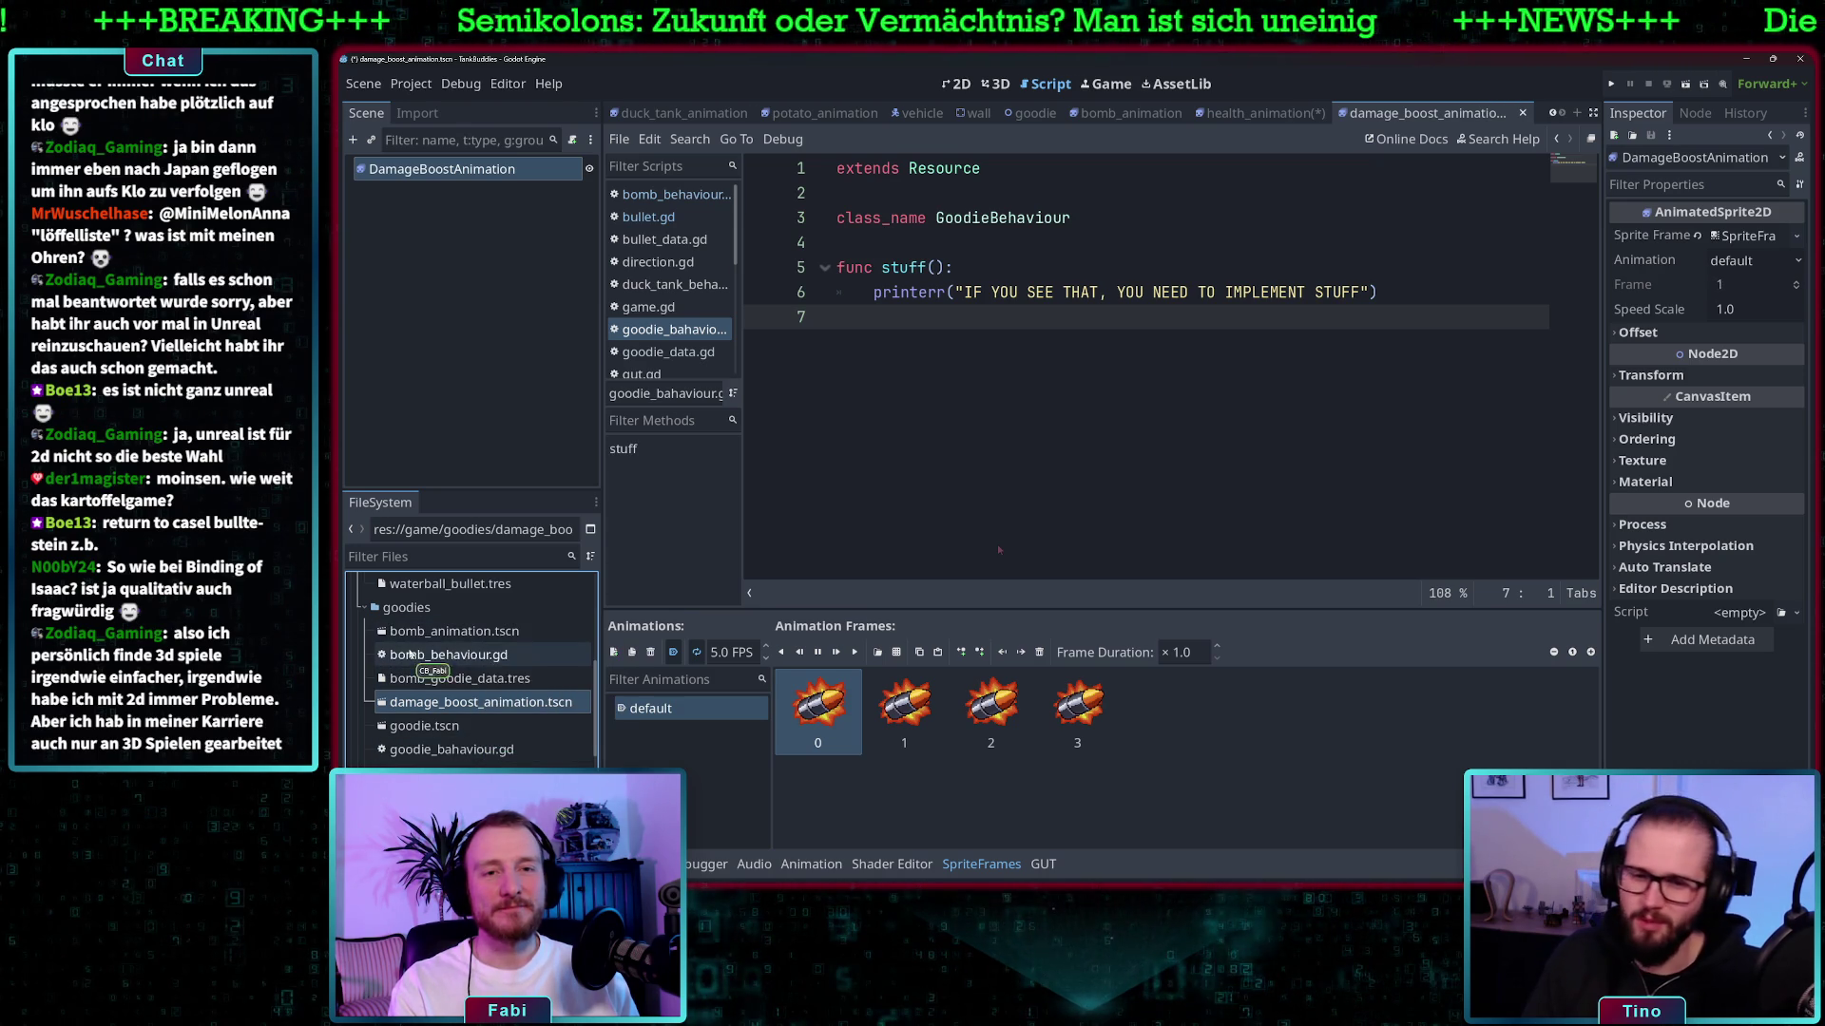
# - Open goodie.tscn from FileSystem, then switch to the vehicle scene tab
pyautogui.click(454, 680)
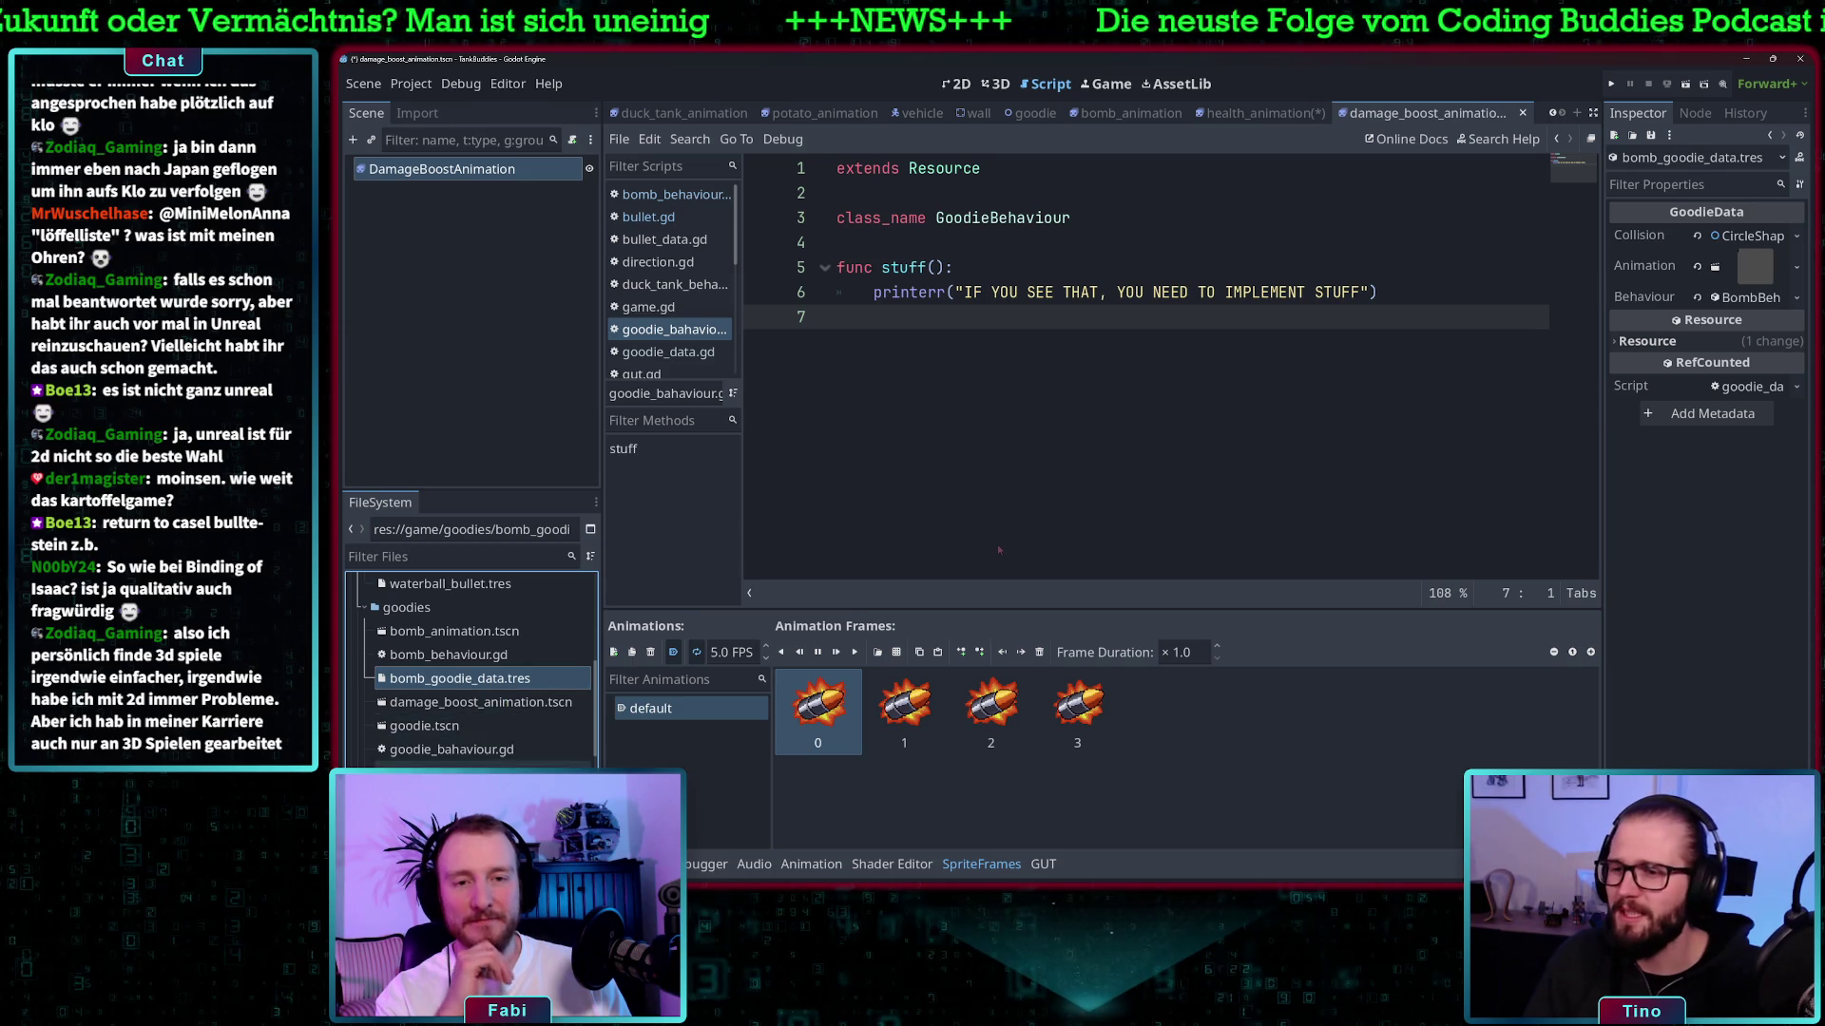
pyautogui.scroll(-5, 494, 722)
pyautogui.scroll(3, 484, 717)
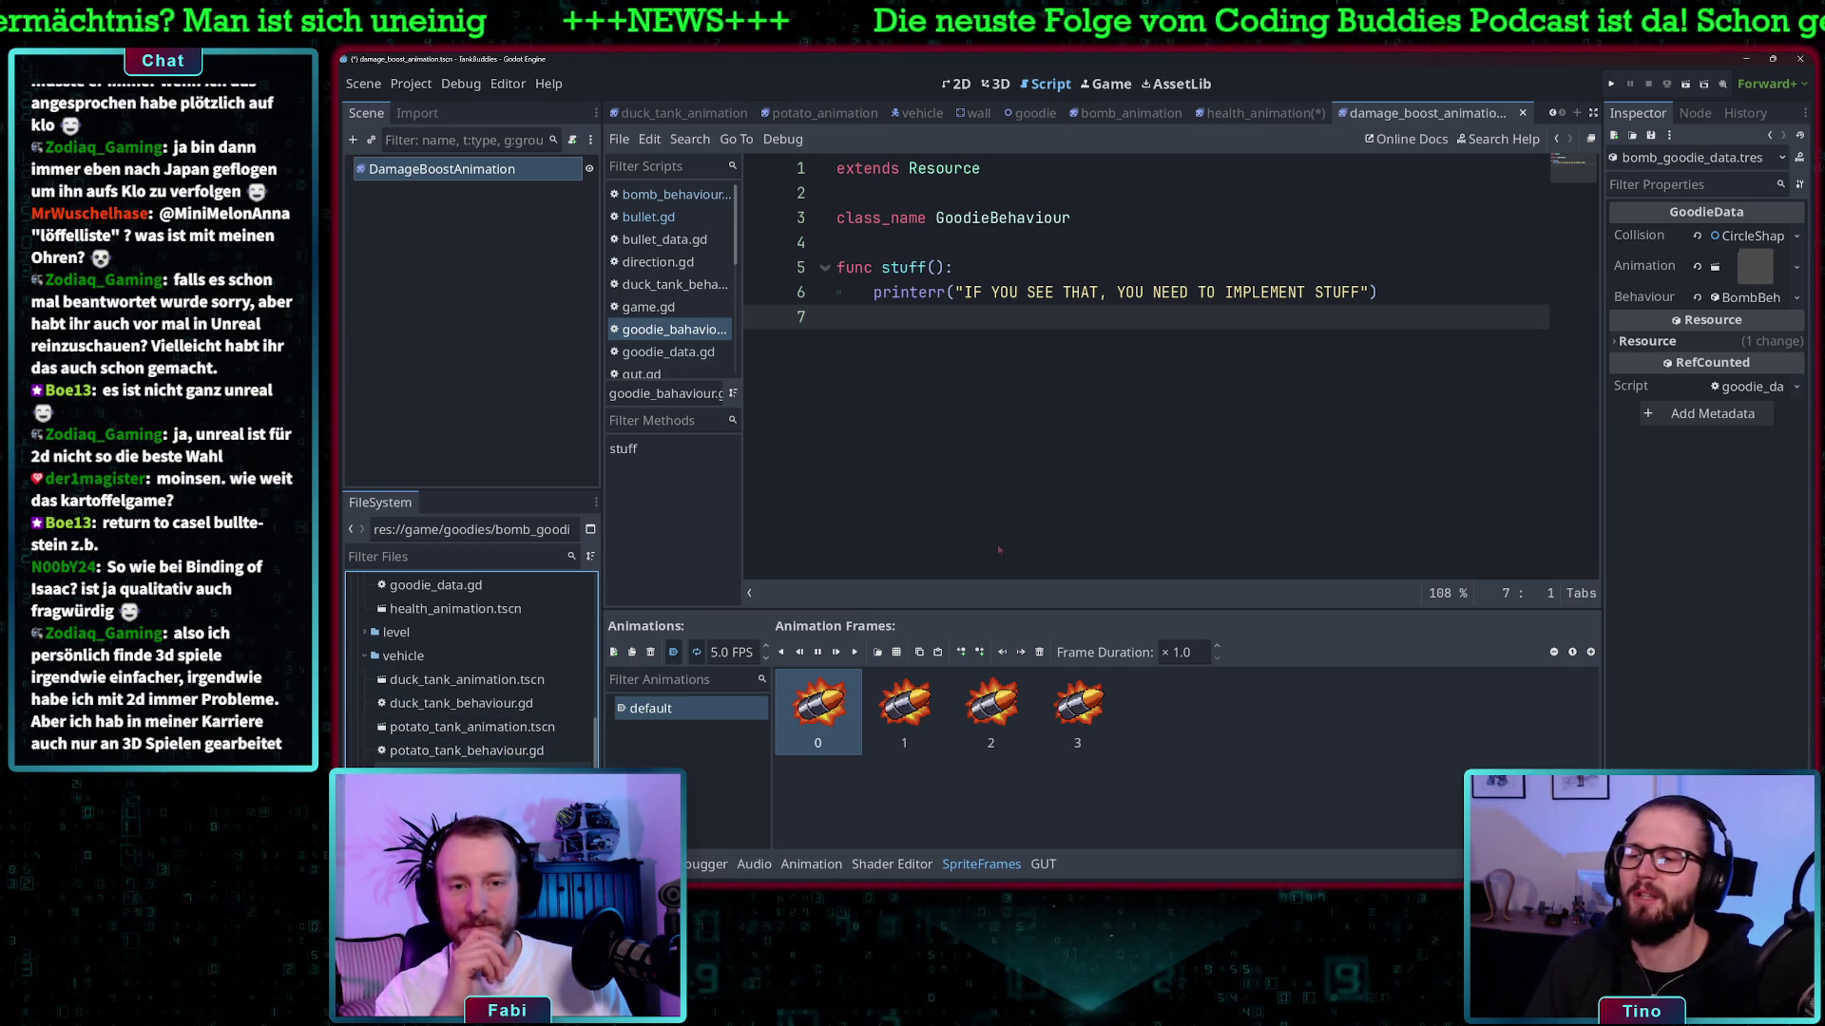
pyautogui.scroll(3, 459, 691)
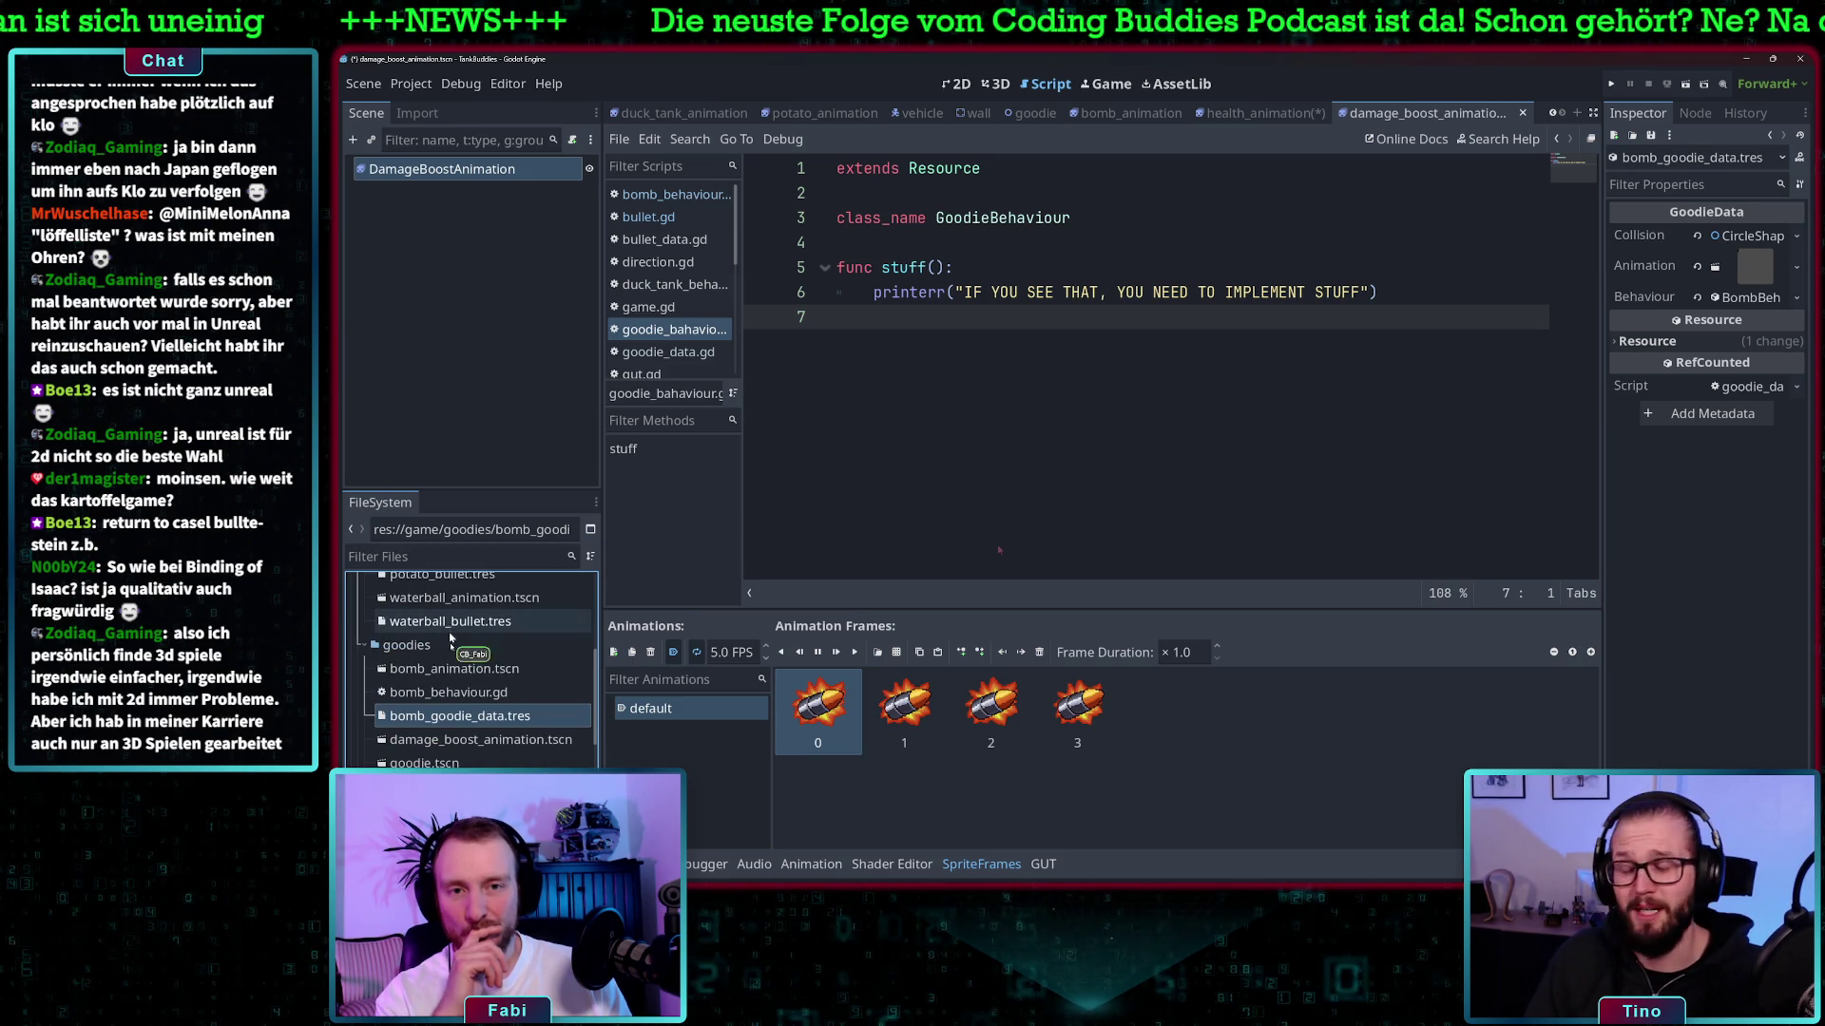
pyautogui.doubleClick(436, 763)
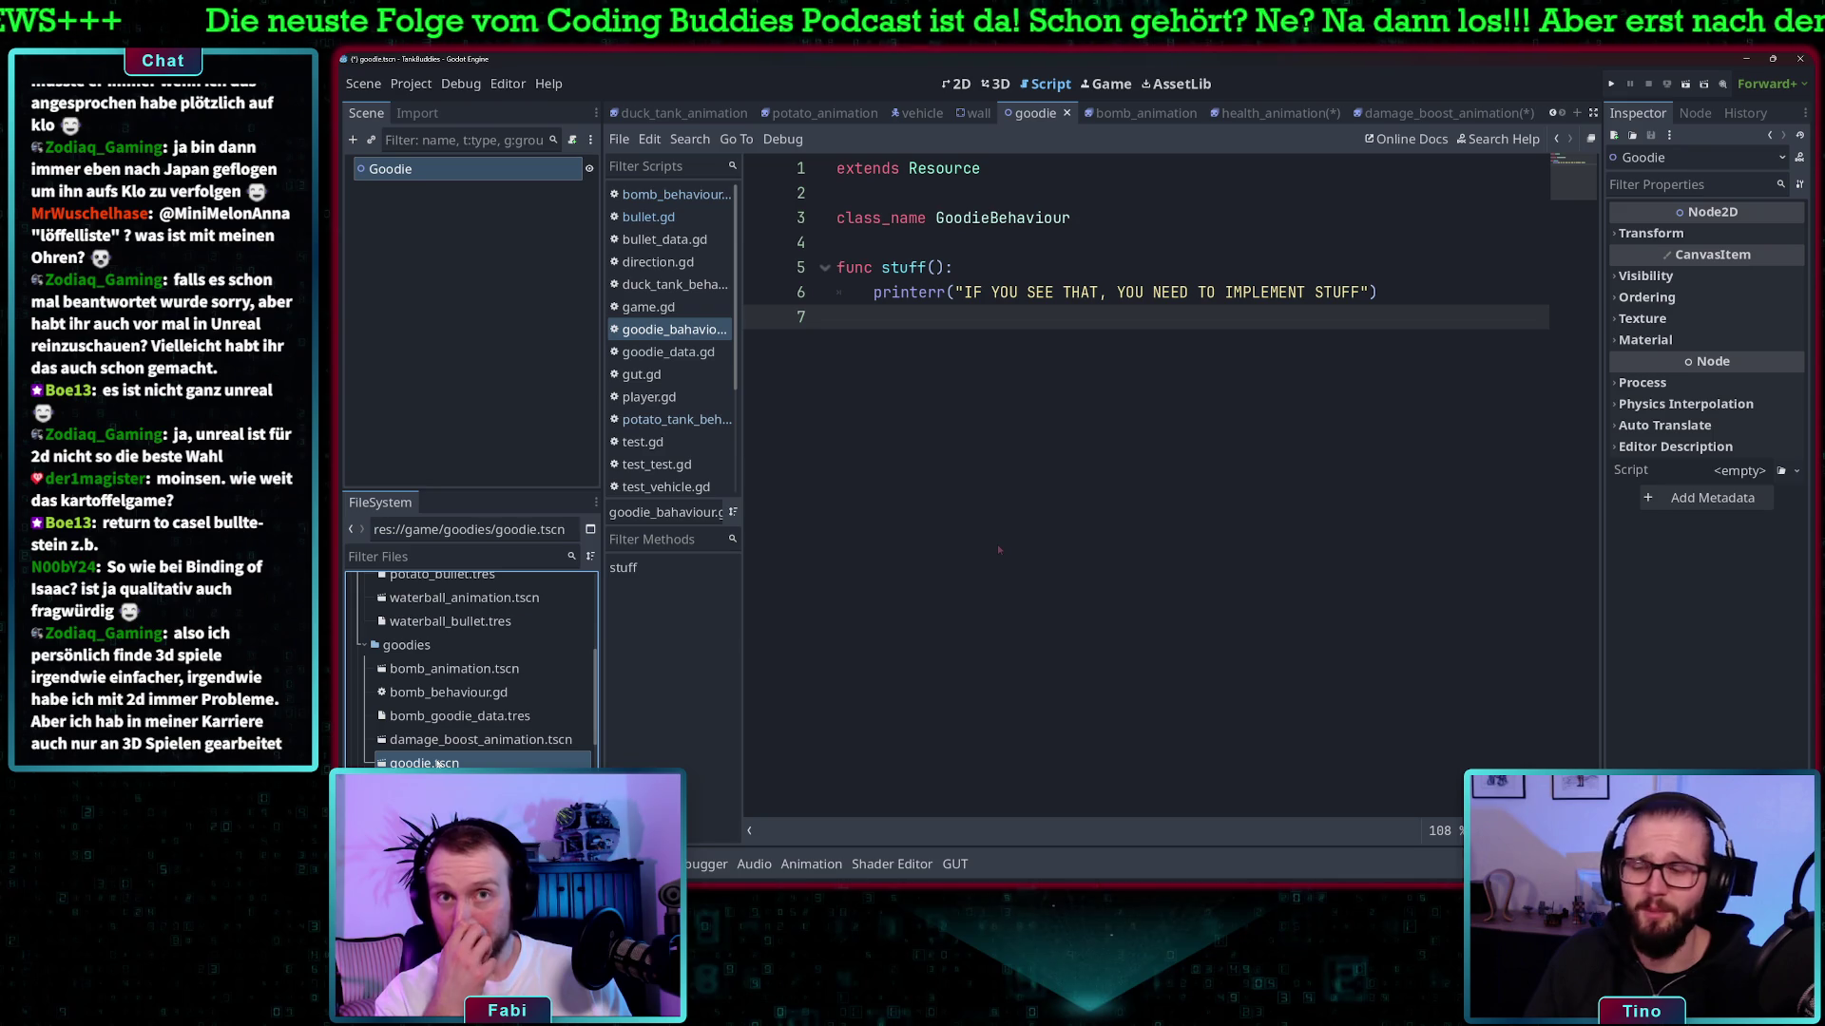
pyautogui.scroll(-4, 466, 714)
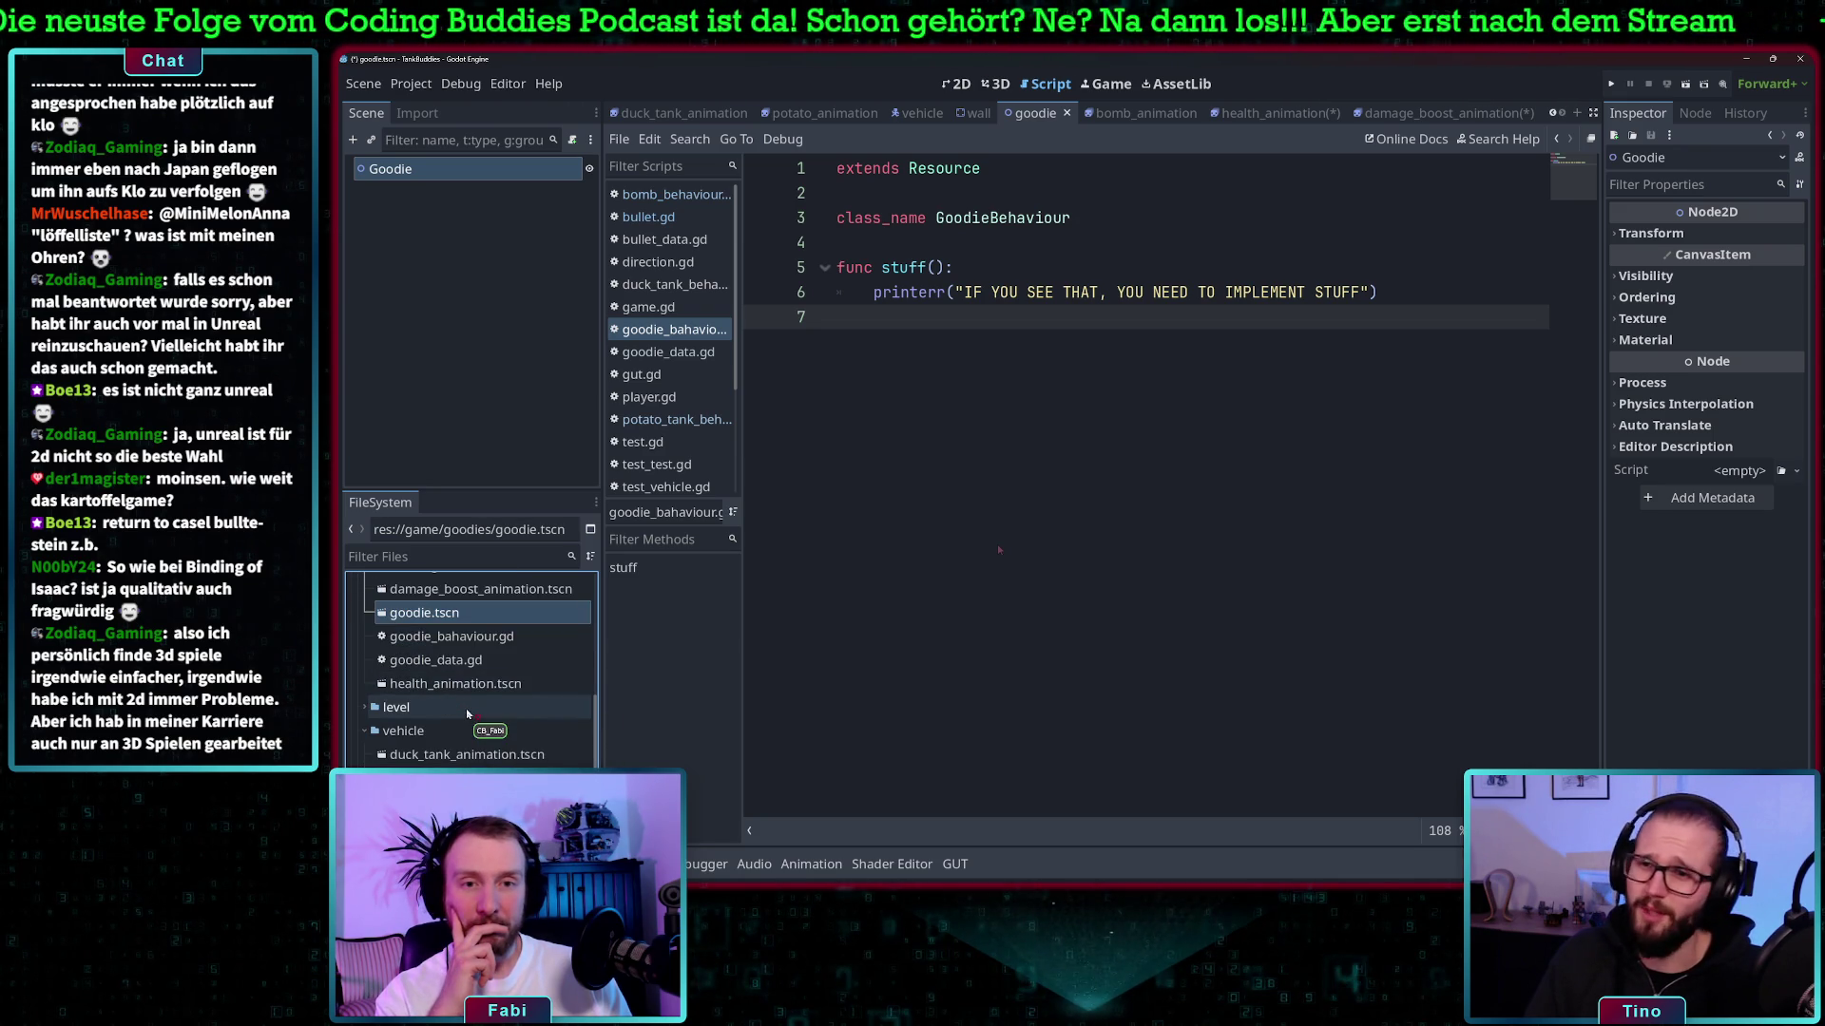
pyautogui.scroll(-2, 466, 713)
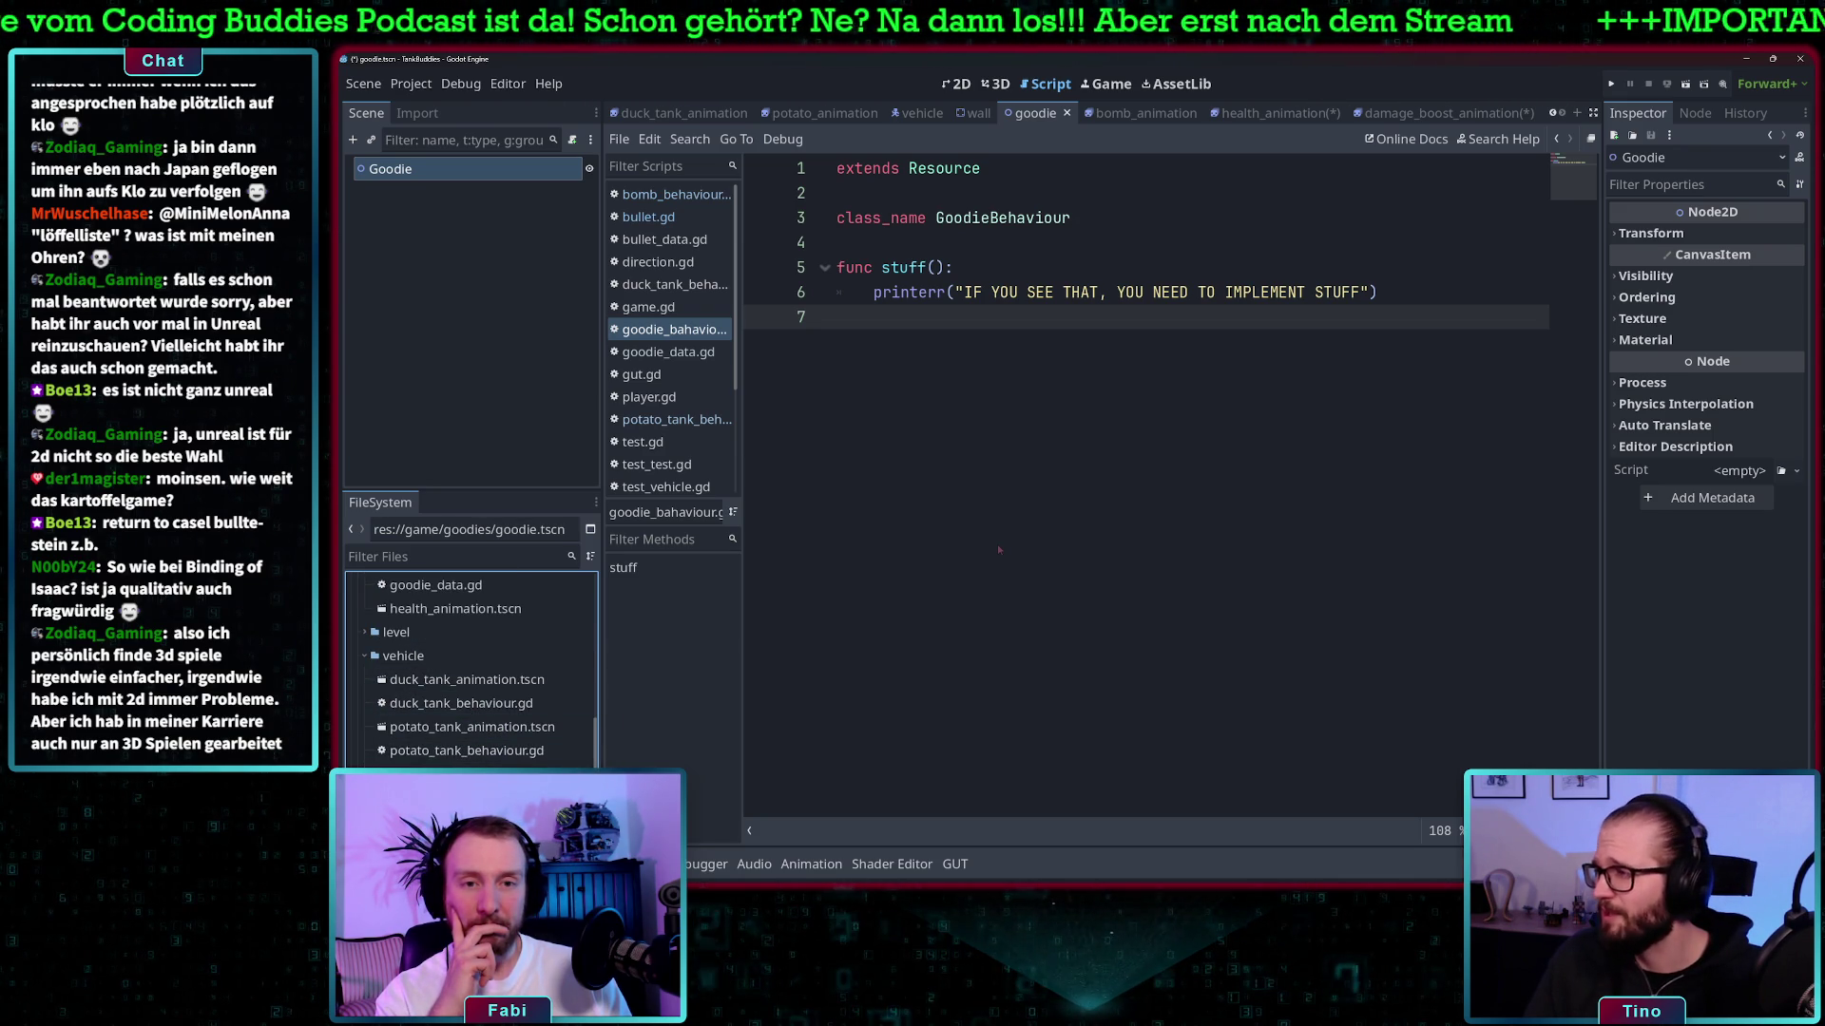
pyautogui.hotkey('ctrl', 'shift', 'Tab')
pyautogui.hotkey('ctrl', 'shift', 'Tab')
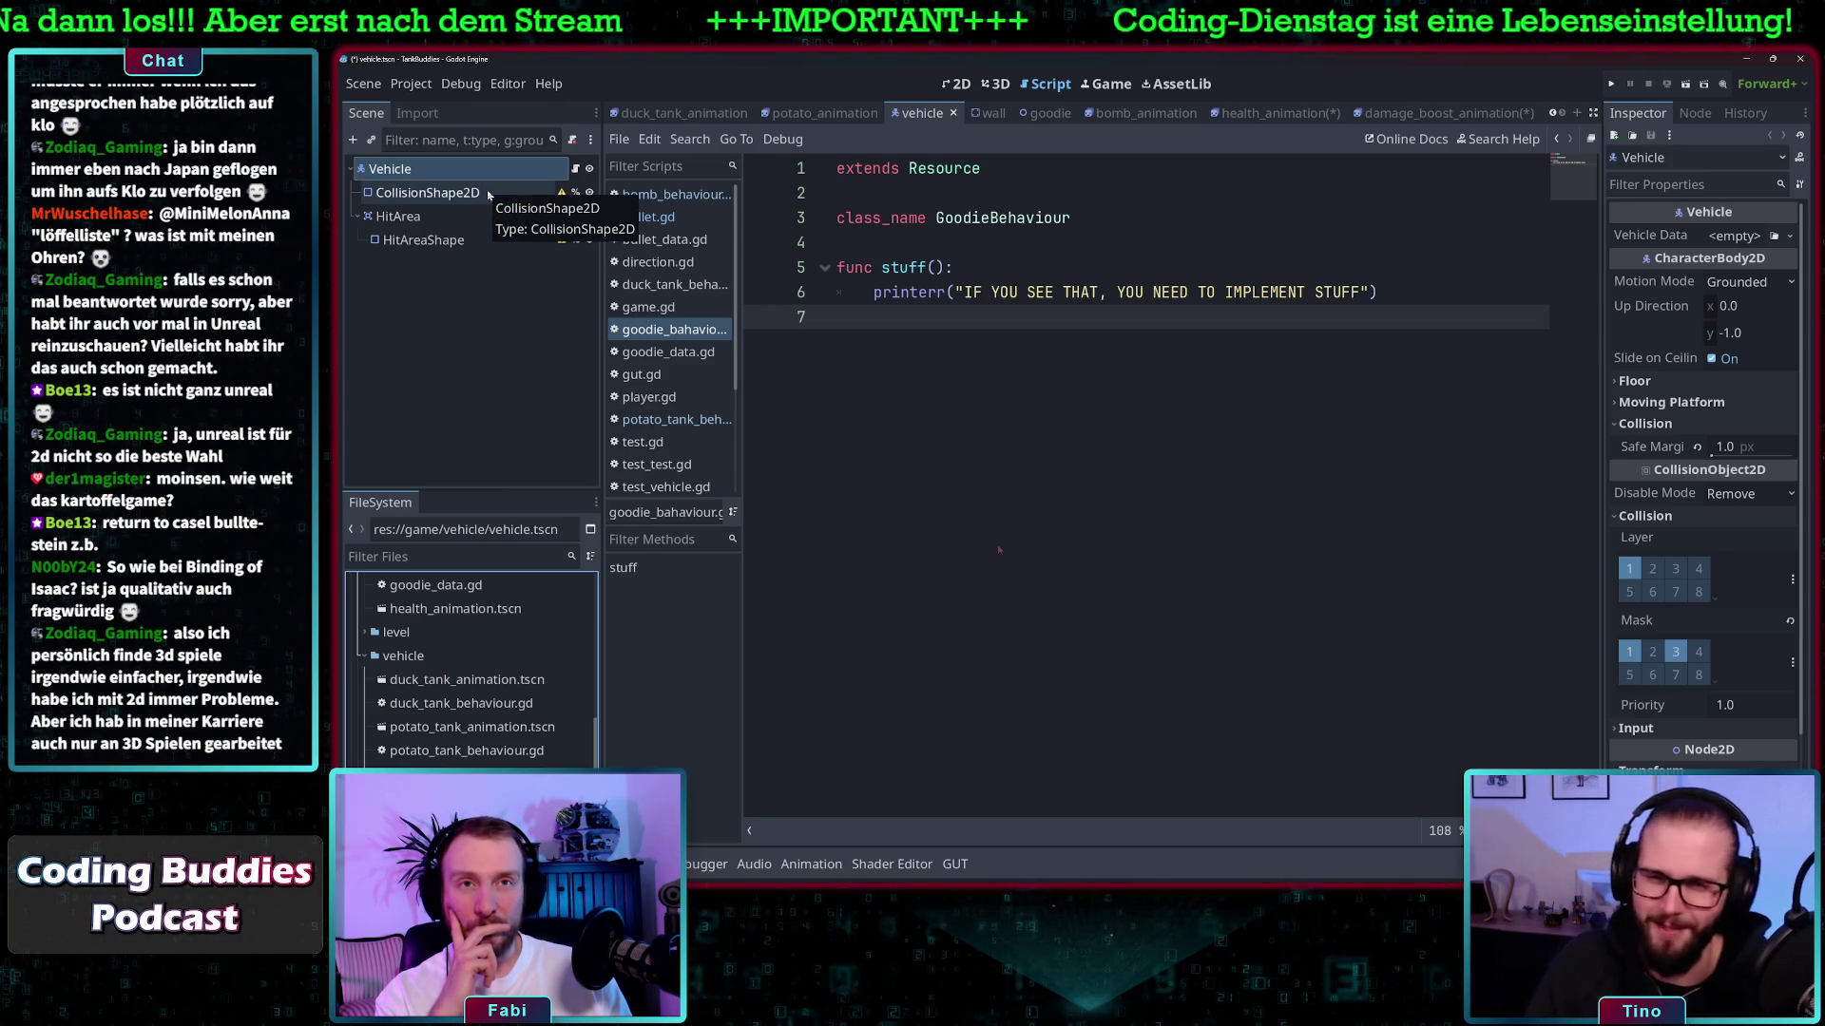
pyautogui.scroll(3, 455, 725)
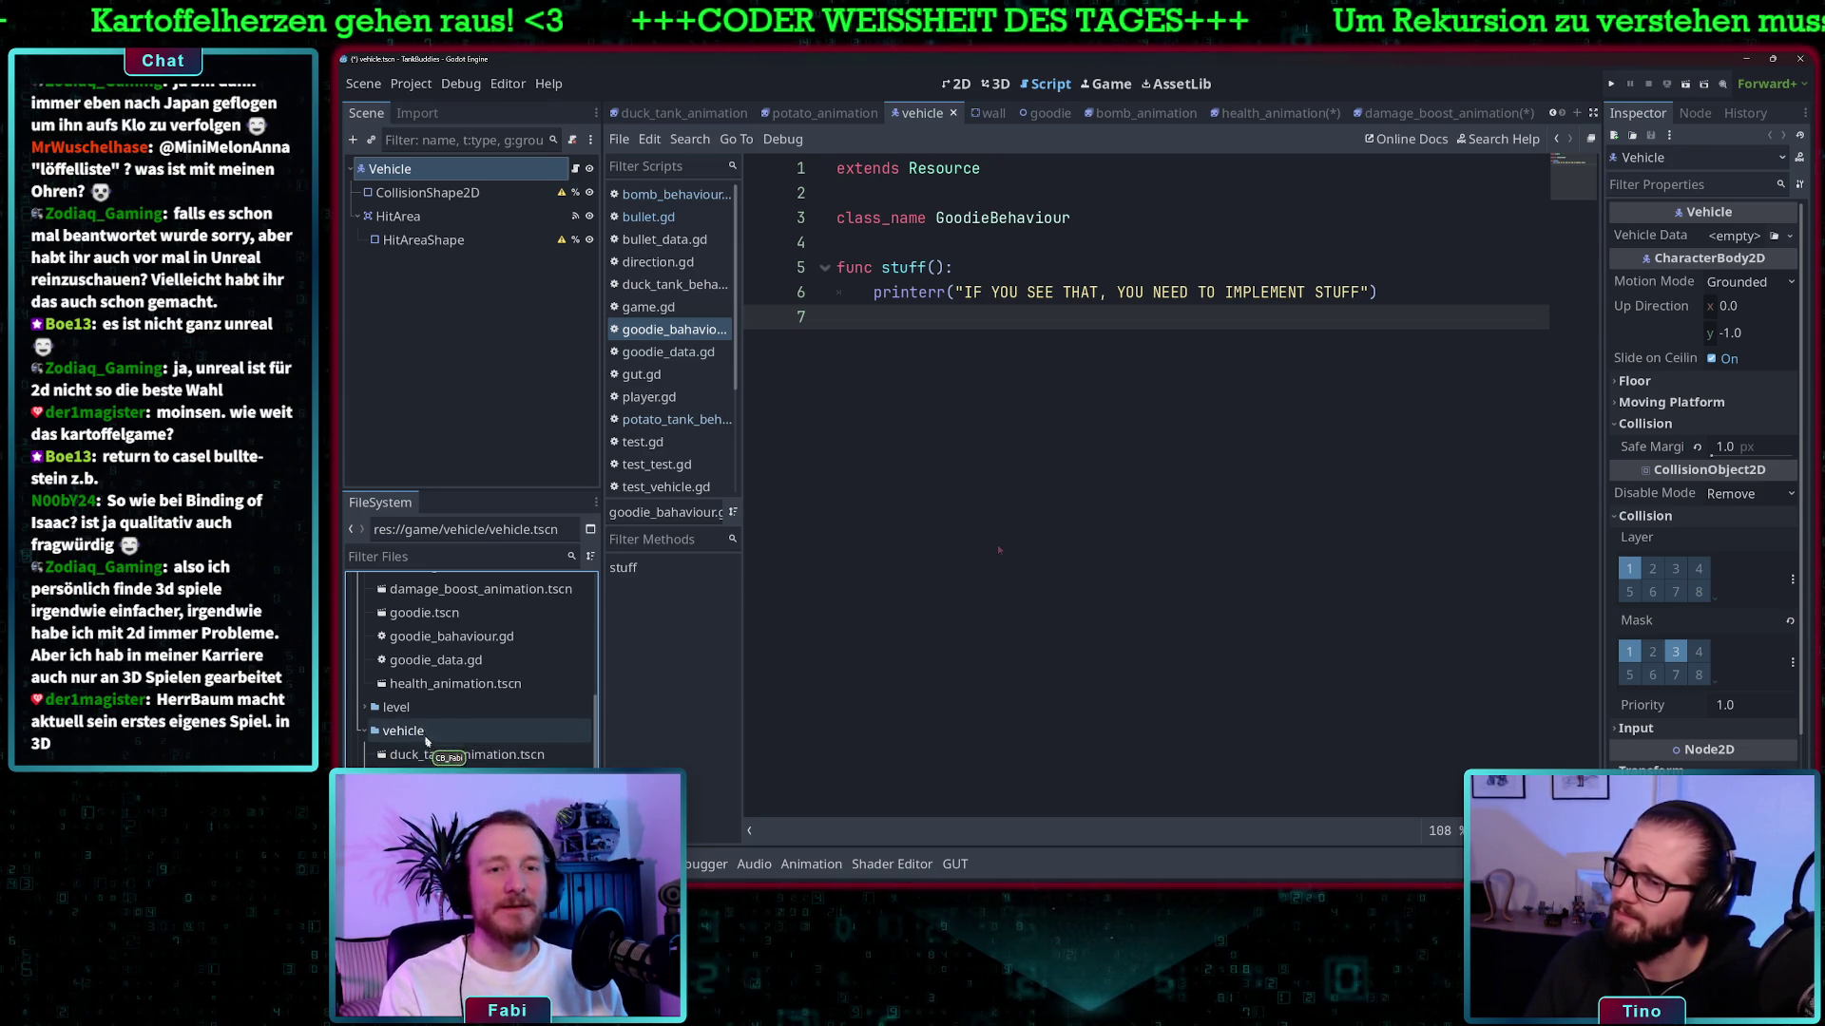
pyautogui.scroll(-3, 426, 741)
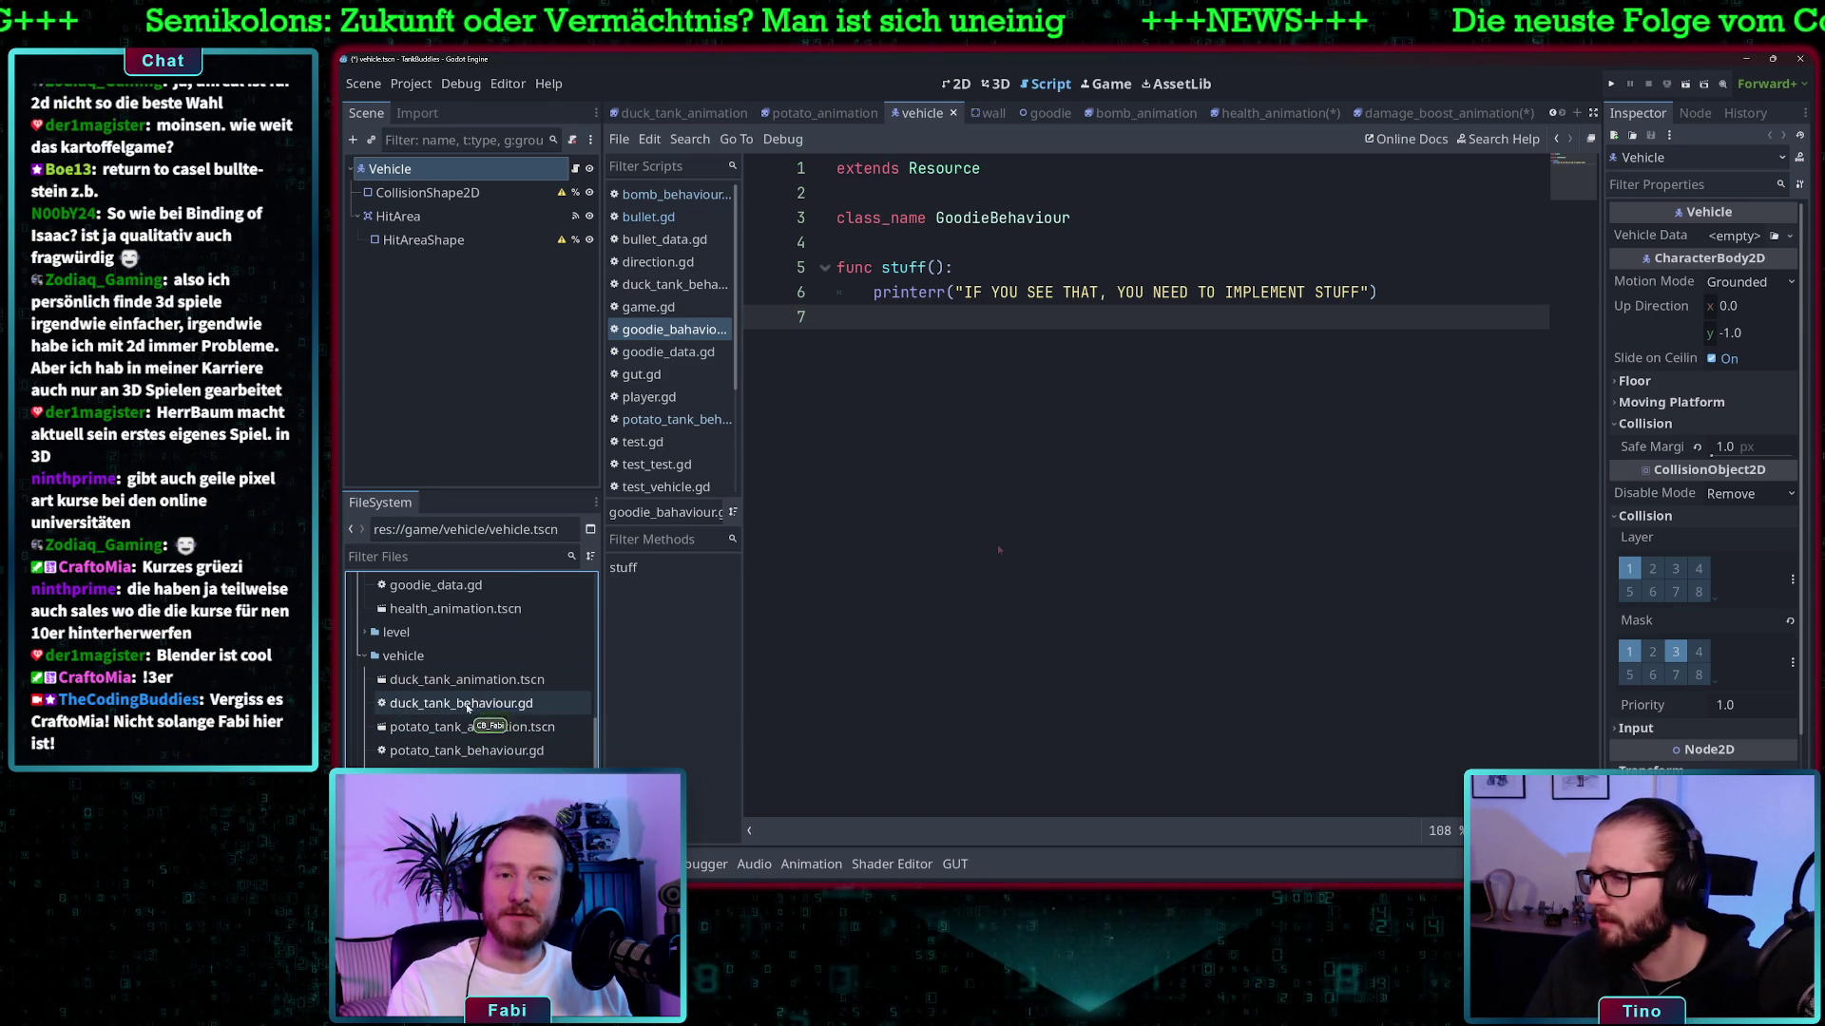
pyautogui.scroll(-3, 467, 708)
pyautogui.scroll(3, 468, 720)
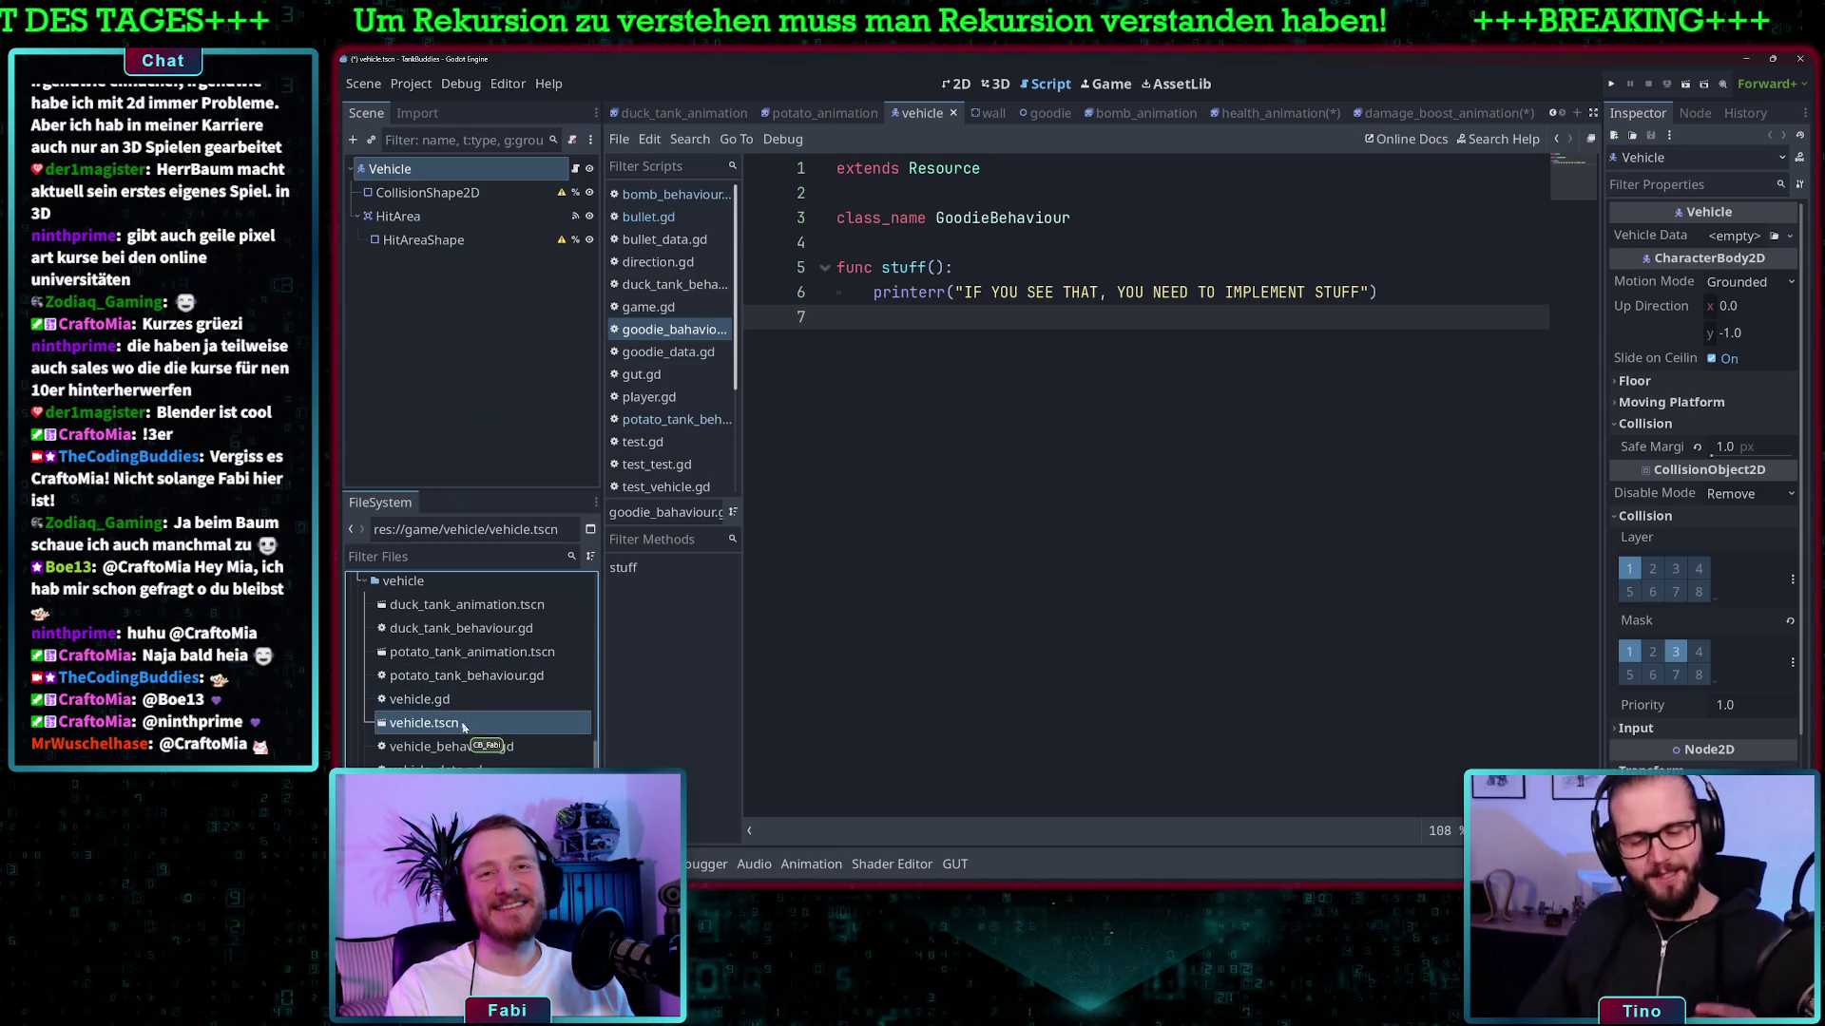
pyautogui.scroll(2, 456, 737)
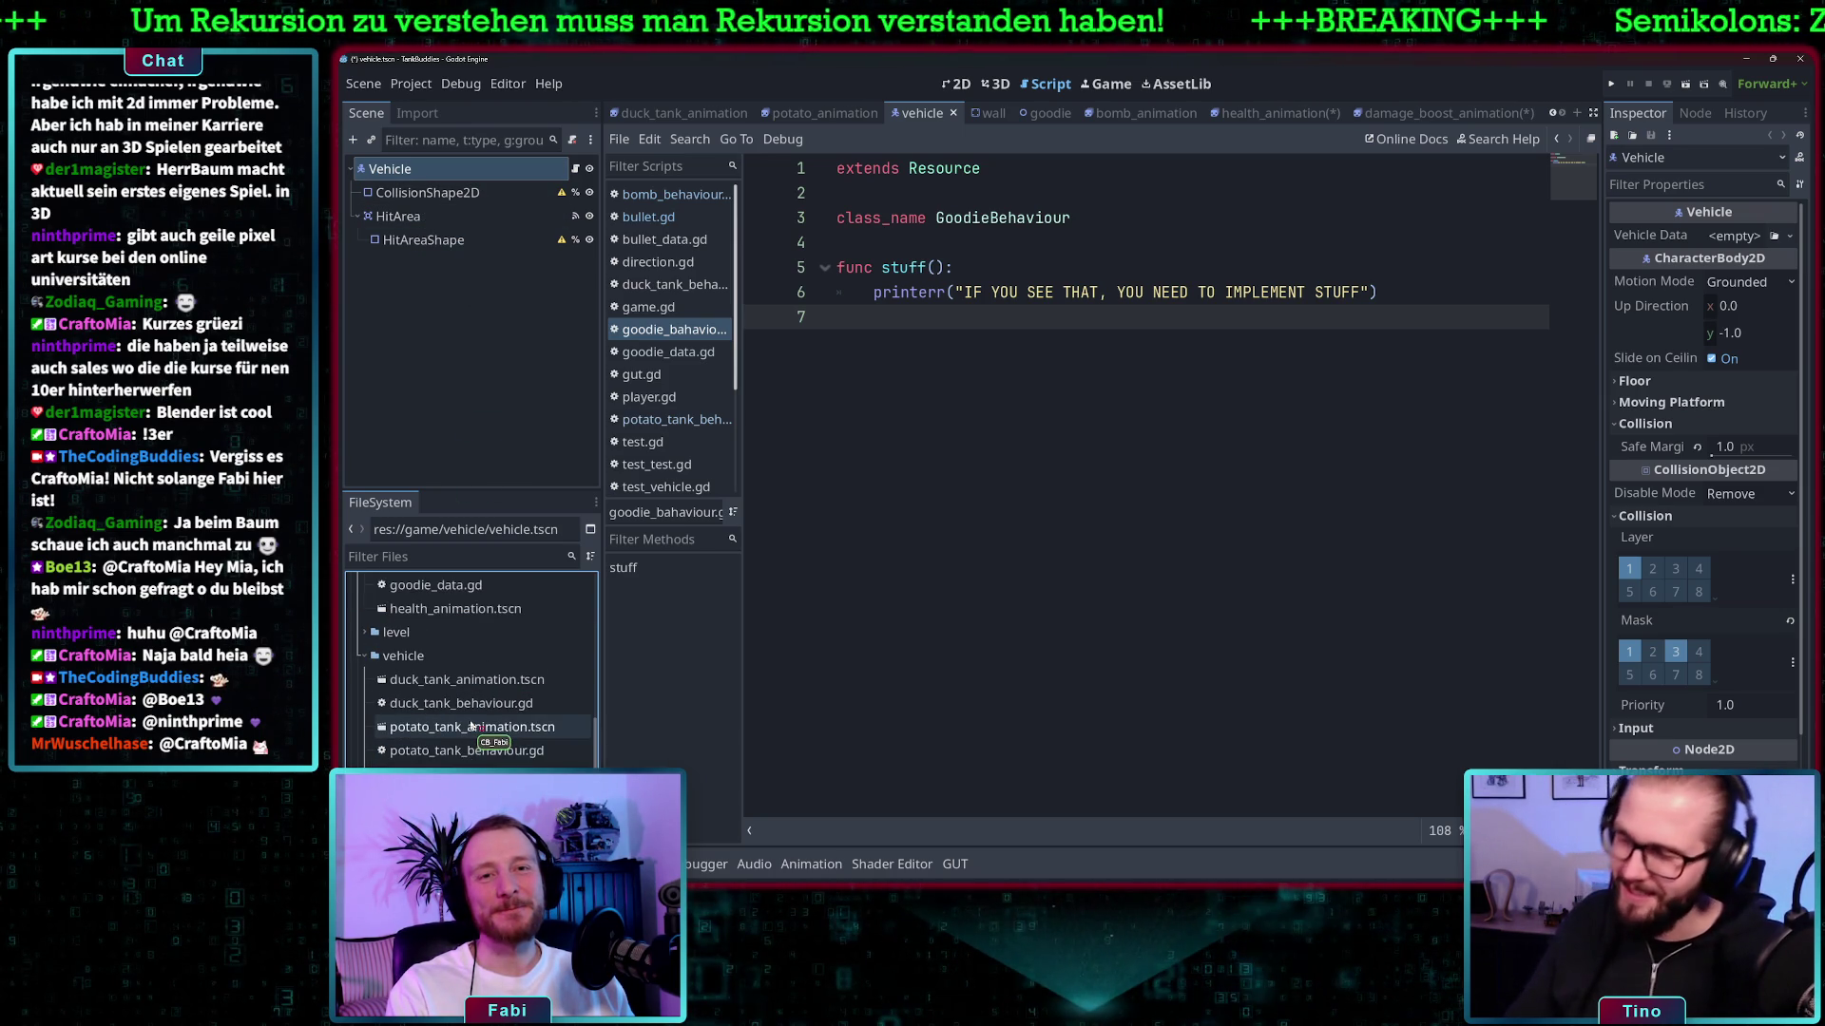
pyautogui.scroll(4, 471, 726)
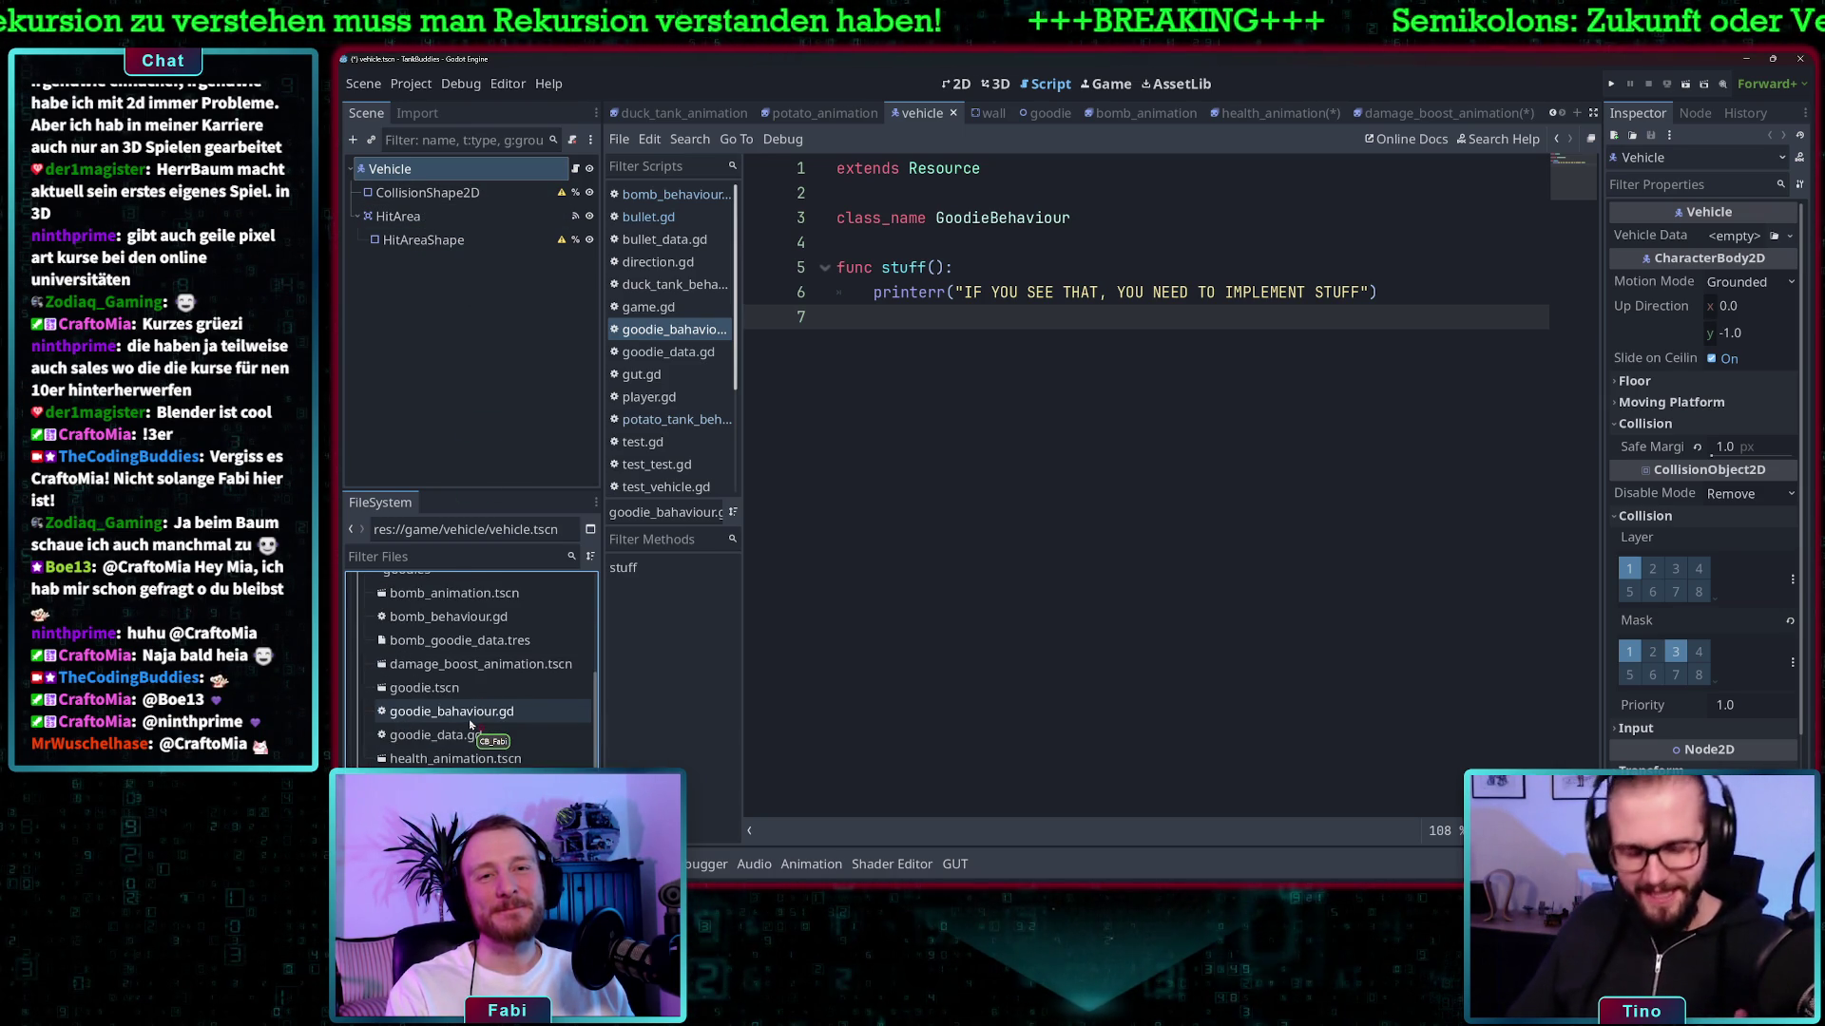
pyautogui.scroll(3, 471, 725)
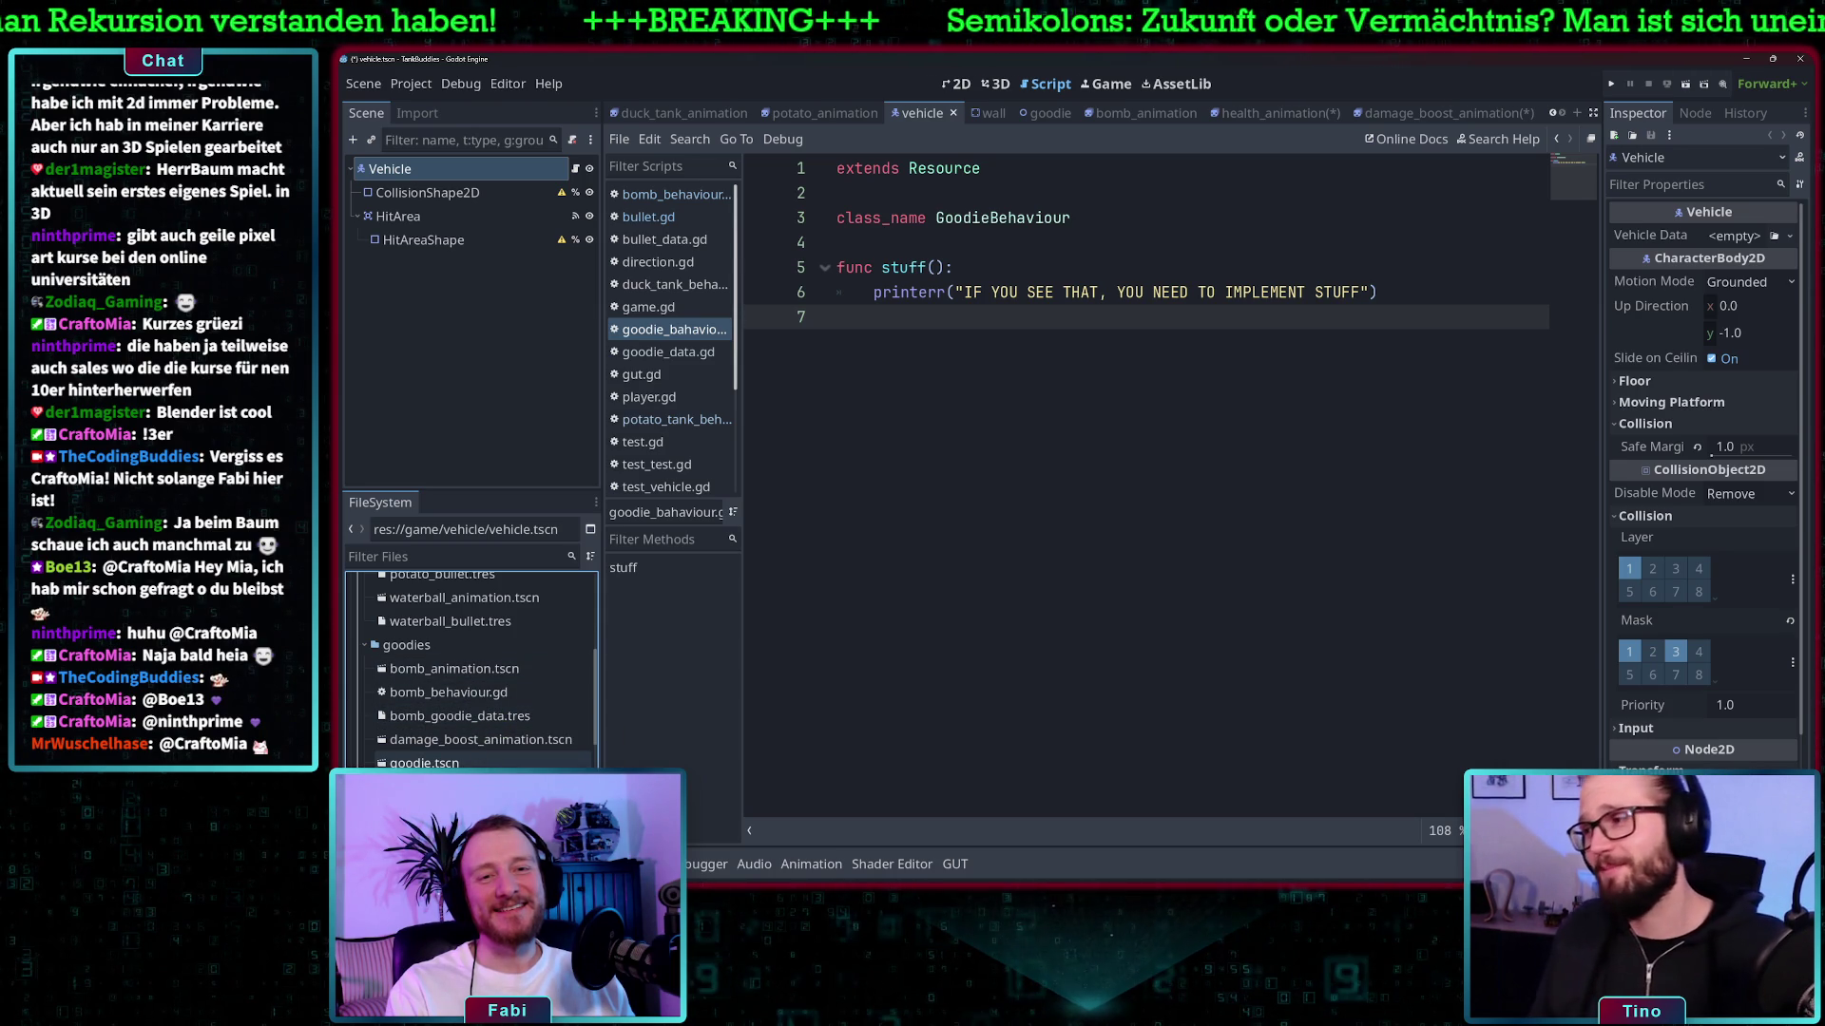
# - Open goodie.tscn, then bullet.tscn with its Bullet Area2D root and CollisionShape2D child
pyautogui.doubleClick(424, 763)
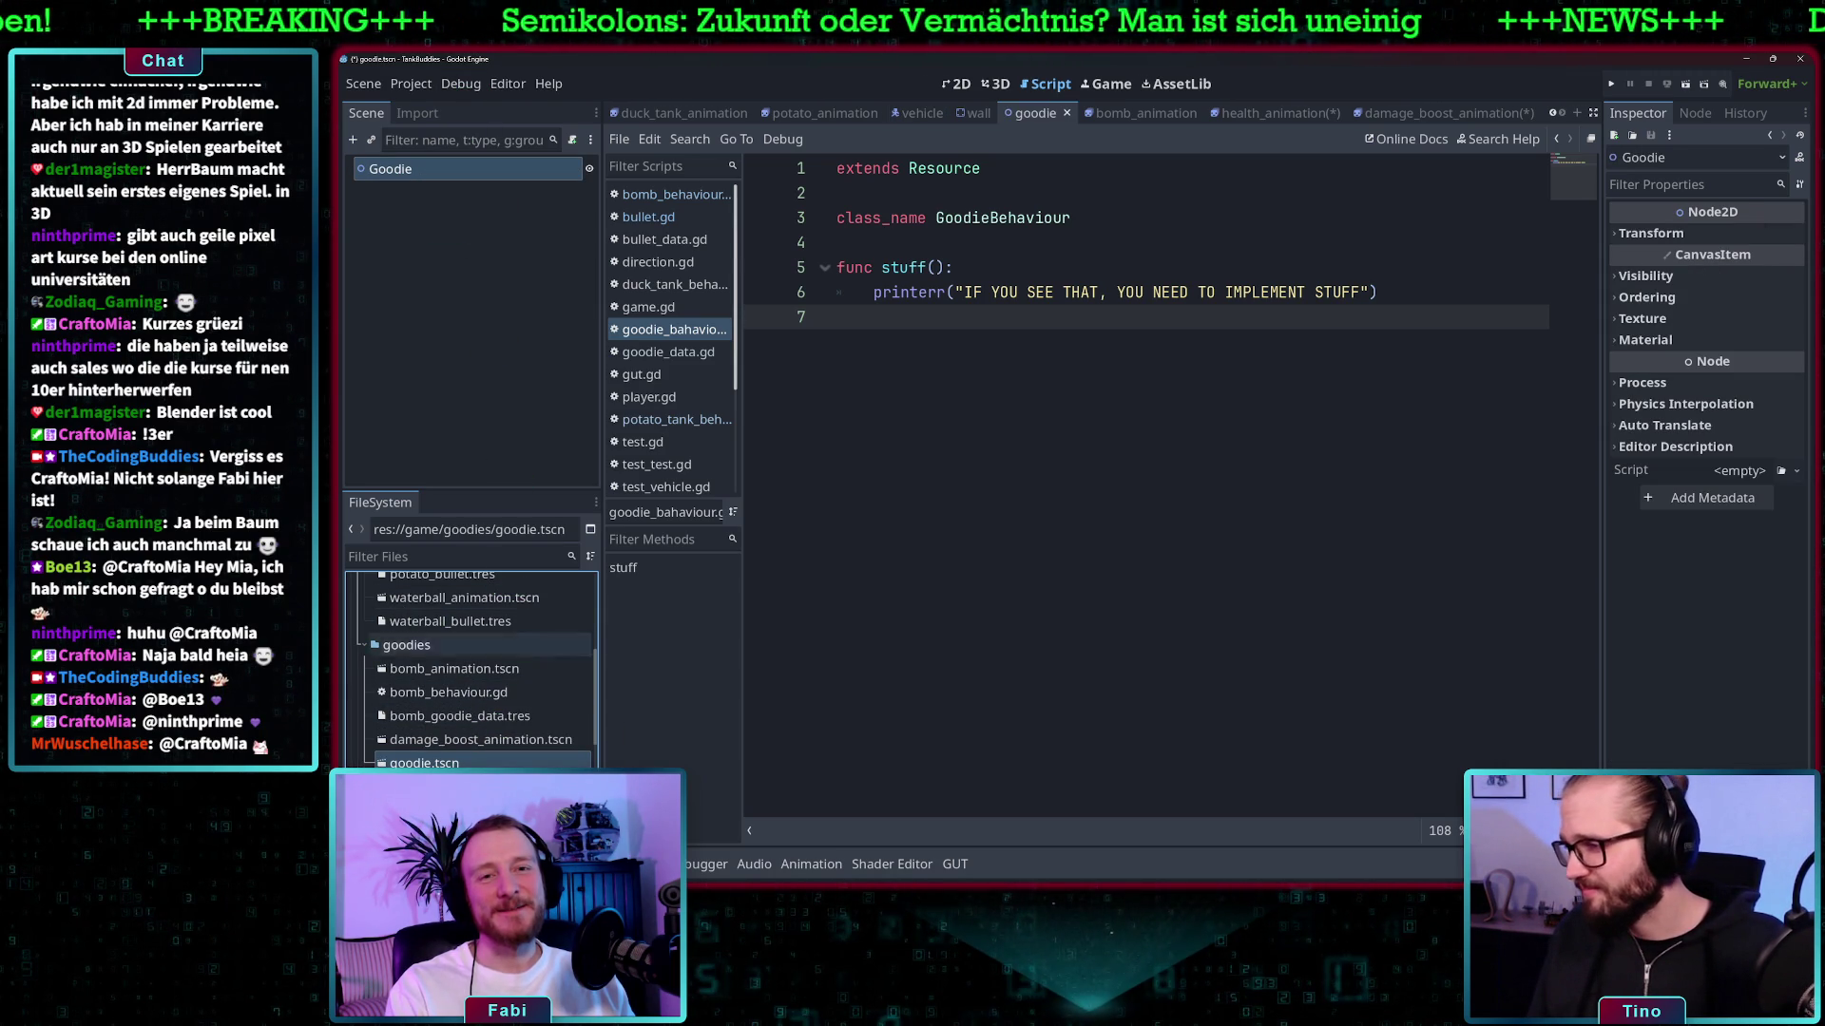
pyautogui.scroll(5, 440, 632)
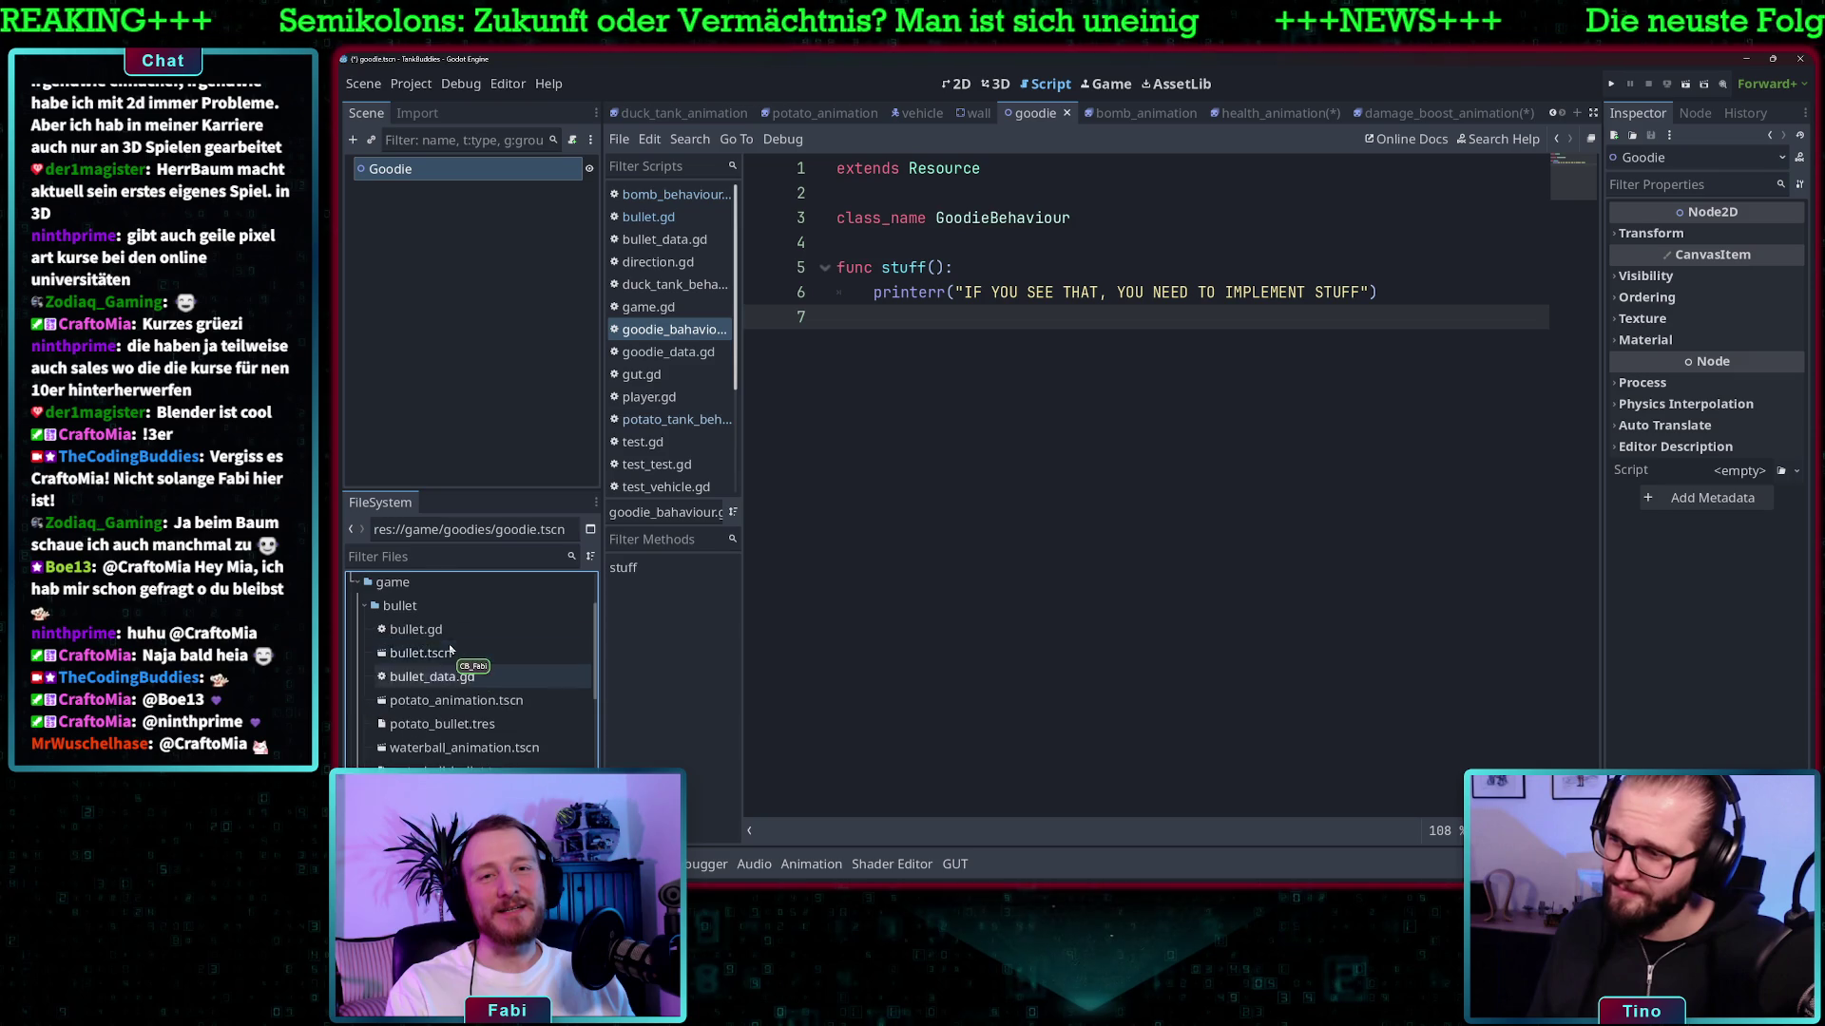
pyautogui.doubleClick(439, 652)
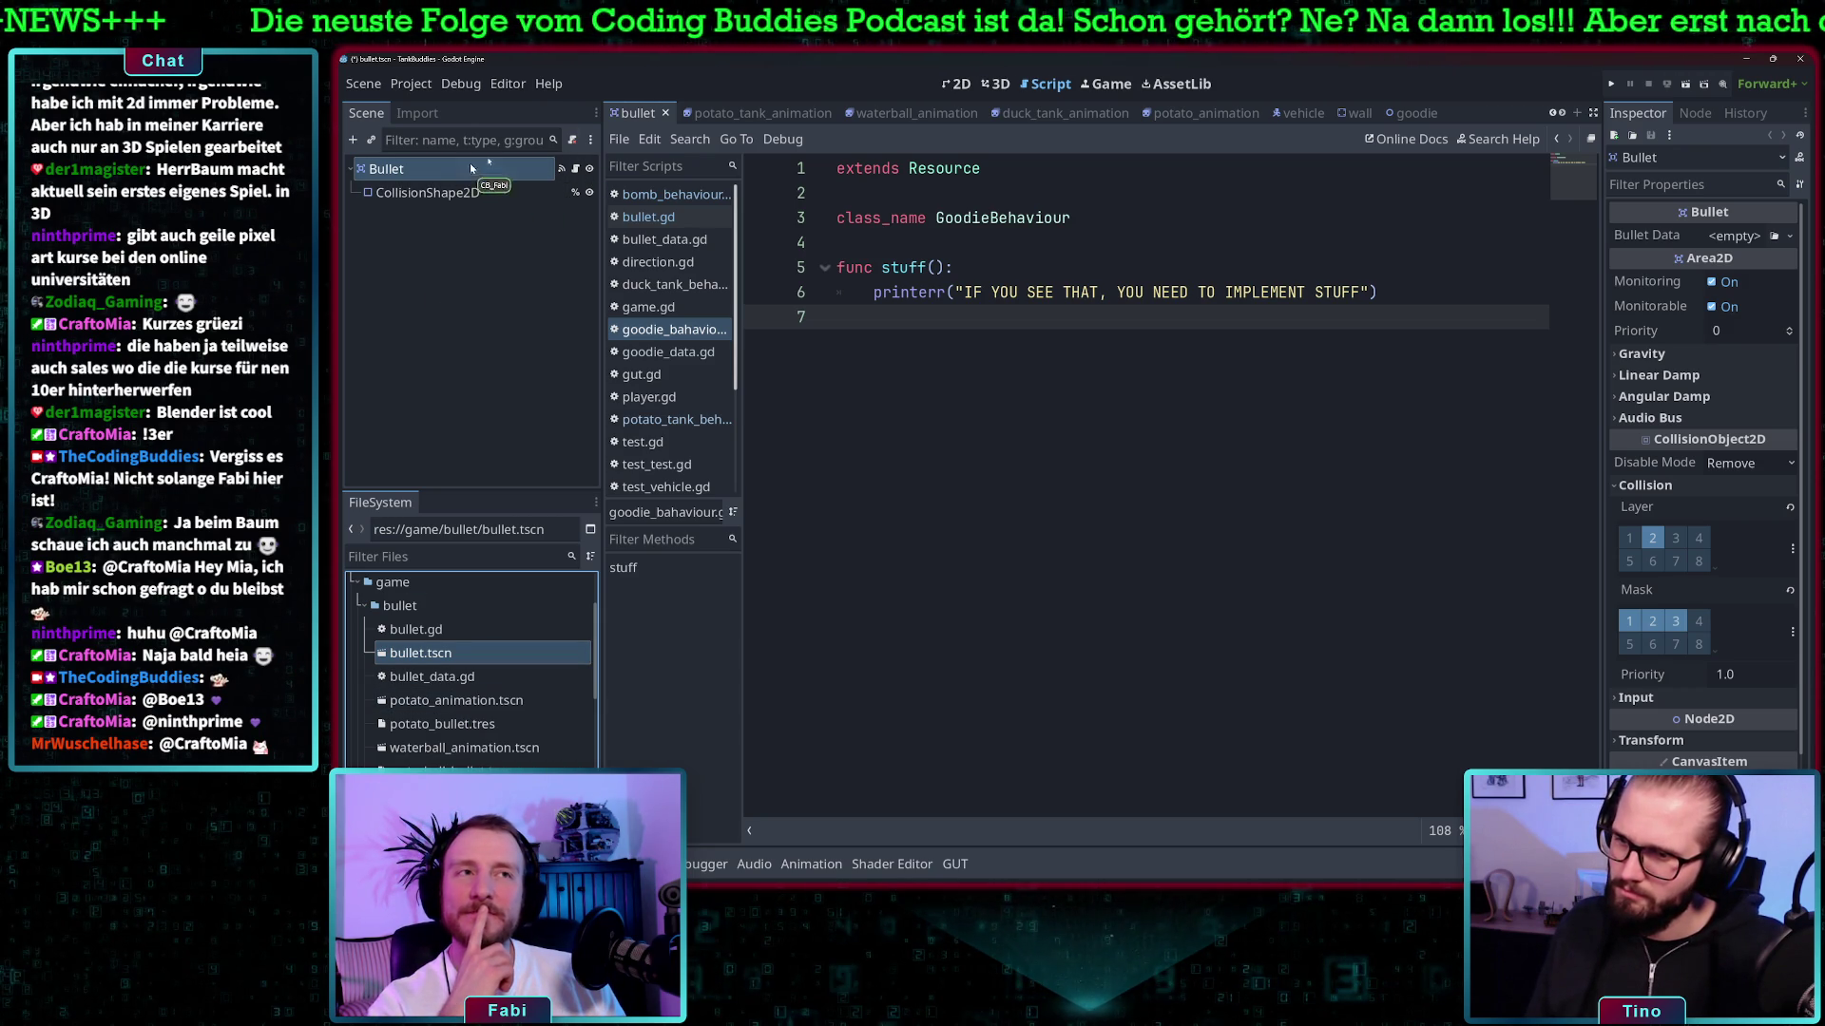
# - Show the bullet scene on the 2D canvas and zoom in on its collision shape
pyautogui.click(958, 83)
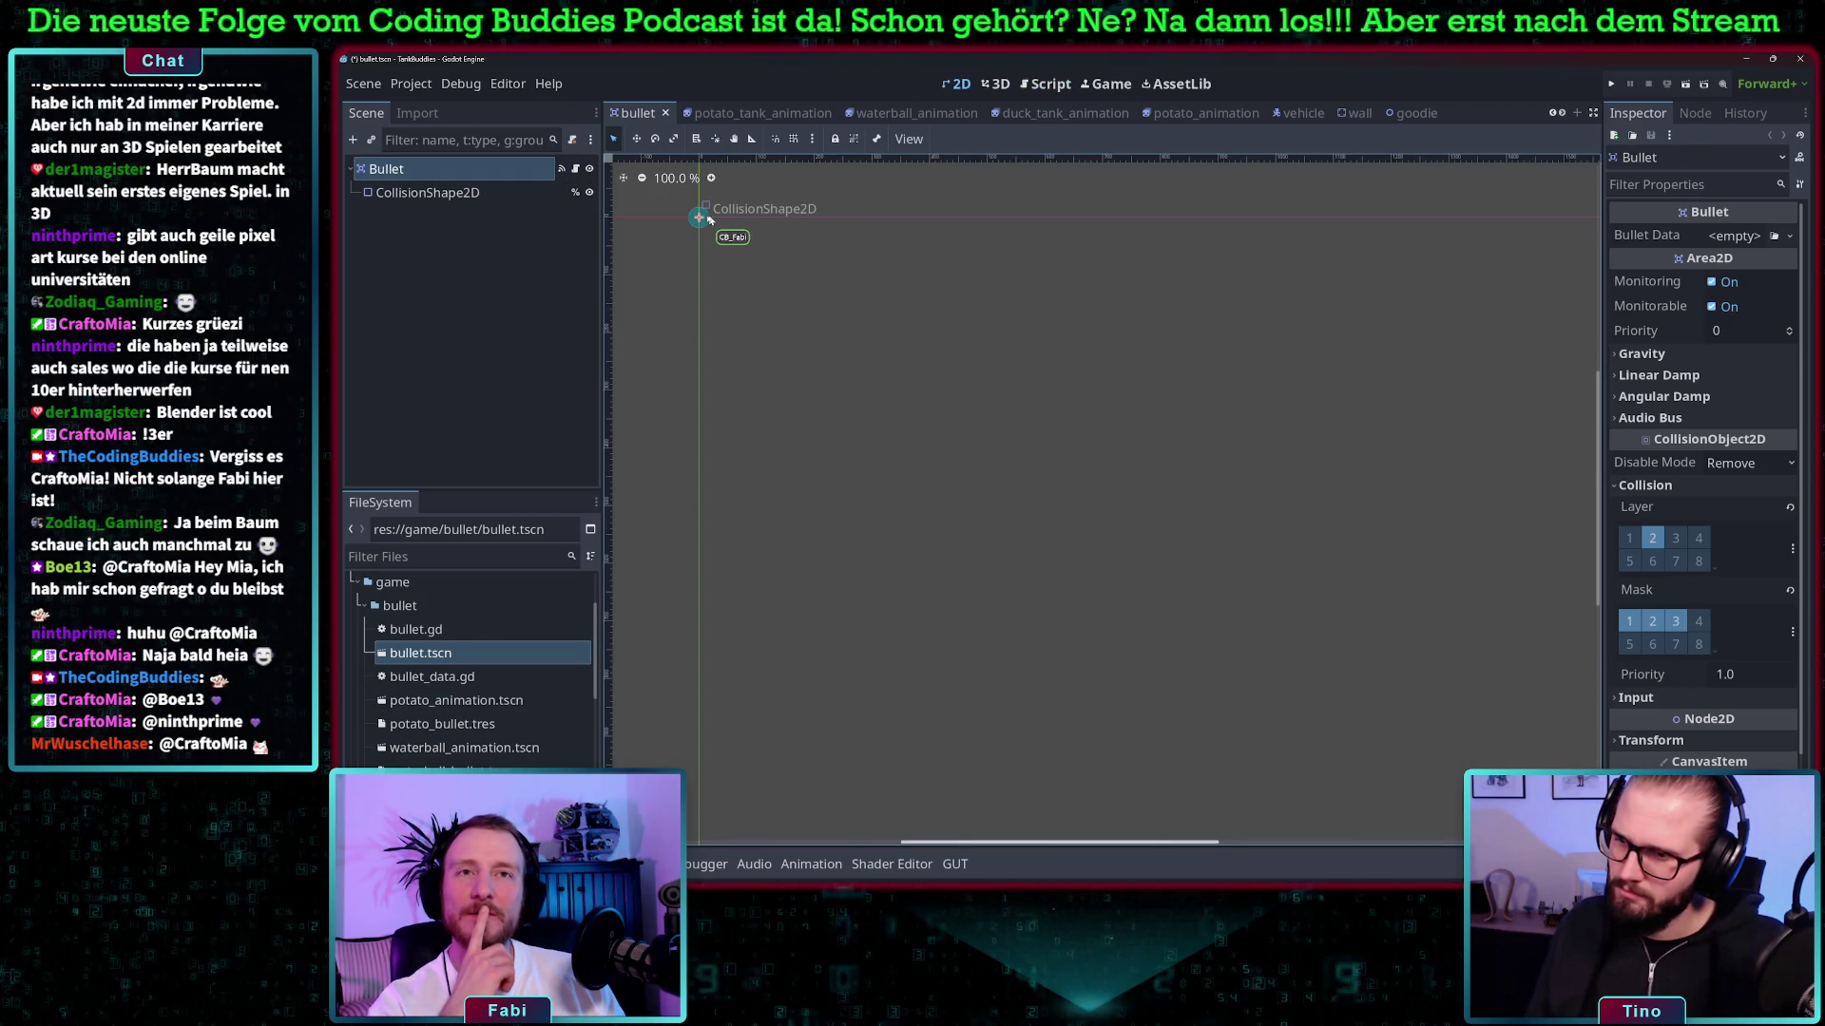
pyautogui.scroll(4, 697, 220)
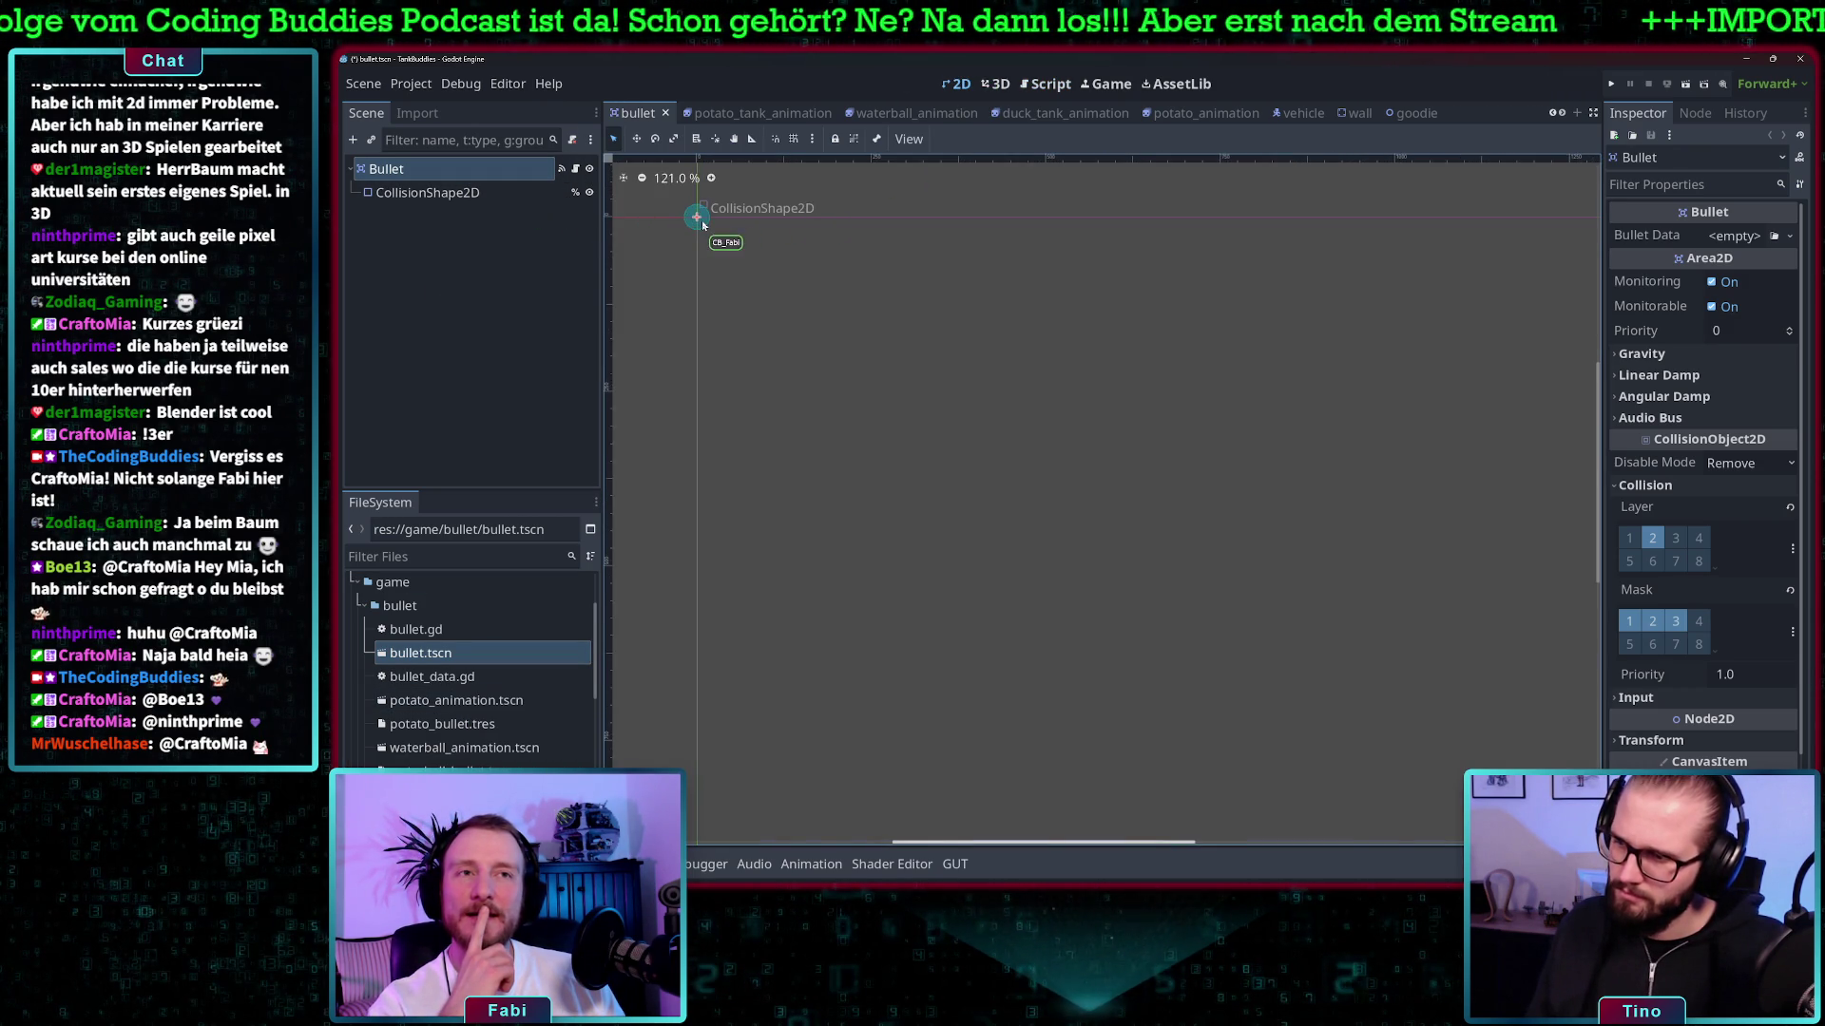
pyautogui.scroll(2, 696, 219)
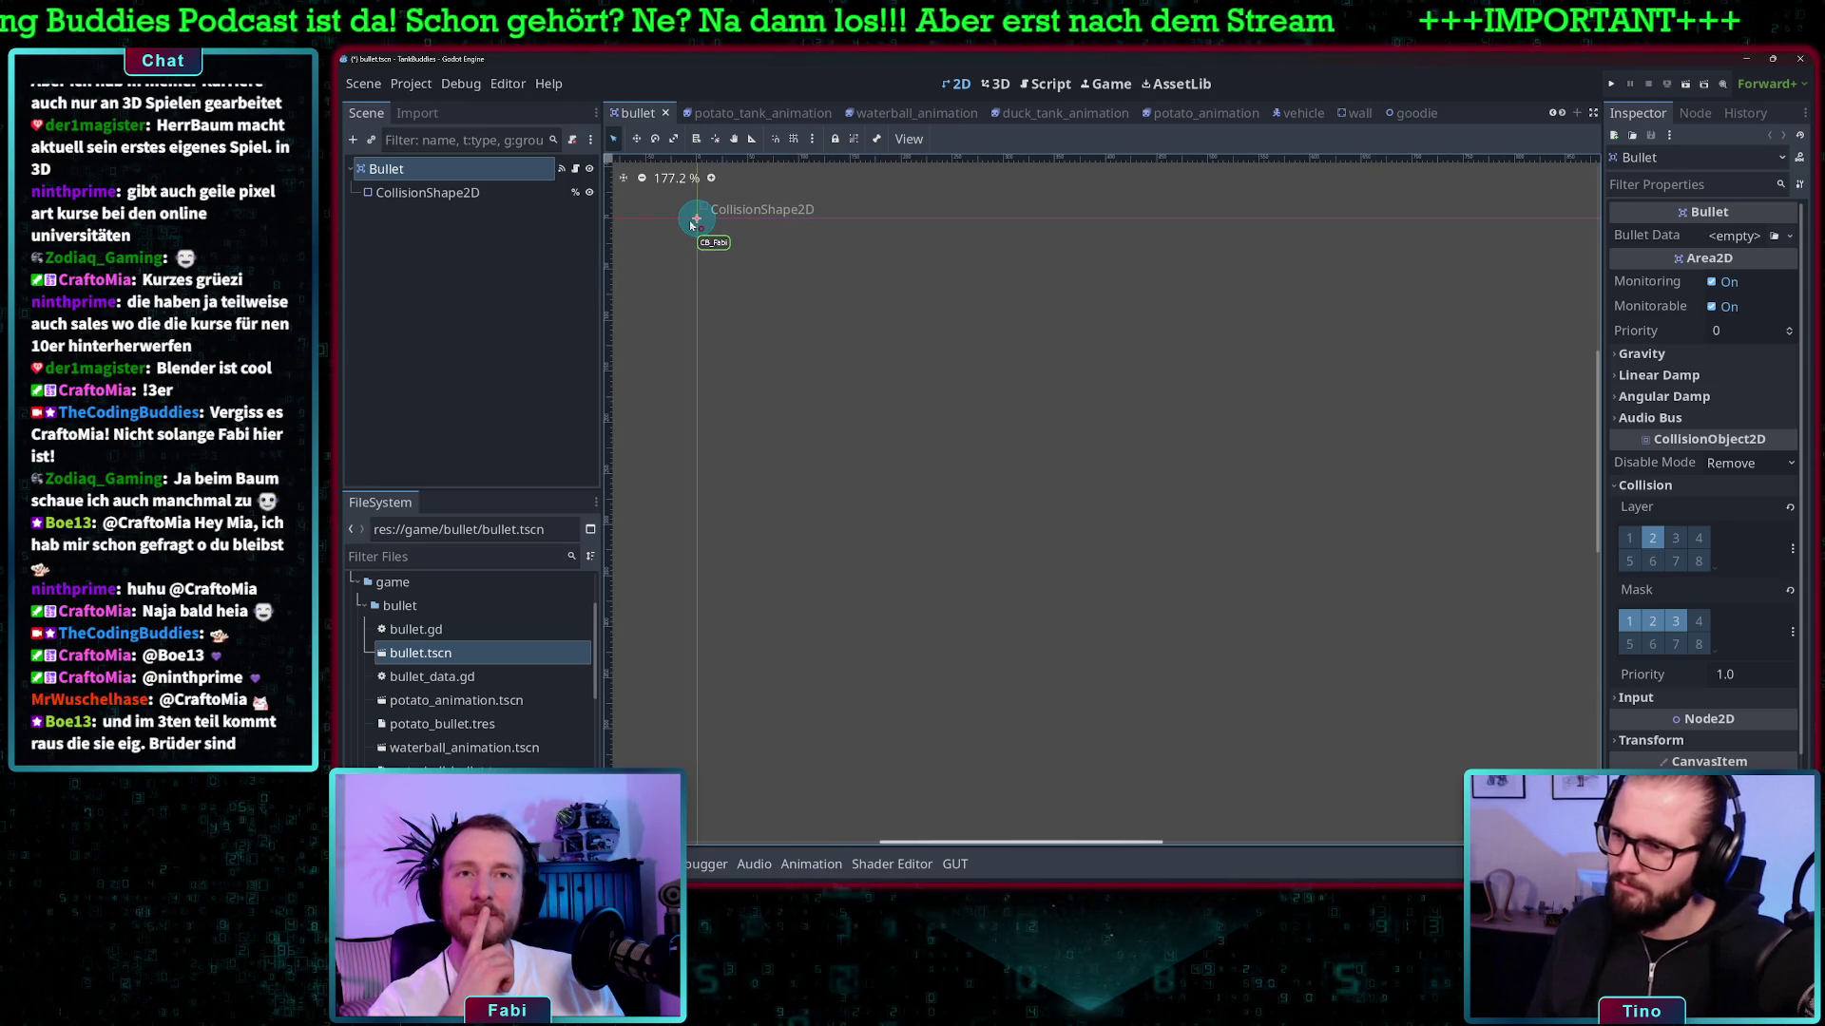
pyautogui.scroll(5, 691, 224)
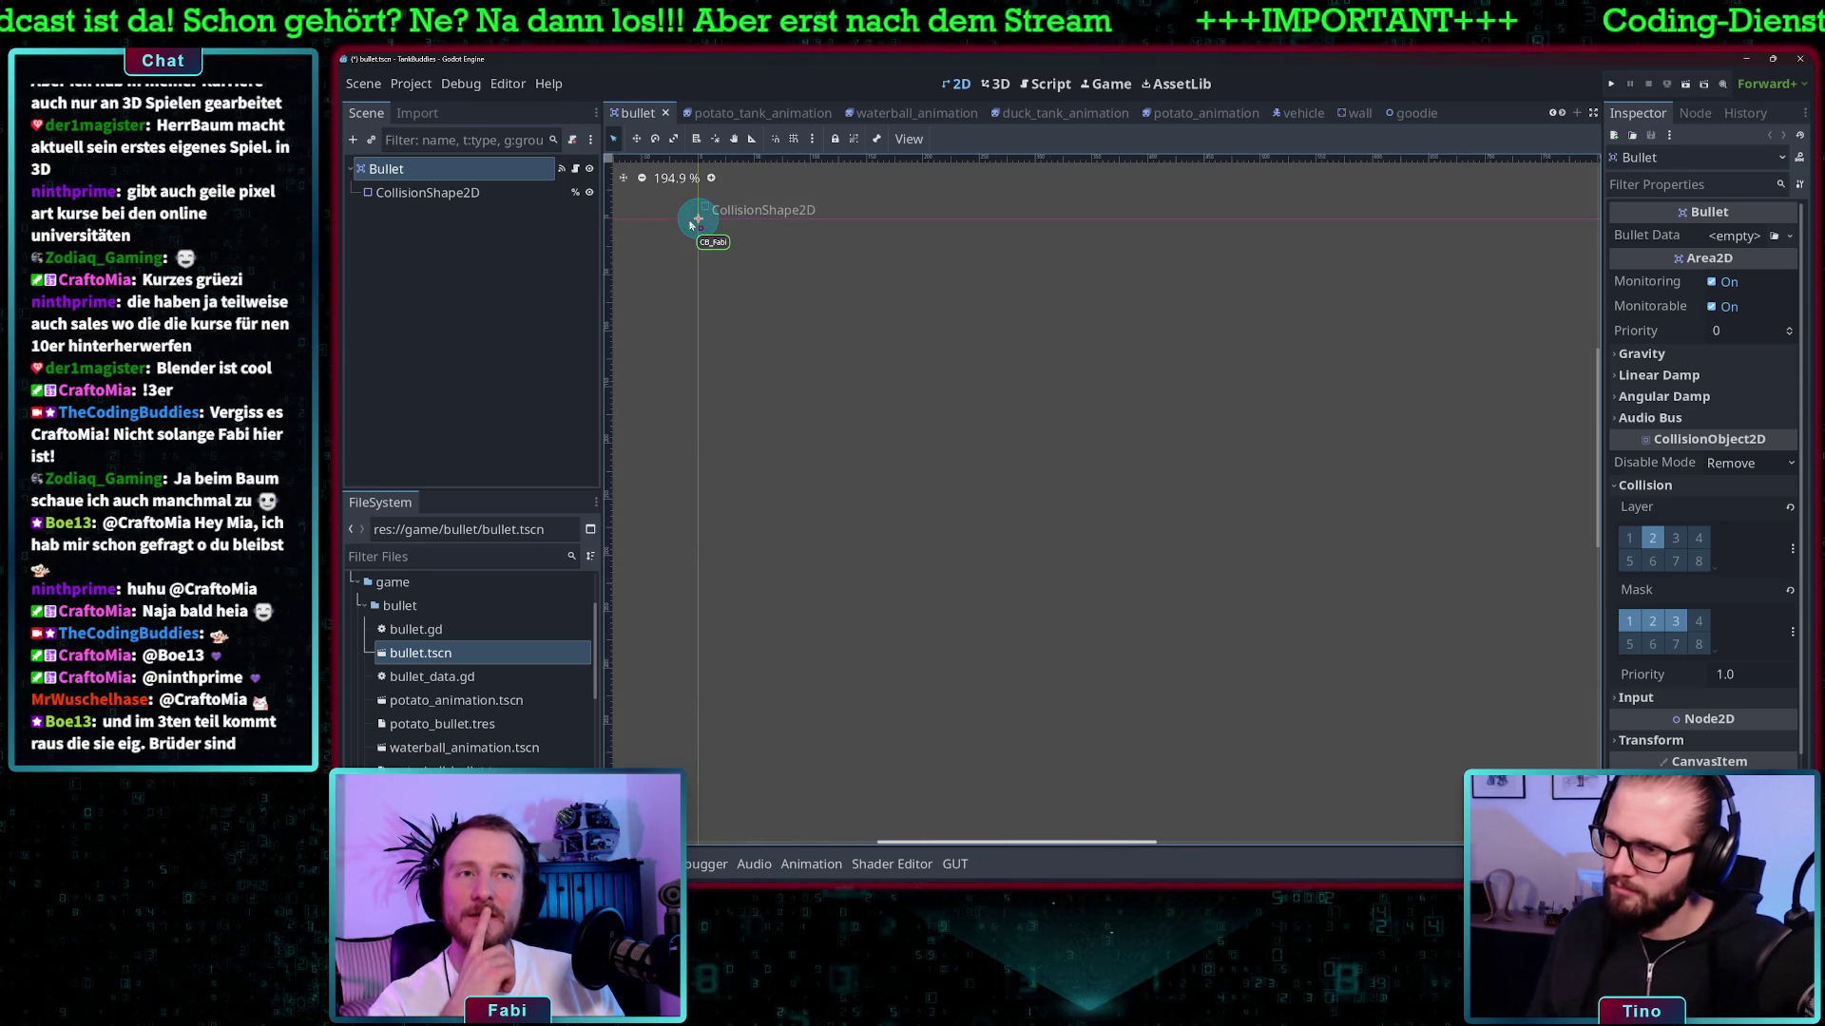
pyautogui.scroll(1, 691, 224)
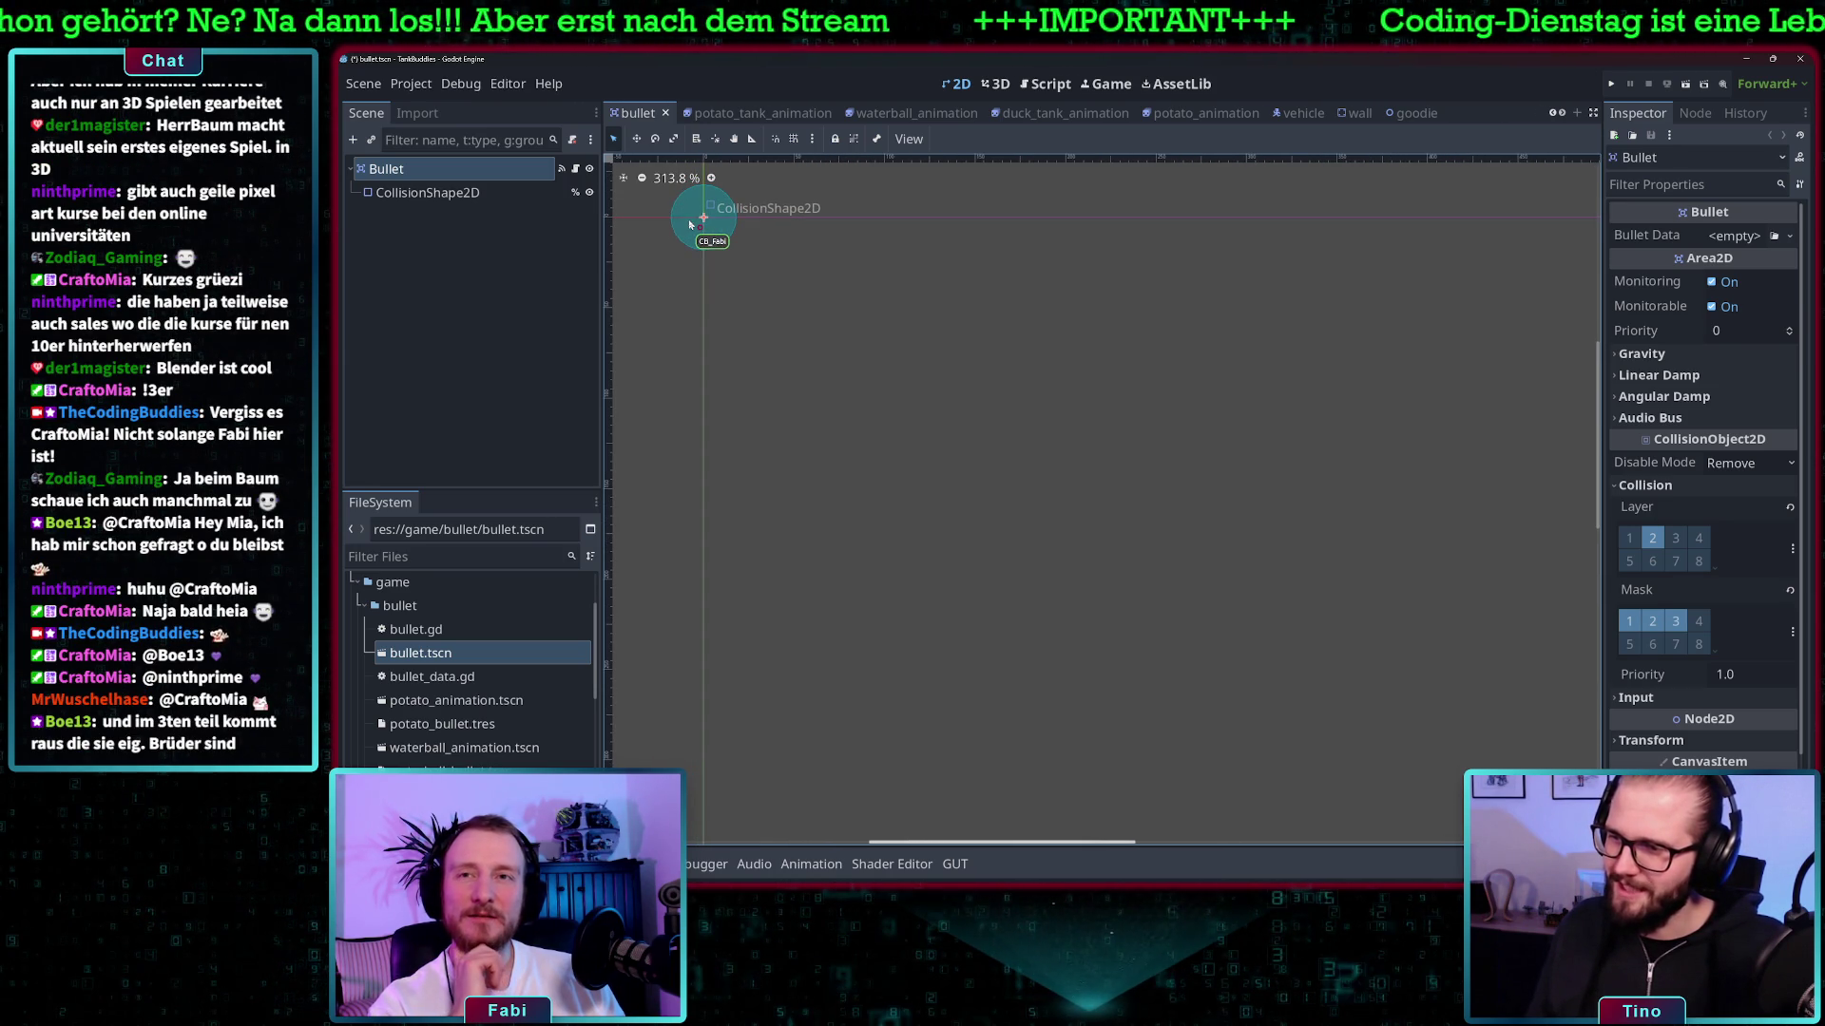
pyautogui.scroll(-3, 690, 224)
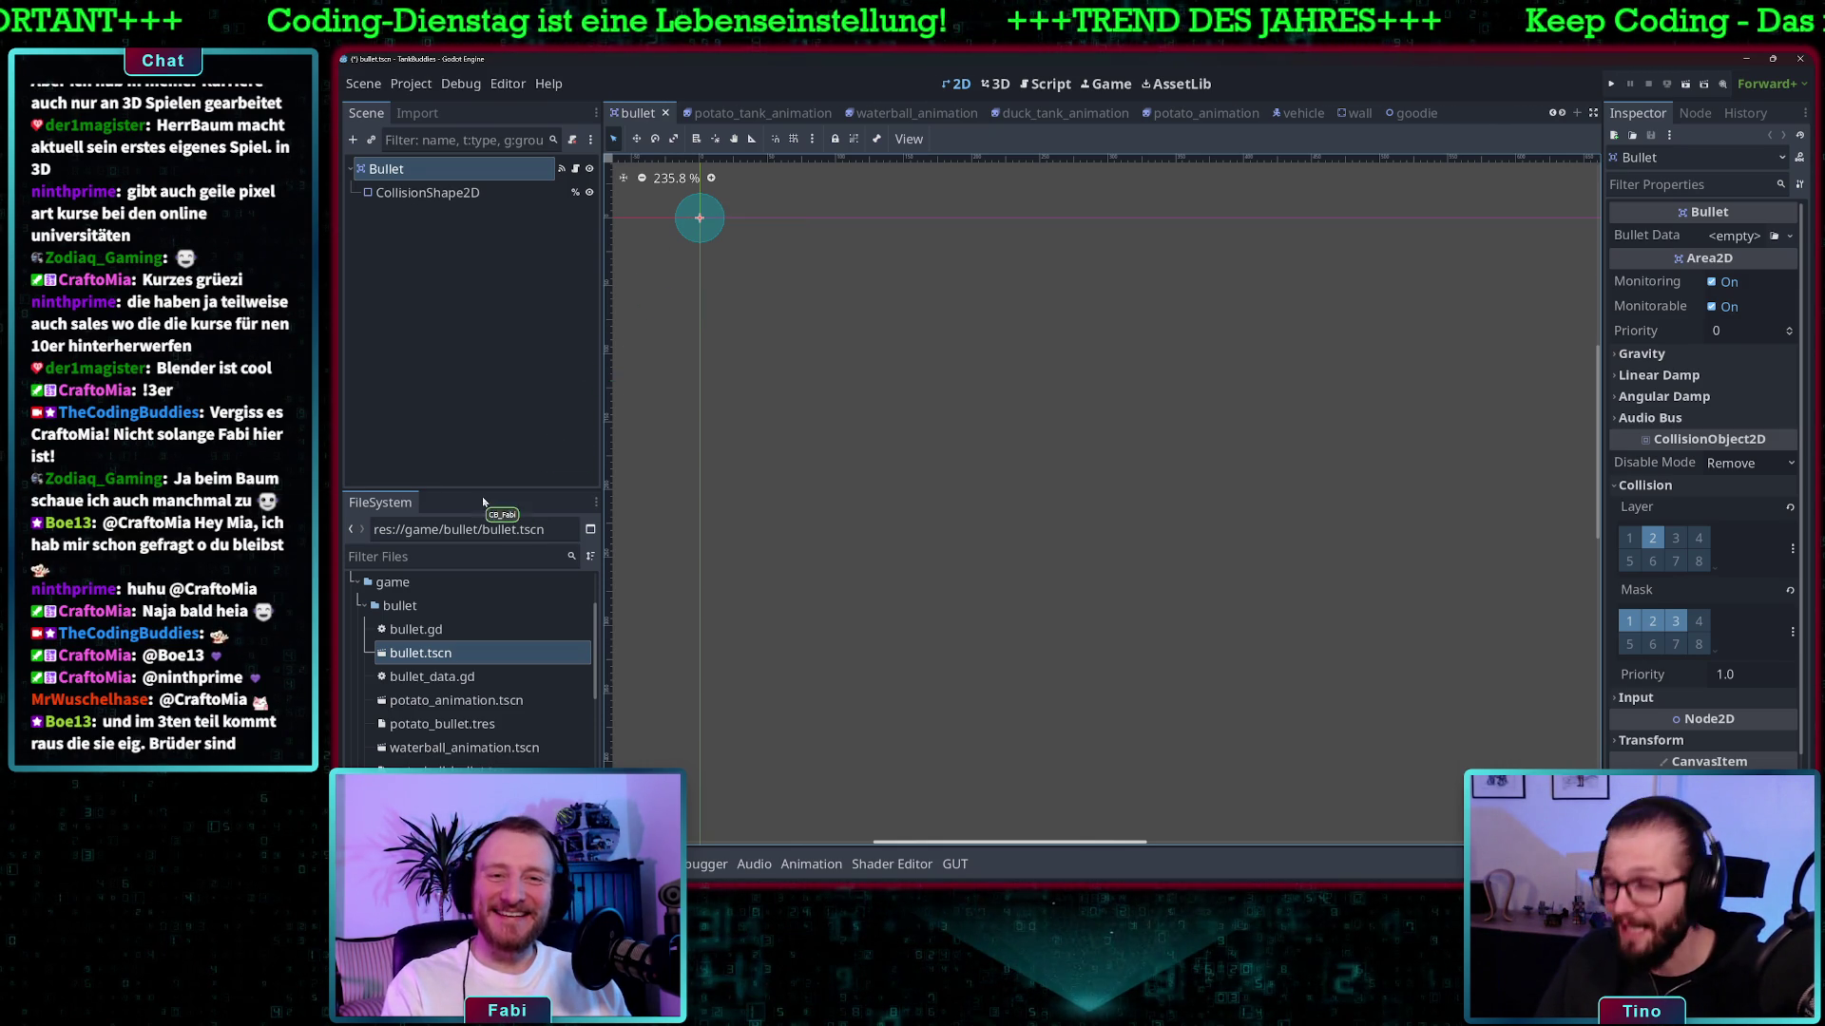
pyautogui.scroll(-2, 425, 719)
pyautogui.scroll(-5, 425, 720)
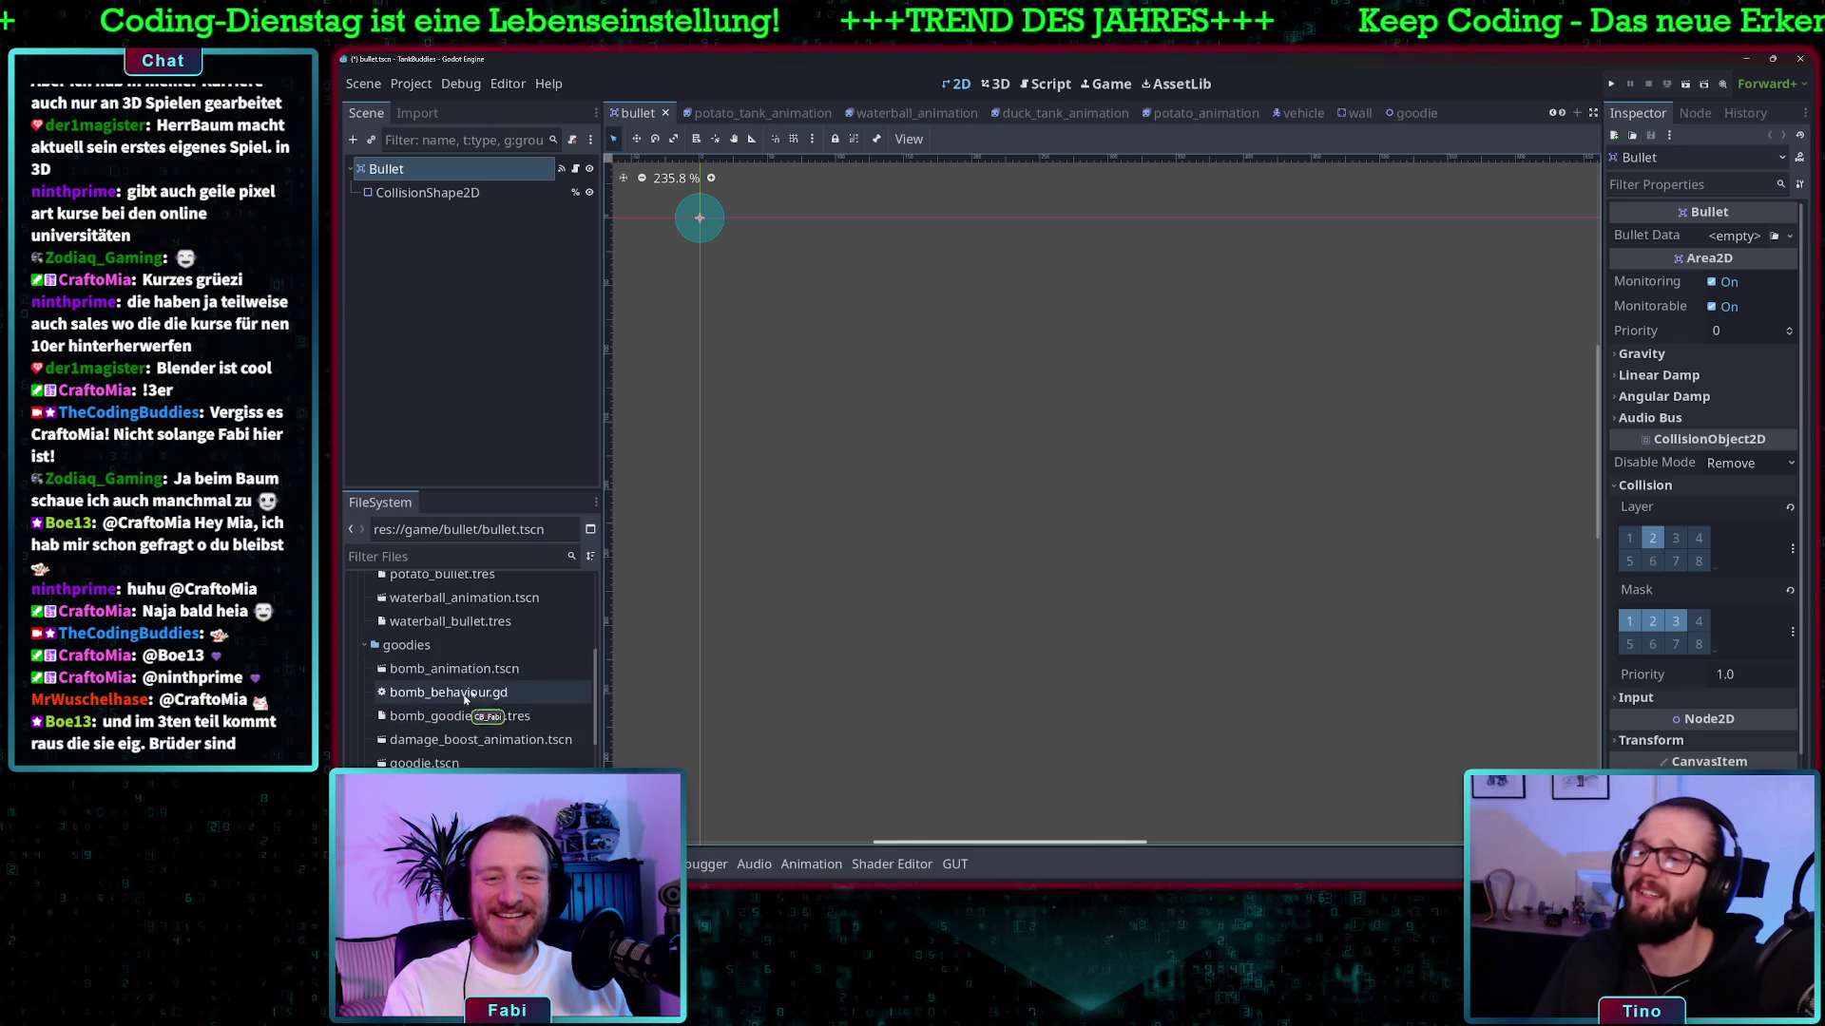
# - Reopen goodie.tscn after briefly opening bullet_data.gd and bullet.tscn
pyautogui.doubleClick(474, 761)
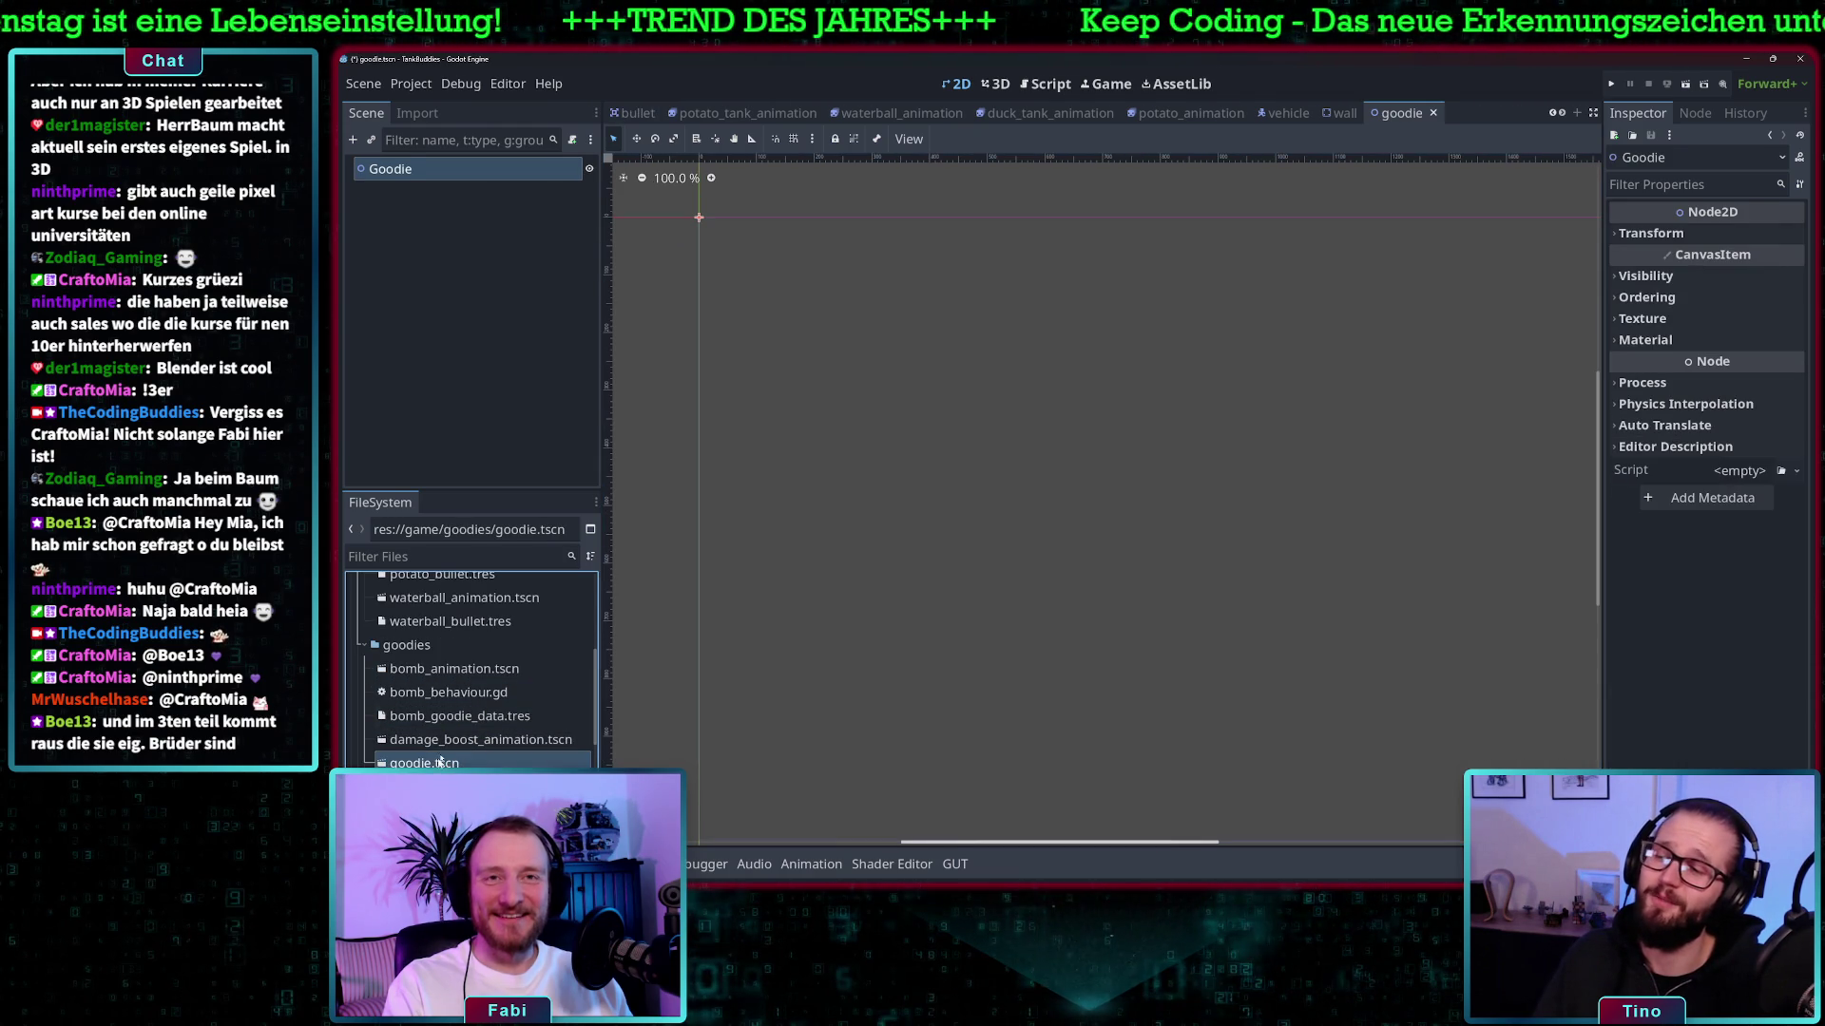
pyautogui.scroll(5, 501, 638)
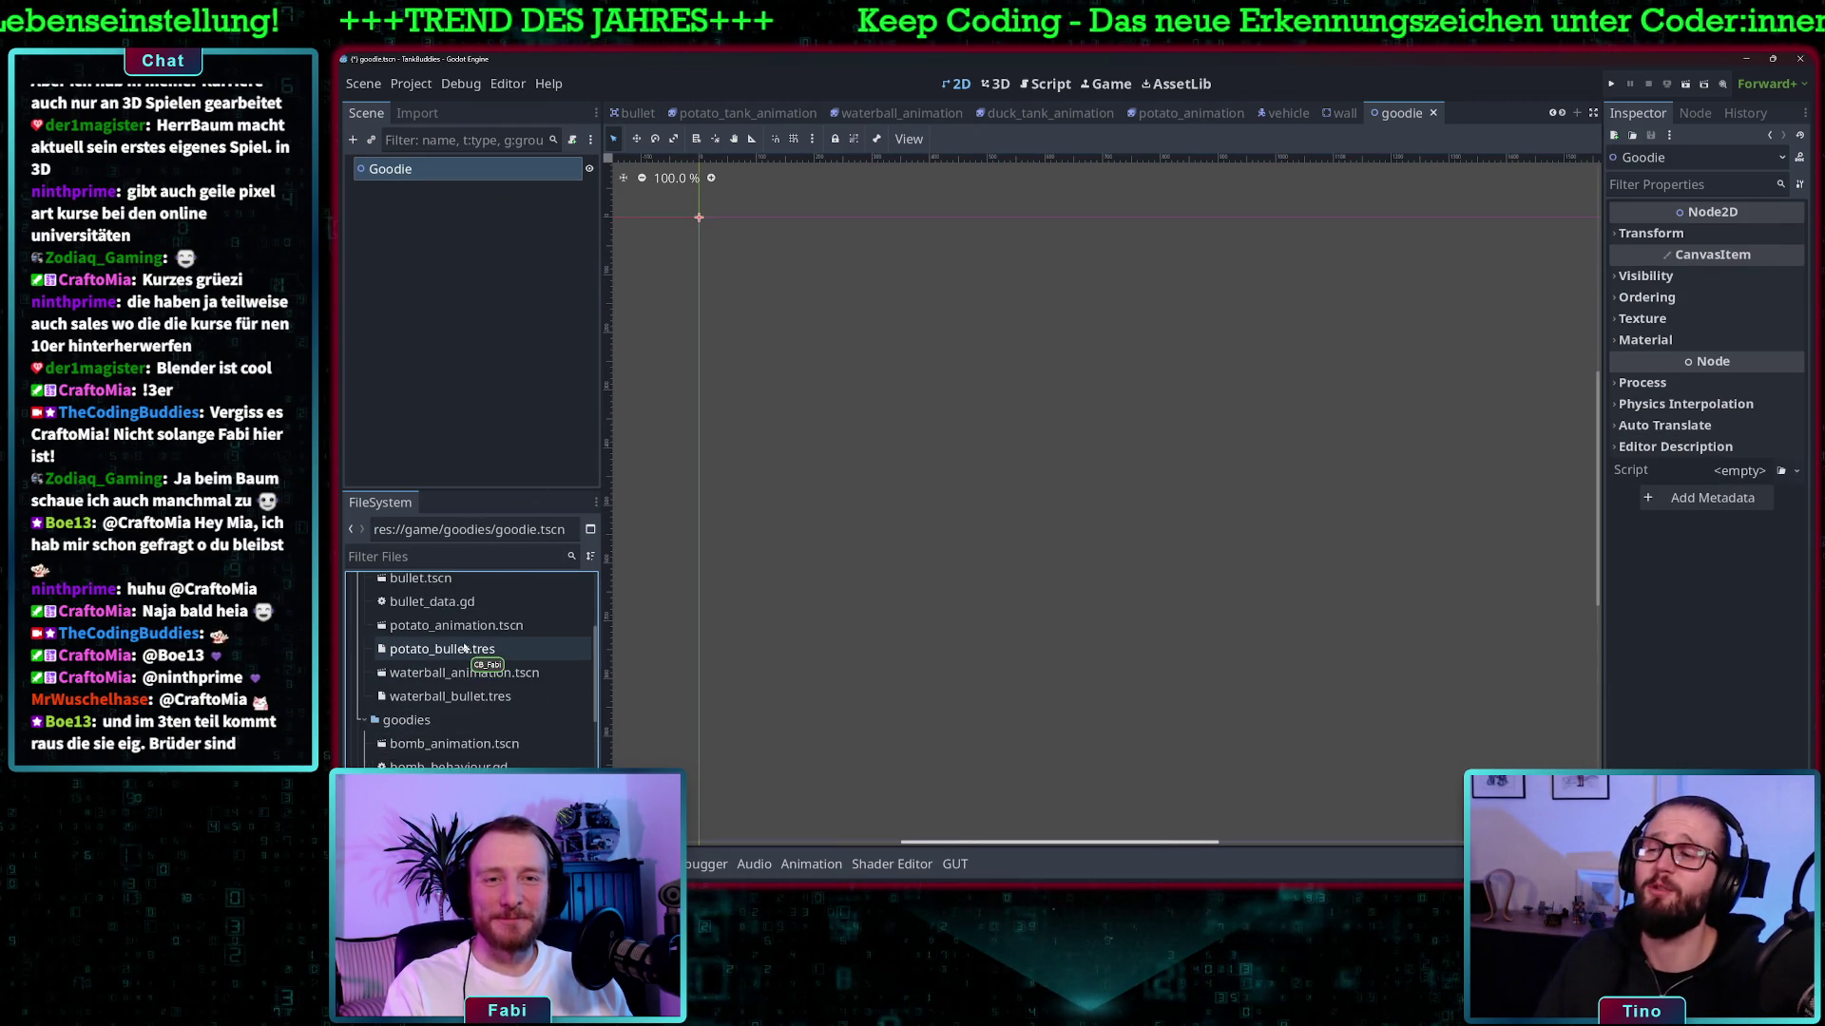
pyautogui.click(451, 645)
pyautogui.doubleClick(447, 642)
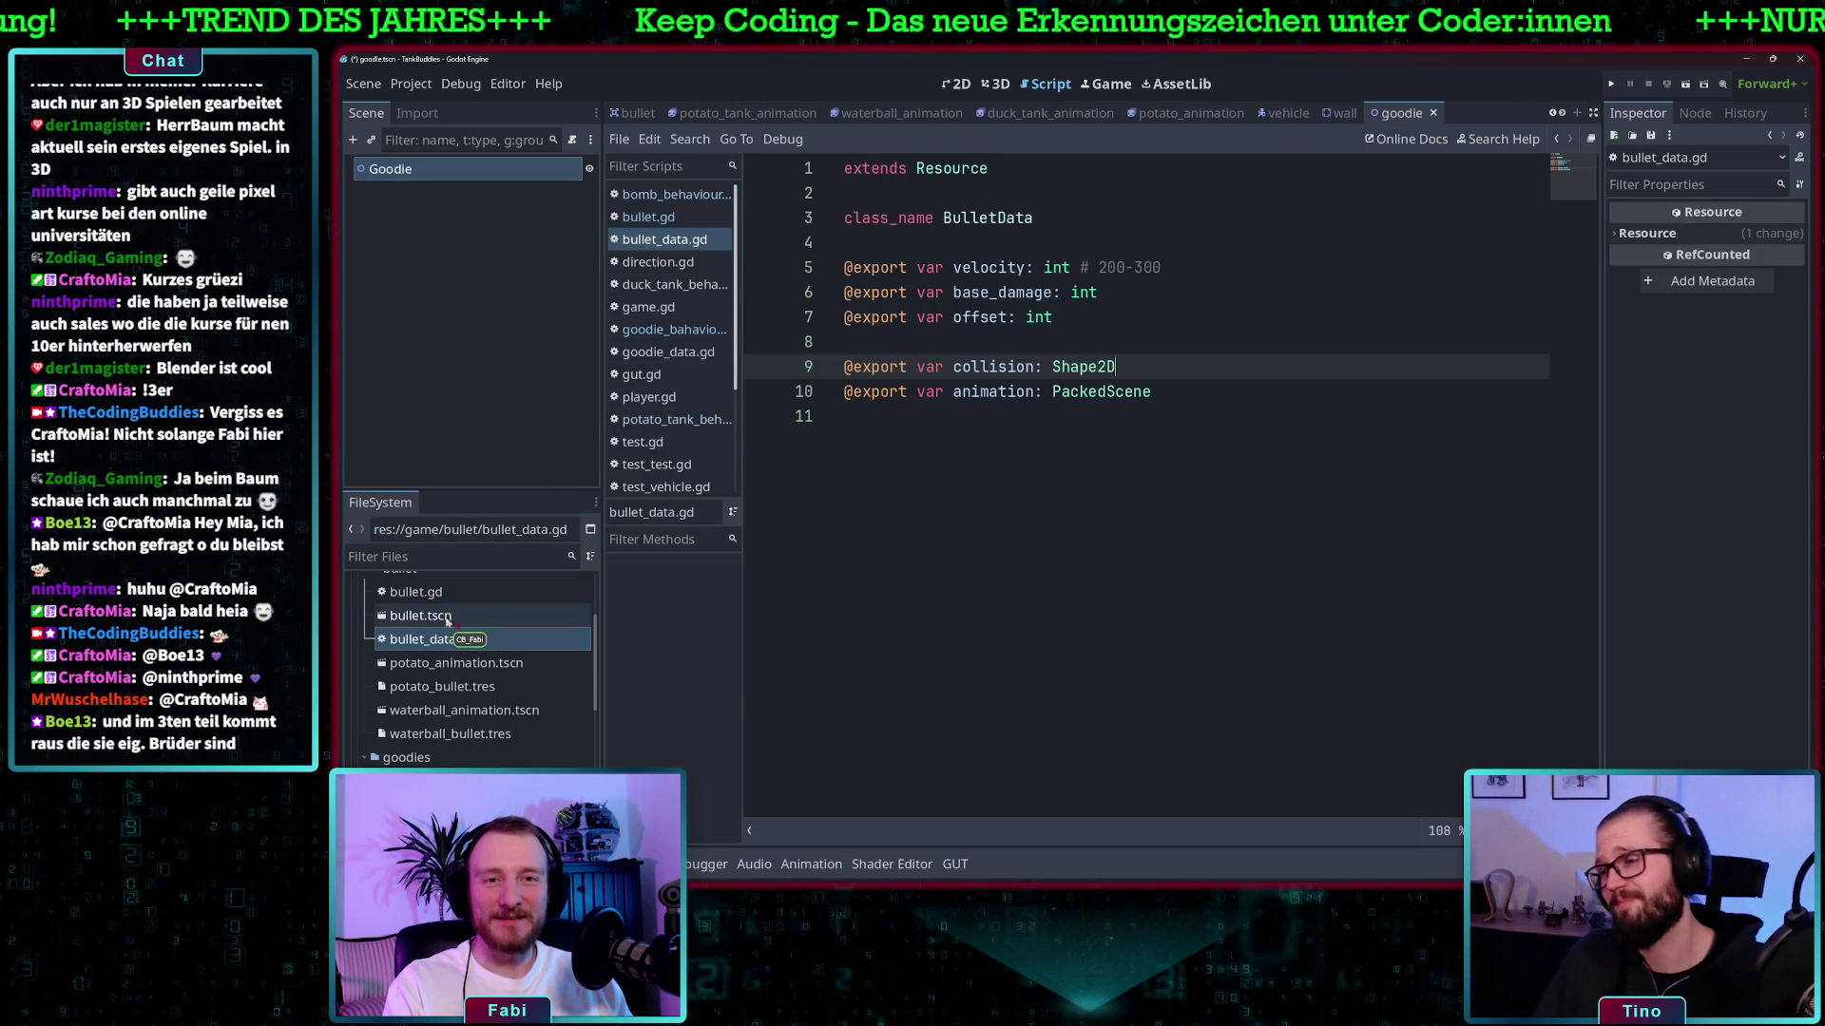
pyautogui.doubleClick(426, 615)
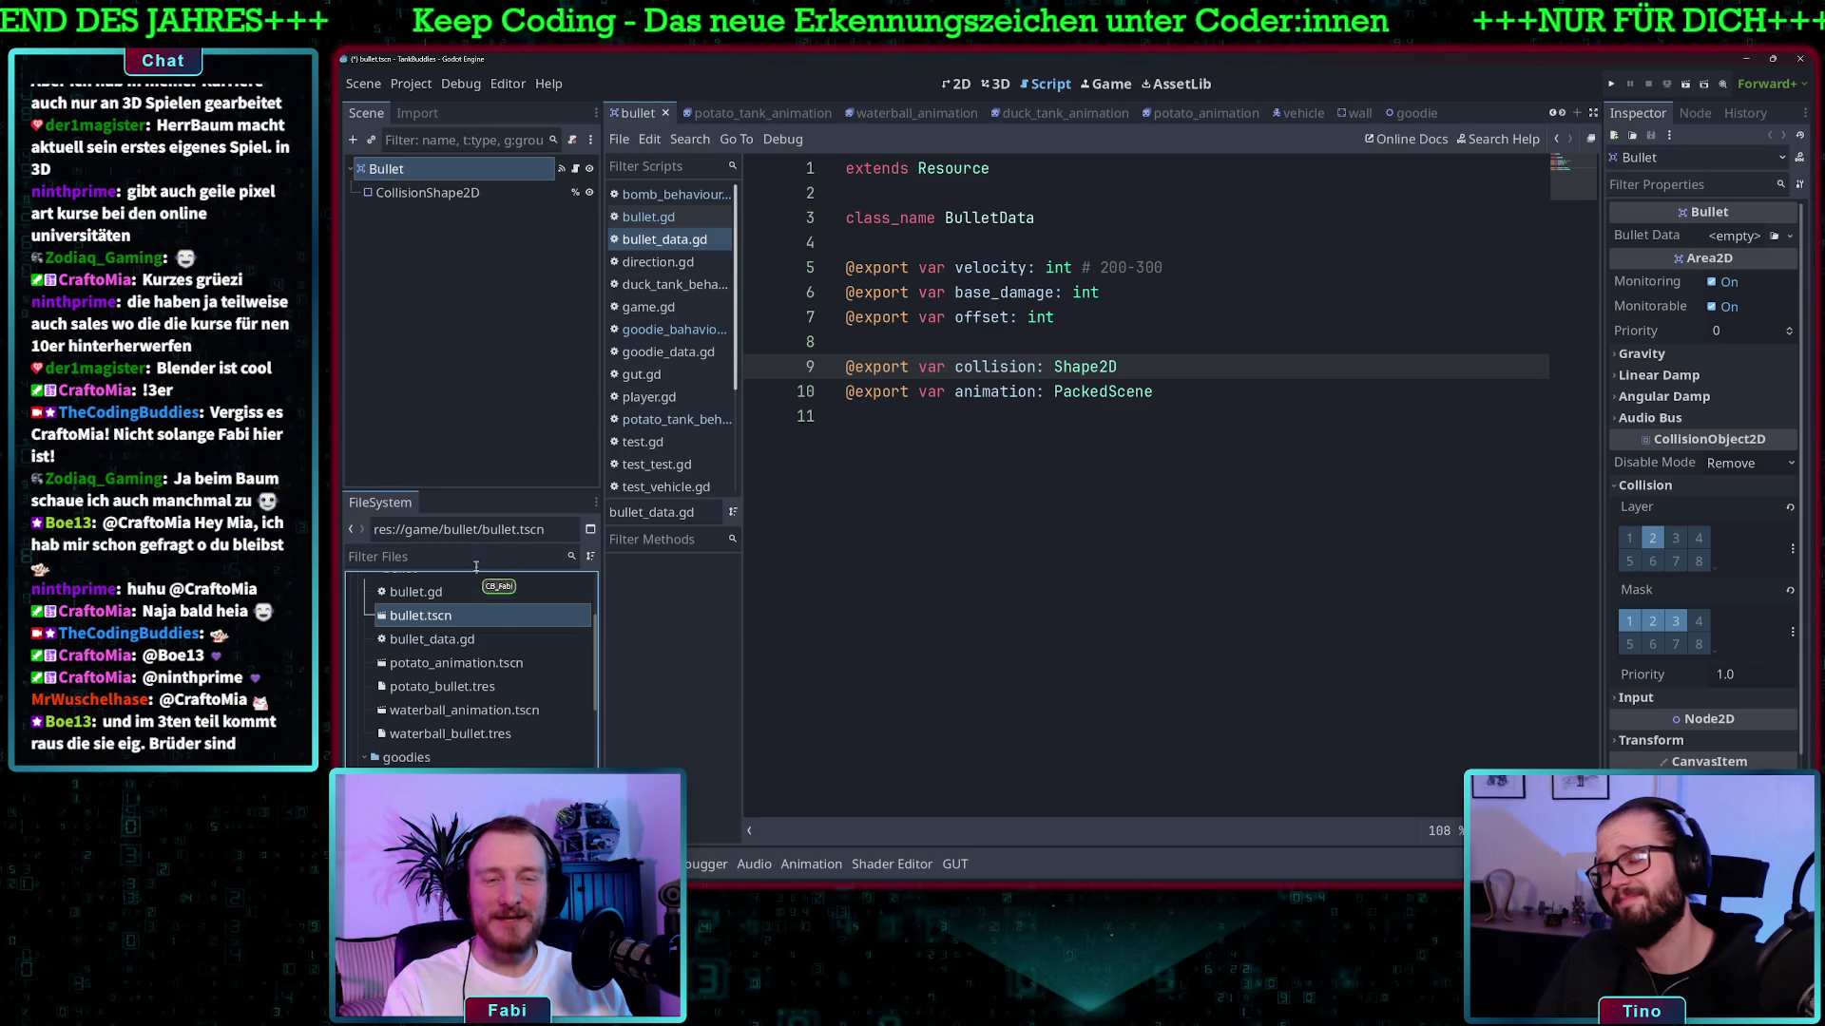
pyautogui.scroll(-3, 494, 689)
pyautogui.doubleClick(426, 727)
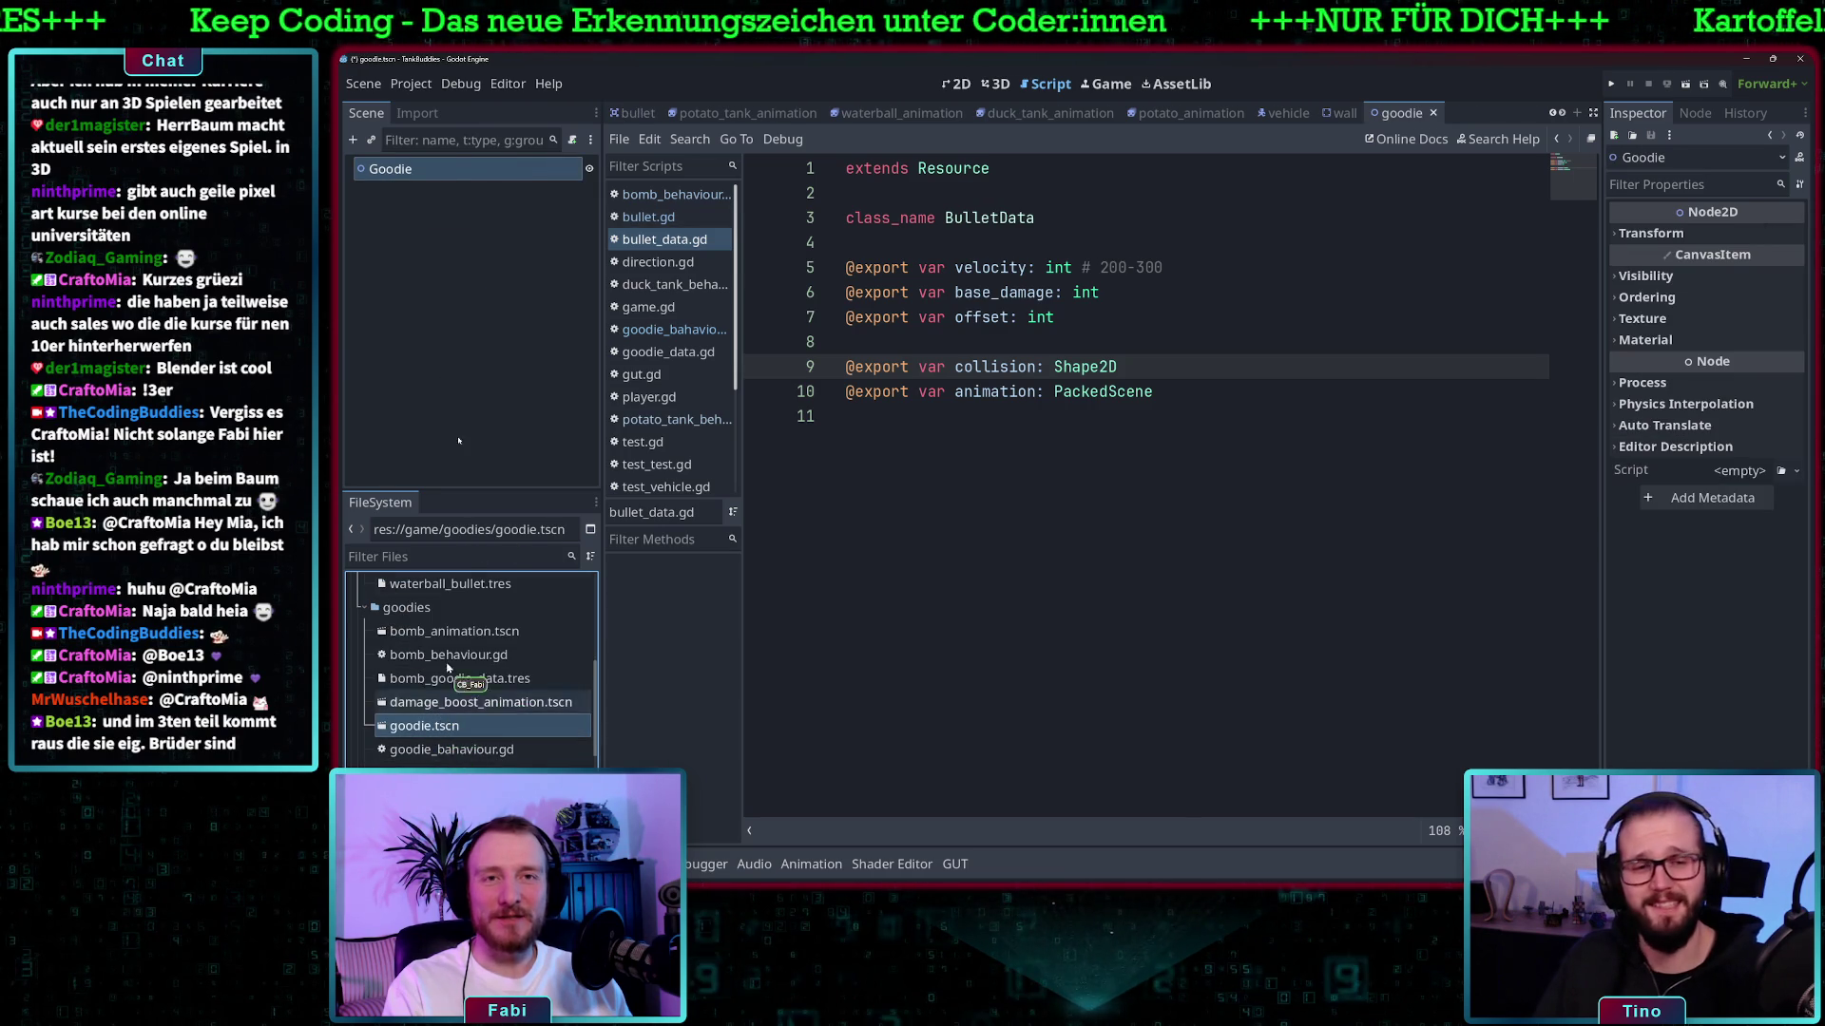
# - Change the Goodie root node's type to Area2D
pyautogui.rightClick(435, 171)
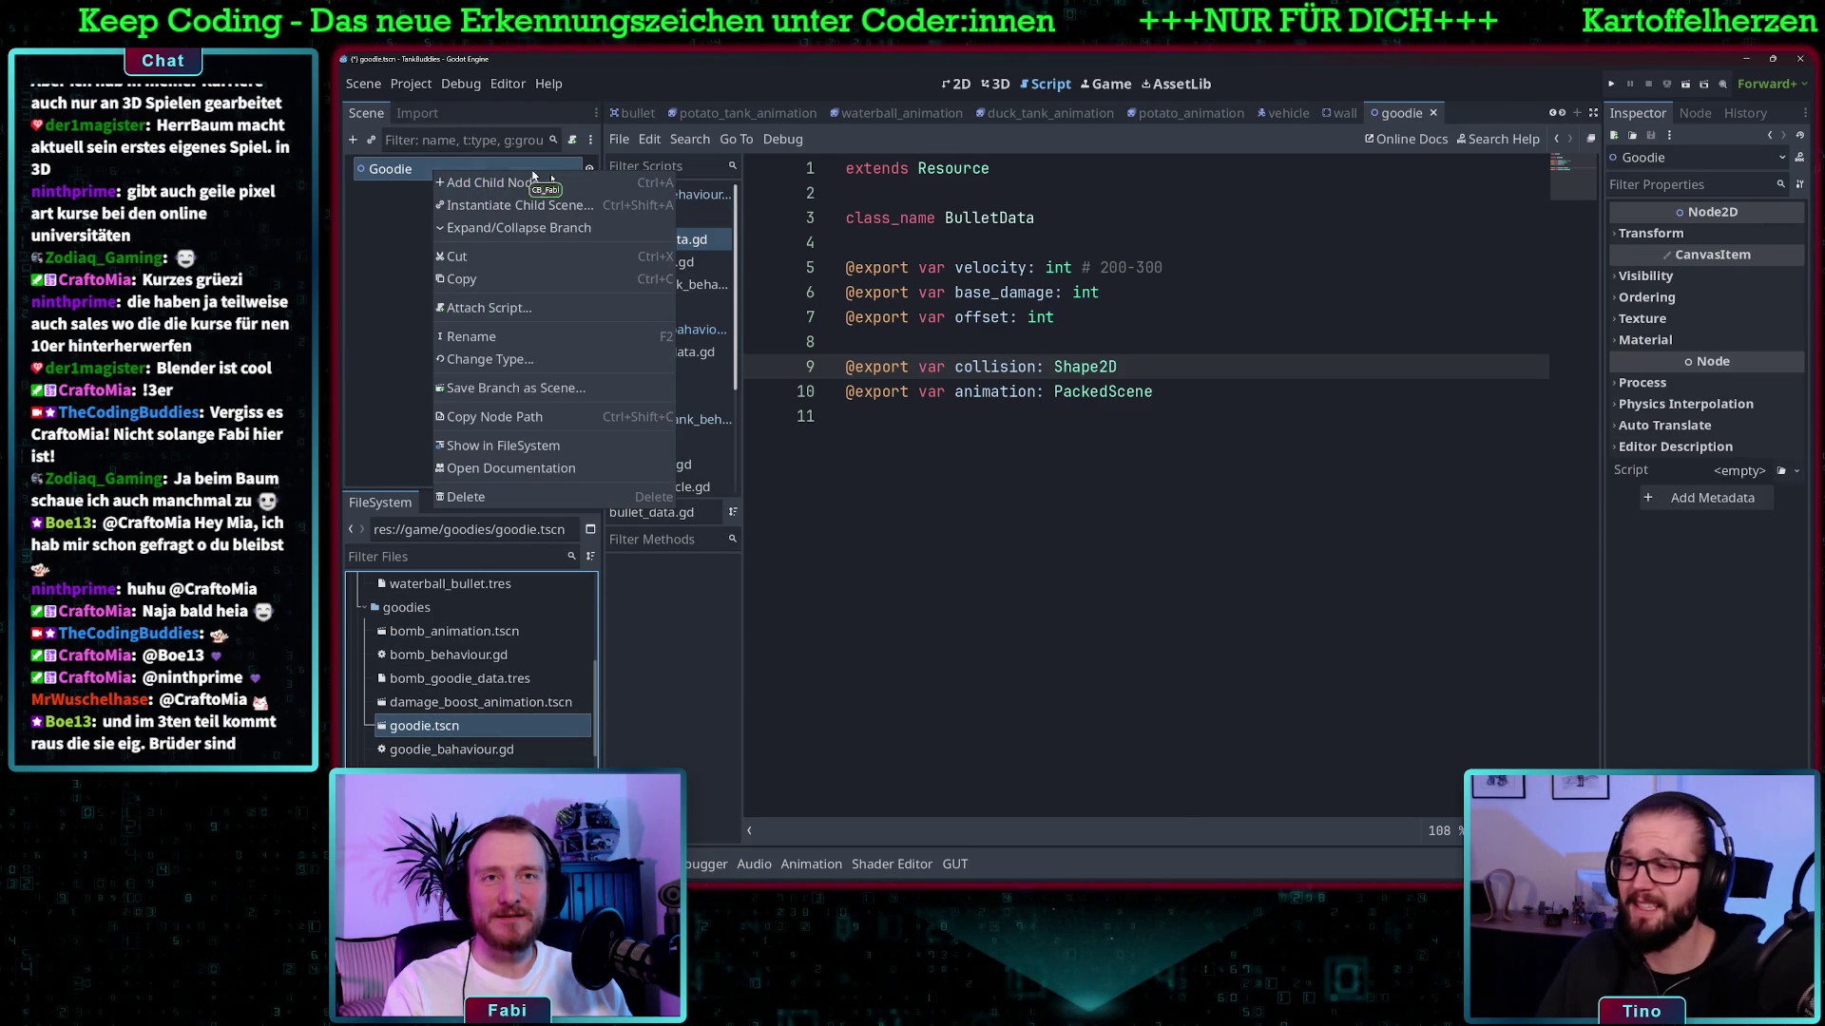
pyautogui.click(513, 359)
pyautogui.doubleClick(746, 543)
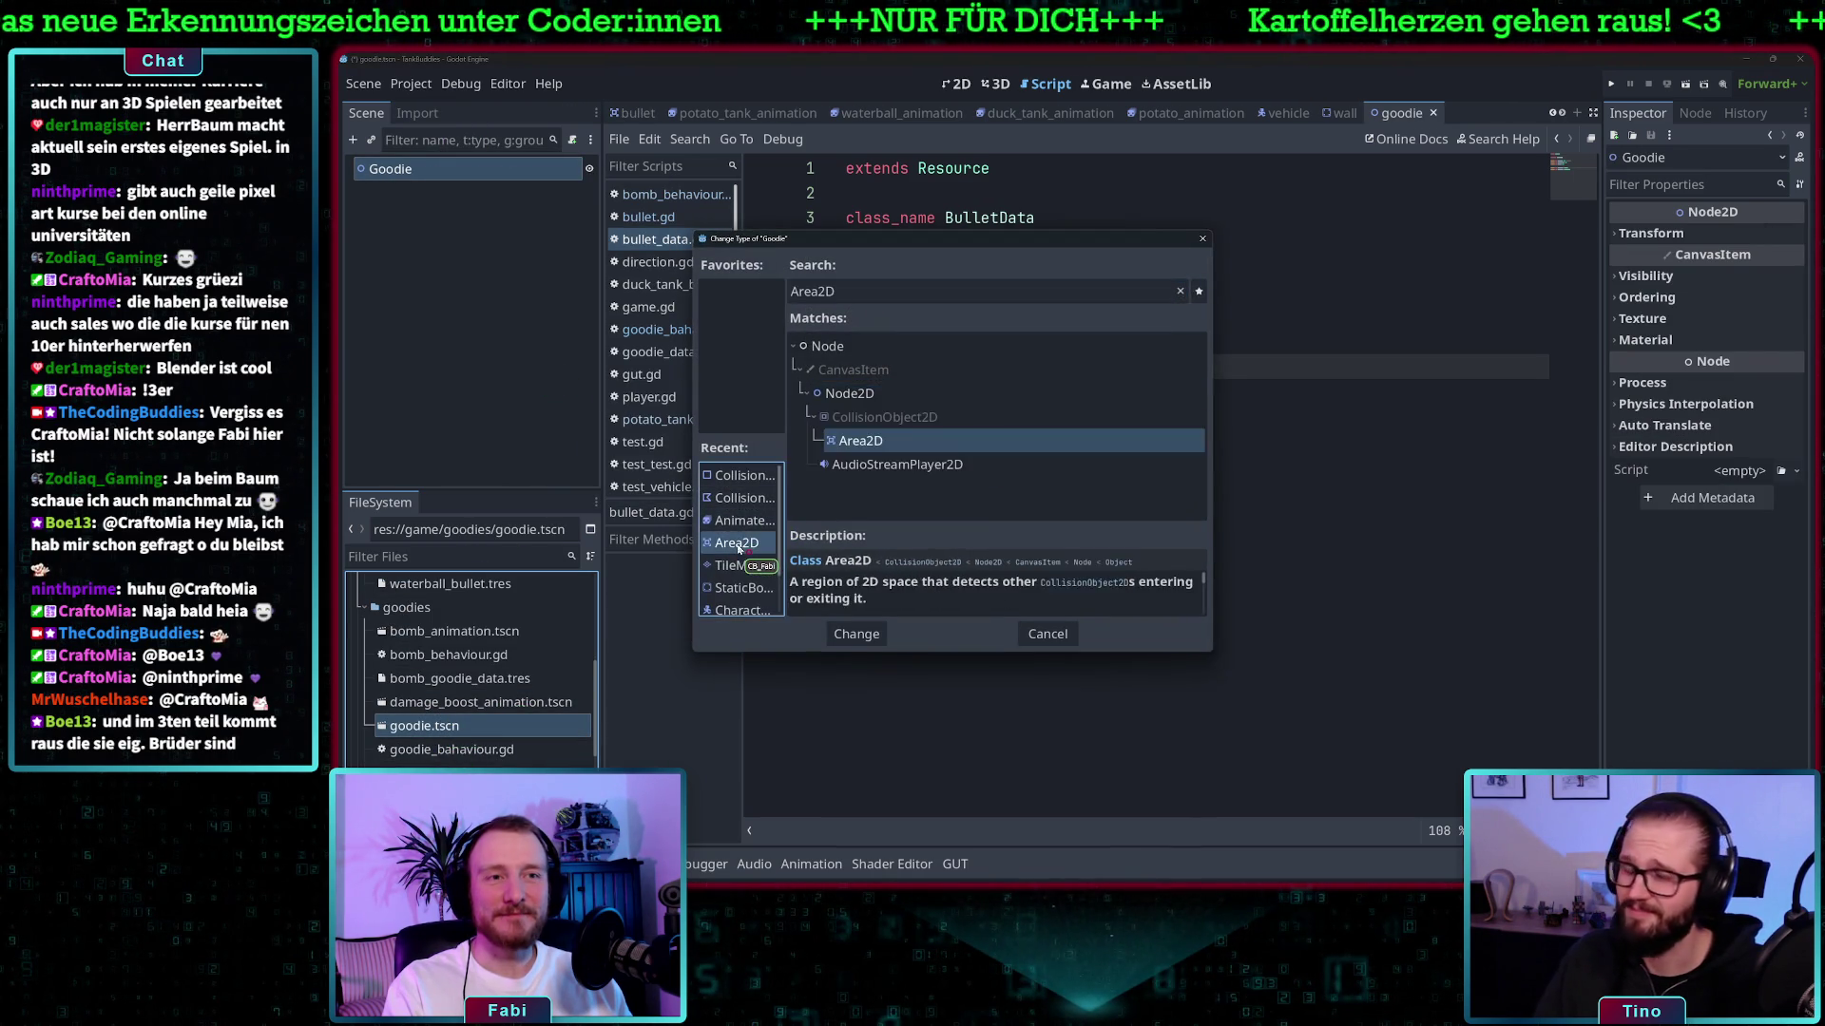
# - Add a CollisionShape2D child under the Goodie Area2D root
pyautogui.rightClick(424, 168)
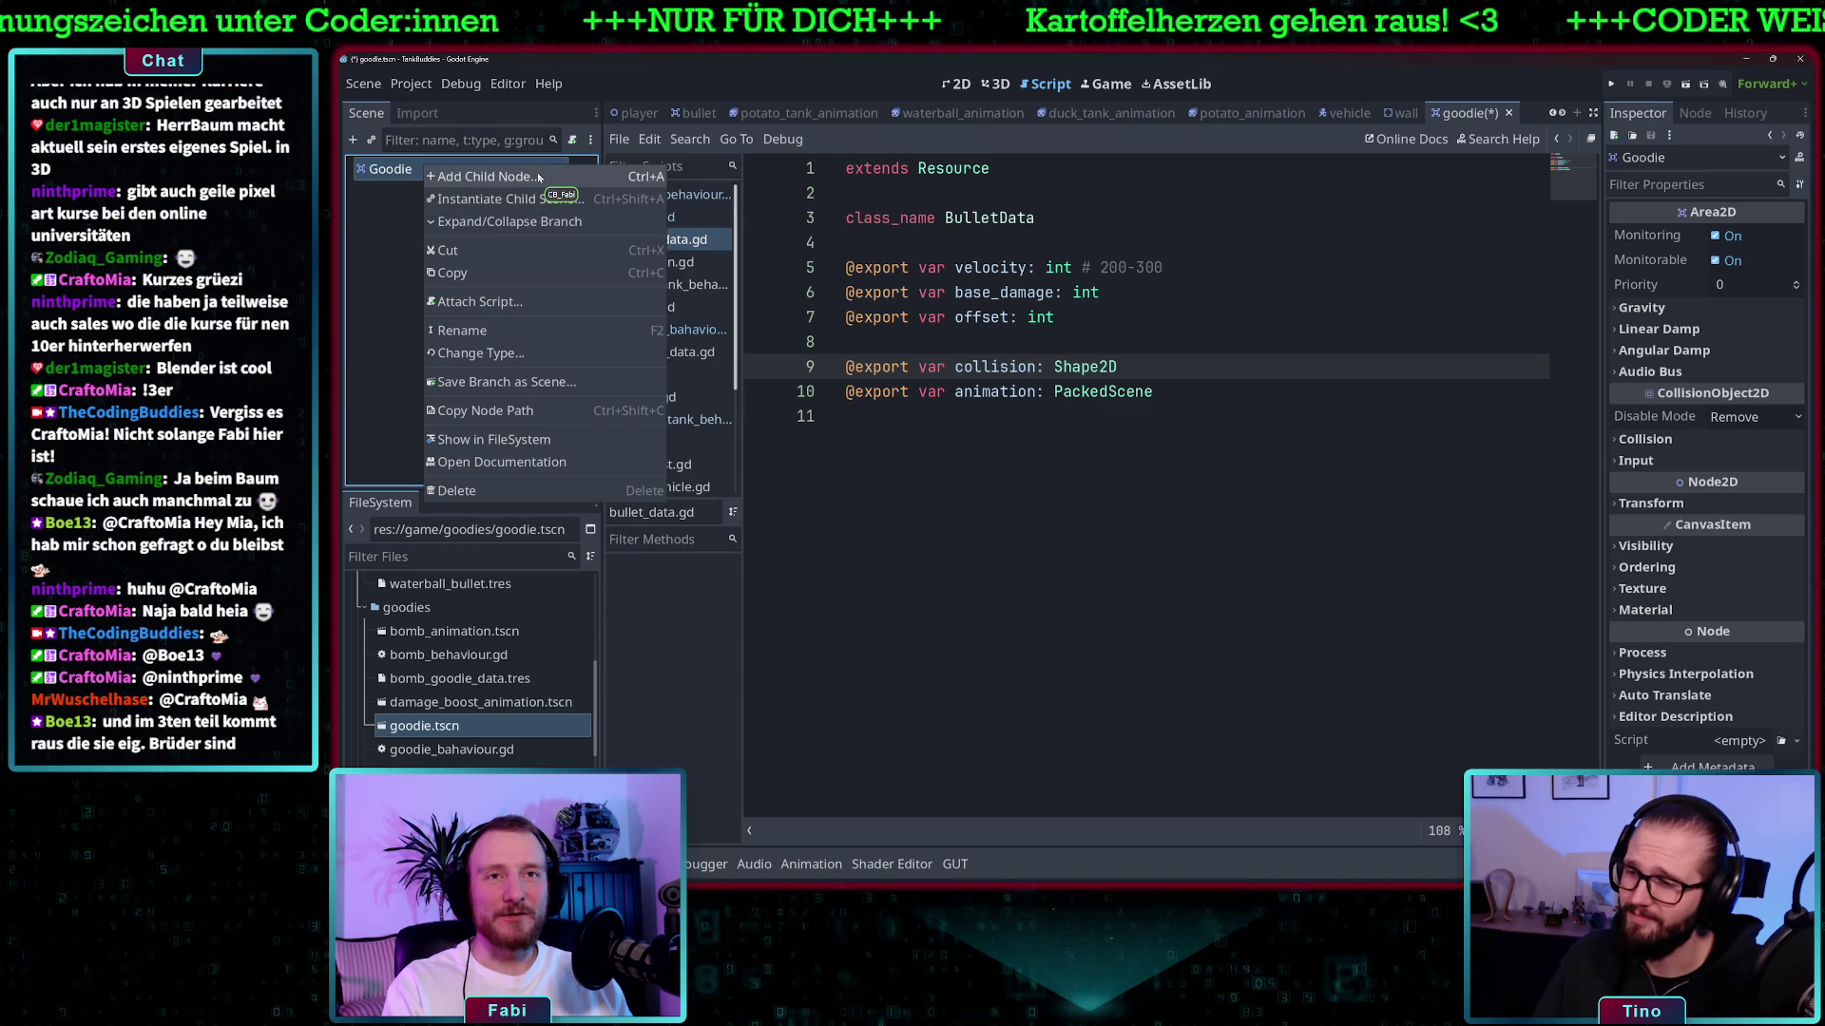
pyautogui.click(538, 177)
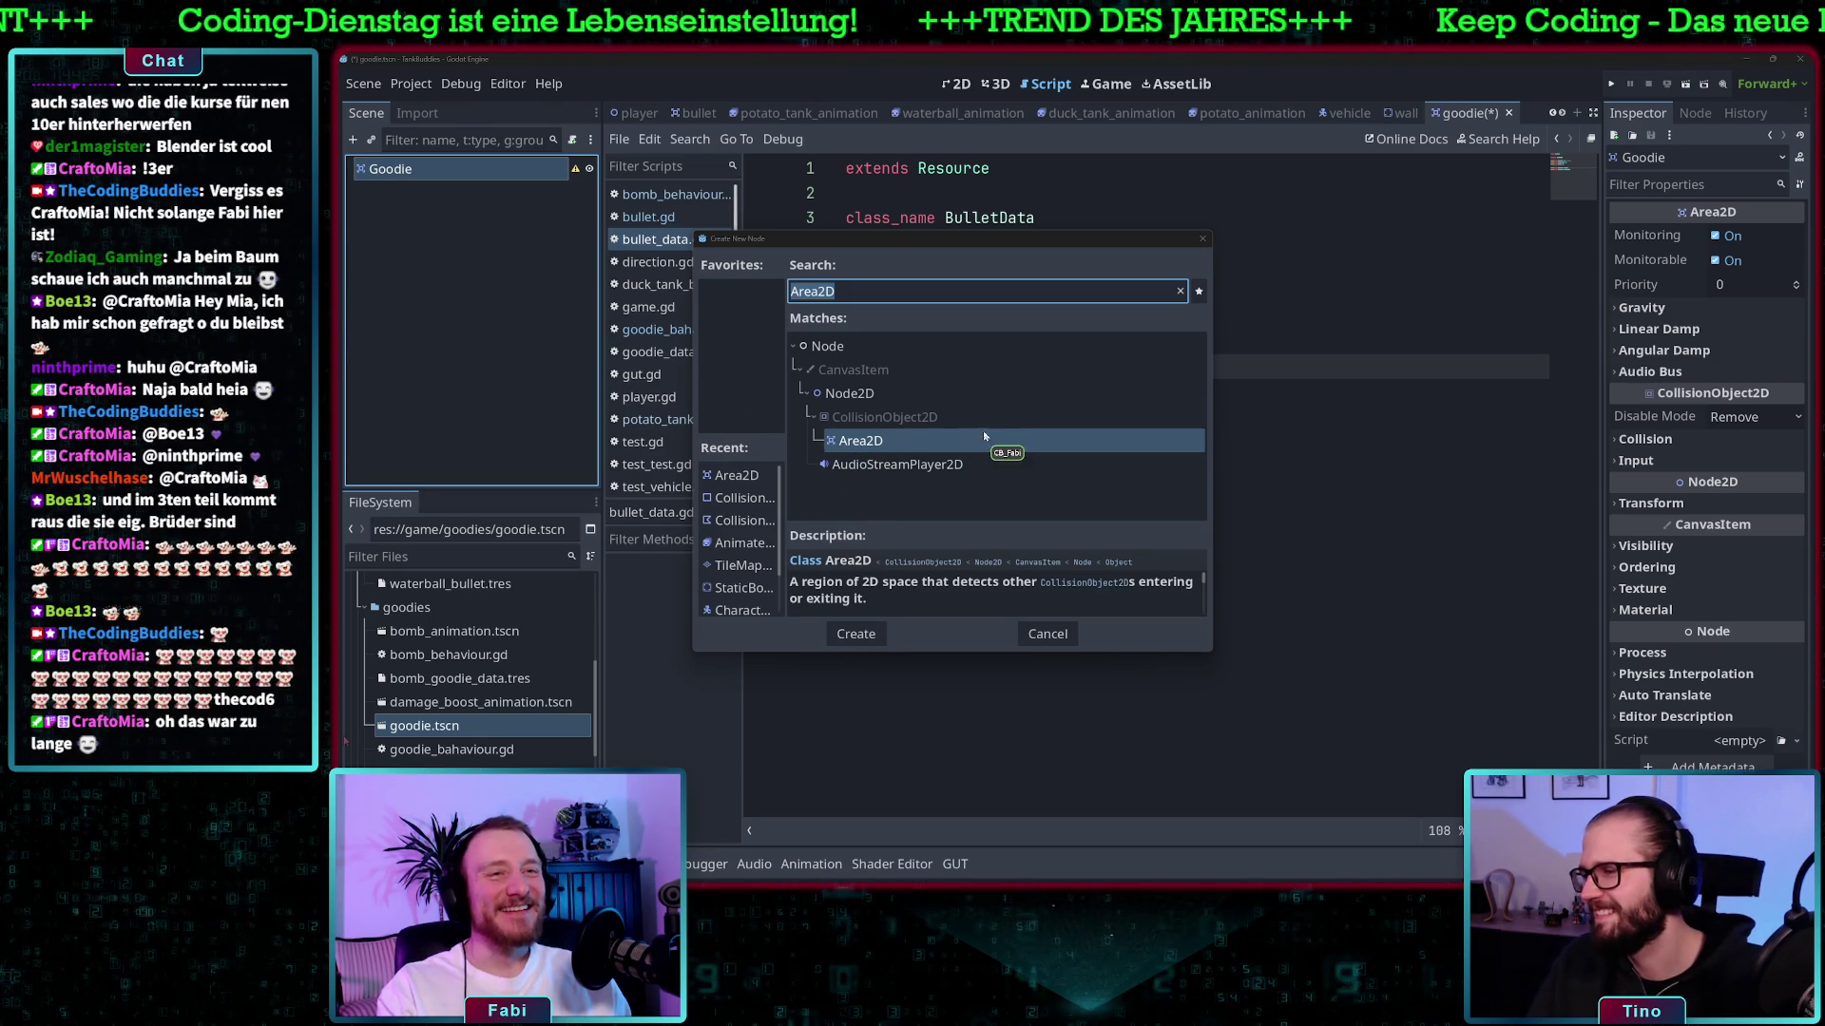
pyautogui.click(735, 499)
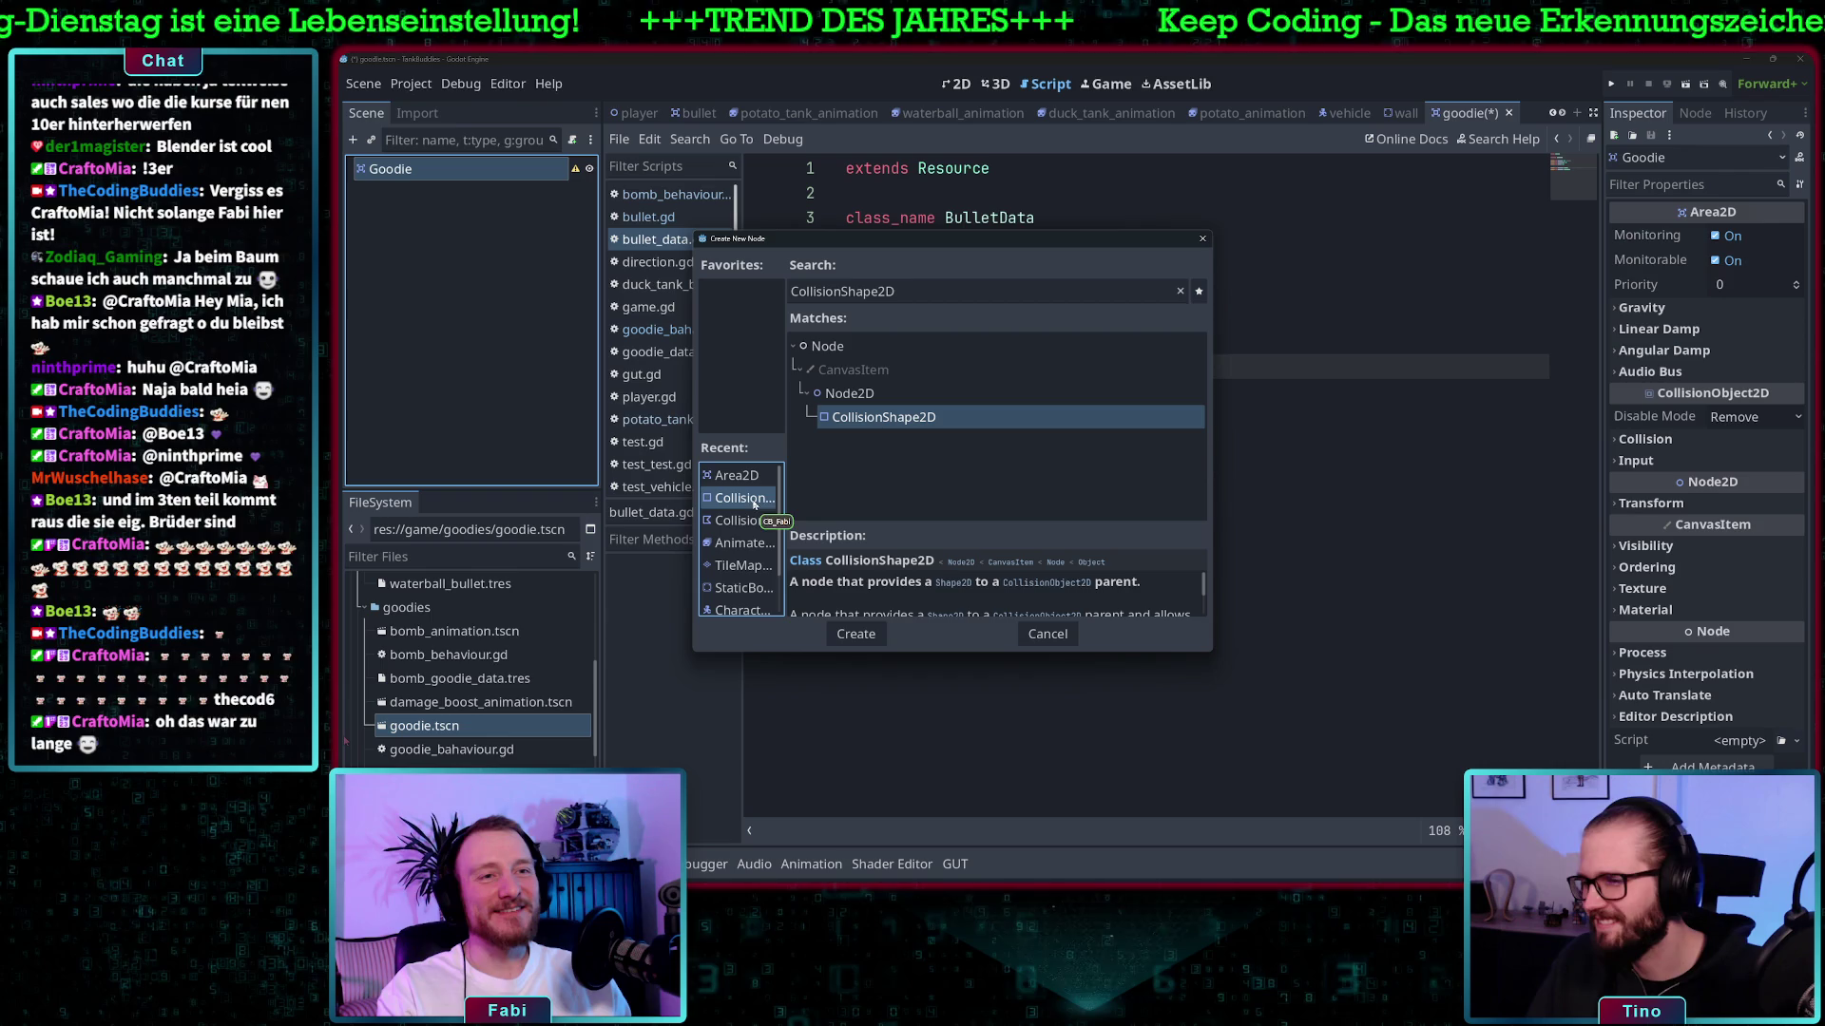
pyautogui.click(855, 634)
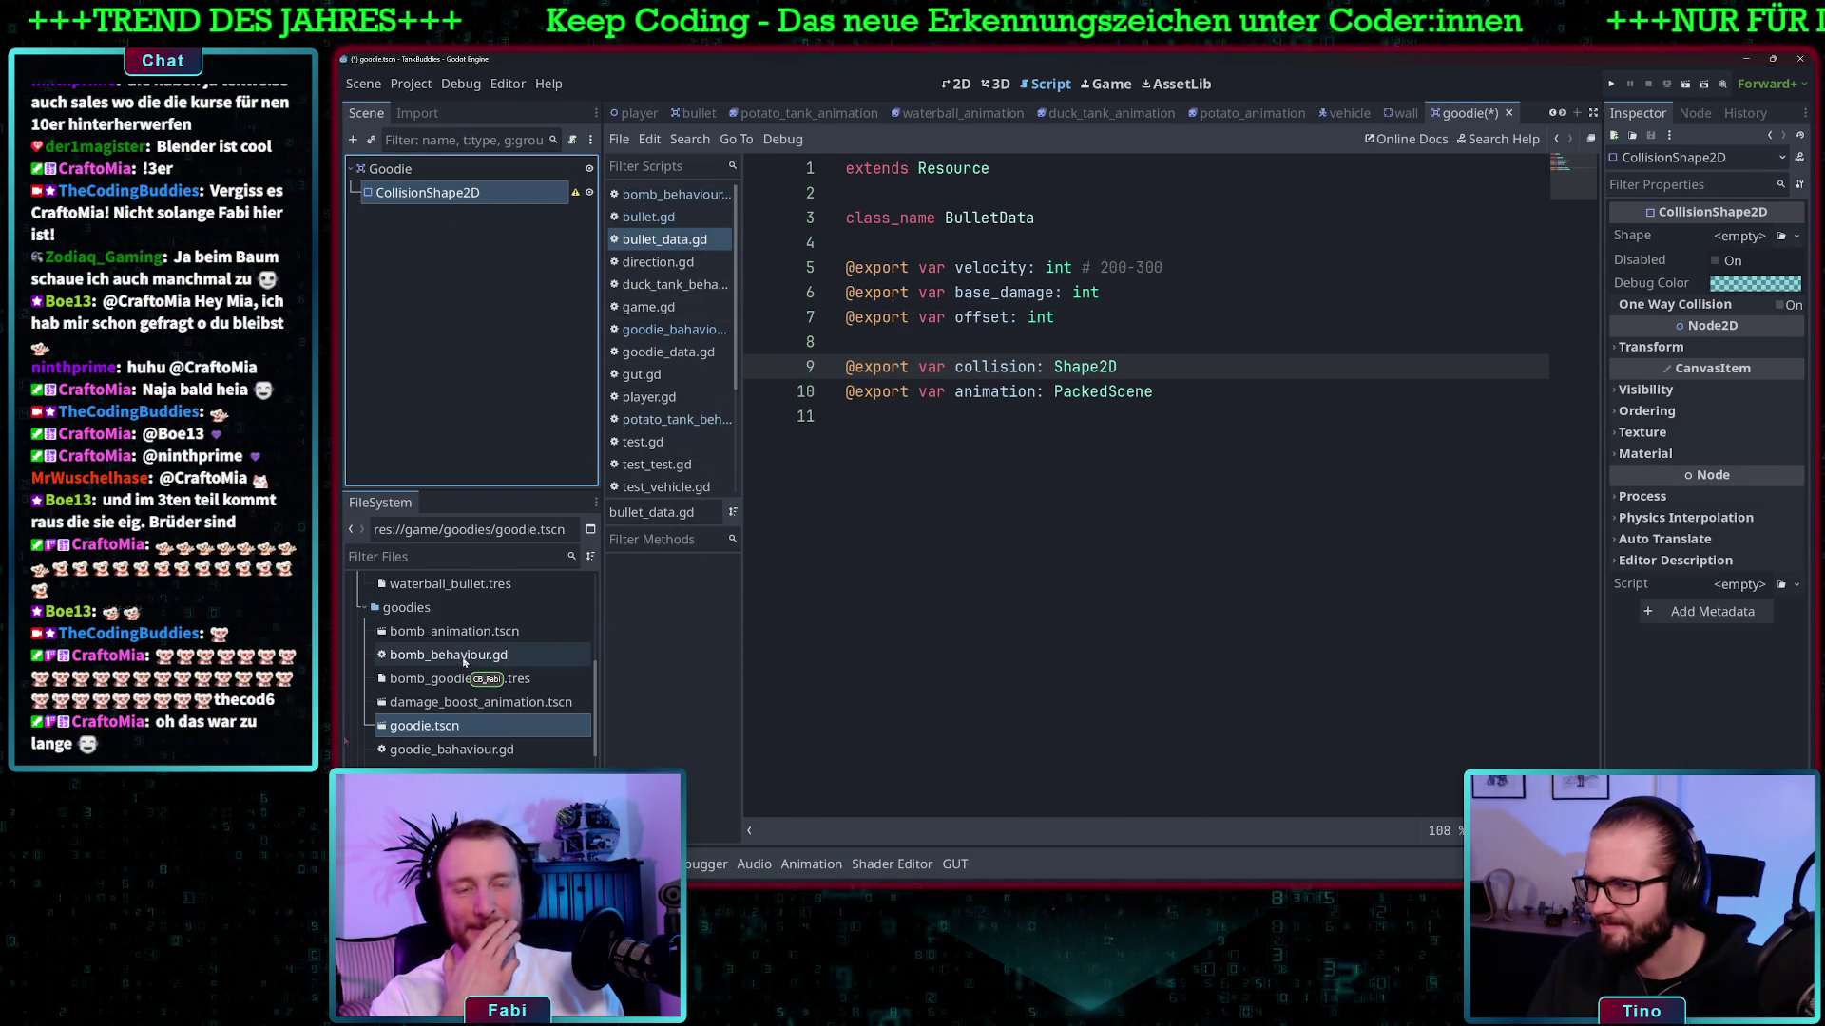
# - Select the Goodie node, then switch to the vehicle scene and inspect its CollisionShape2D
pyautogui.rightClick(446, 174)
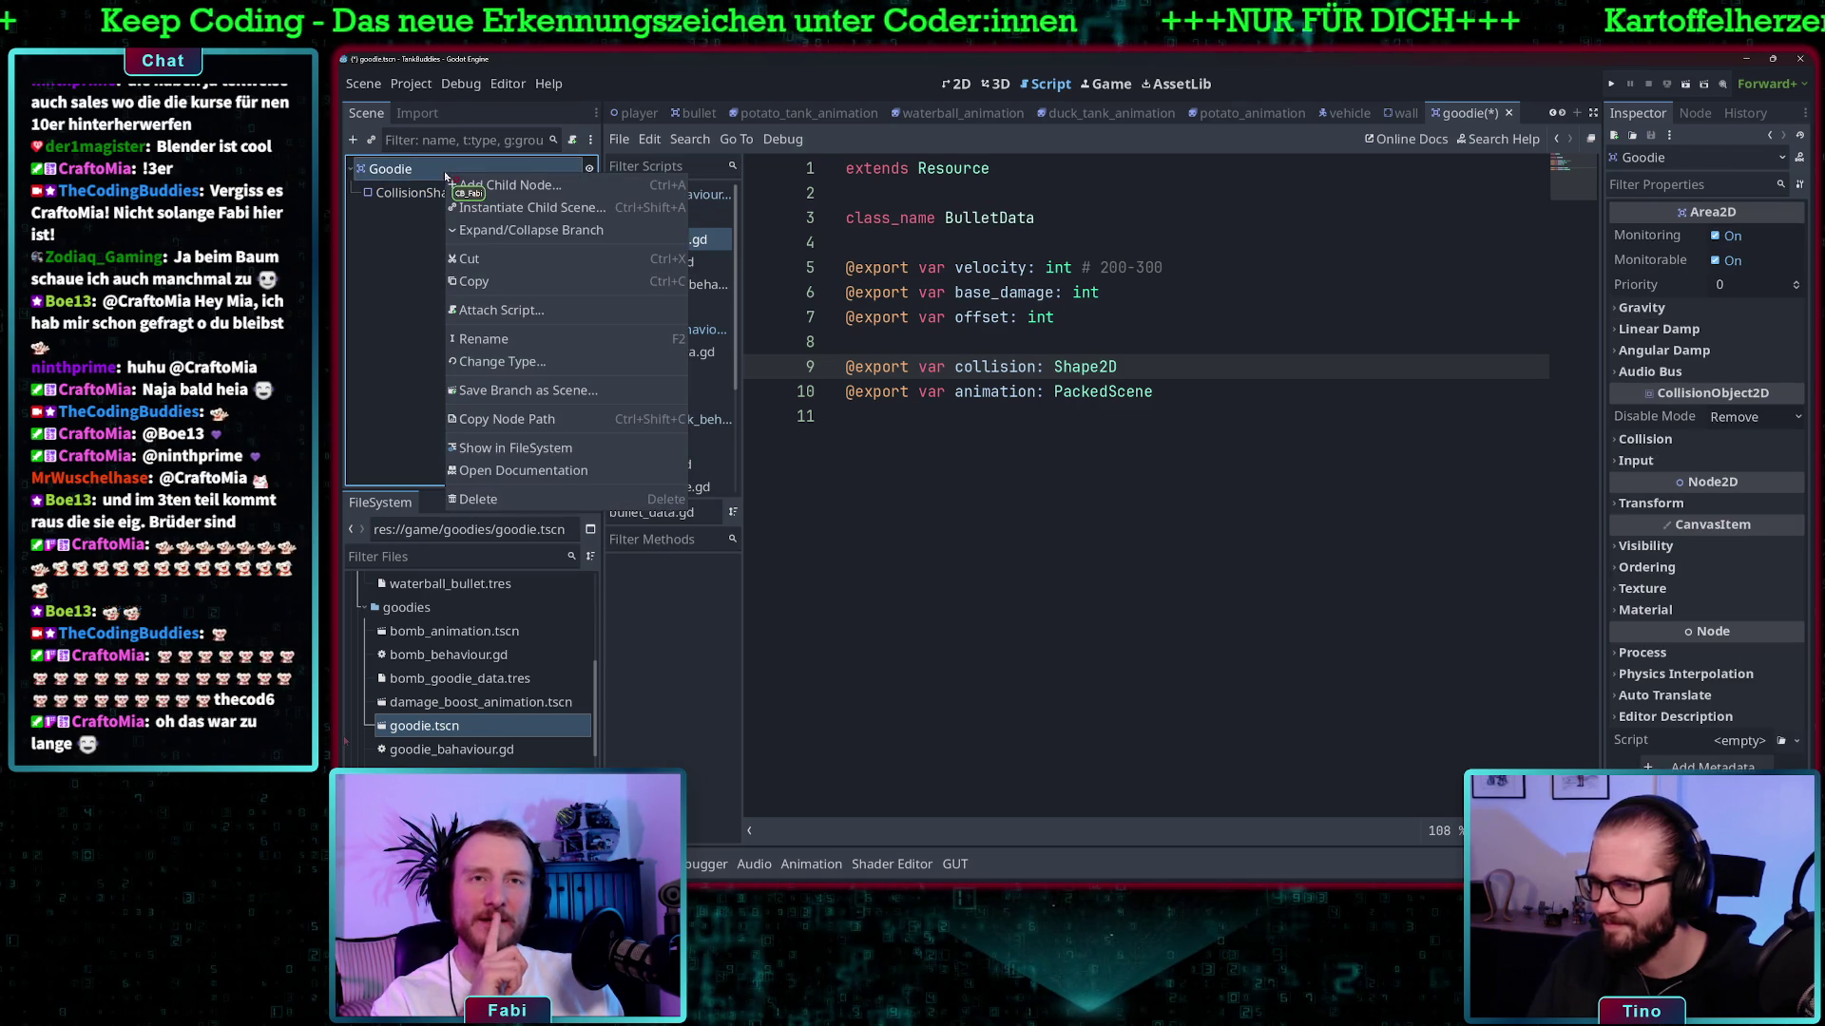
pyautogui.click(427, 447)
pyautogui.scroll(-4, 490, 722)
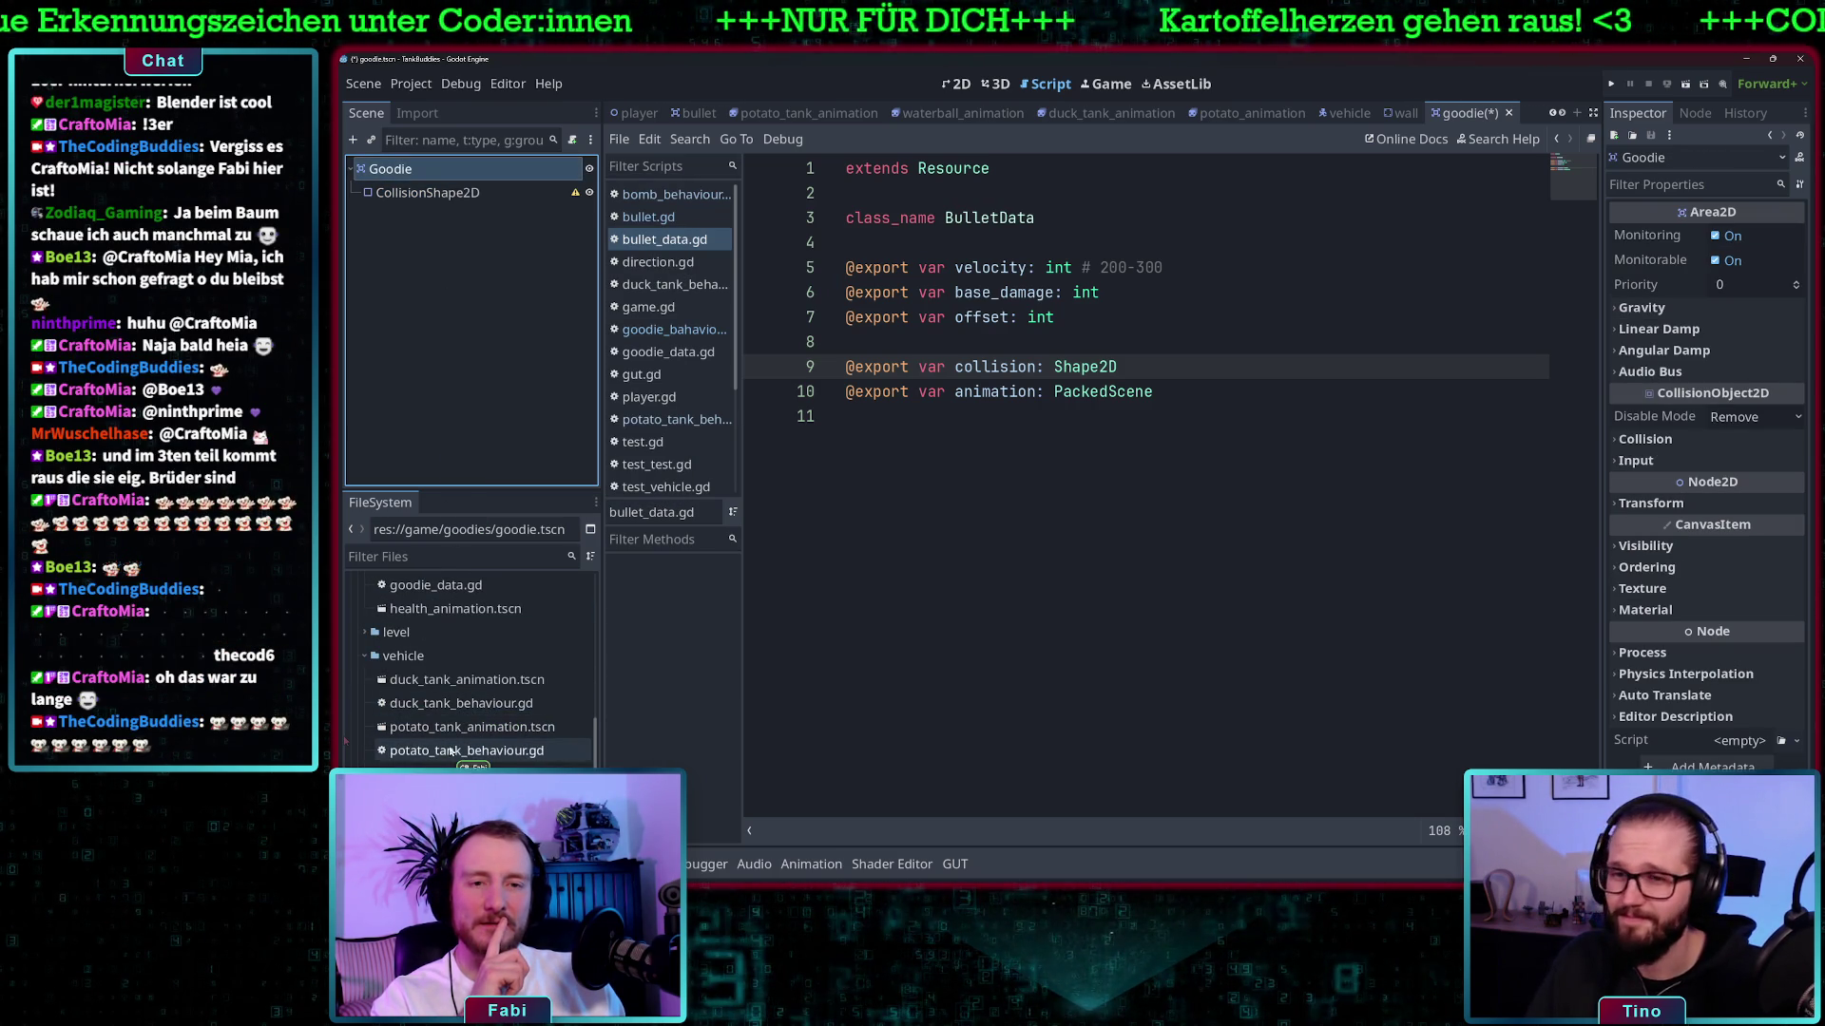
pyautogui.hotkey('ctrl', 'Tab')
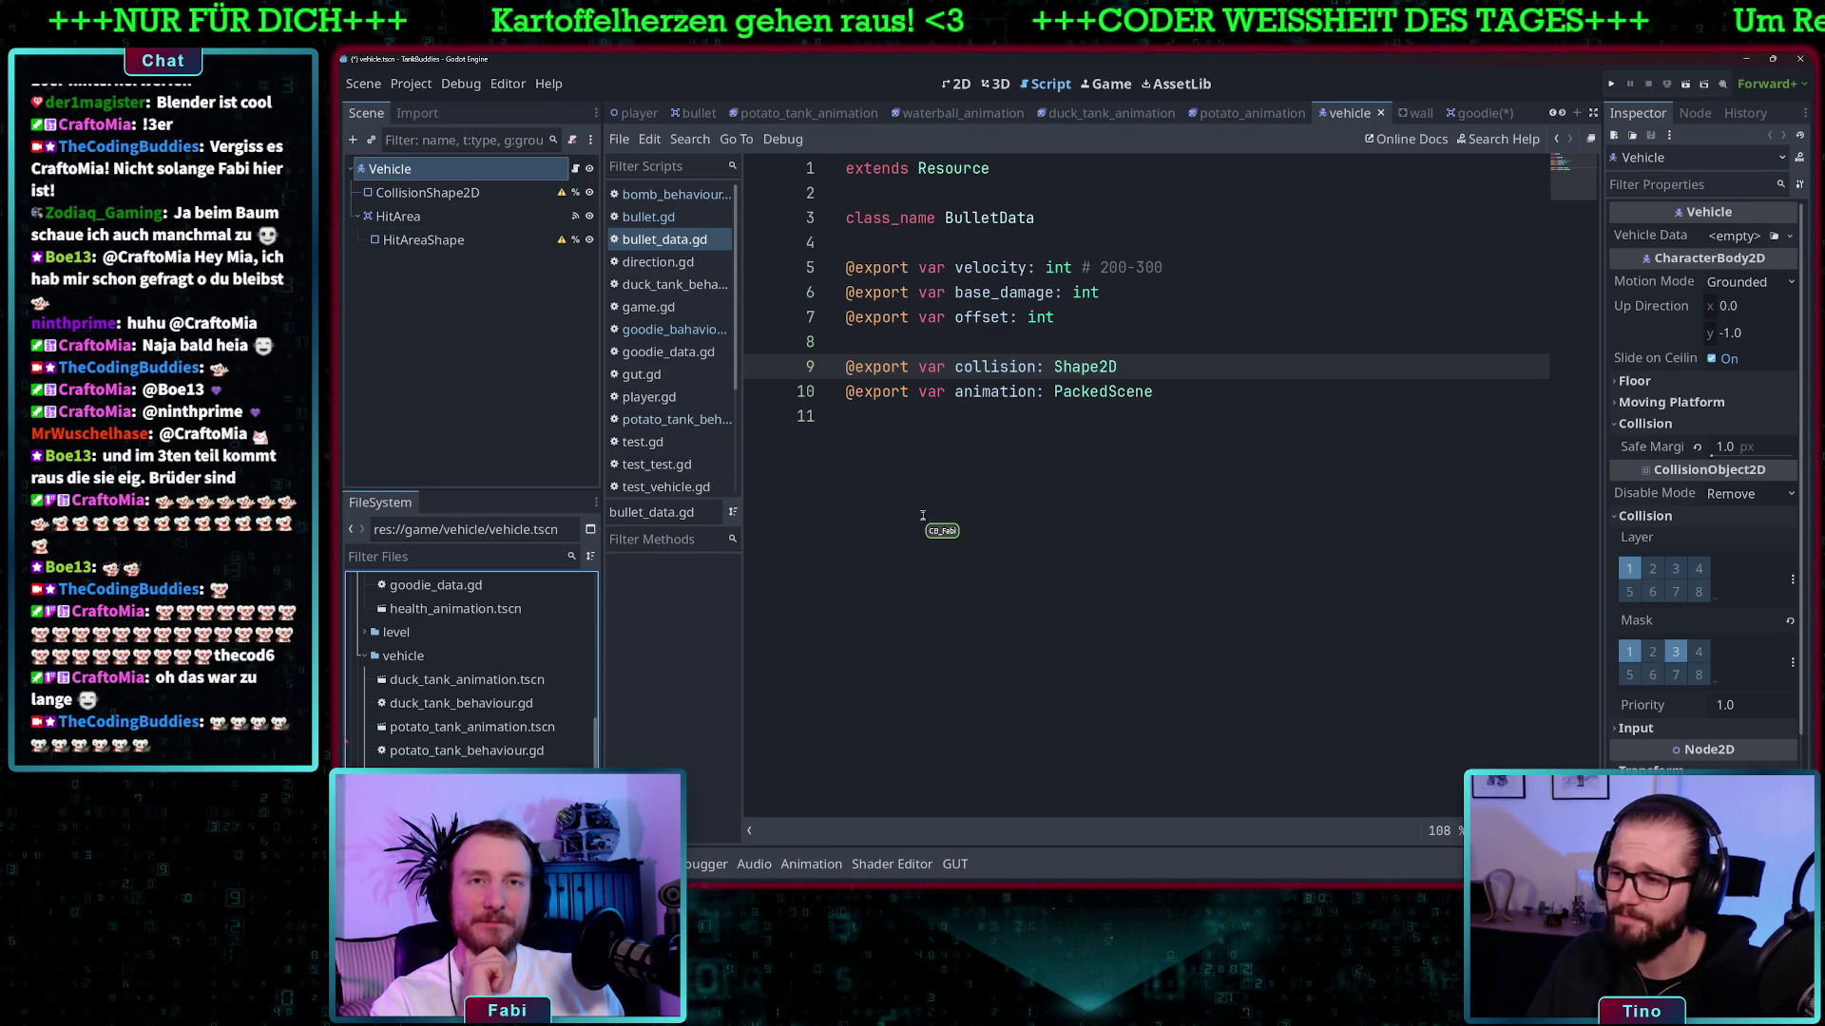
pyautogui.click(447, 193)
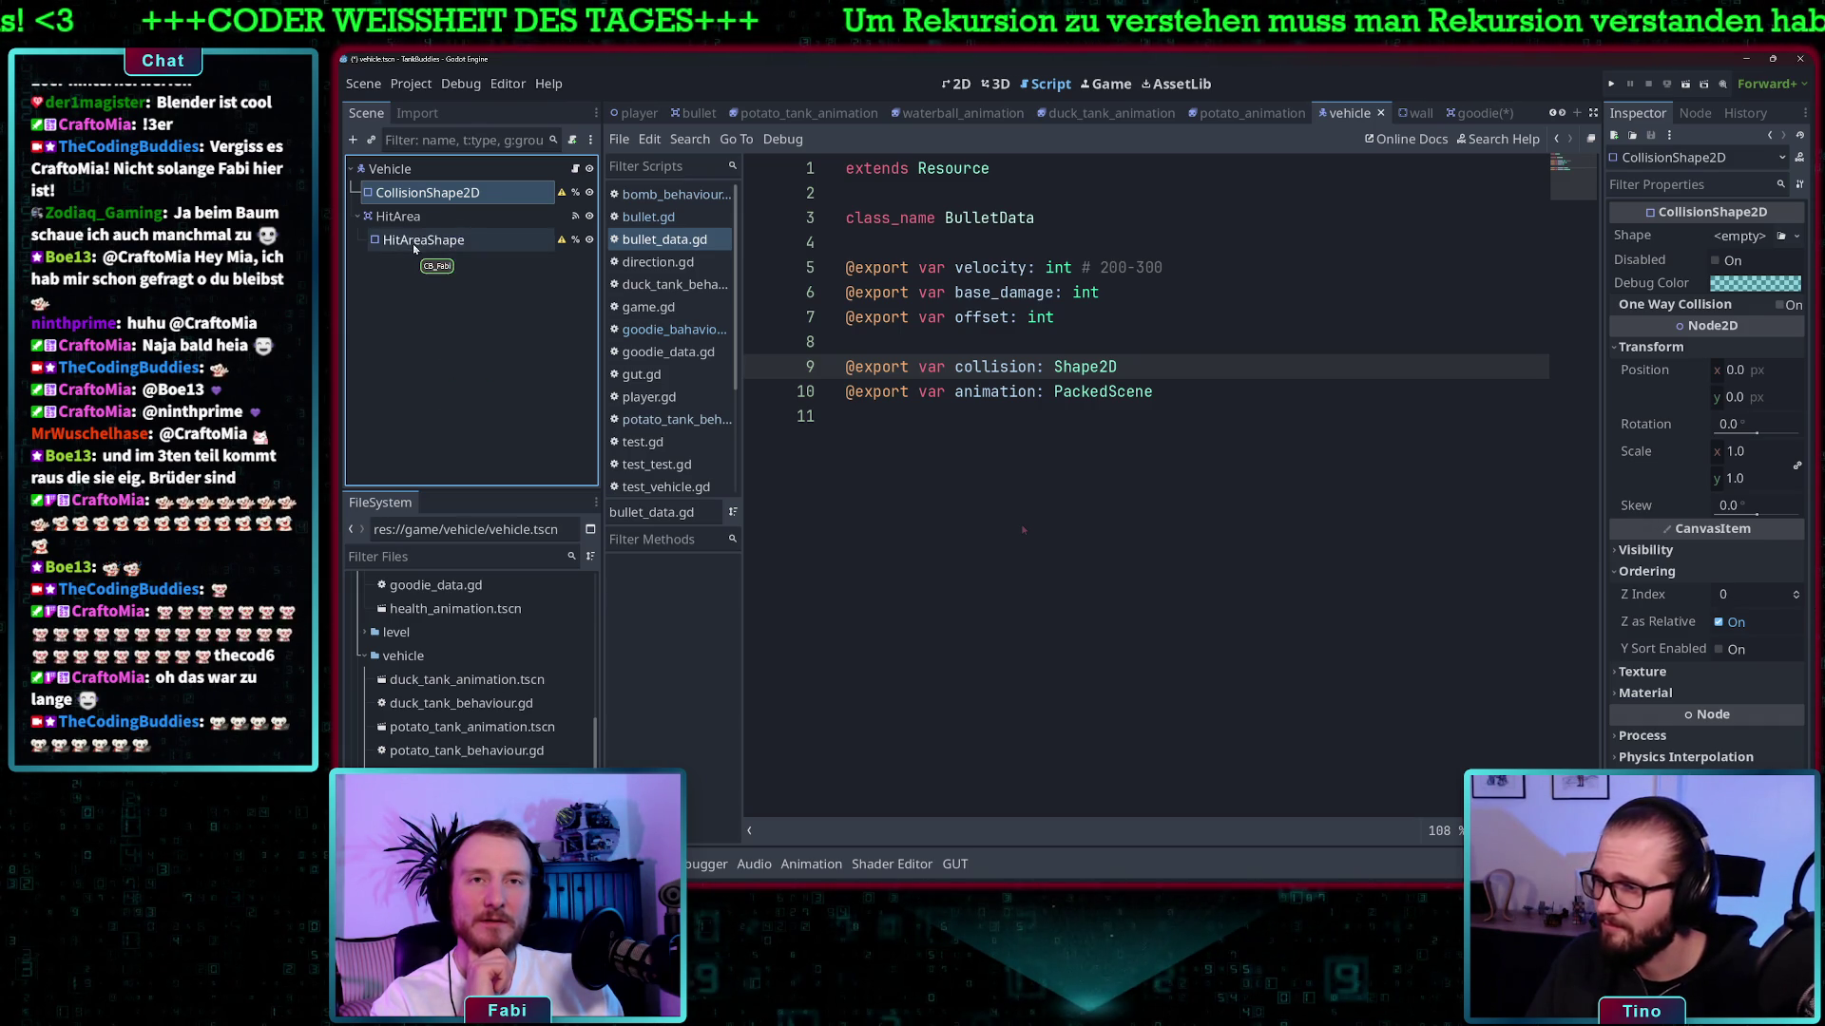
pyautogui.scroll(-5, 470, 684)
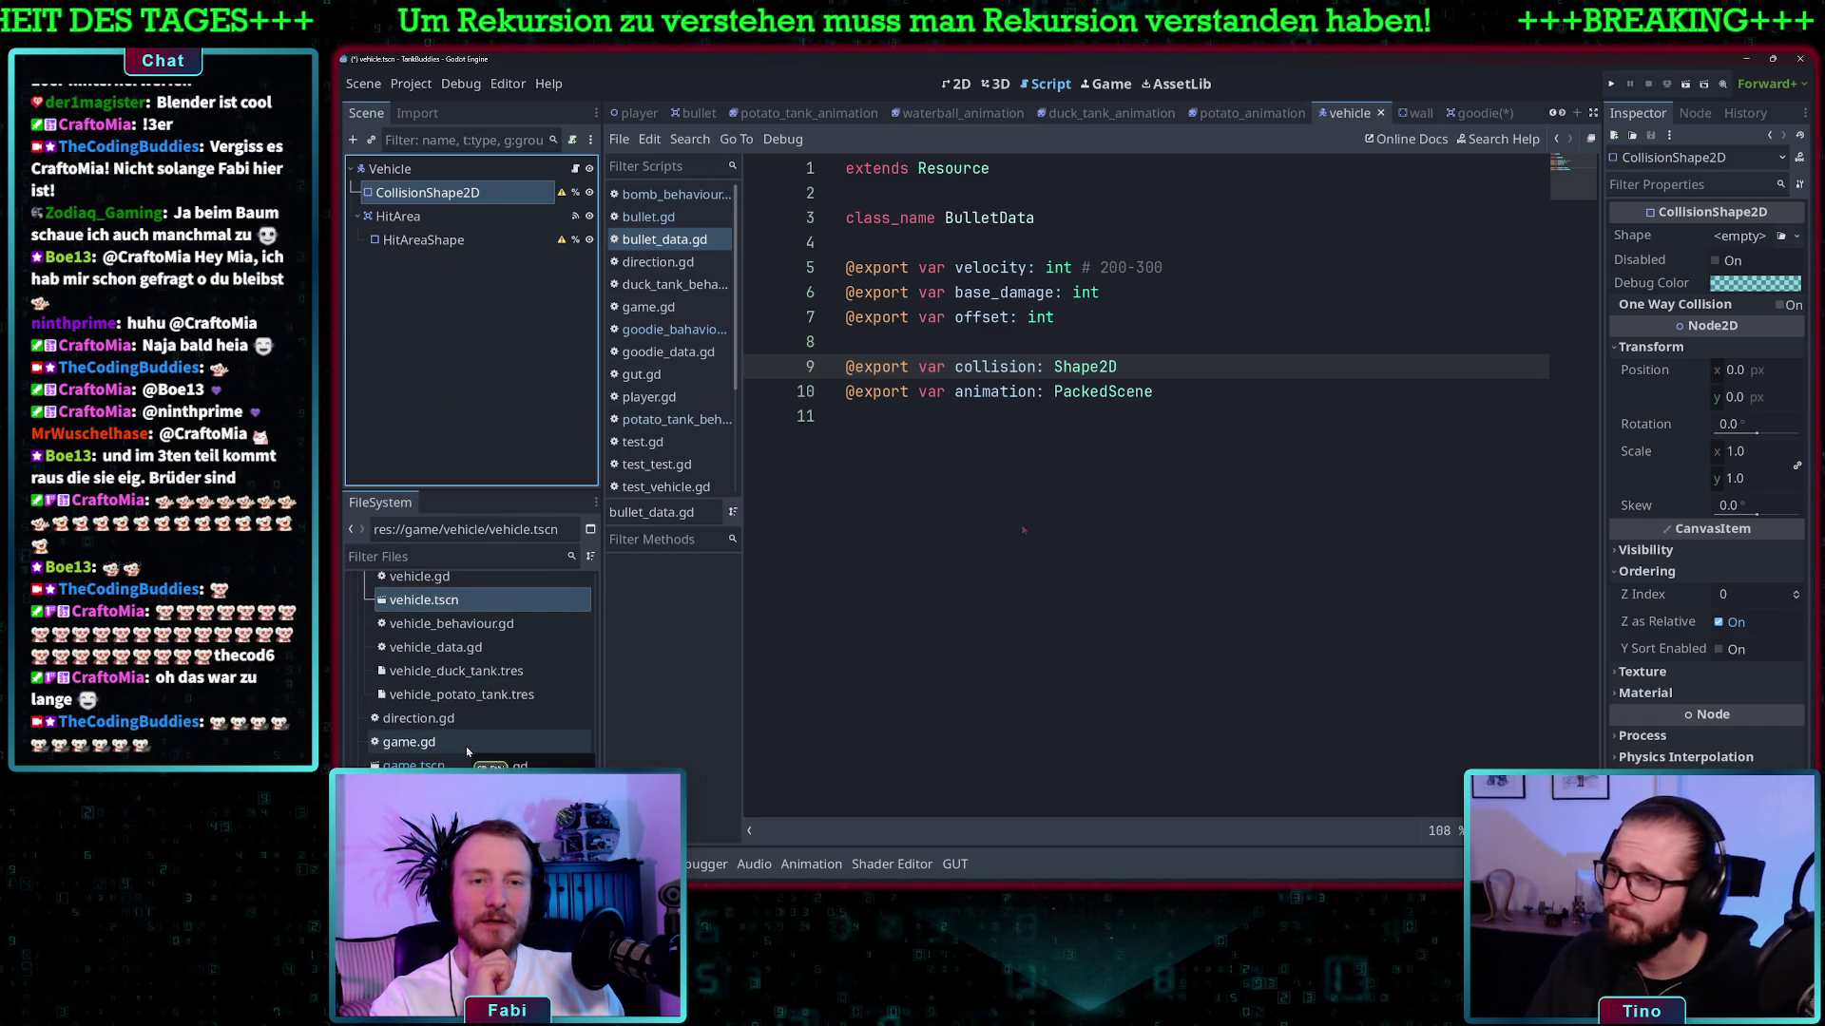
pyautogui.scroll(5, 465, 747)
pyautogui.scroll(5, 459, 742)
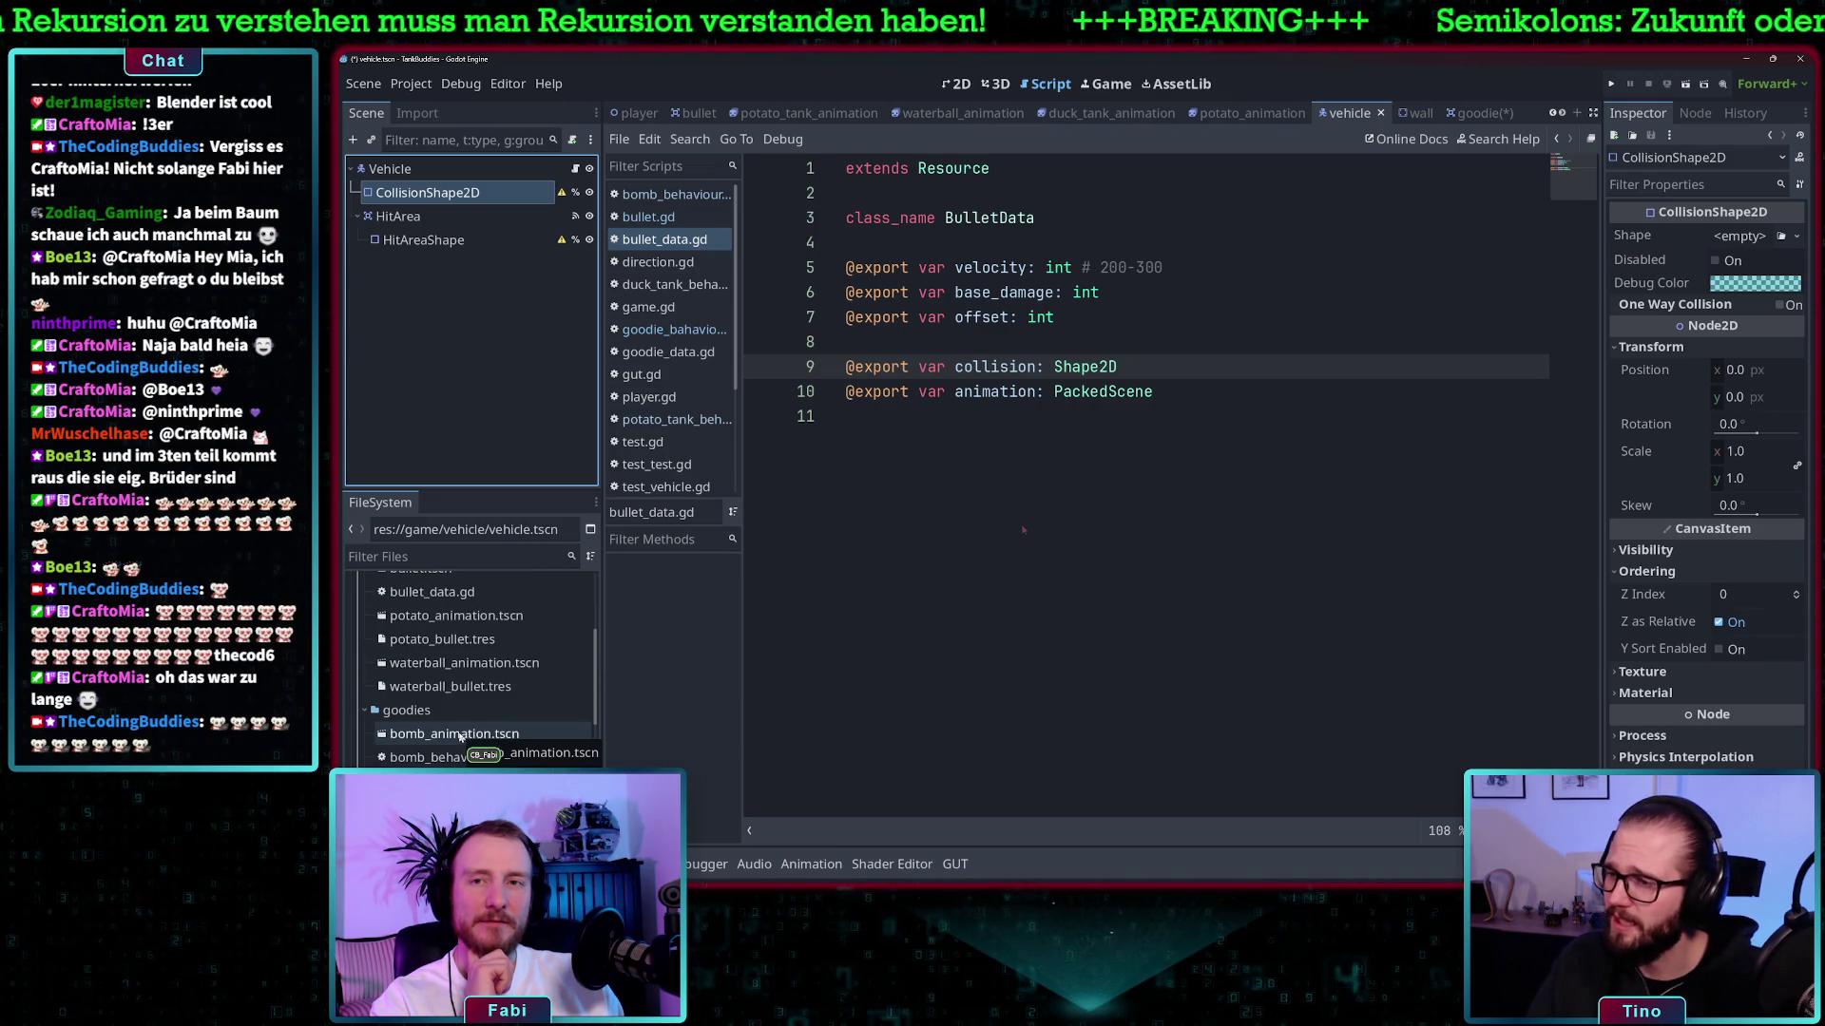
pyautogui.scroll(3, 454, 729)
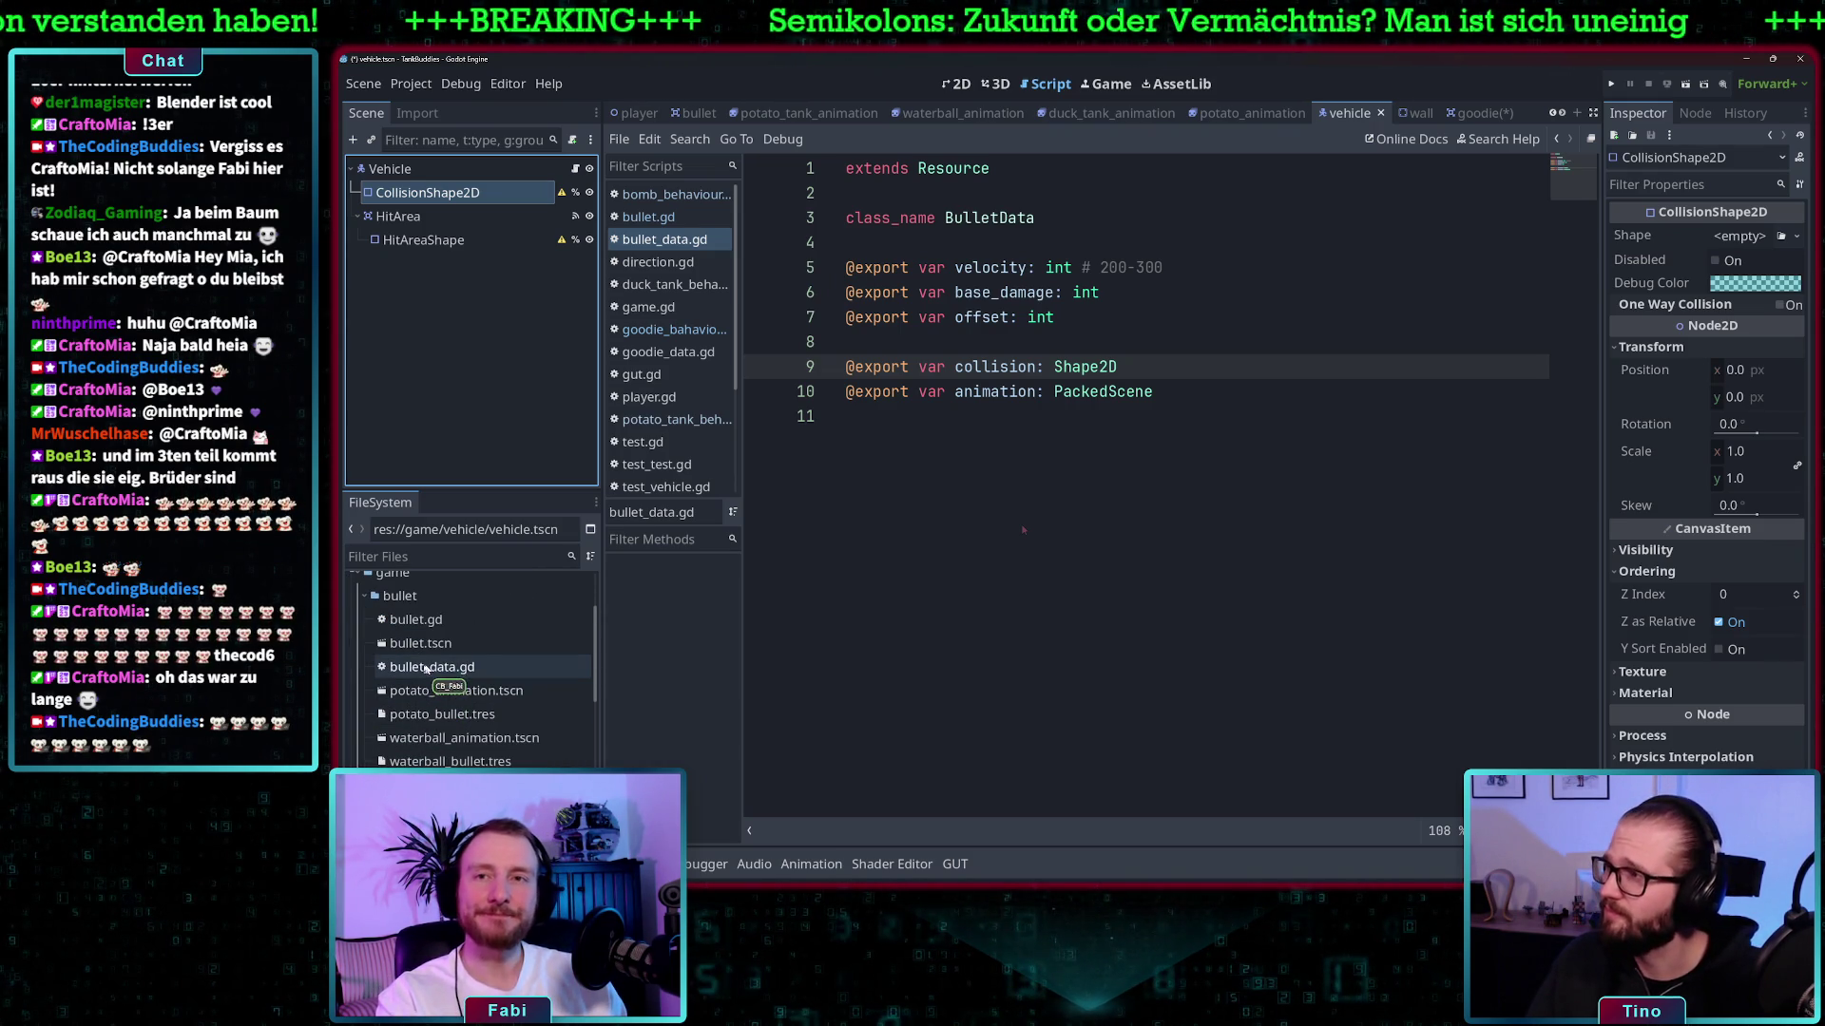
pyautogui.scroll(-4, 456, 673)
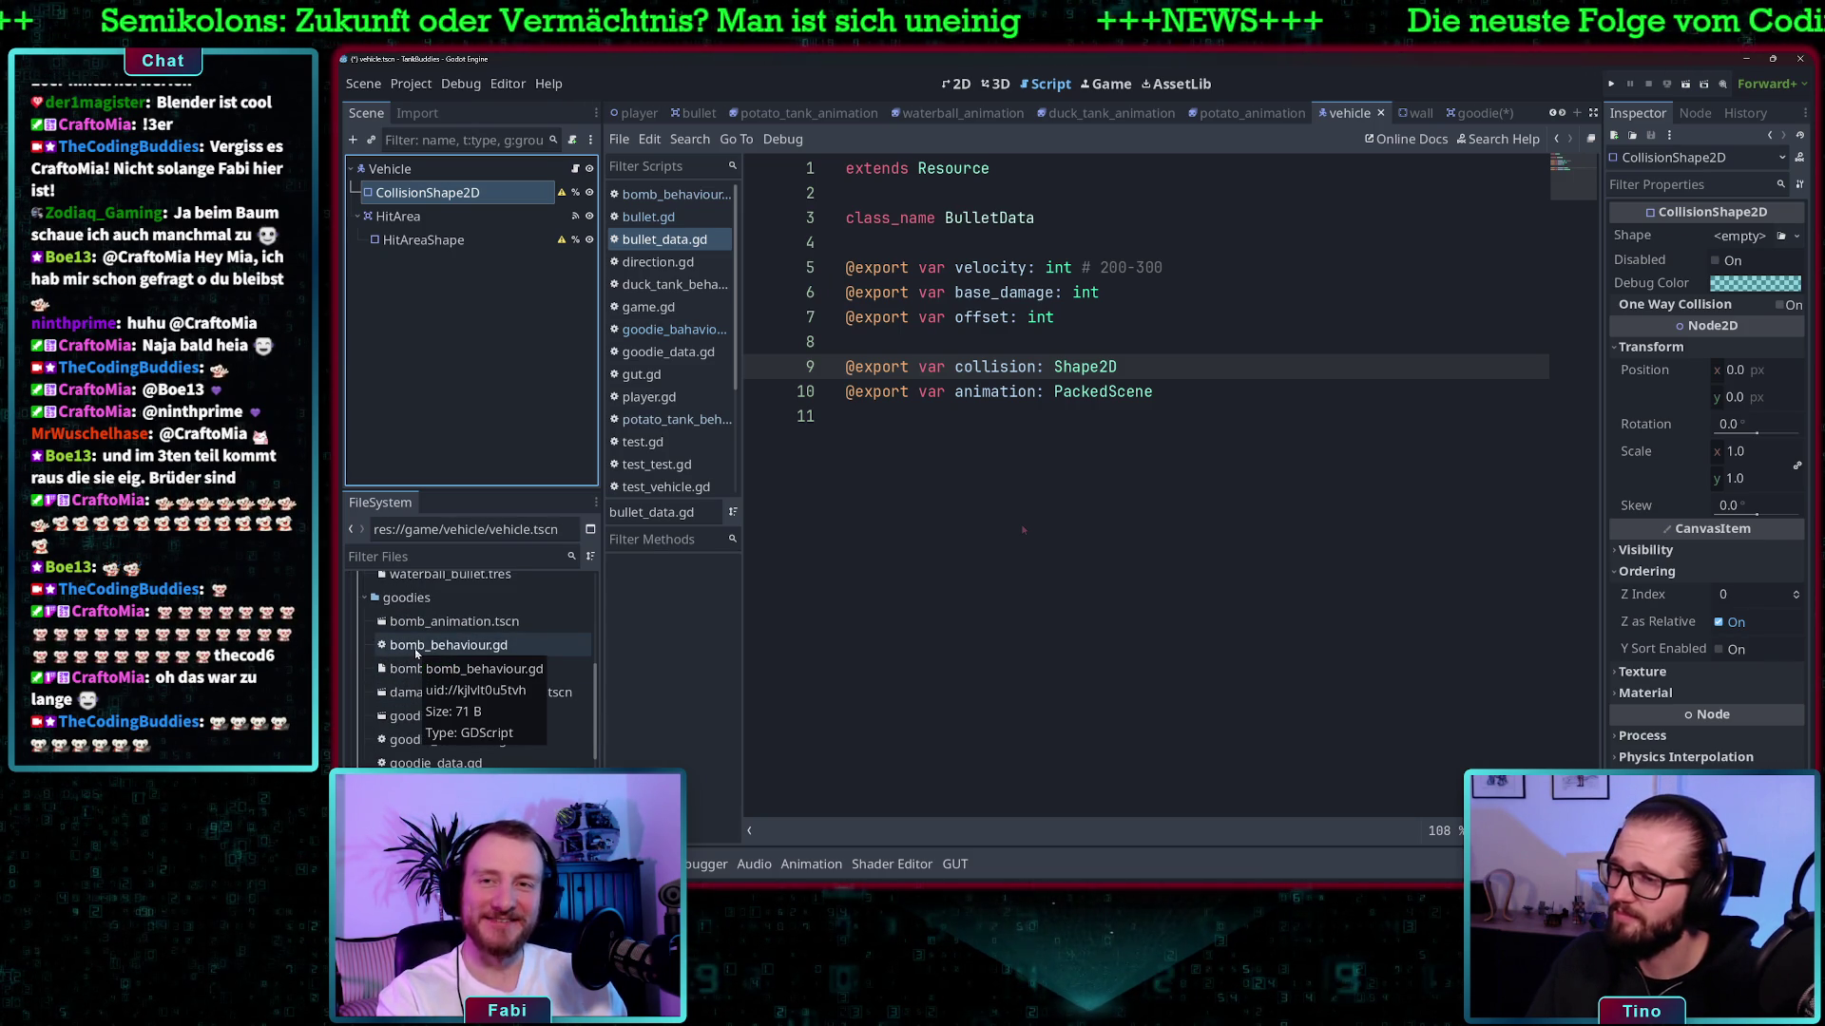
pyautogui.scroll(5, 415, 654)
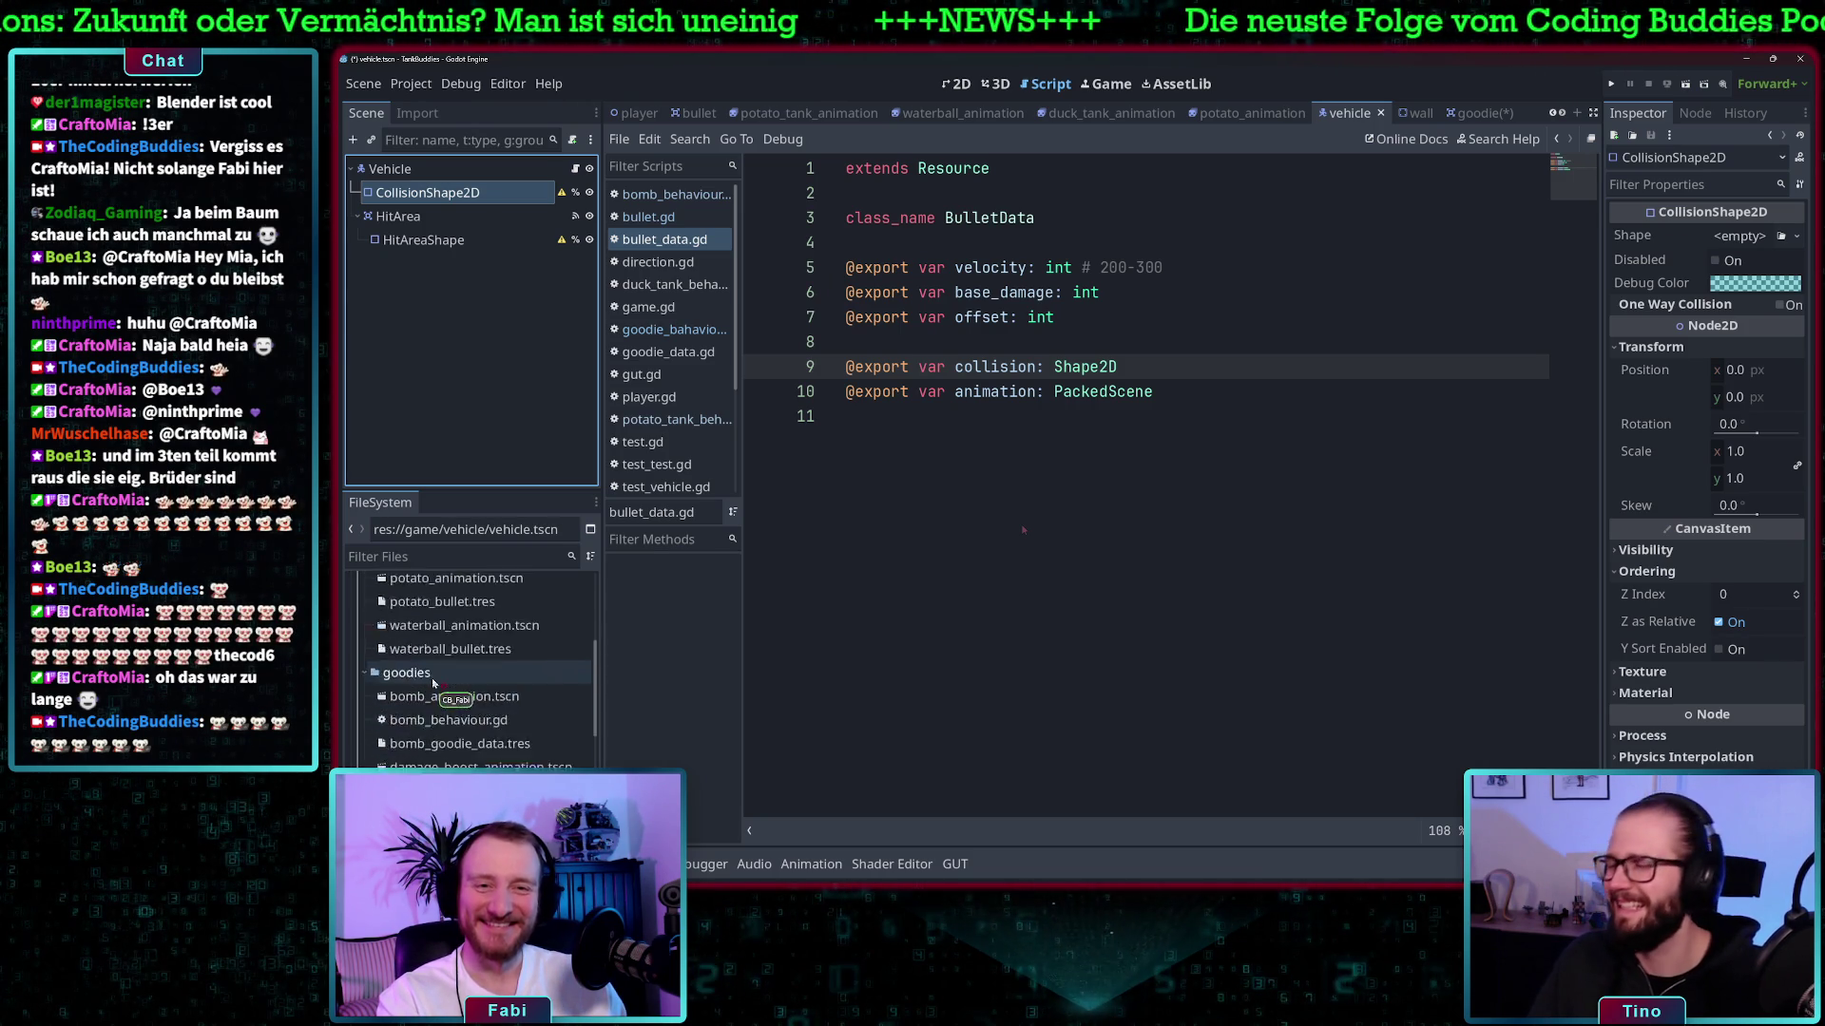
# - Open the bullet scene for comparison
pyautogui.doubleClick(423, 644)
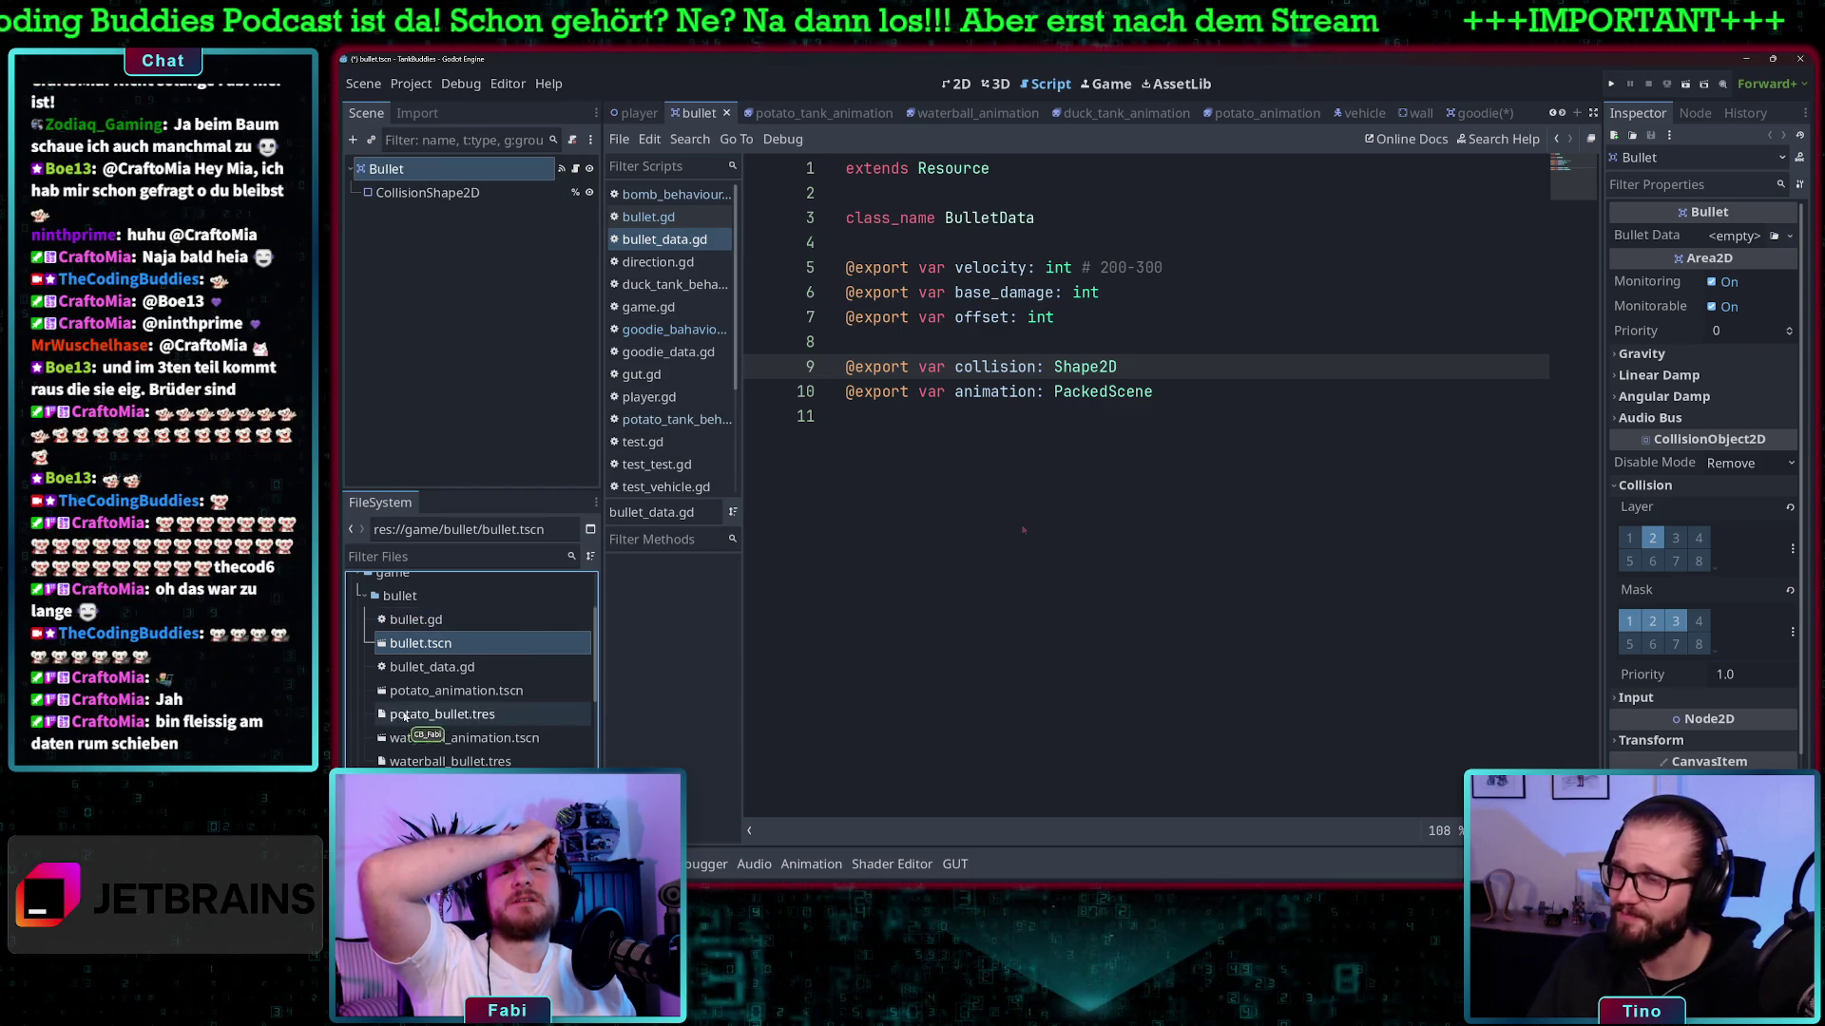
pyautogui.scroll(-2, 436, 699)
pyautogui.scroll(-5, 437, 697)
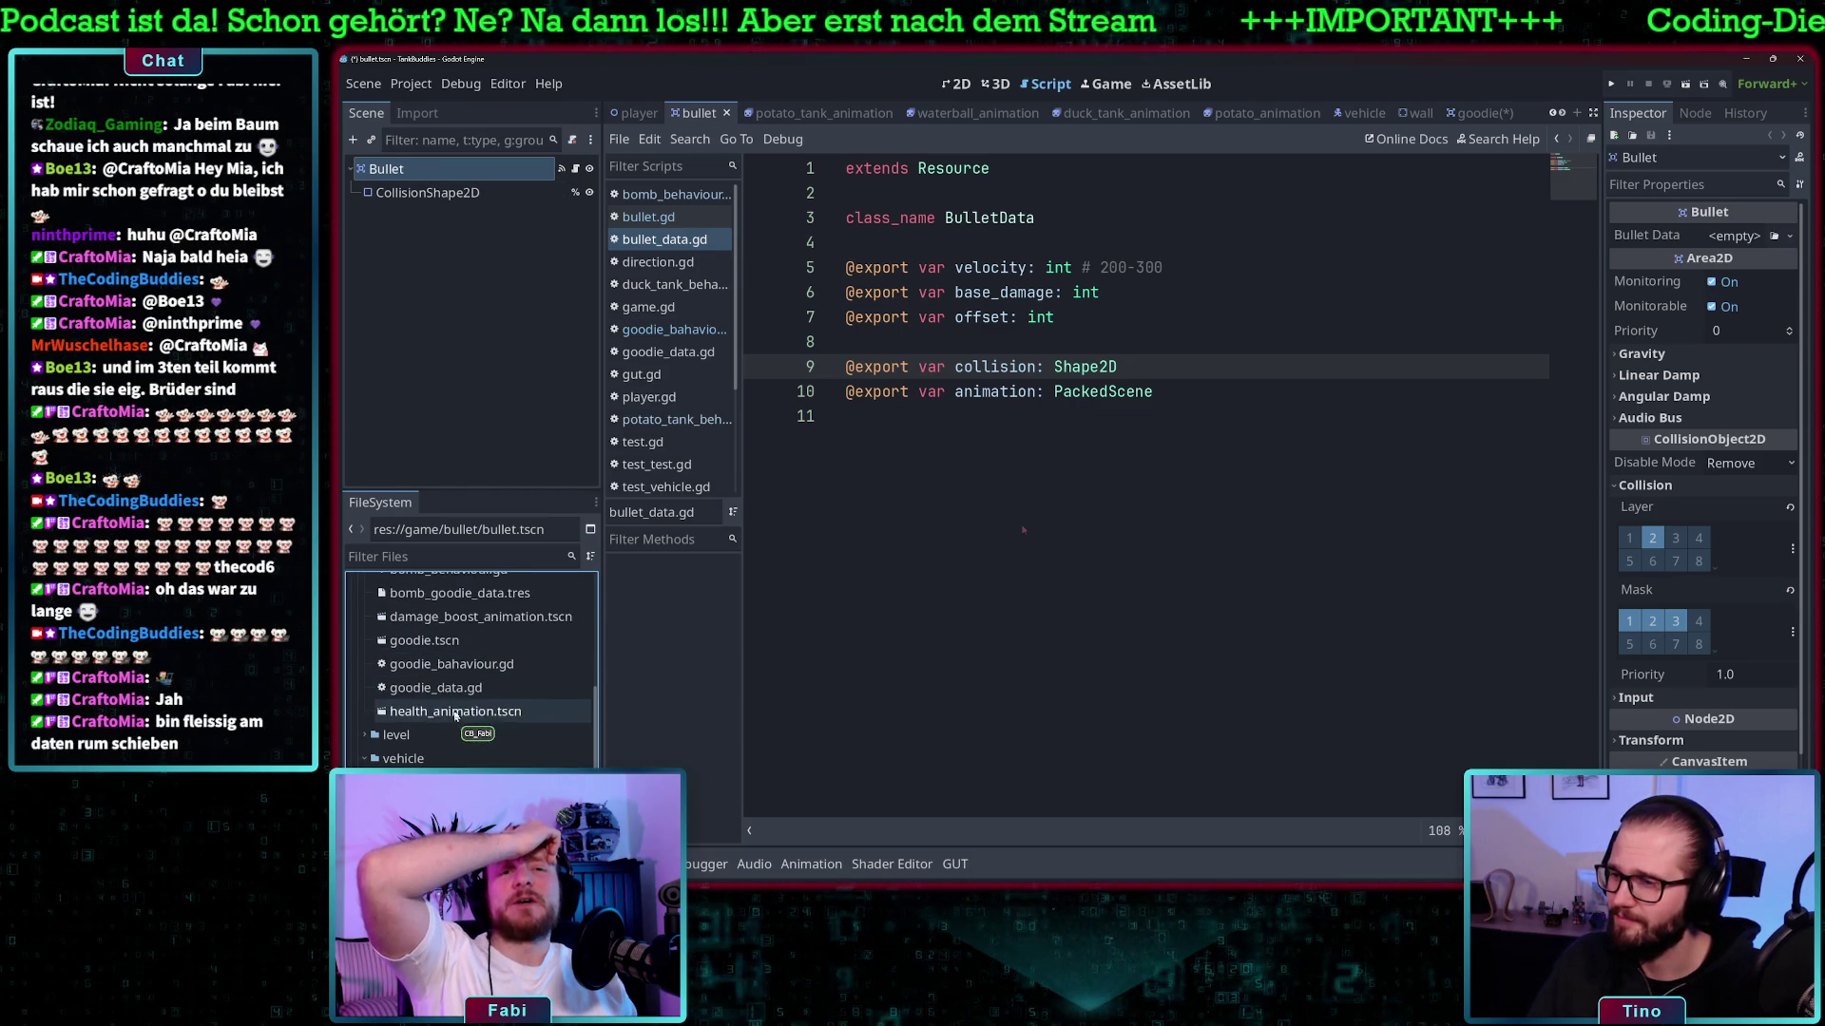
pyautogui.scroll(-4, 451, 689)
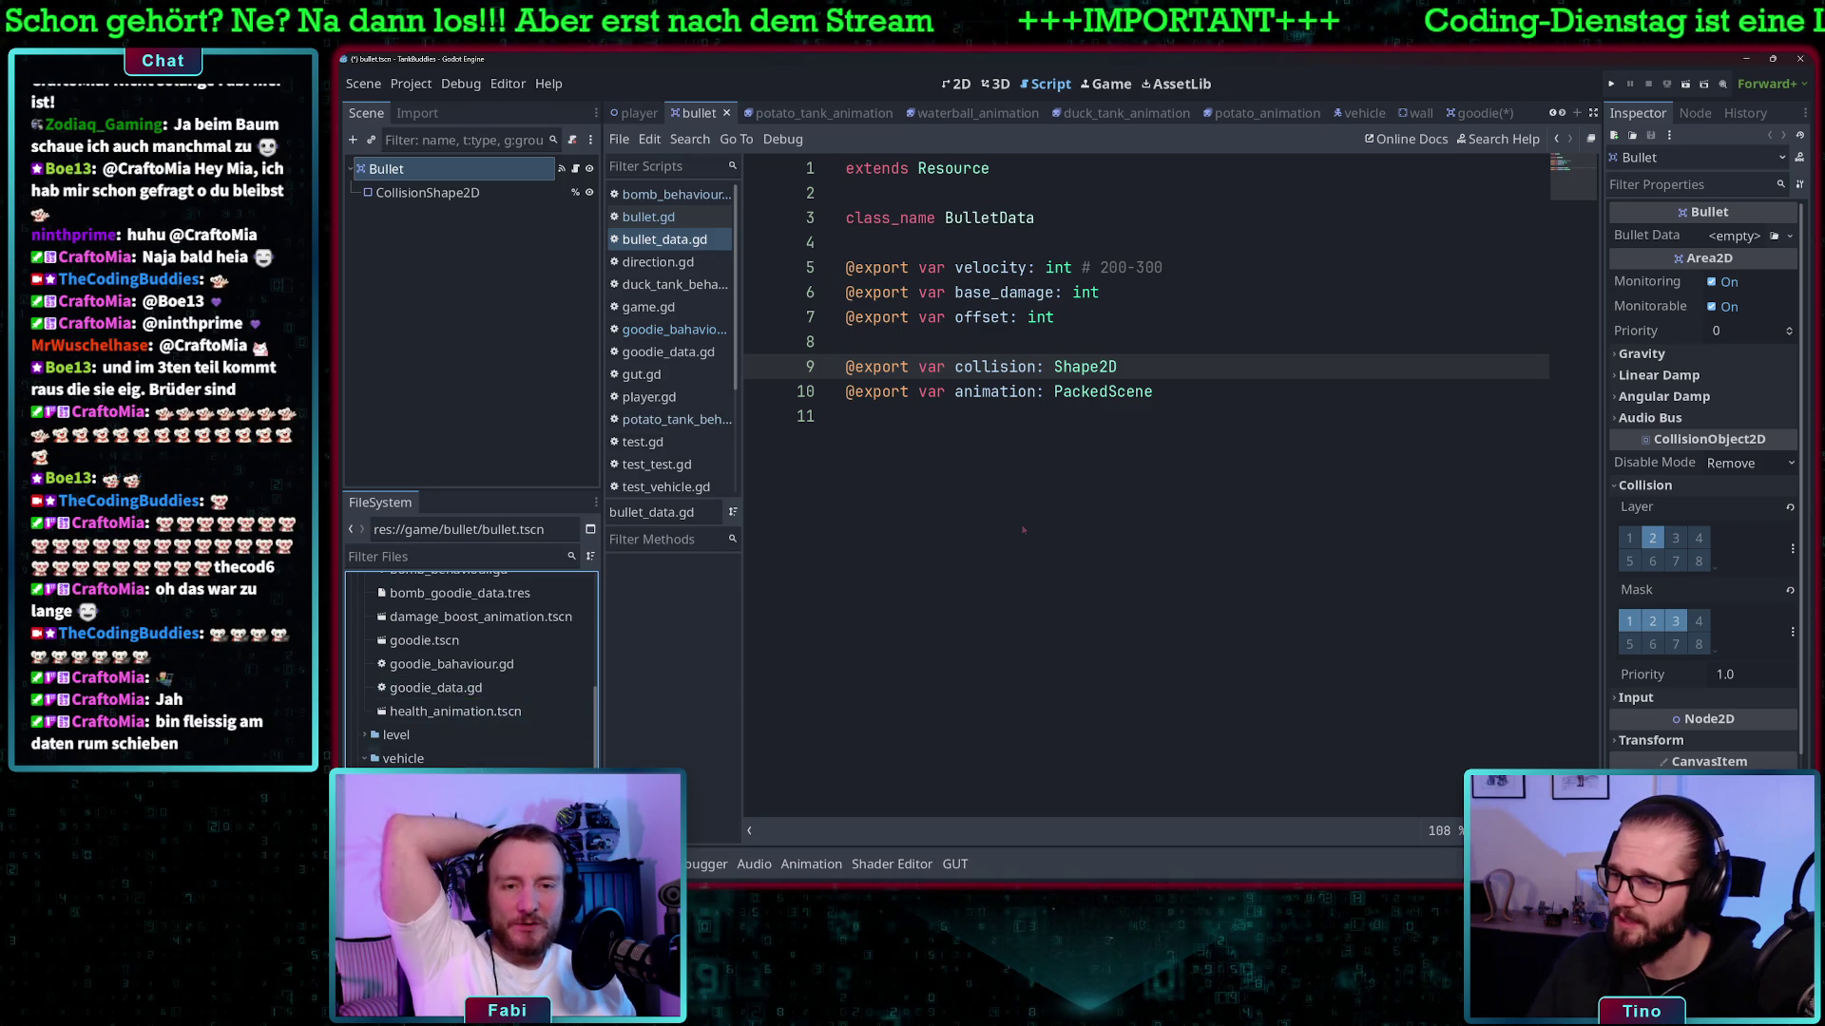
# - Open vehicle.gd from the vehicle scene and highlight every use of vehicle_animation
pyautogui.doubleClick(447, 751)
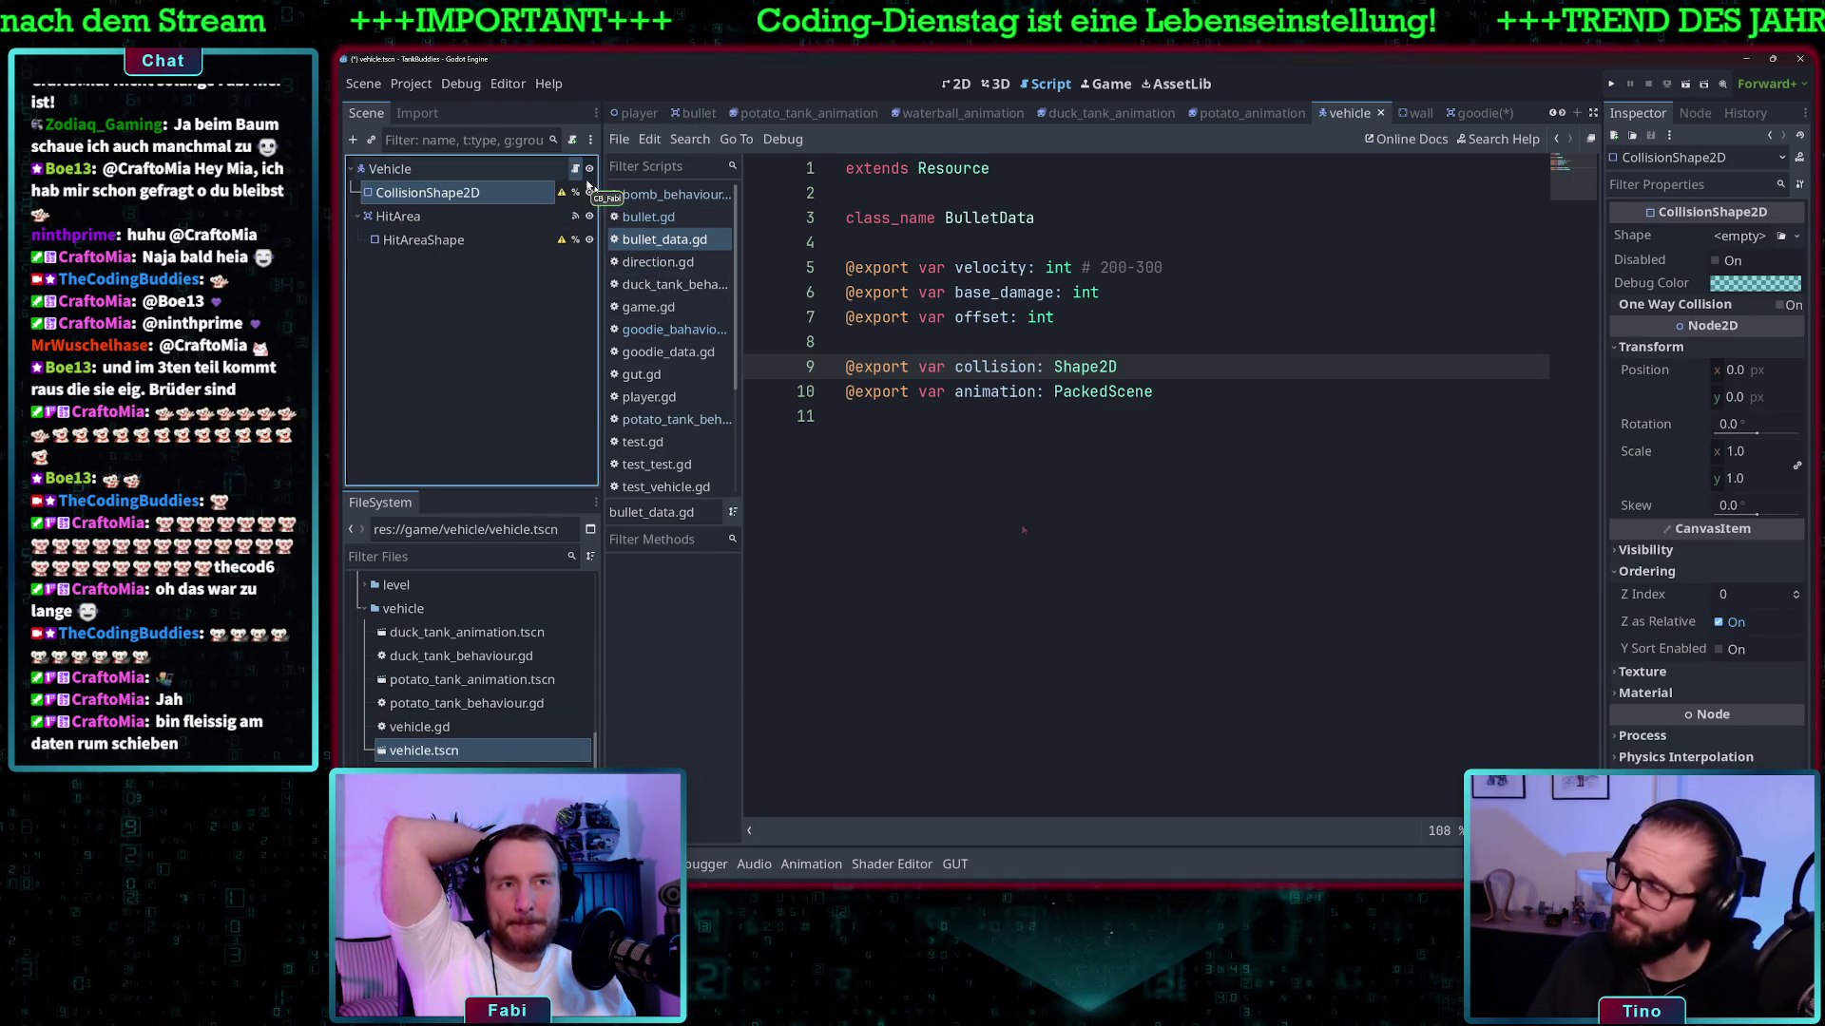
pyautogui.click(575, 168)
pyautogui.scroll(12, 1145, 518)
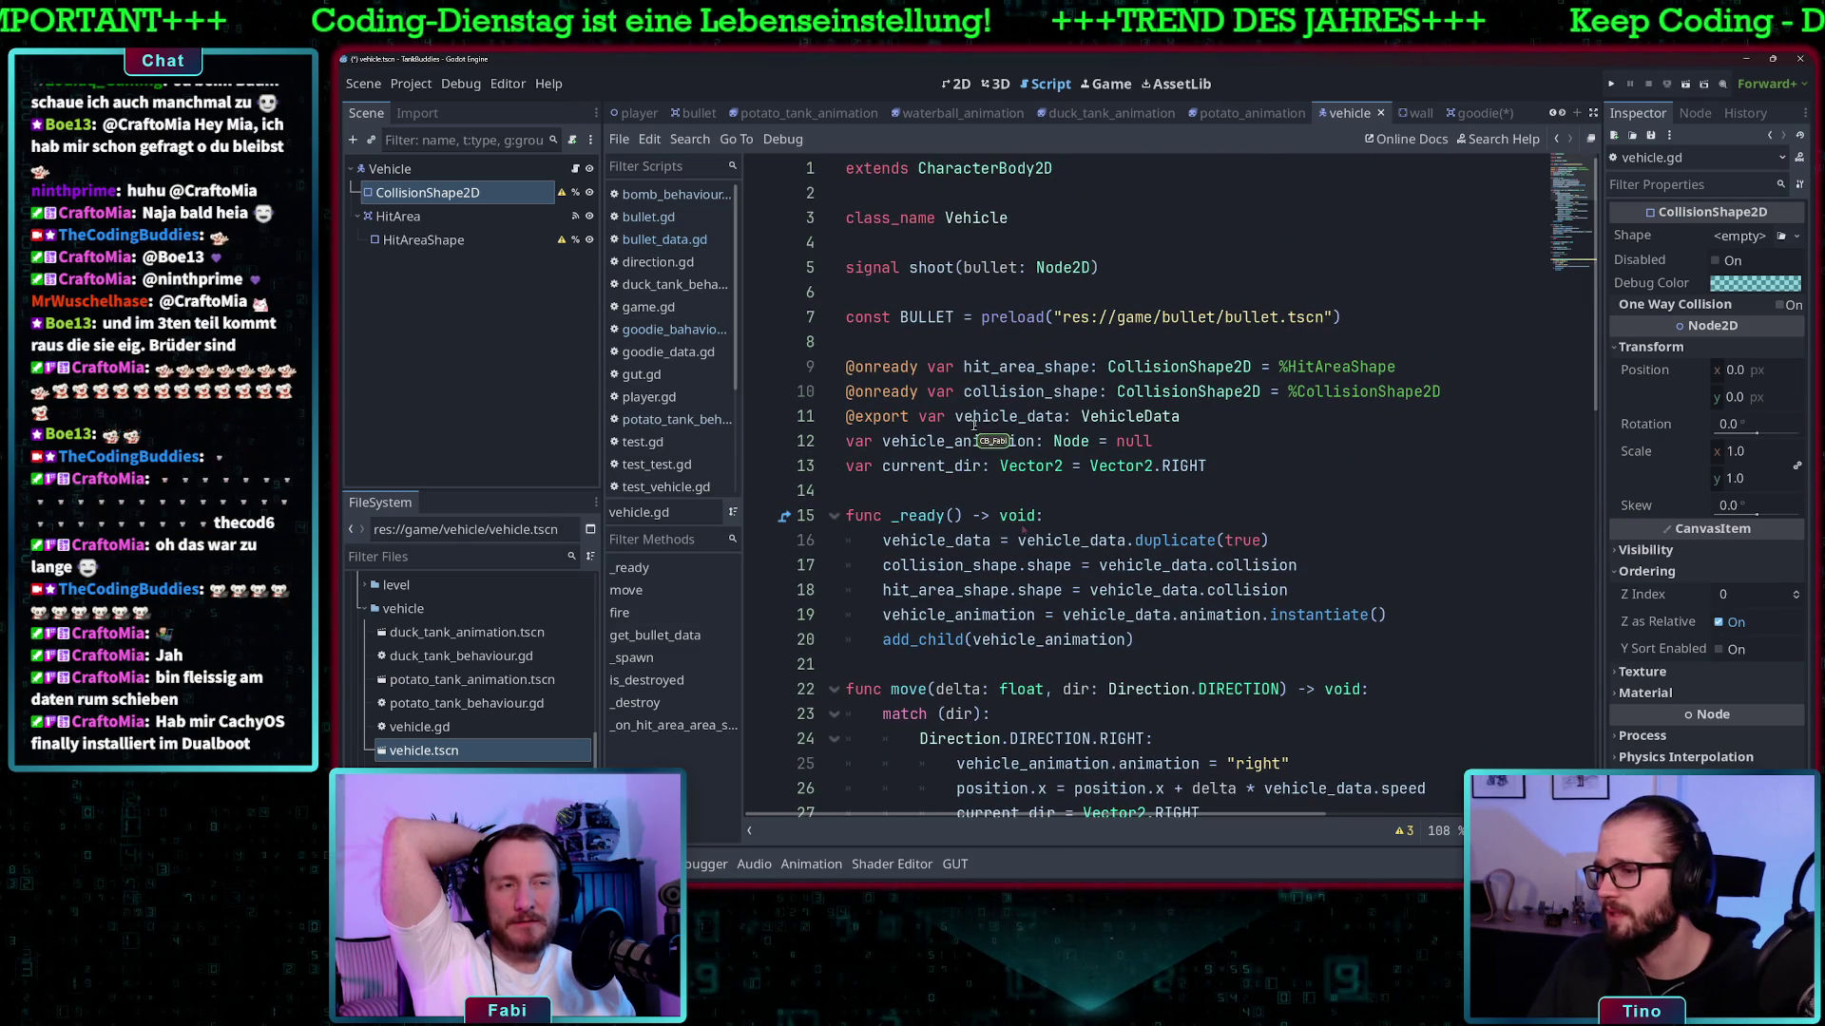
pyautogui.scroll(-1, 1055, 422)
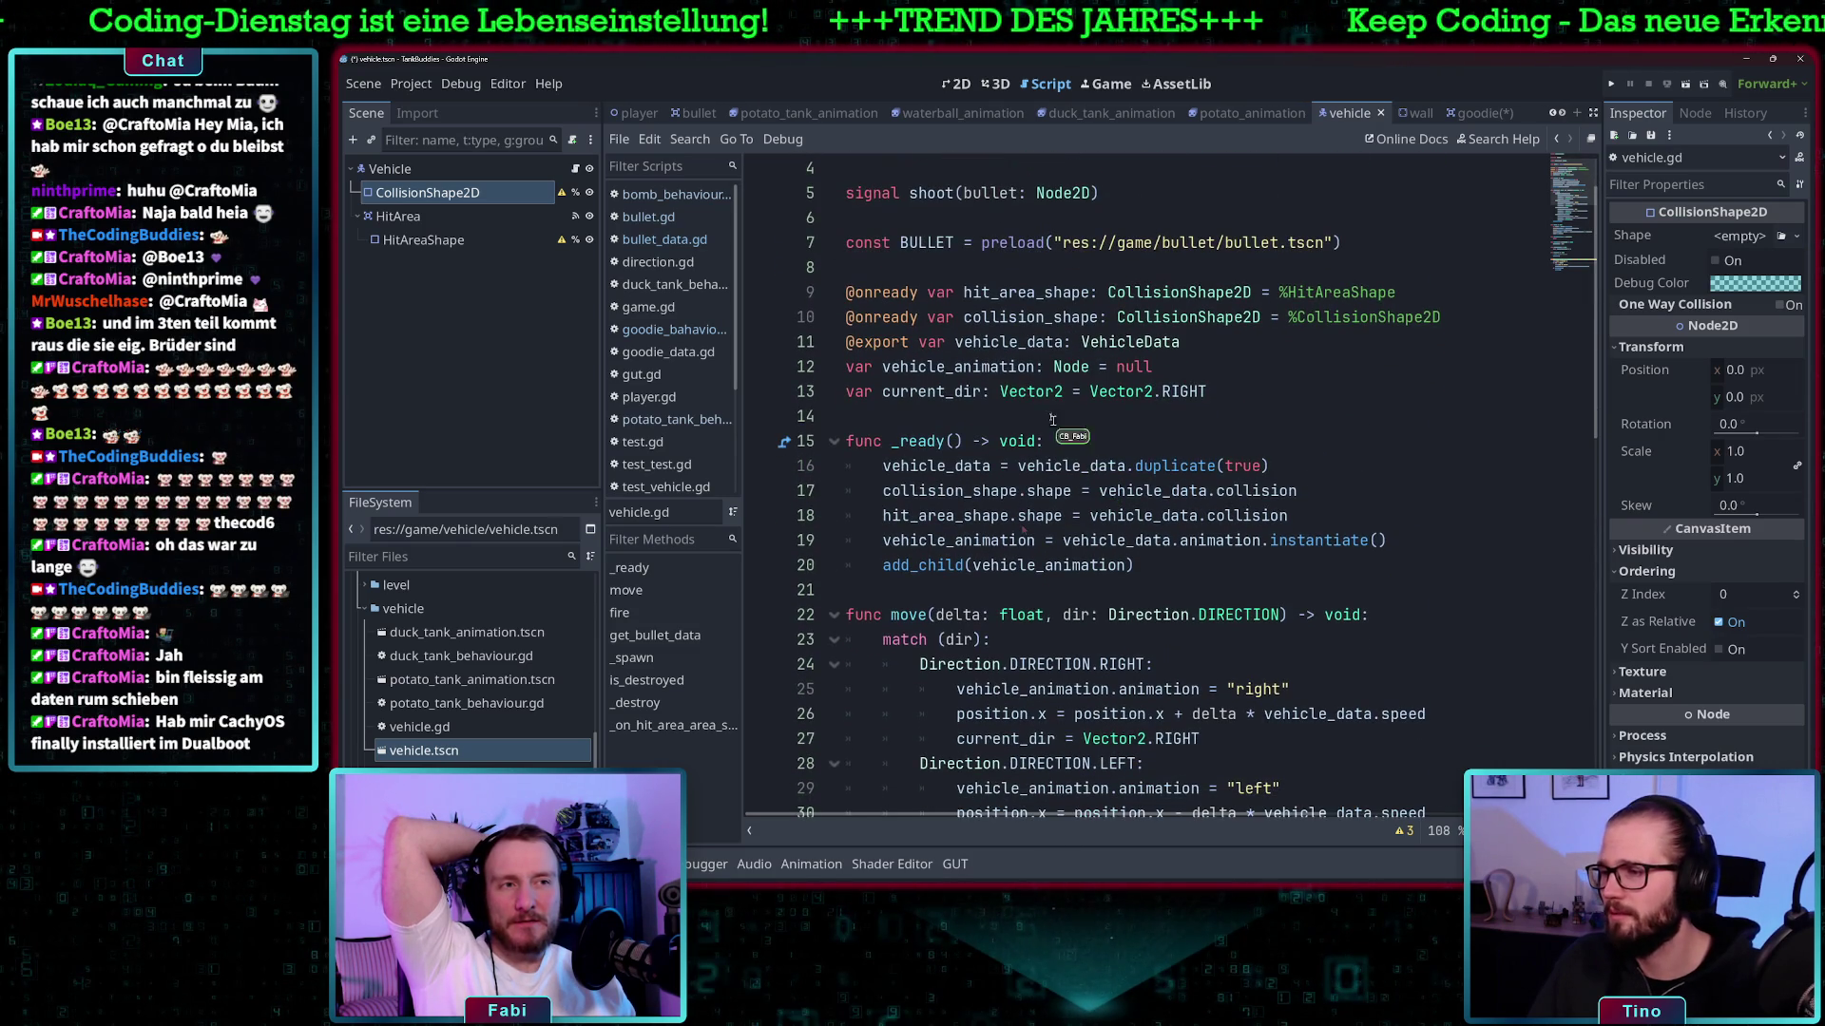
pyautogui.doubleClick(989, 367)
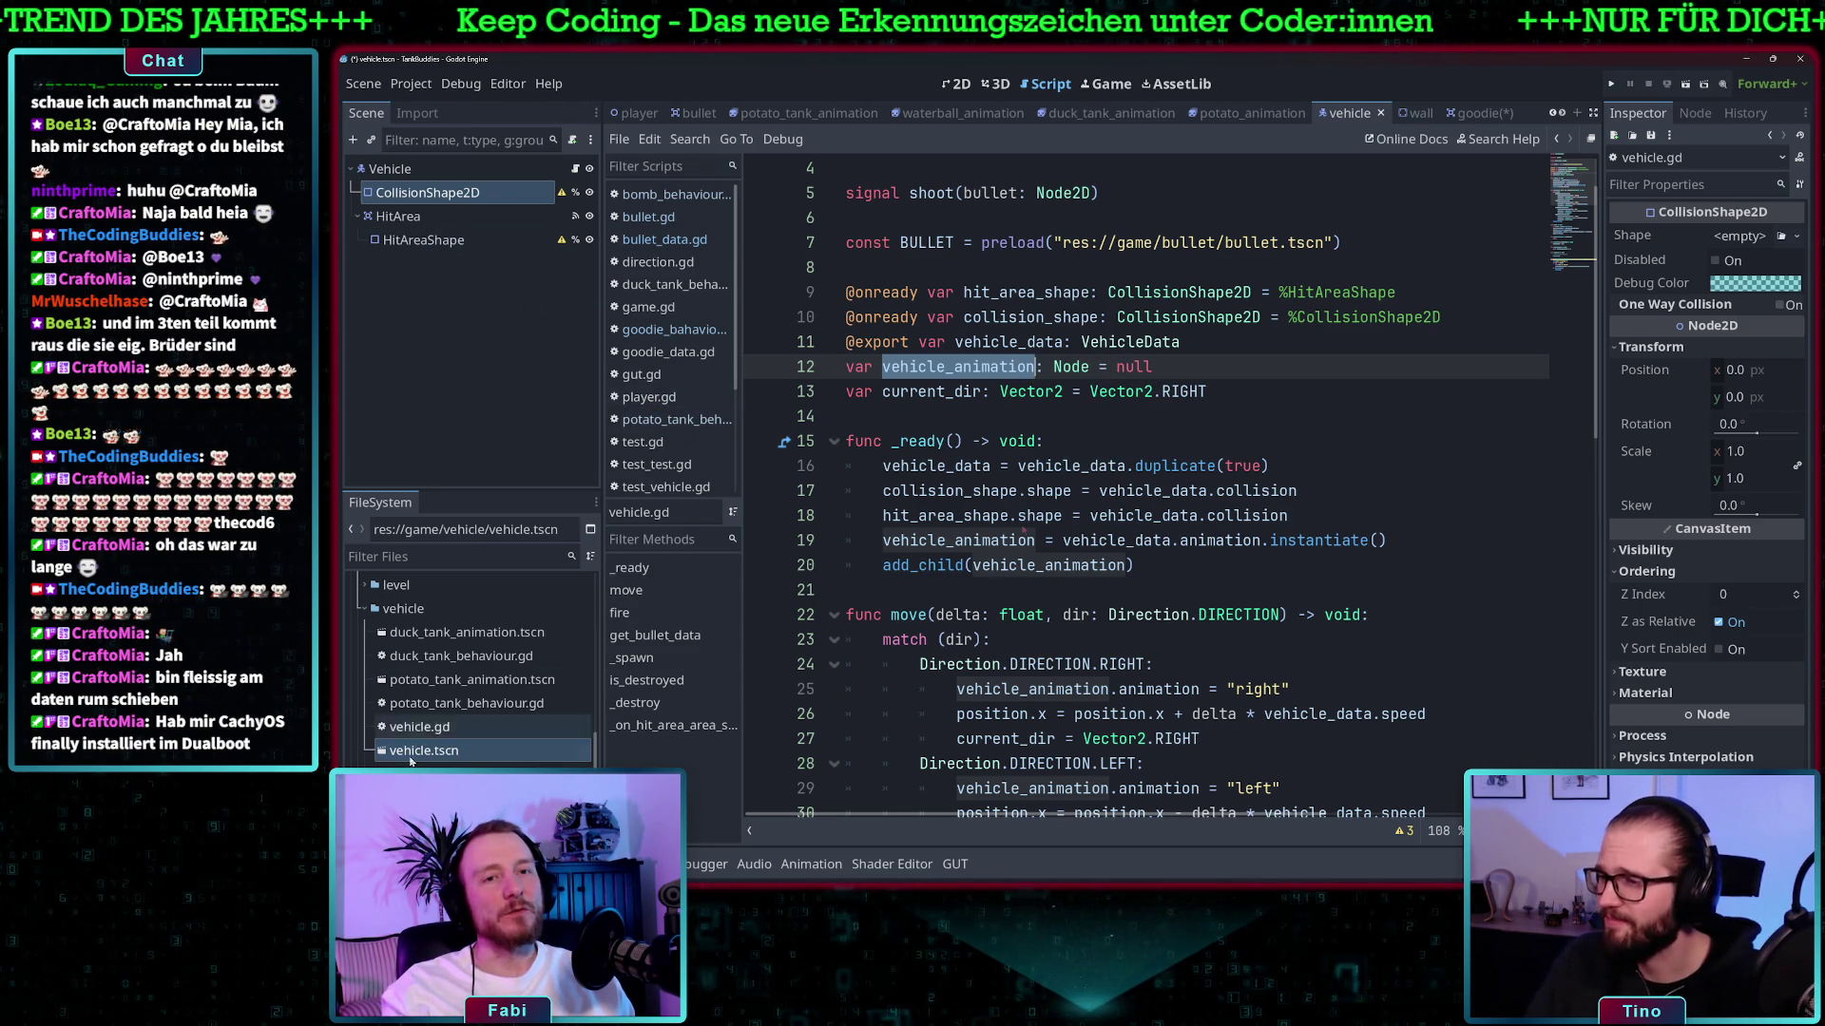
pyautogui.scroll(5, 411, 751)
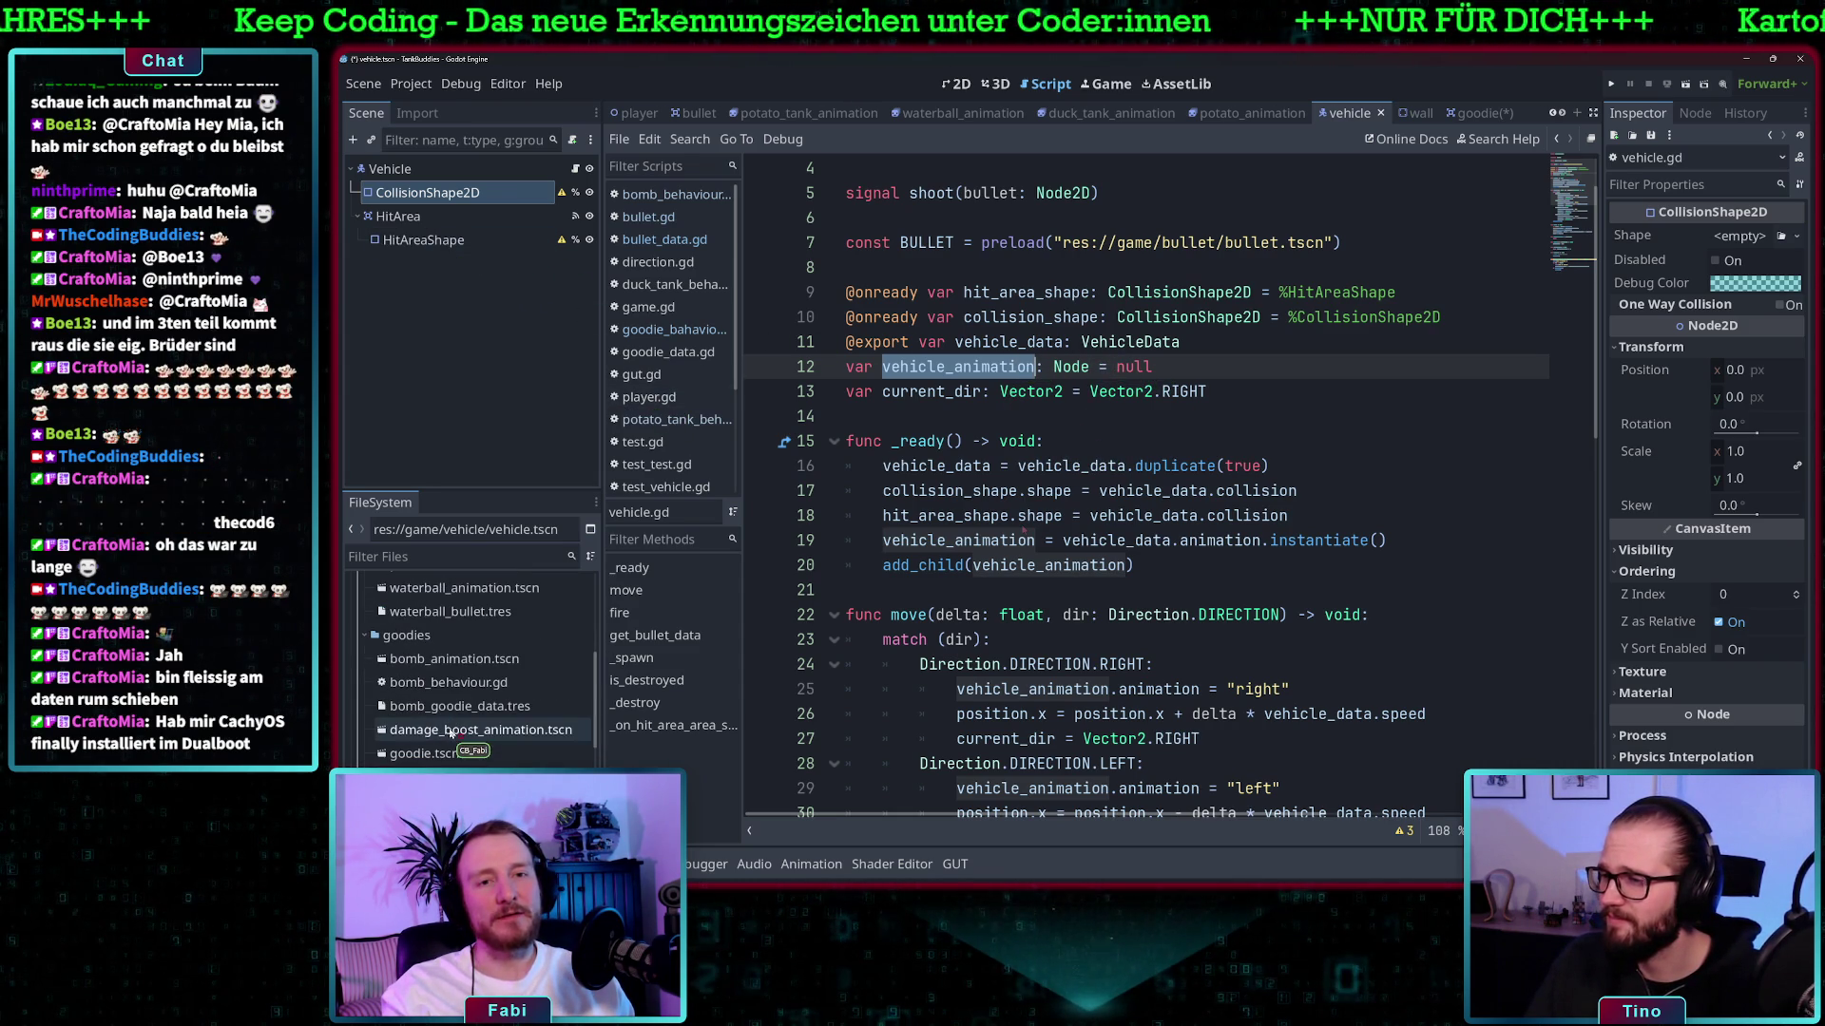
pyautogui.click(455, 755)
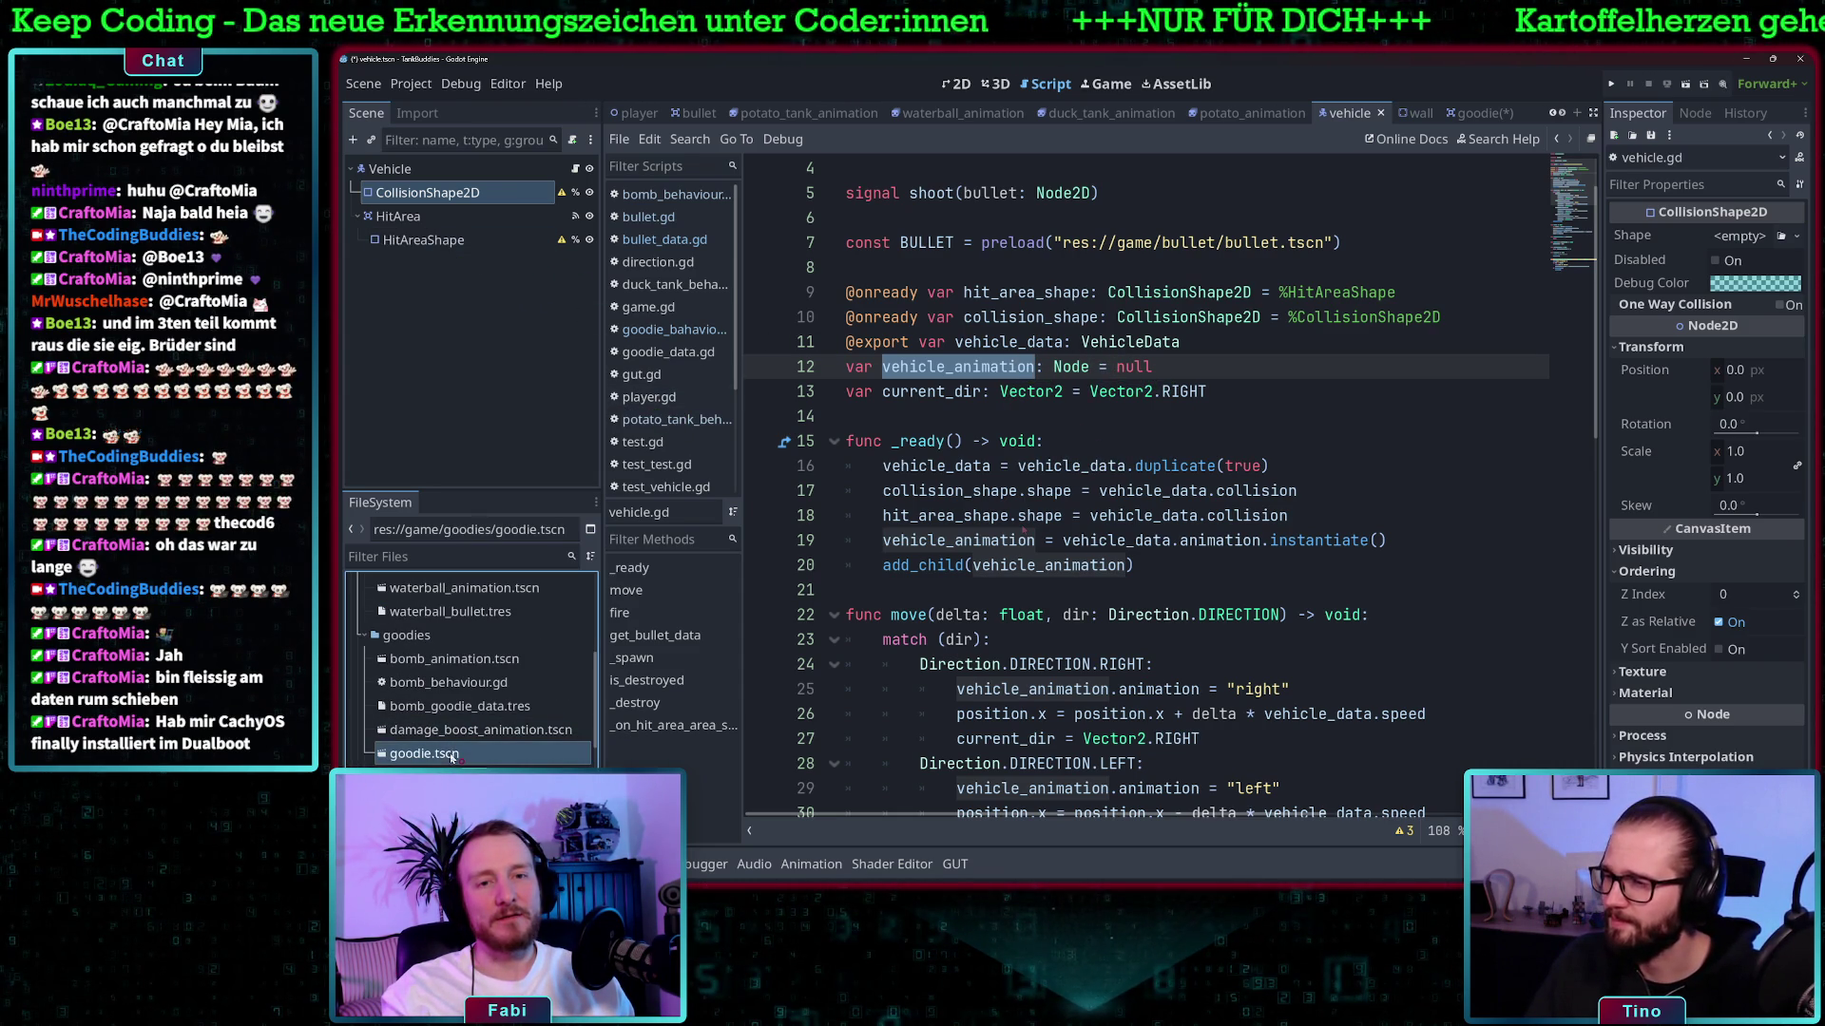
# - Attach a new GDScript at res://game/goodies/goodie.gd, inheriting Area2D, to the Goodie root node
pyautogui.doubleClick(437, 755)
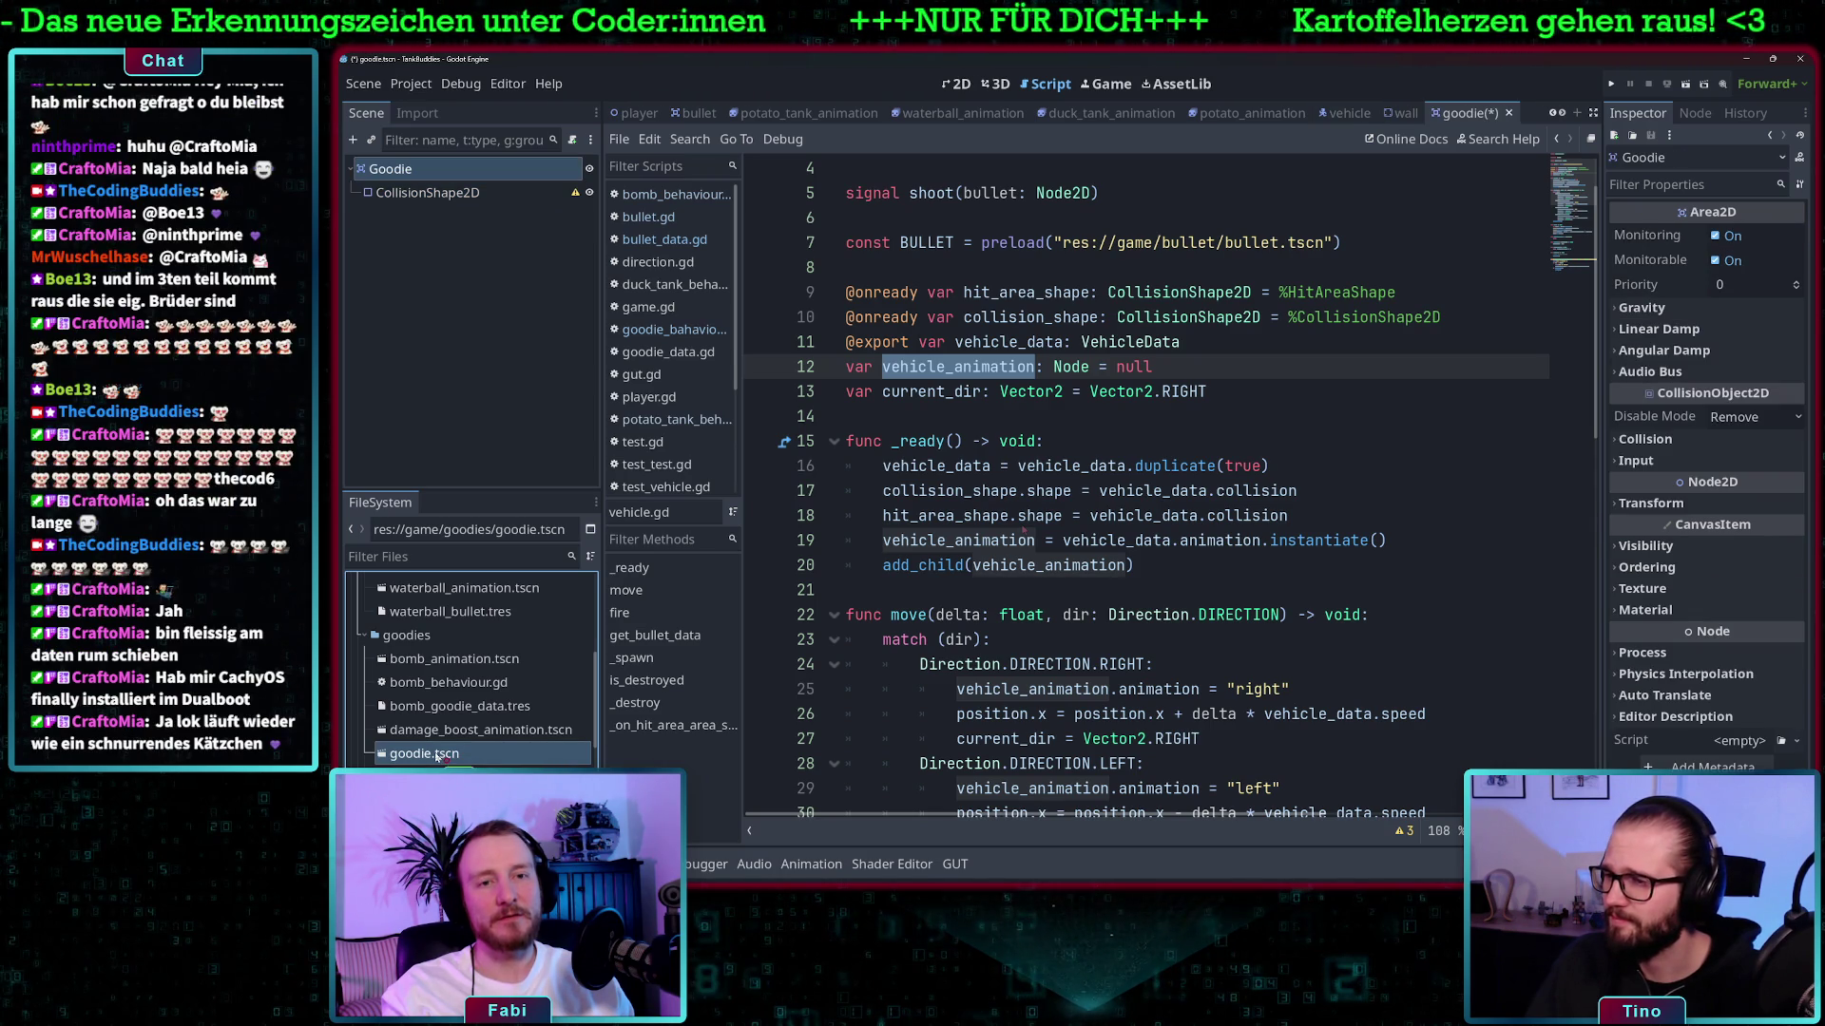
pyautogui.rightClick(466, 171)
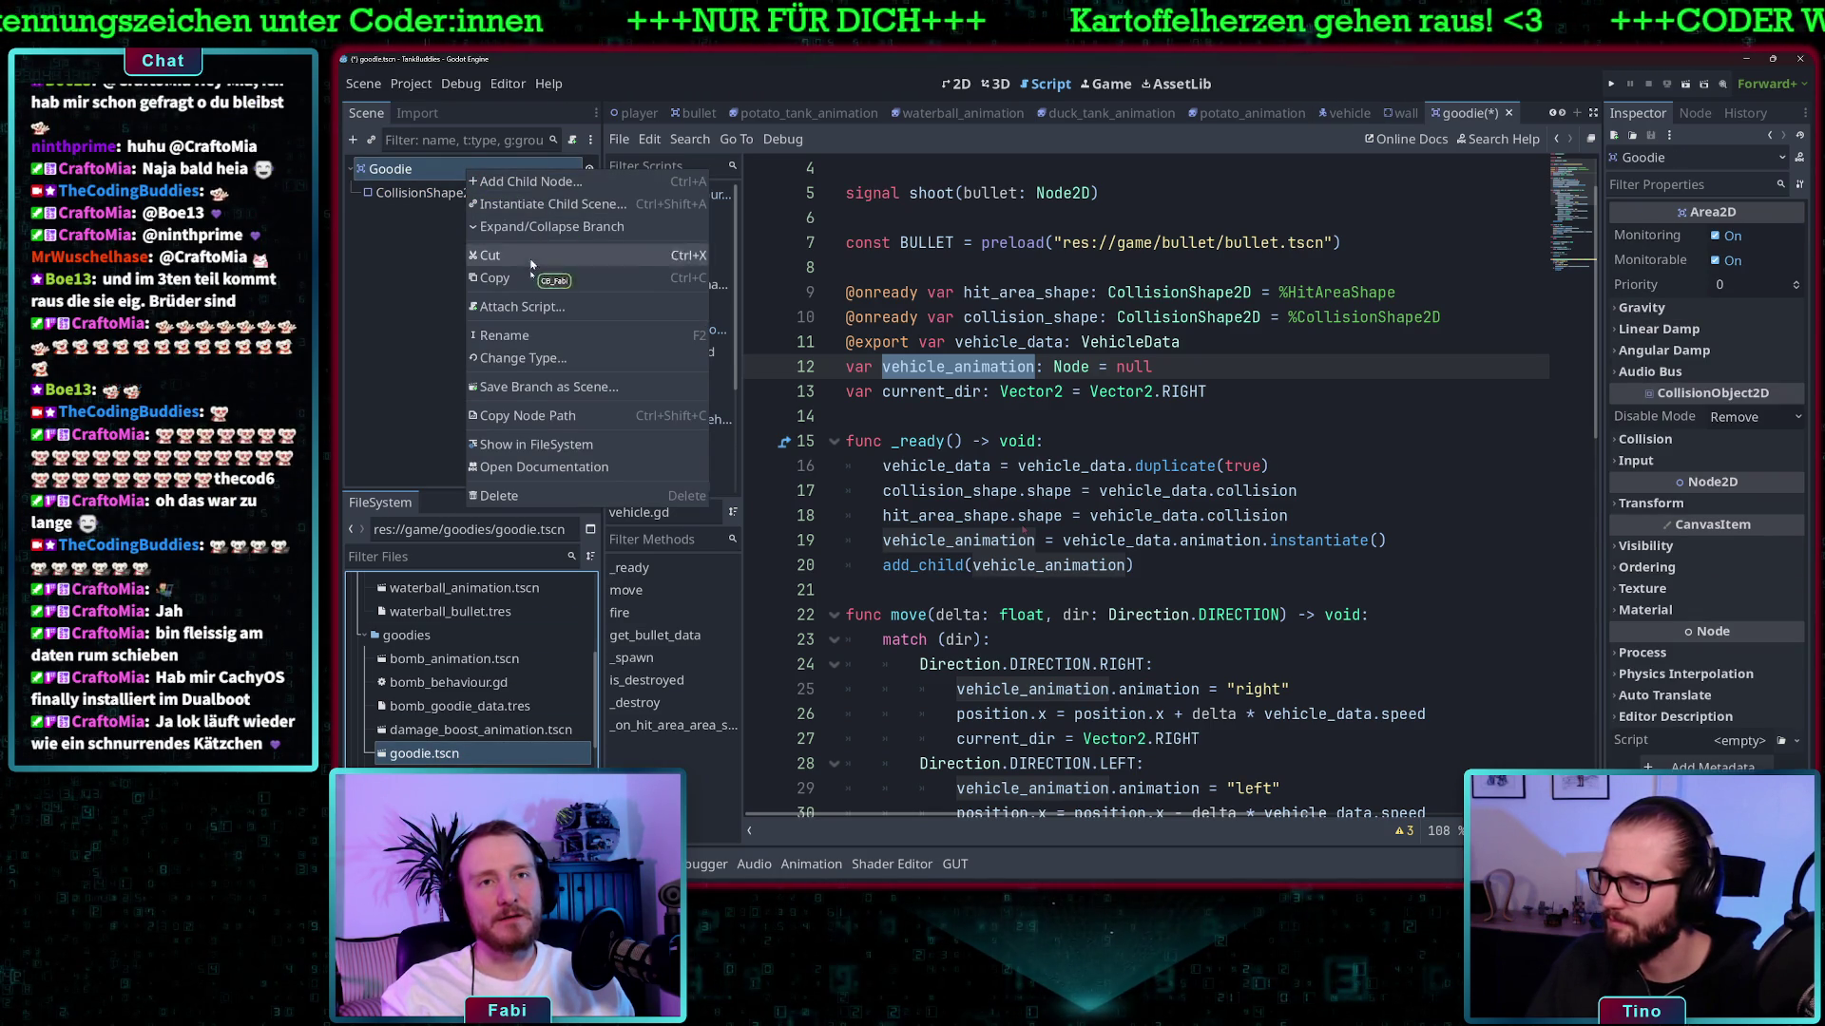
pyautogui.click(550, 311)
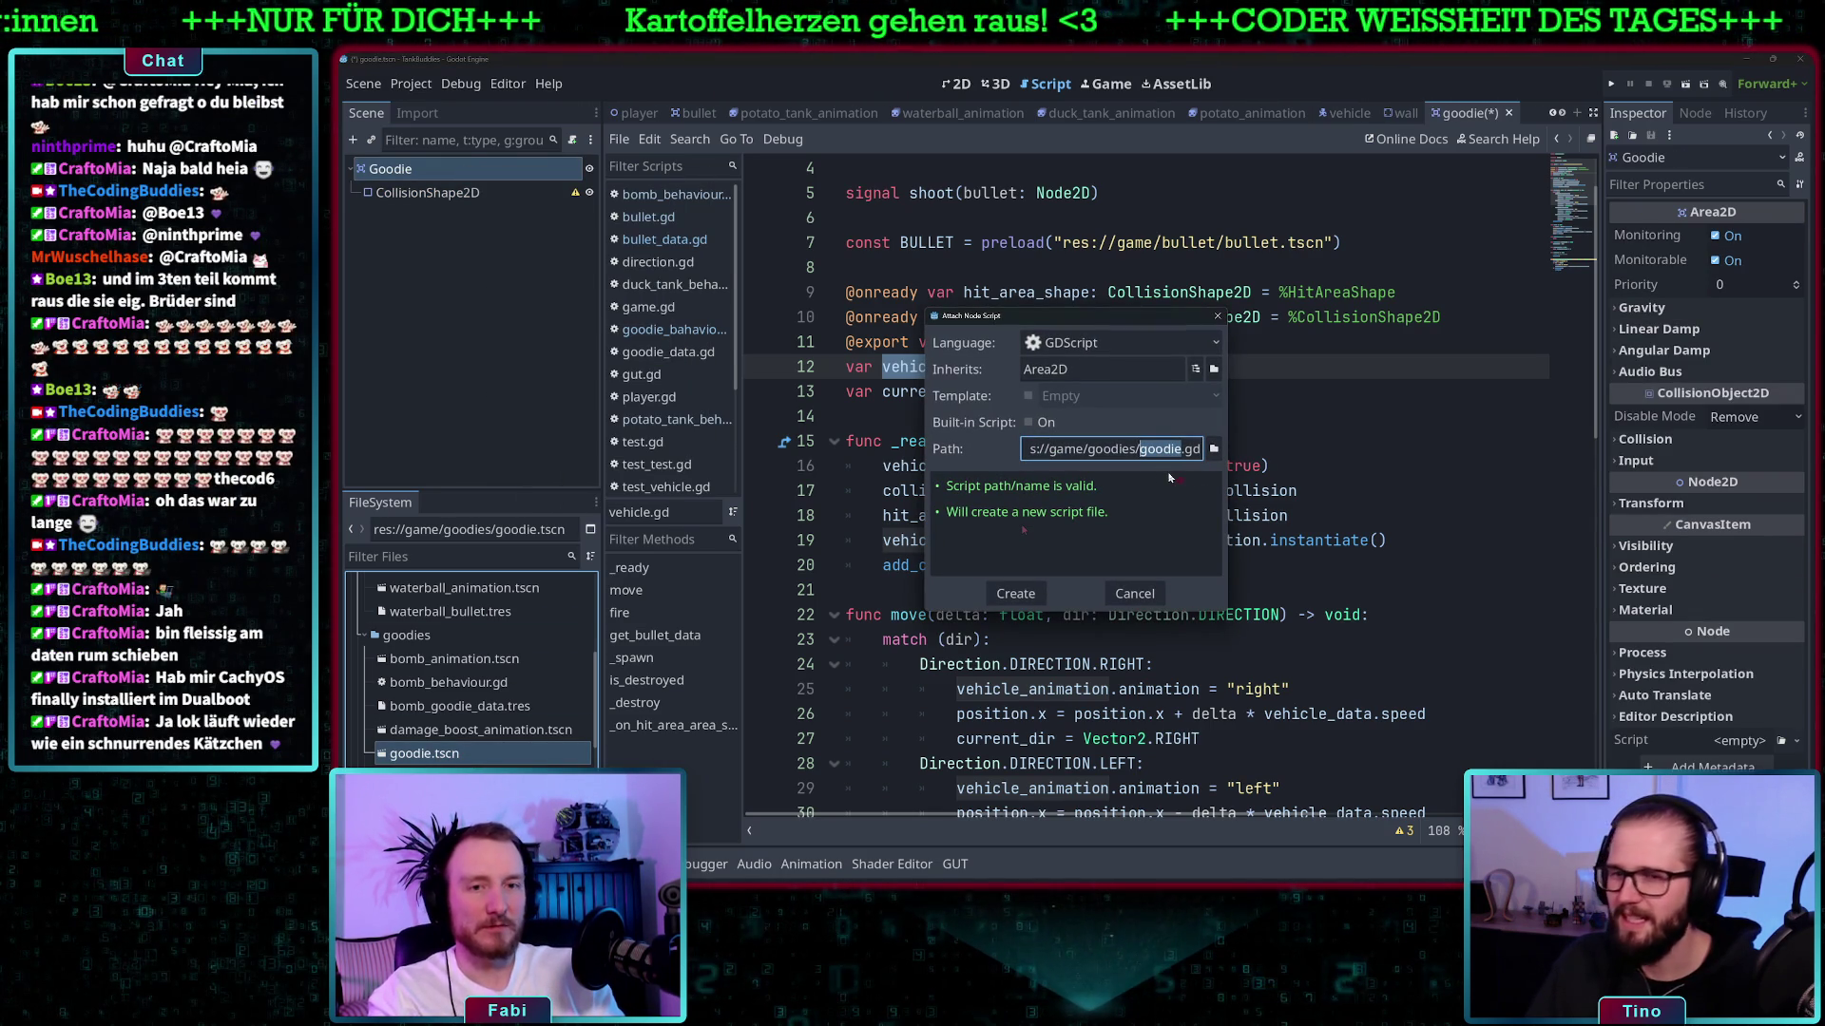
pyautogui.press('Return')
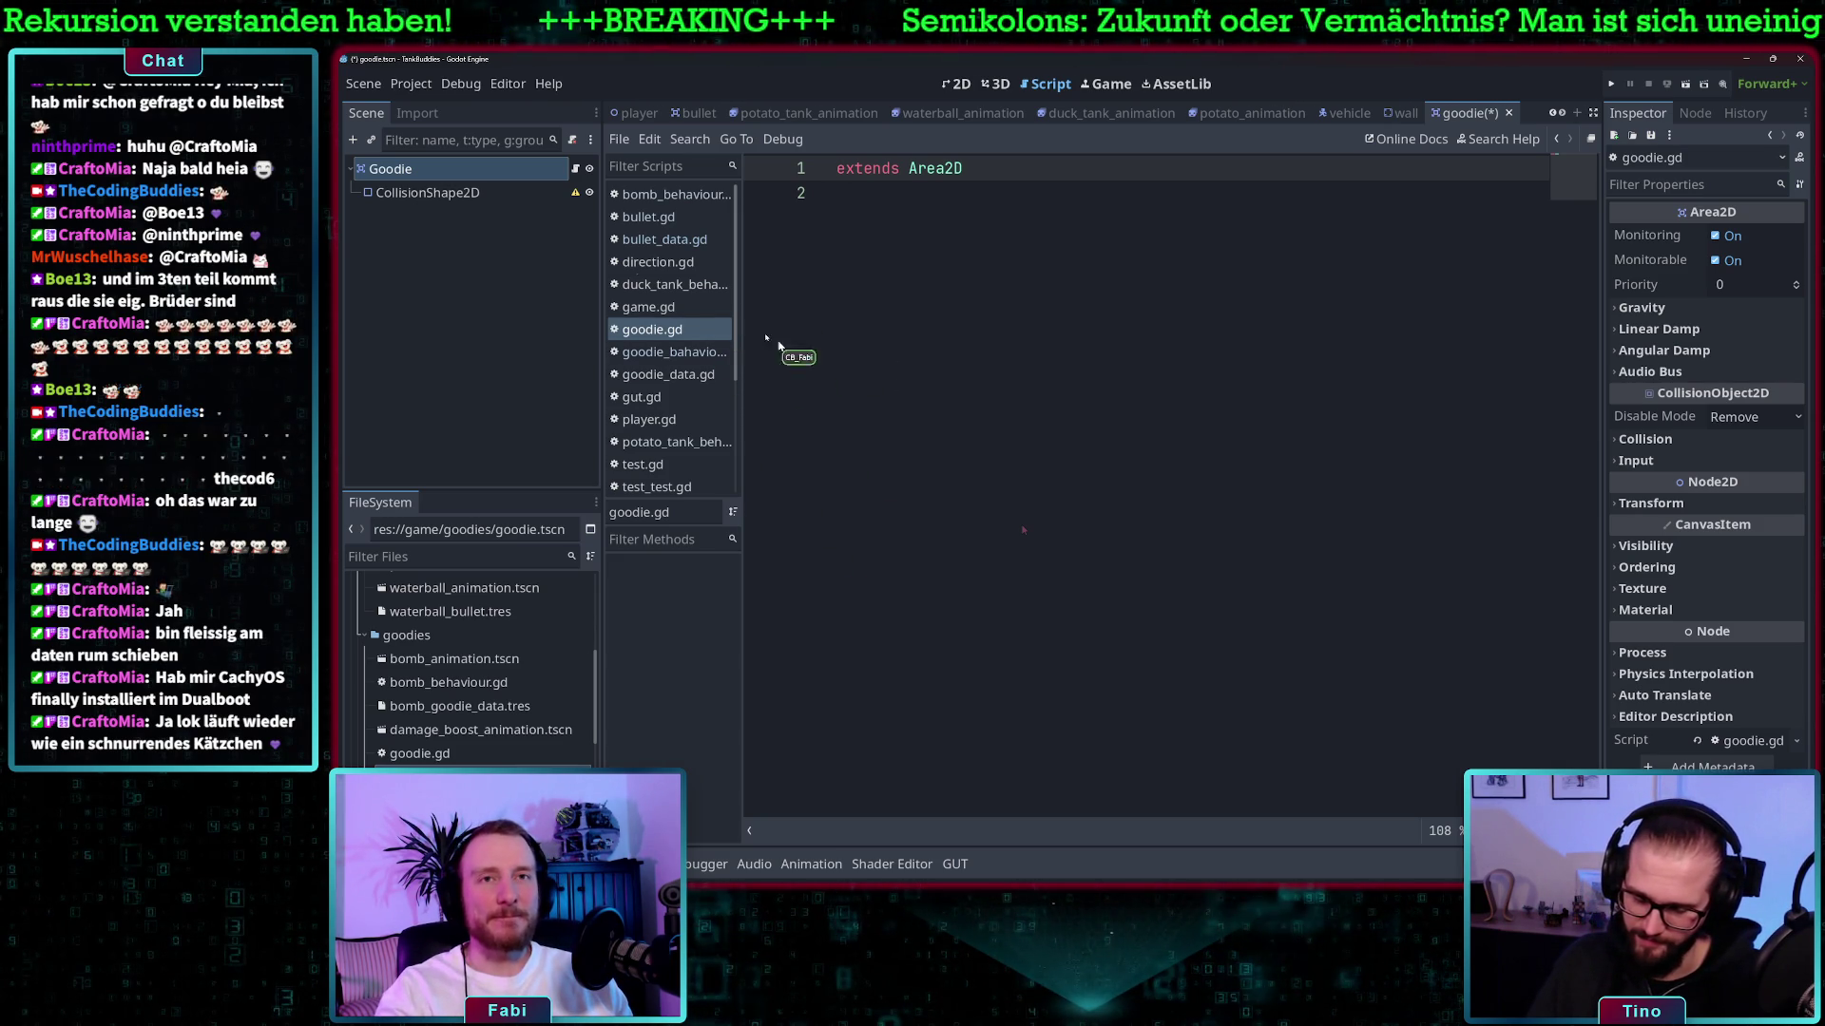
# - Paste the bullet script's collision, data and animation variable declarations into goodie.gd
pyautogui.click(649, 217)
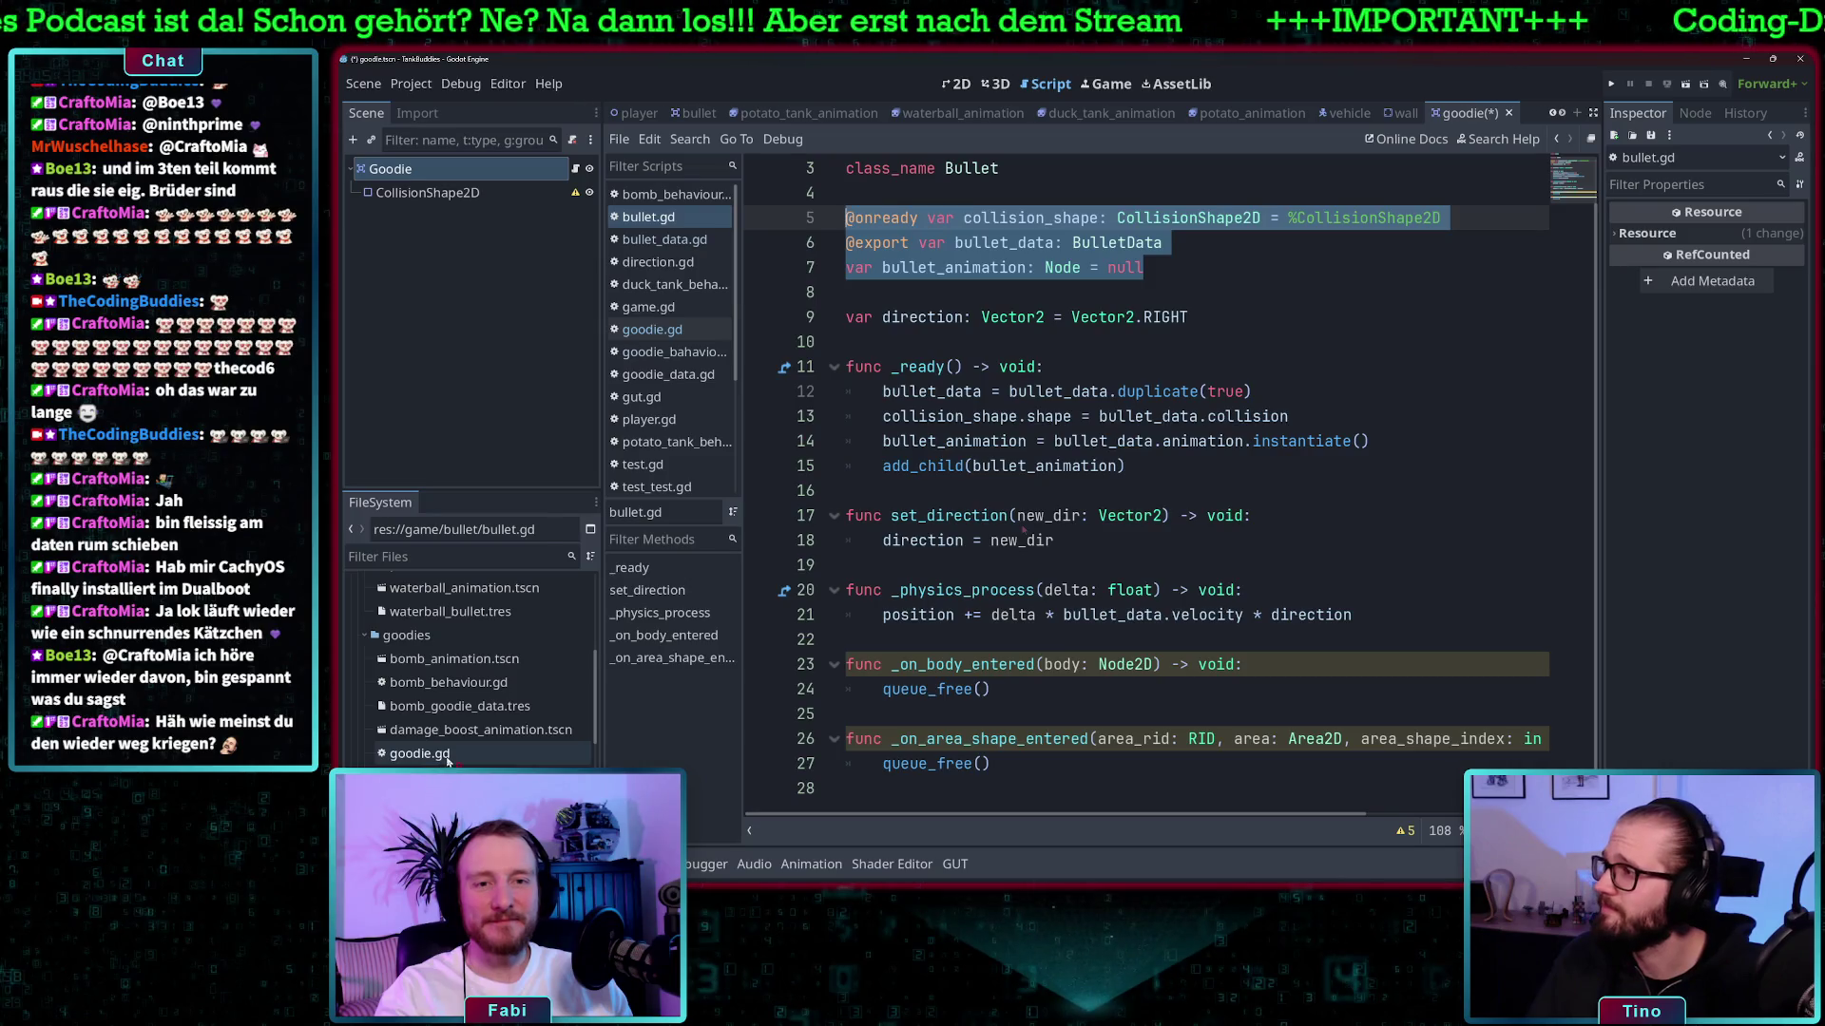
pyautogui.doubleClick(419, 754)
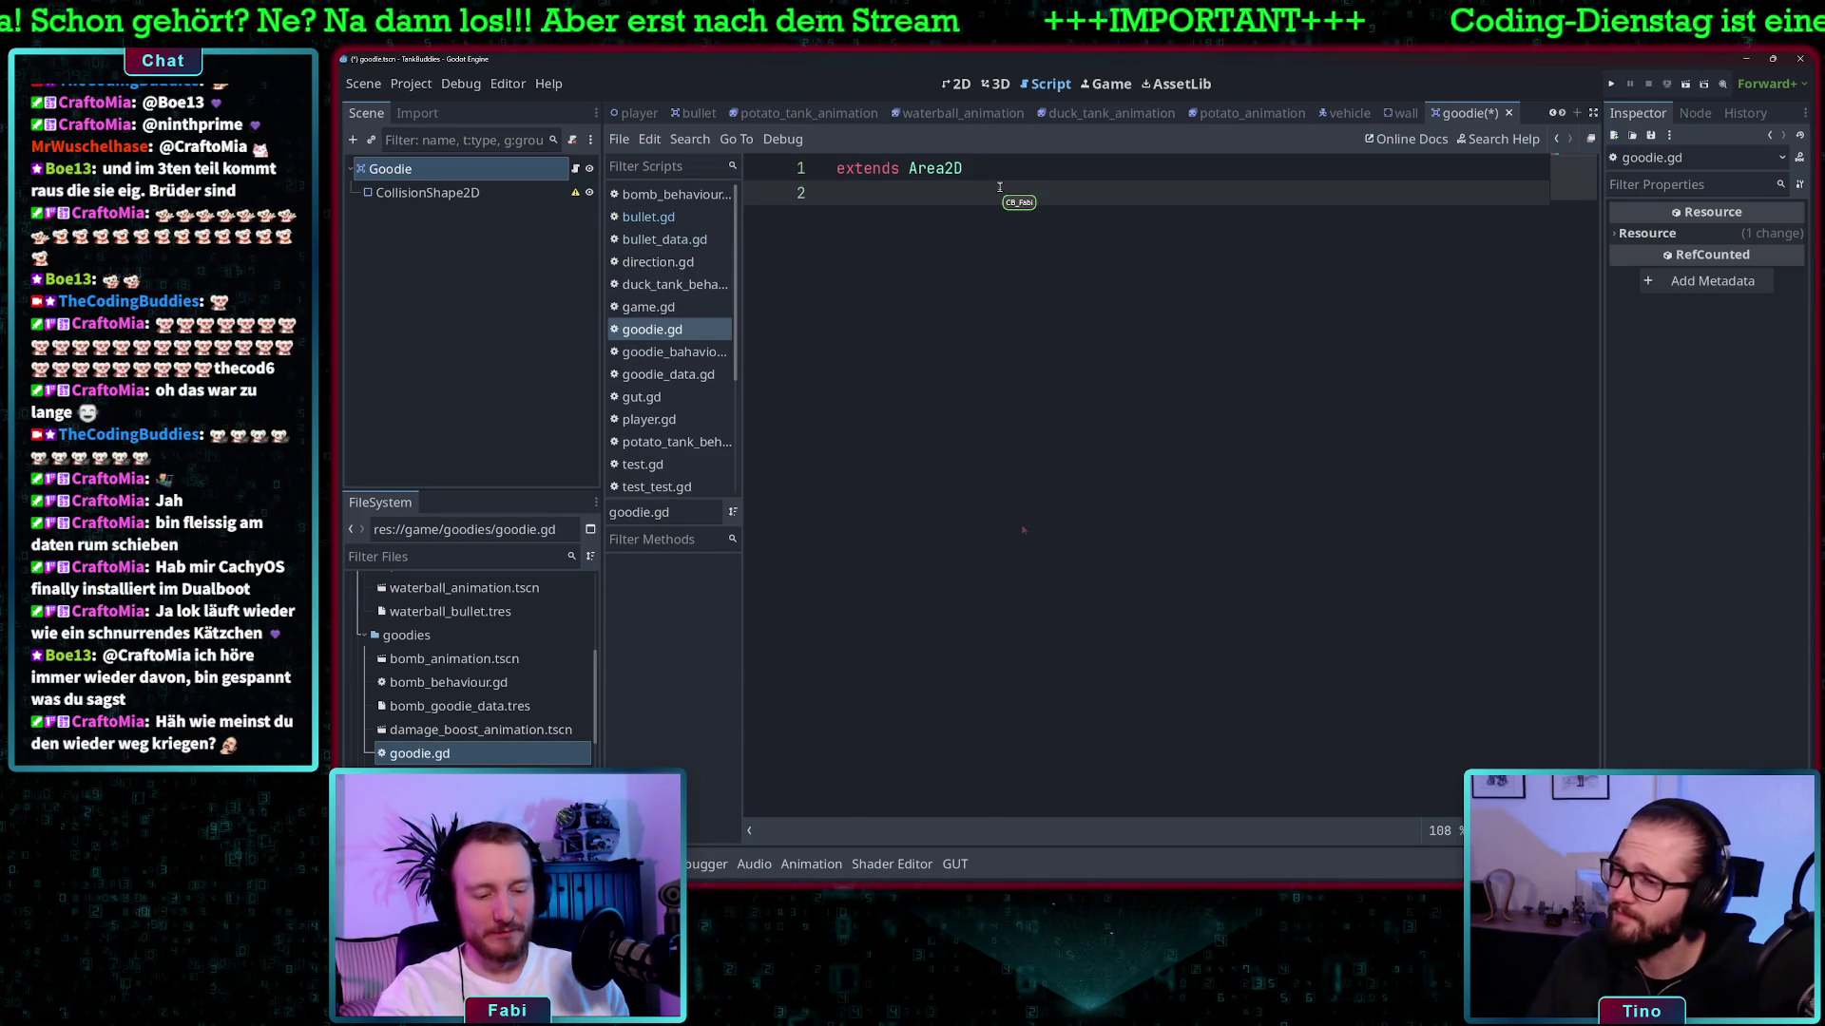
pyautogui.write('@onready var collision_shape: CollisionShape2D = %CollisionShape2D @export var bullet_data: BulletData var bullet_animation: Node = null')
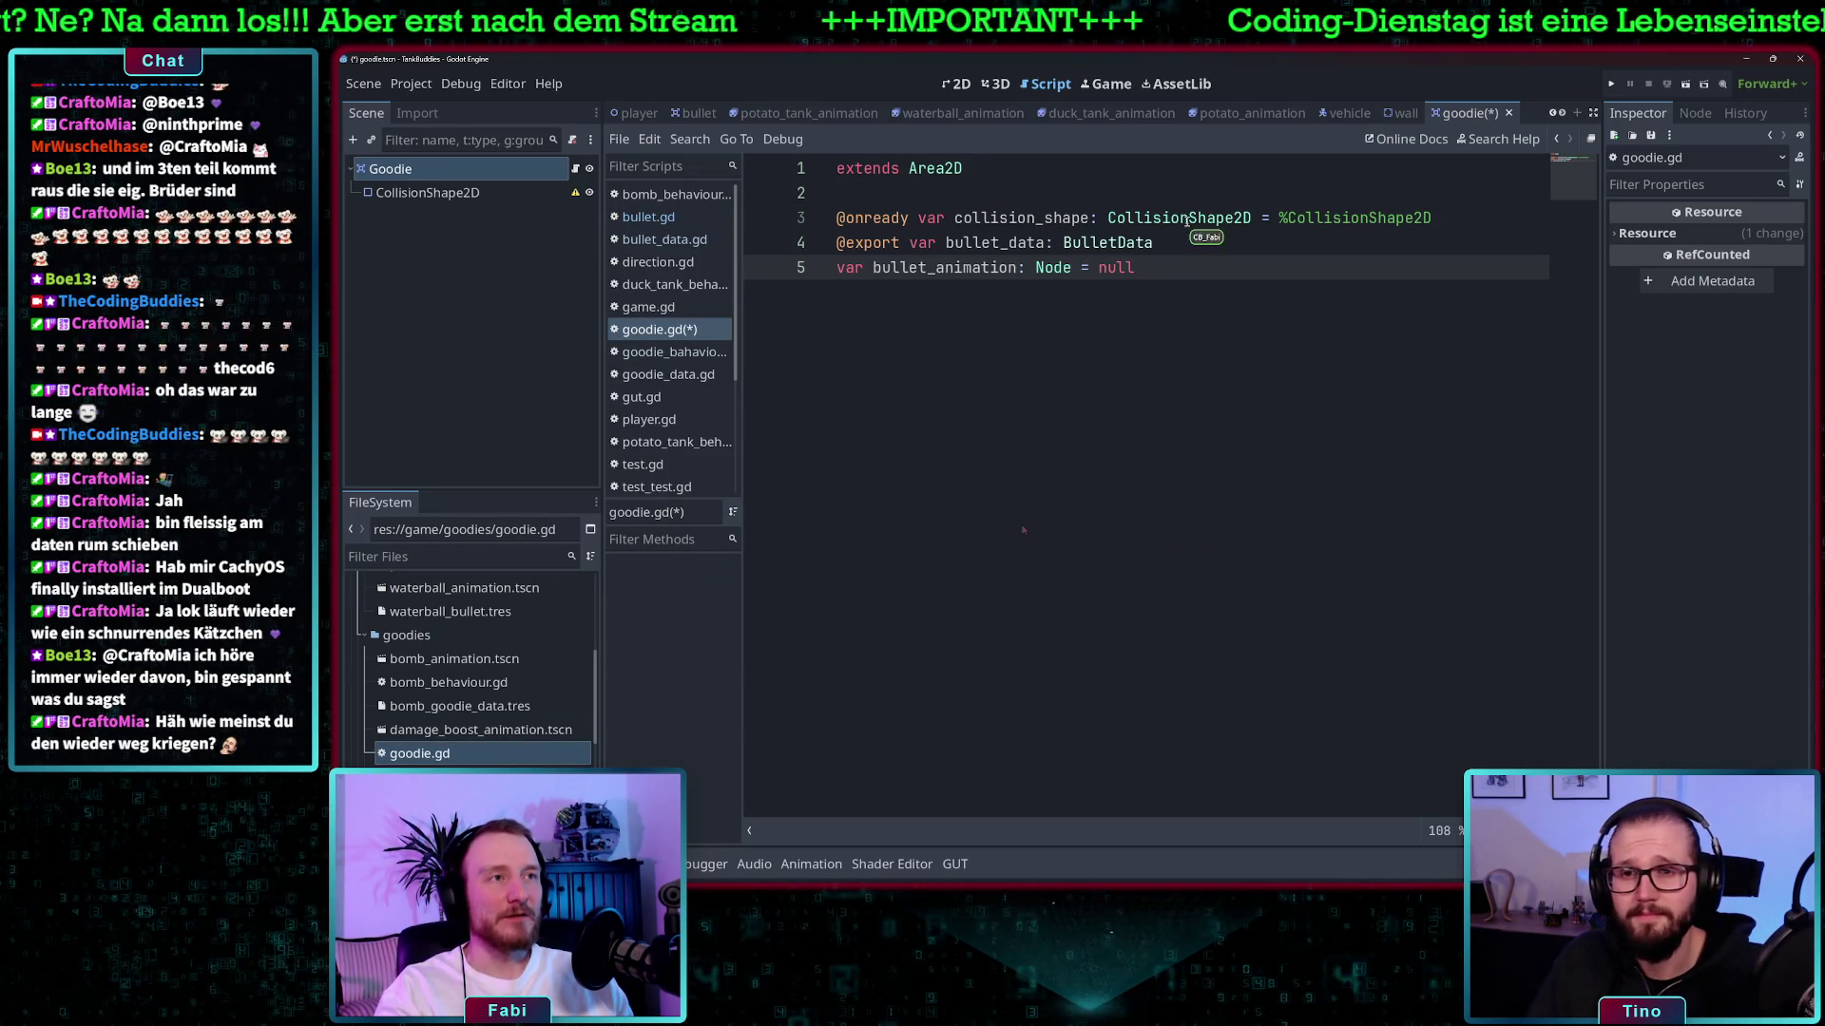
pyautogui.click(428, 171)
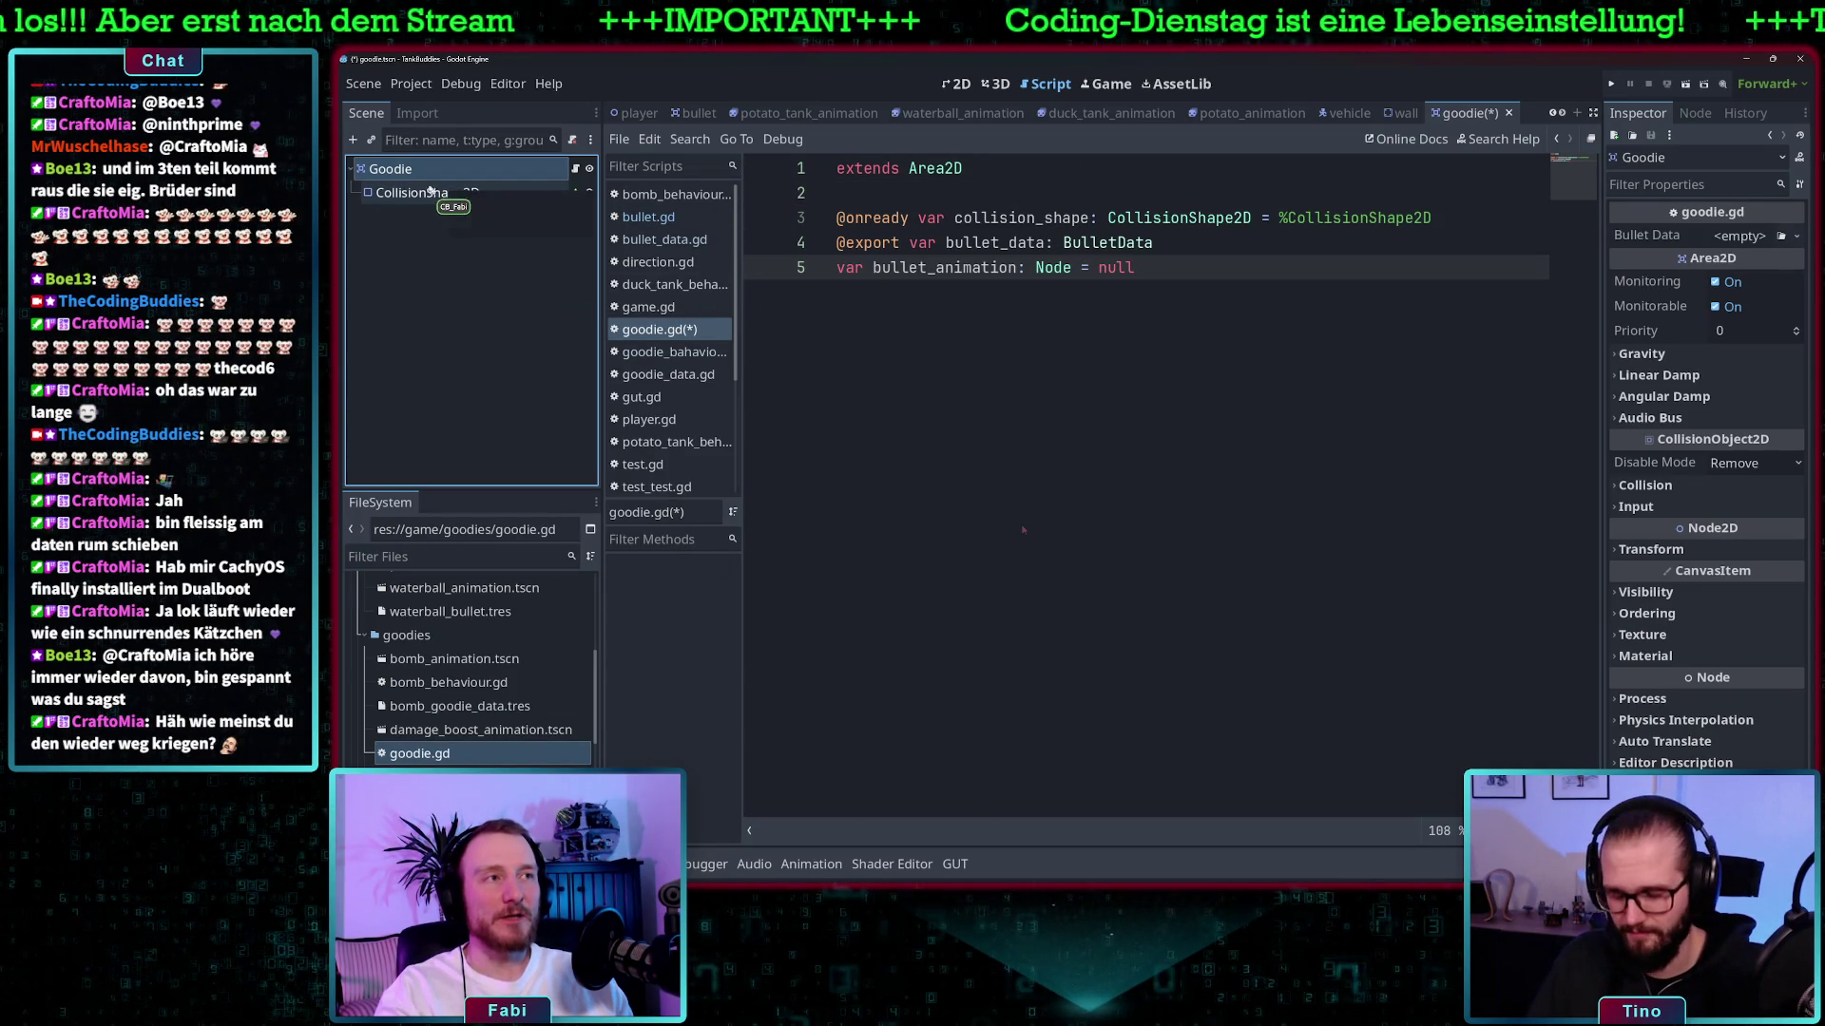
pyautogui.rightClick(423, 193)
pyautogui.click(421, 195)
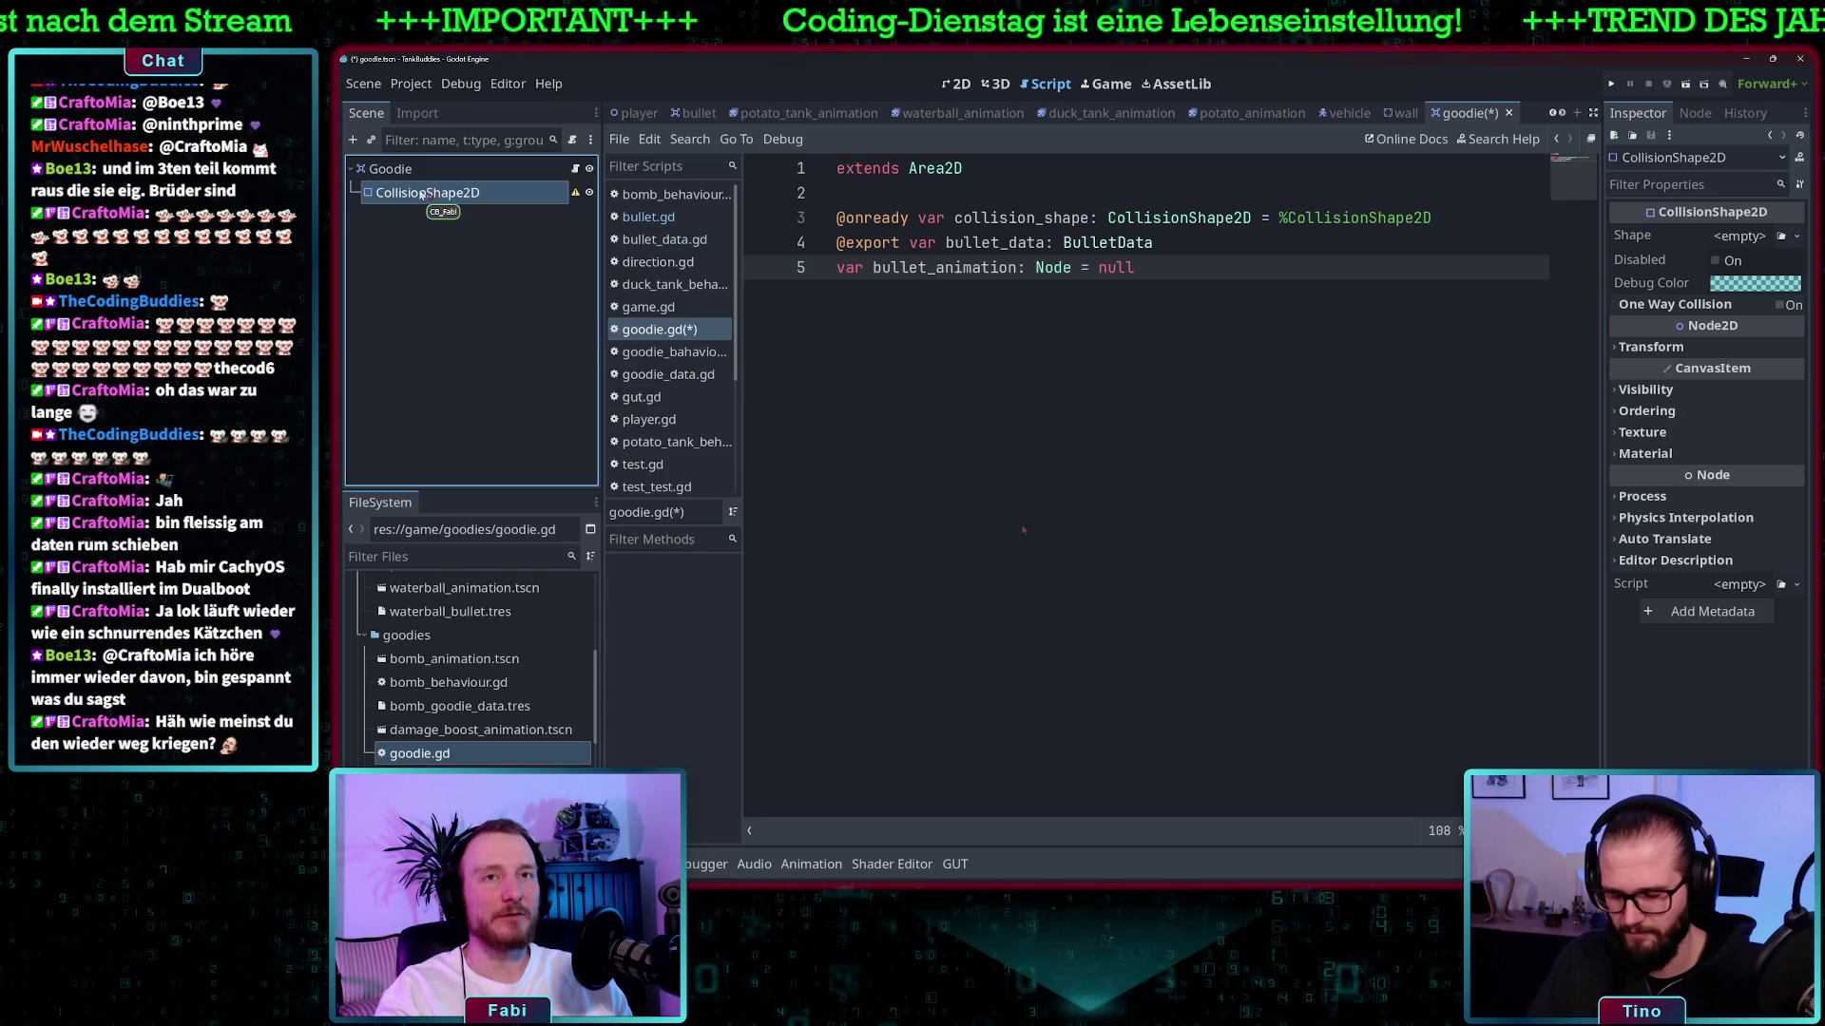
pyautogui.rightClick(421, 195)
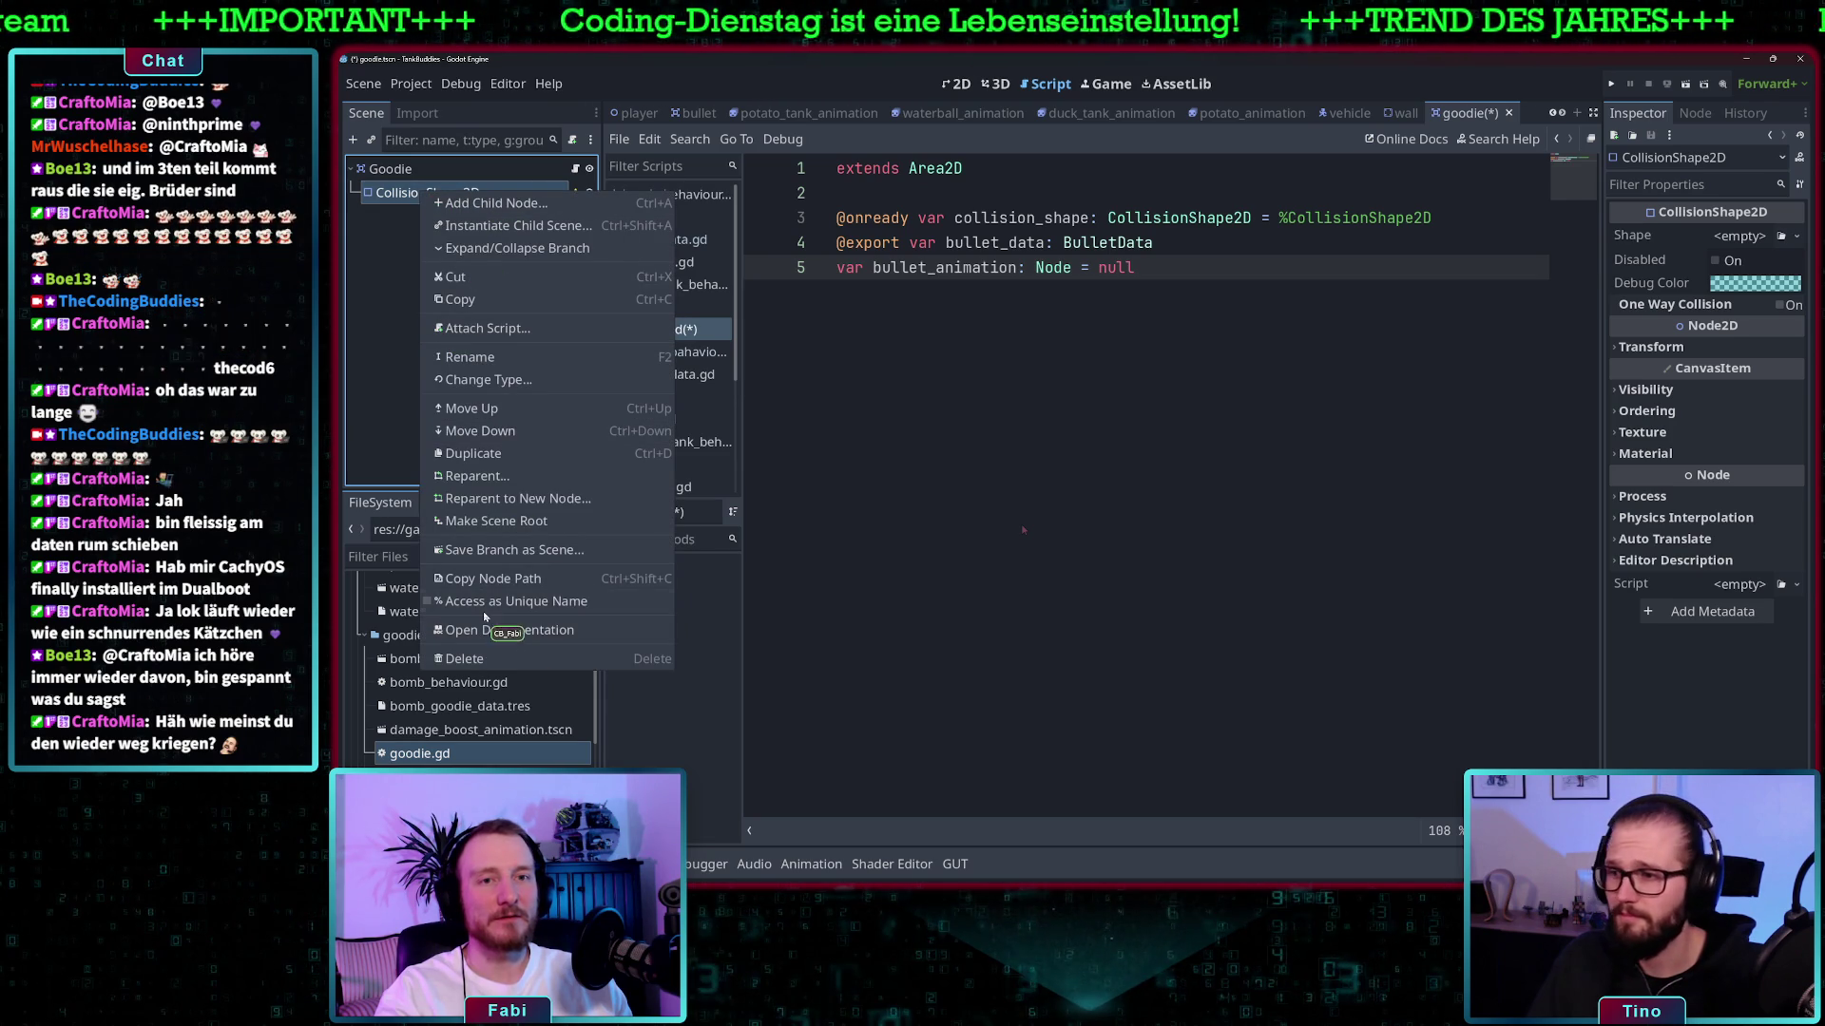
pyautogui.press('Escape')
pyautogui.moveTo(418, 192)
pyautogui.mouseDown()
pyautogui.moveTo(829, 213)
pyautogui.moveTo(832, 195)
pyautogui.mouseUp()
pyautogui.click(1000, 171)
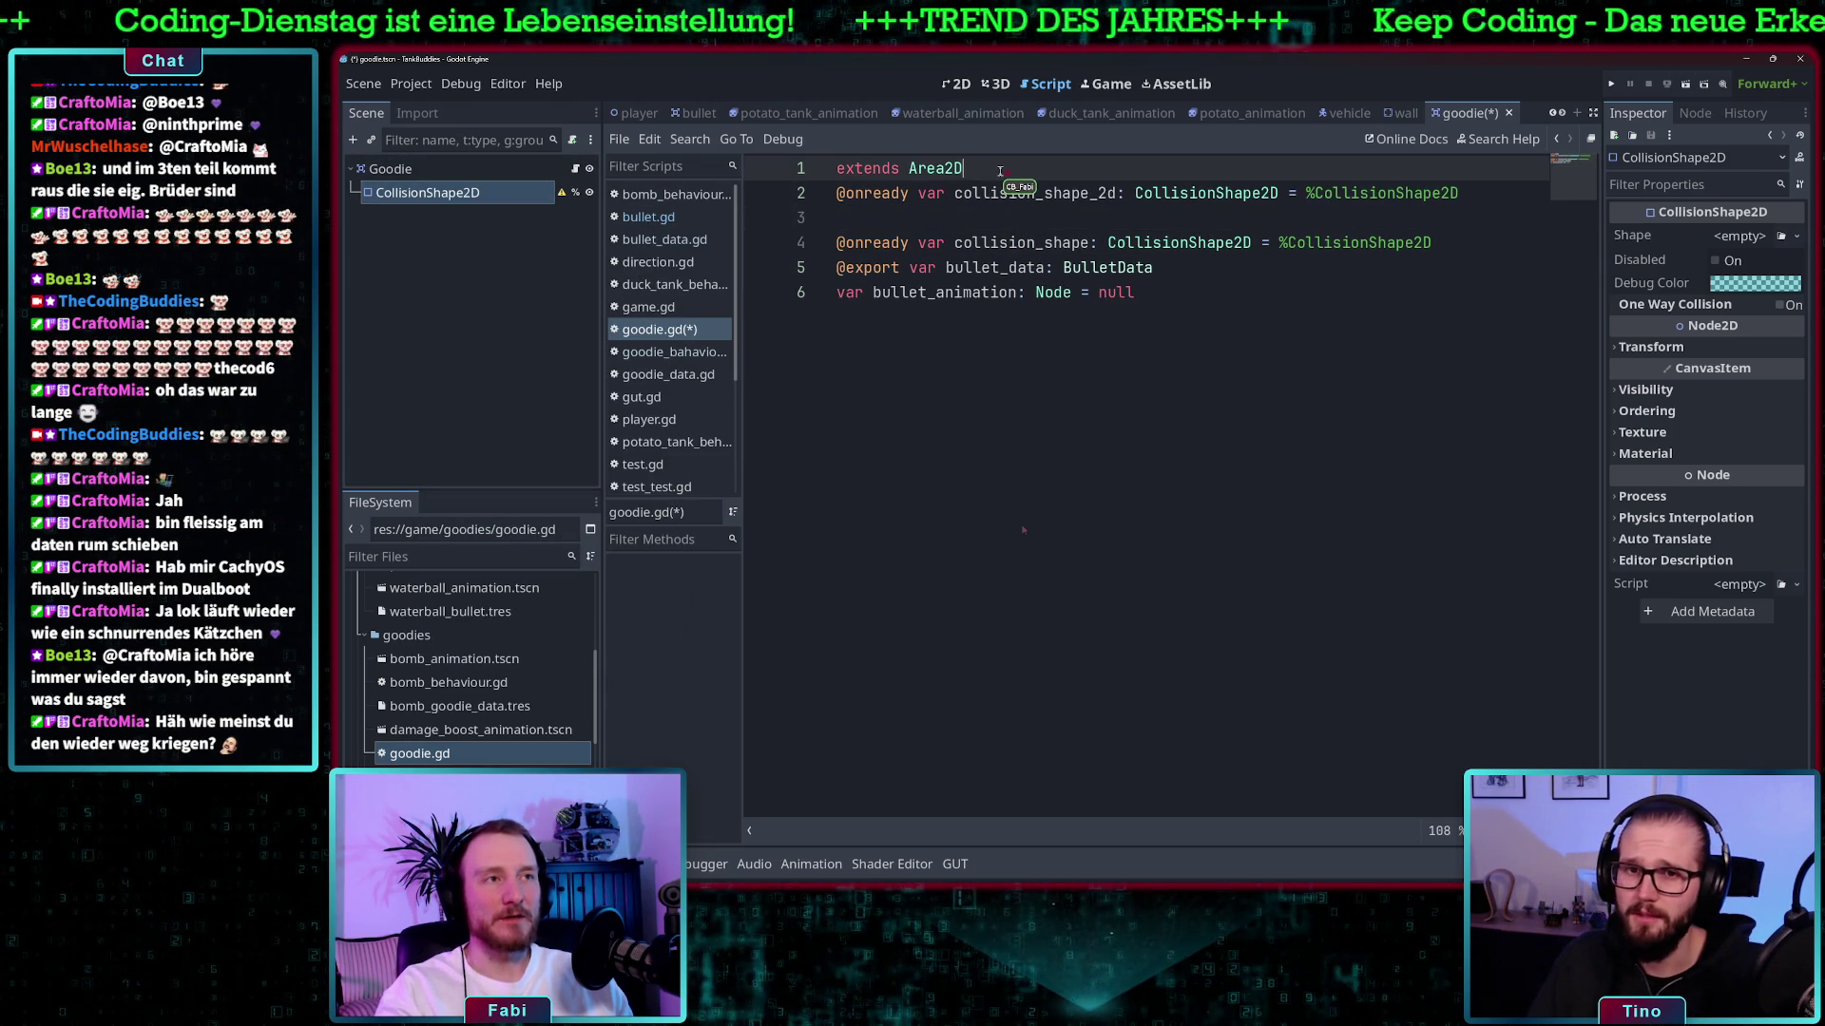
pyautogui.press('Return')
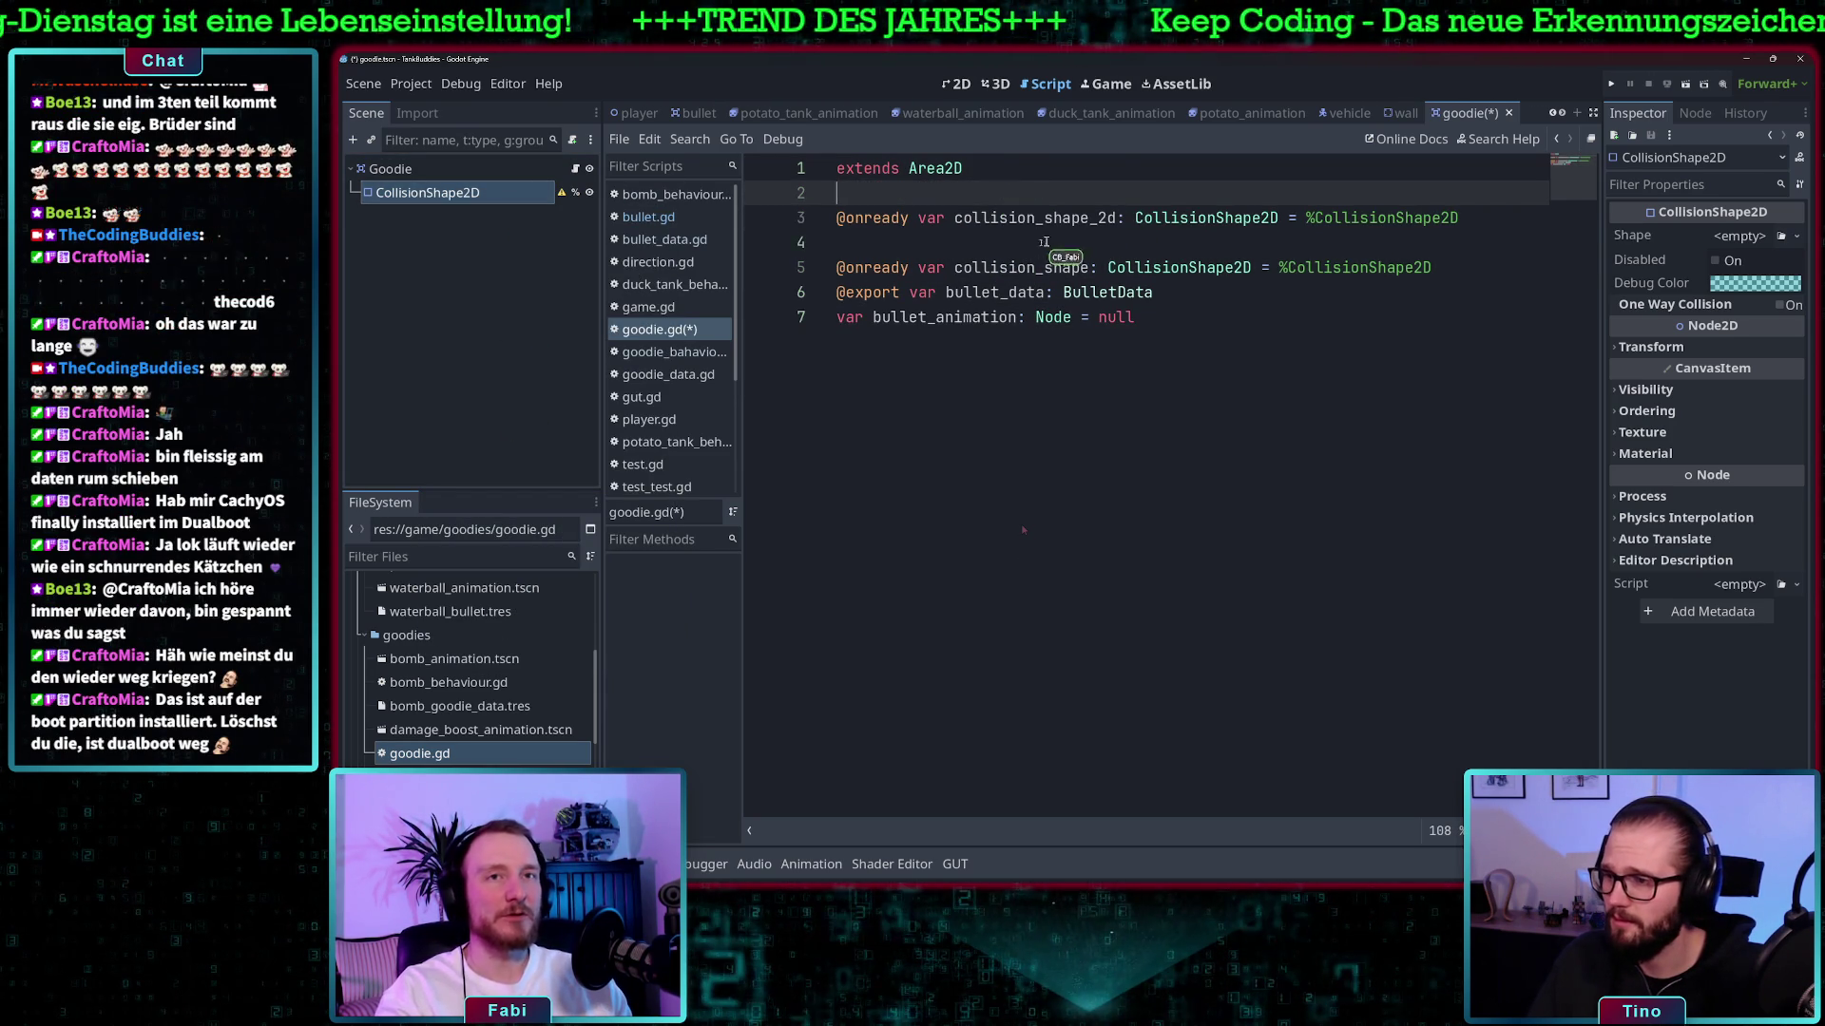
pyautogui.click(1043, 243)
pyautogui.press('BackSpace')
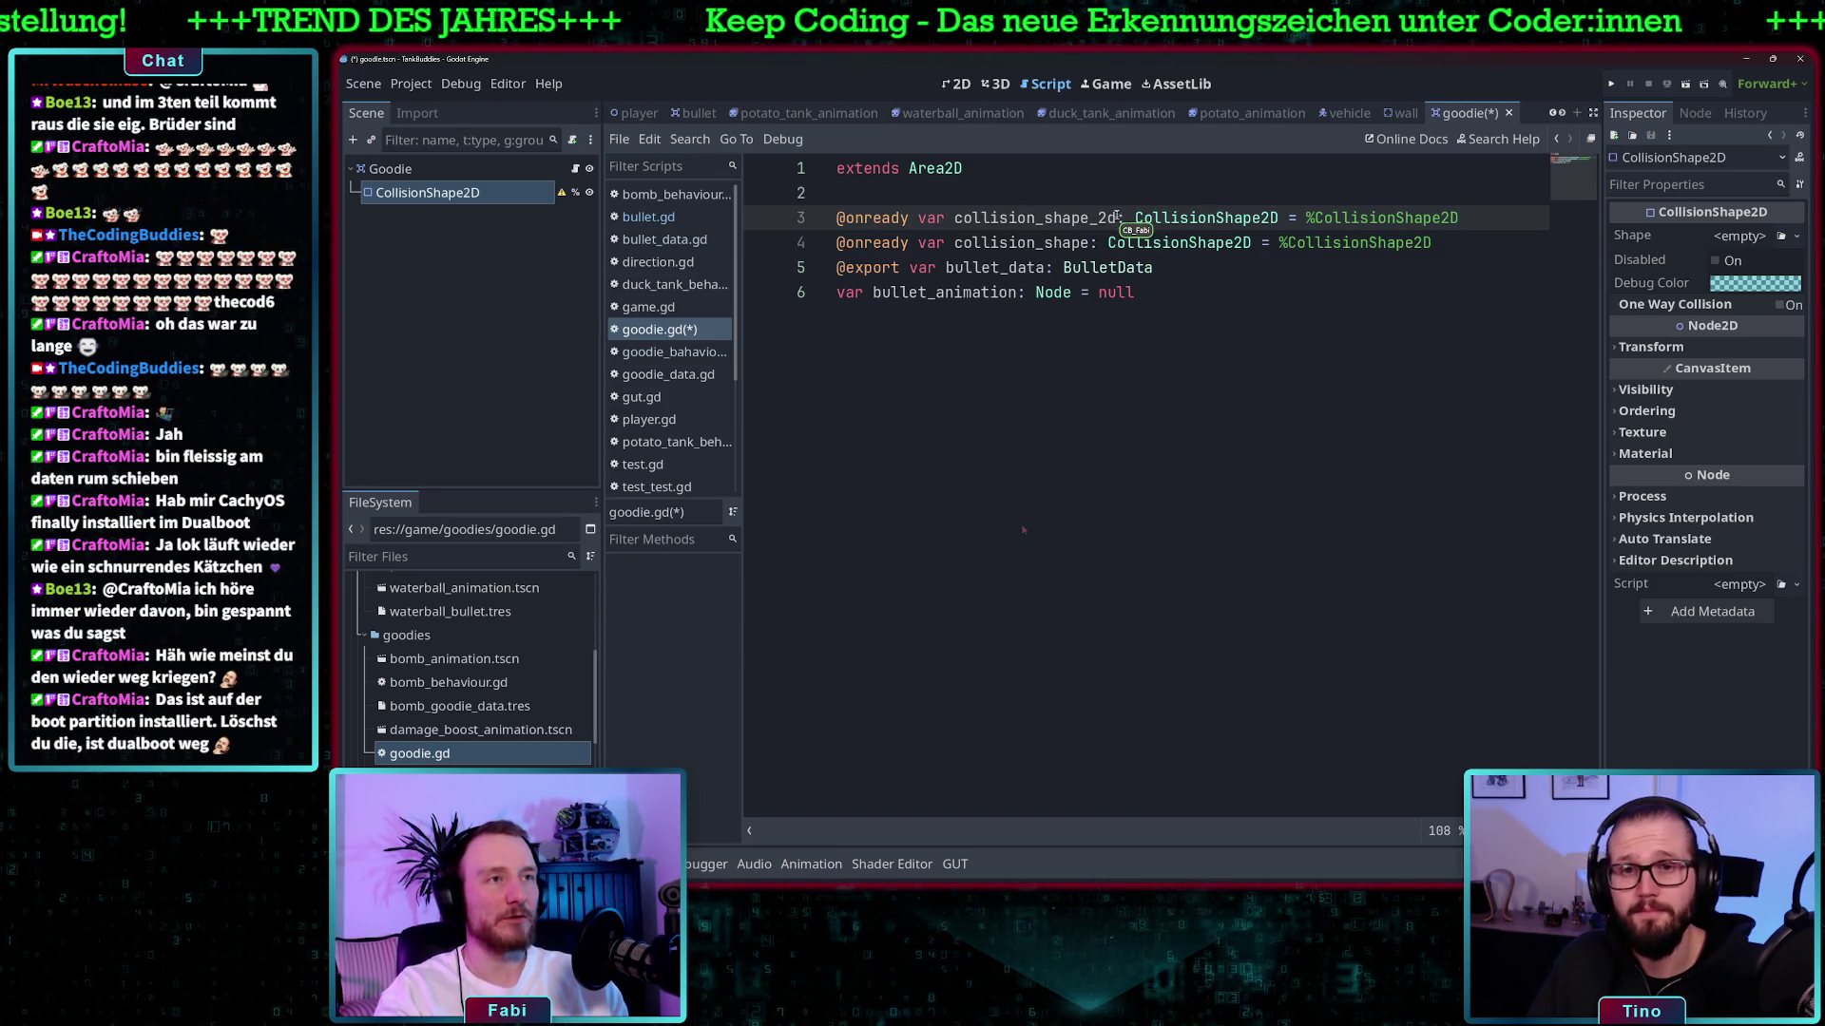
pyautogui.press('BackSpace')
pyautogui.press('BackSpace')
pyautogui.press('BackSpace')
pyautogui.moveTo(1246, 274)
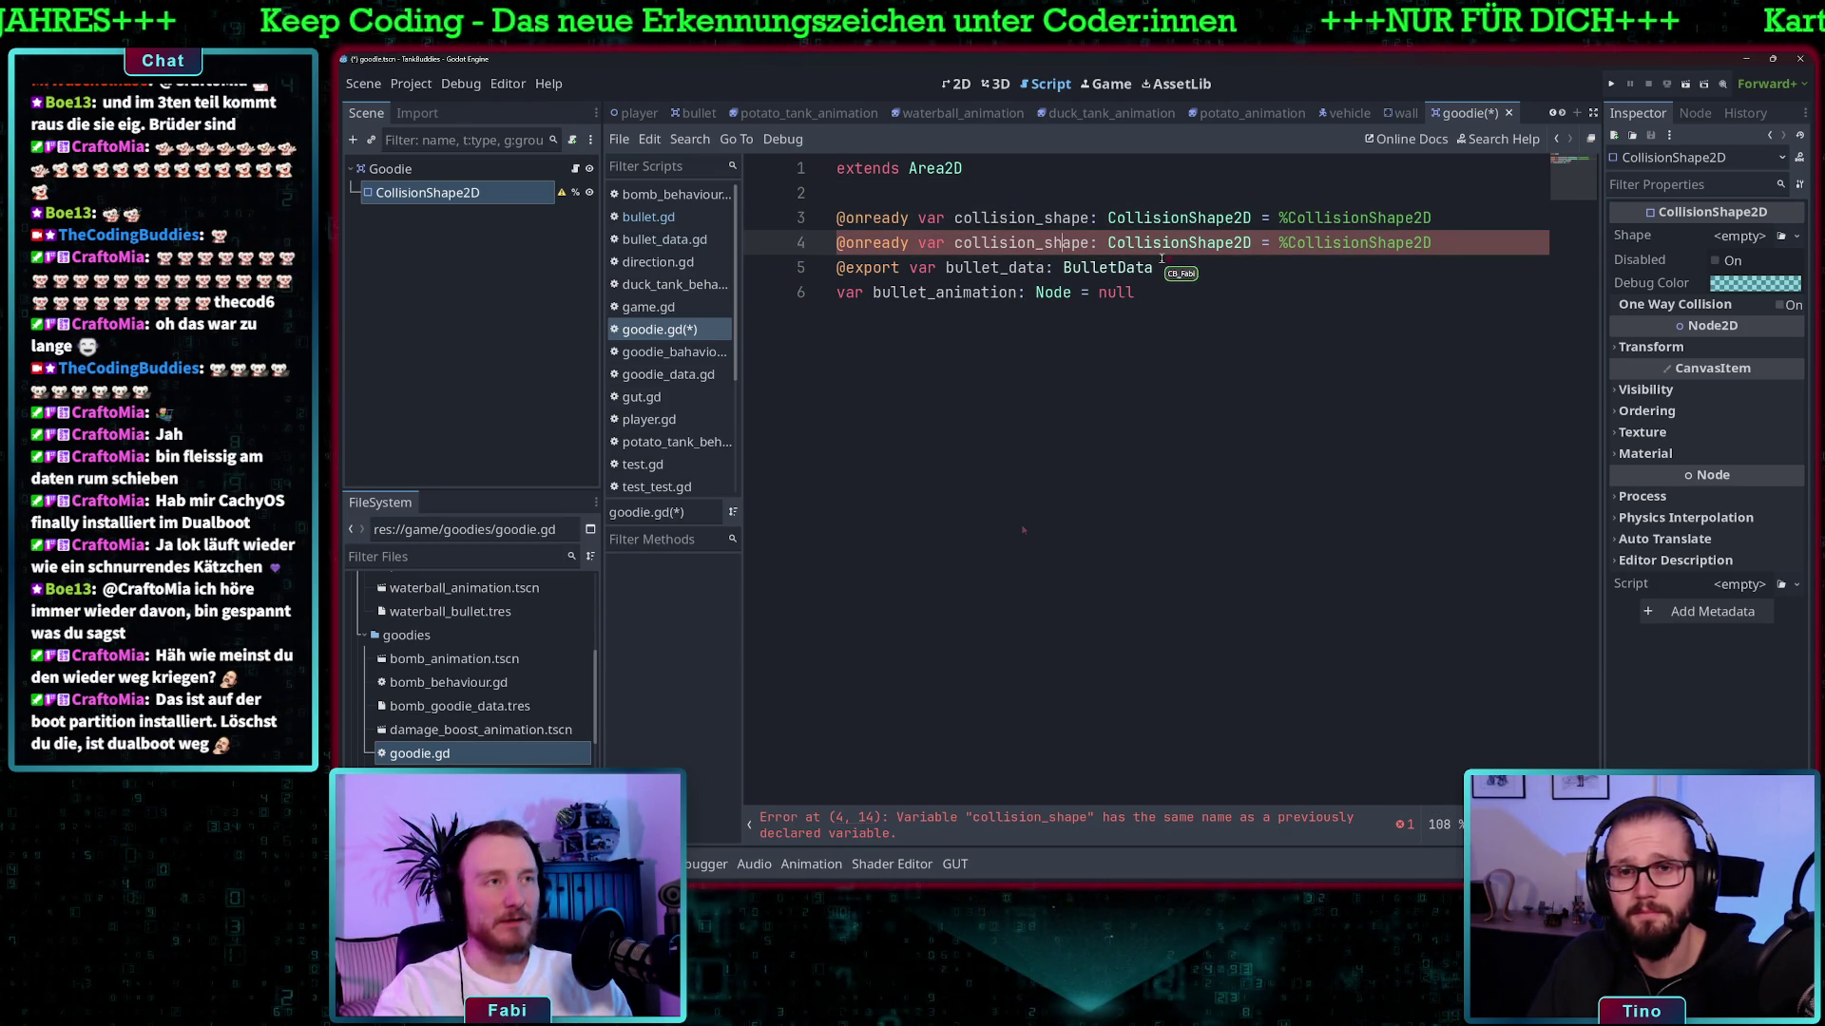
pyautogui.moveTo(1435, 245)
pyautogui.mouseDown()
pyautogui.moveTo(883, 228)
pyautogui.moveTo(807, 249)
pyautogui.mouseUp()
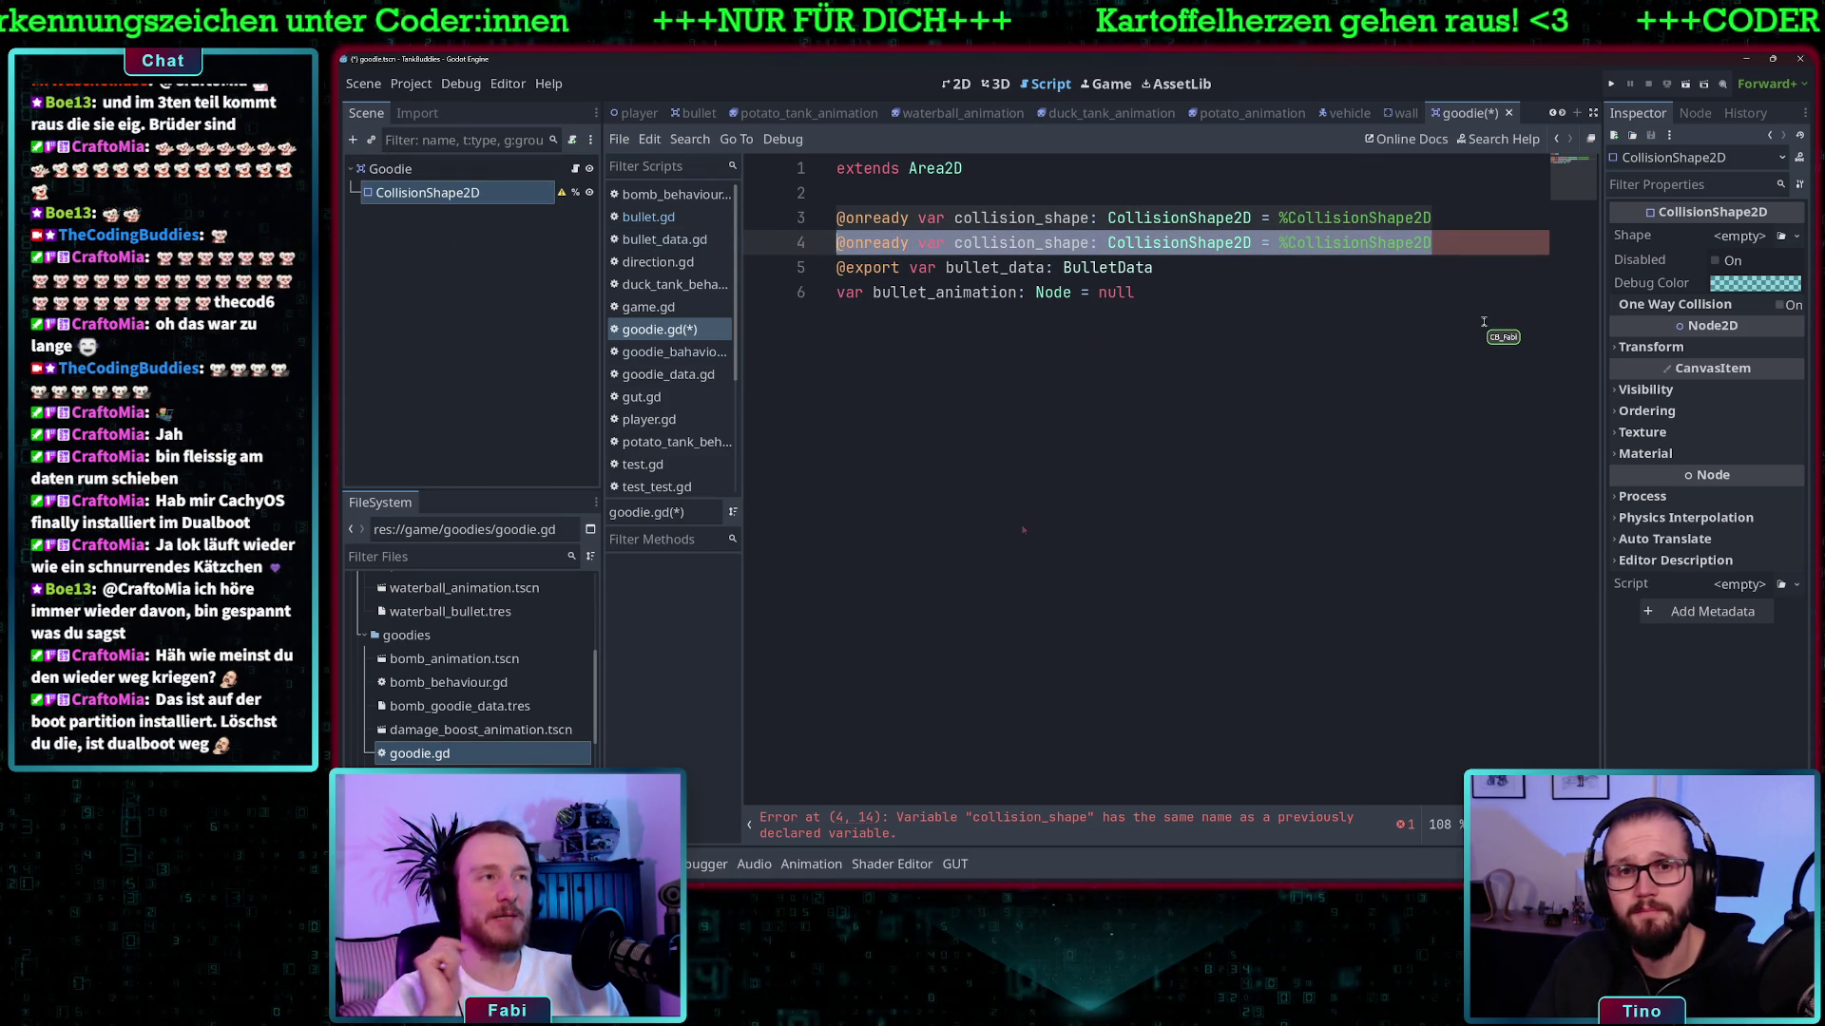
pyautogui.press('BackSpace')
pyautogui.press('BackSpace')
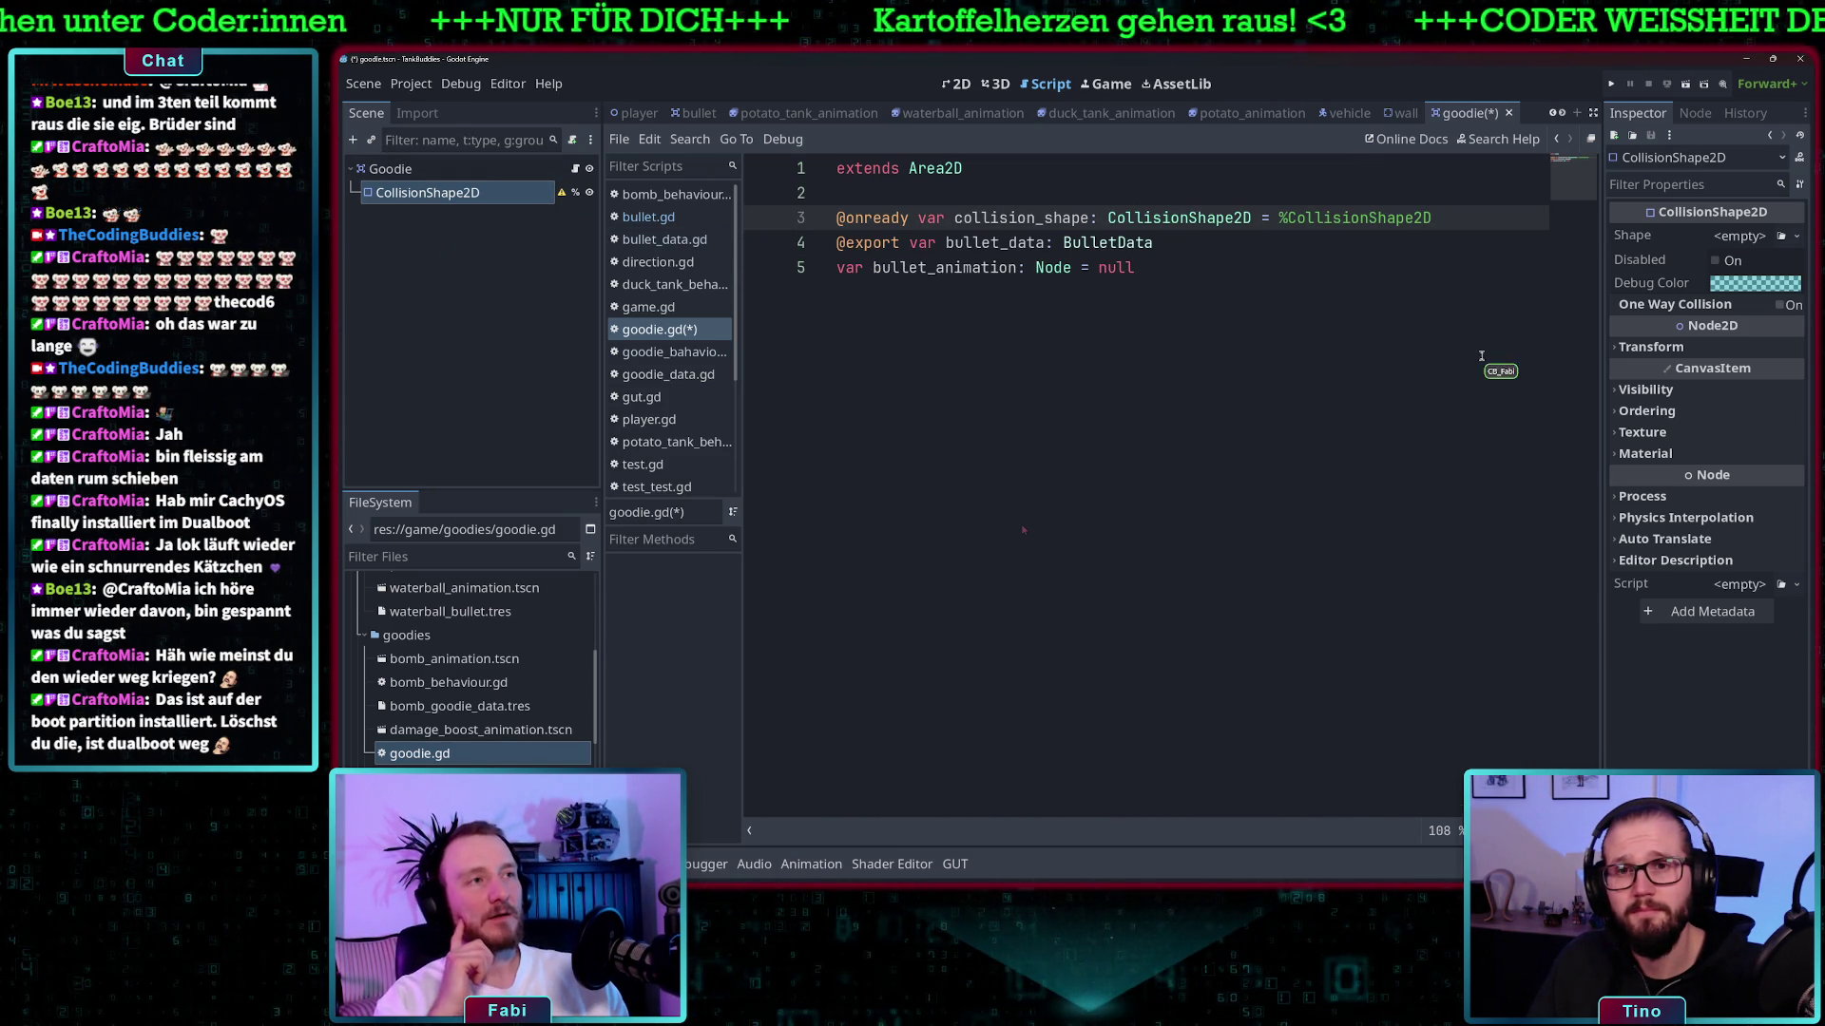
pyautogui.rightClick(502, 198)
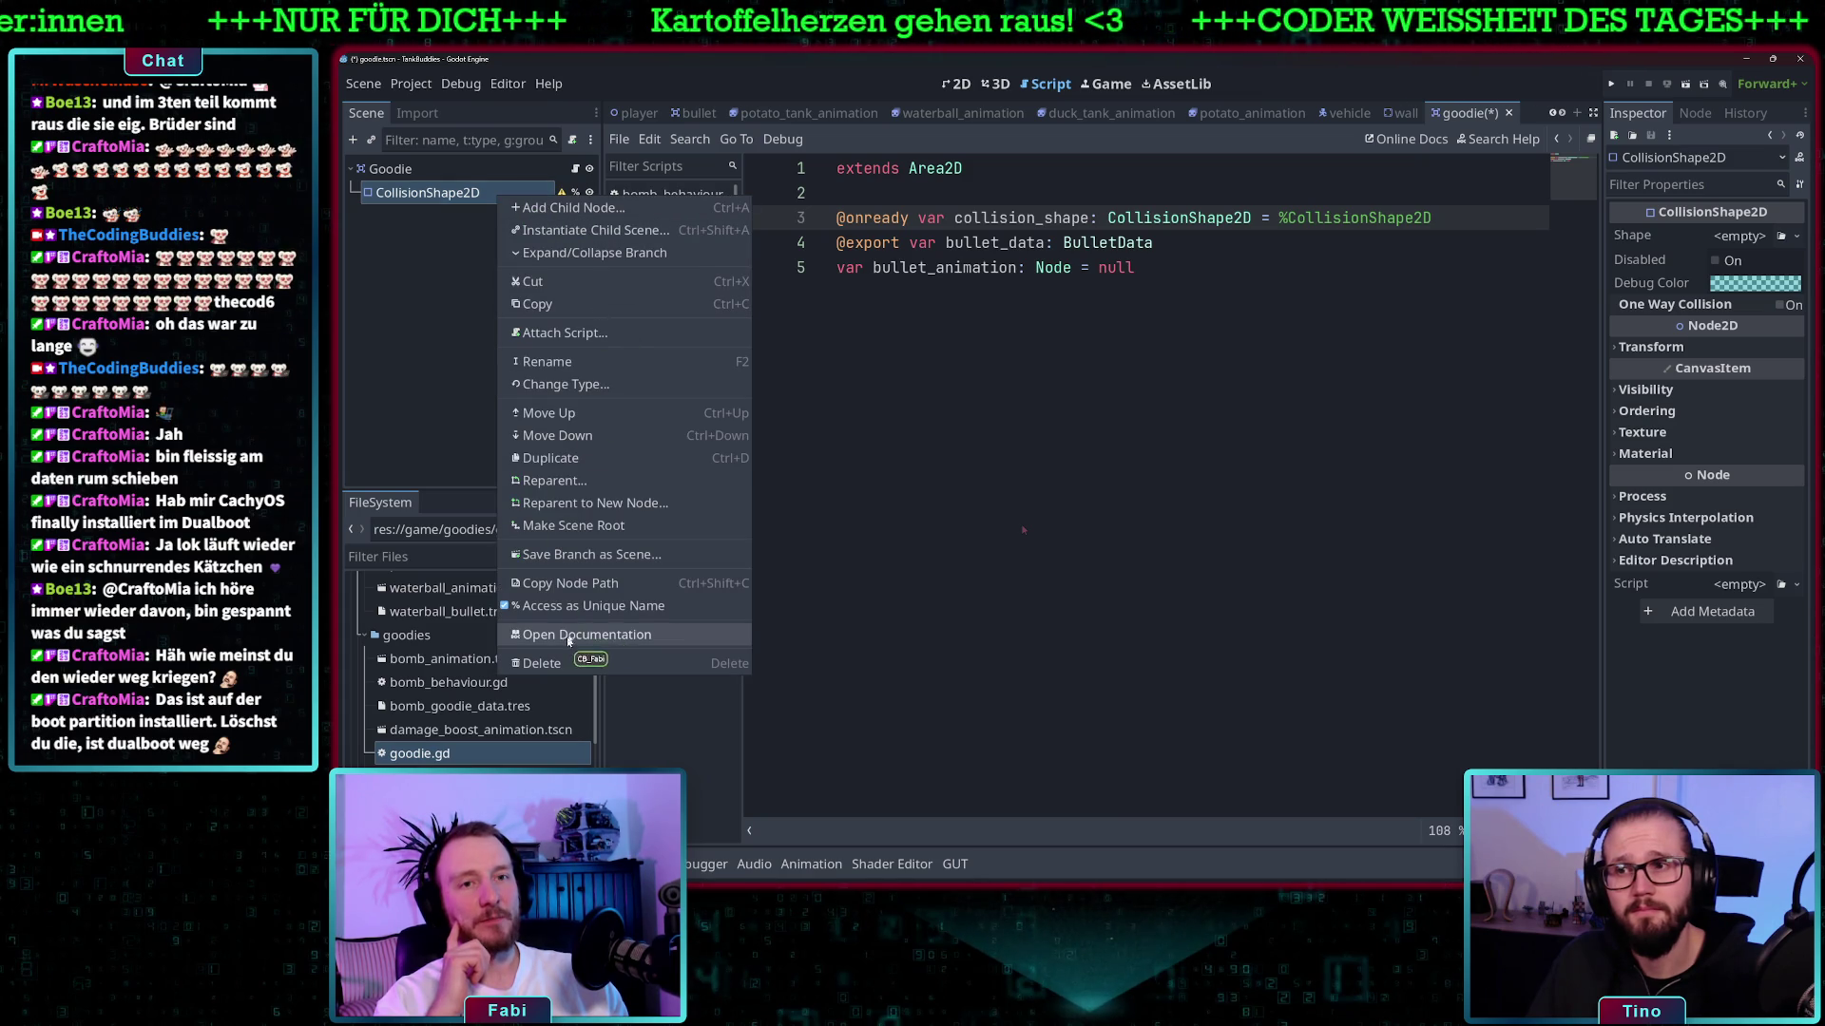
pyautogui.click(1476, 218)
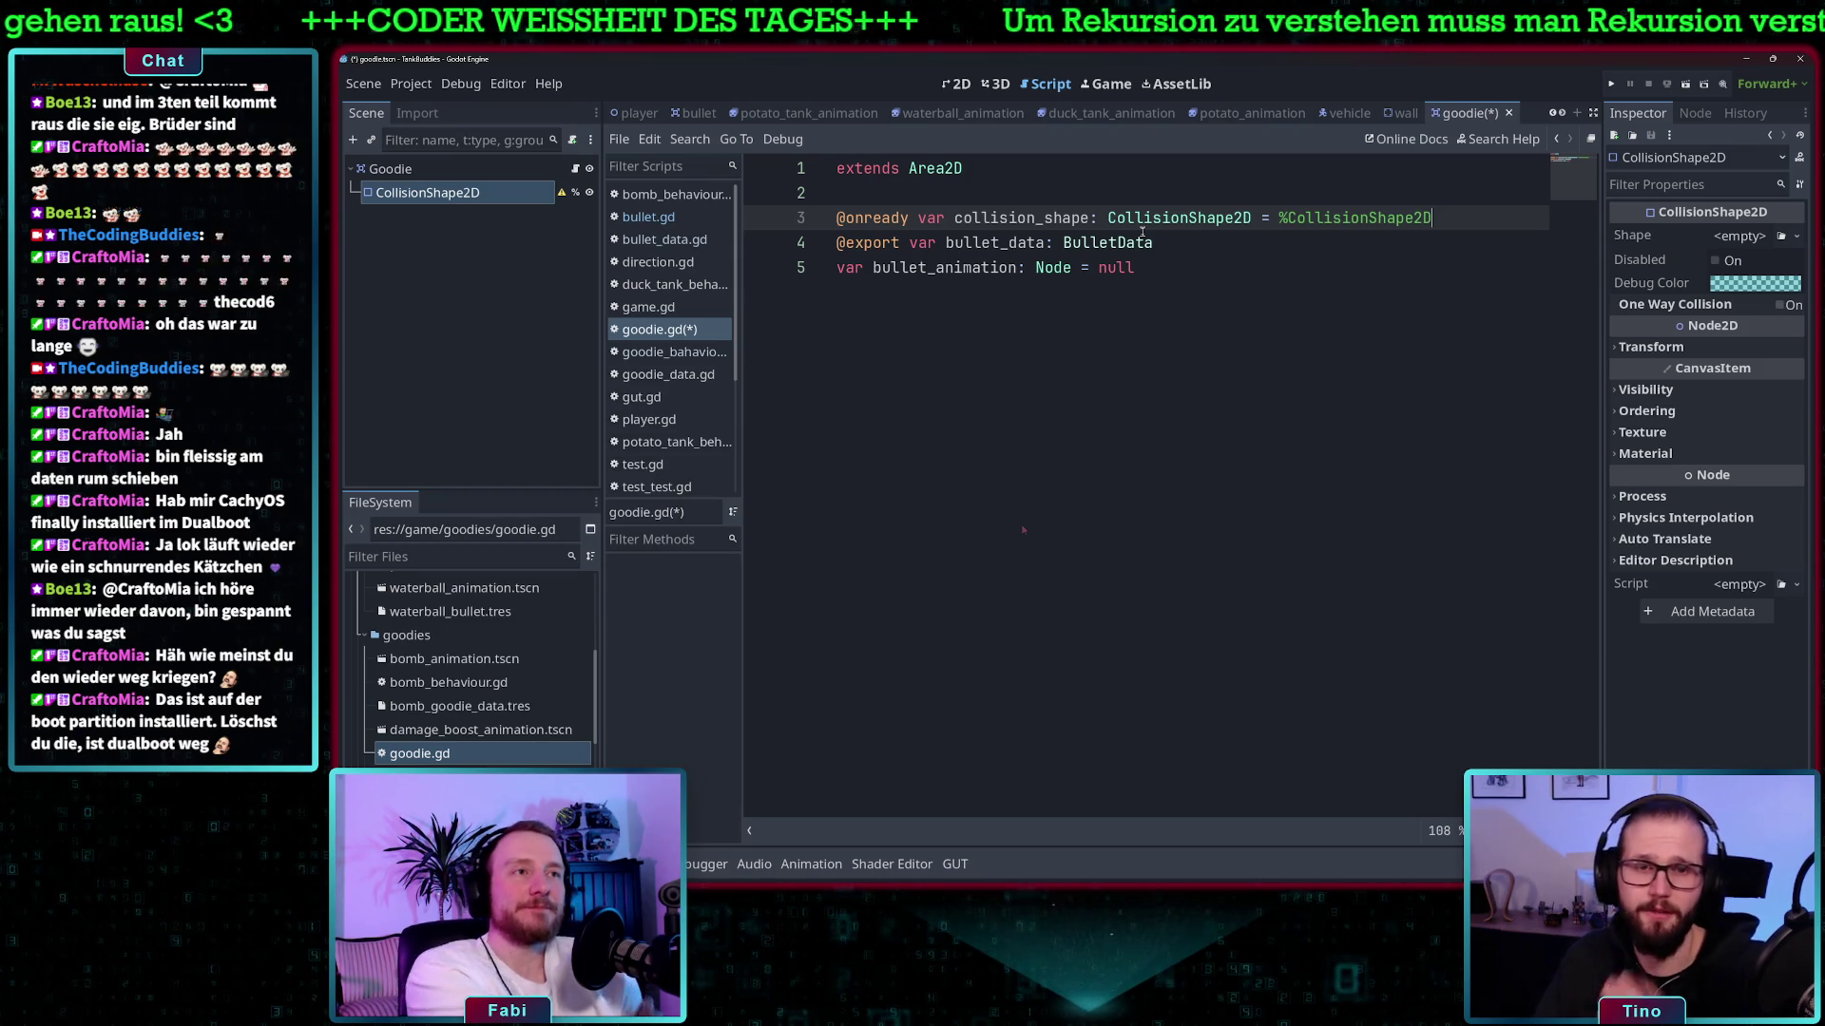
# - Change the exported type to GoodieData, rename to goodie_data and goodie_animation, and save
pyautogui.click(1041, 245)
pyautogui.doubleClick(1084, 243)
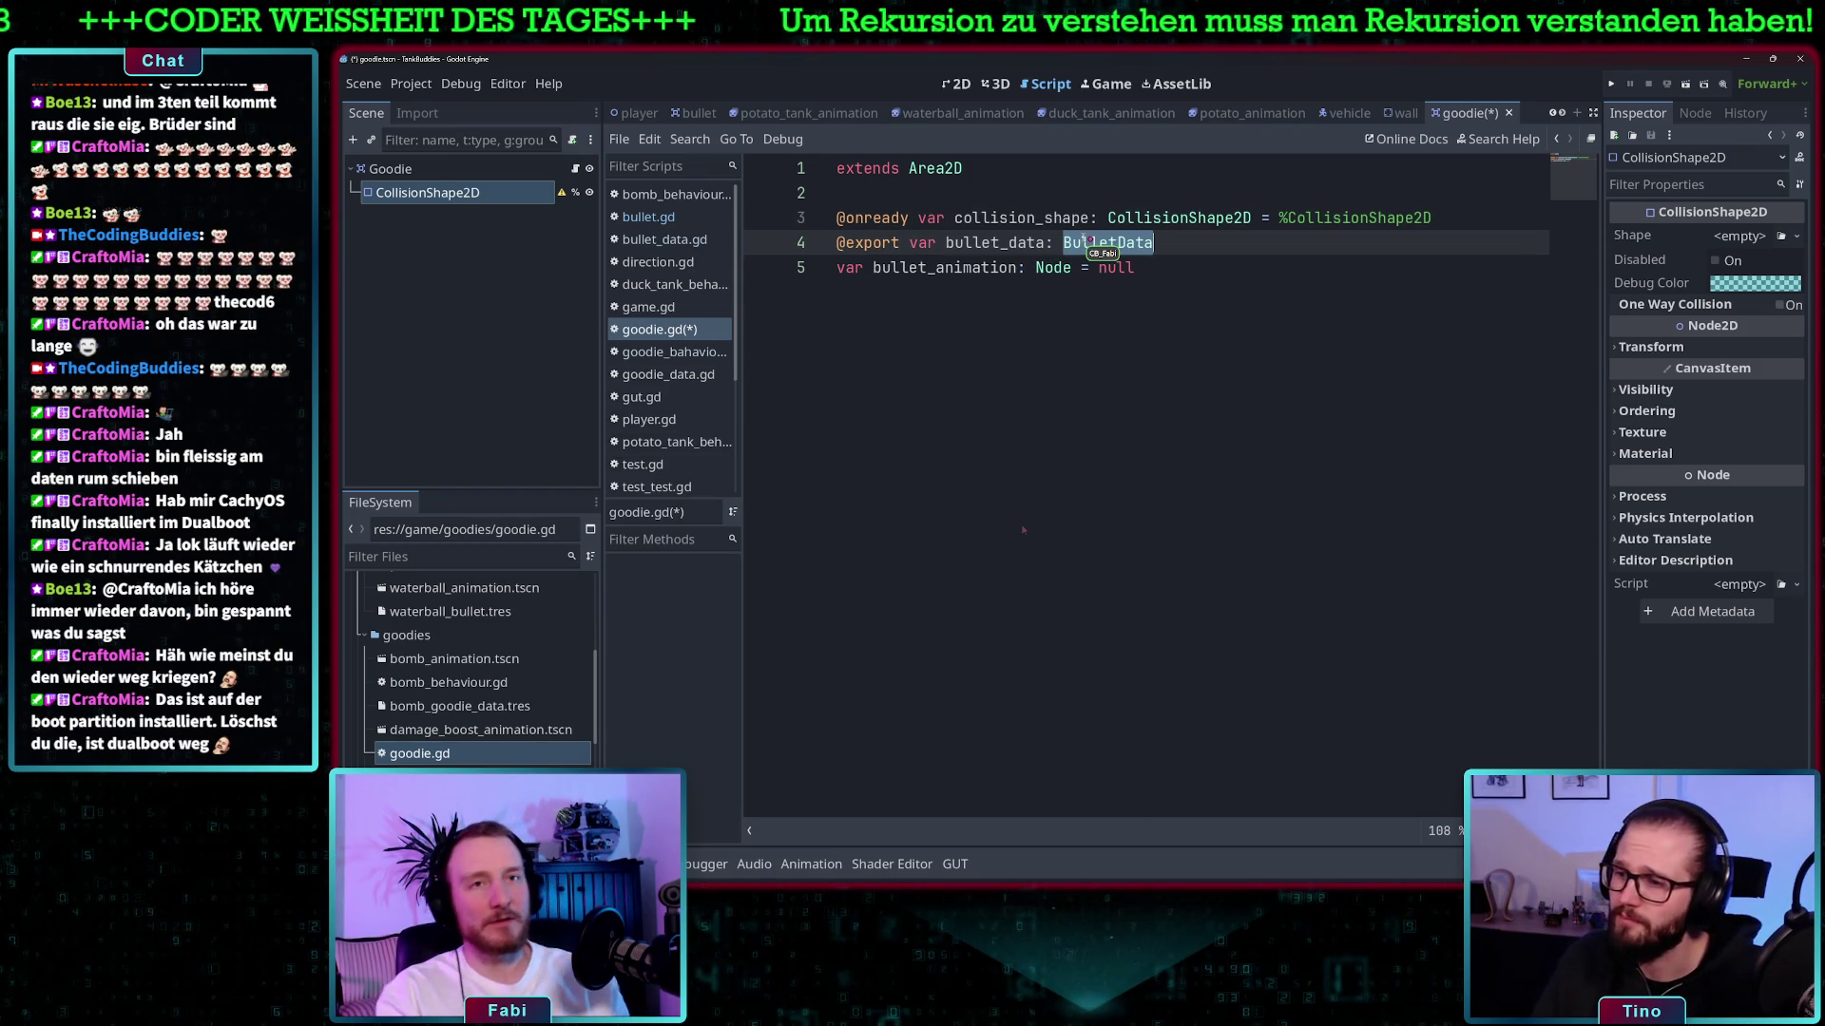
pyautogui.write('Goodie')
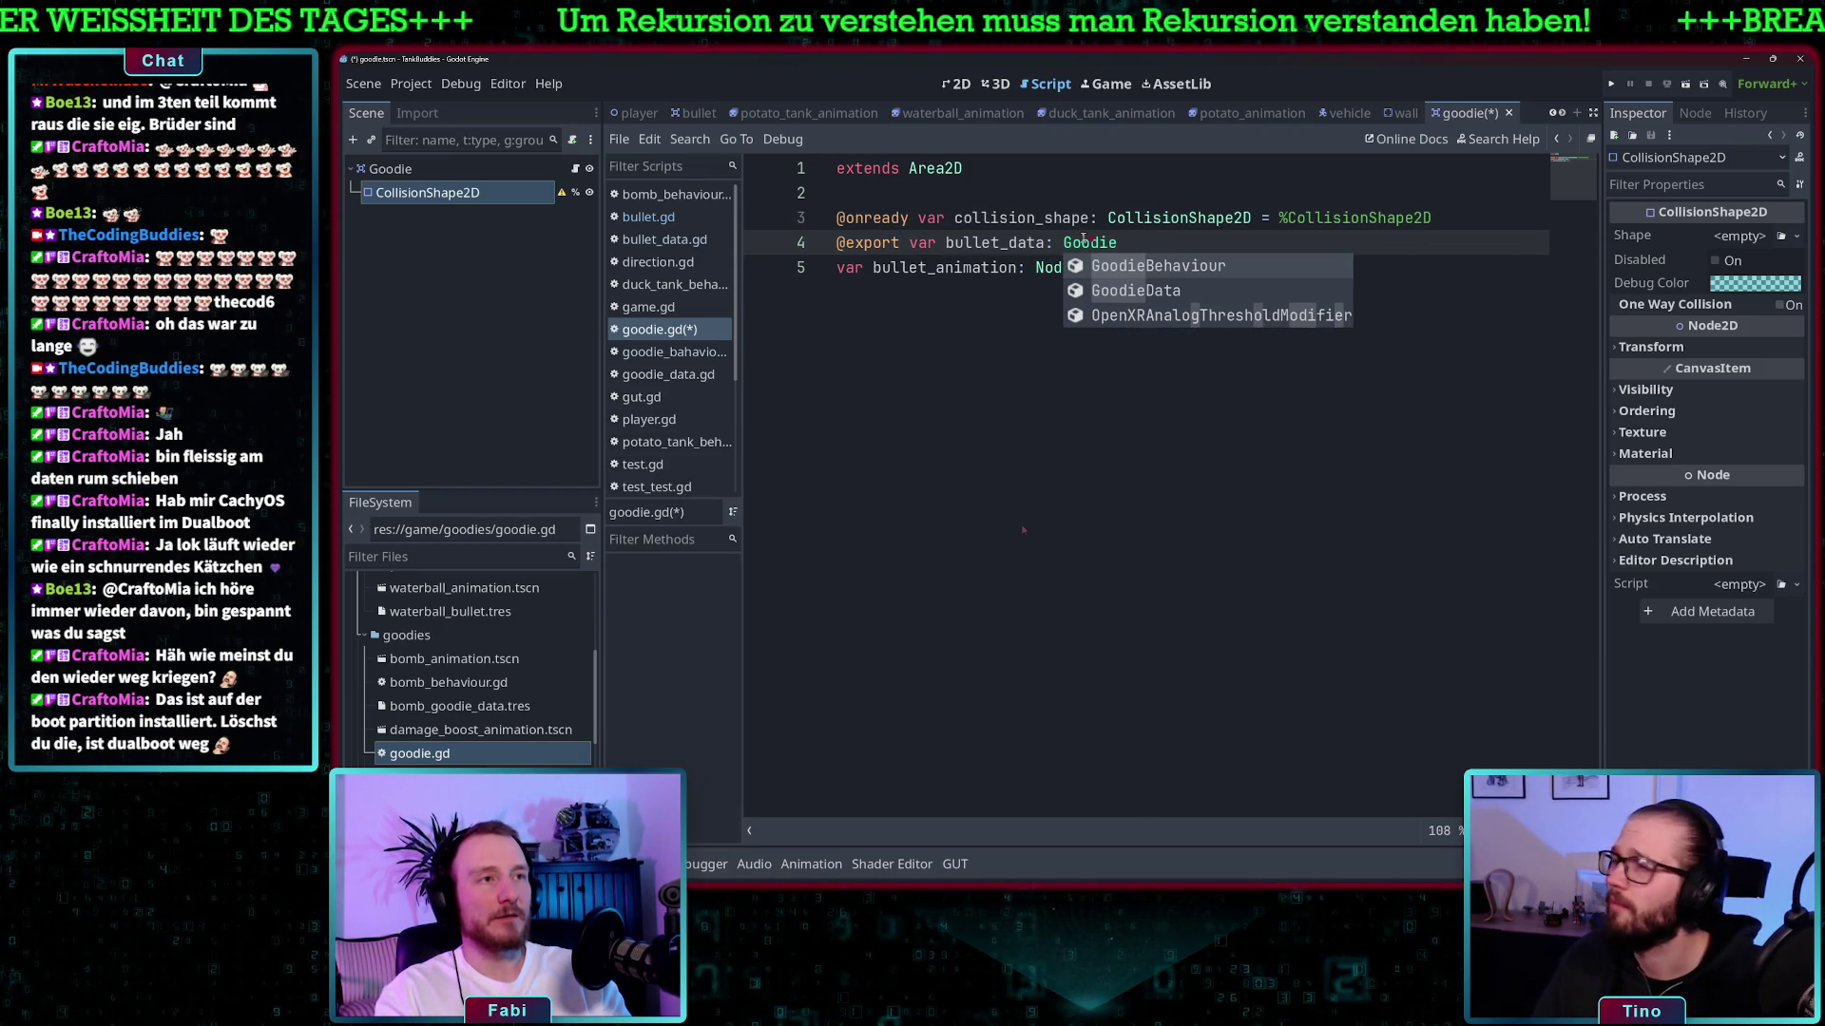
pyautogui.press('Down')
pyautogui.press('Return')
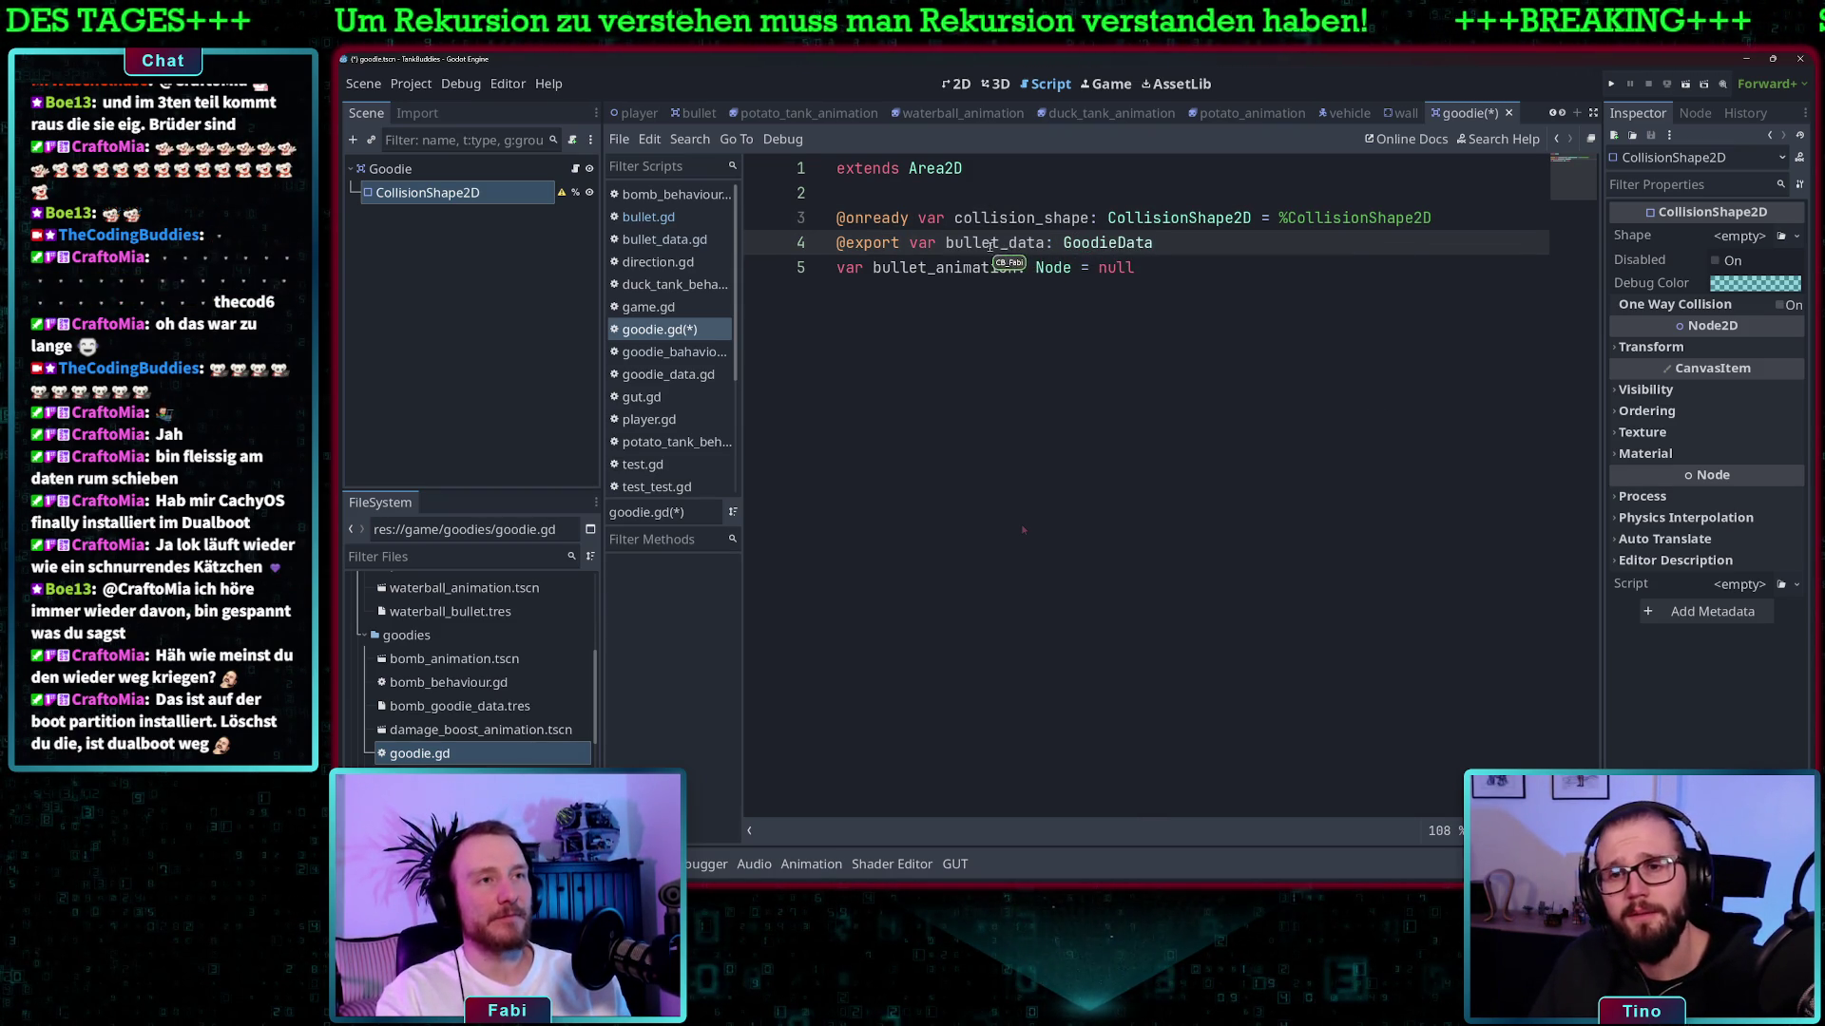
pyautogui.click(992, 243)
pyautogui.press('BackSpace')
pyautogui.press('BackSpace')
pyautogui.press('BackSpace')
pyautogui.write('g')
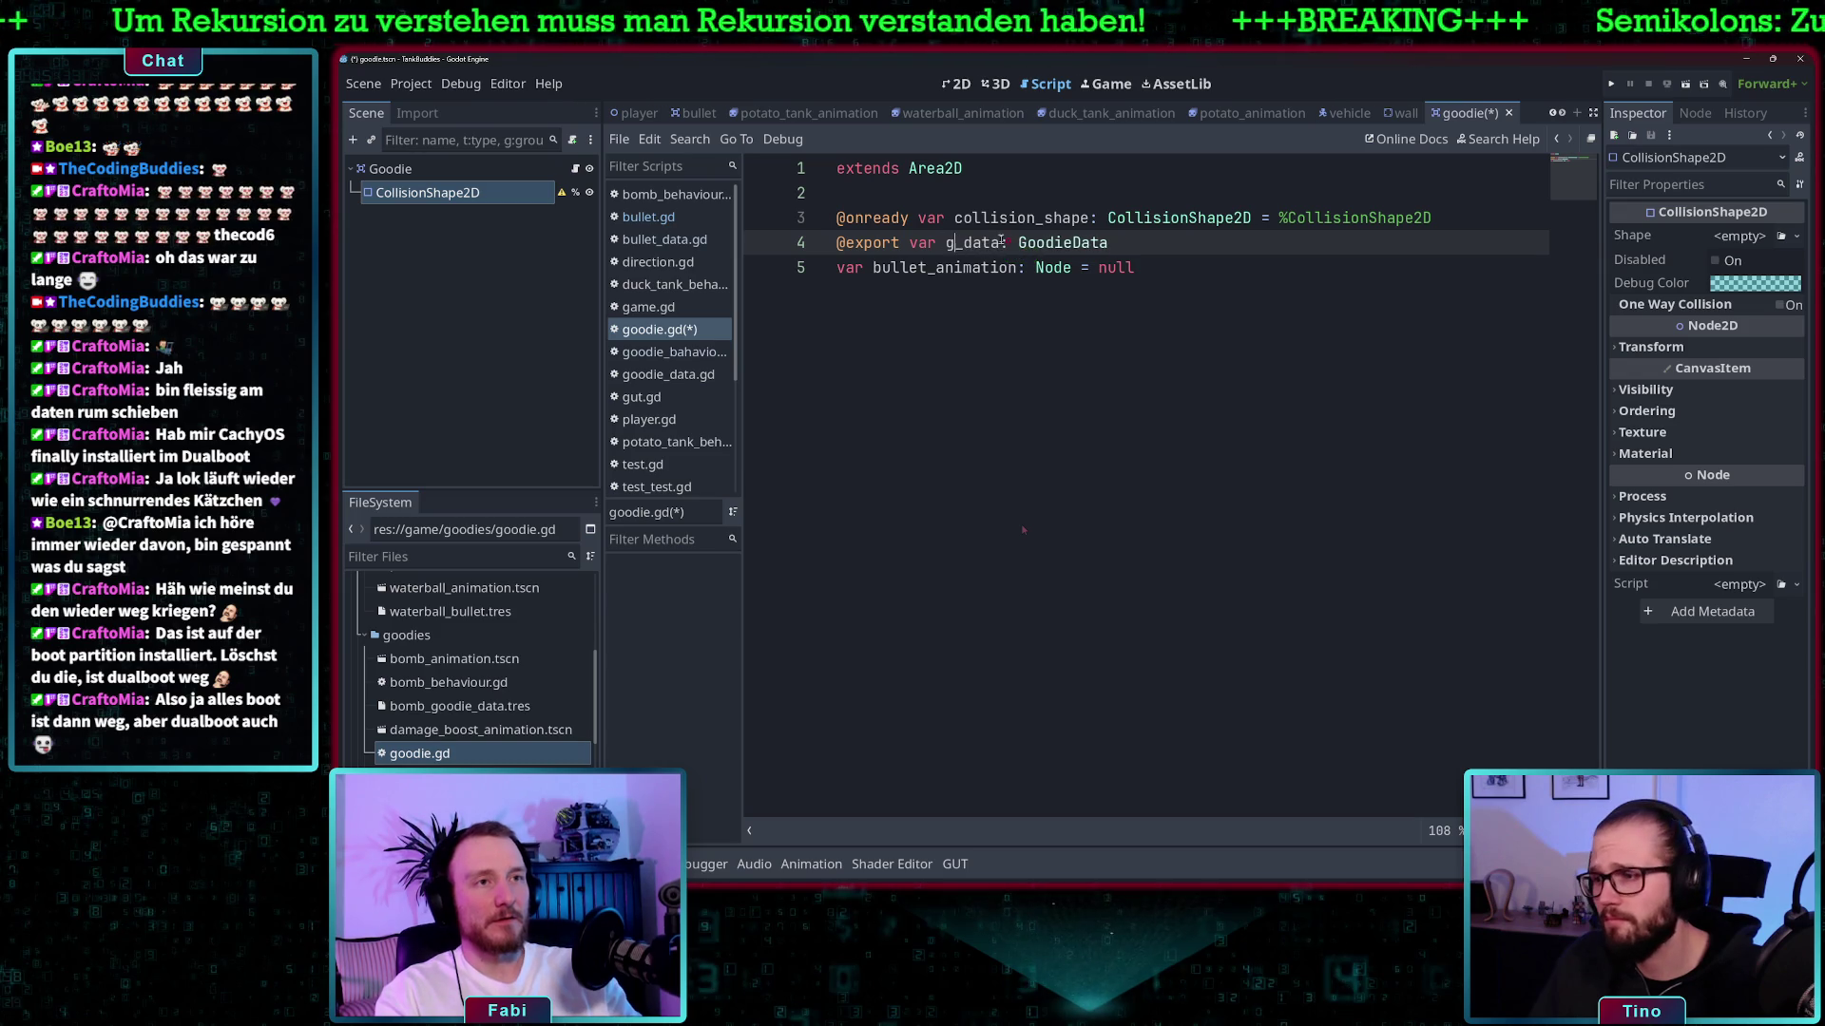
pyautogui.write('oodie')
pyautogui.click(926, 267)
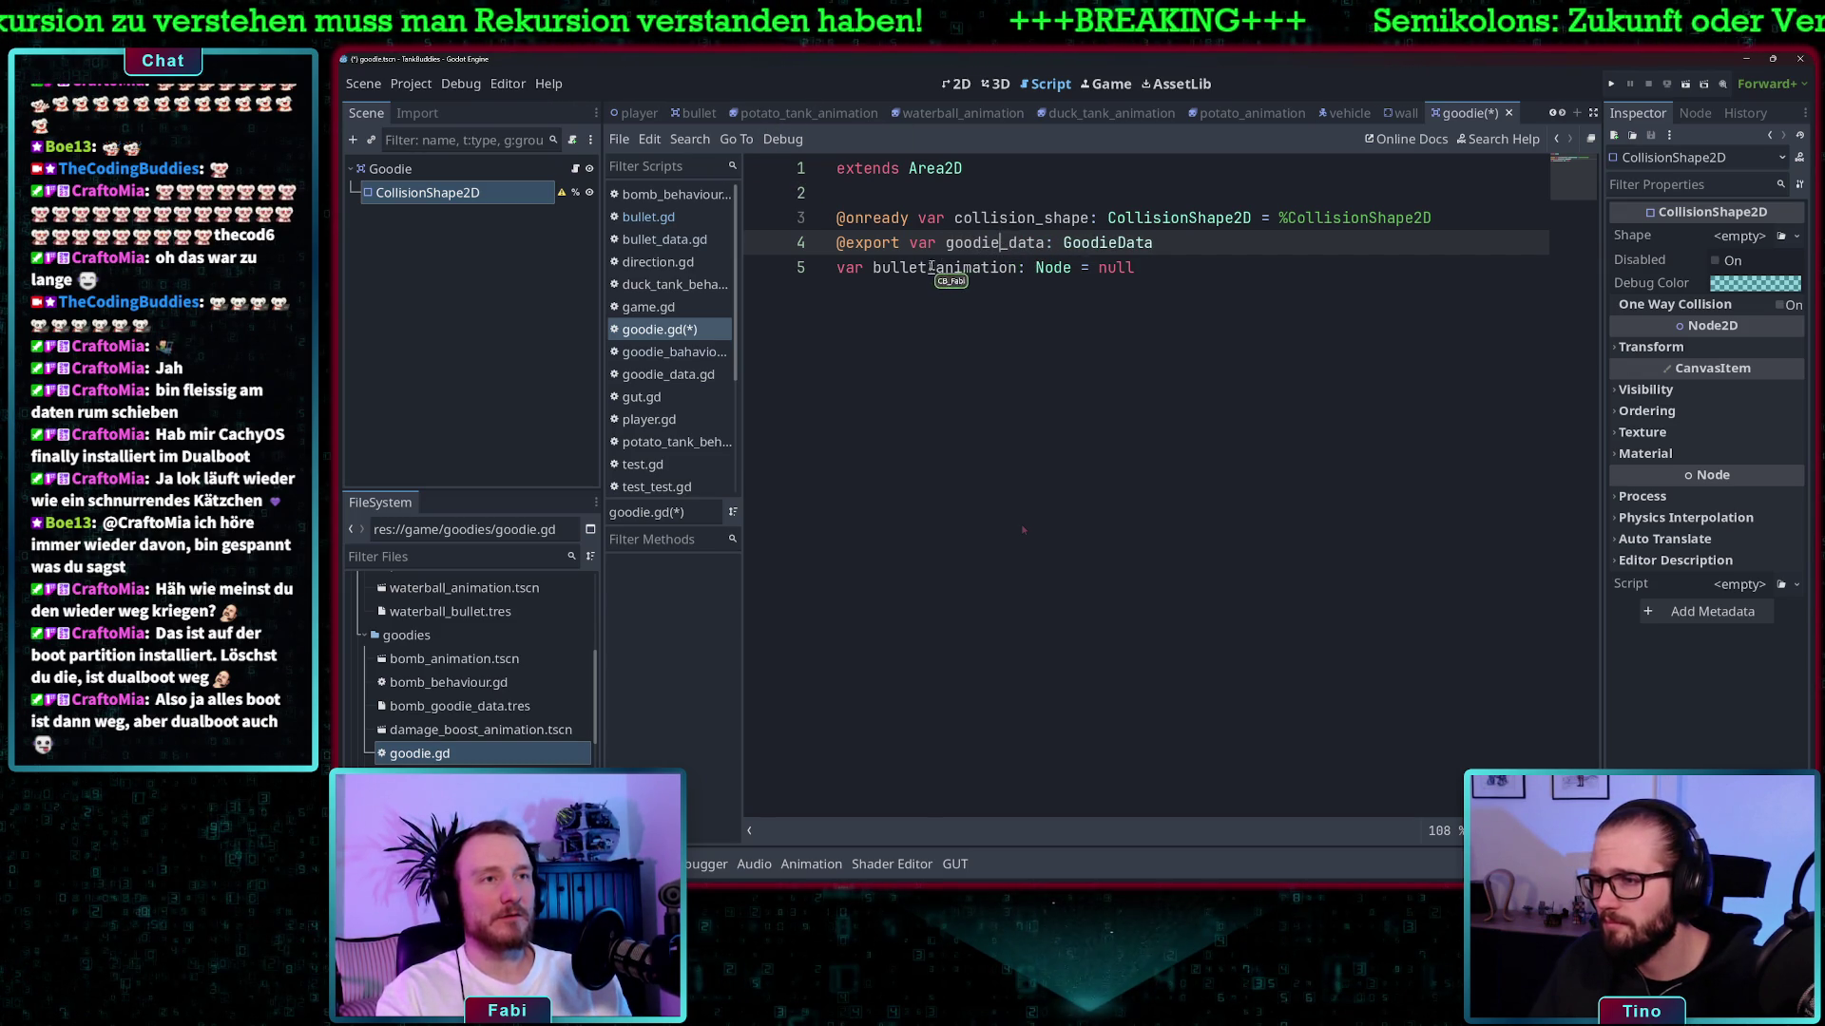
pyautogui.press('BackSpace')
pyautogui.press('BackSpace')
pyautogui.press('BackSpace')
pyautogui.press('BackSpace')
pyautogui.write('goodie')
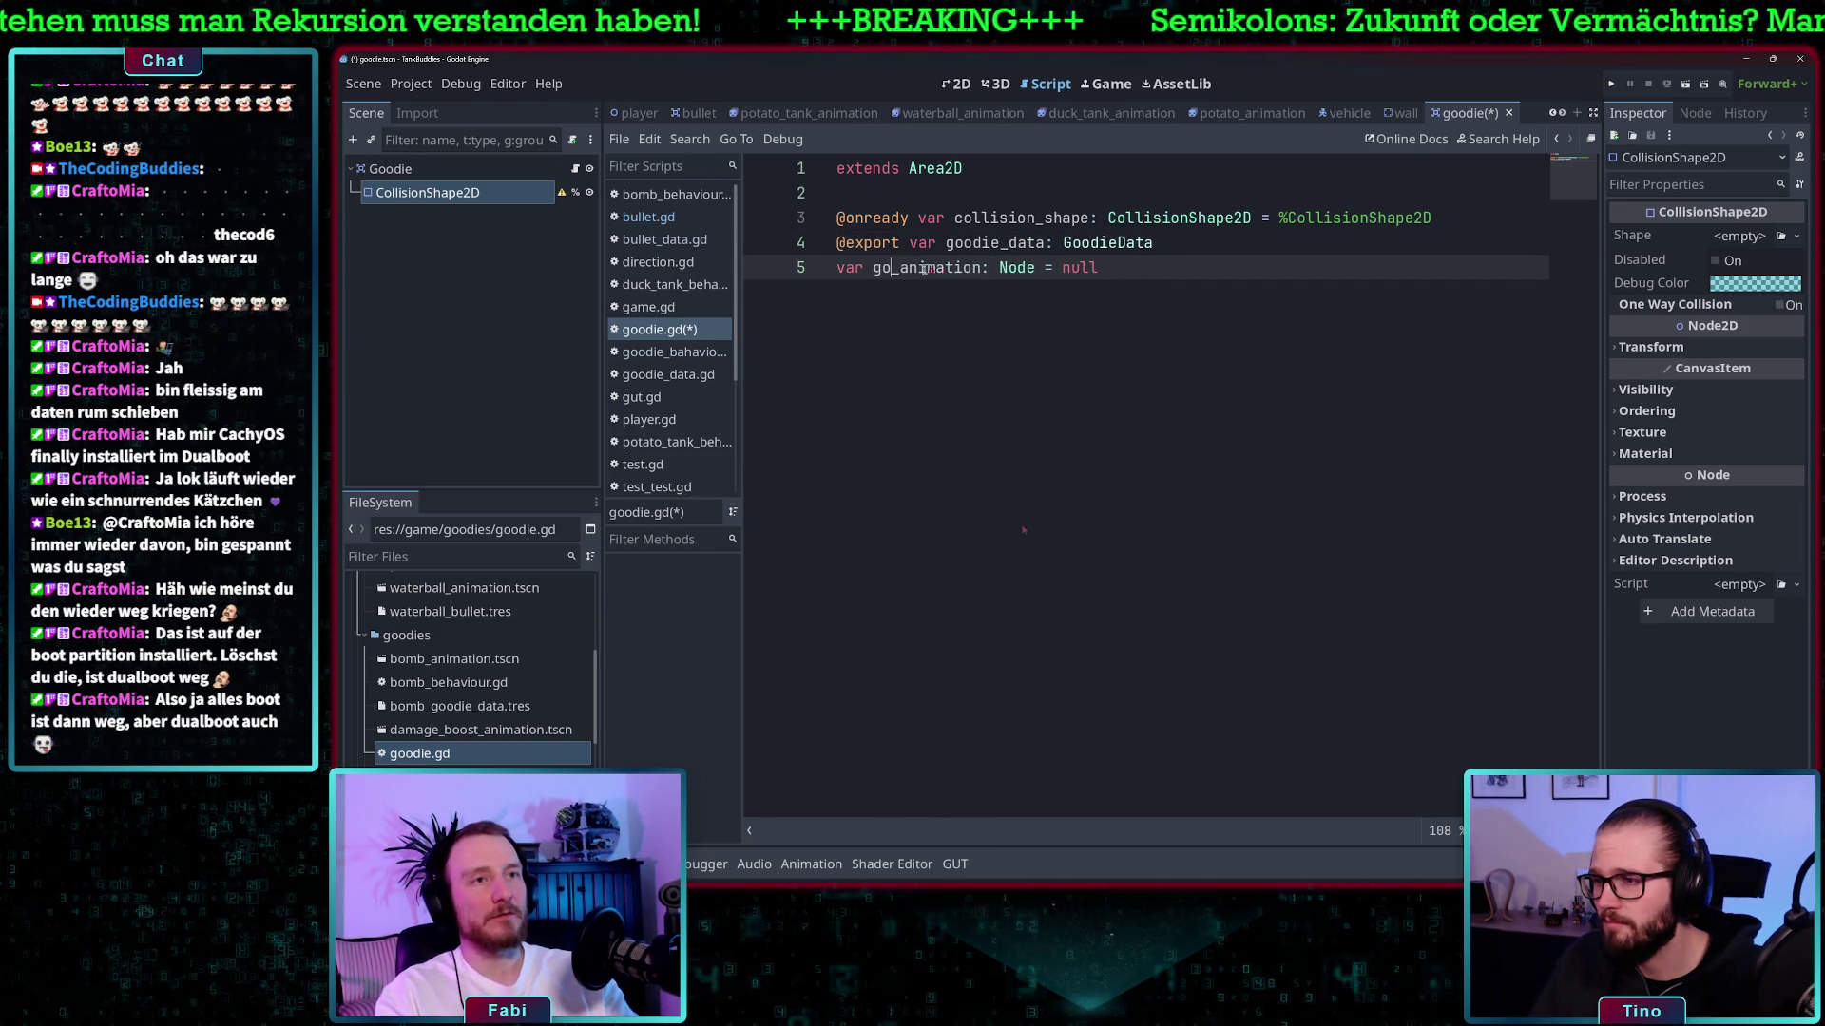
pyautogui.click(1188, 273)
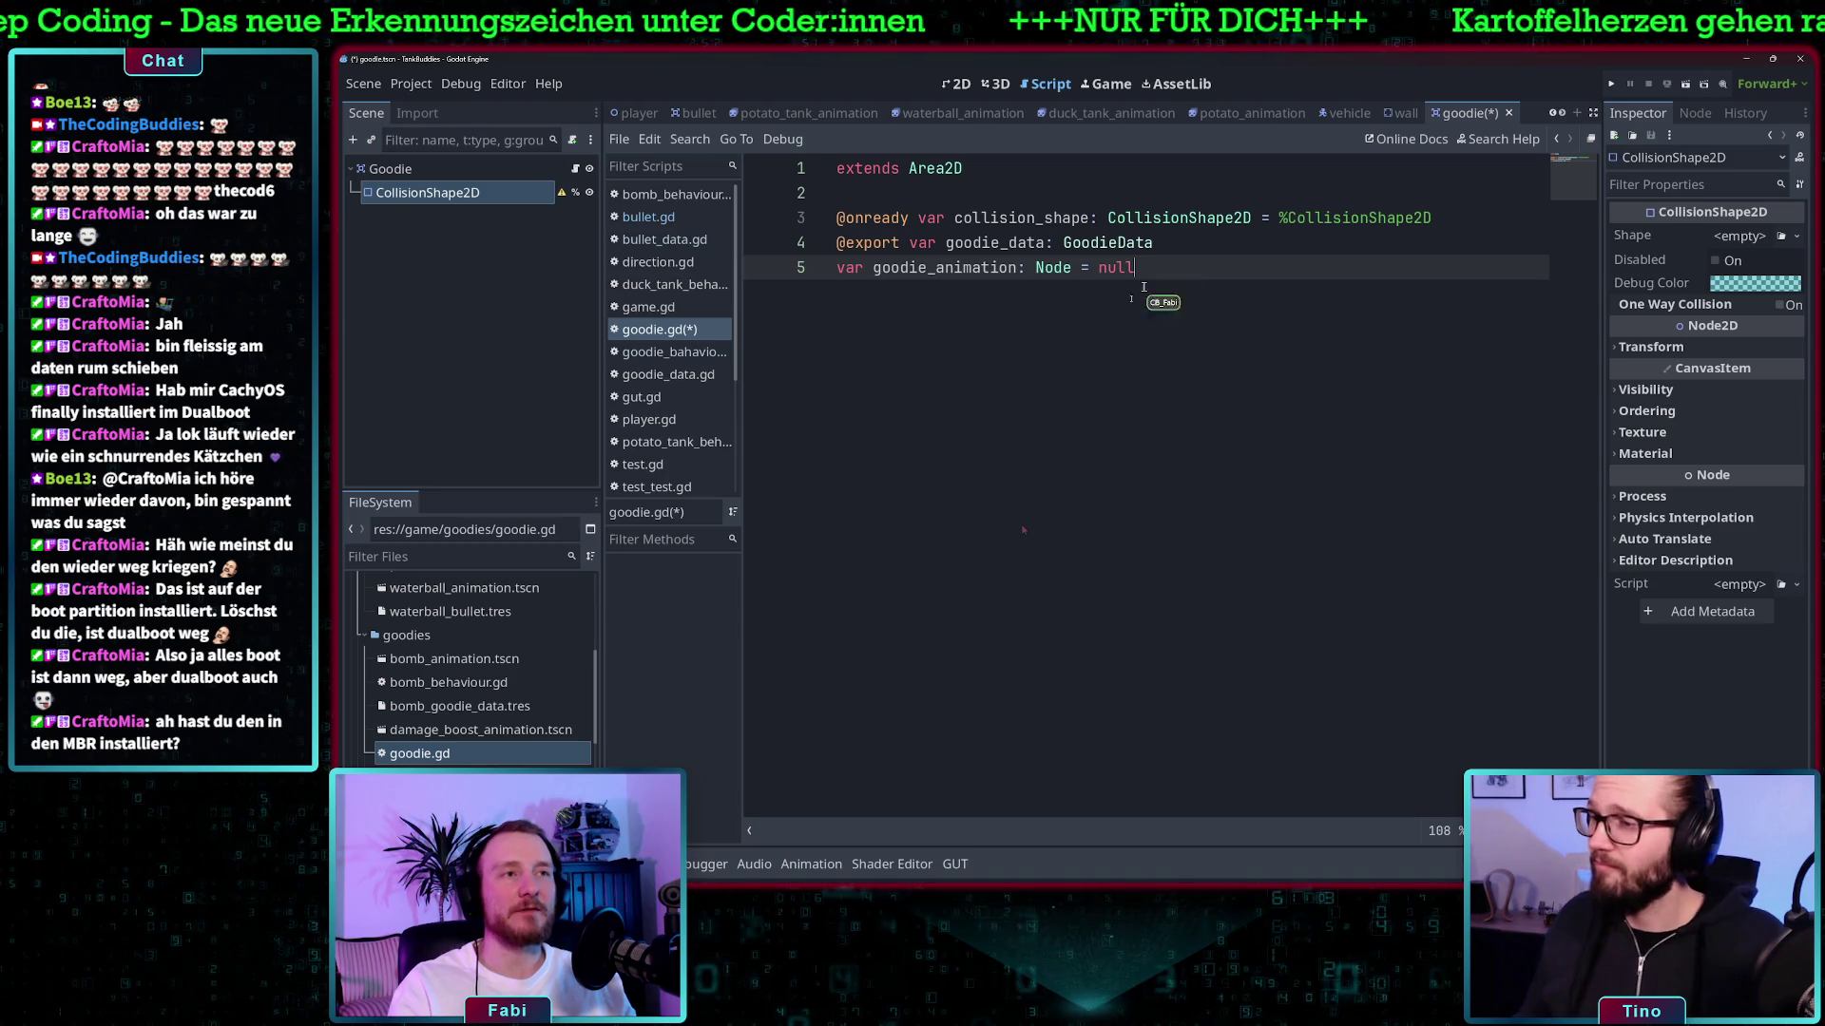
pyautogui.hotkey('ctrl', 's')
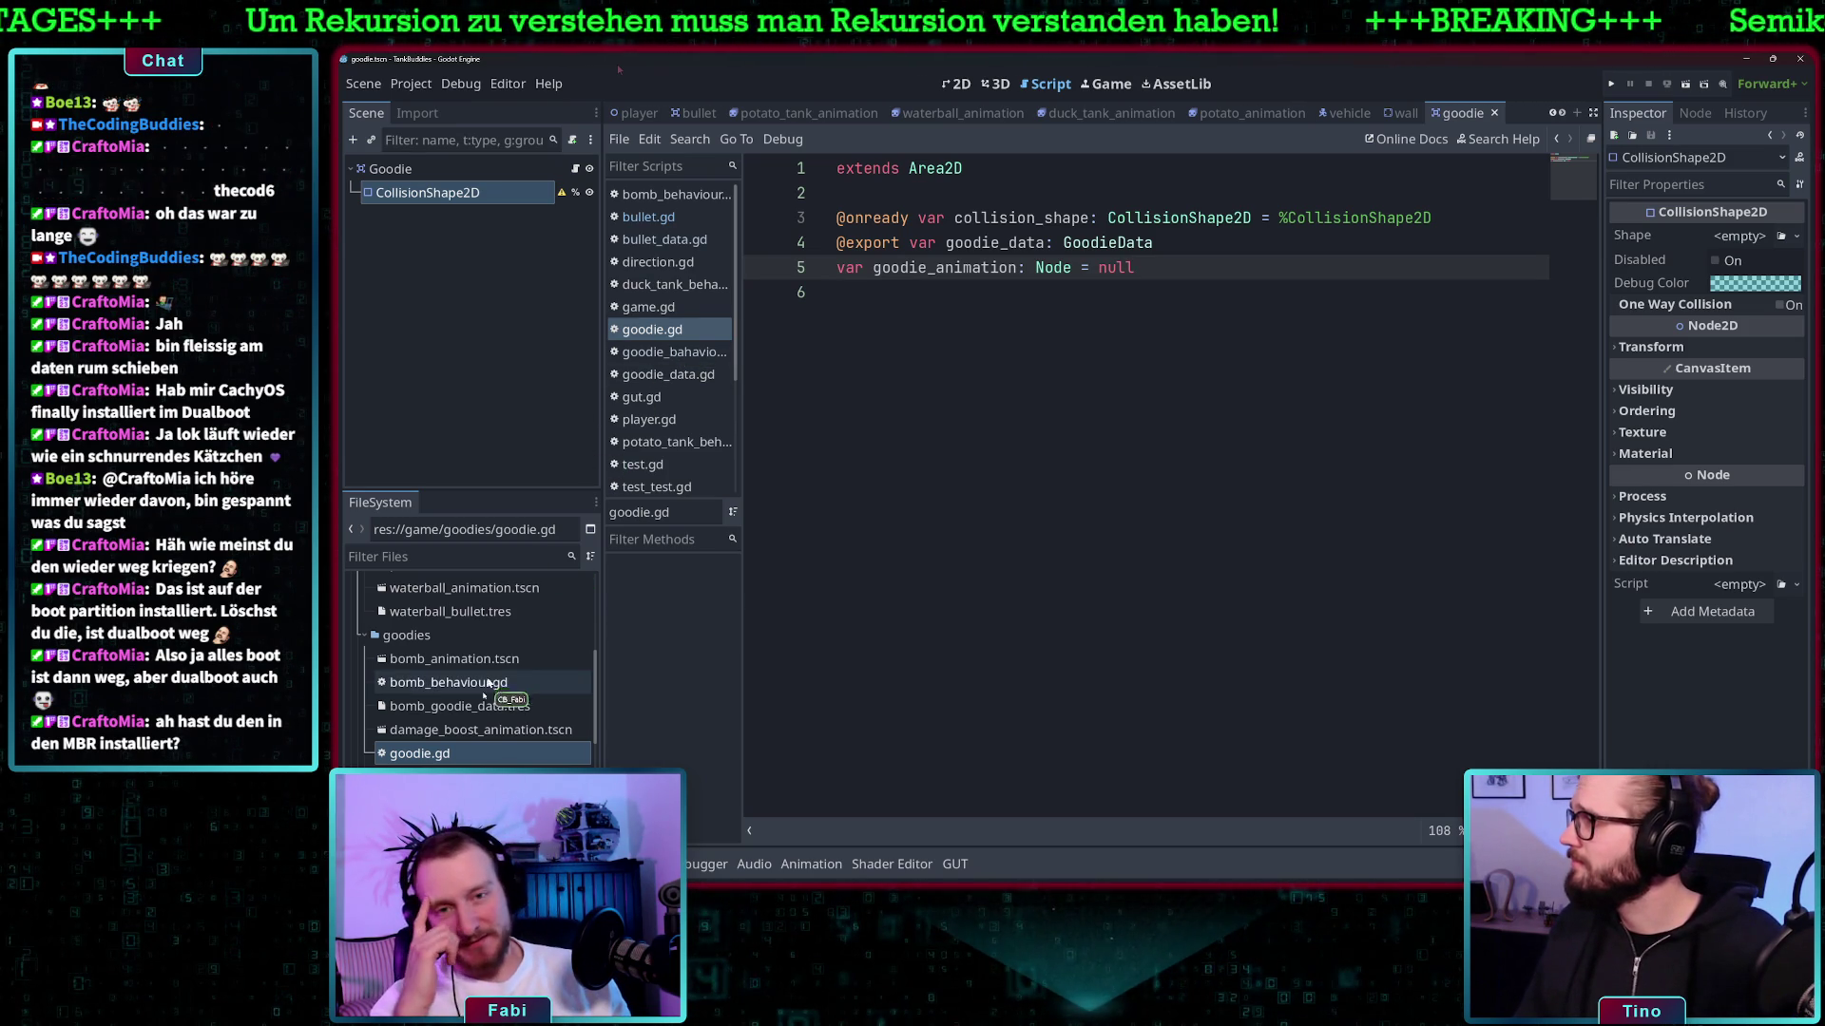
# - Open bullet.gd, copy its _ready function on lines 11–15, and return to goodie.gd
pyautogui.scroll(3, 467, 680)
pyautogui.scroll(3, 467, 680)
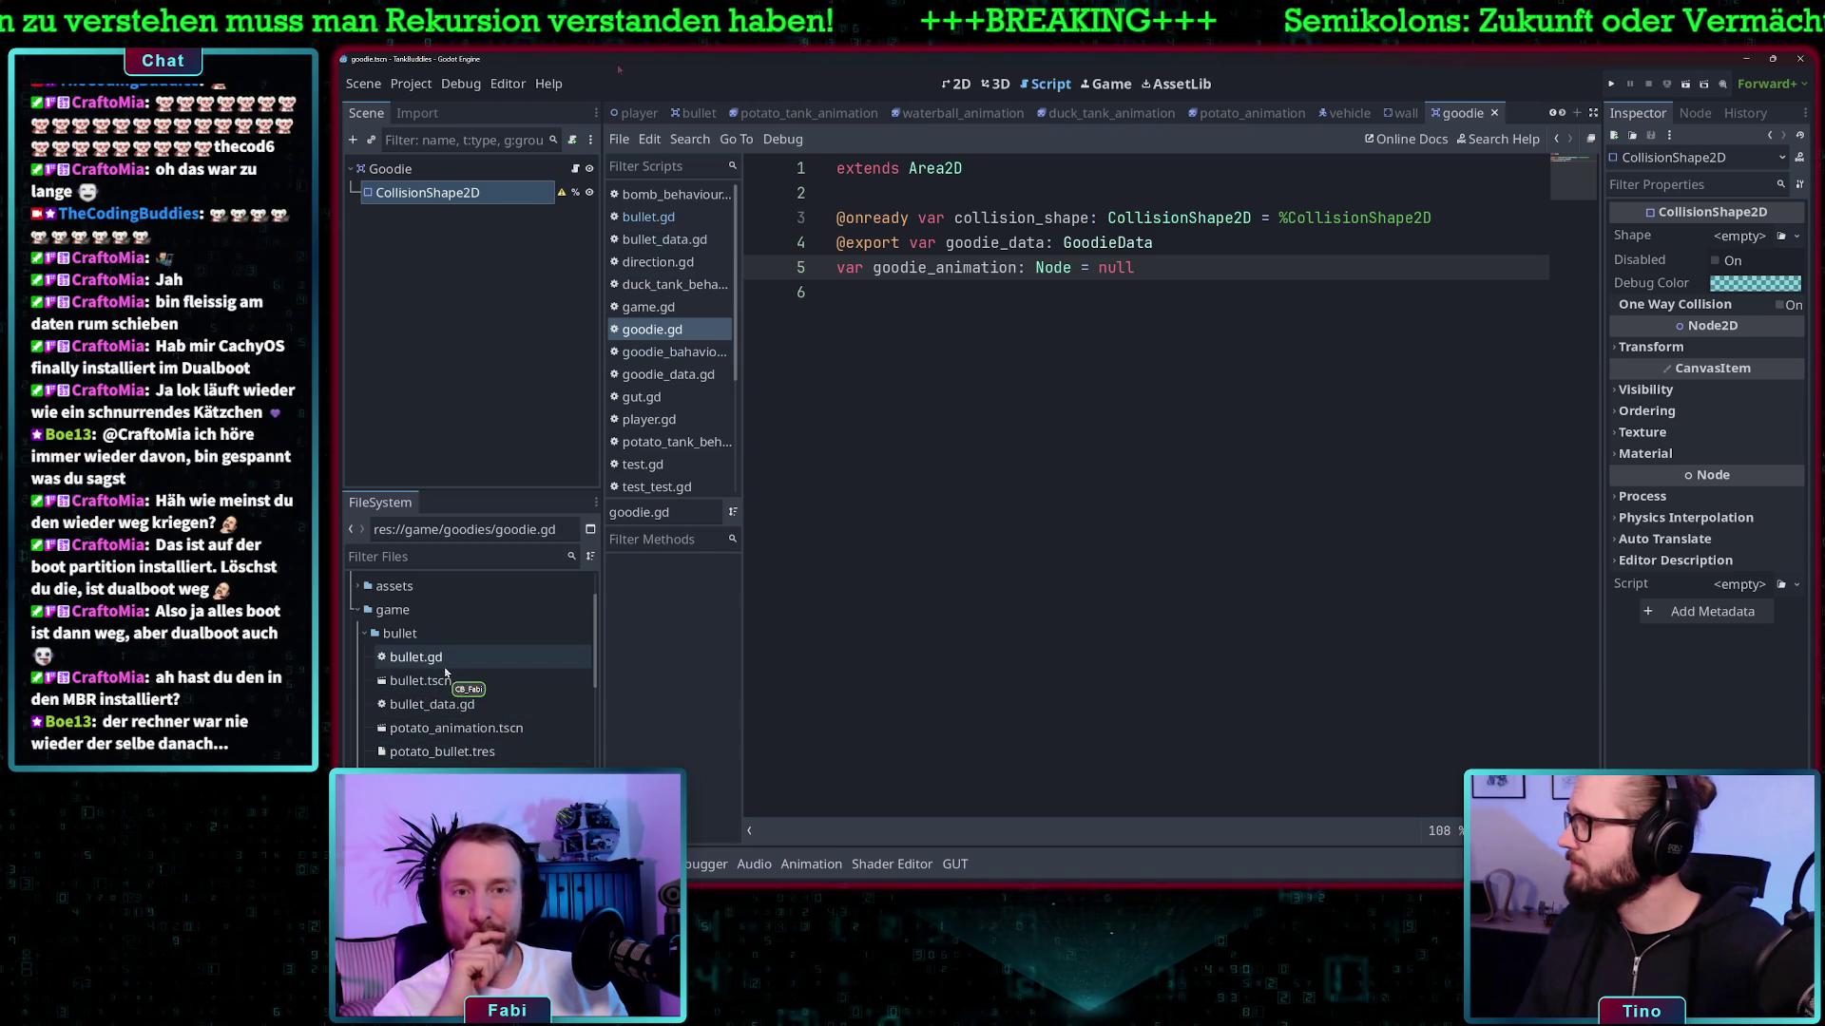
pyautogui.doubleClick(442, 663)
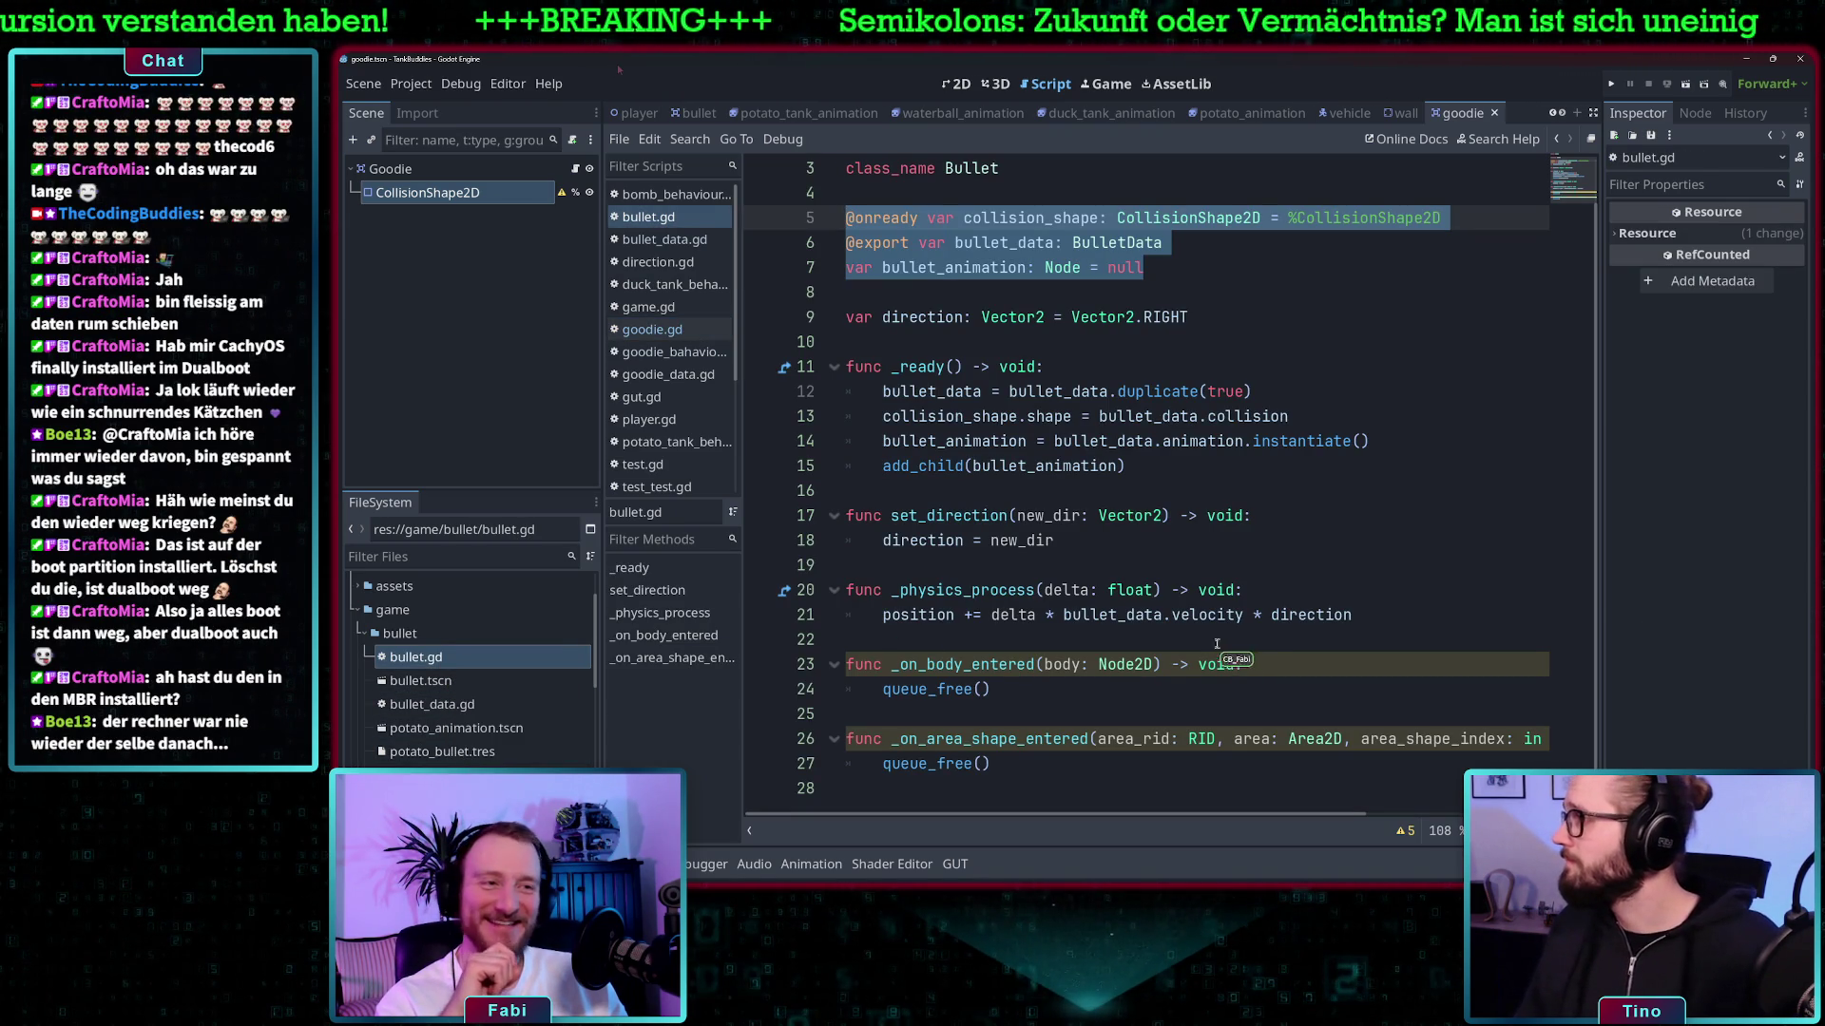
pyautogui.scroll(1, 1180, 551)
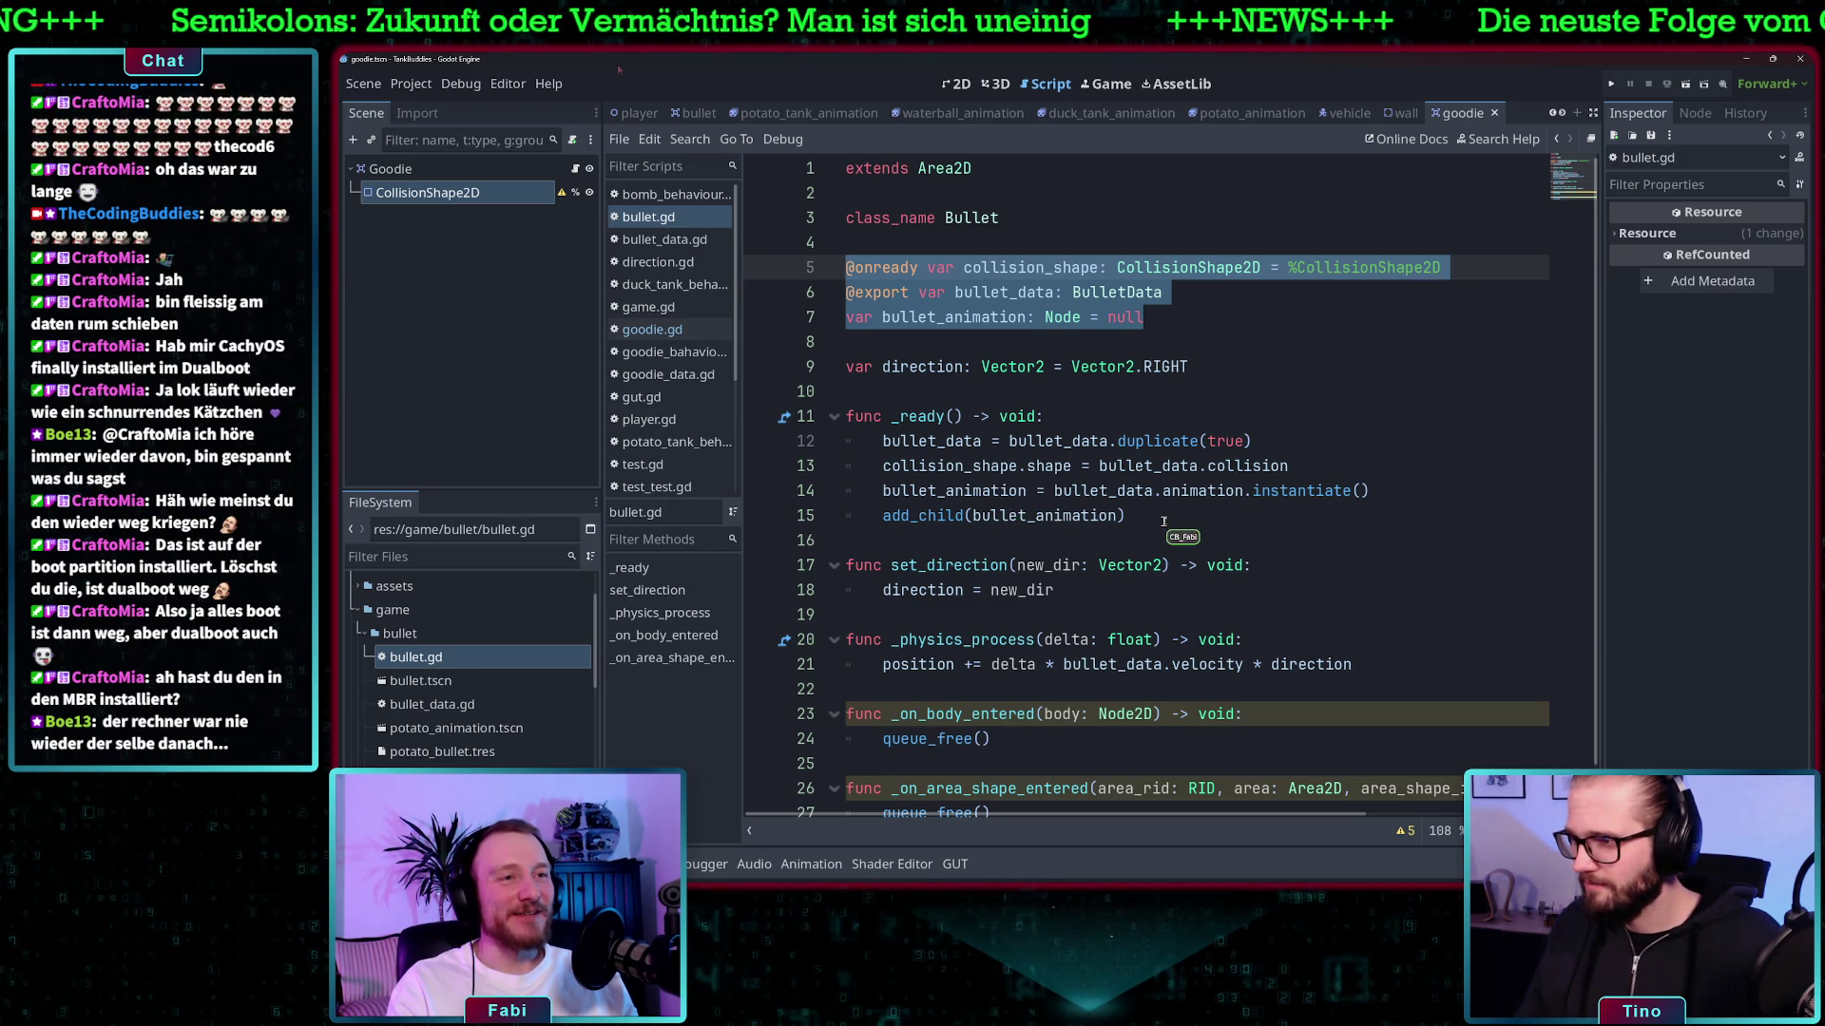
pyautogui.moveTo(1131, 517)
pyautogui.mouseDown()
pyautogui.moveTo(979, 491)
pyautogui.moveTo(825, 409)
pyautogui.mouseUp()
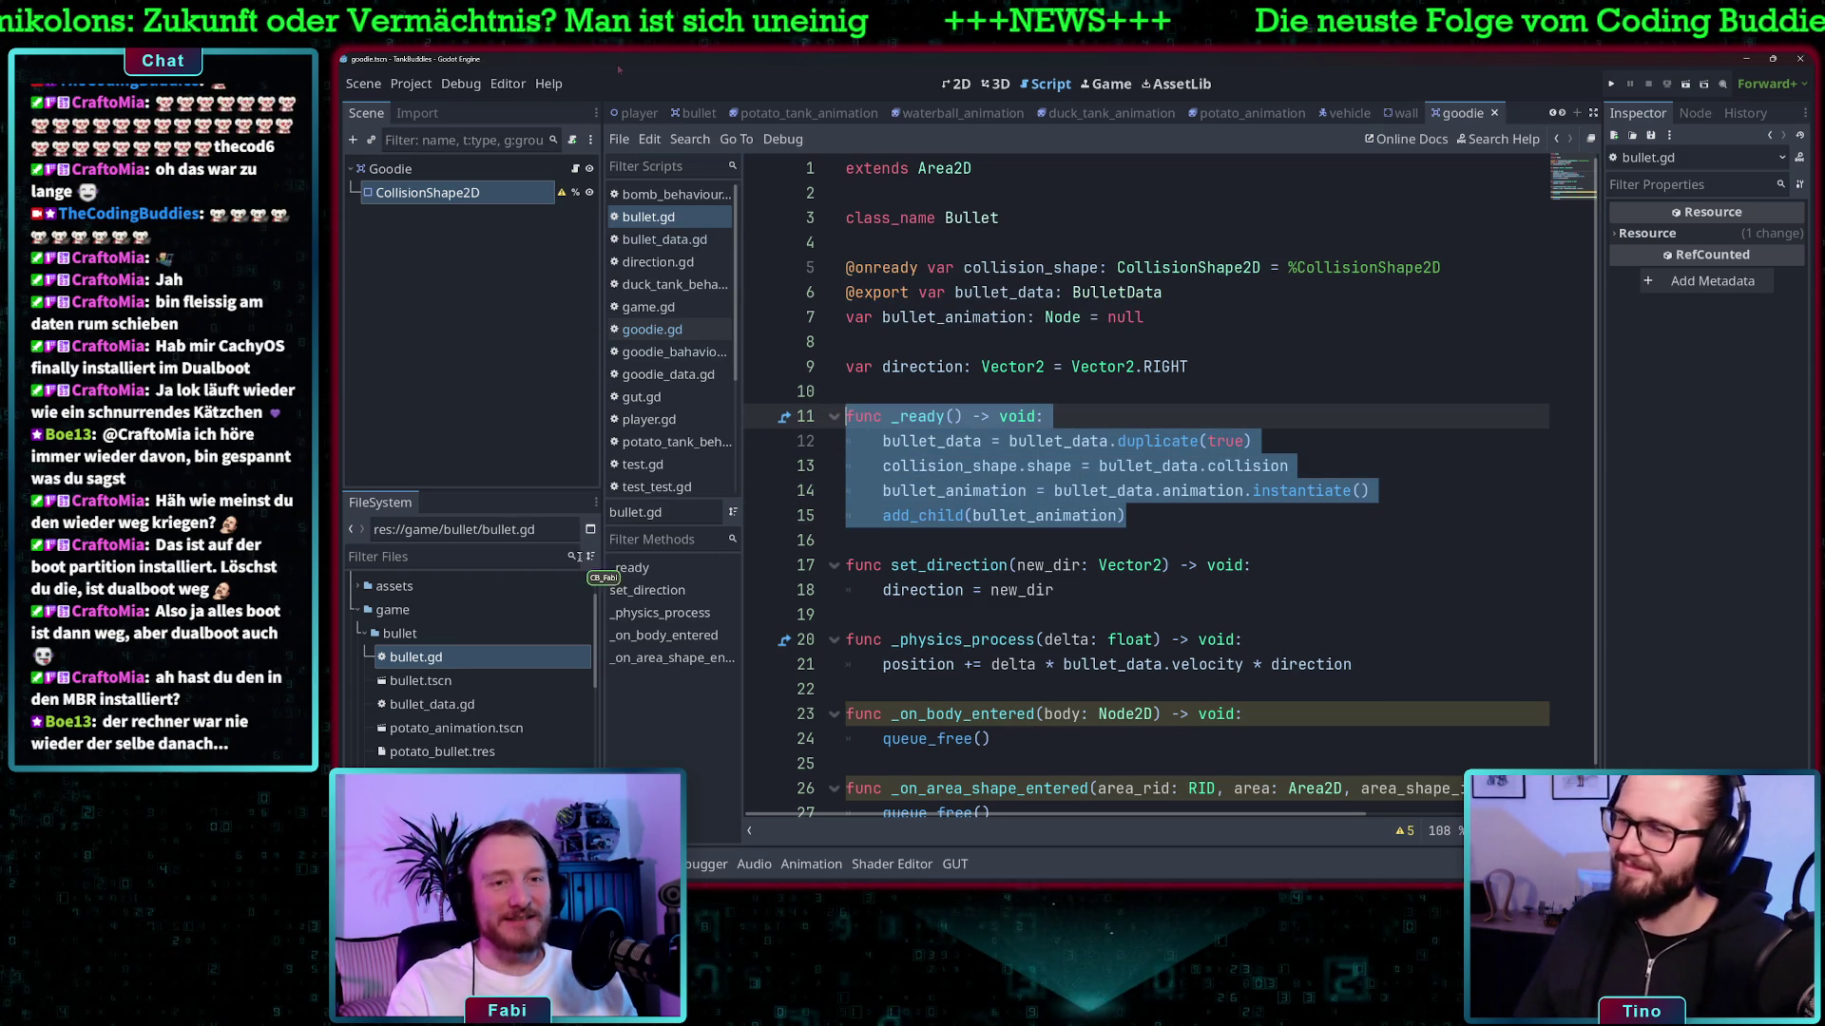
pyautogui.scroll(-3, 428, 756)
pyautogui.scroll(-3, 434, 765)
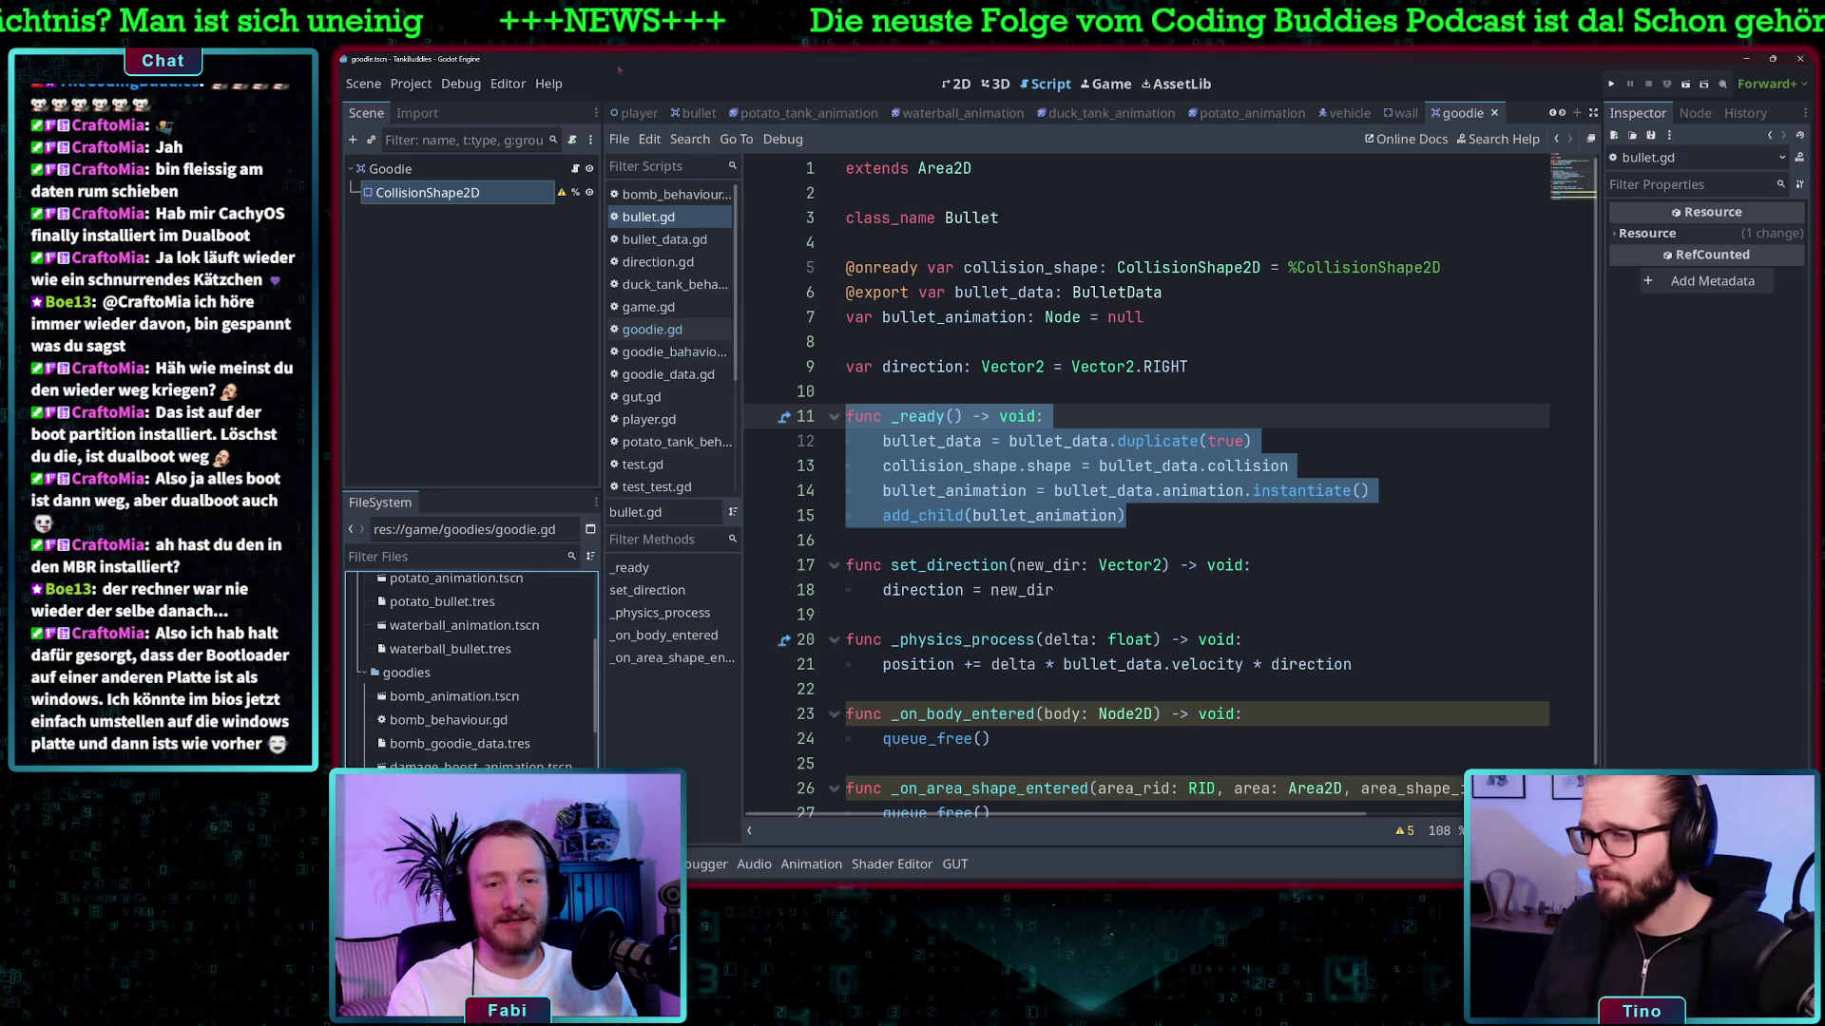
pyautogui.click(652, 328)
# - Paste the _ready function into goodie.gd and start renaming line 8's bullet_data to goodie_data
pyautogui.press('Return')
pyautogui.press('Return')
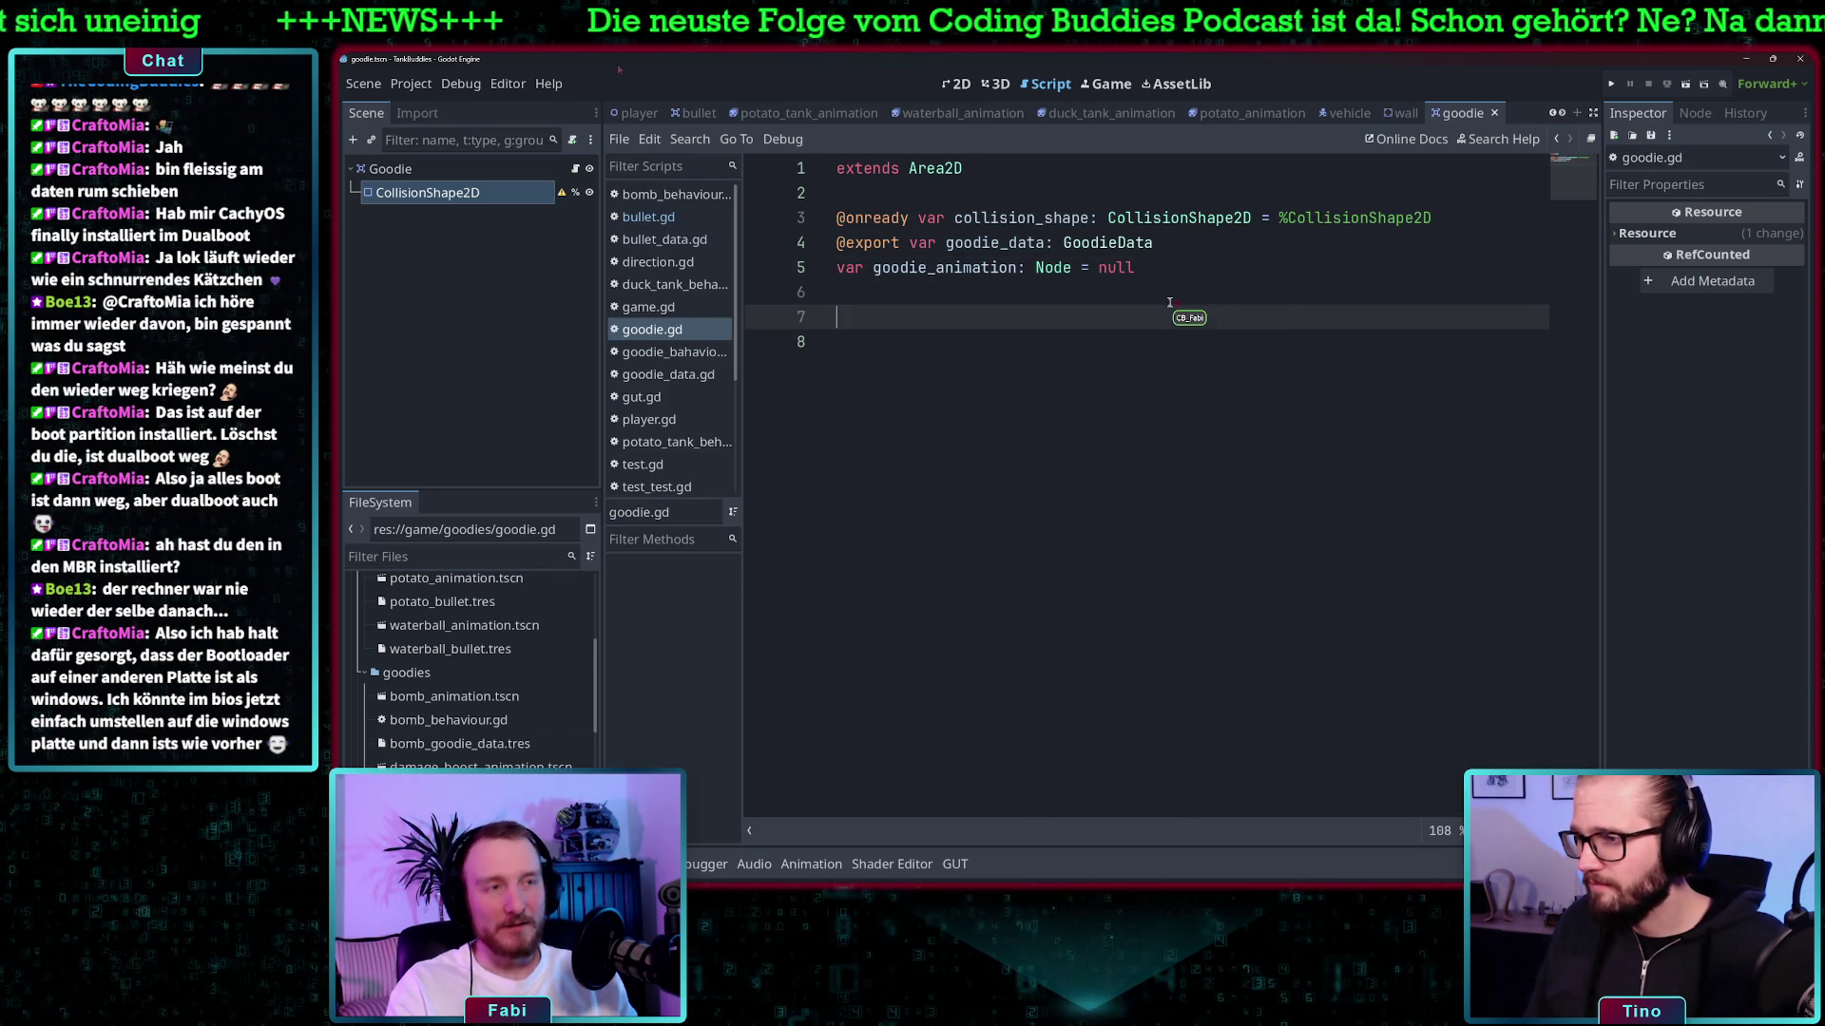
pyautogui.write('func _ready() -> void: \tbullet_data = bullet_data.duplicate(true) \tcollision_shape.shape = bullet_data.collision \tbullet_animation = bullet_data.animation.instantiate() \tadd_child(bullet_animation)')
pyautogui.click(938, 342)
pyautogui.press('BackSpace')
pyautogui.press('BackSpace')
pyautogui.press('BackSpace')
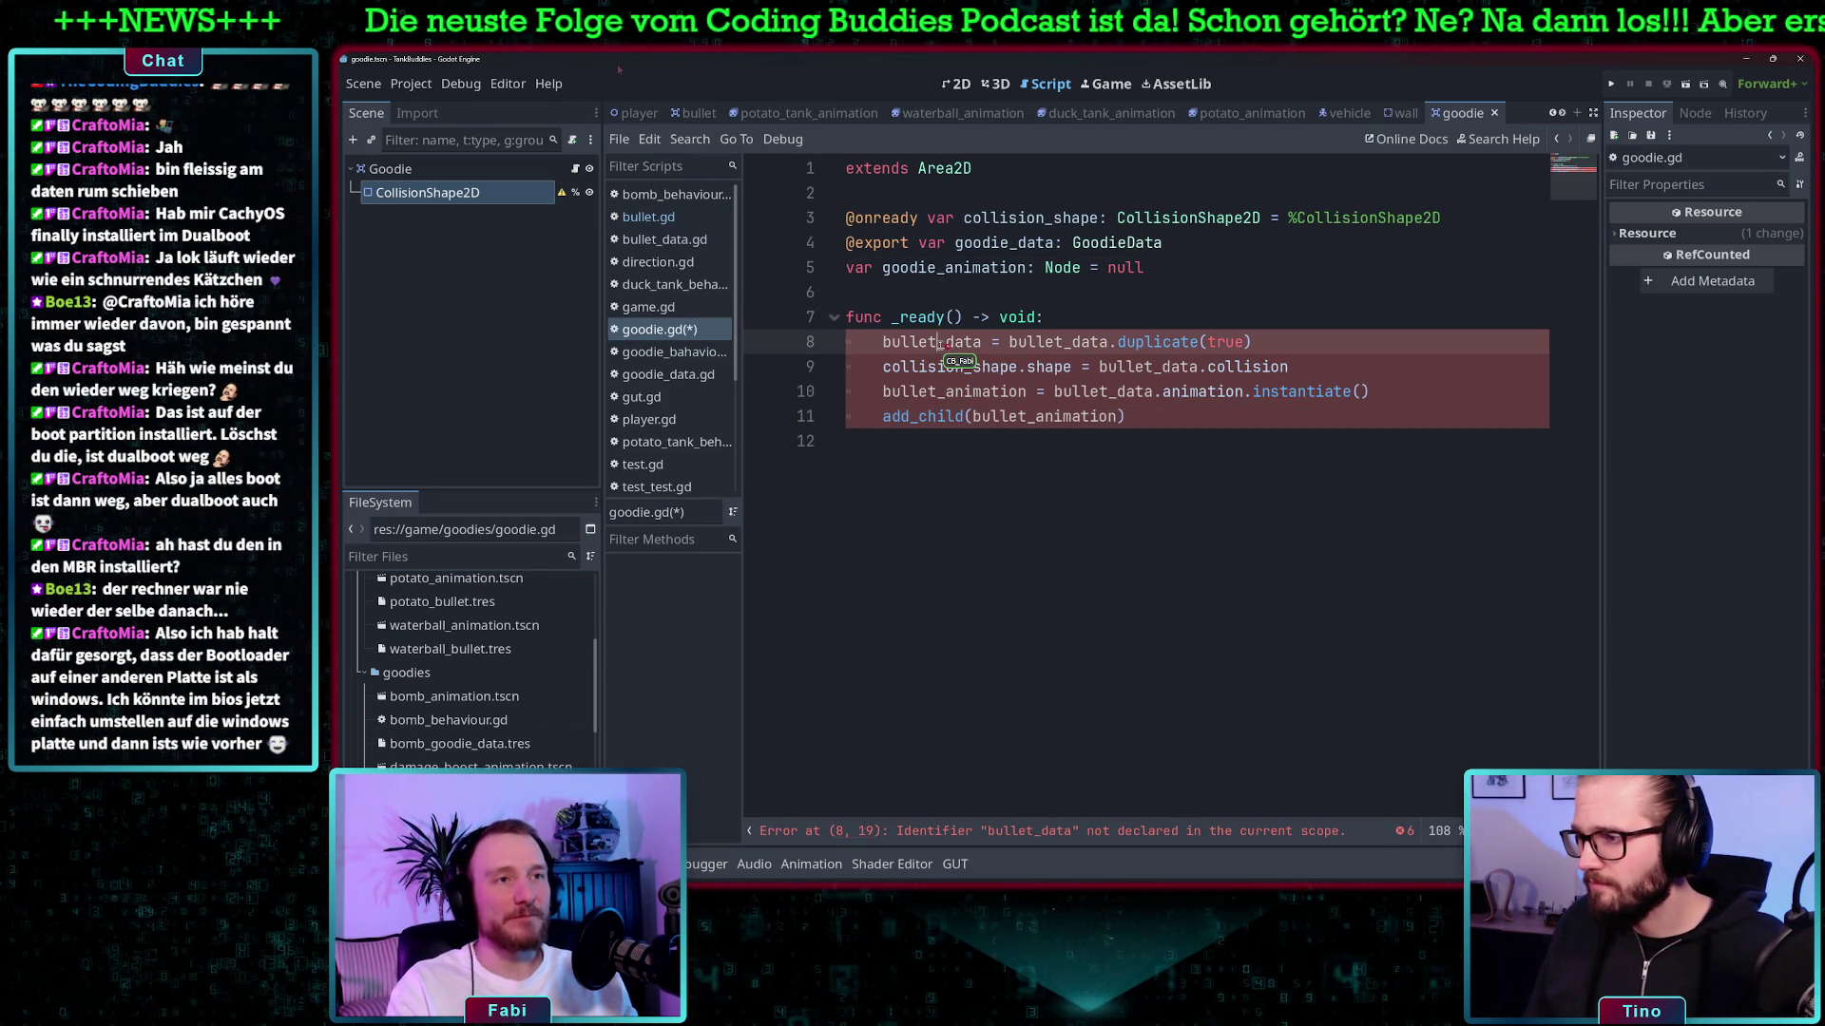
pyautogui.press('BackSpace')
pyautogui.press('BackSpace')
pyautogui.write('gpoodi')
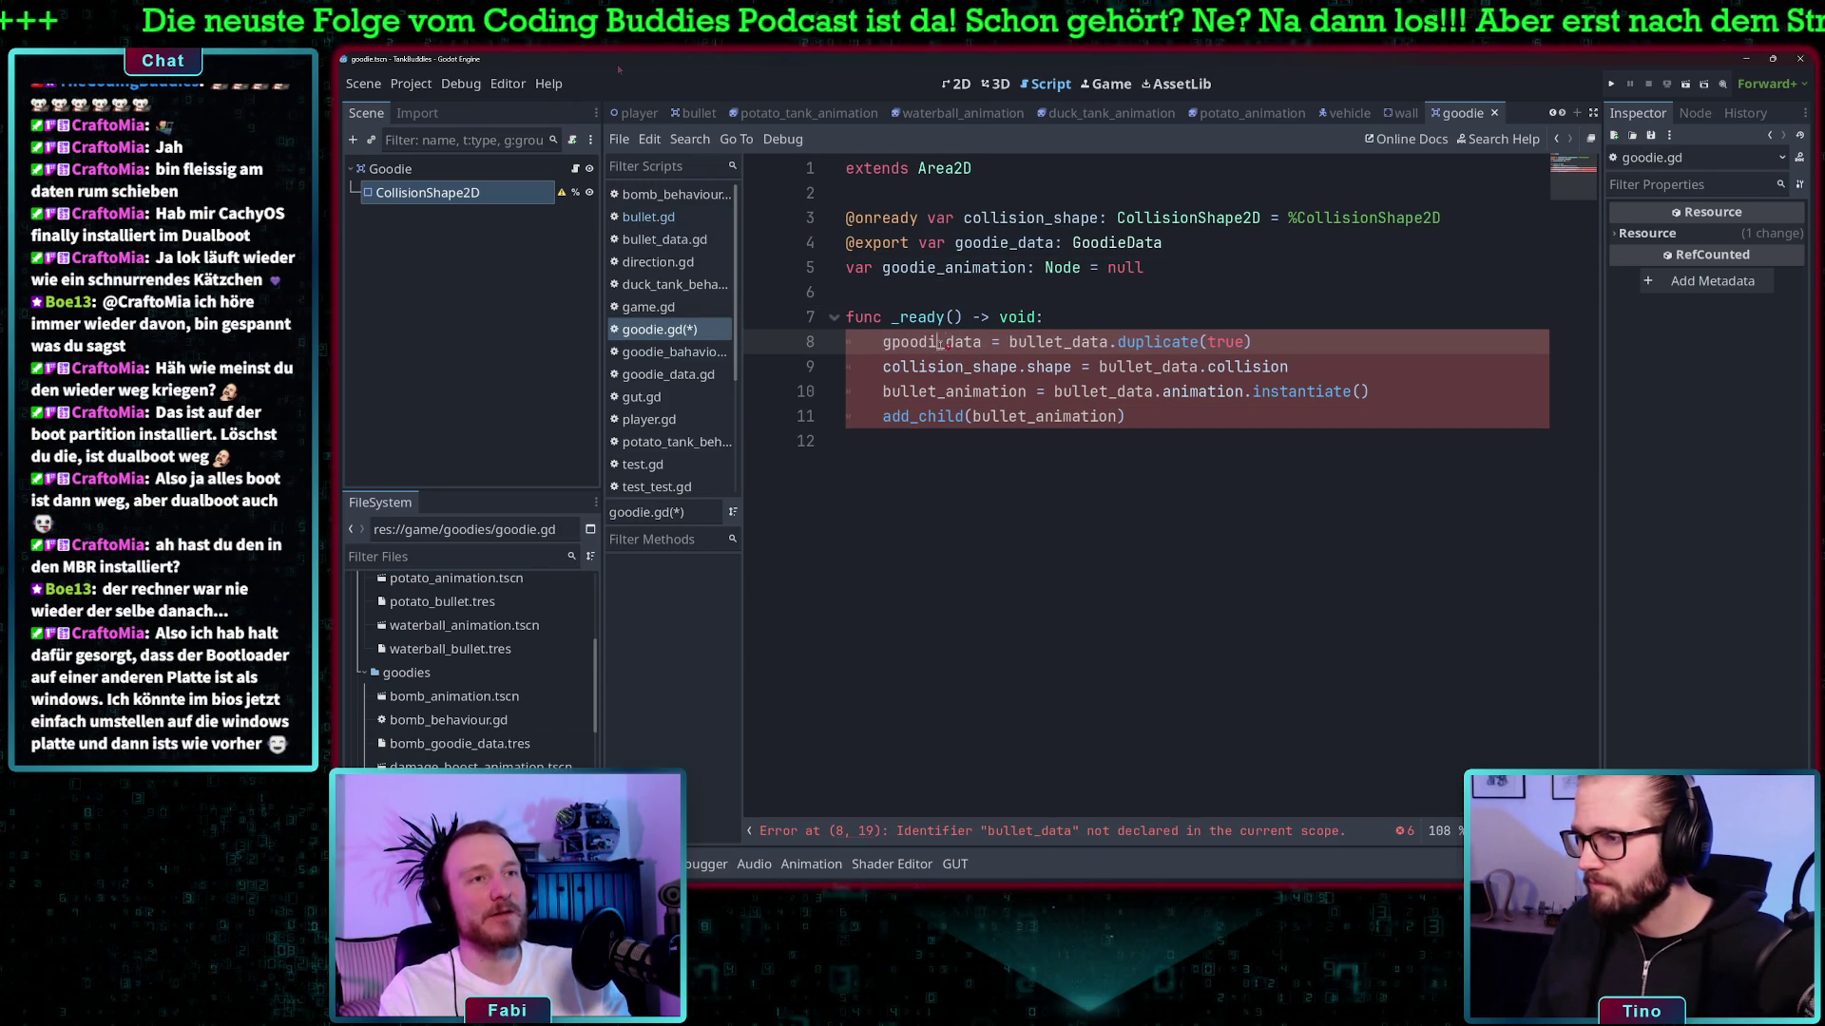
pyautogui.press('BackSpace')
pyautogui.write('oodie')
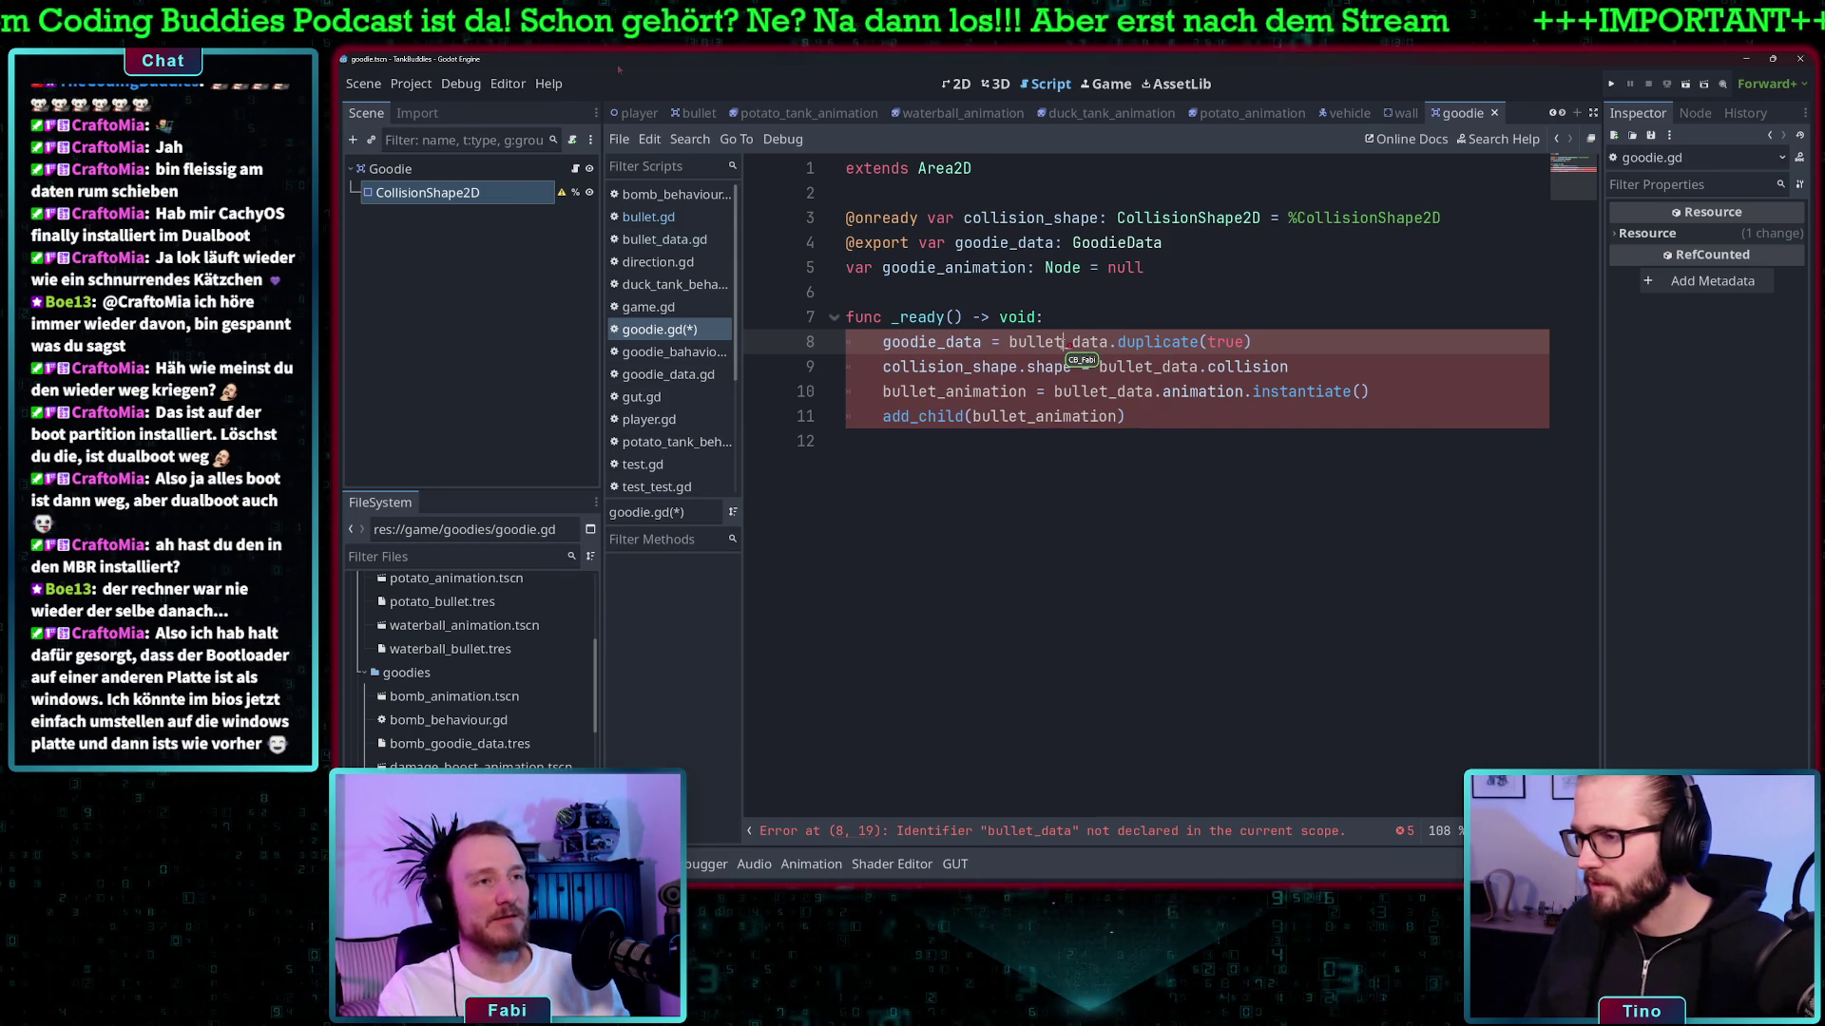
pyautogui.click(1064, 342)
pyautogui.press('BackSpace')
pyautogui.press('BackSpace')
pyautogui.press('BackSpace')
pyautogui.press('BackSpace')
pyautogui.write('go')
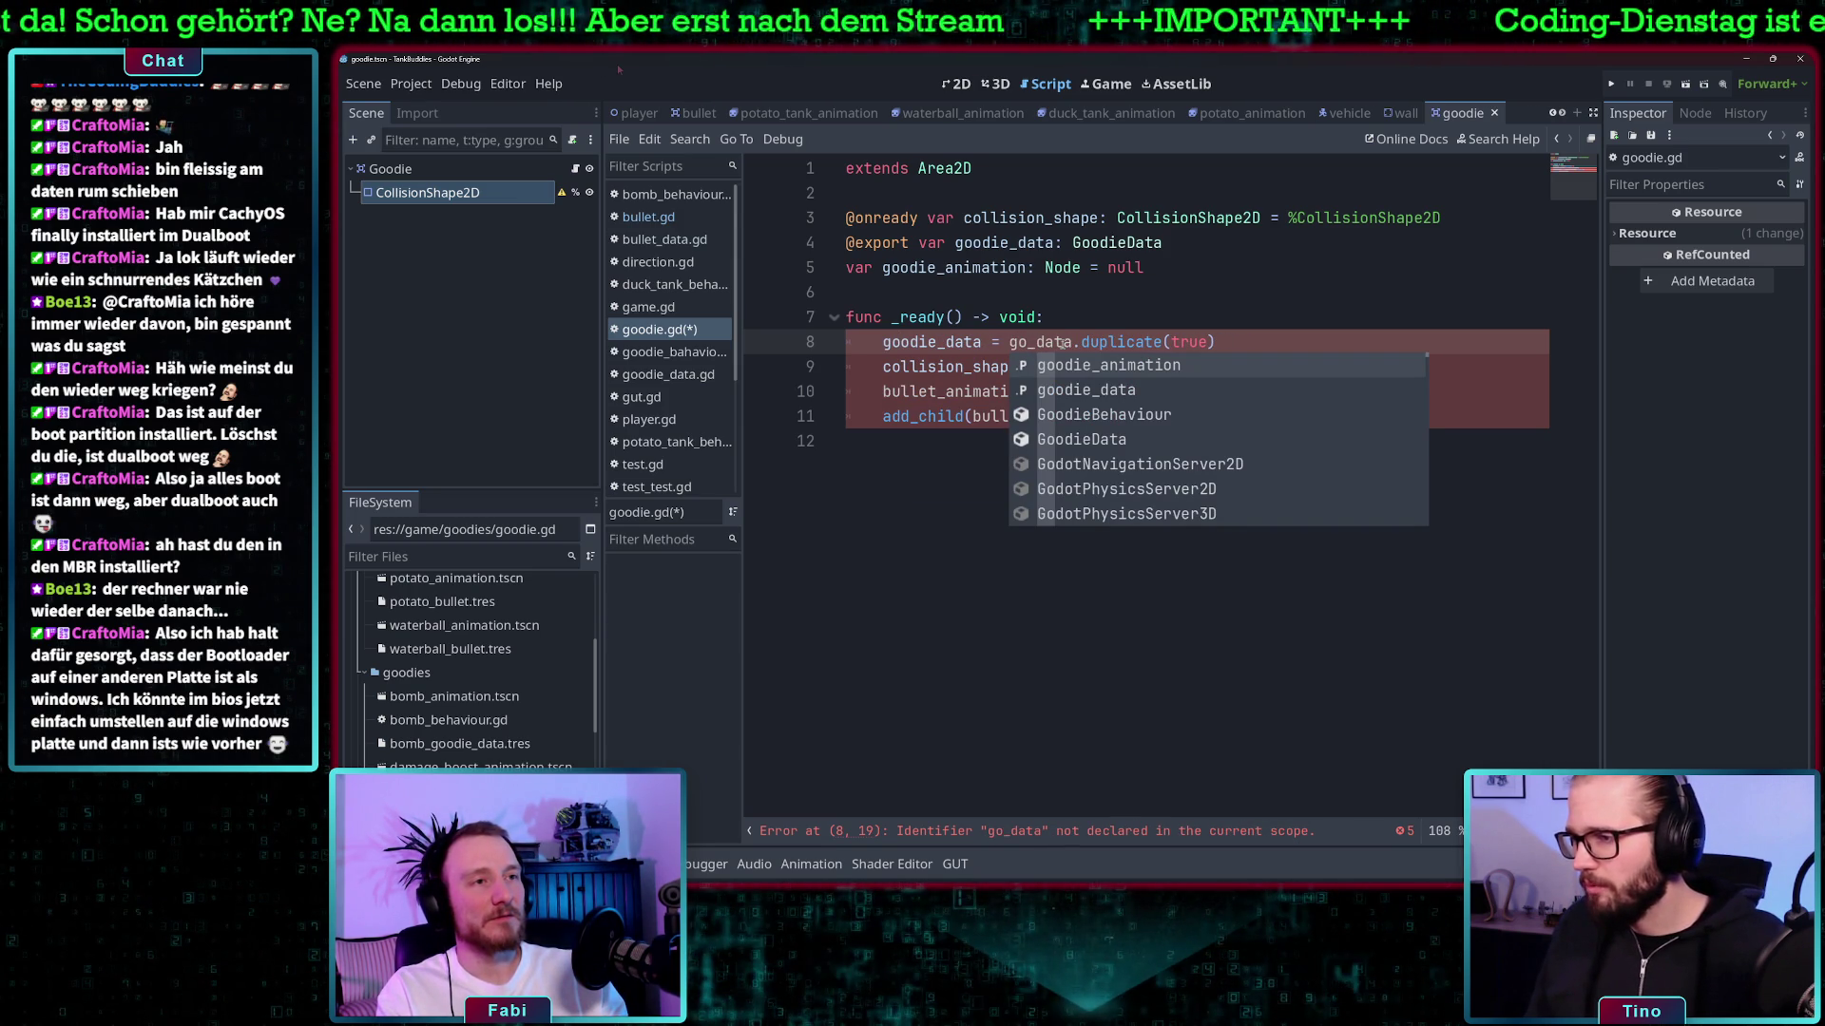
pyautogui.hotkey('ctrl', 'z')
pyautogui.hotkey('ctrl', 'z')
pyautogui.hotkey('ctrl', 'z')
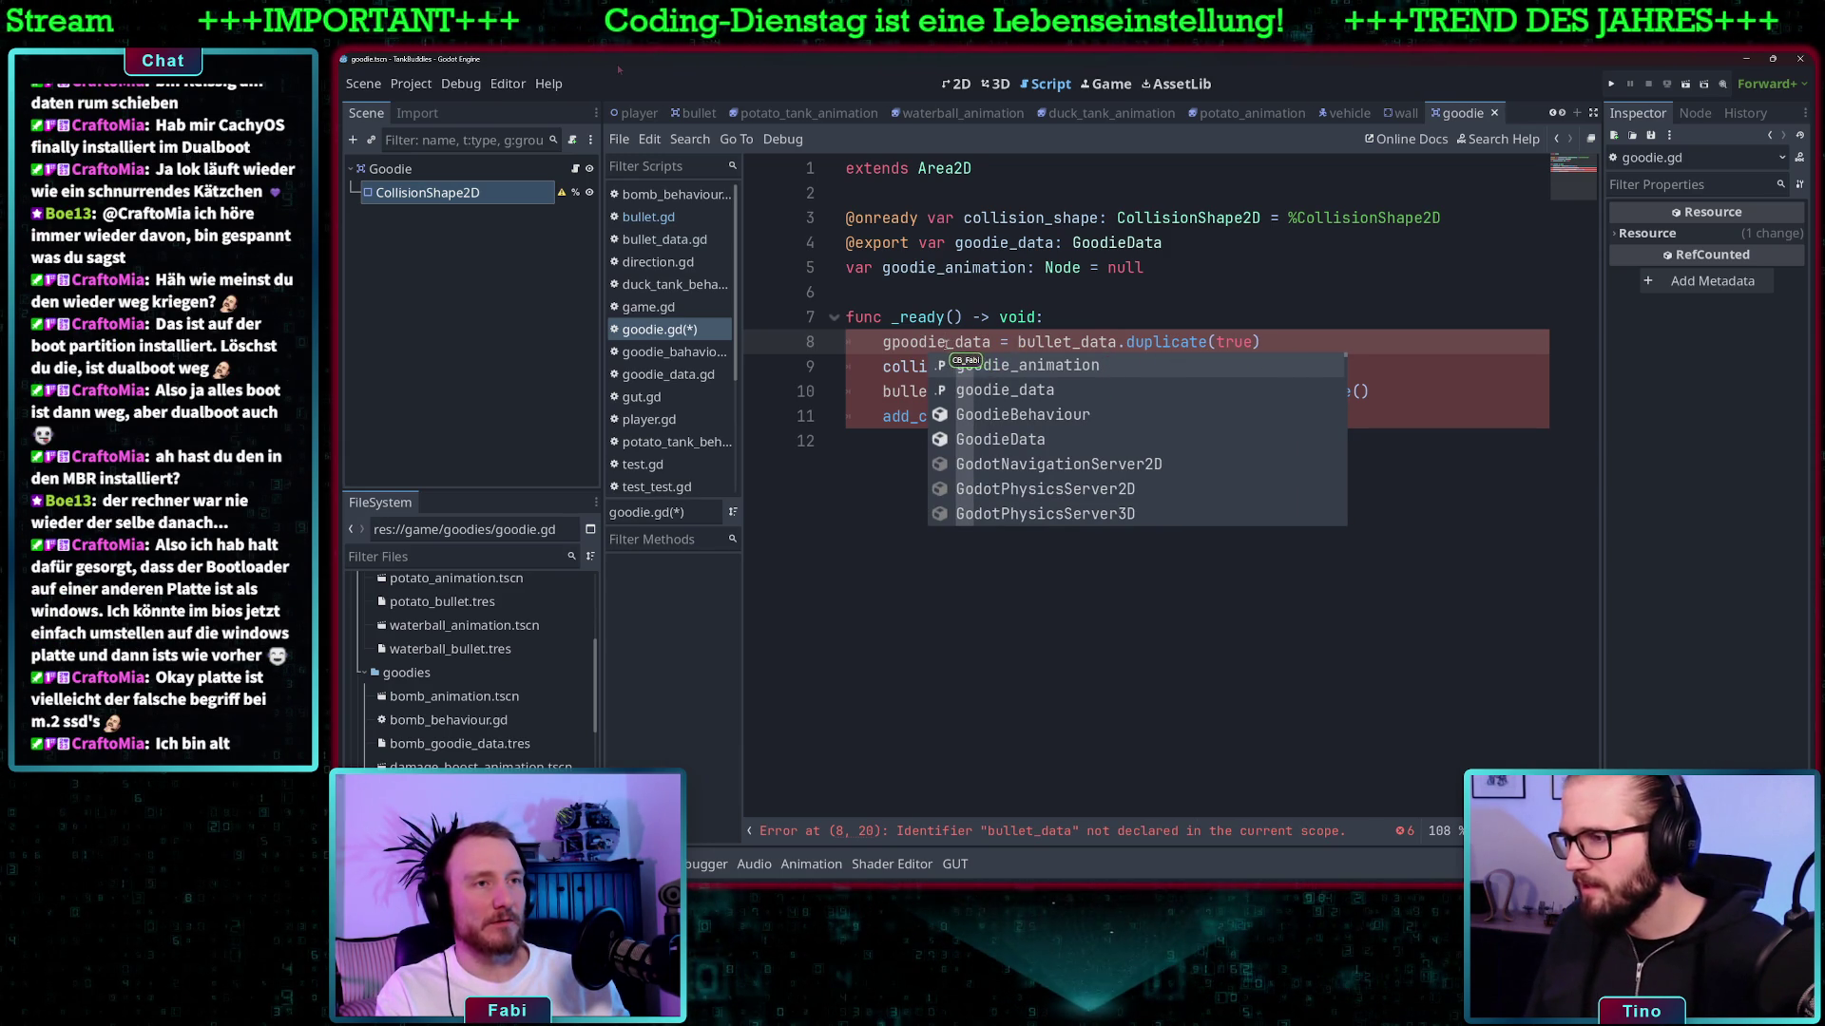
# - Change both bullet_data references on line 8 and the one on line 9 to goodie_data
pyautogui.moveTo(947, 342)
pyautogui.mouseDown()
pyautogui.moveTo(860, 342)
pyautogui.moveTo(883, 343)
pyautogui.mouseUp()
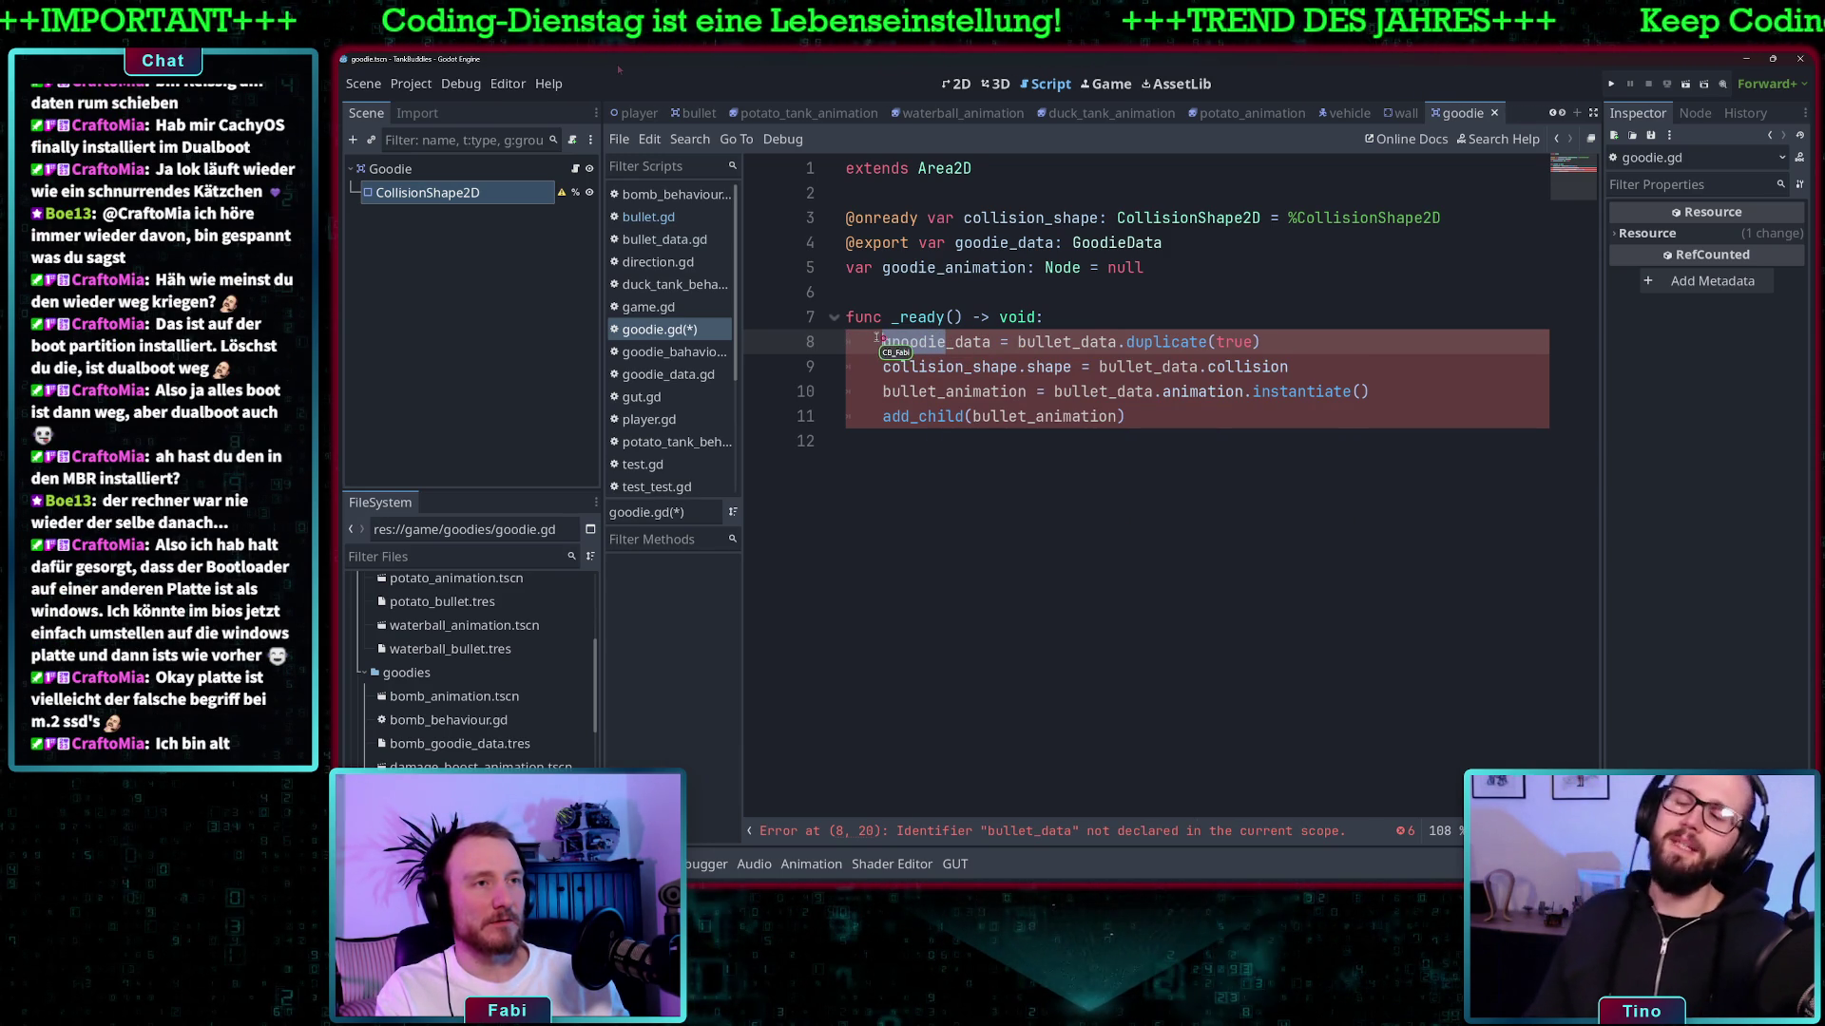
pyautogui.write('goodie')
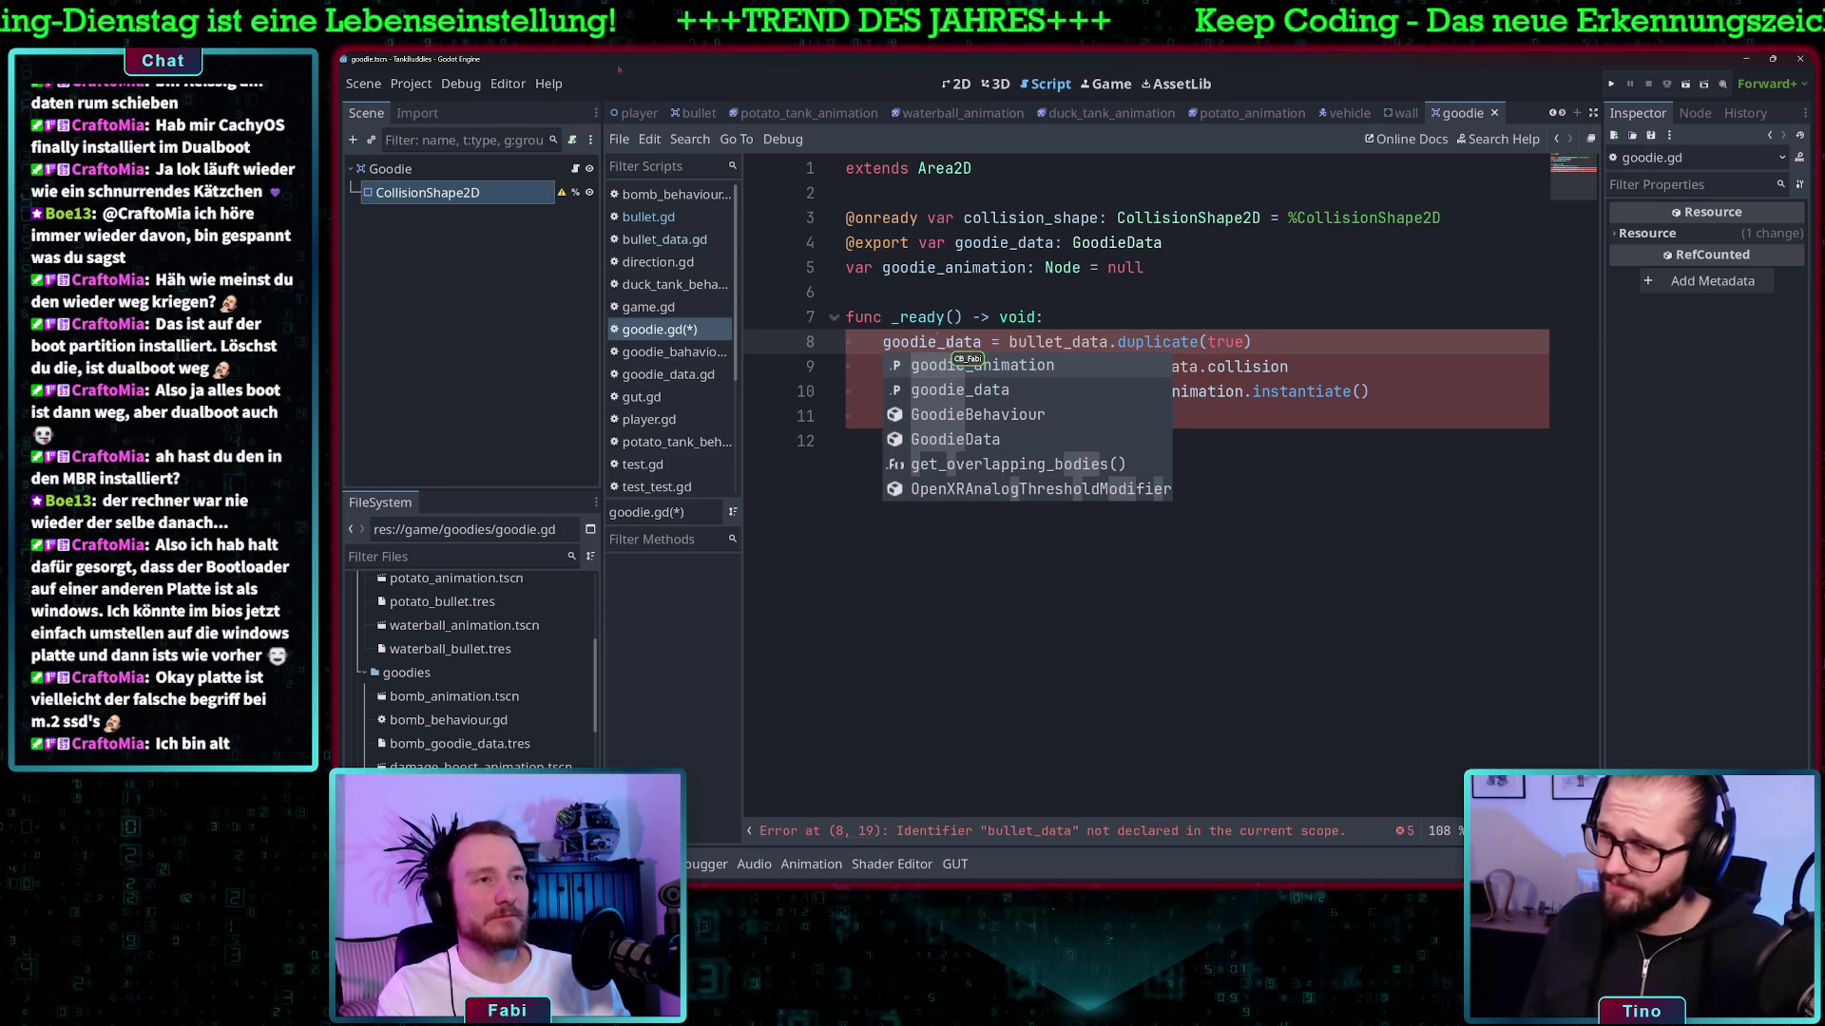
pyautogui.doubleClick(974, 344)
pyautogui.hotkey('ctrl', 'c')
pyautogui.doubleClick(1046, 342)
pyautogui.hotkey('ctrl', 'v')
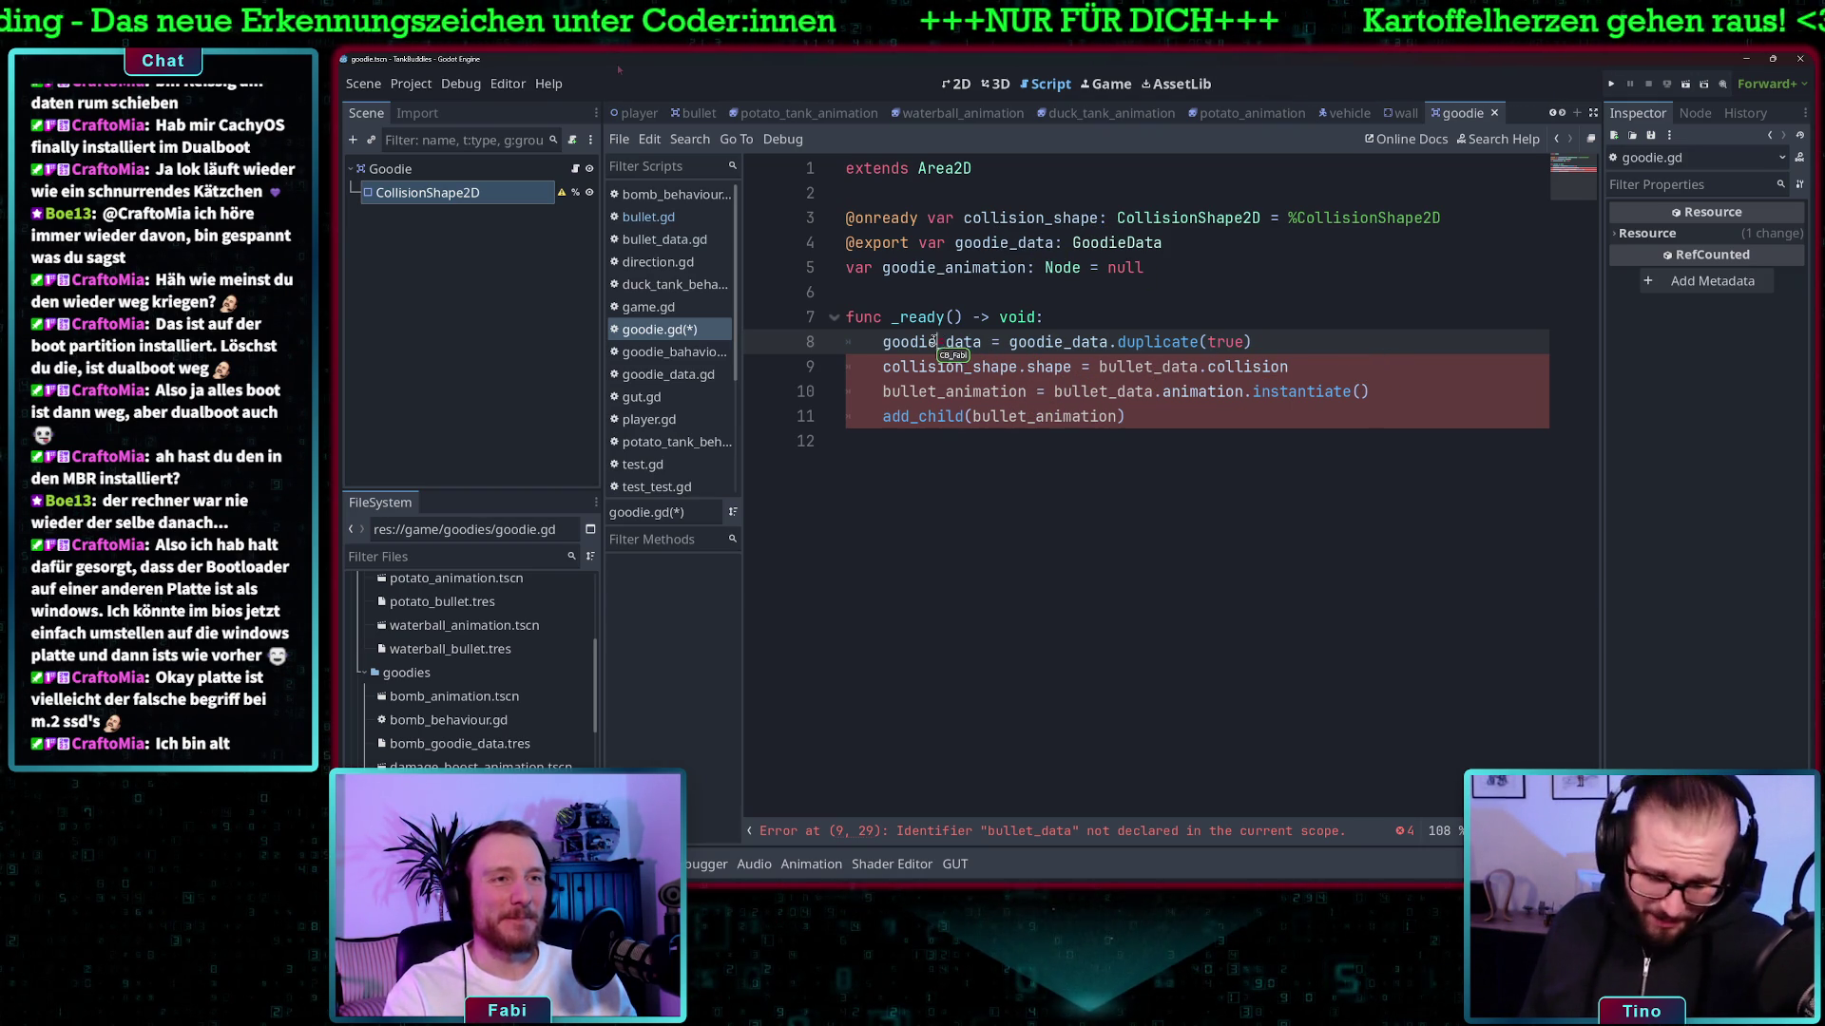
pyautogui.doubleClick(934, 344)
pyautogui.doubleClick(1107, 367)
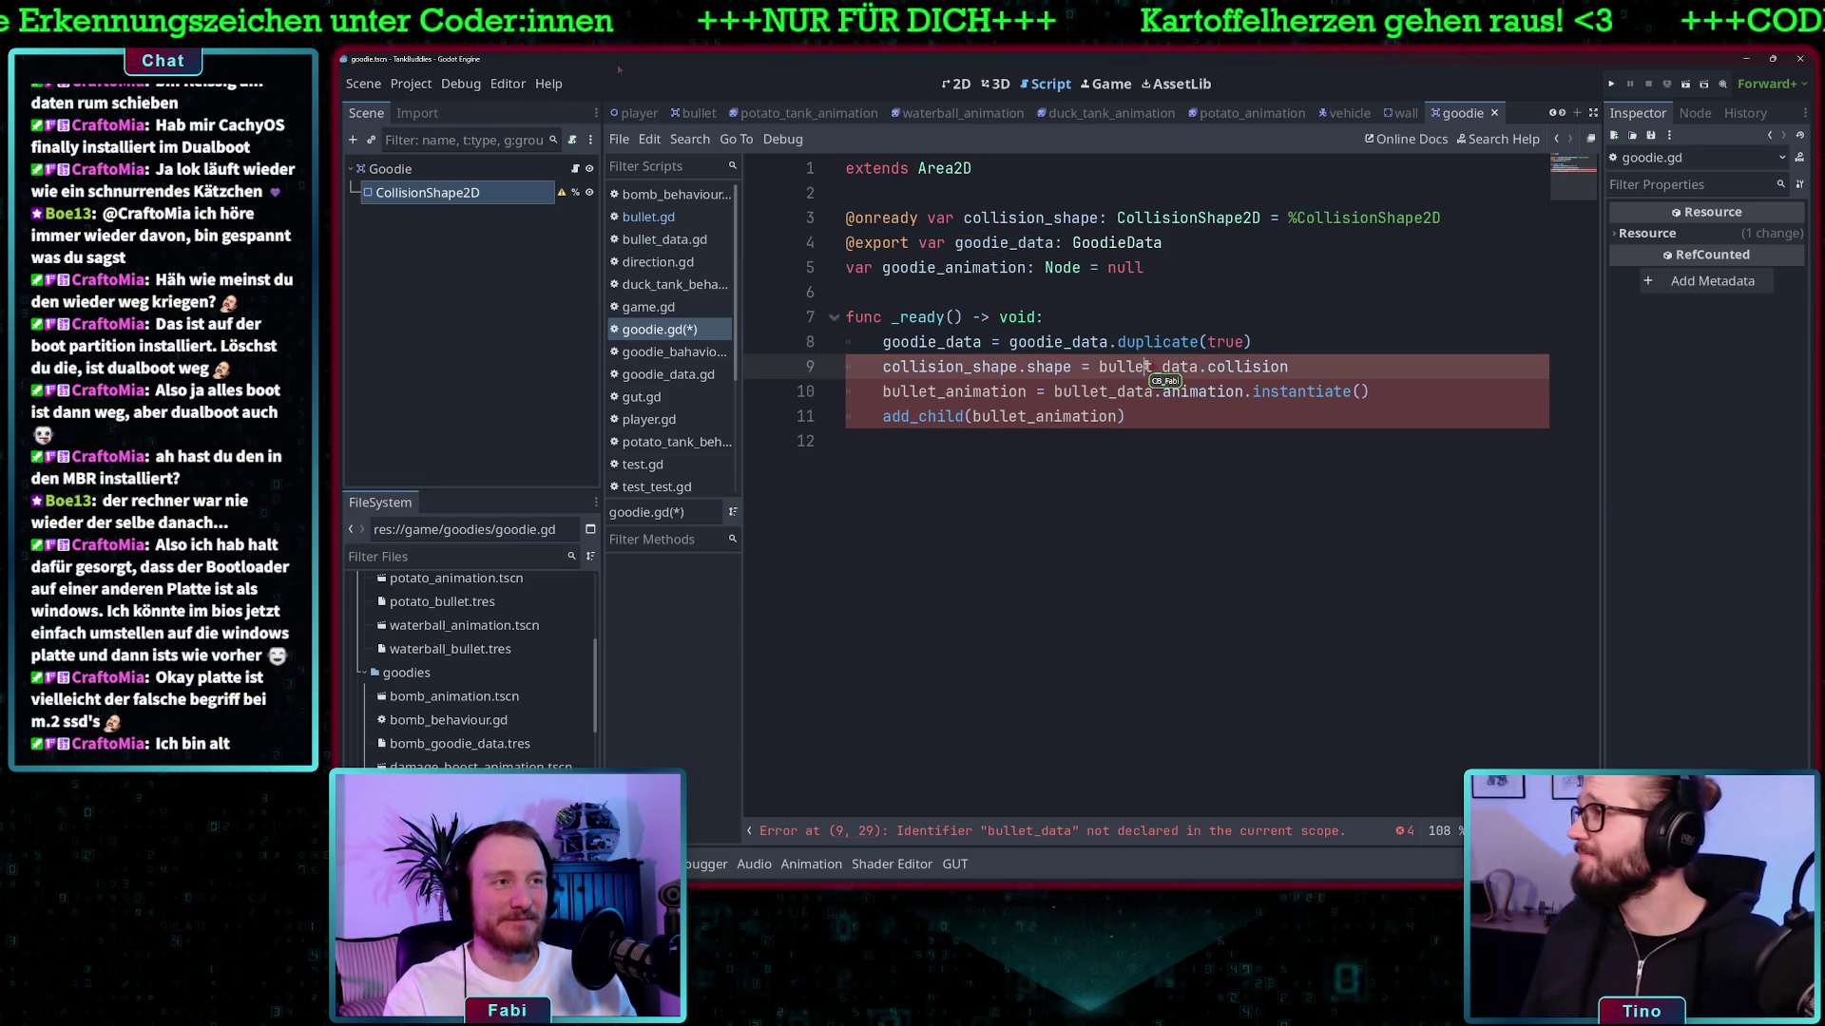
pyautogui.hotkey('ctrl', 'v')
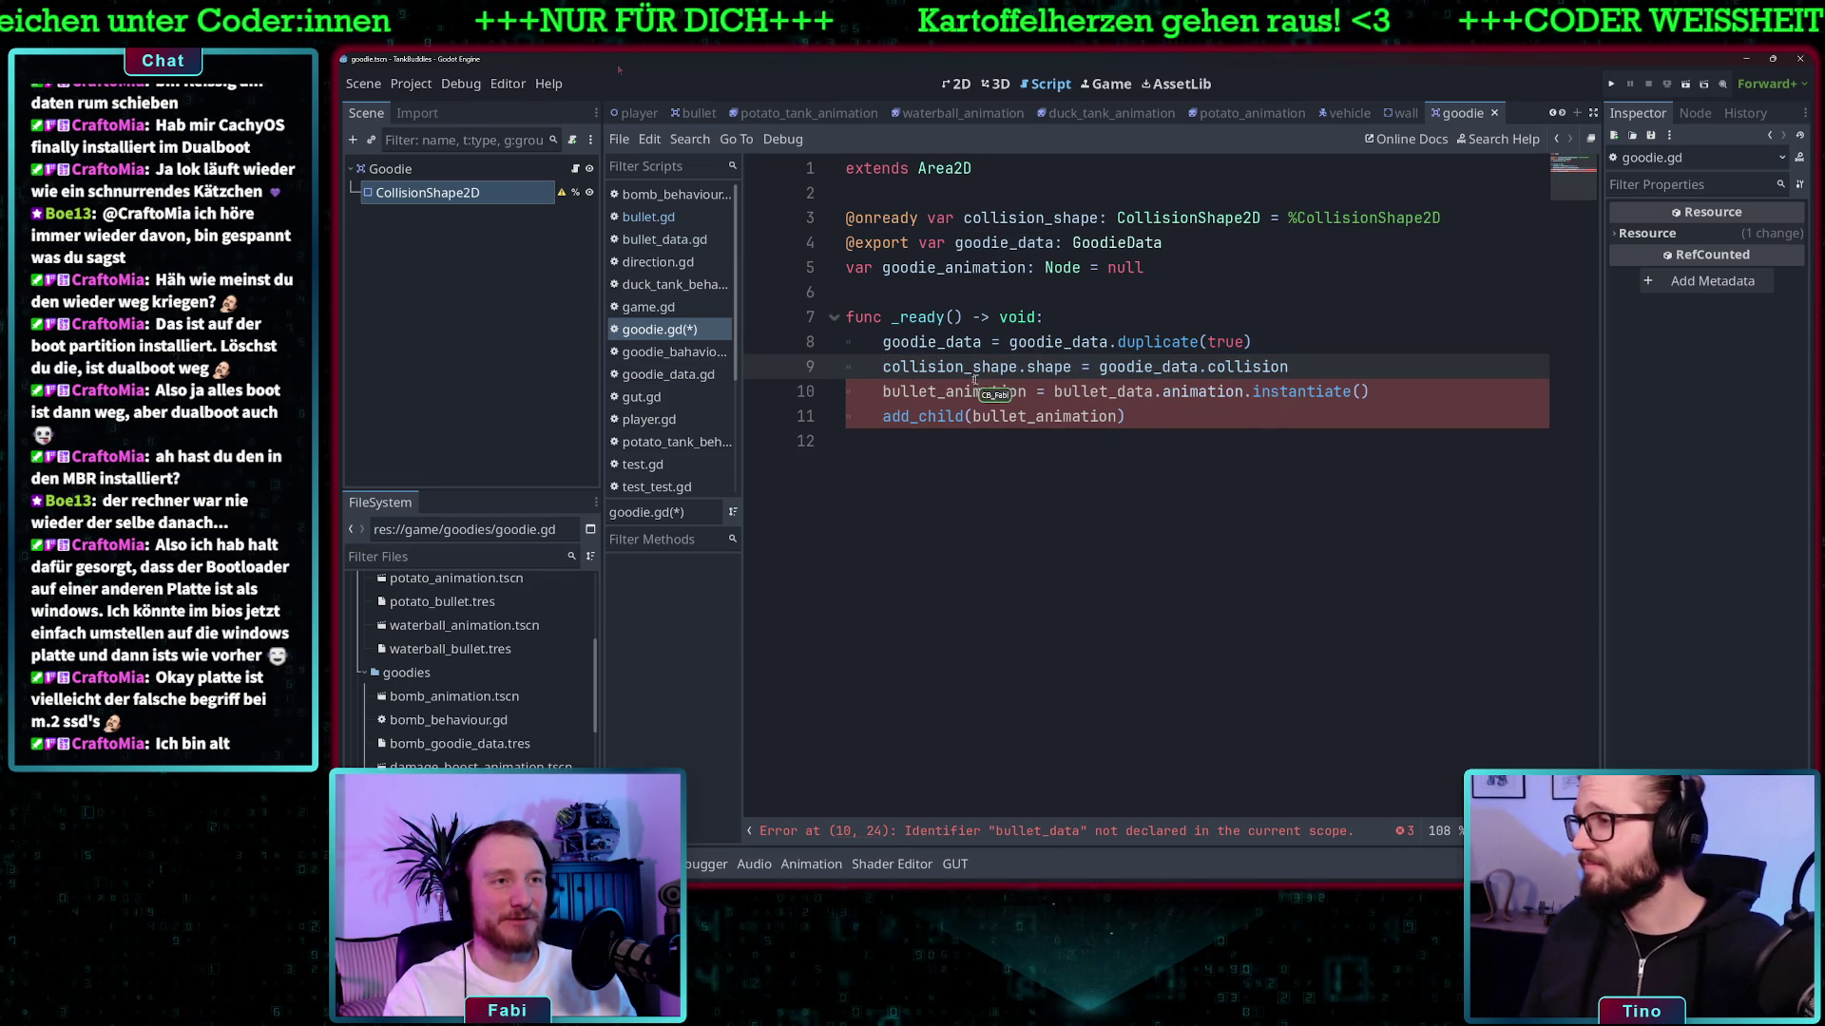
# - Rename bullet_animation and bullet_data on lines 10–11 to goodie_animation and goodie_data
pyautogui.doubleClick(968, 392)
pyautogui.click(938, 391)
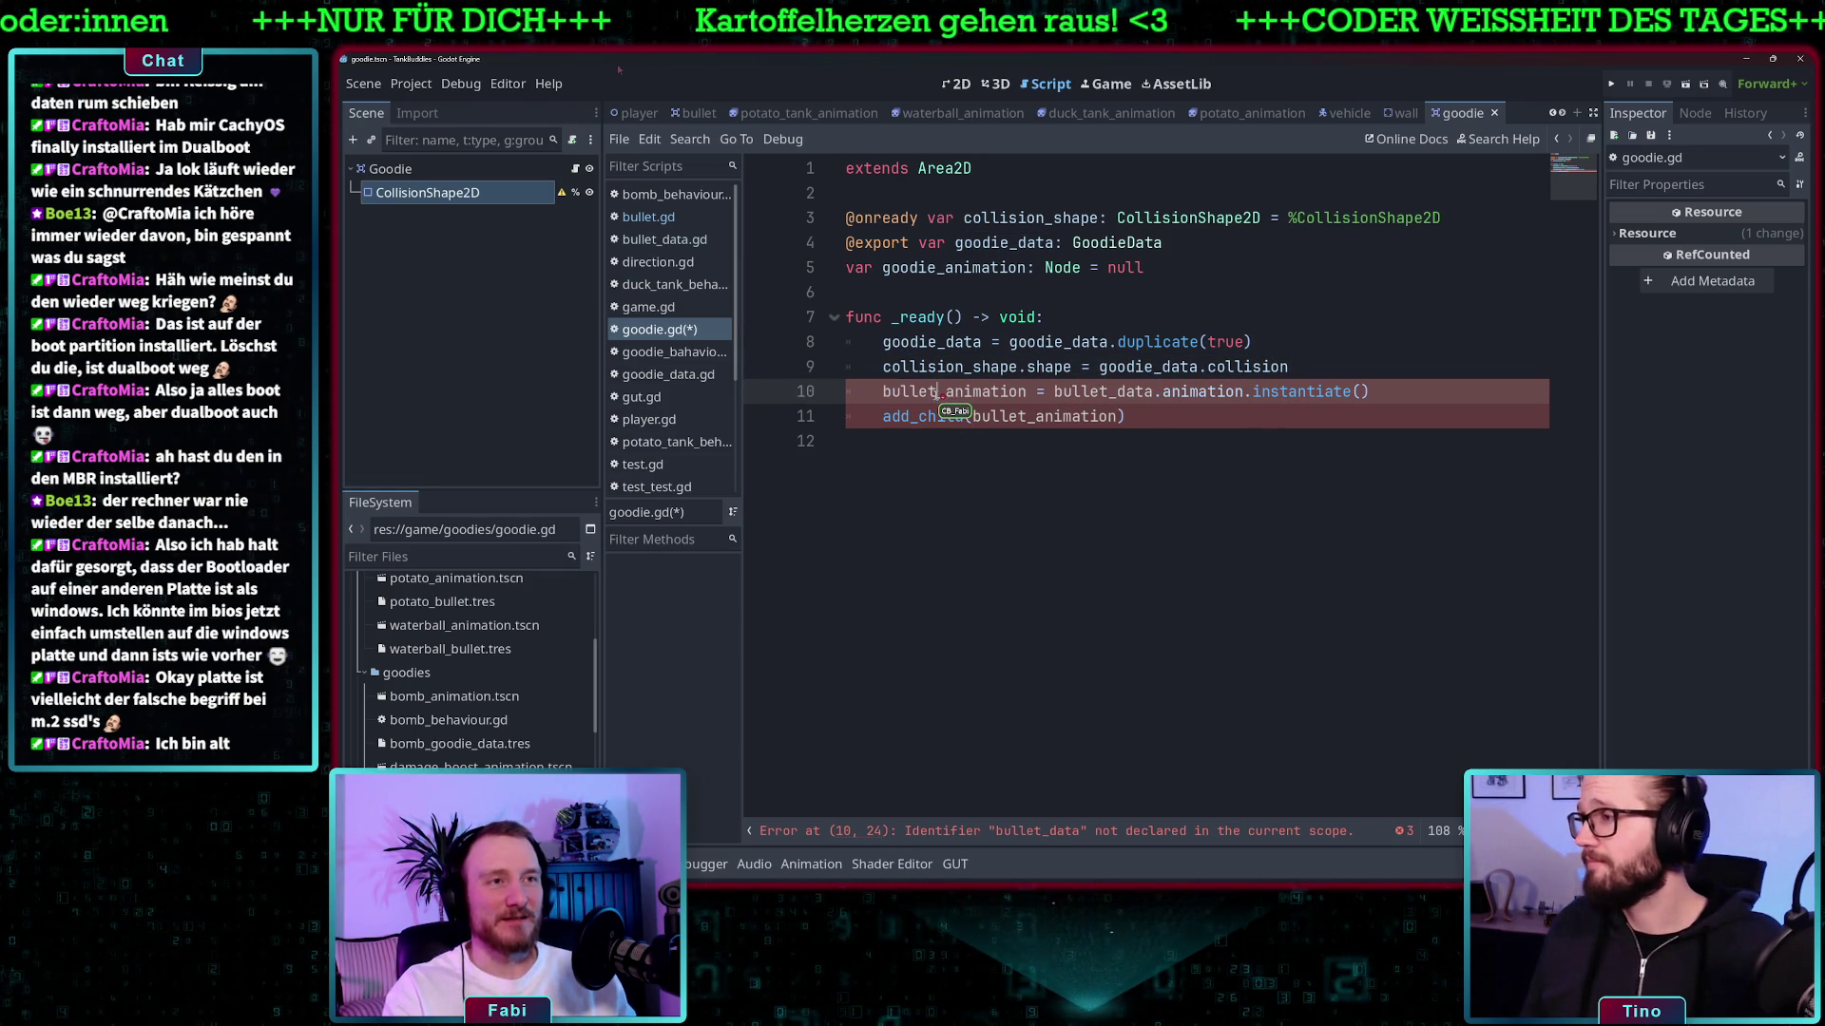
pyautogui.press('BackSpace')
pyautogui.press('BackSpace')
pyautogui.press('BackSpace')
pyautogui.press('BackSpace')
pyautogui.press('BackSpace')
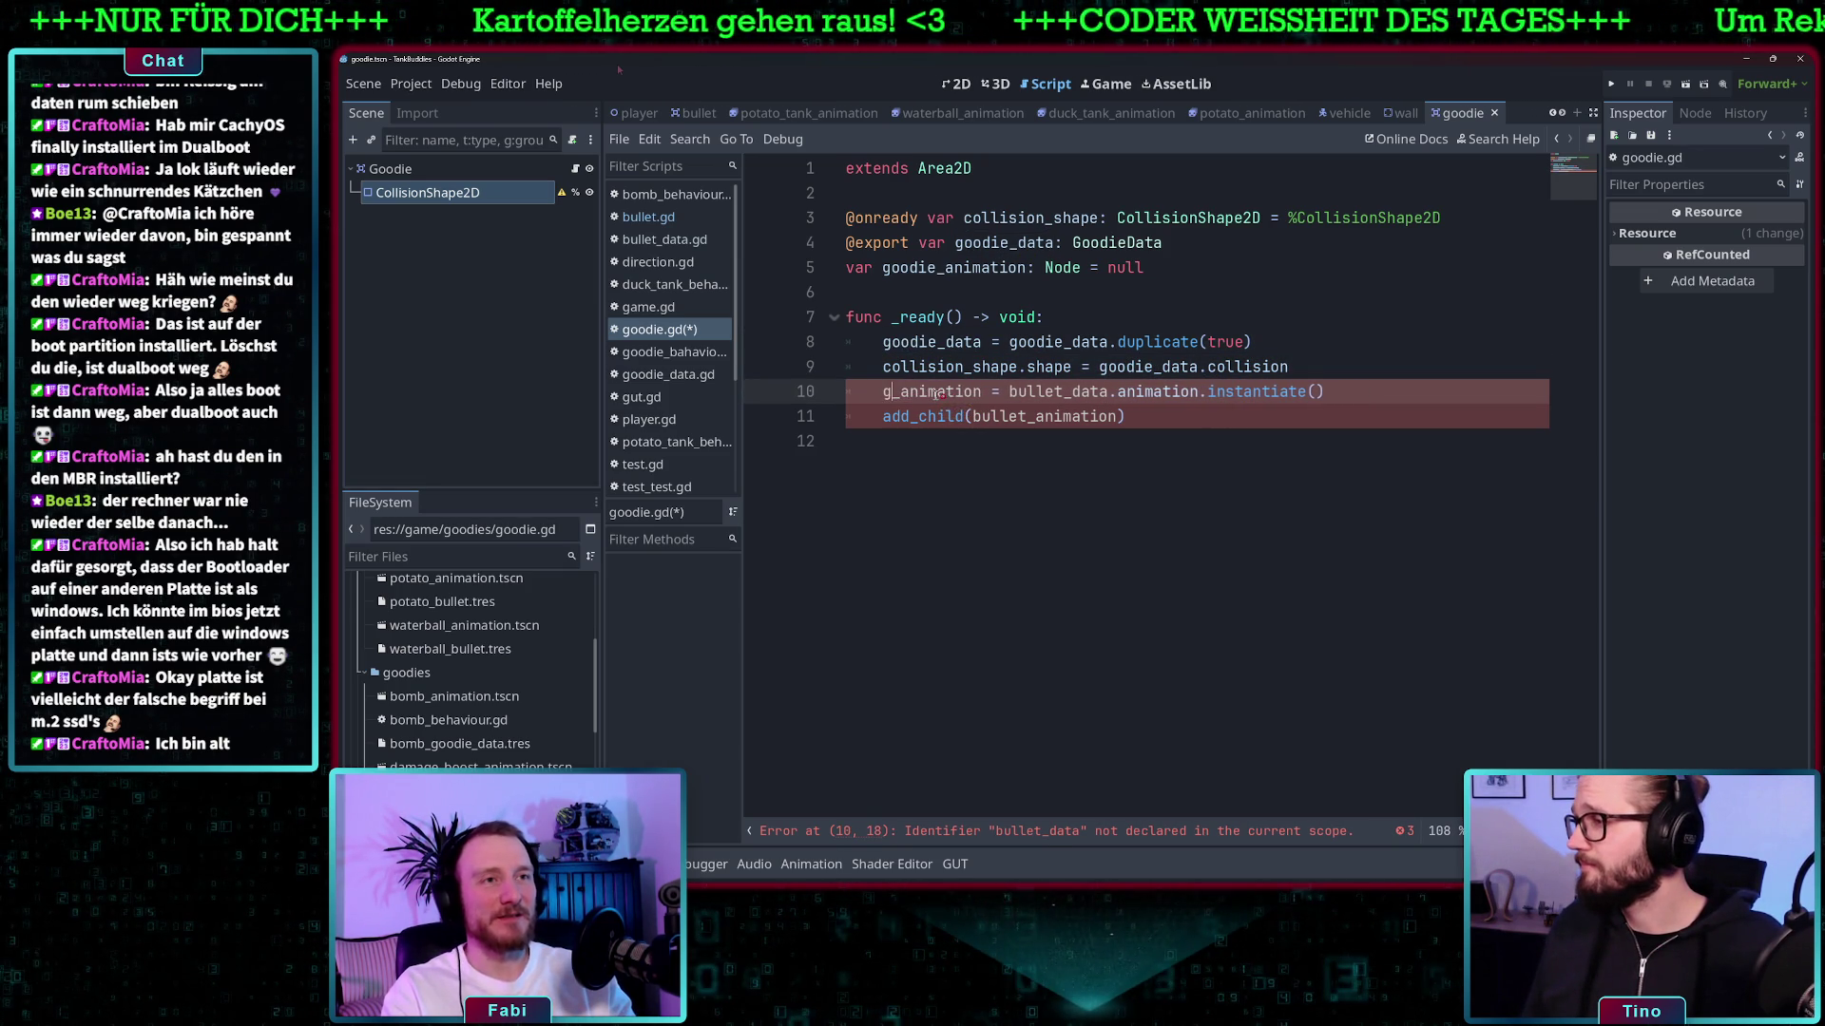
pyautogui.write('goodie')
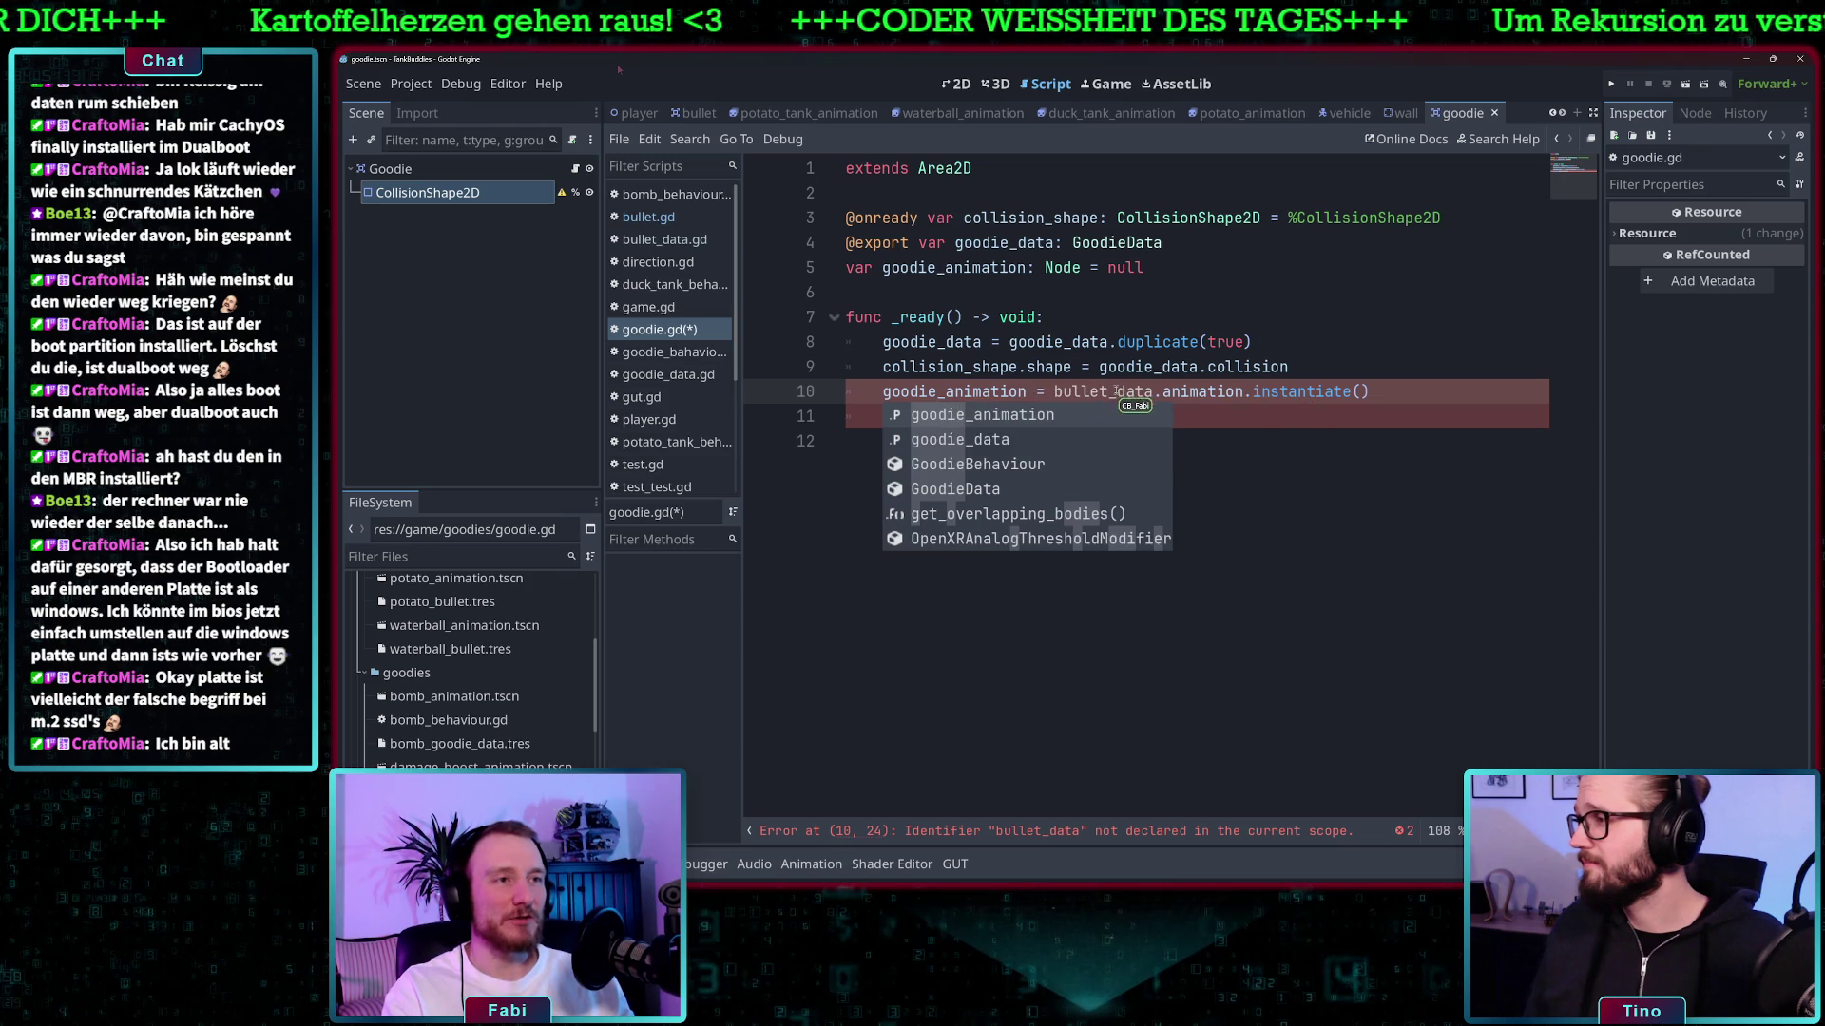
pyautogui.click(1110, 392)
pyautogui.press('BackSpace')
pyautogui.press('BackSpace')
pyautogui.press('BackSpace')
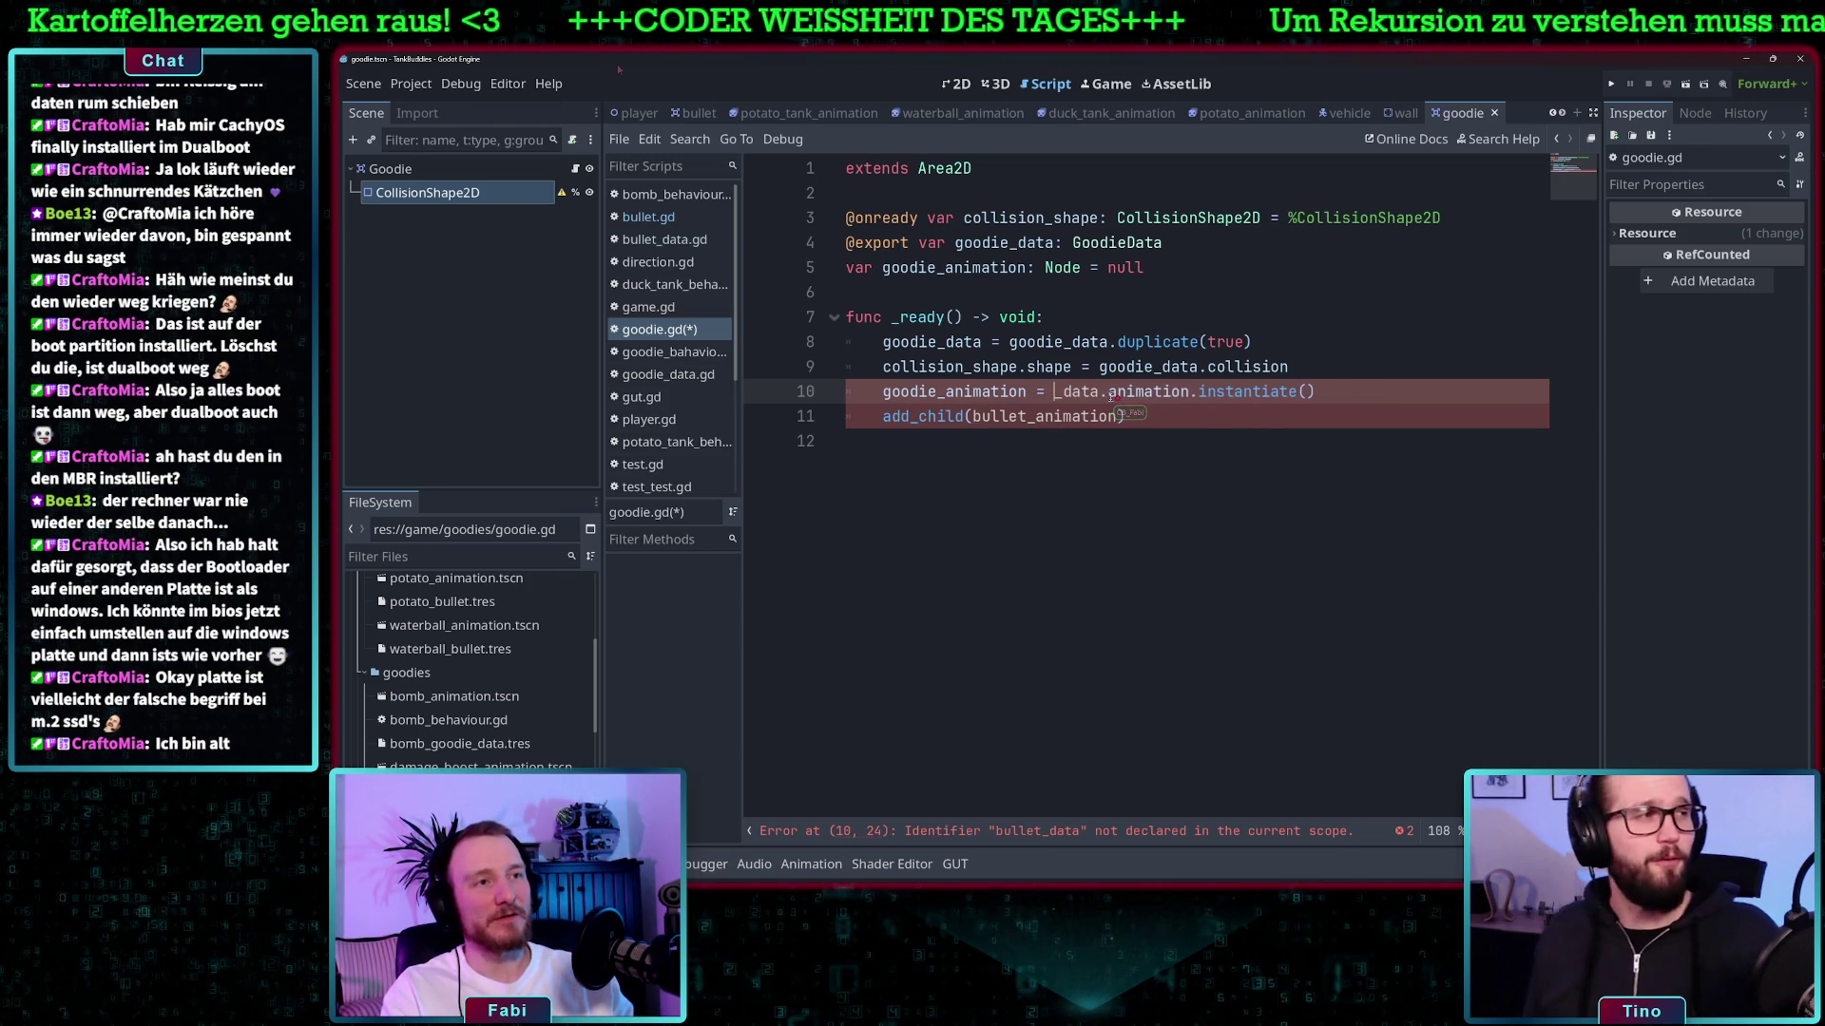
pyautogui.write('goodie')
pyautogui.press('Escape')
pyautogui.press('End')
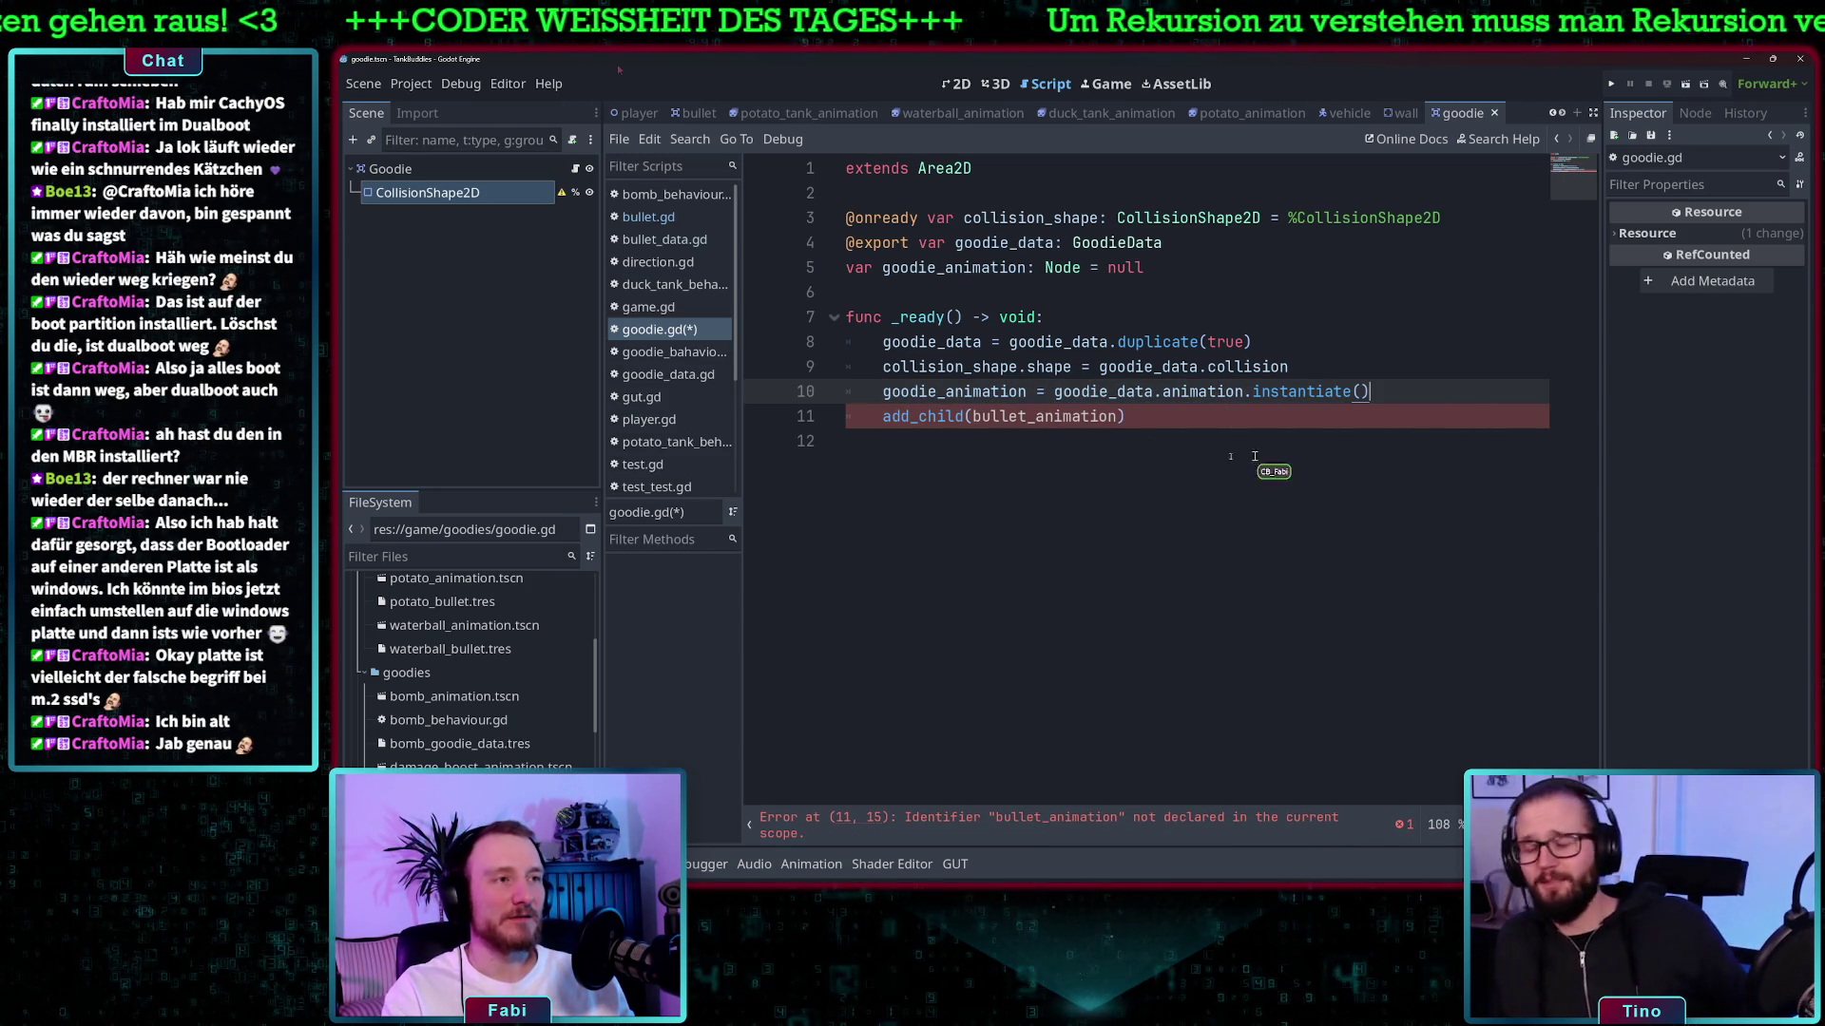
pyautogui.click(1027, 416)
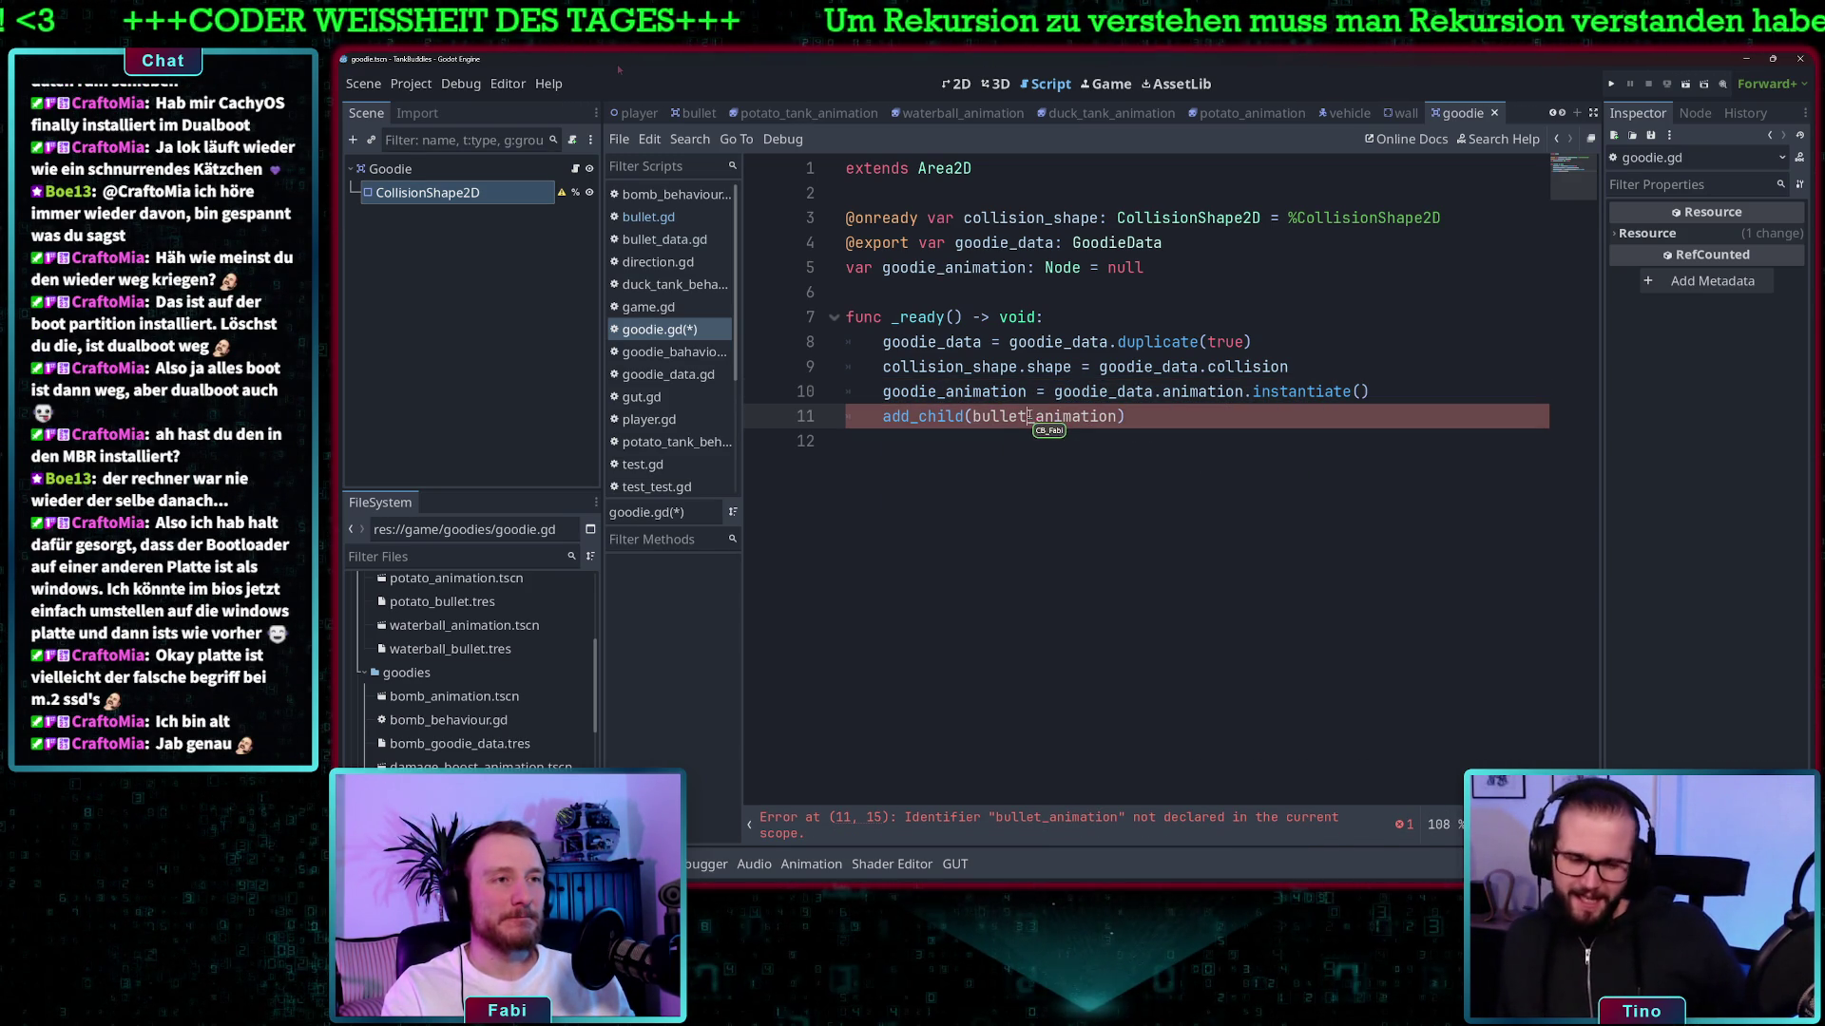
pyautogui.press('BackSpace')
pyautogui.press('BackSpace')
pyautogui.press('BackSpace')
pyautogui.press('BackSpace')
pyautogui.press('BackSpace')
pyautogui.write('goodie')
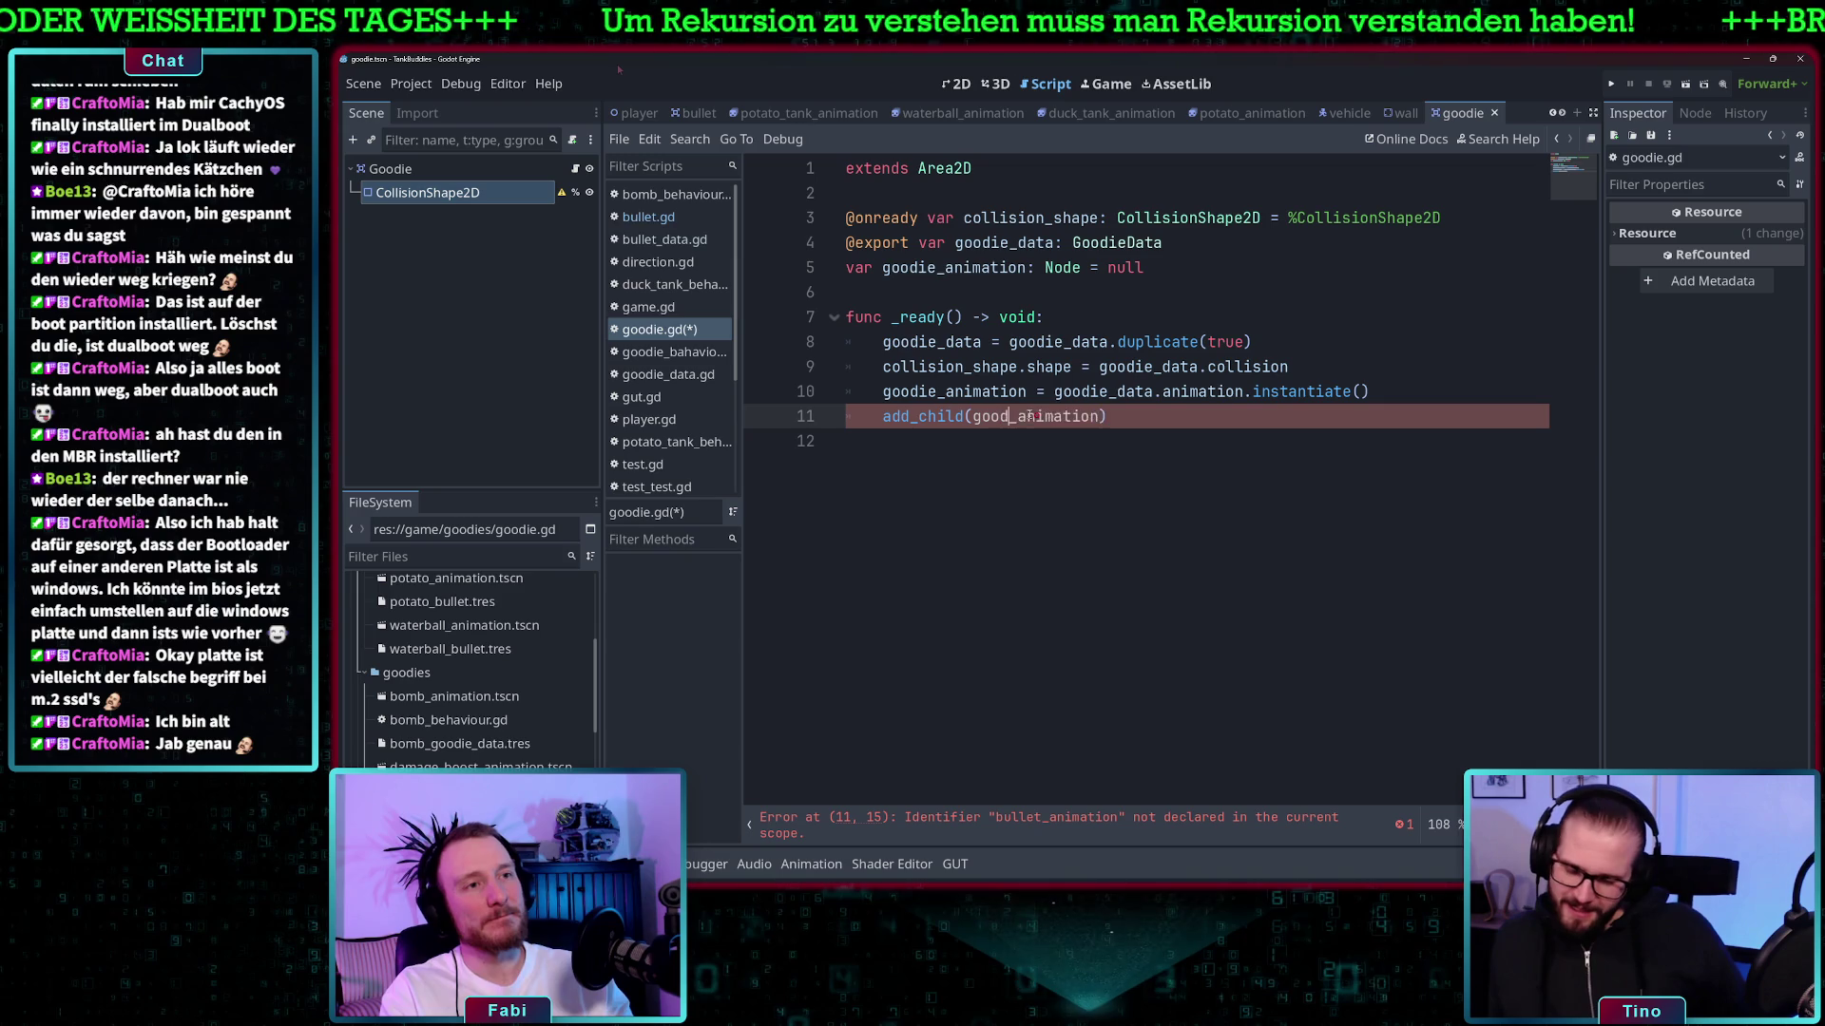
pyautogui.press('Escape')
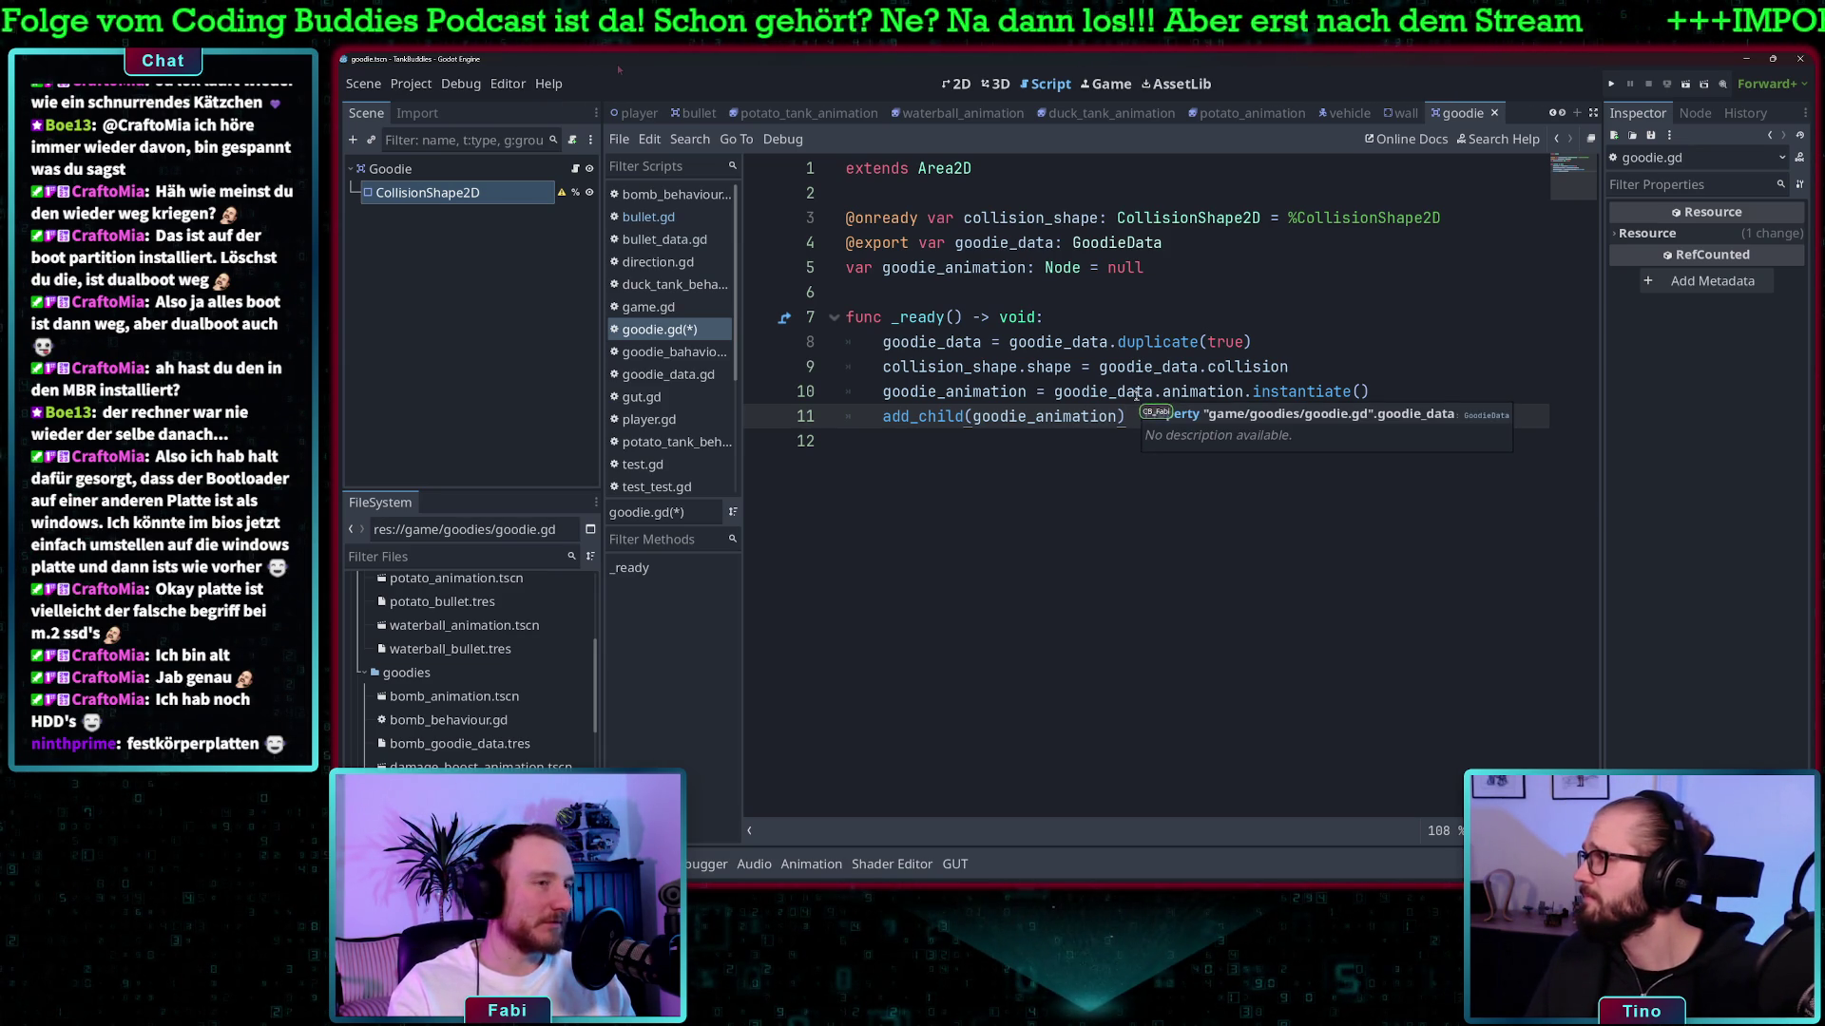
# - Review lines 11–12 ending in add_child(goodie_animation) and save goodie.gd
pyautogui.click(1061, 449)
pyautogui.click(1148, 409)
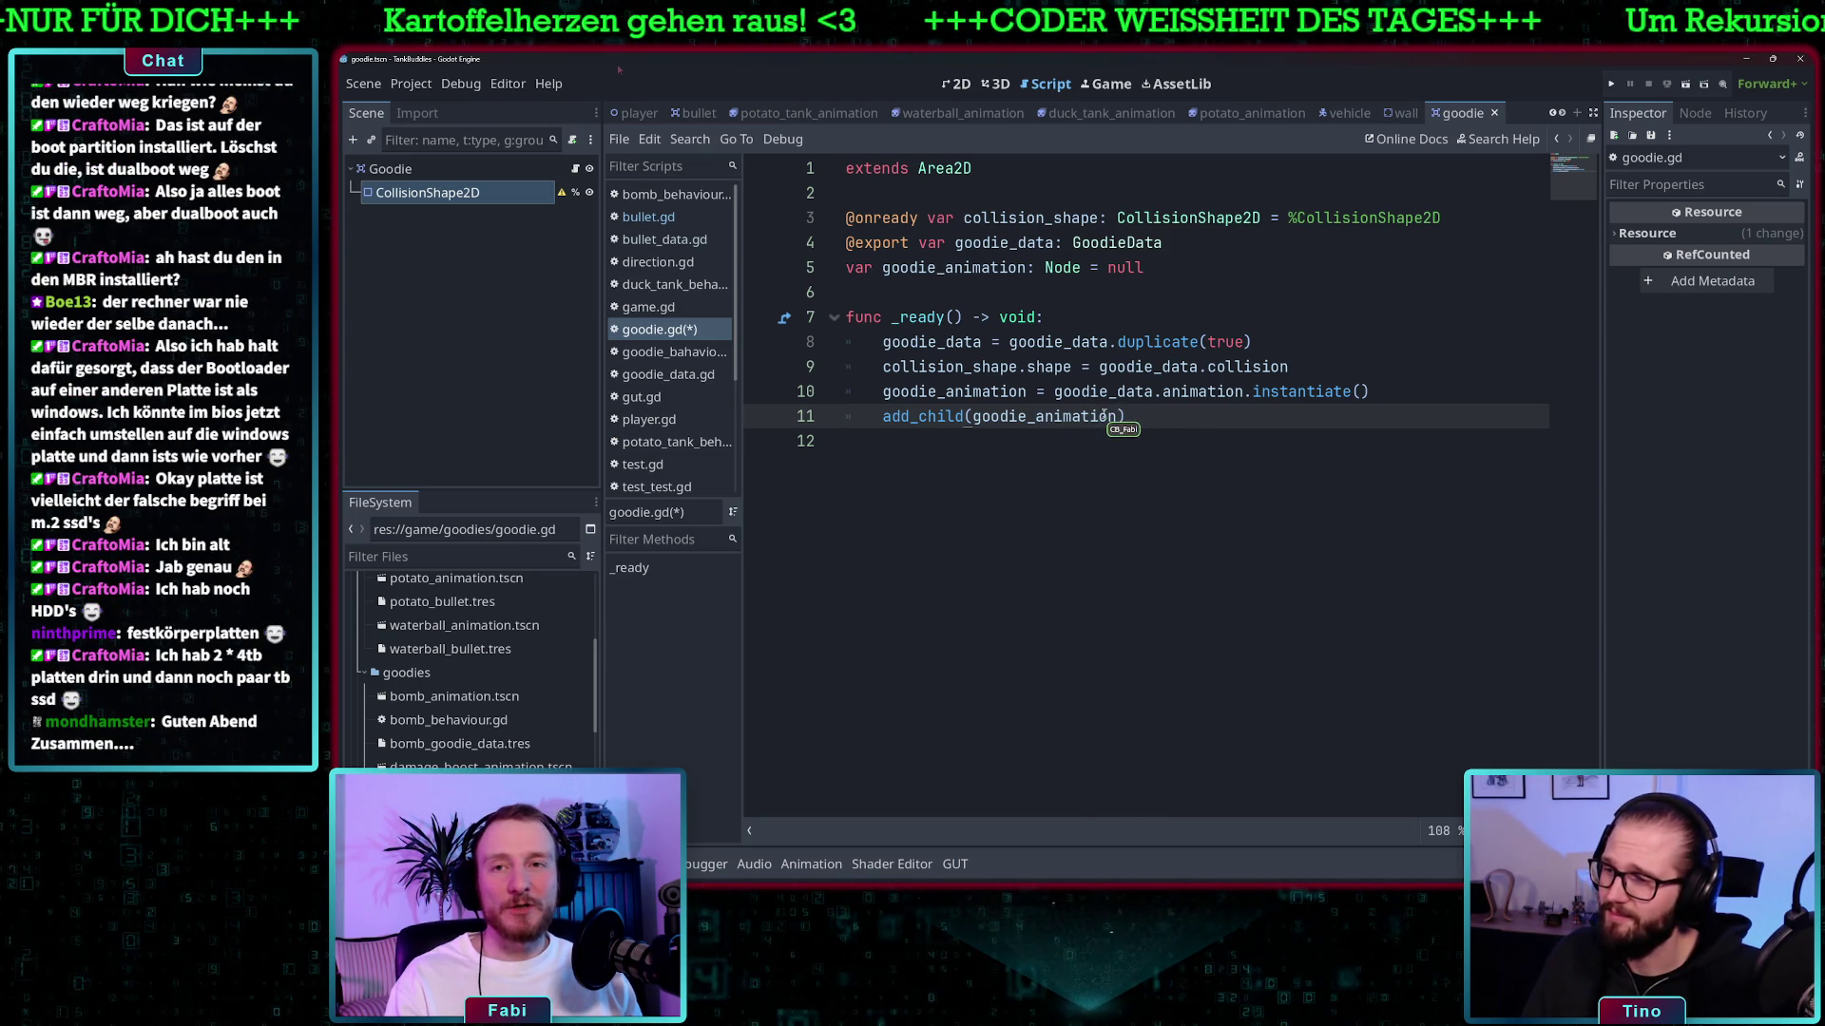
pyautogui.moveTo(1106, 415)
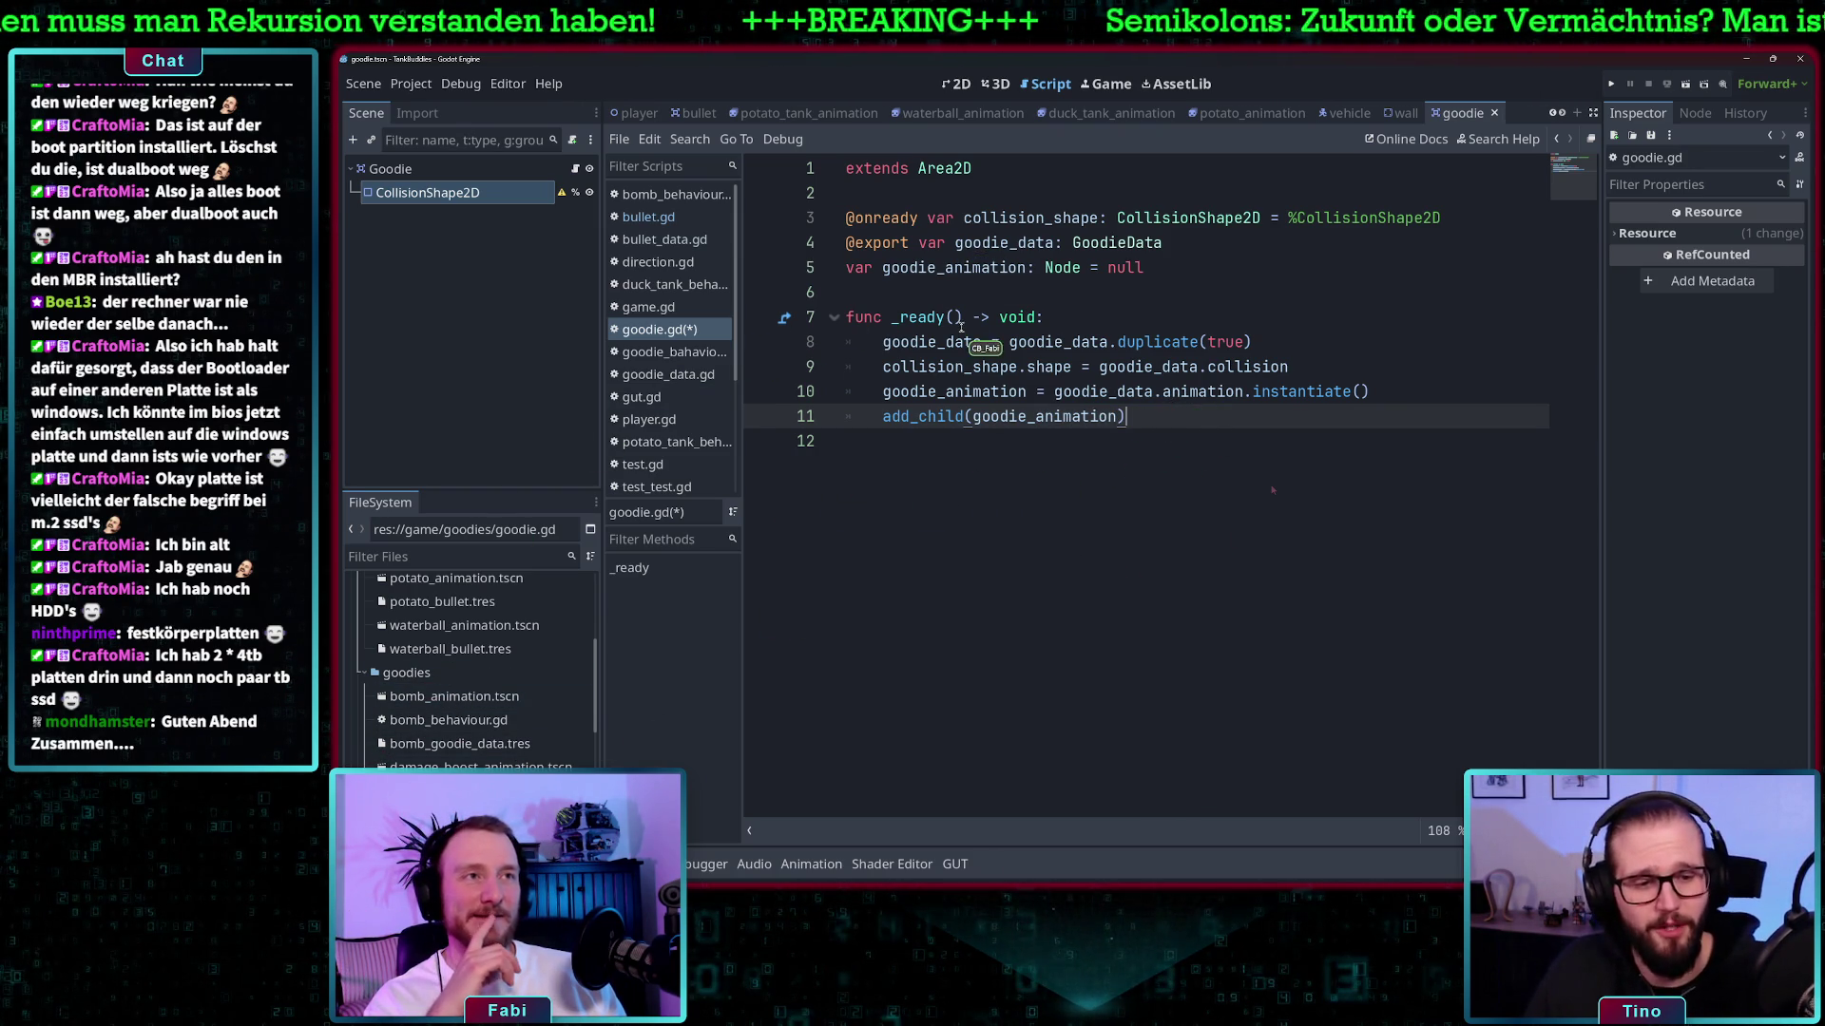
pyautogui.hotkey('ctrl', 's')
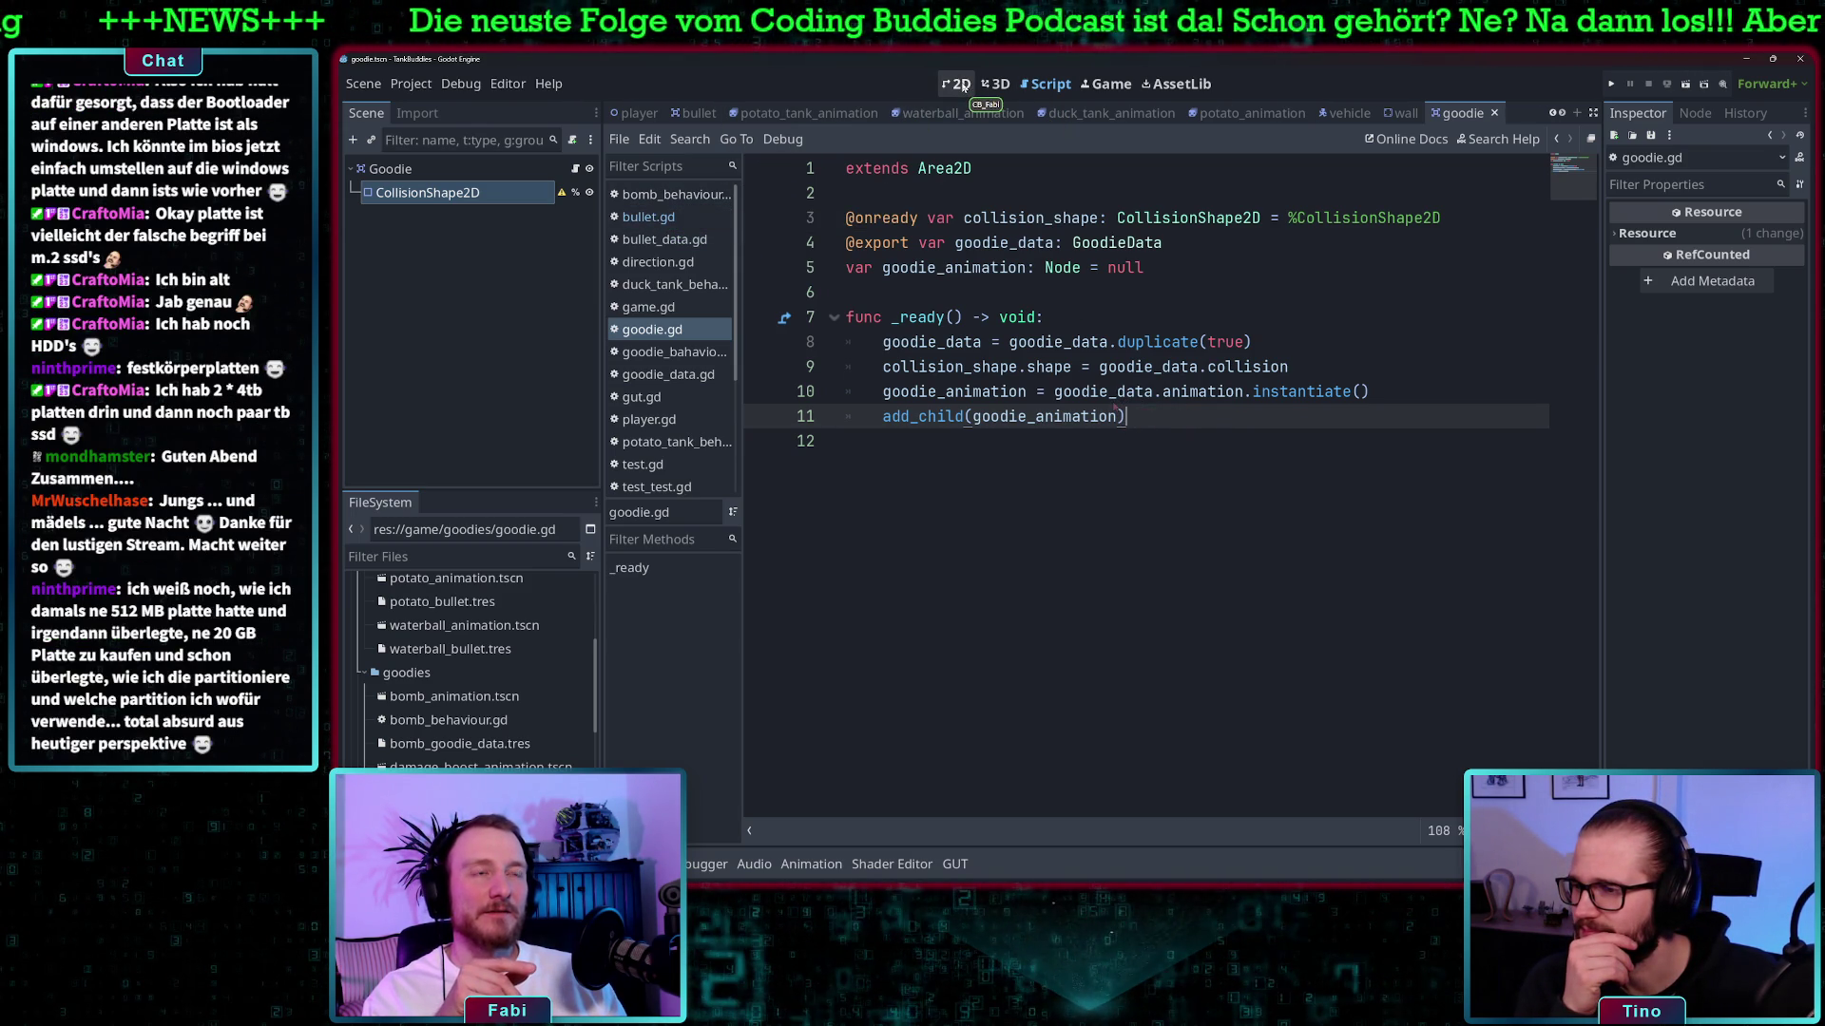
# - Switch to the 2D view and scroll the FileSystem dock down to game.gd and game.tscn
pyautogui.click(963, 86)
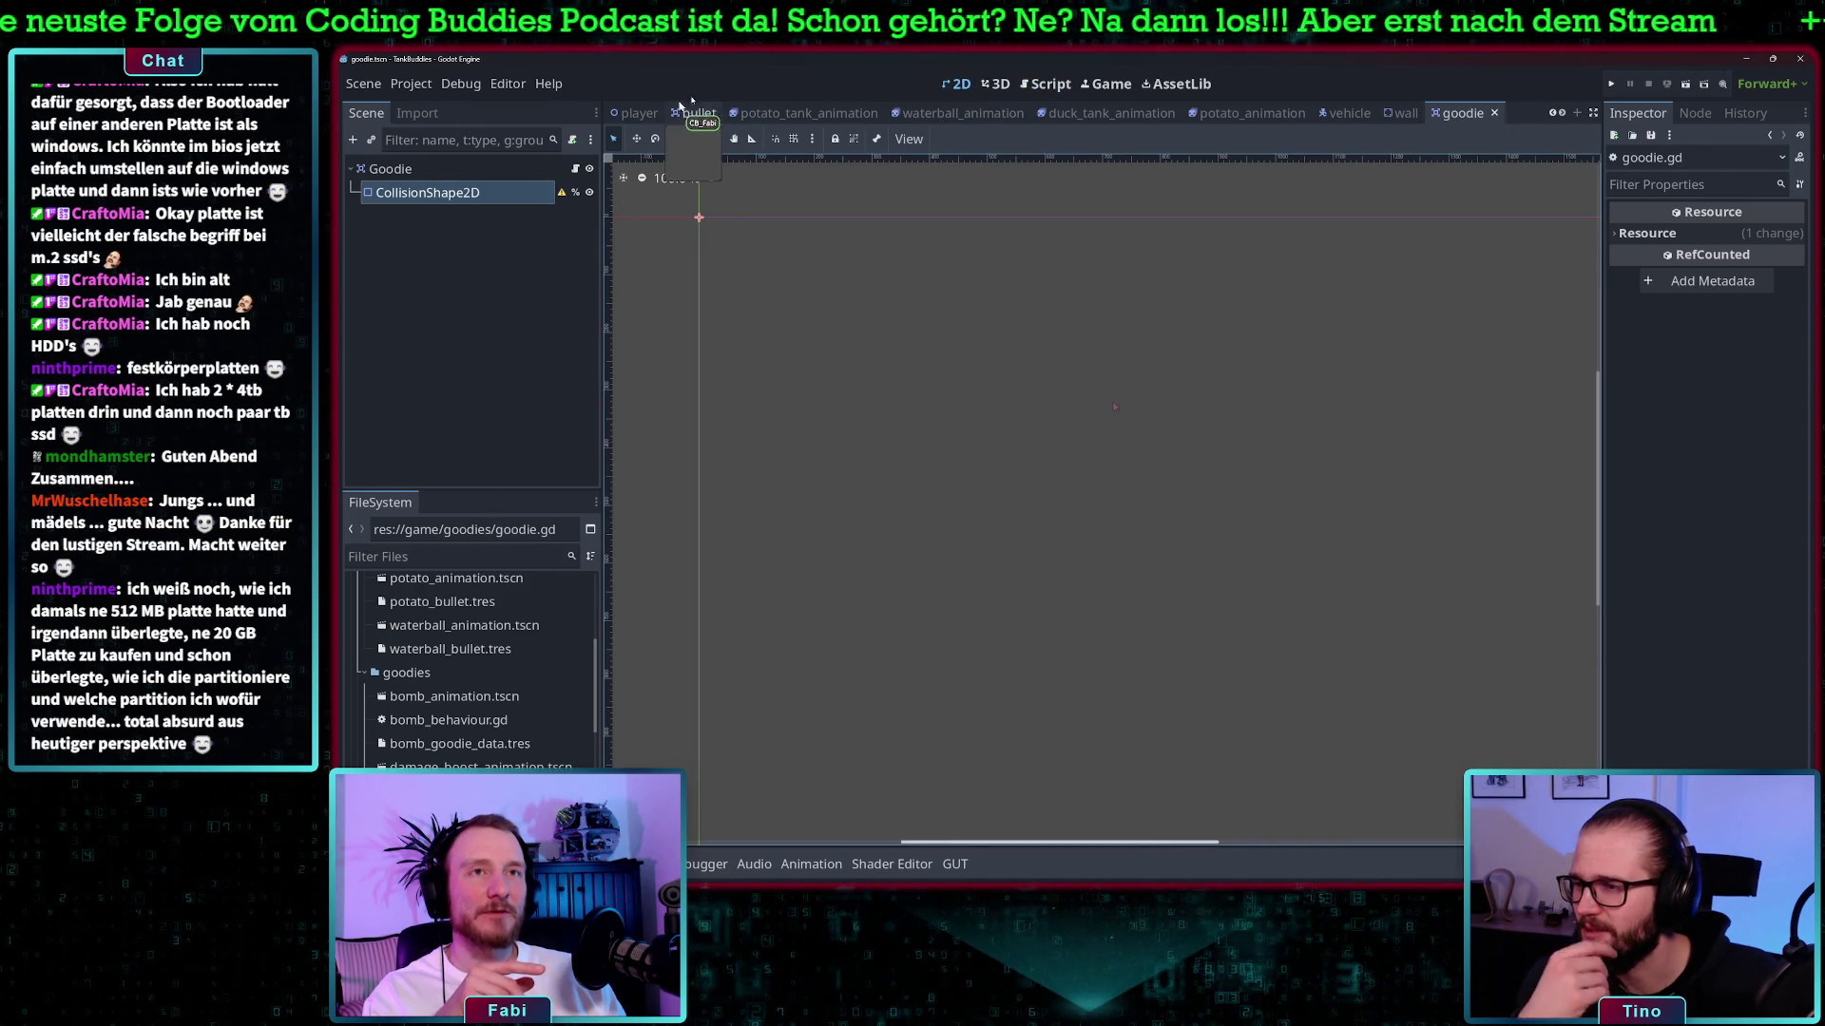
pyautogui.scroll(-2, 446, 721)
pyautogui.scroll(-1, 446, 720)
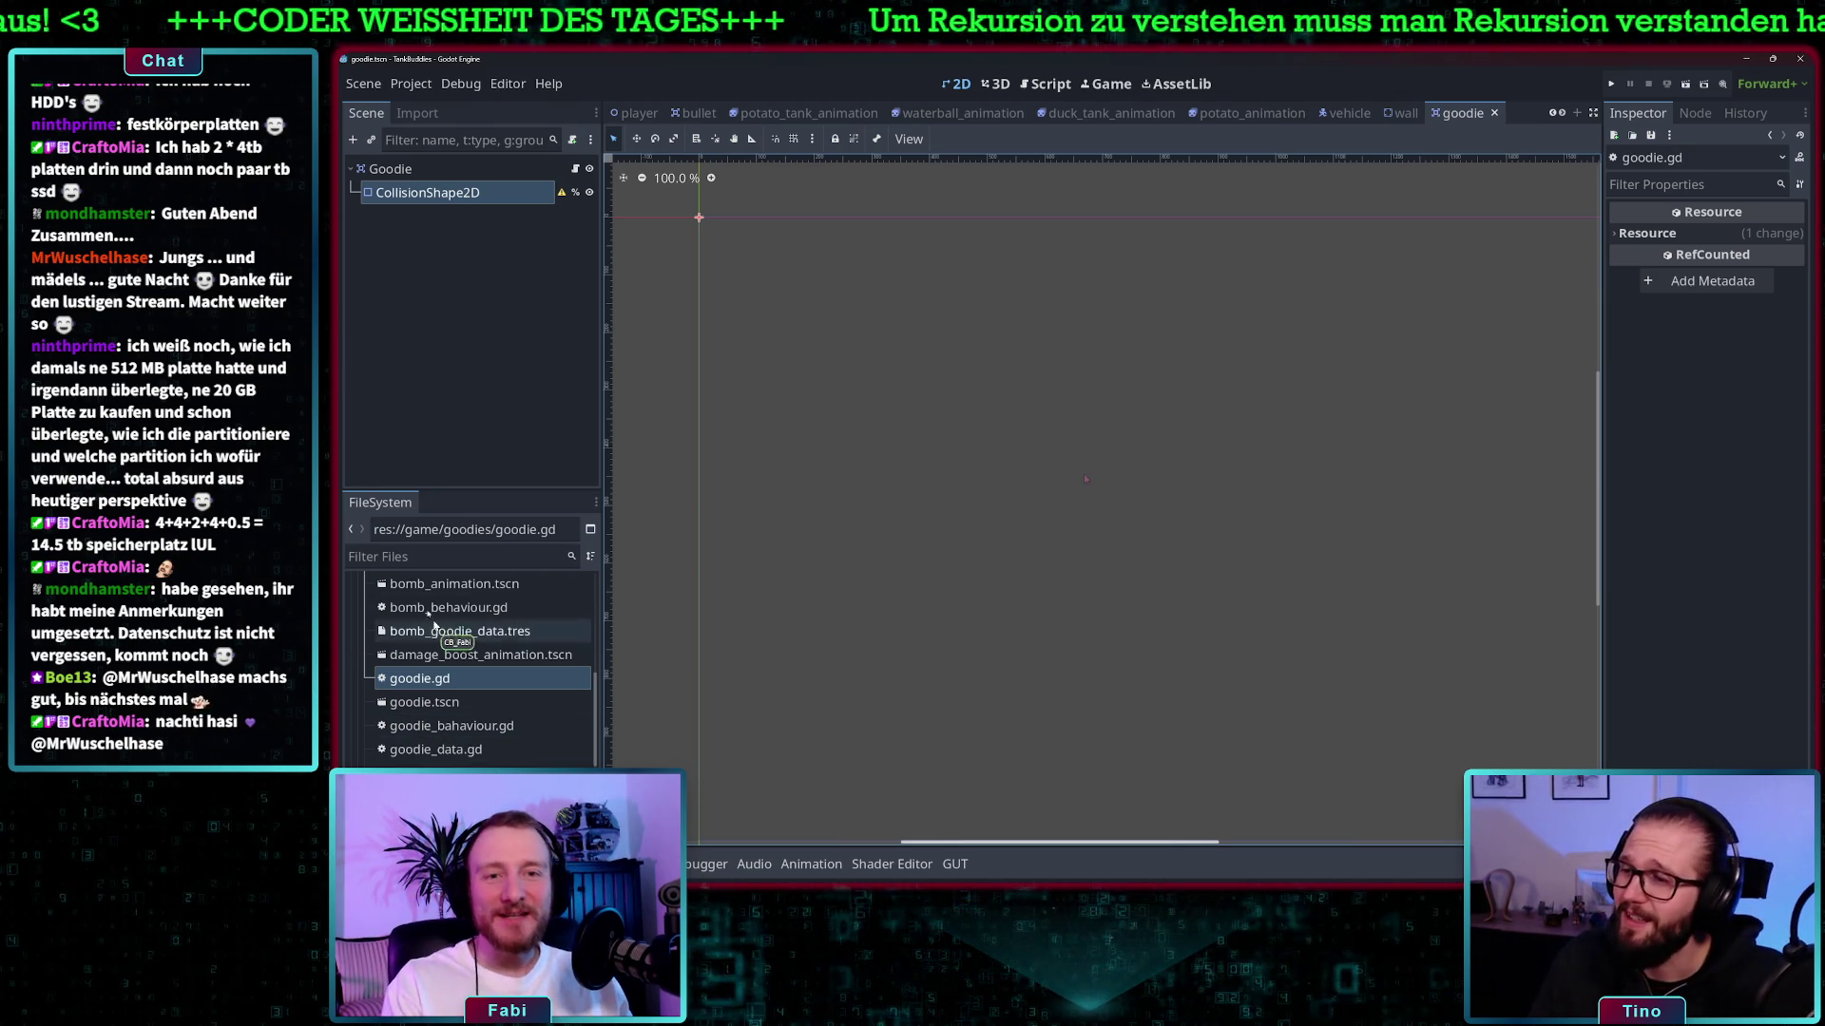
pyautogui.scroll(-1, 499, 750)
pyautogui.scroll(-8, 499, 750)
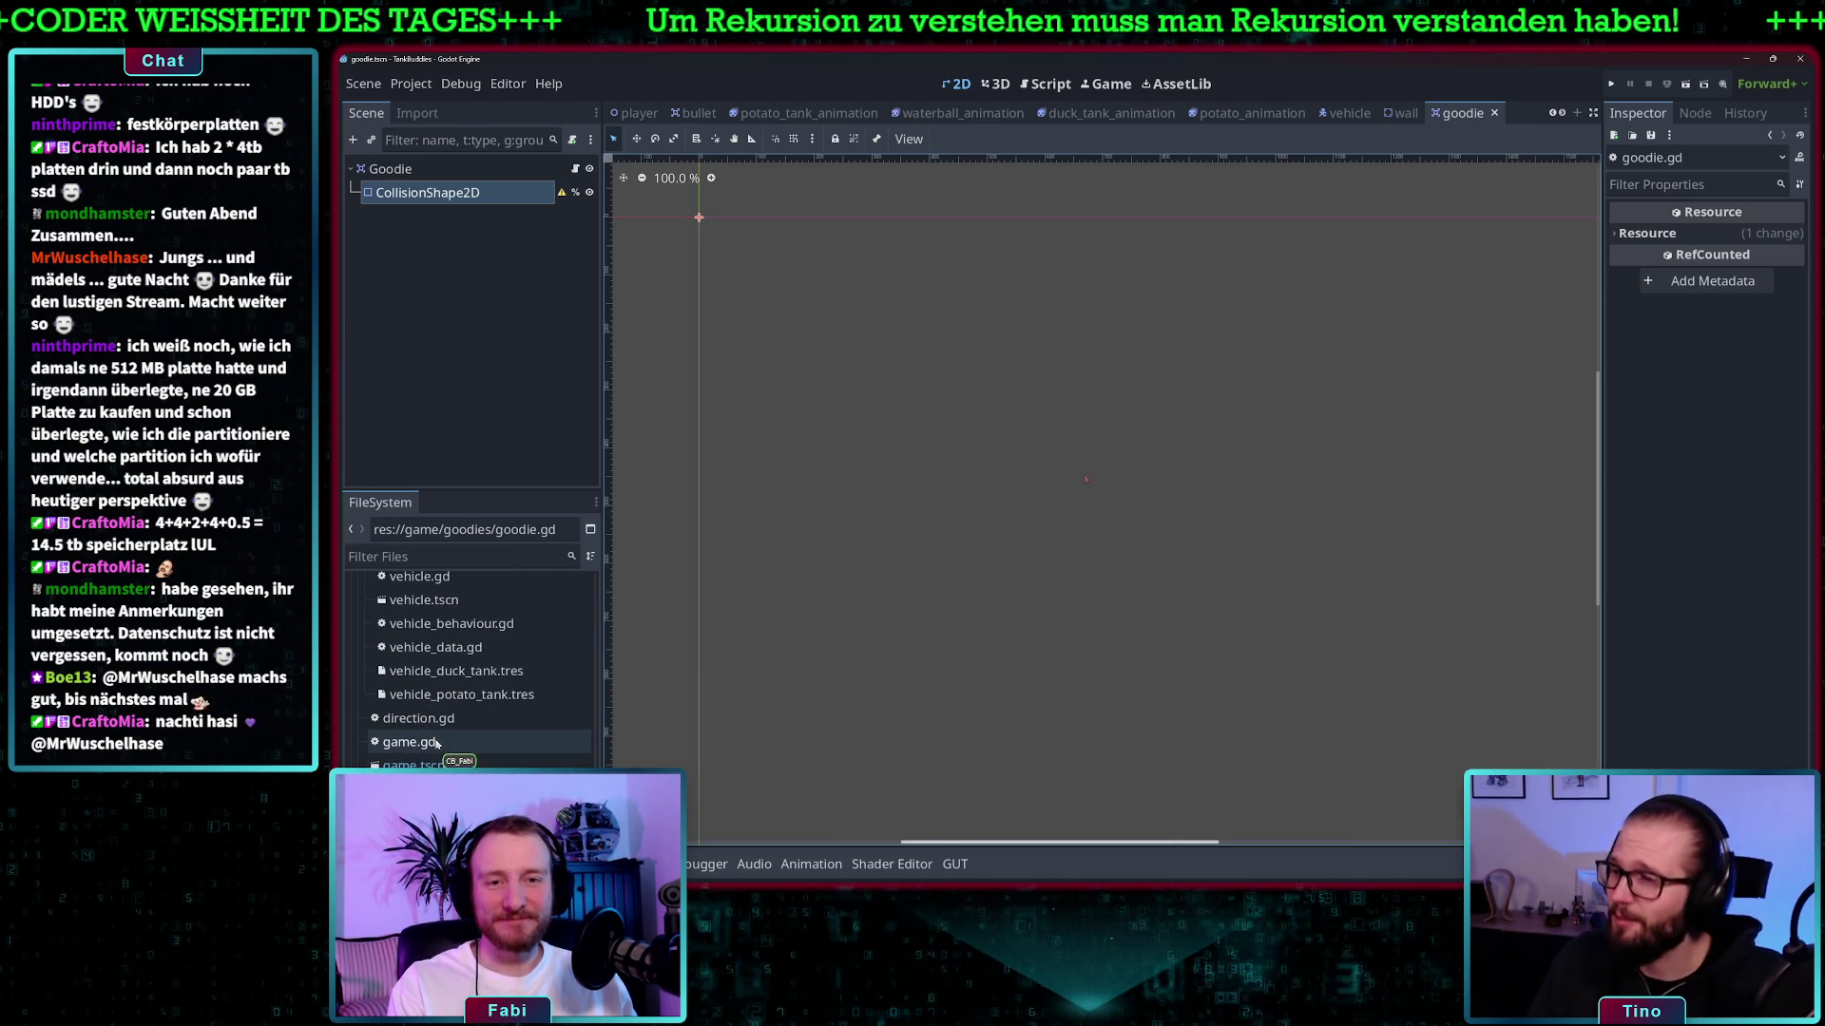
# - Open game.gd from the game scene and make a new line after add_child(temp_tank) in _ready()
pyautogui.doubleClick(414, 765)
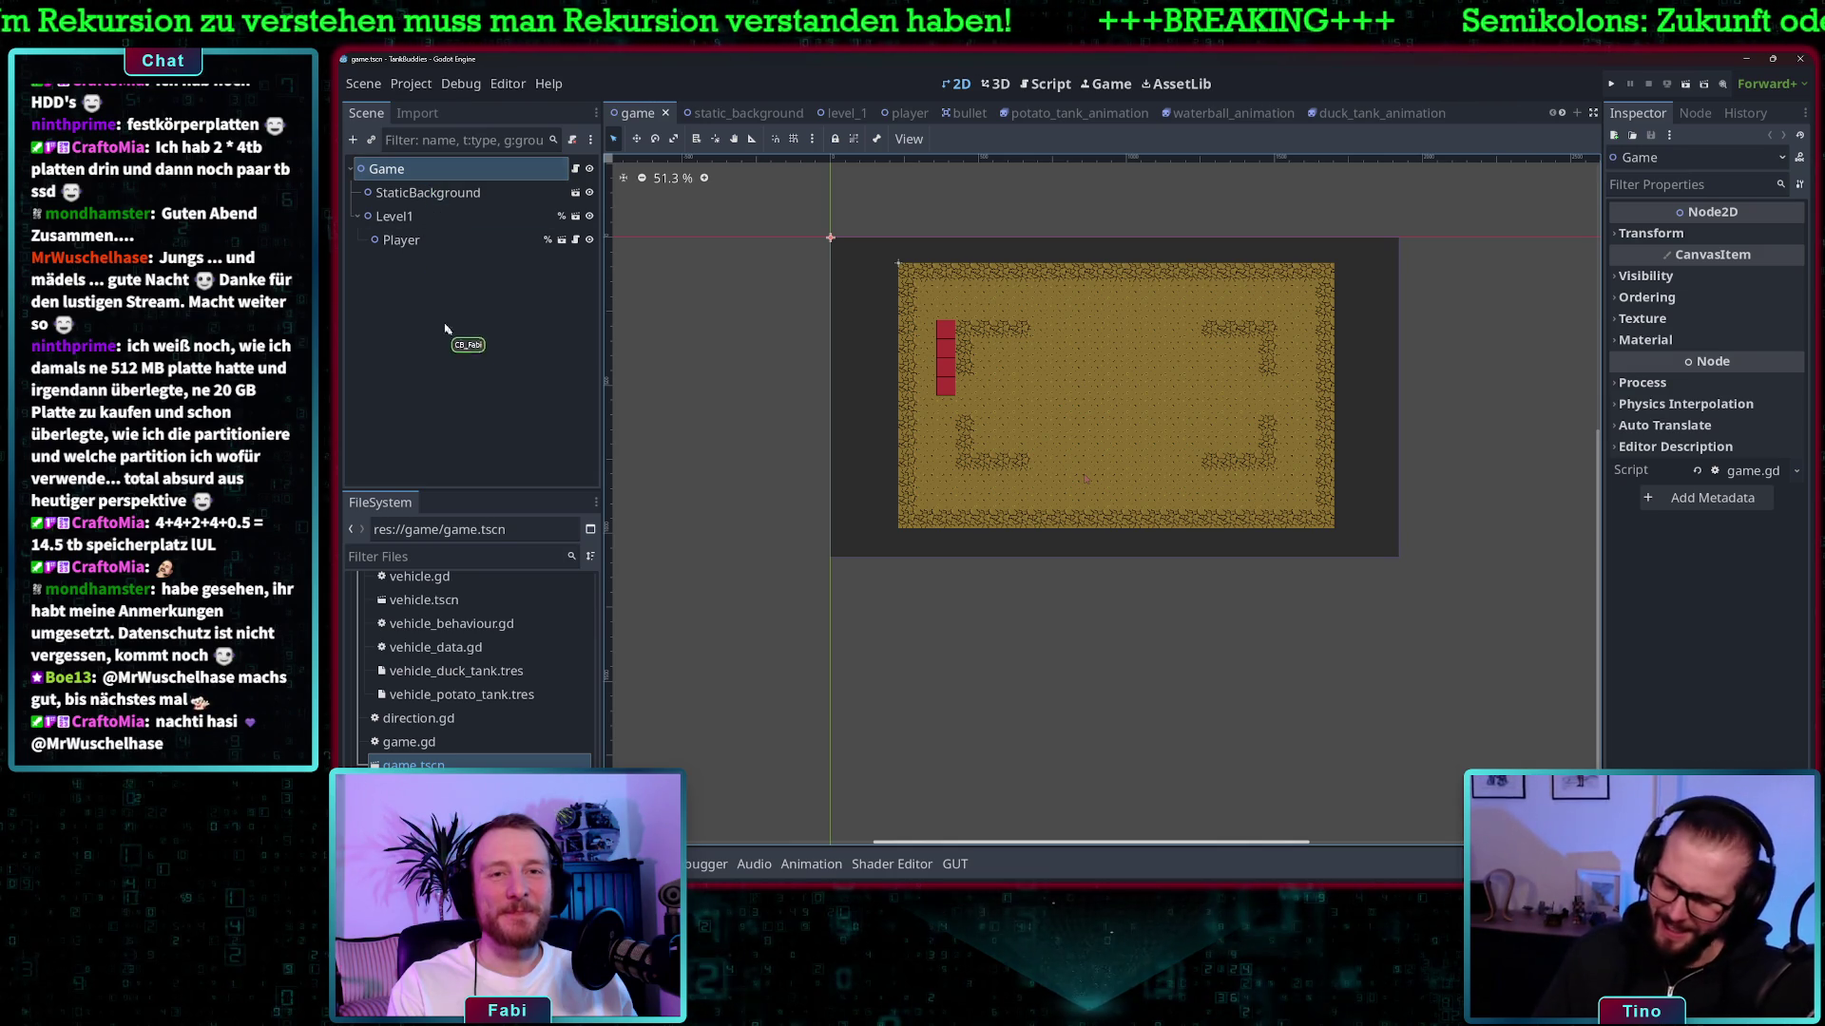
pyautogui.click(576, 169)
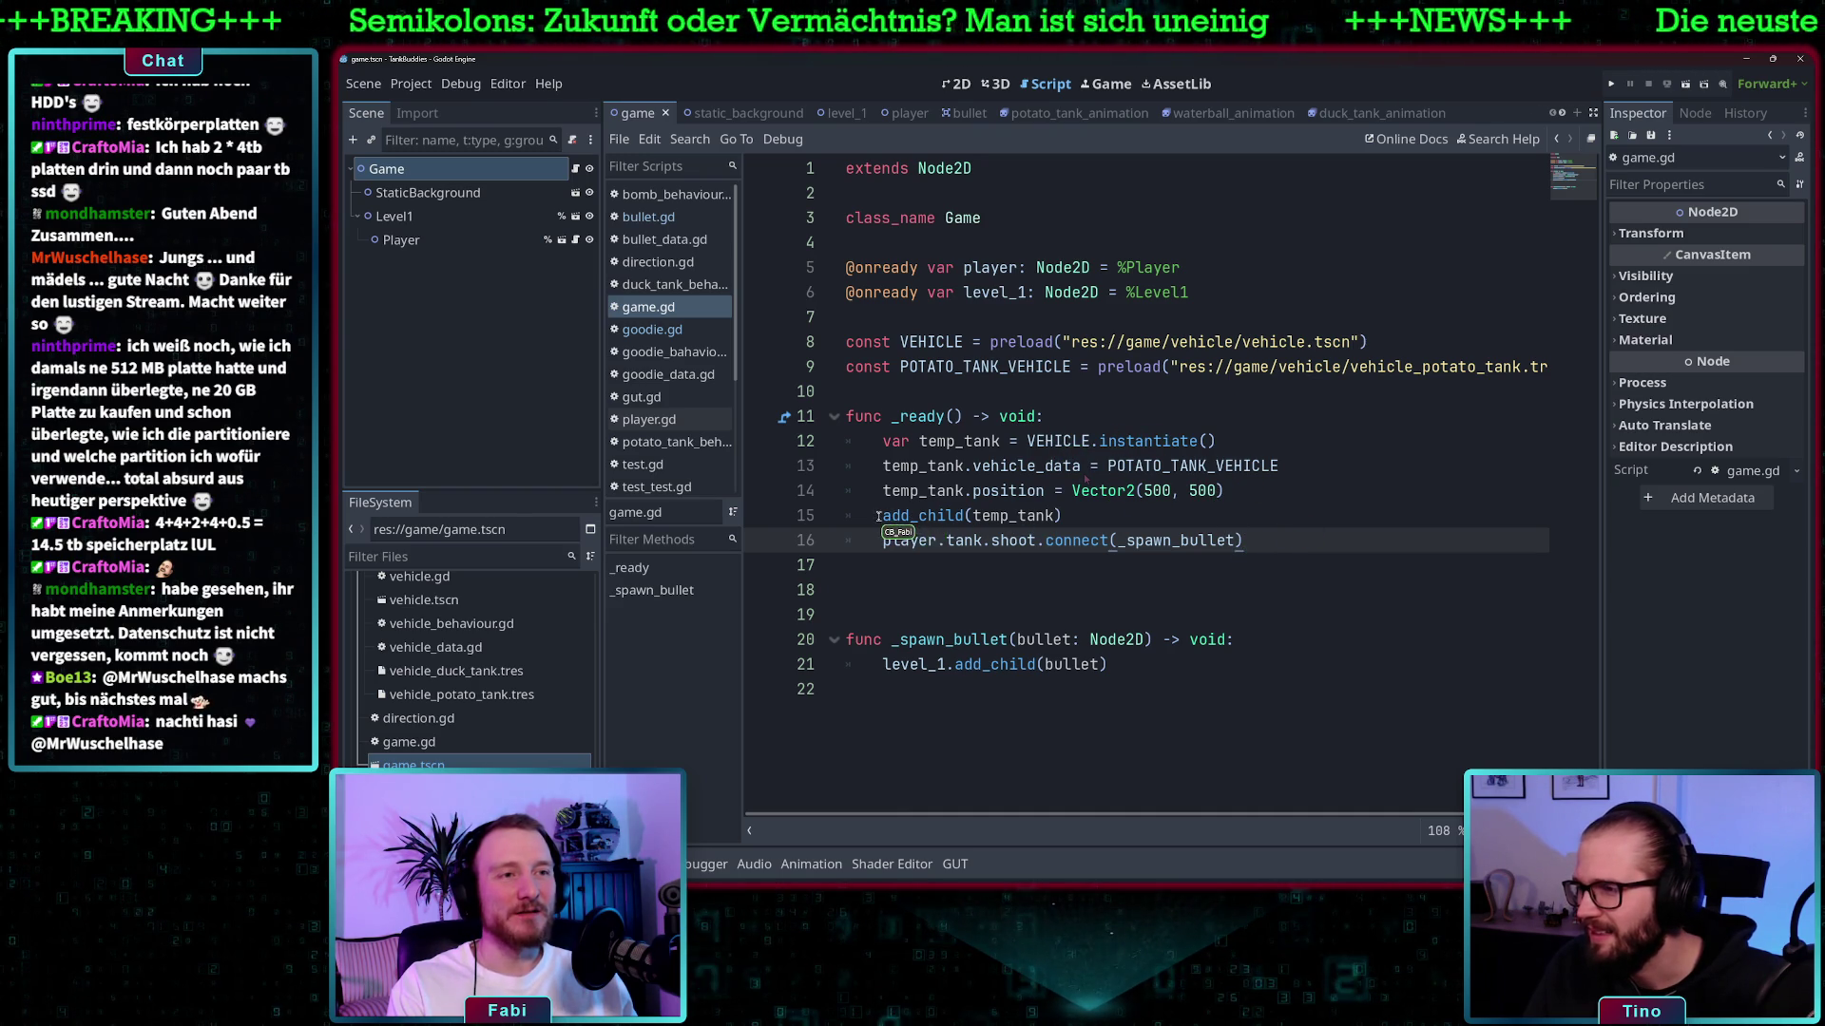
pyautogui.moveTo(884, 518); pyautogui.dragTo(1063, 518)
pyautogui.click(1210, 522)
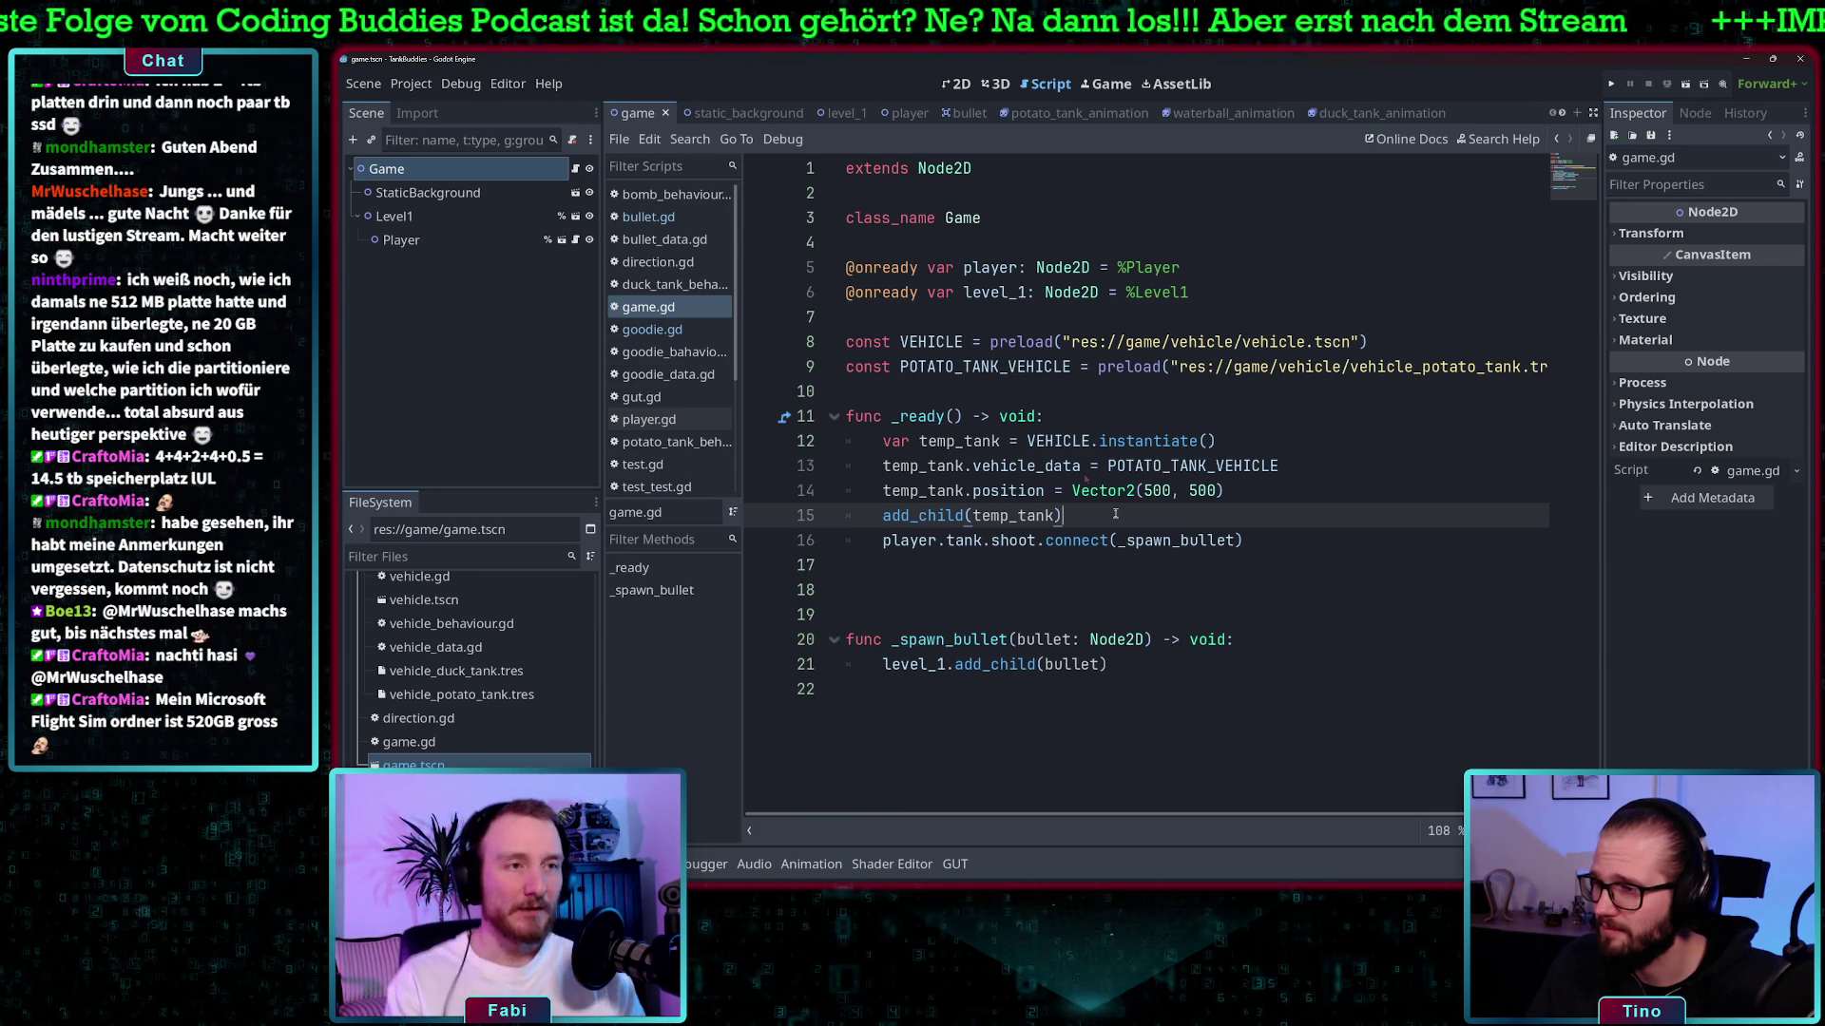
pyautogui.press('Return')
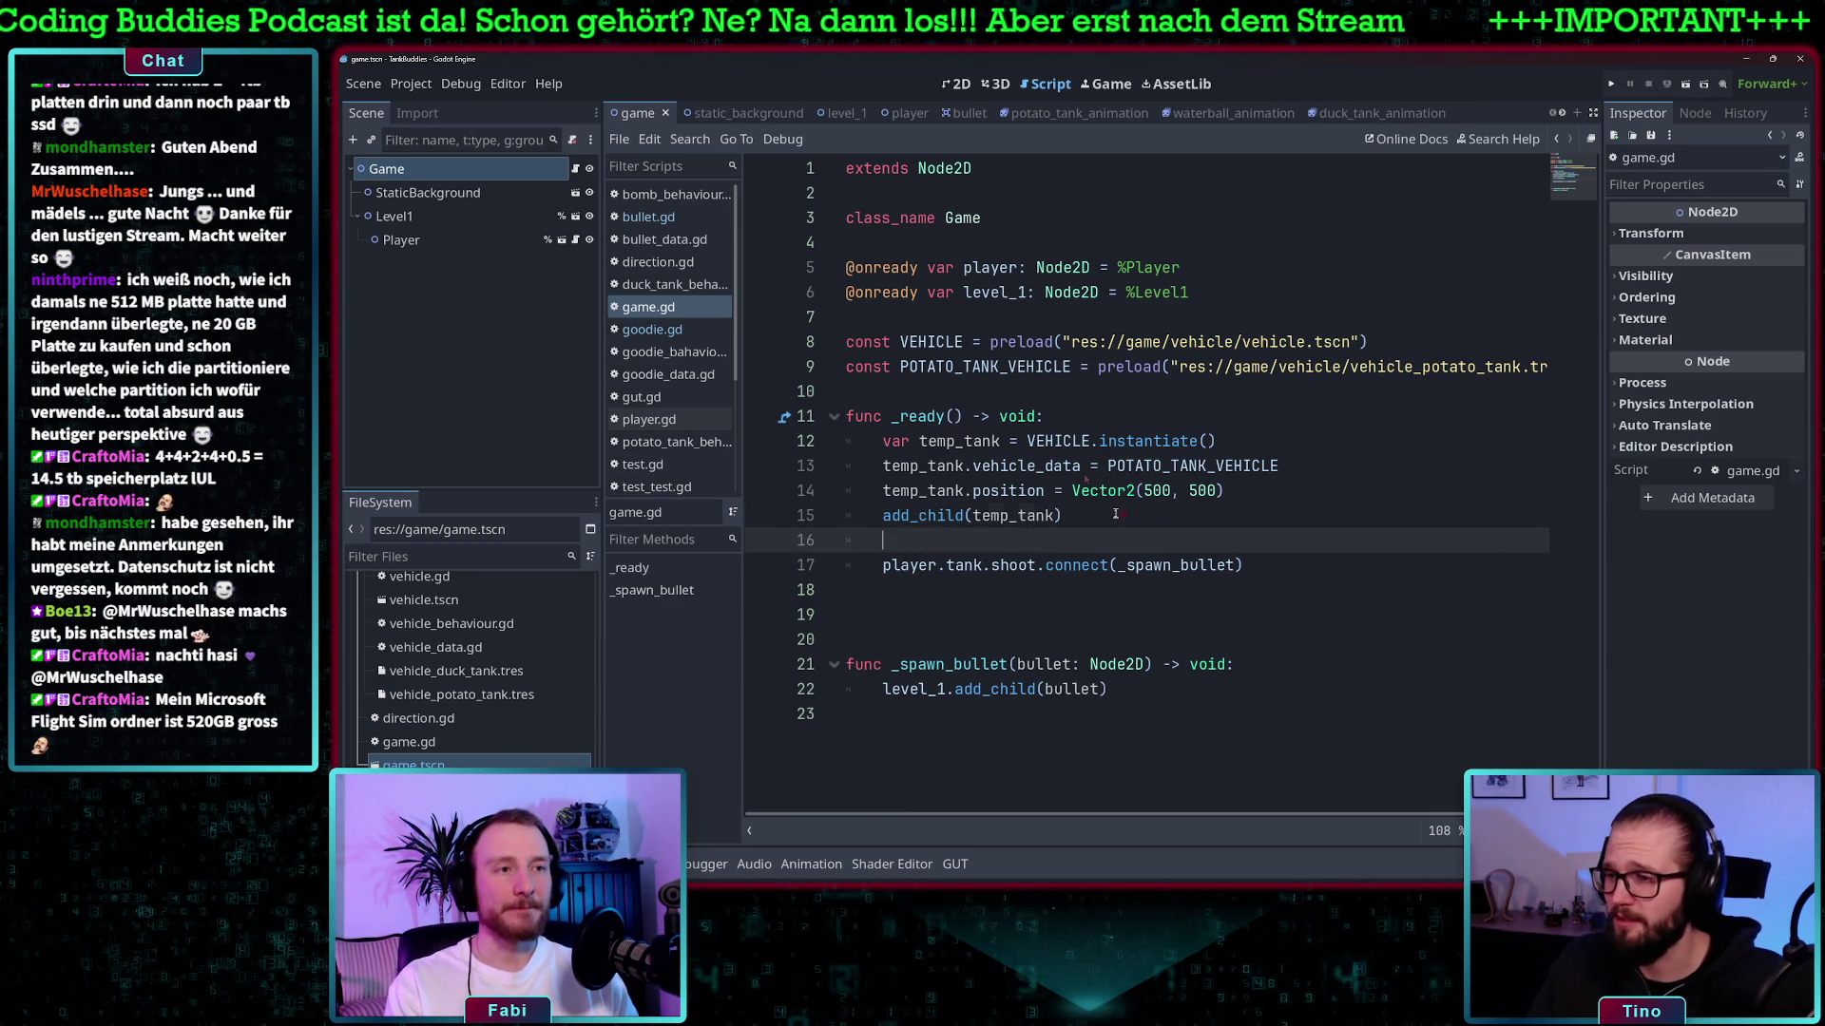
pyautogui.press('Return')
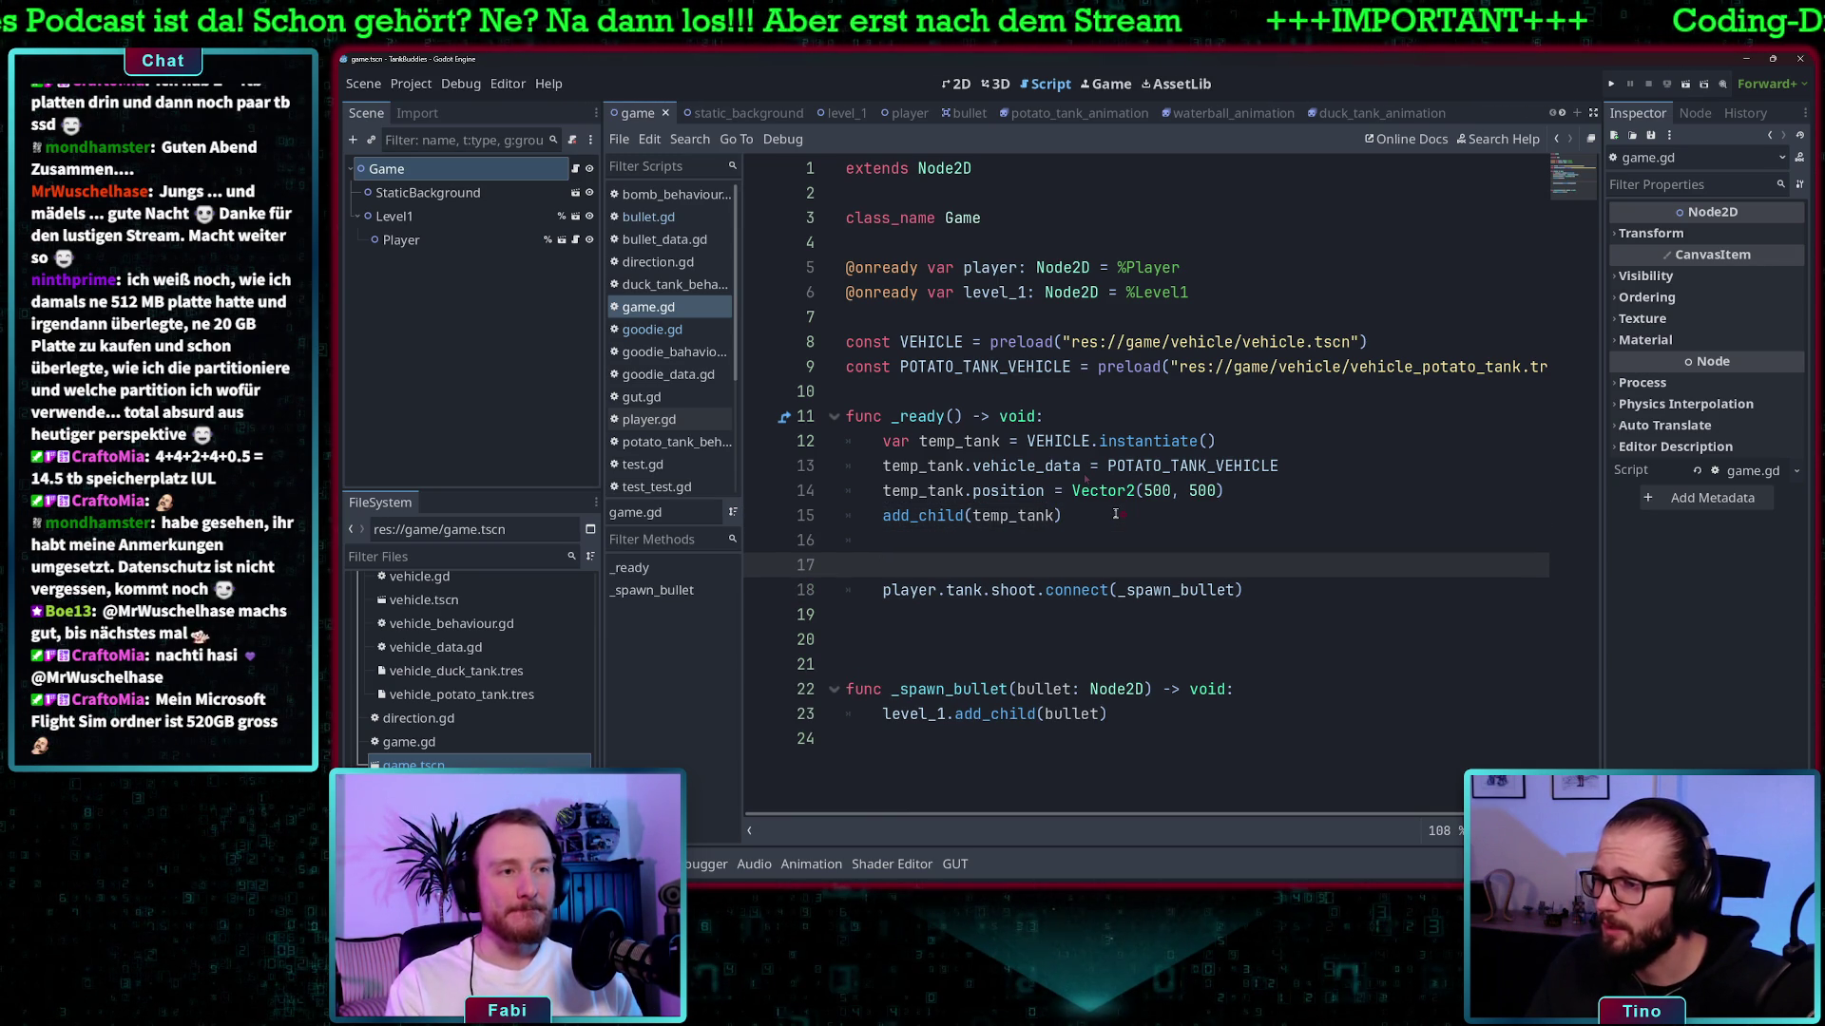
pyautogui.press('BackSpace')
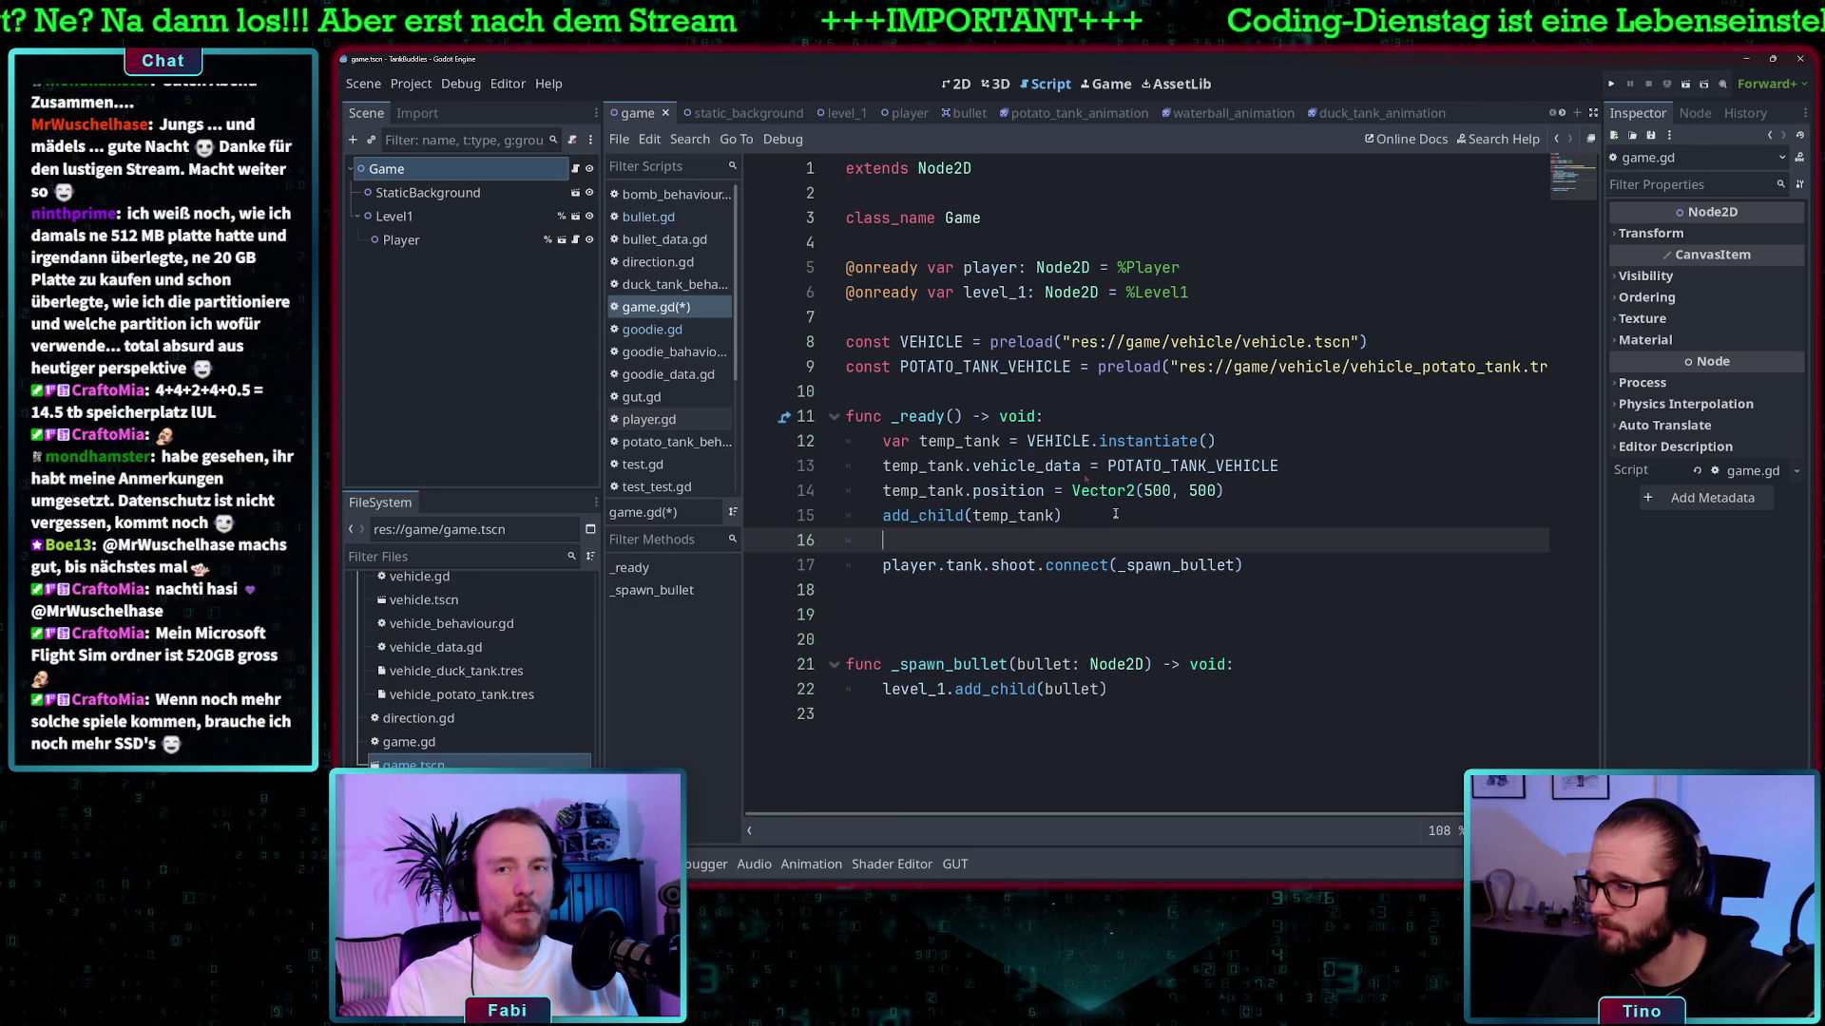
pyautogui.press('Return')
pyautogui.press('Return')
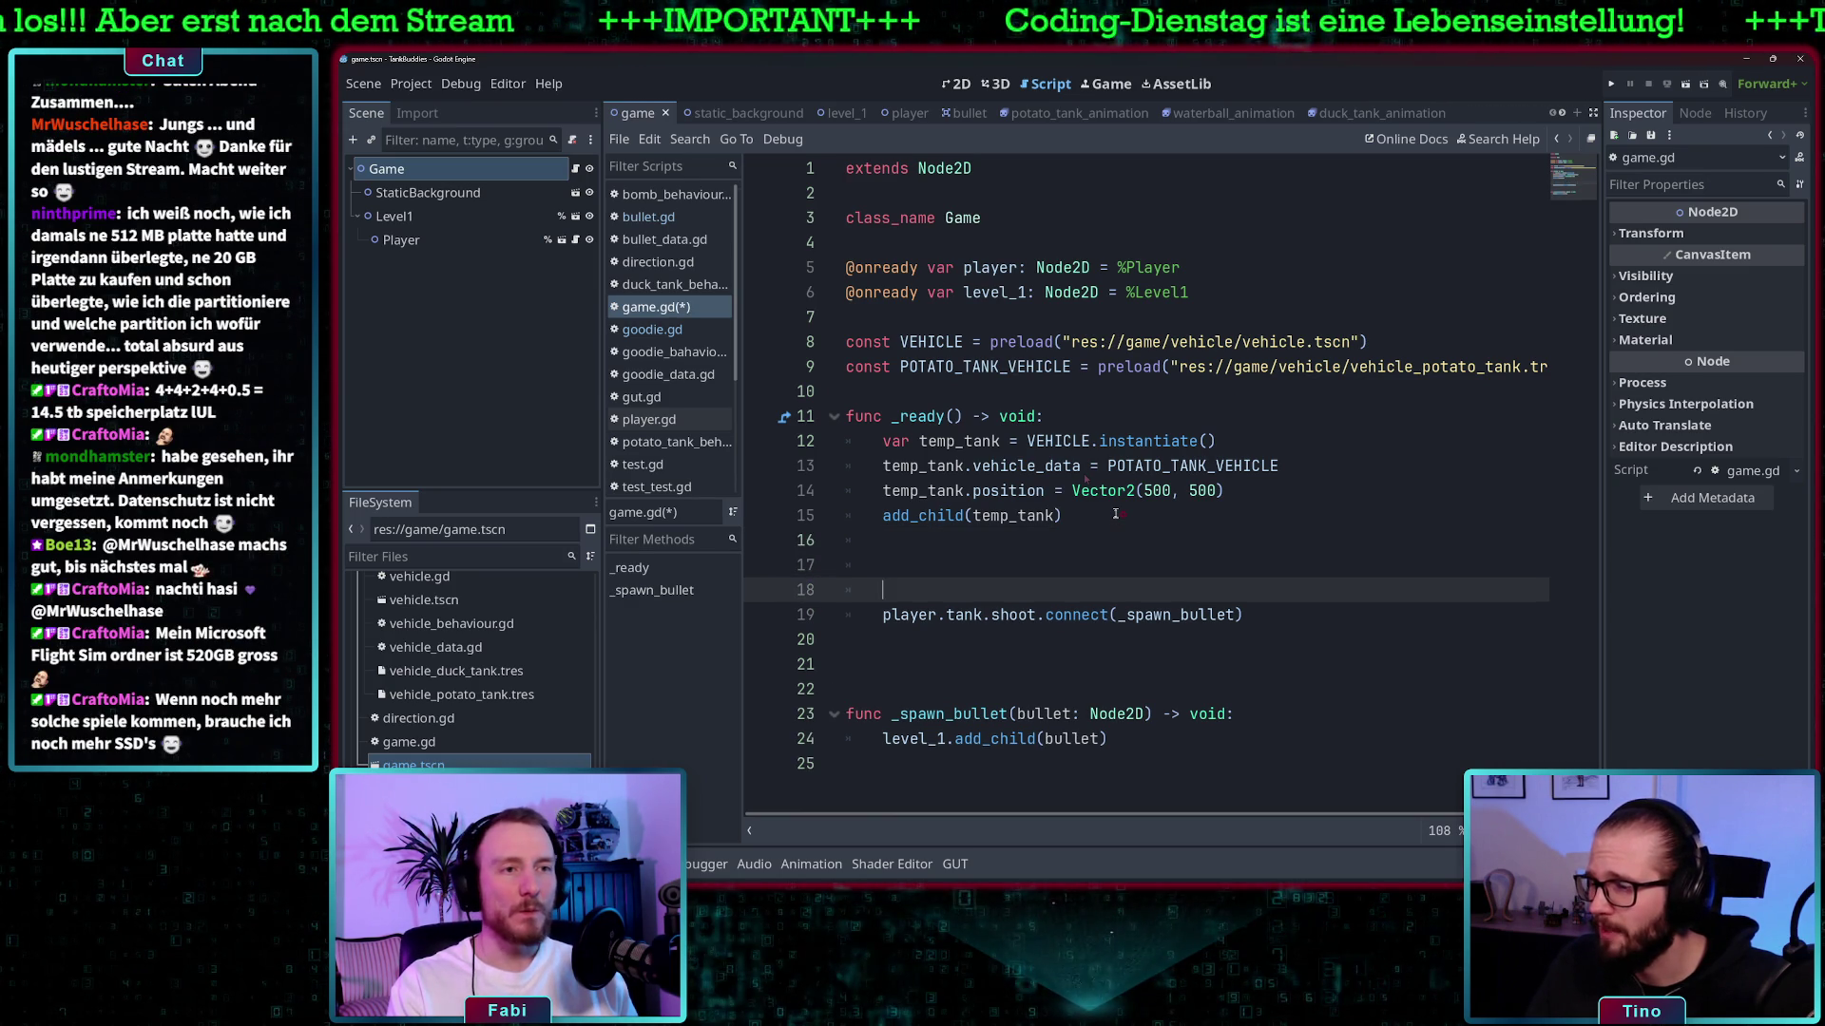
pyautogui.press('Up')
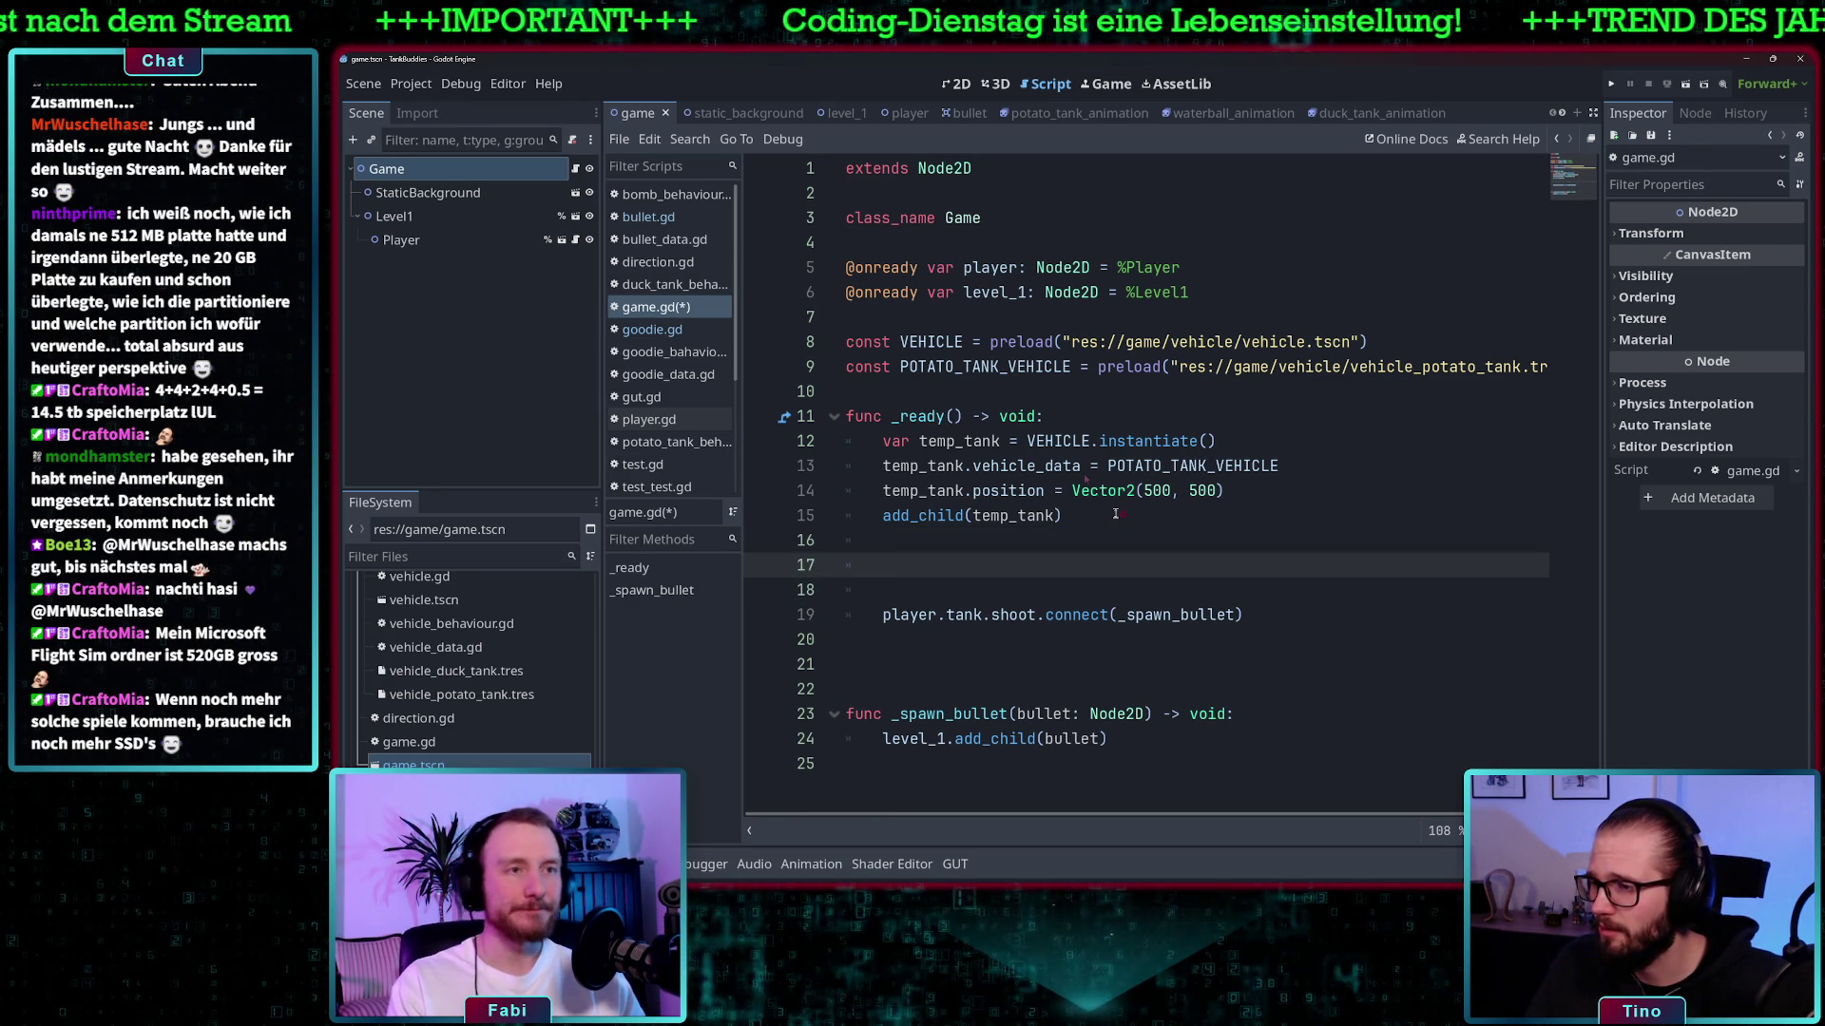
# - Add var temp_goodie = GOODIE.instanciate() and begin the next line with temp_goodie
pyautogui.write('var temp')
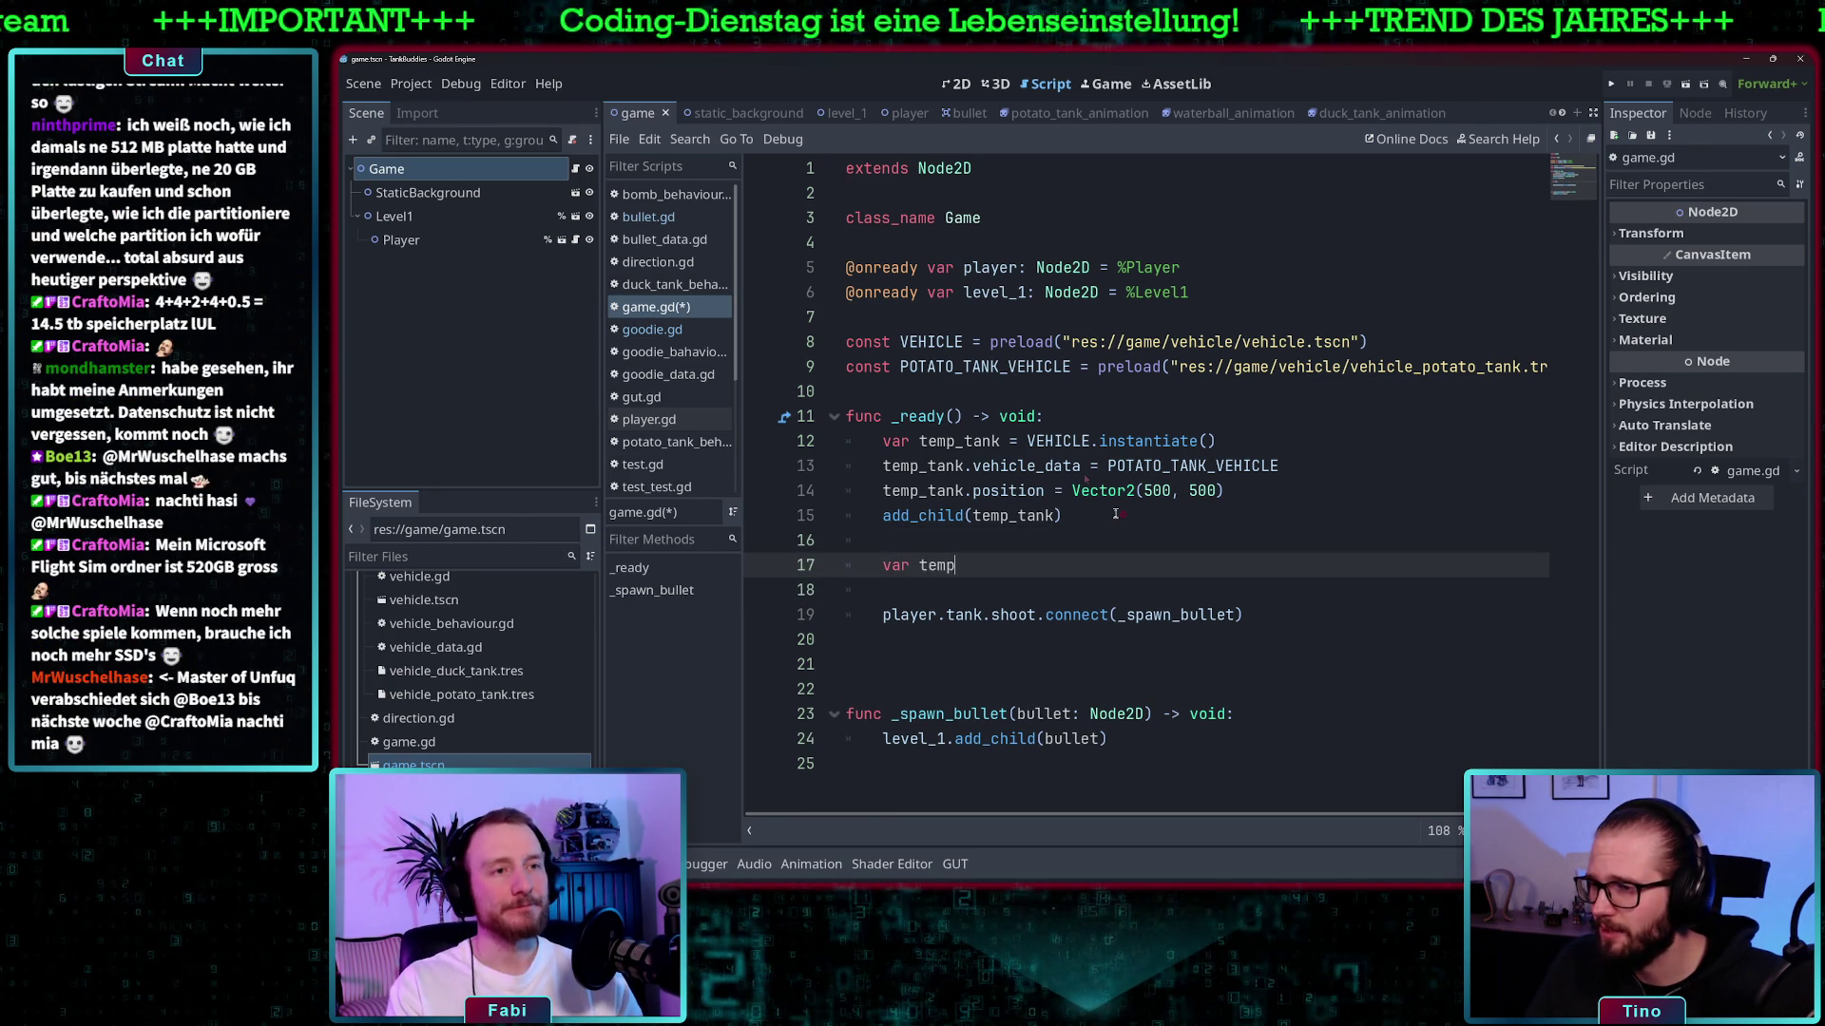
pyautogui.write('_goodie')
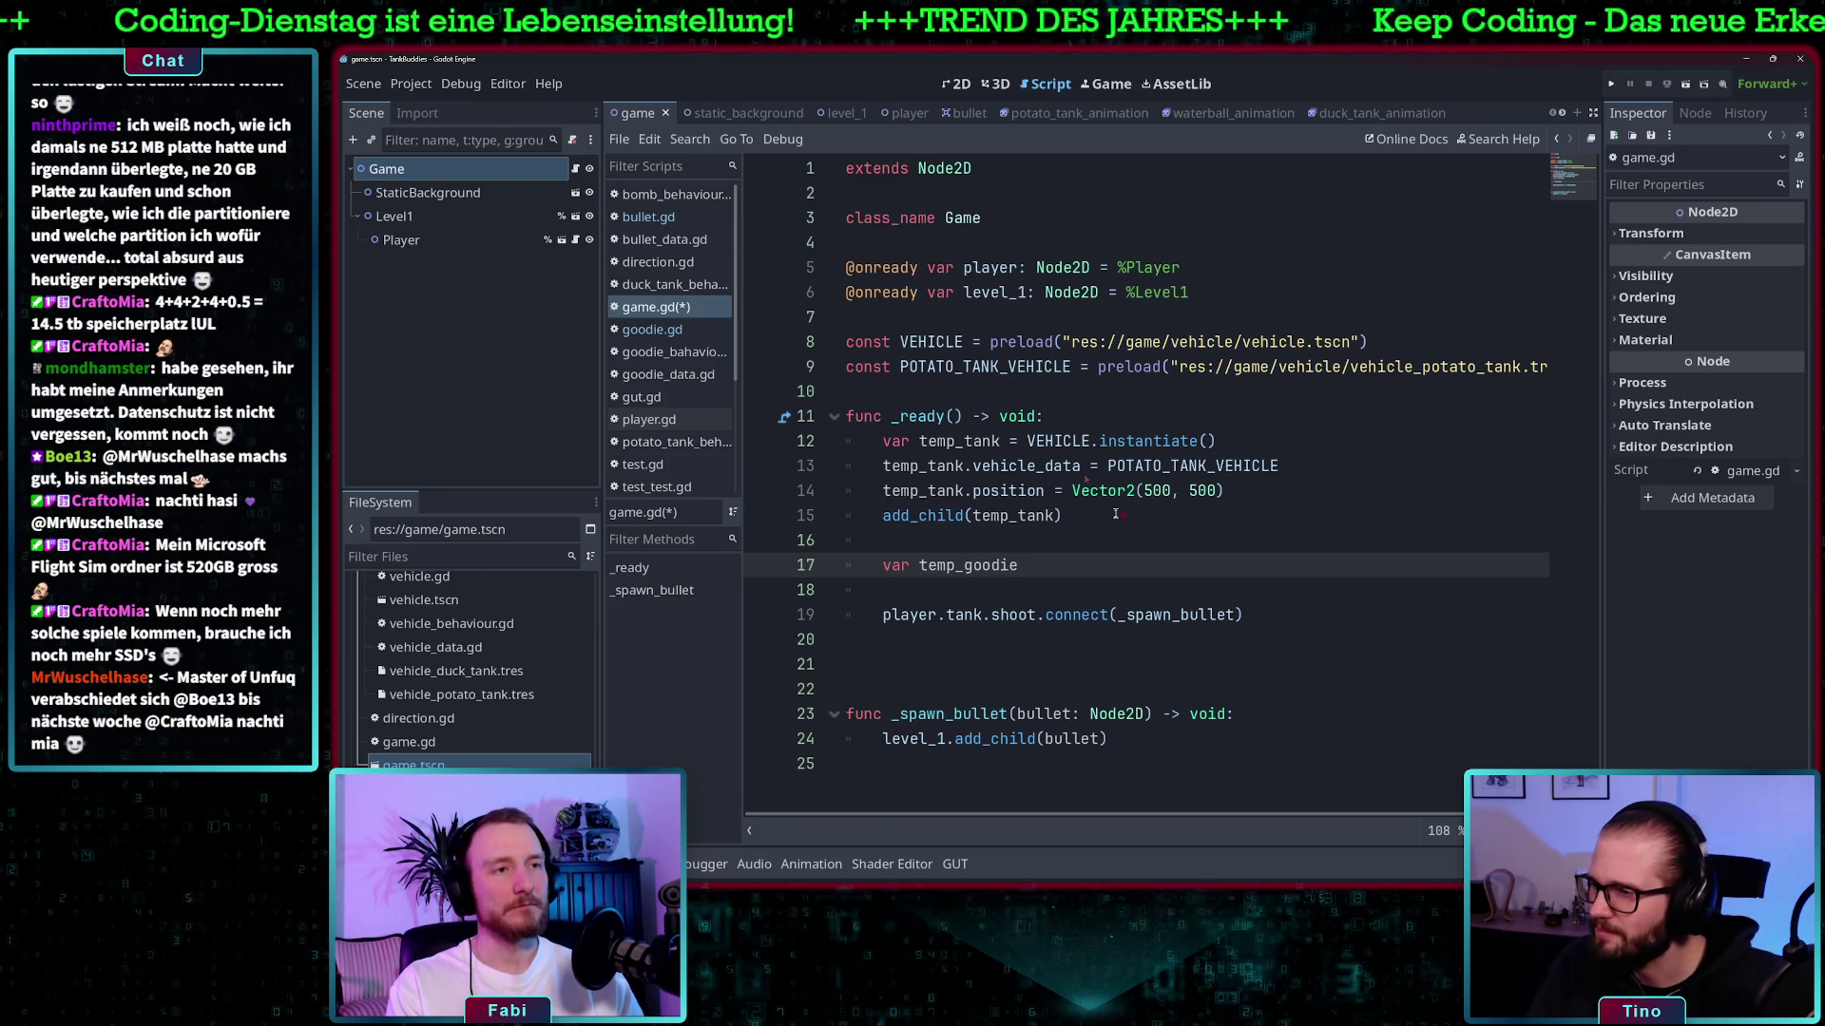
pyautogui.write(' = ')
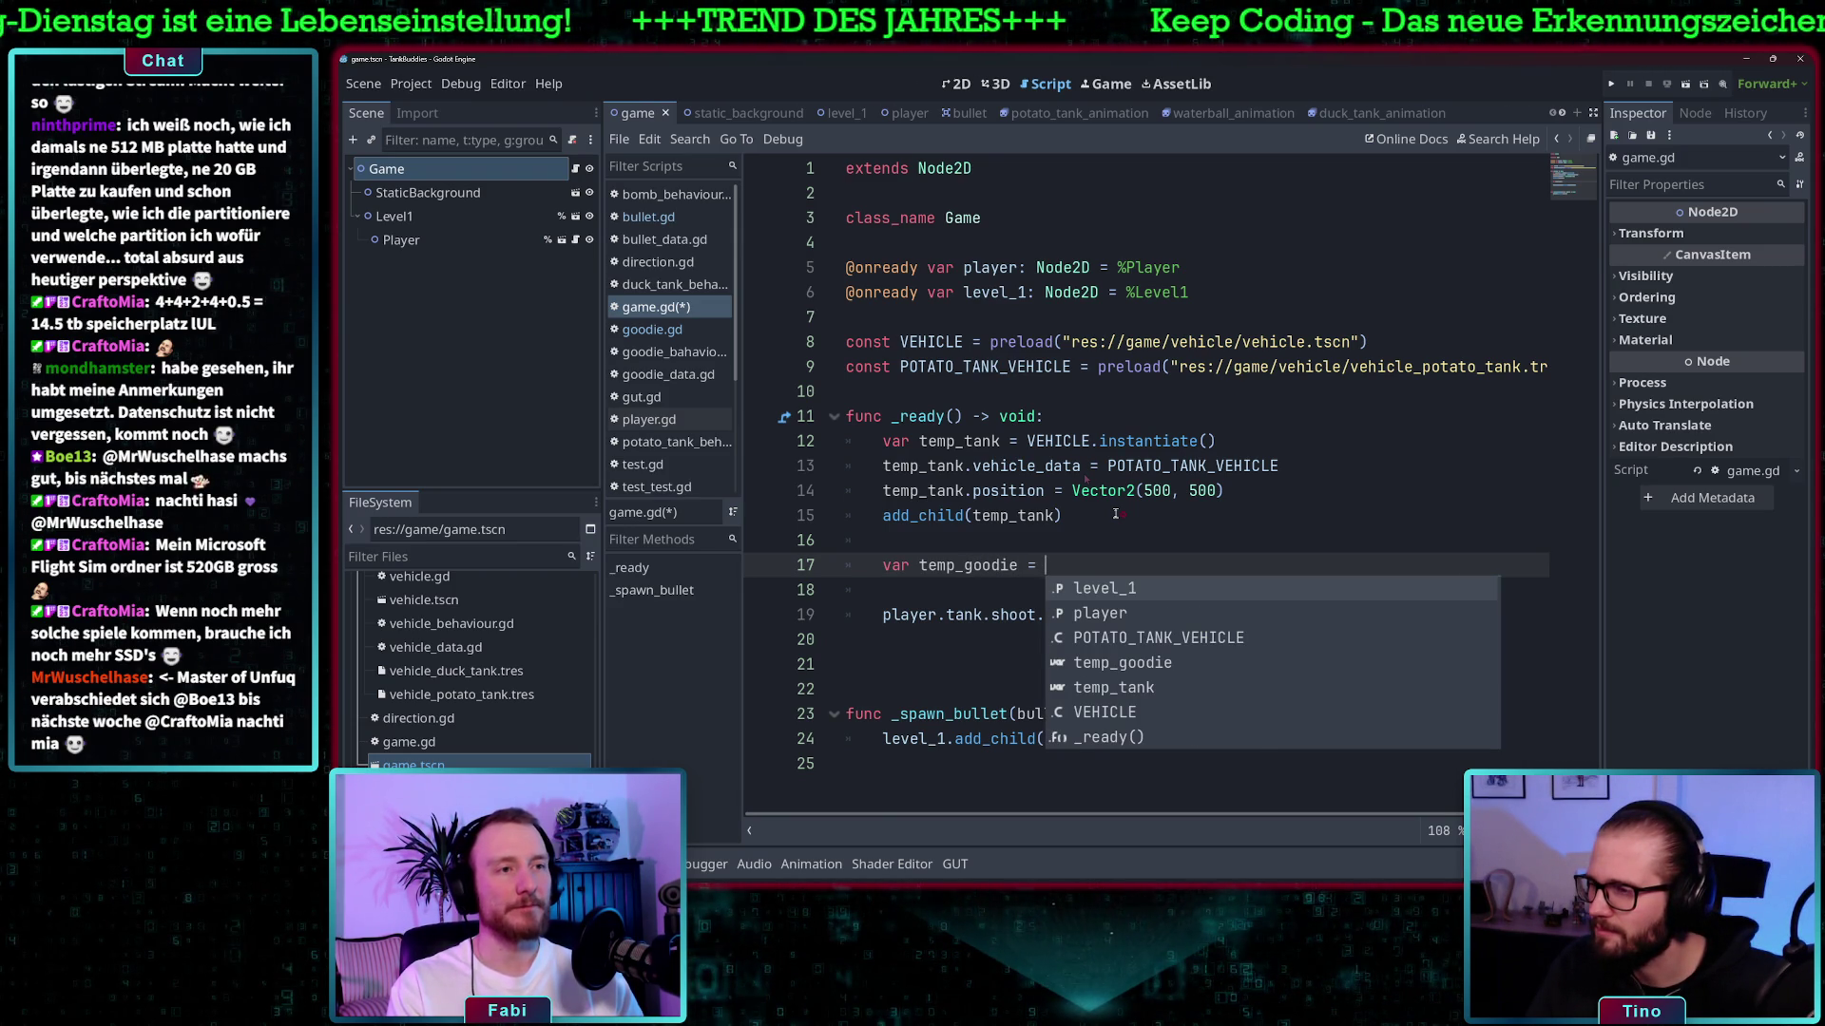
pyautogui.write('GOODIE.ins')
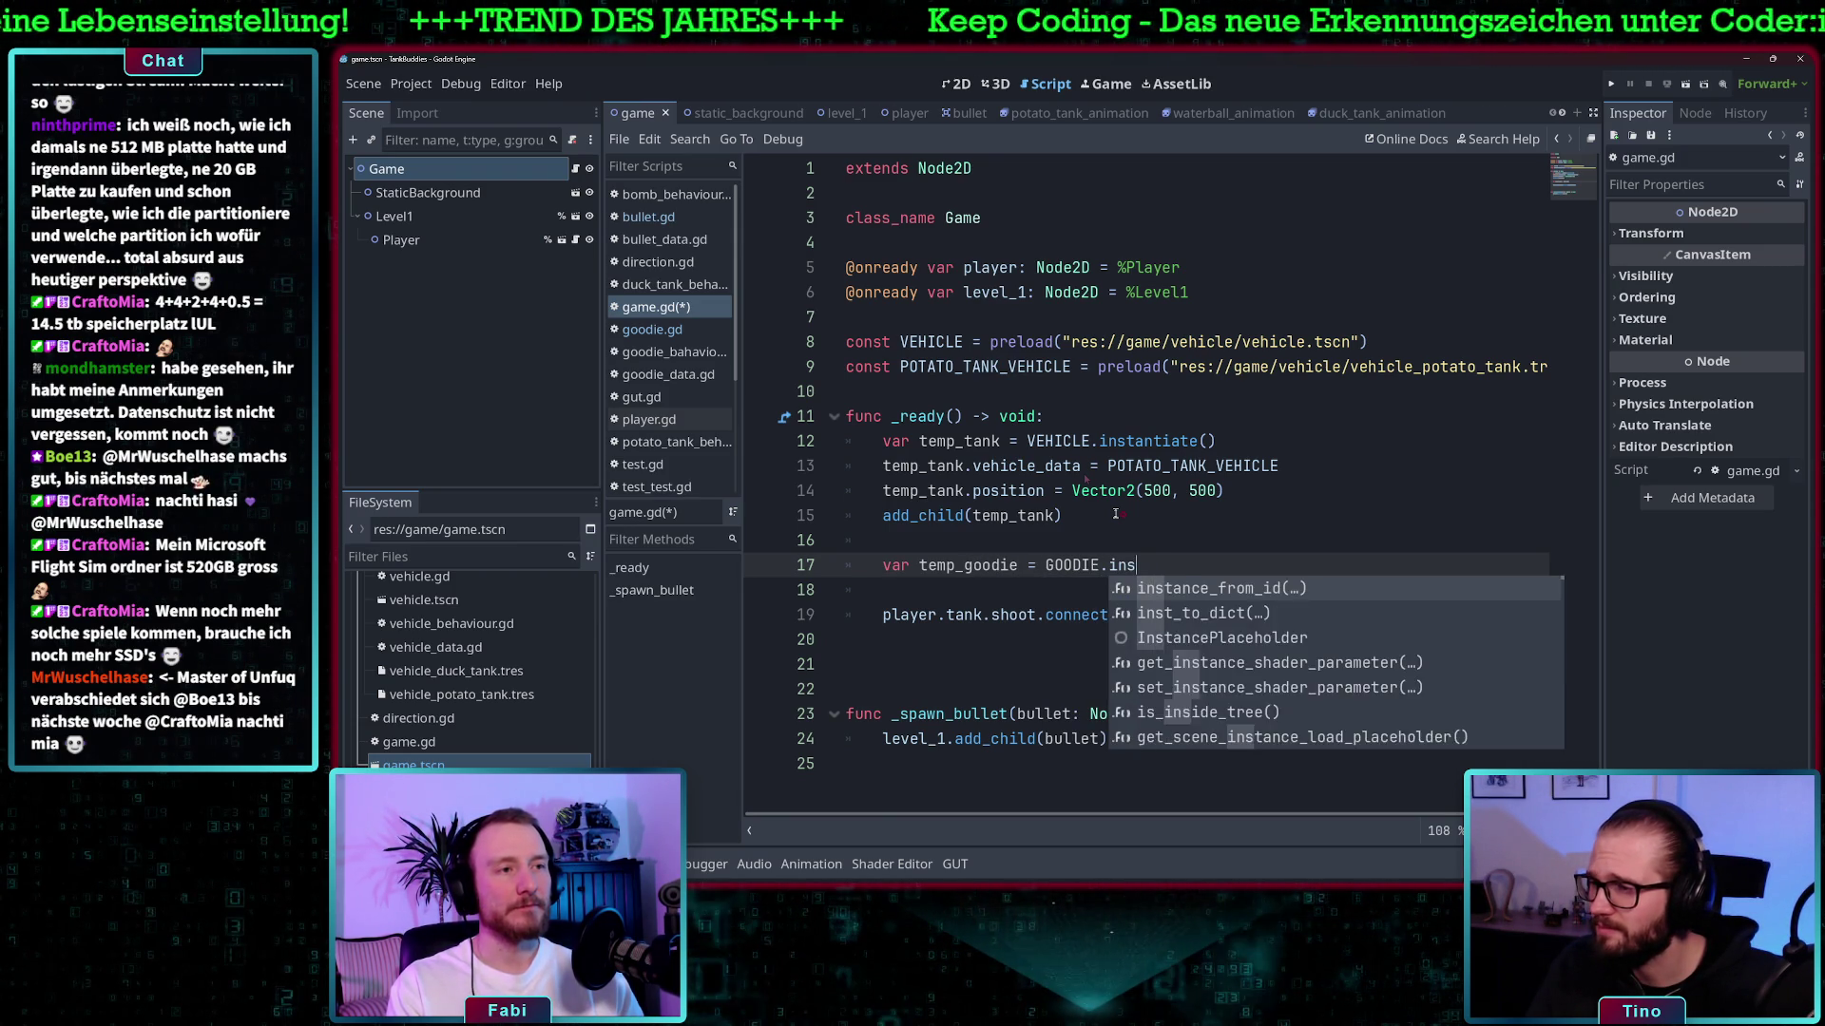
pyautogui.write('tanciate(')
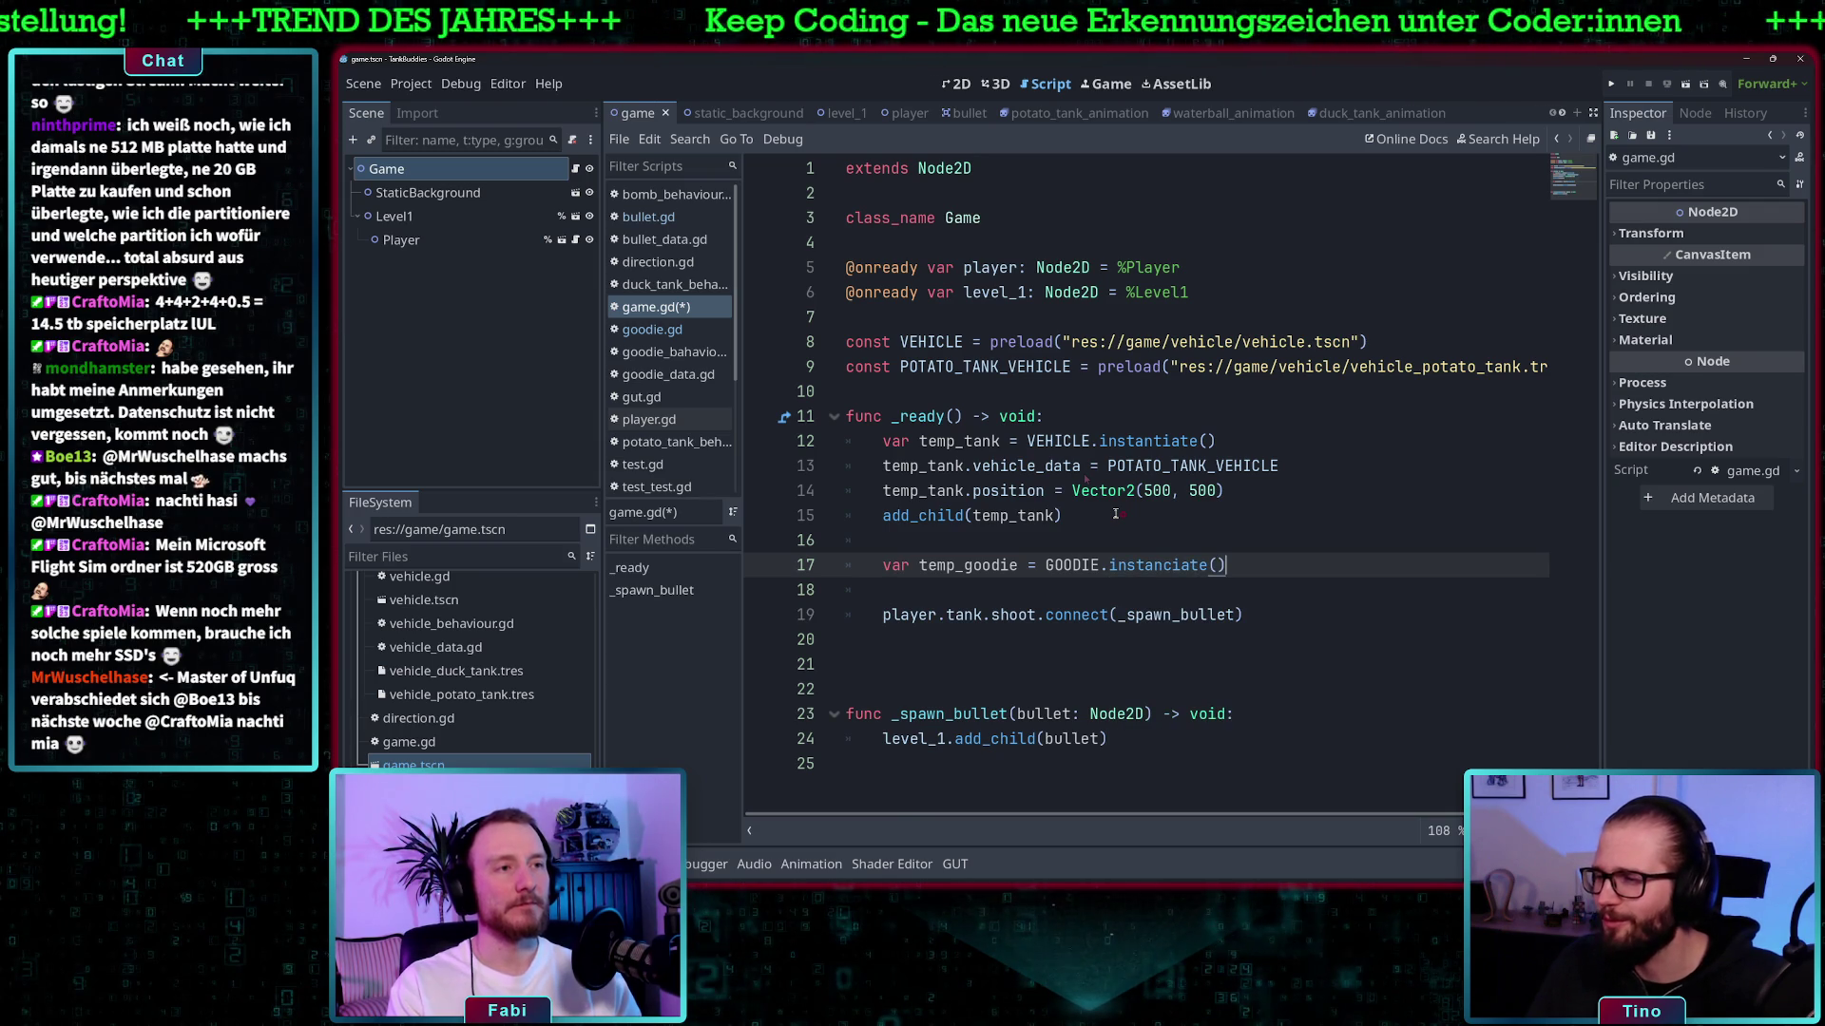
pyautogui.press('Return')
pyautogui.write('p')
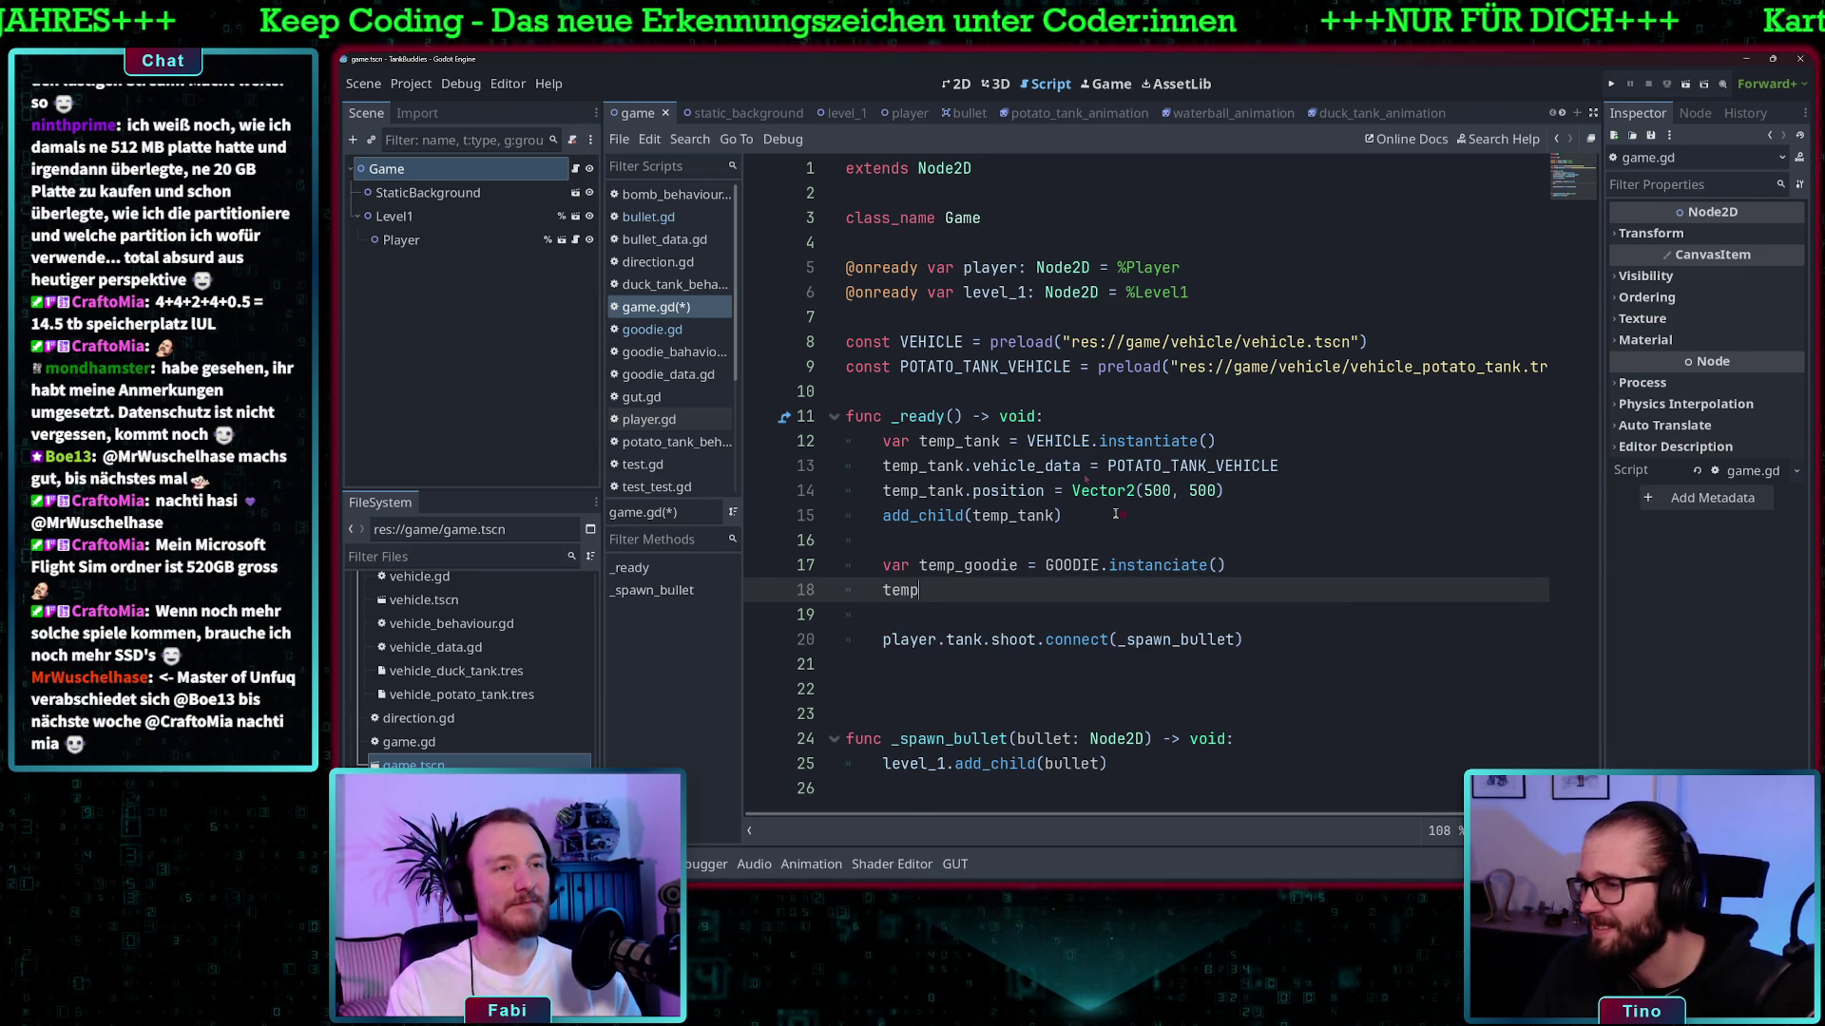
pyautogui.write('-_g')
pyautogui.press('Return')
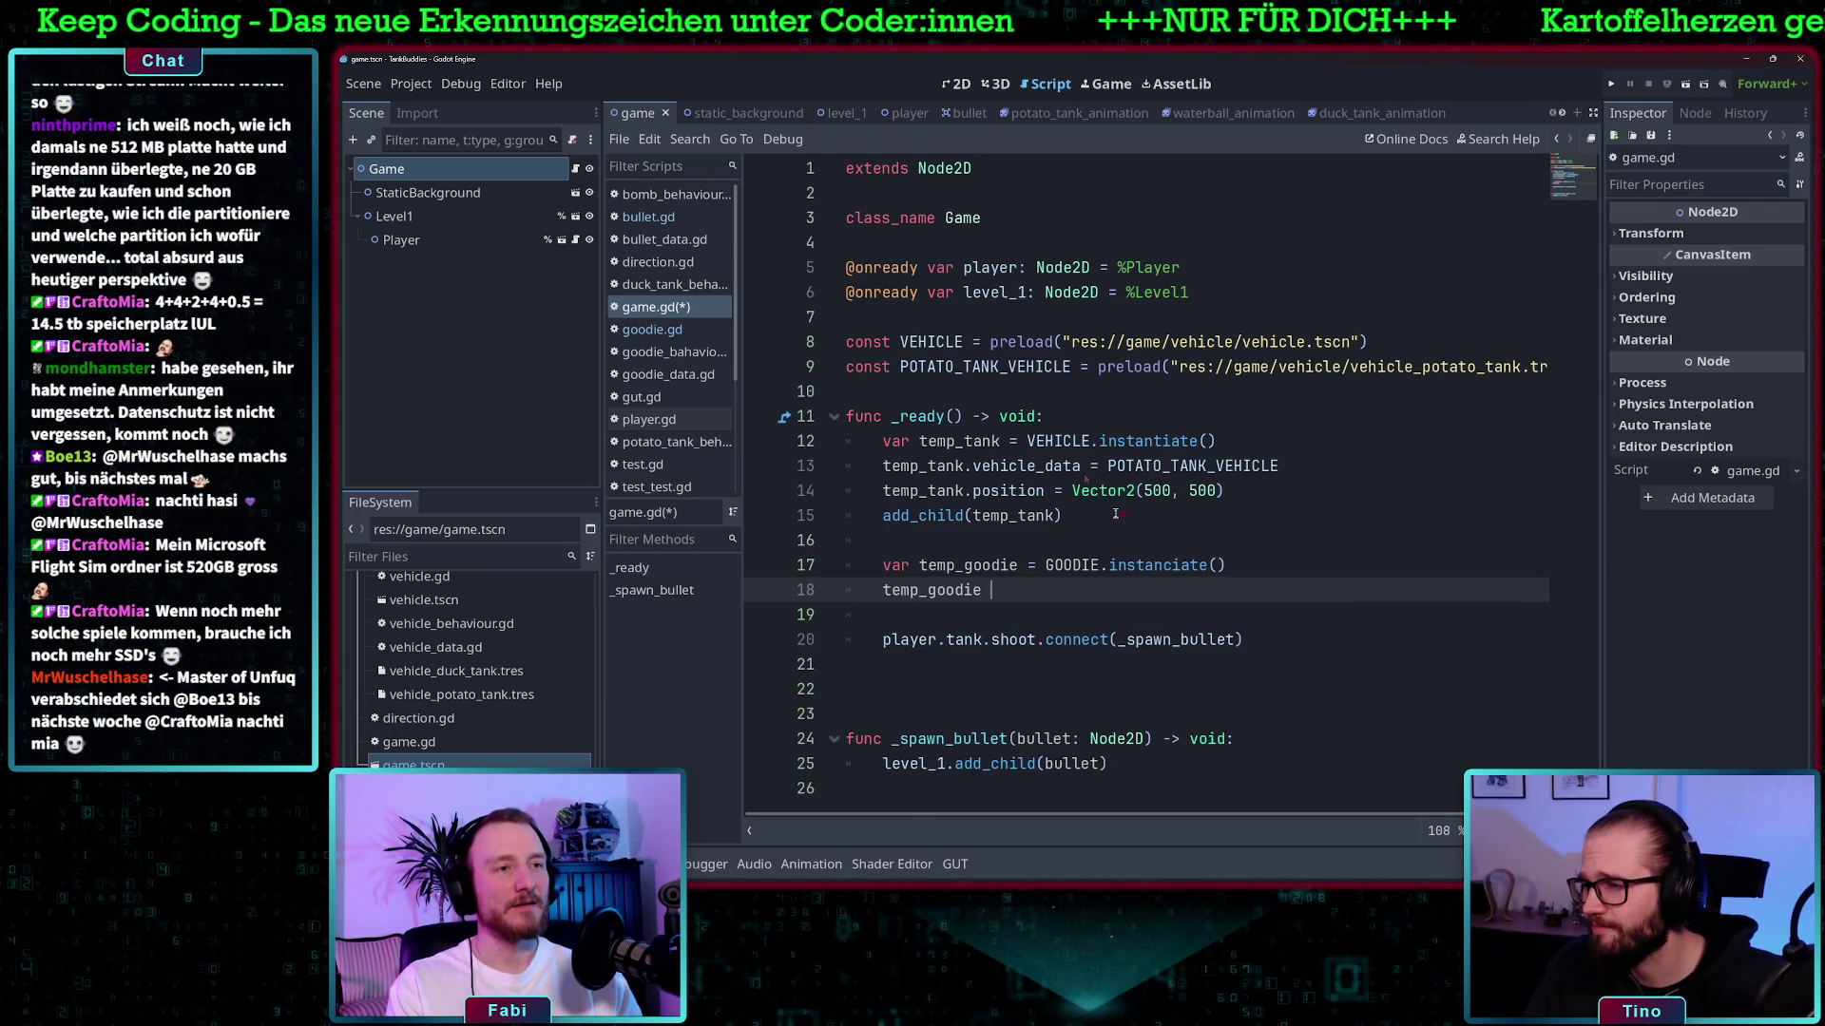
pyautogui.write('=')
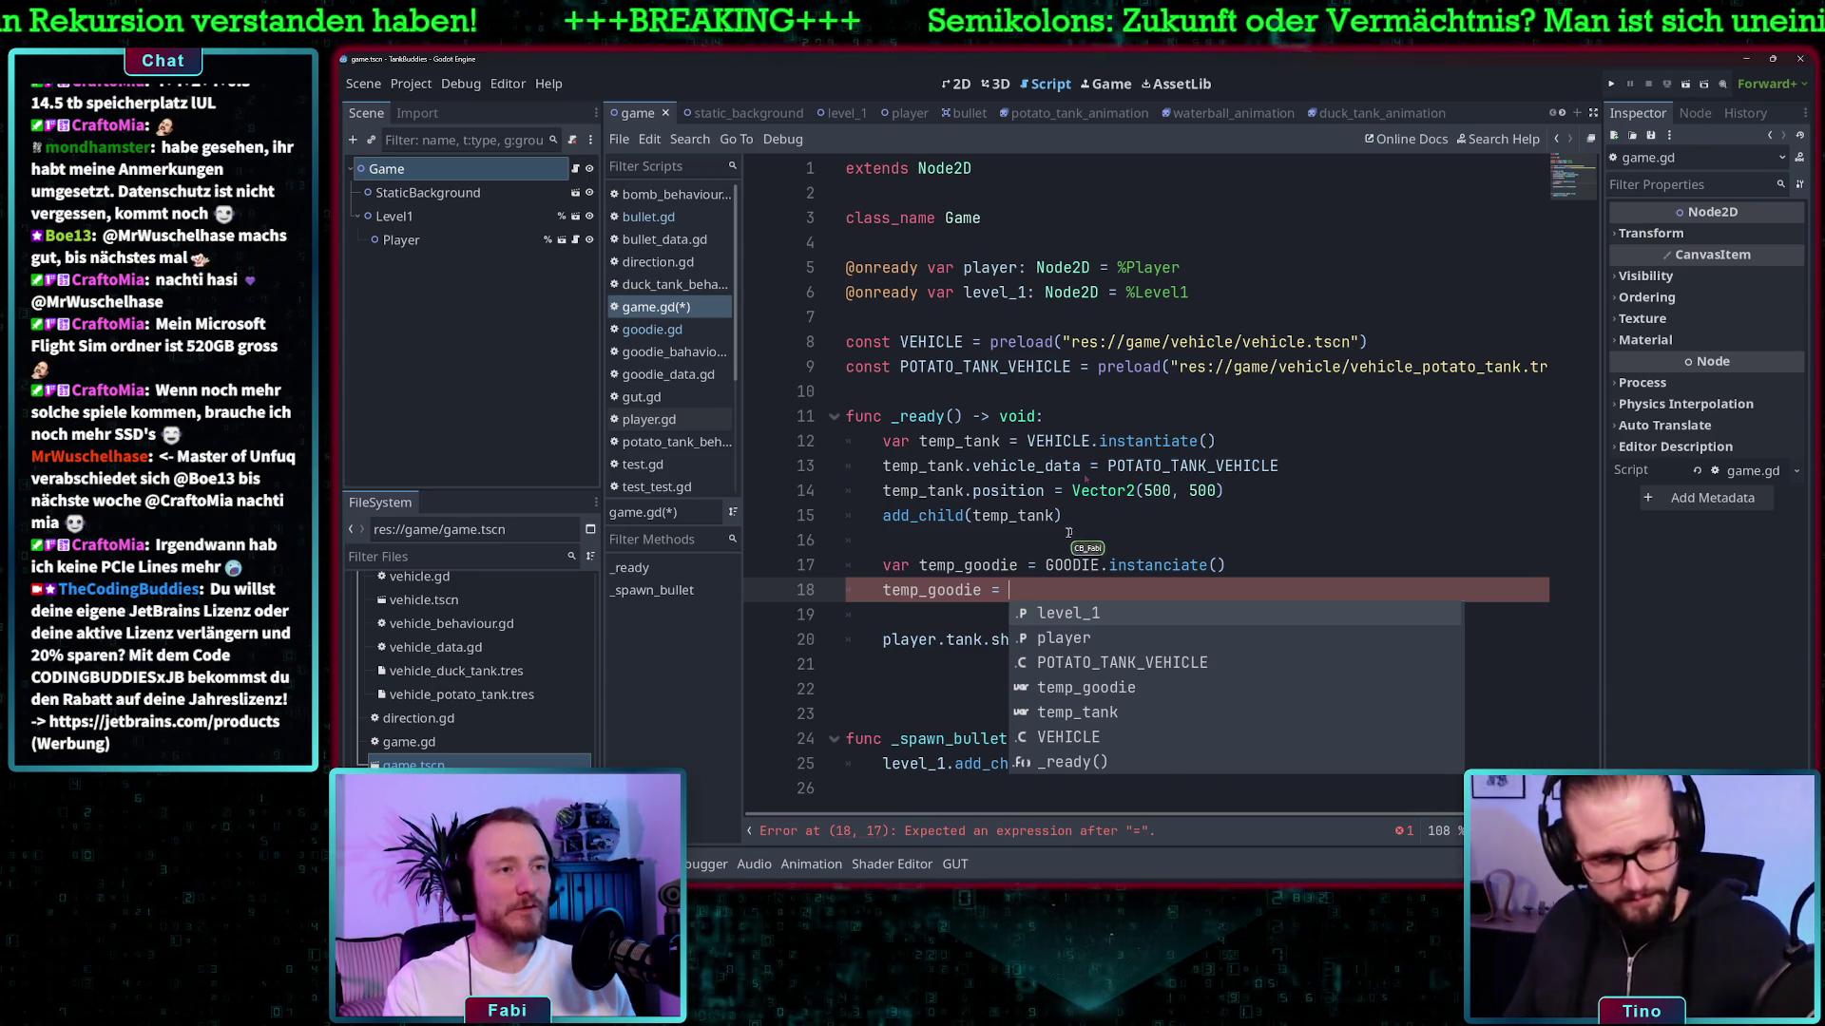
# - Complete the line as temp_goodie.goodie_data = BOMB_GOODIE and save game.gd
pyautogui.moveTo(1064, 518); pyautogui.dragTo(992, 469)
pyautogui.click(1064, 592)
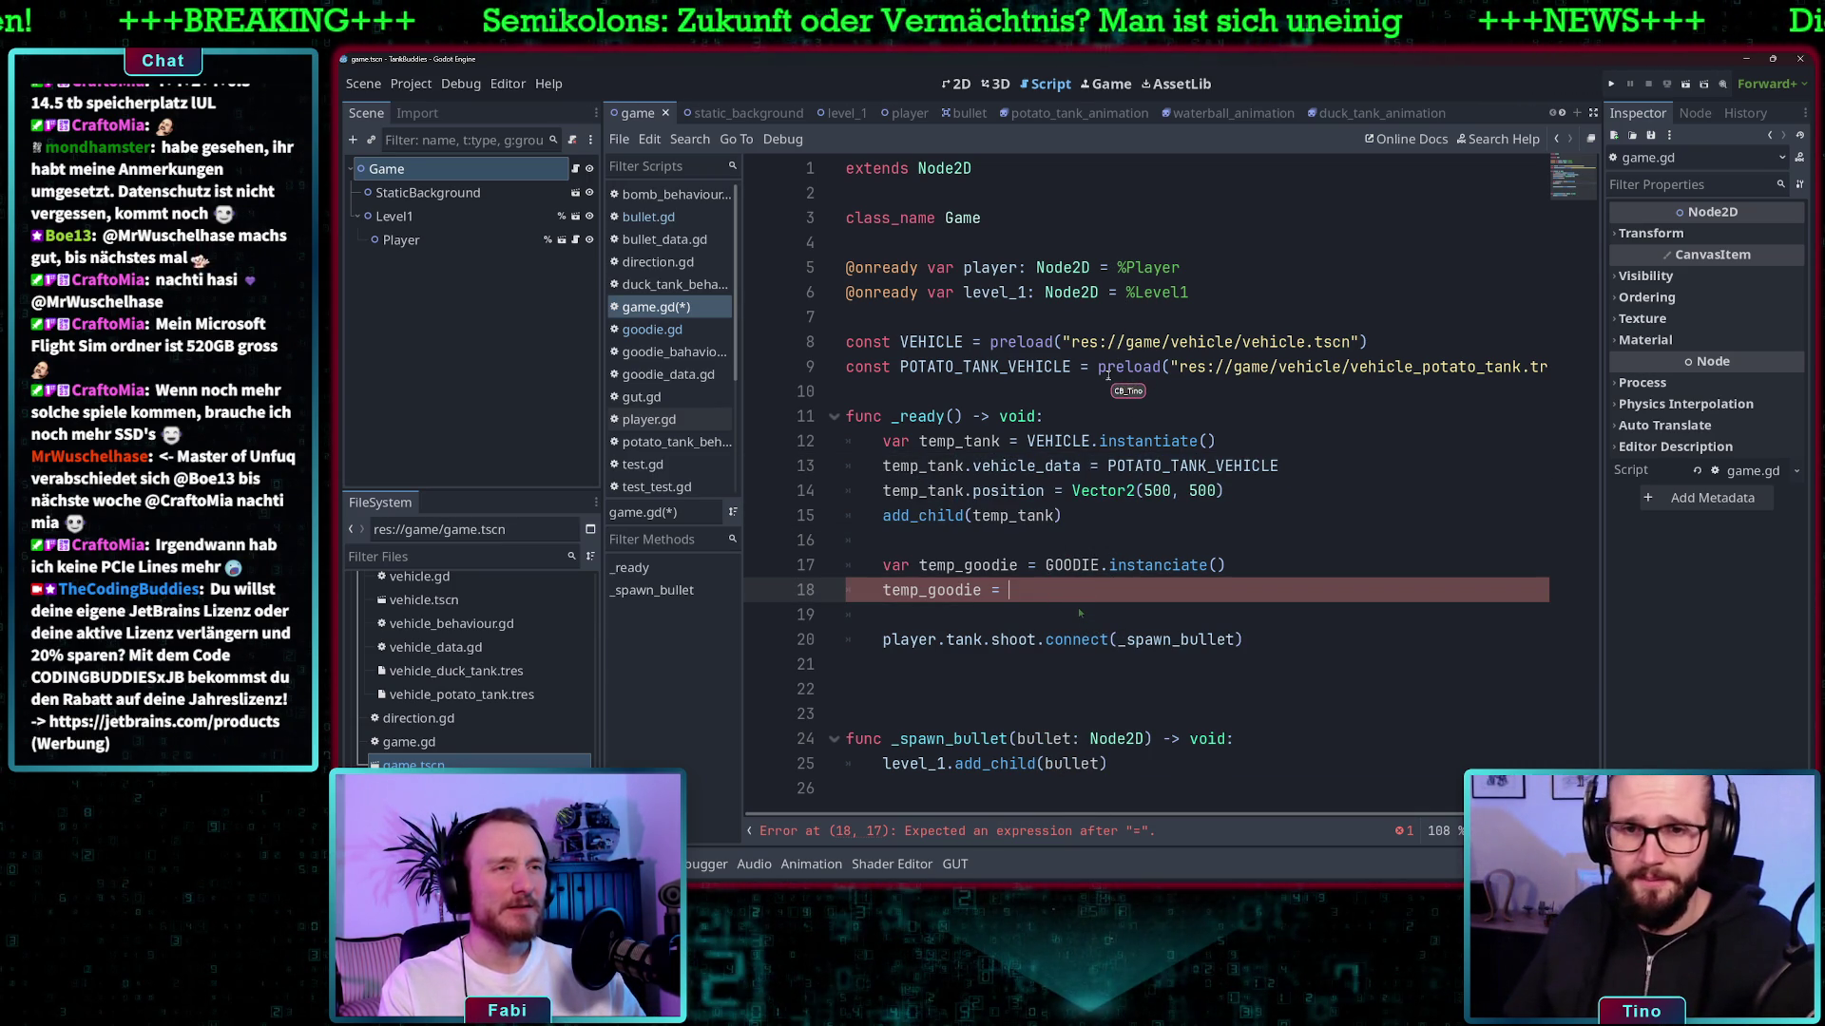
pyautogui.press('BackSpace')
pyautogui.press('BackSpace')
pyautogui.press('BackSpace')
pyautogui.write(',')
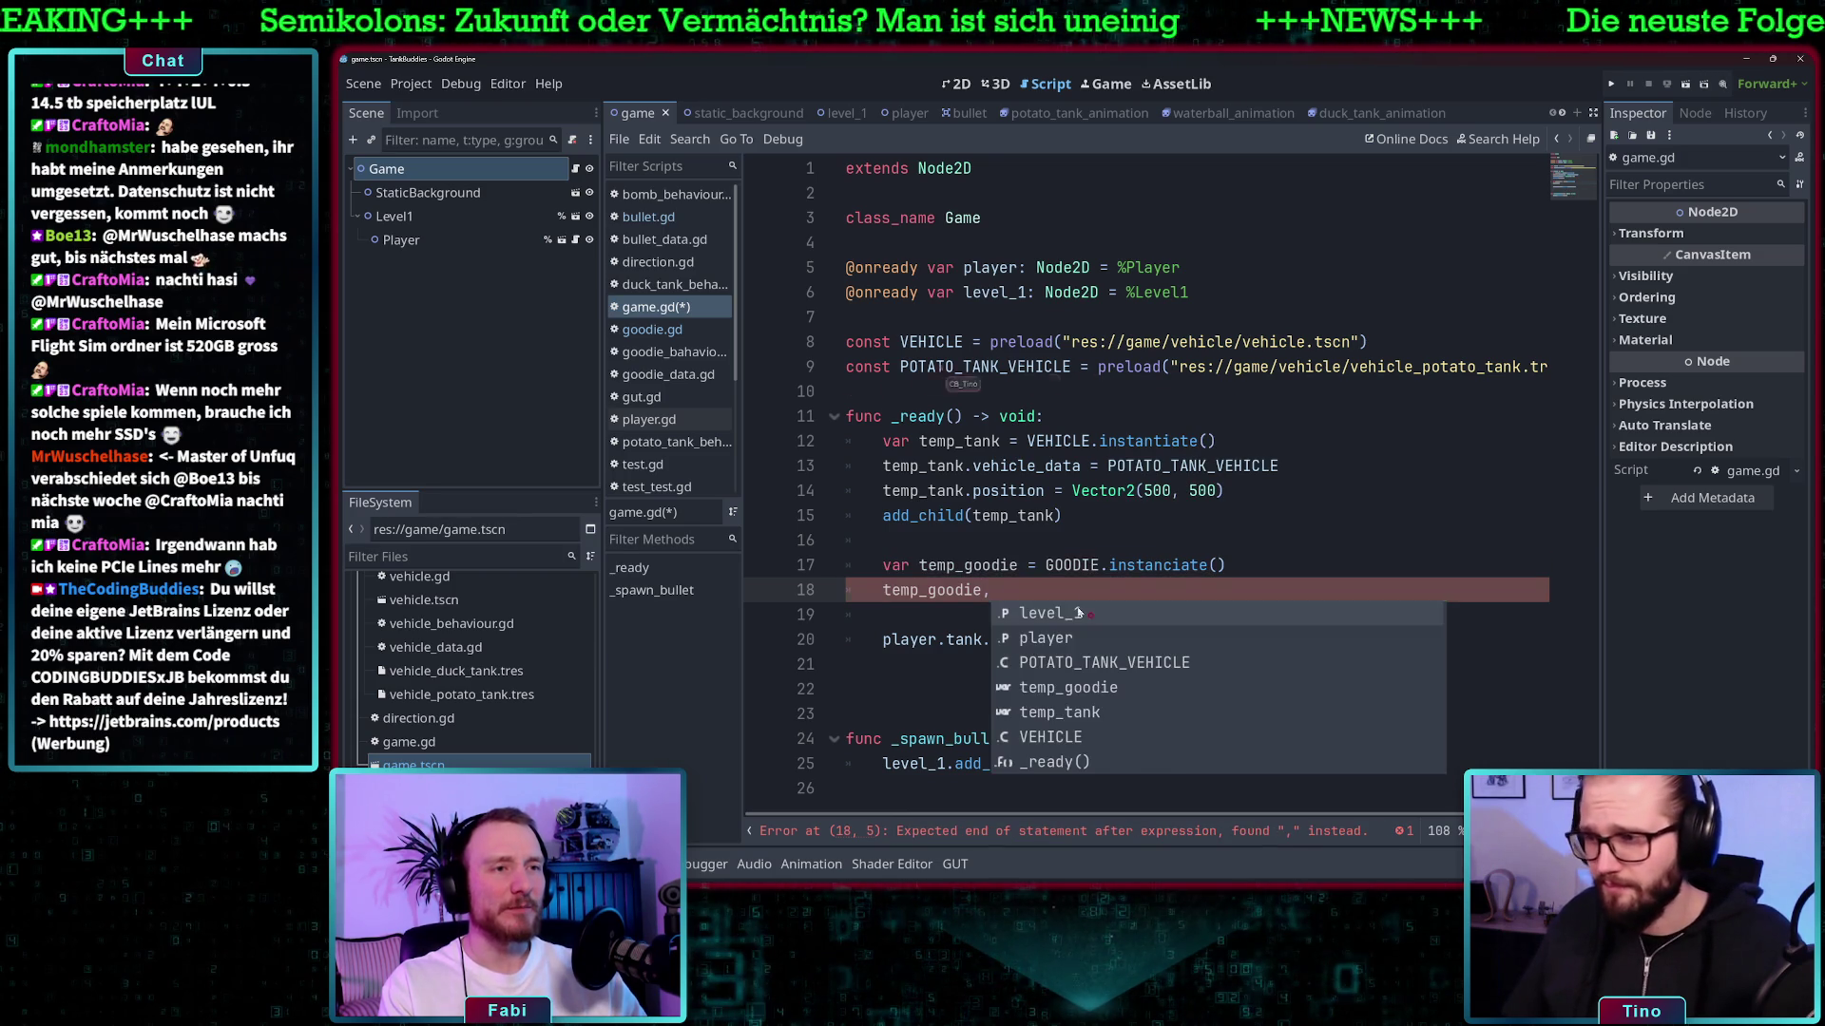
pyautogui.press('BackSpace')
pyautogui.write('.goo')
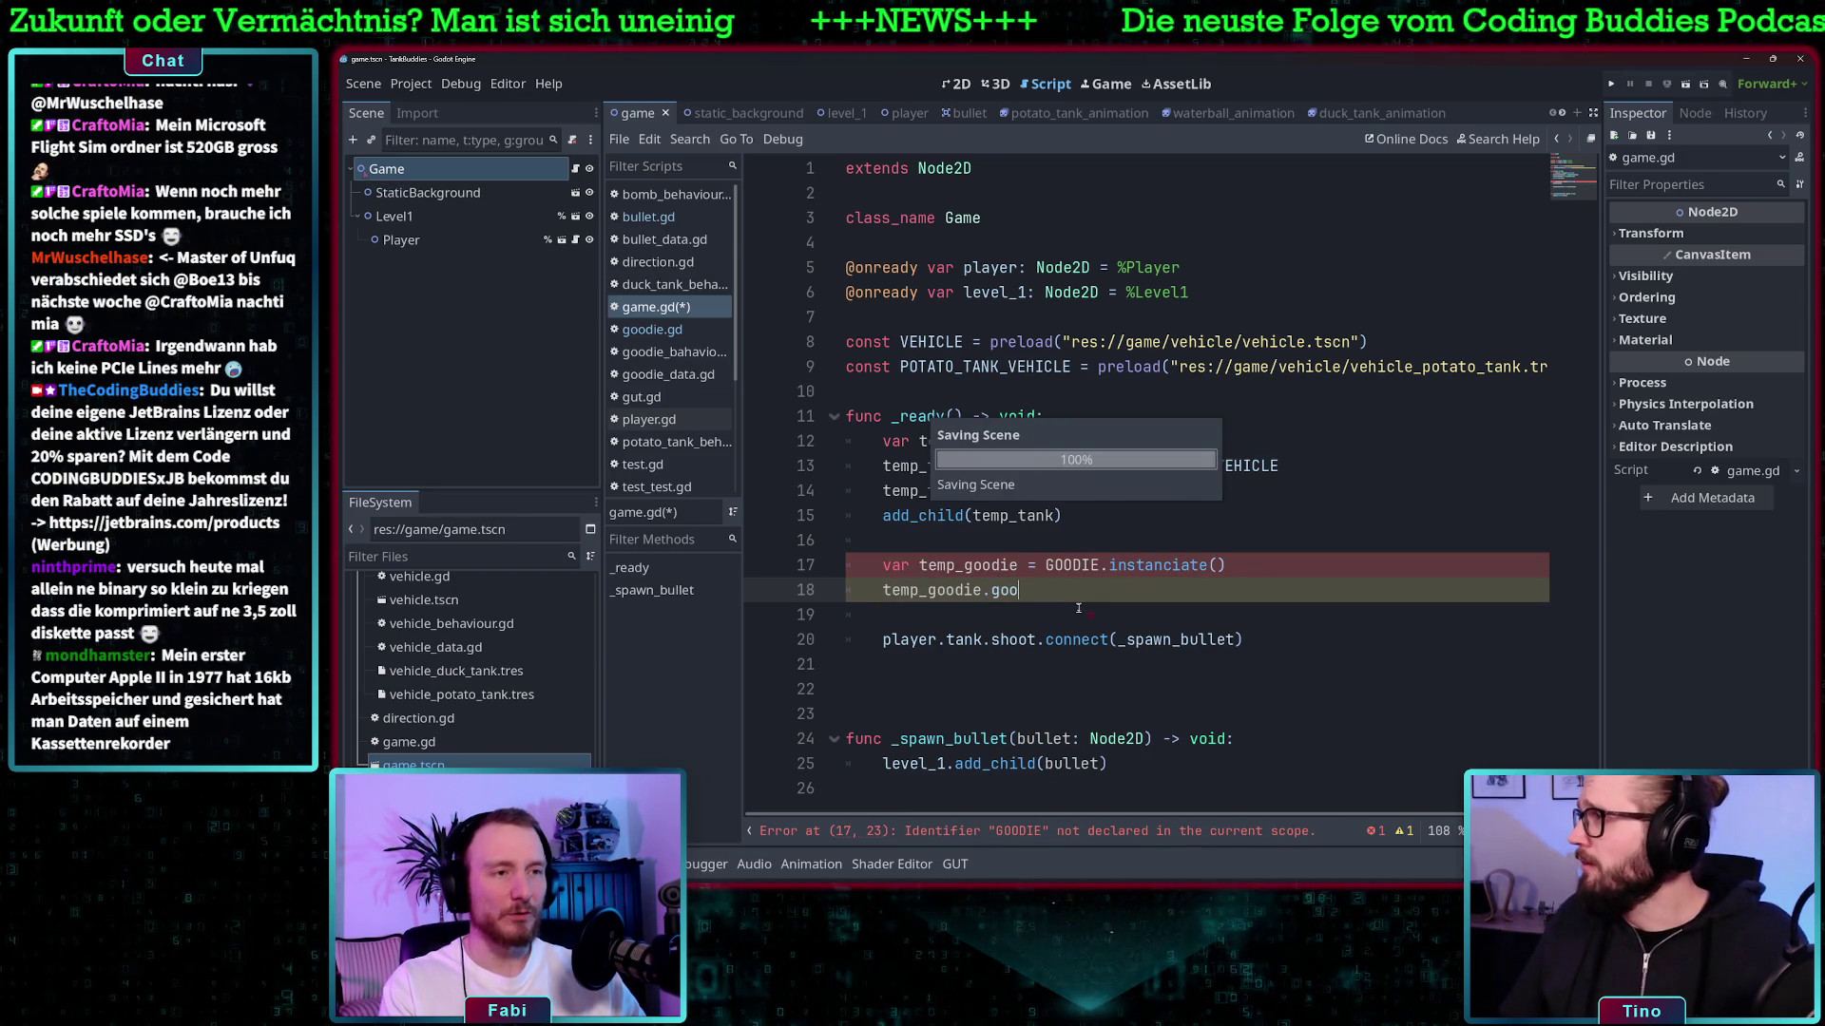
pyautogui.hotkey('ctrl', 's')
pyautogui.write('di')
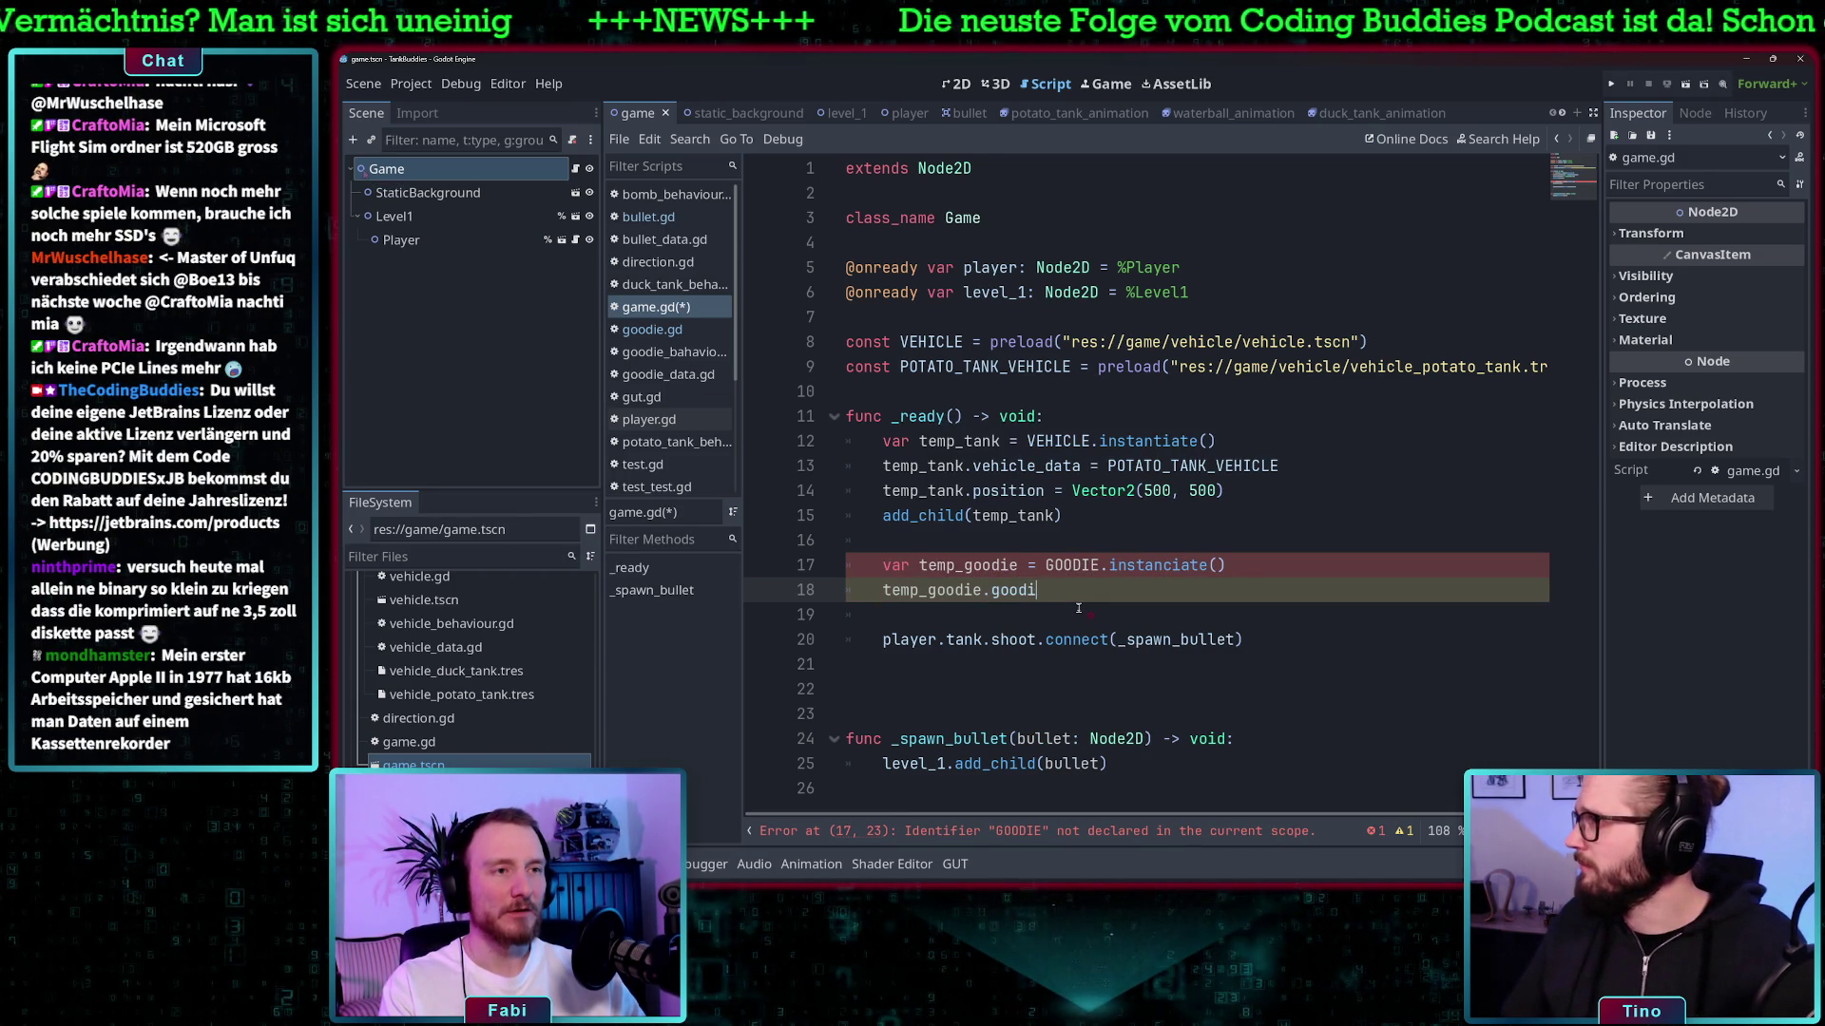
pyautogui.write('e_die_data')
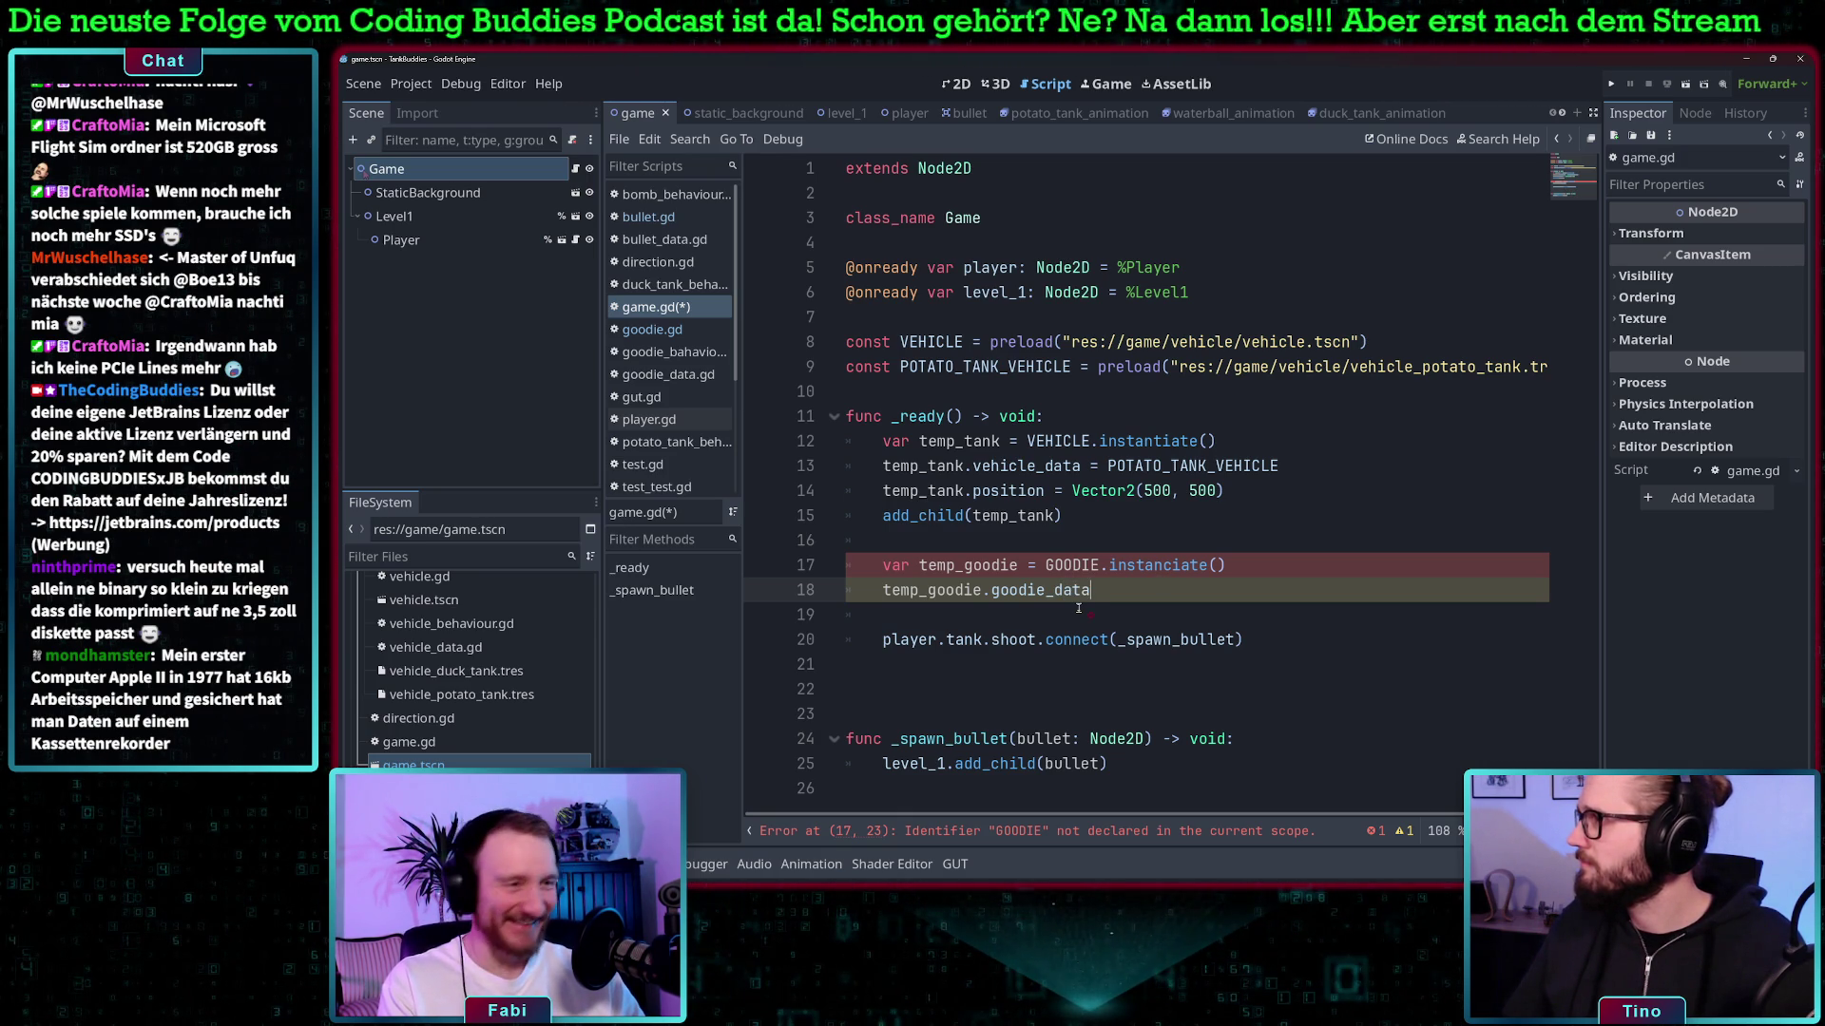
pyautogui.write('B')
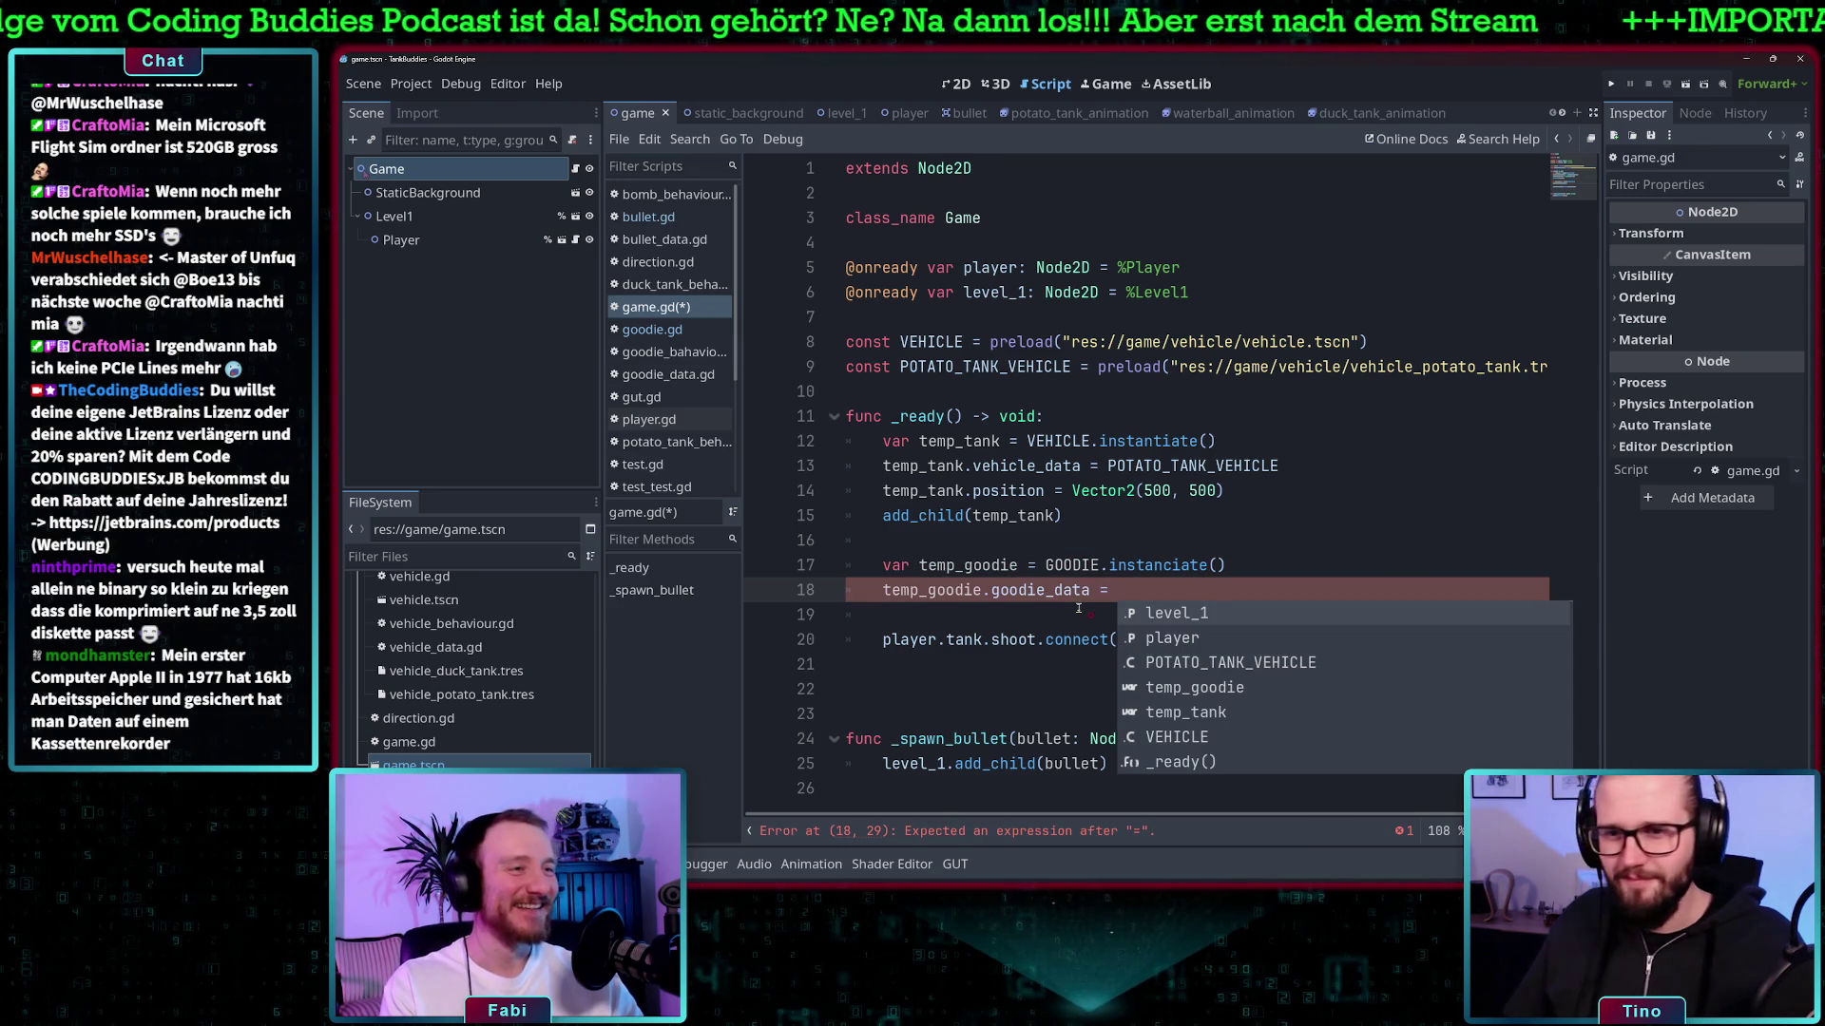
pyautogui.write('OMB')
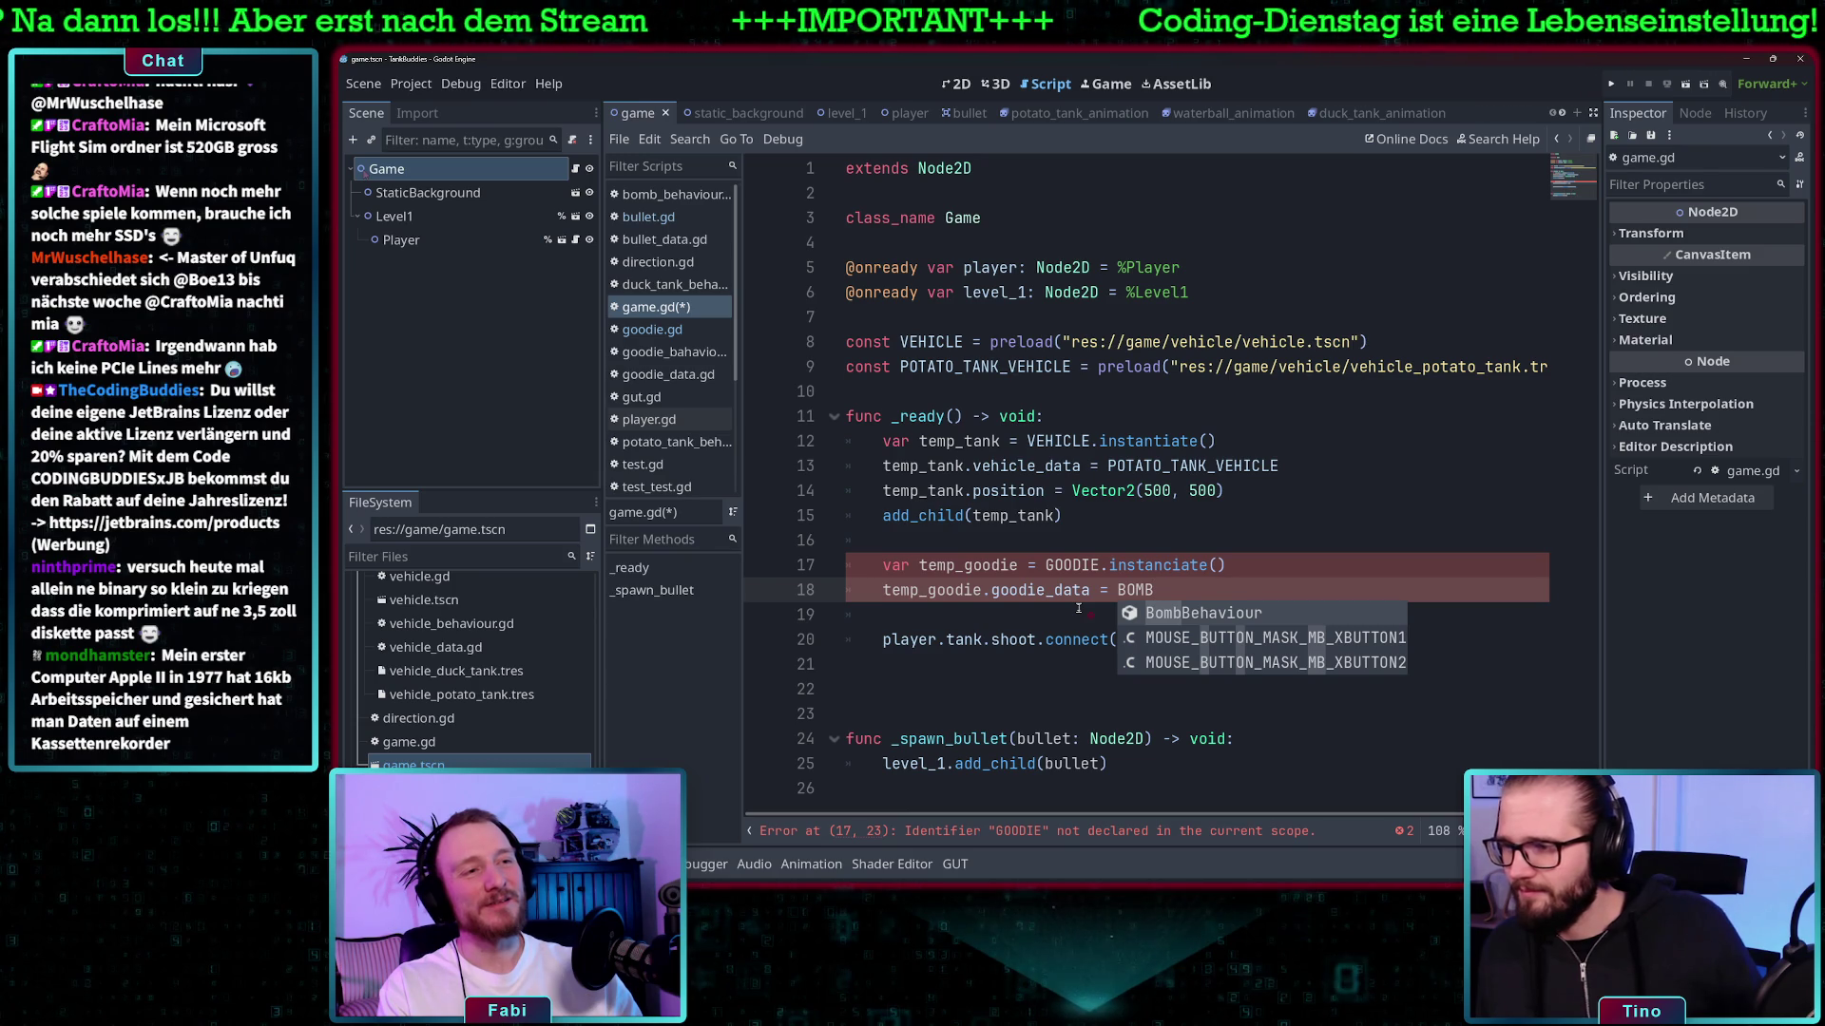
pyautogui.write('_D')
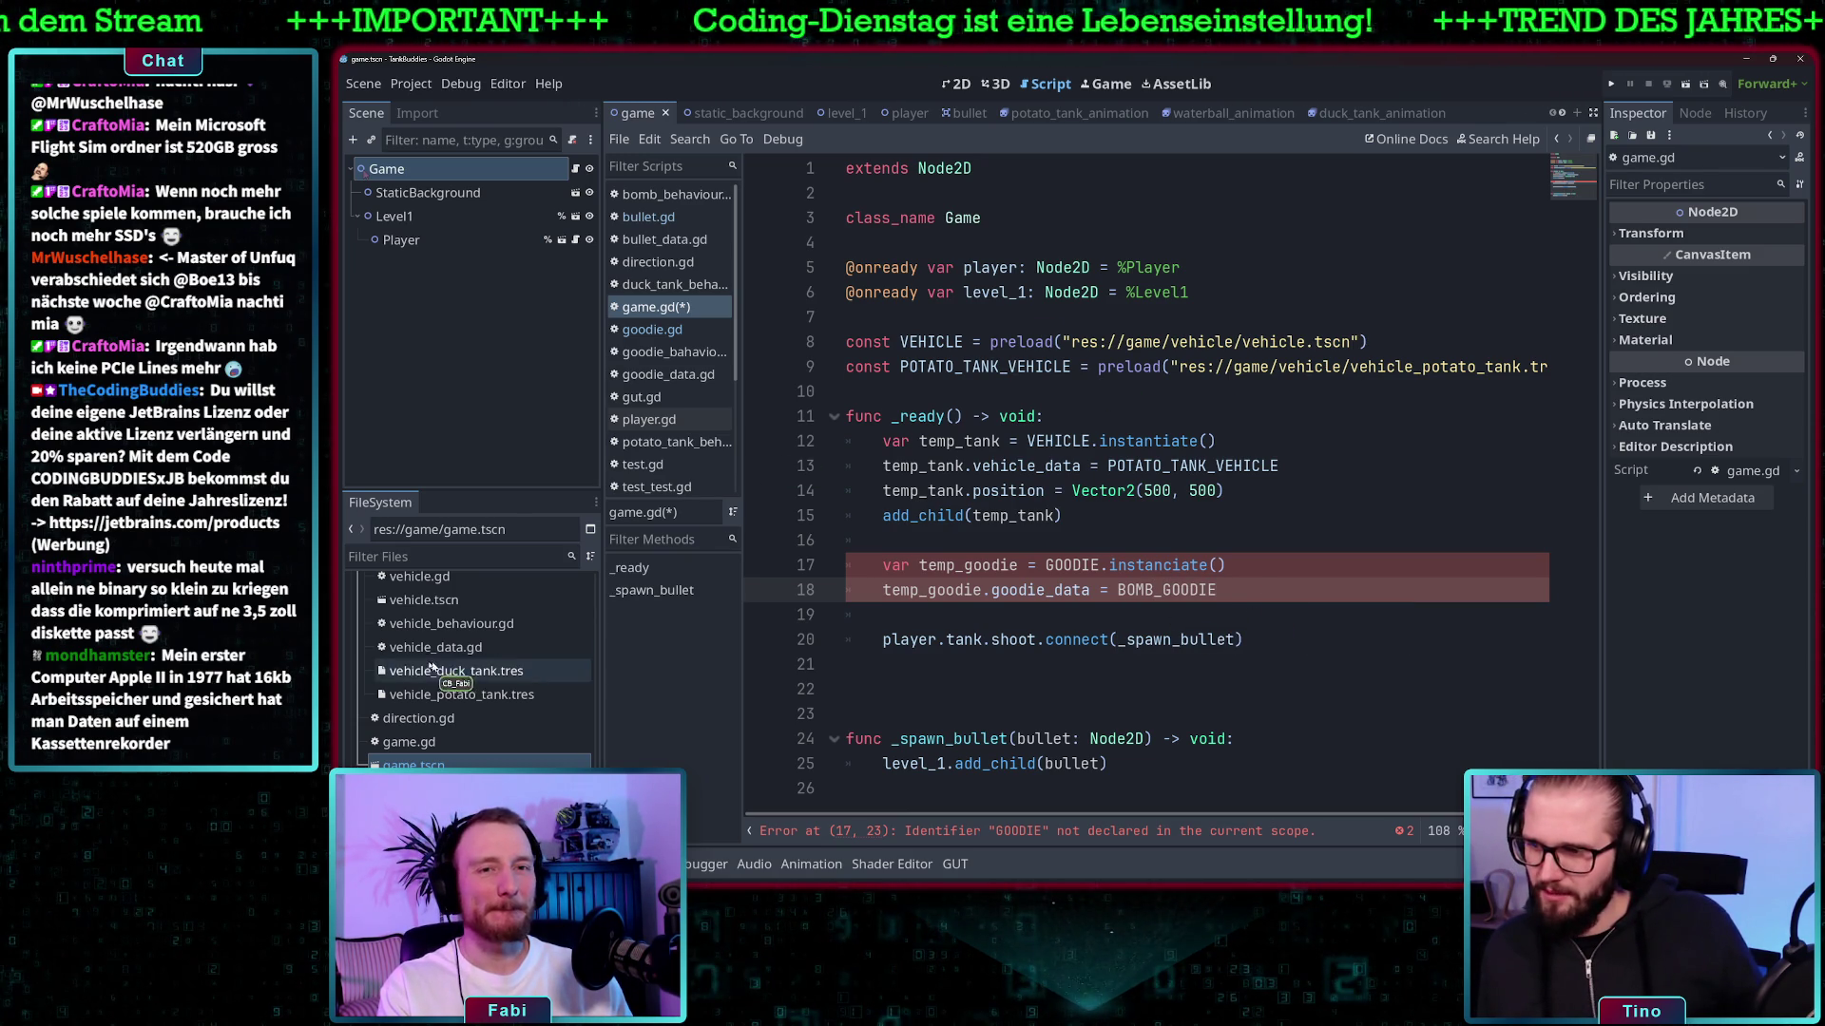
pyautogui.scroll(5, 427, 722)
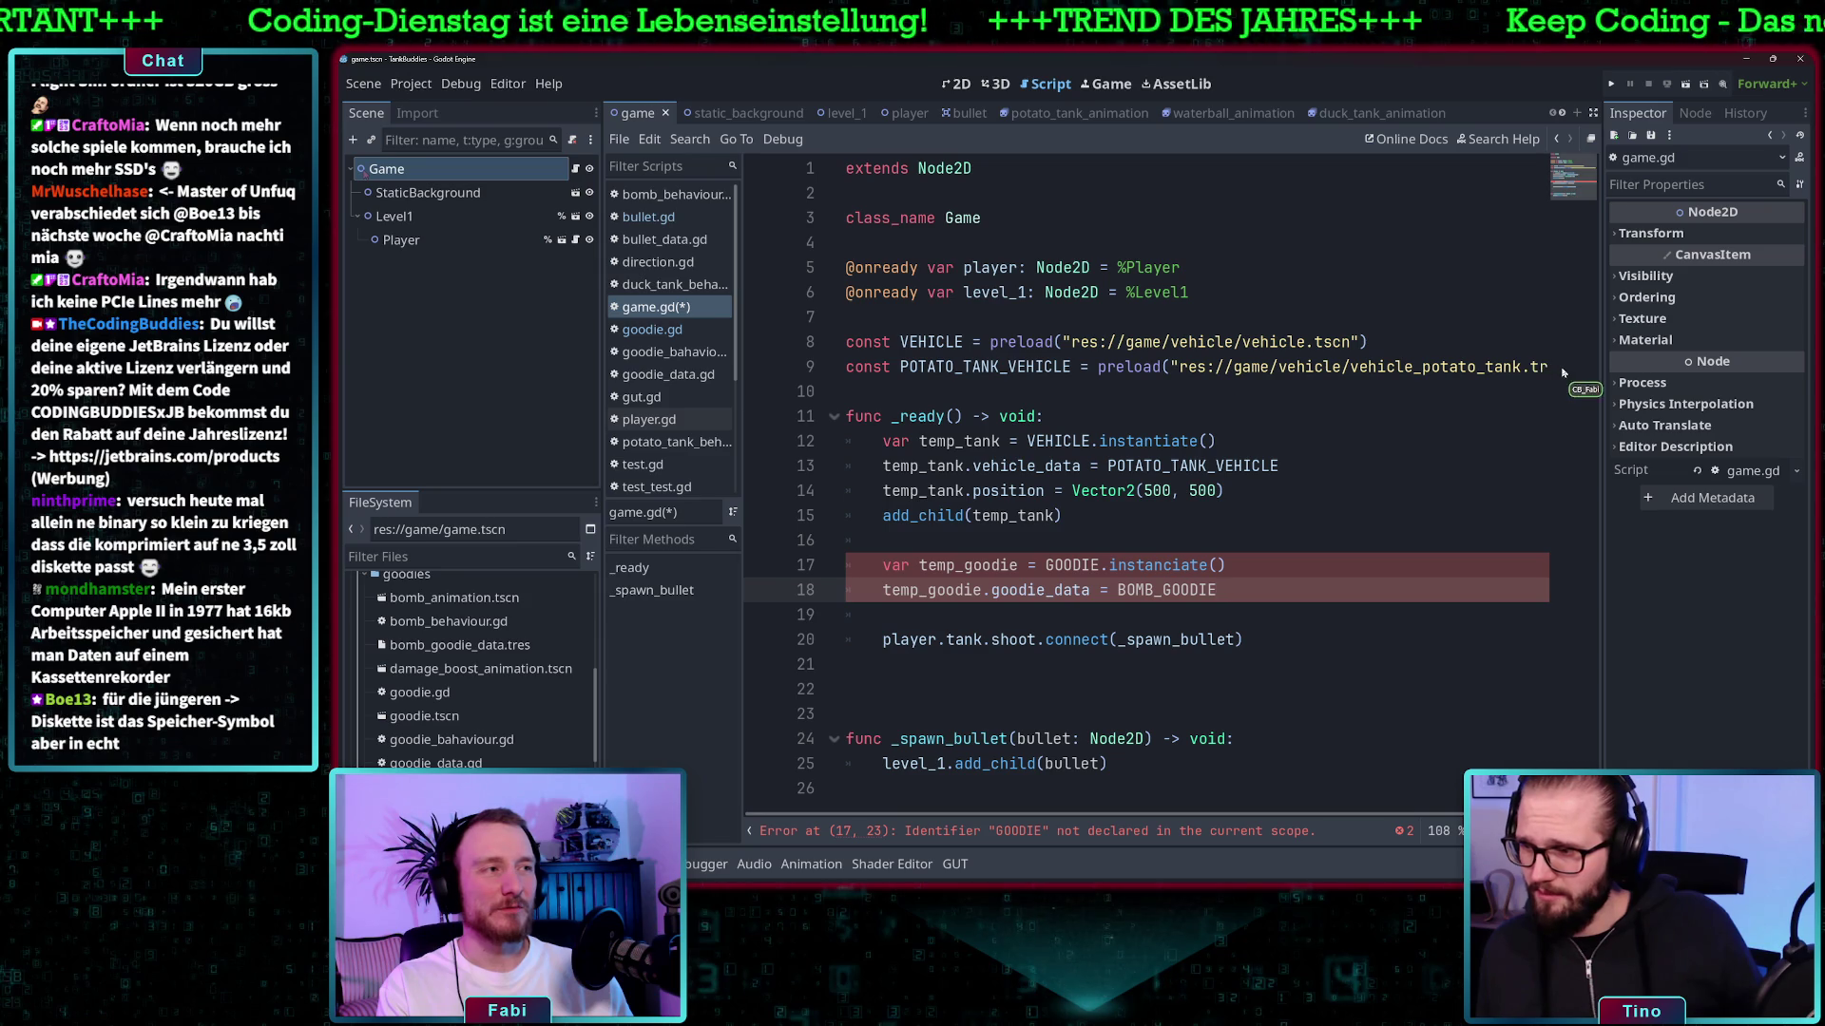
pyautogui.click(1072, 384)
# - On a new line after the constants, type const GOODIE = preload()
pyautogui.press('Return')
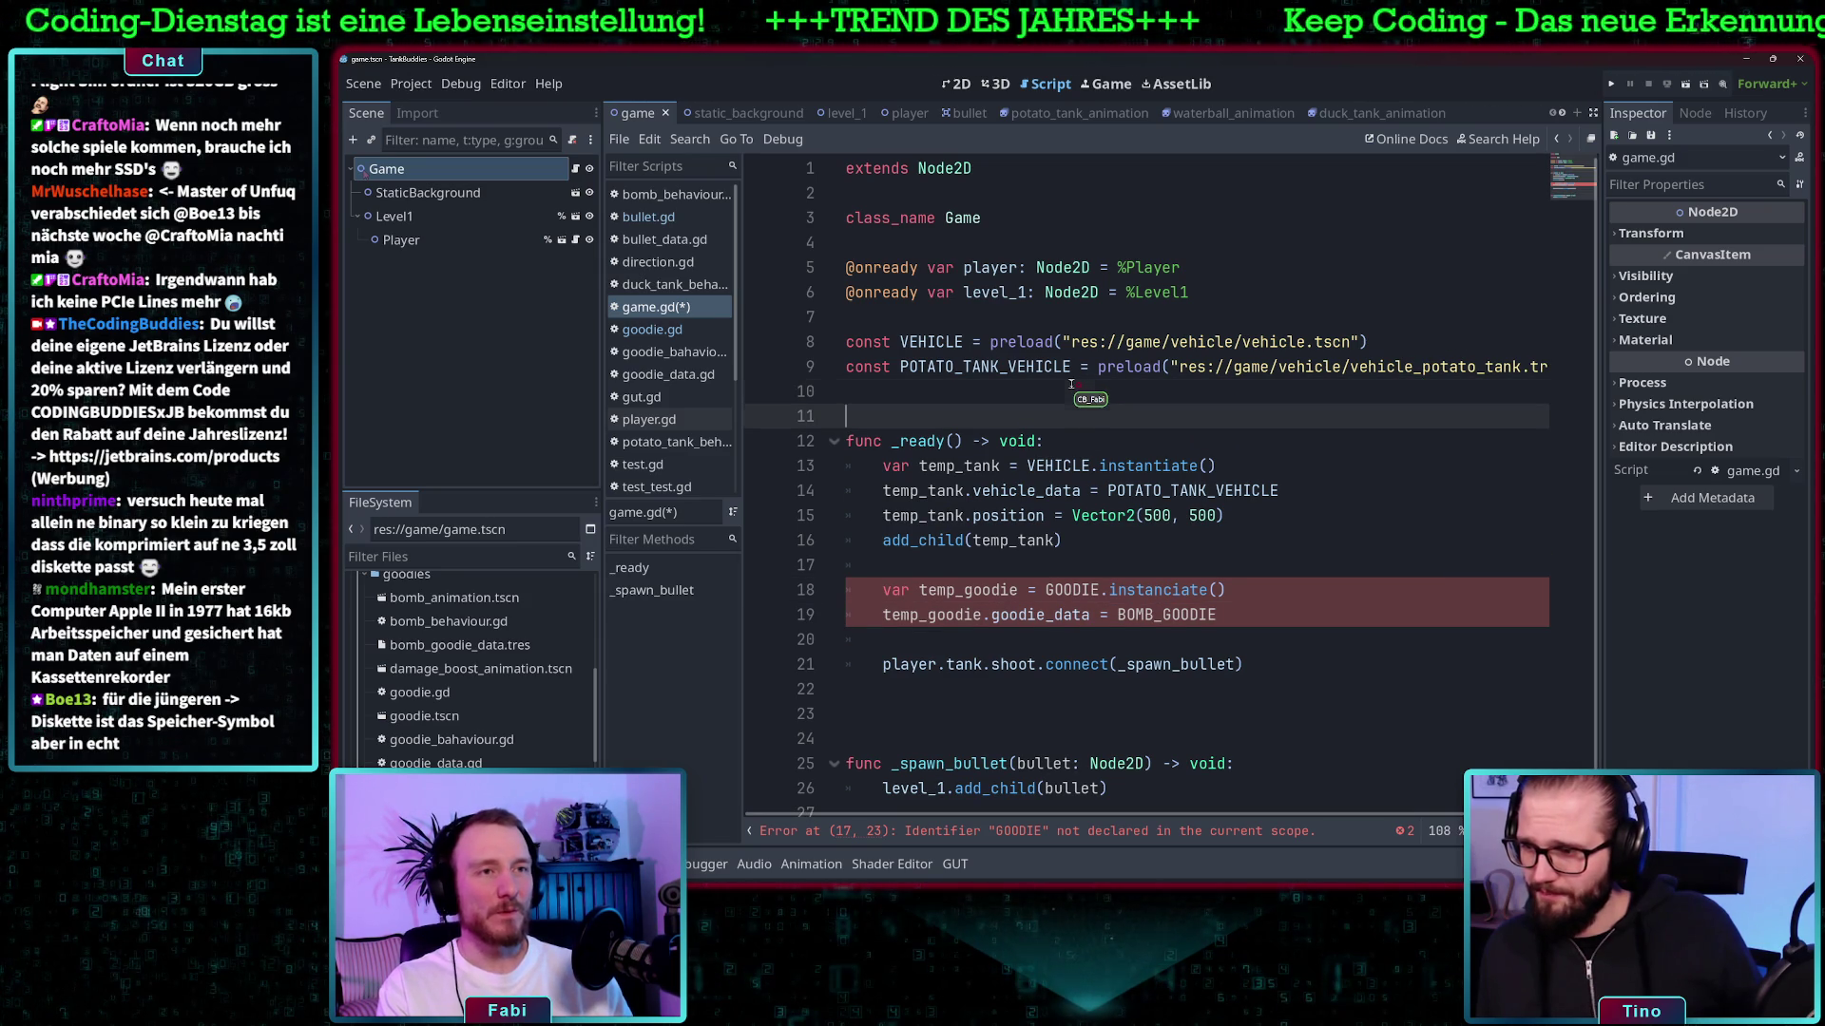
pyautogui.press('Return')
pyautogui.write('CONST')
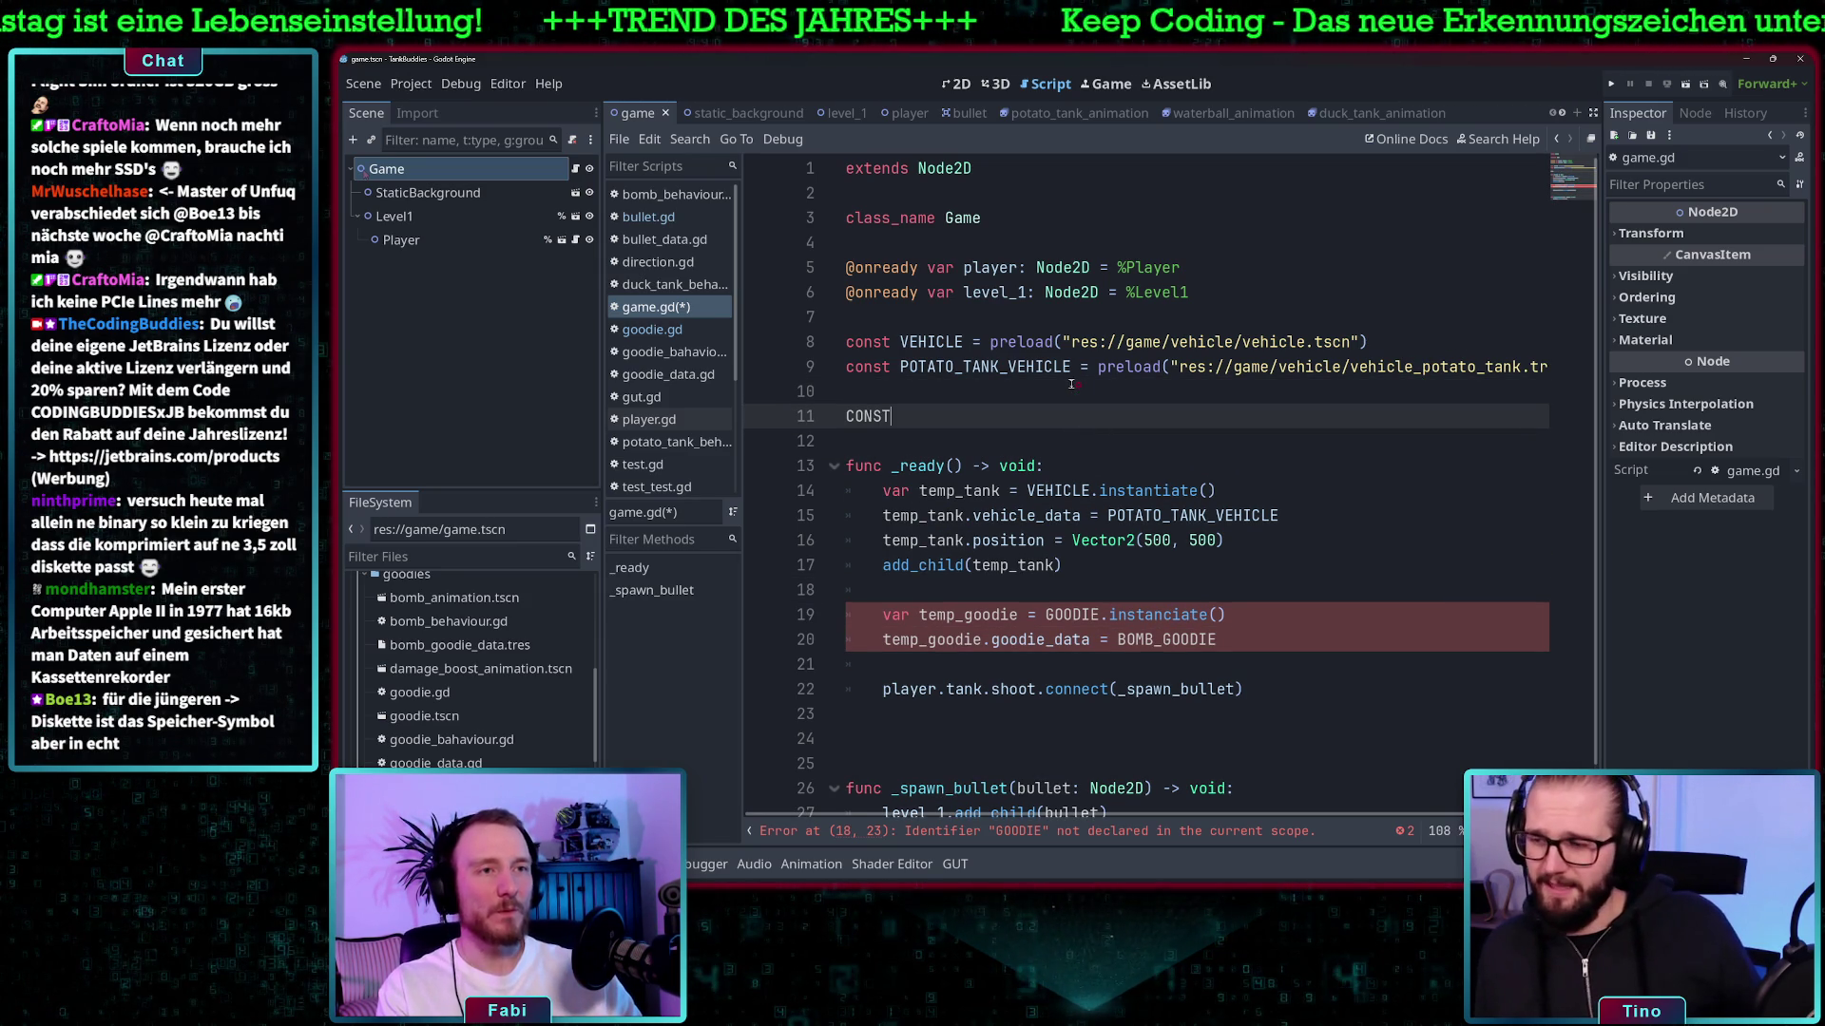
pyautogui.write('c')
pyautogui.press('Escape')
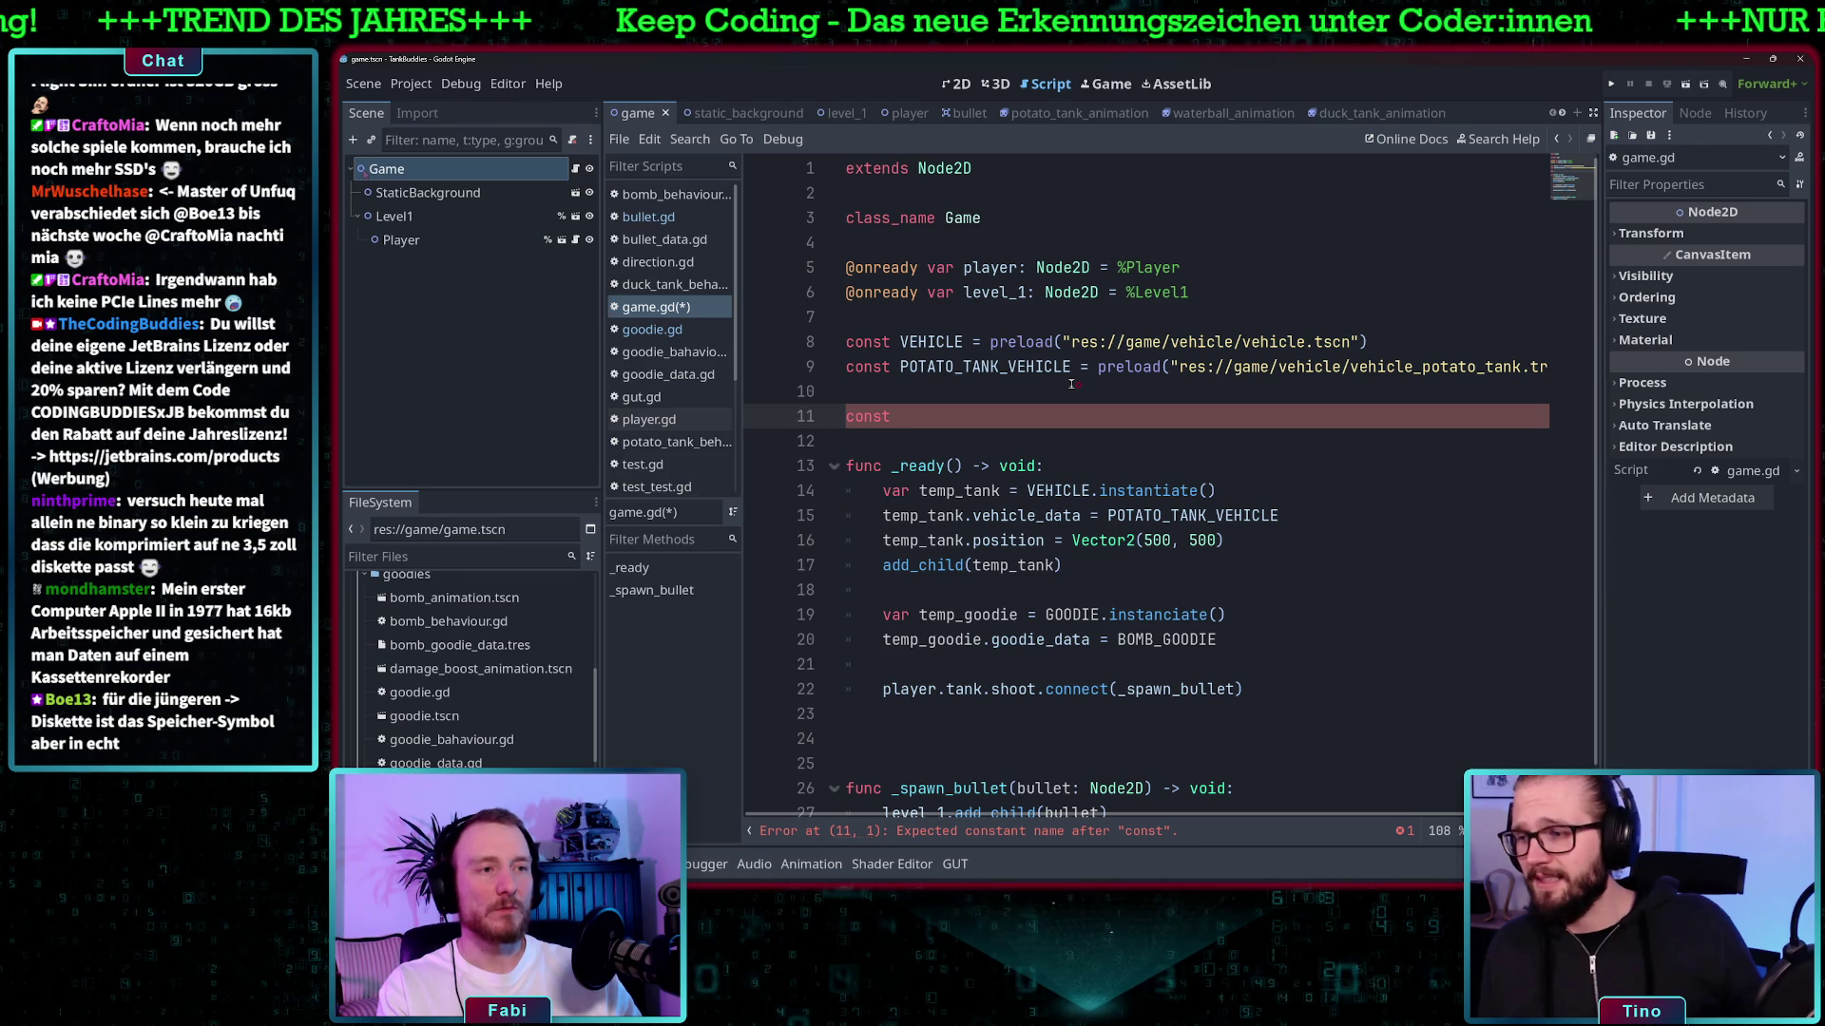
pyautogui.write('G')
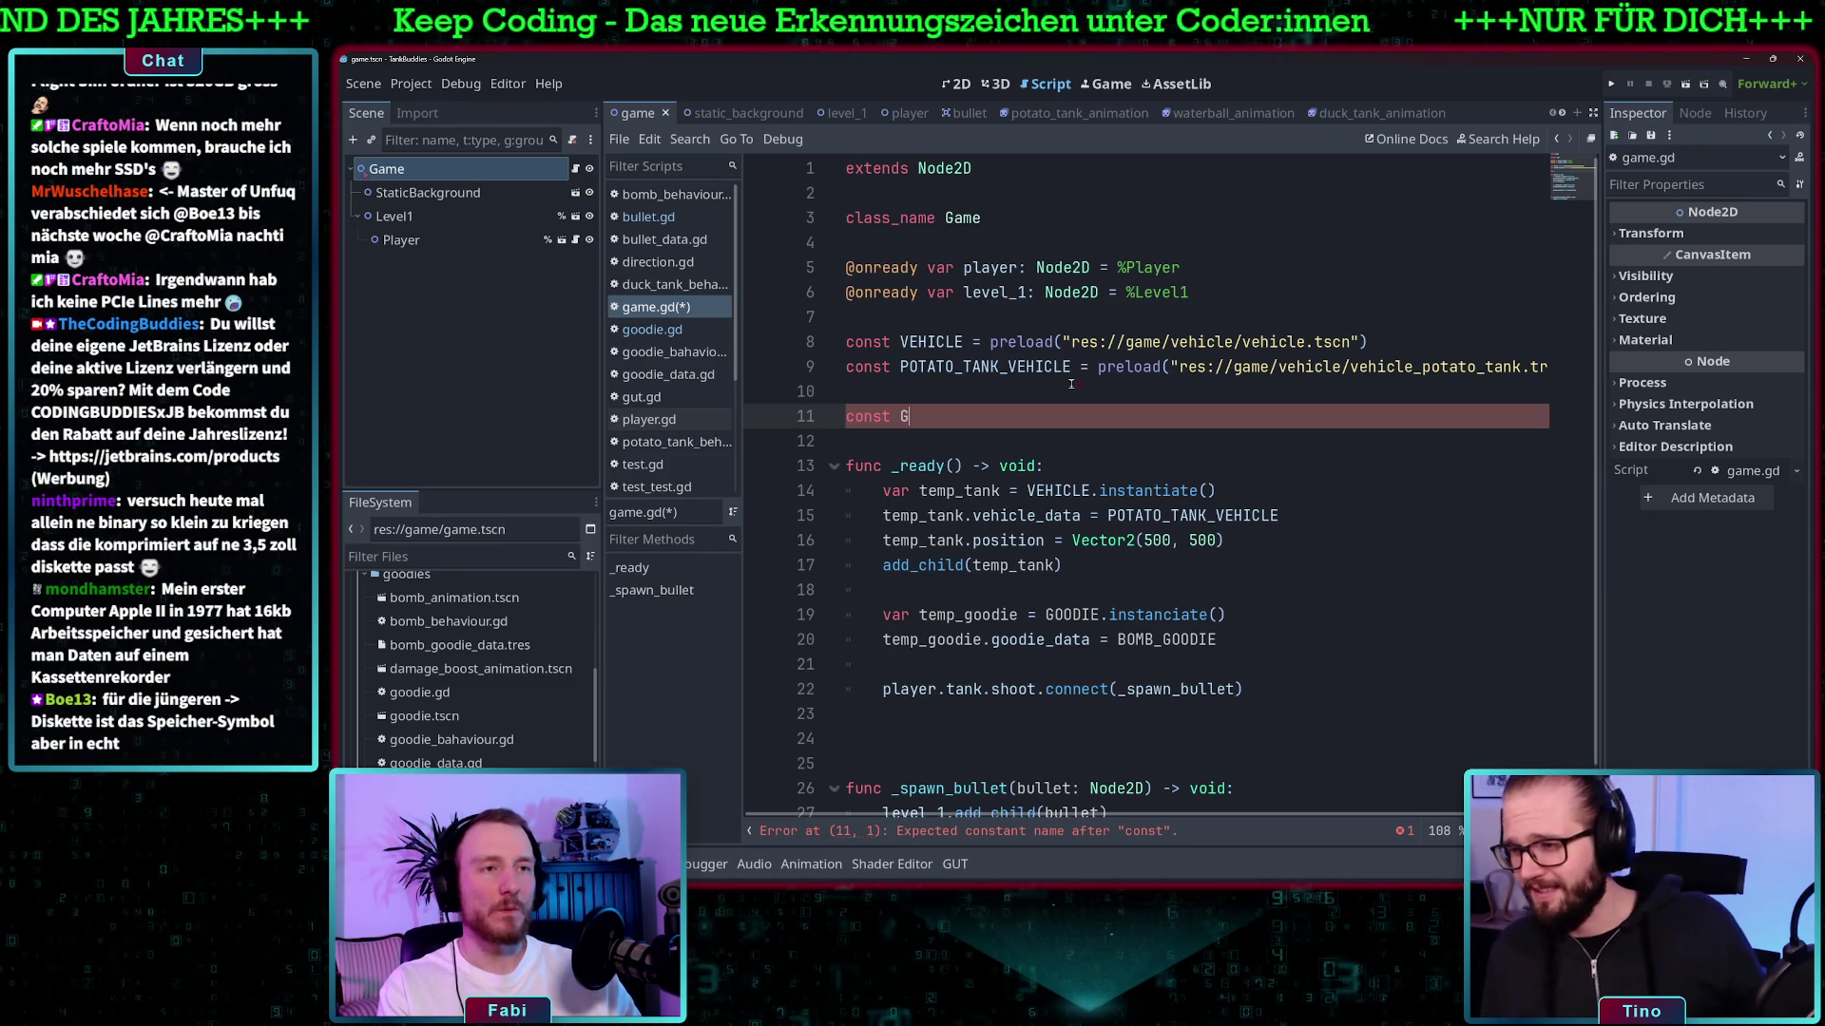
pyautogui.write('OO')
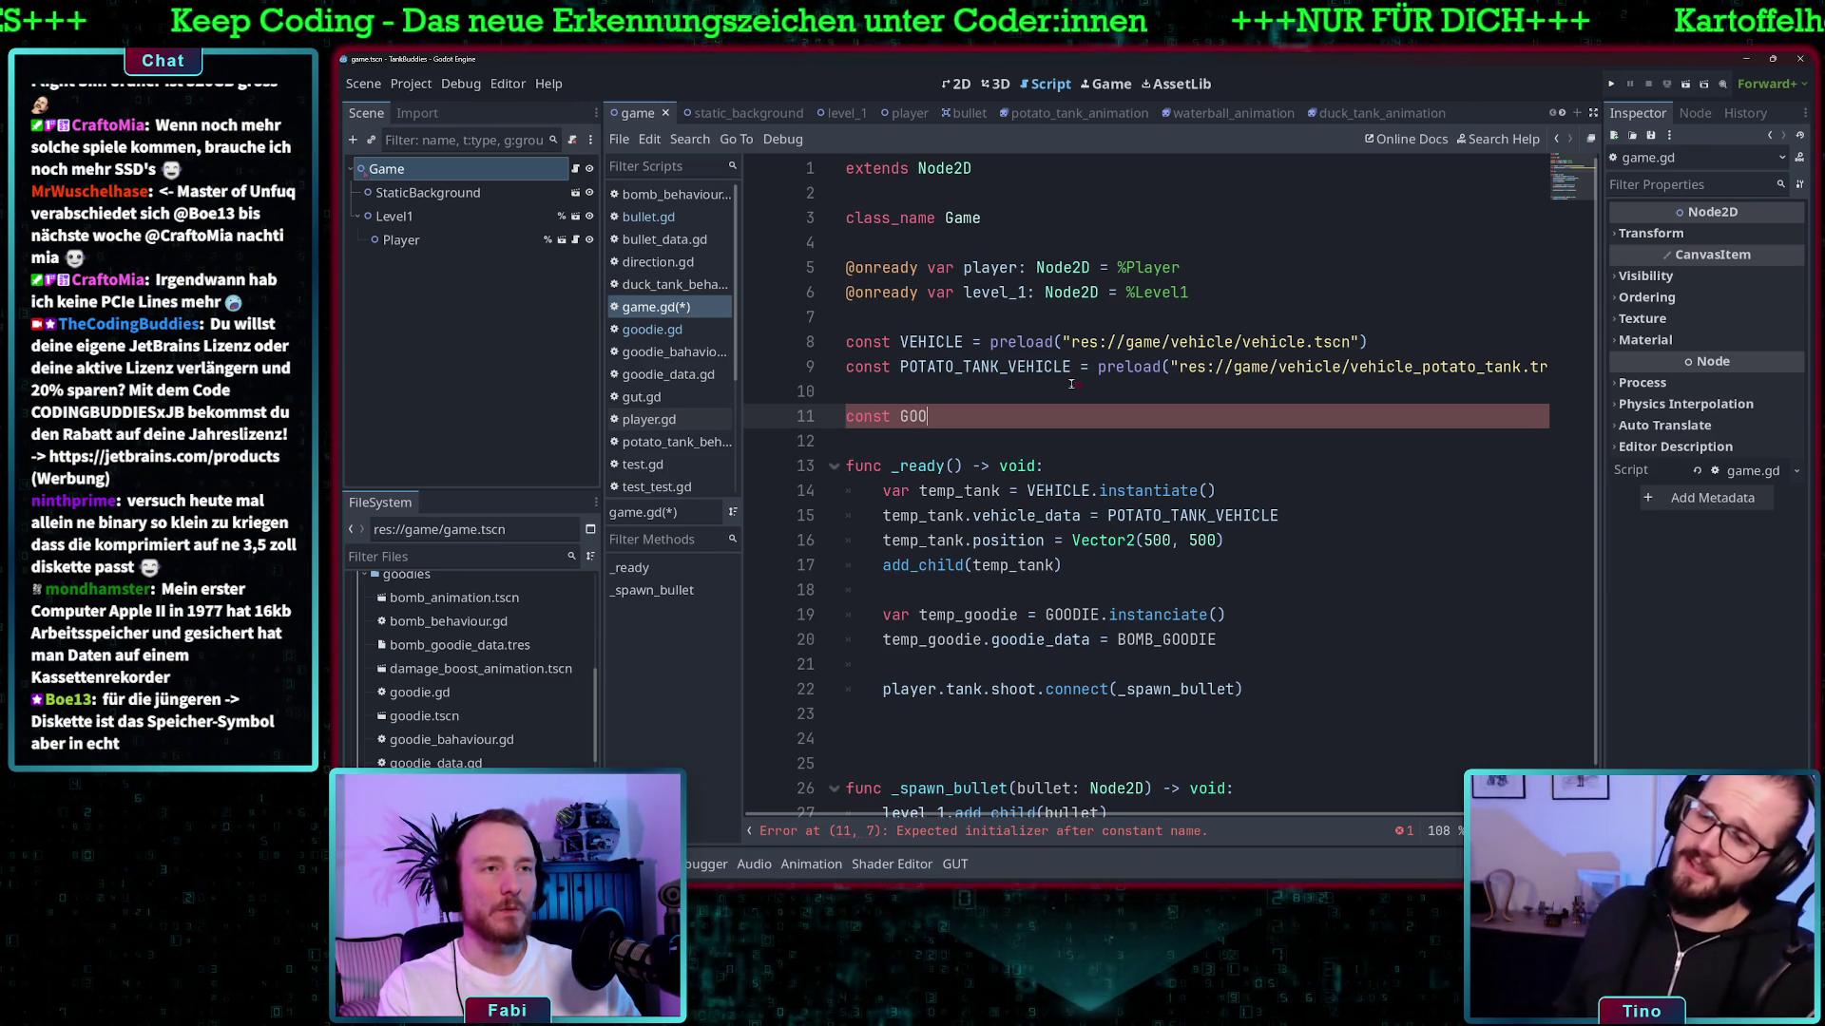
pyautogui.write('DIE = pre')
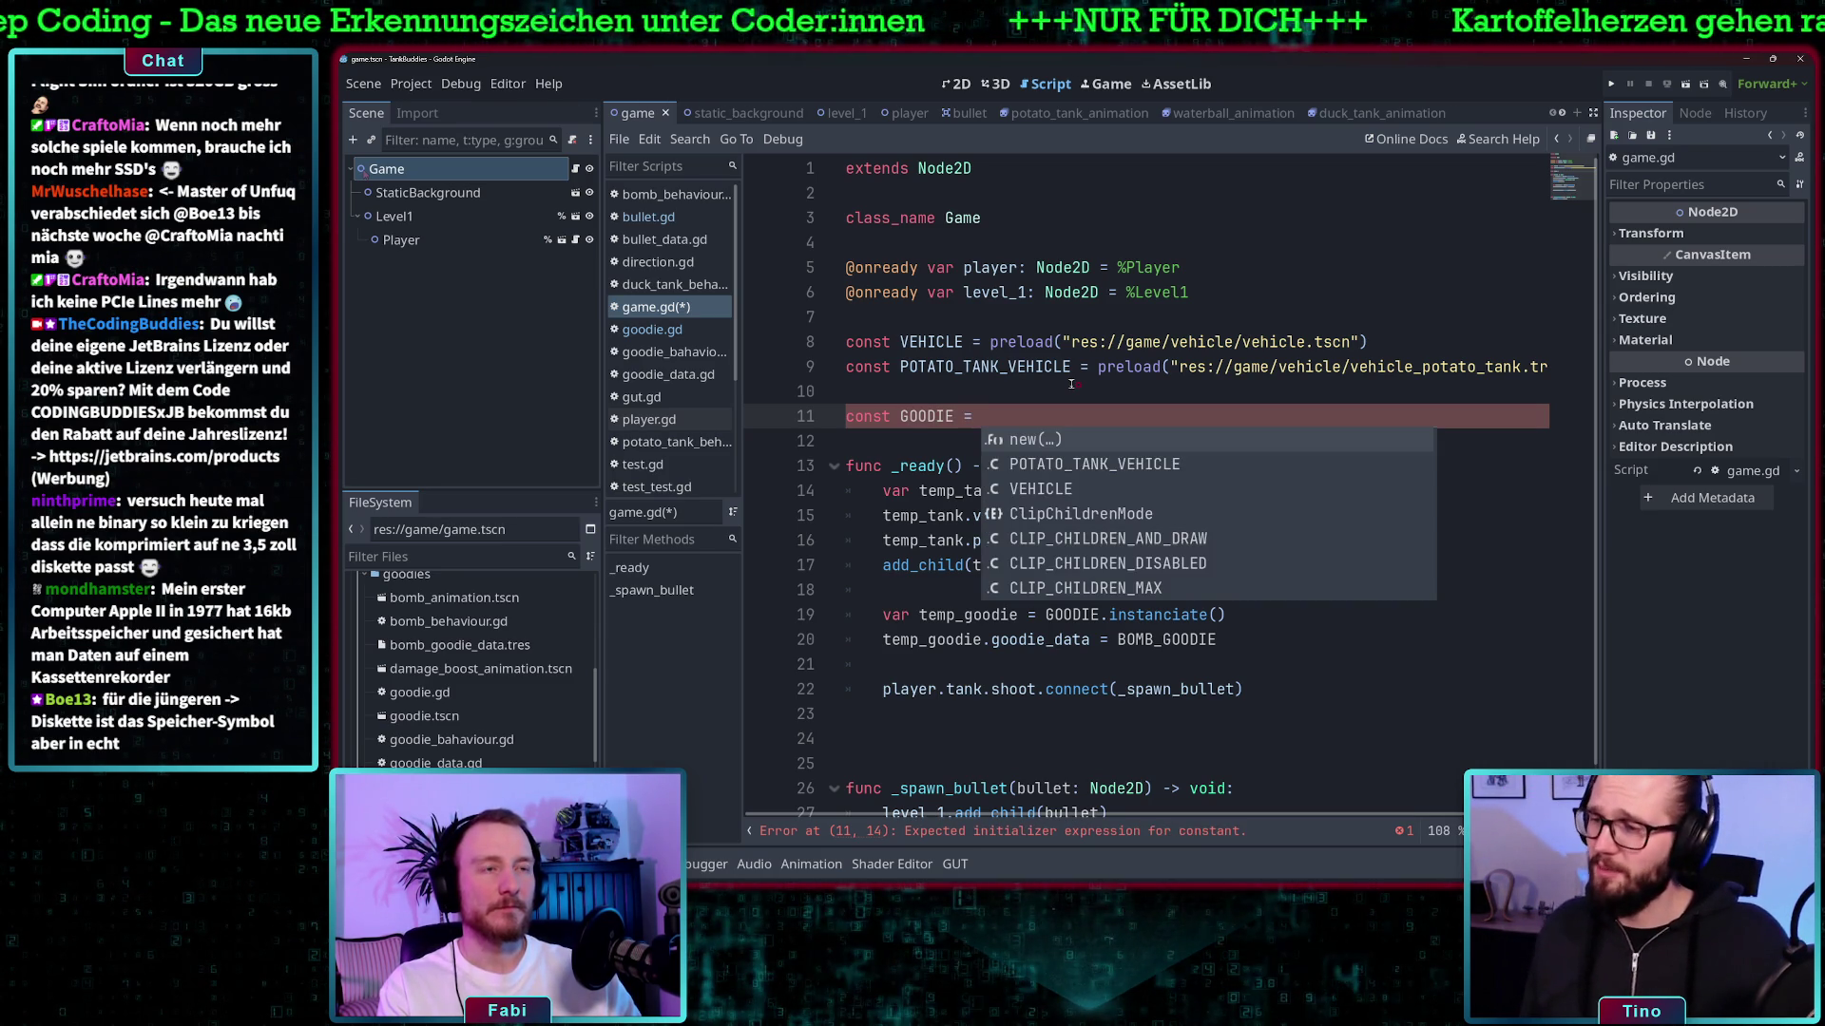
pyautogui.press('Return')
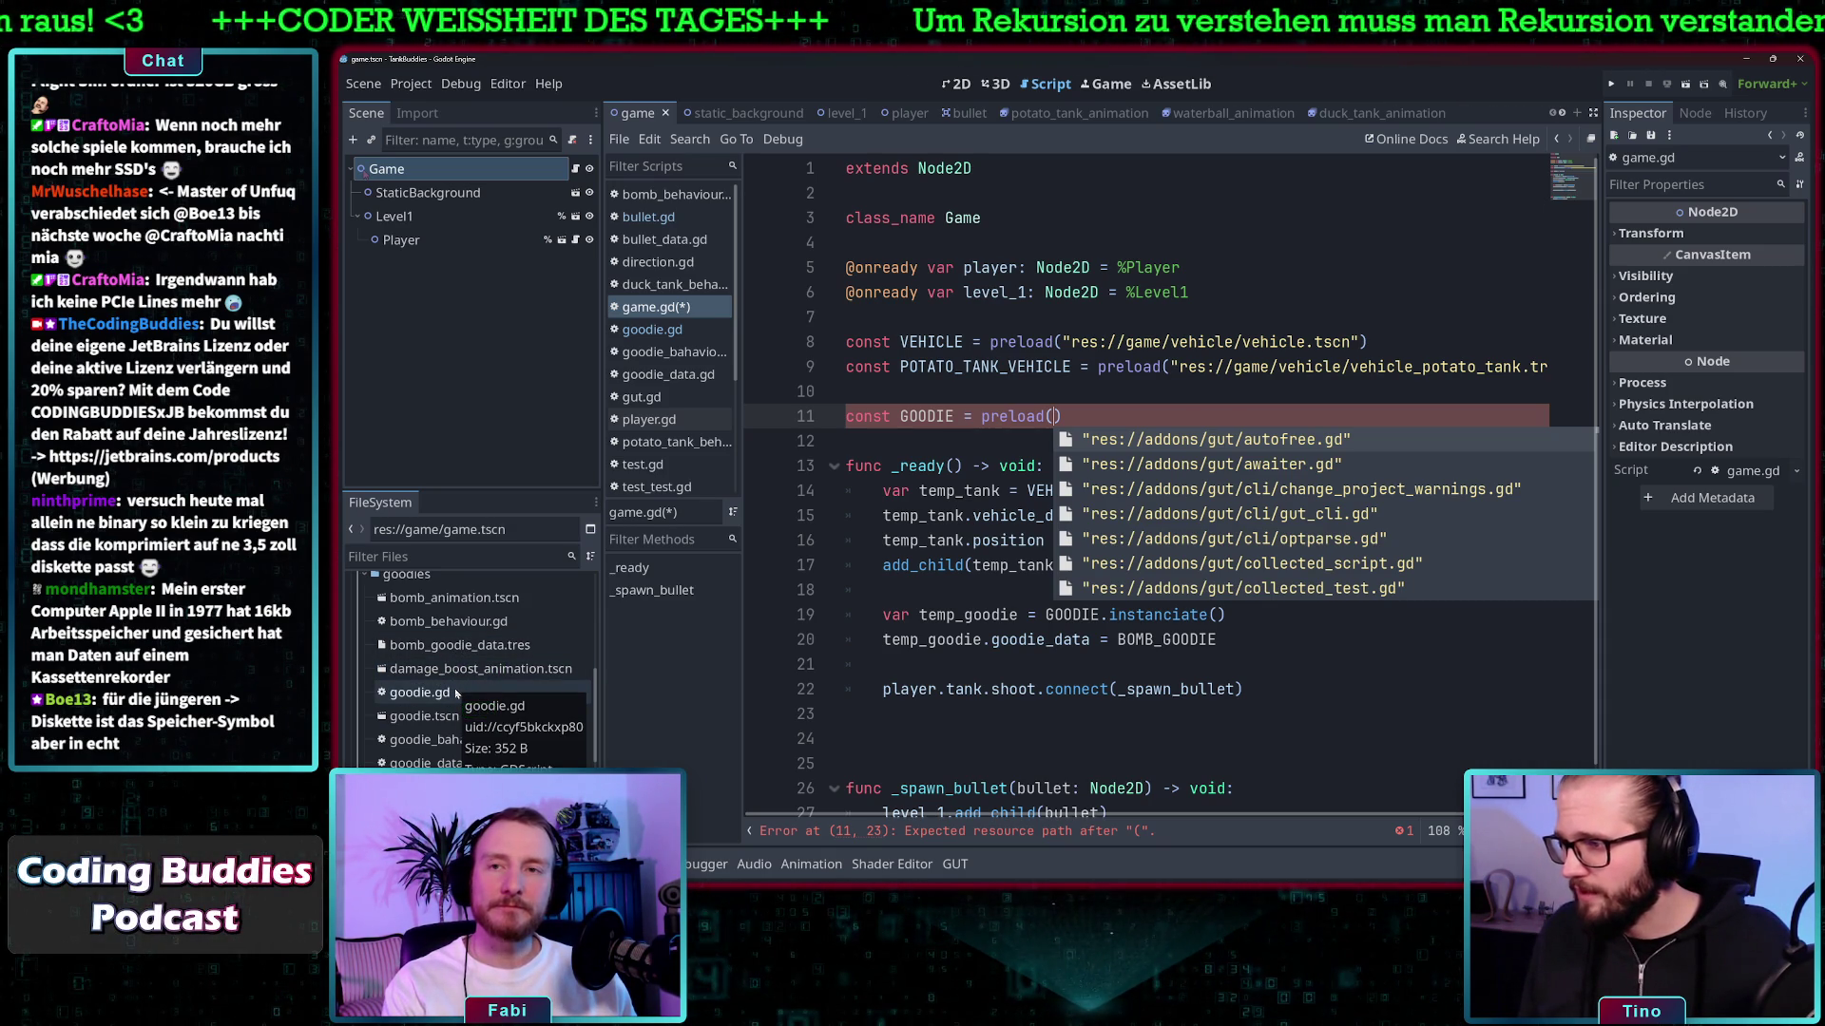
# - Fill preload() with the "res://game/goodies/goodie.tscn" path, removing the stray uid text
pyautogui.scroll(1, 461, 703)
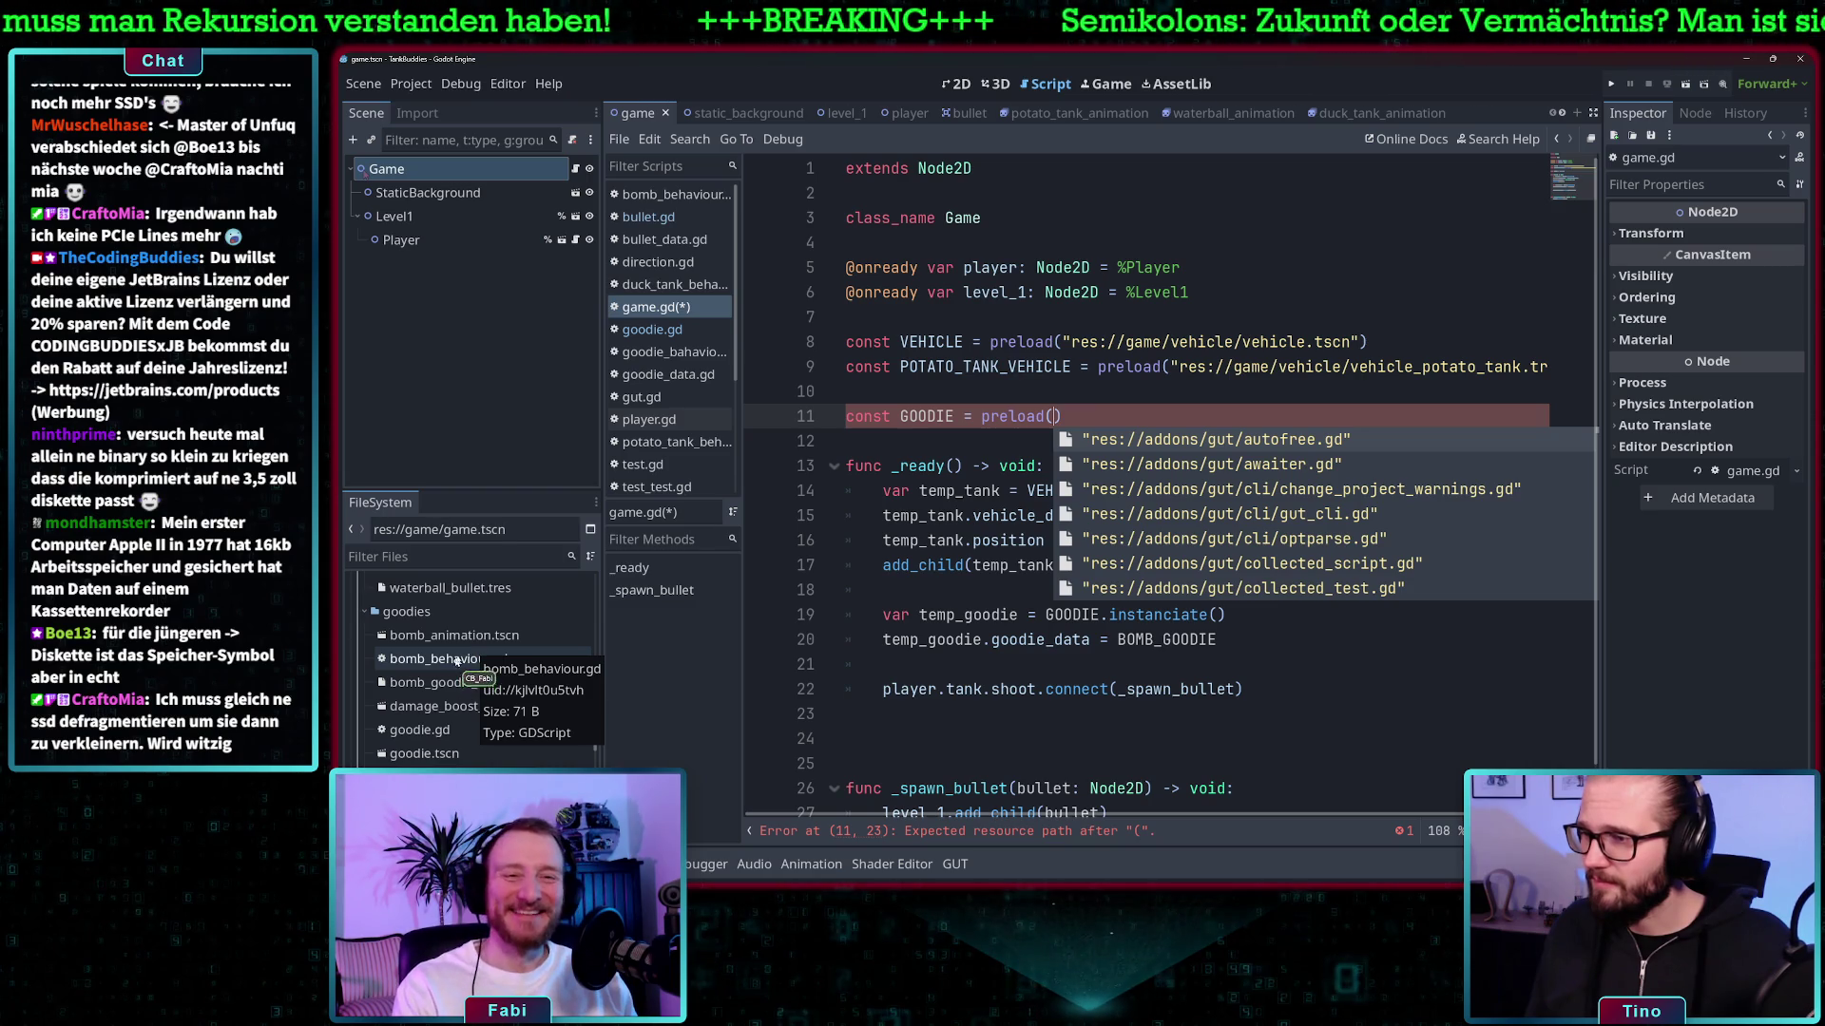
pyautogui.scroll(3, 468, 665)
pyautogui.scroll(5, 466, 668)
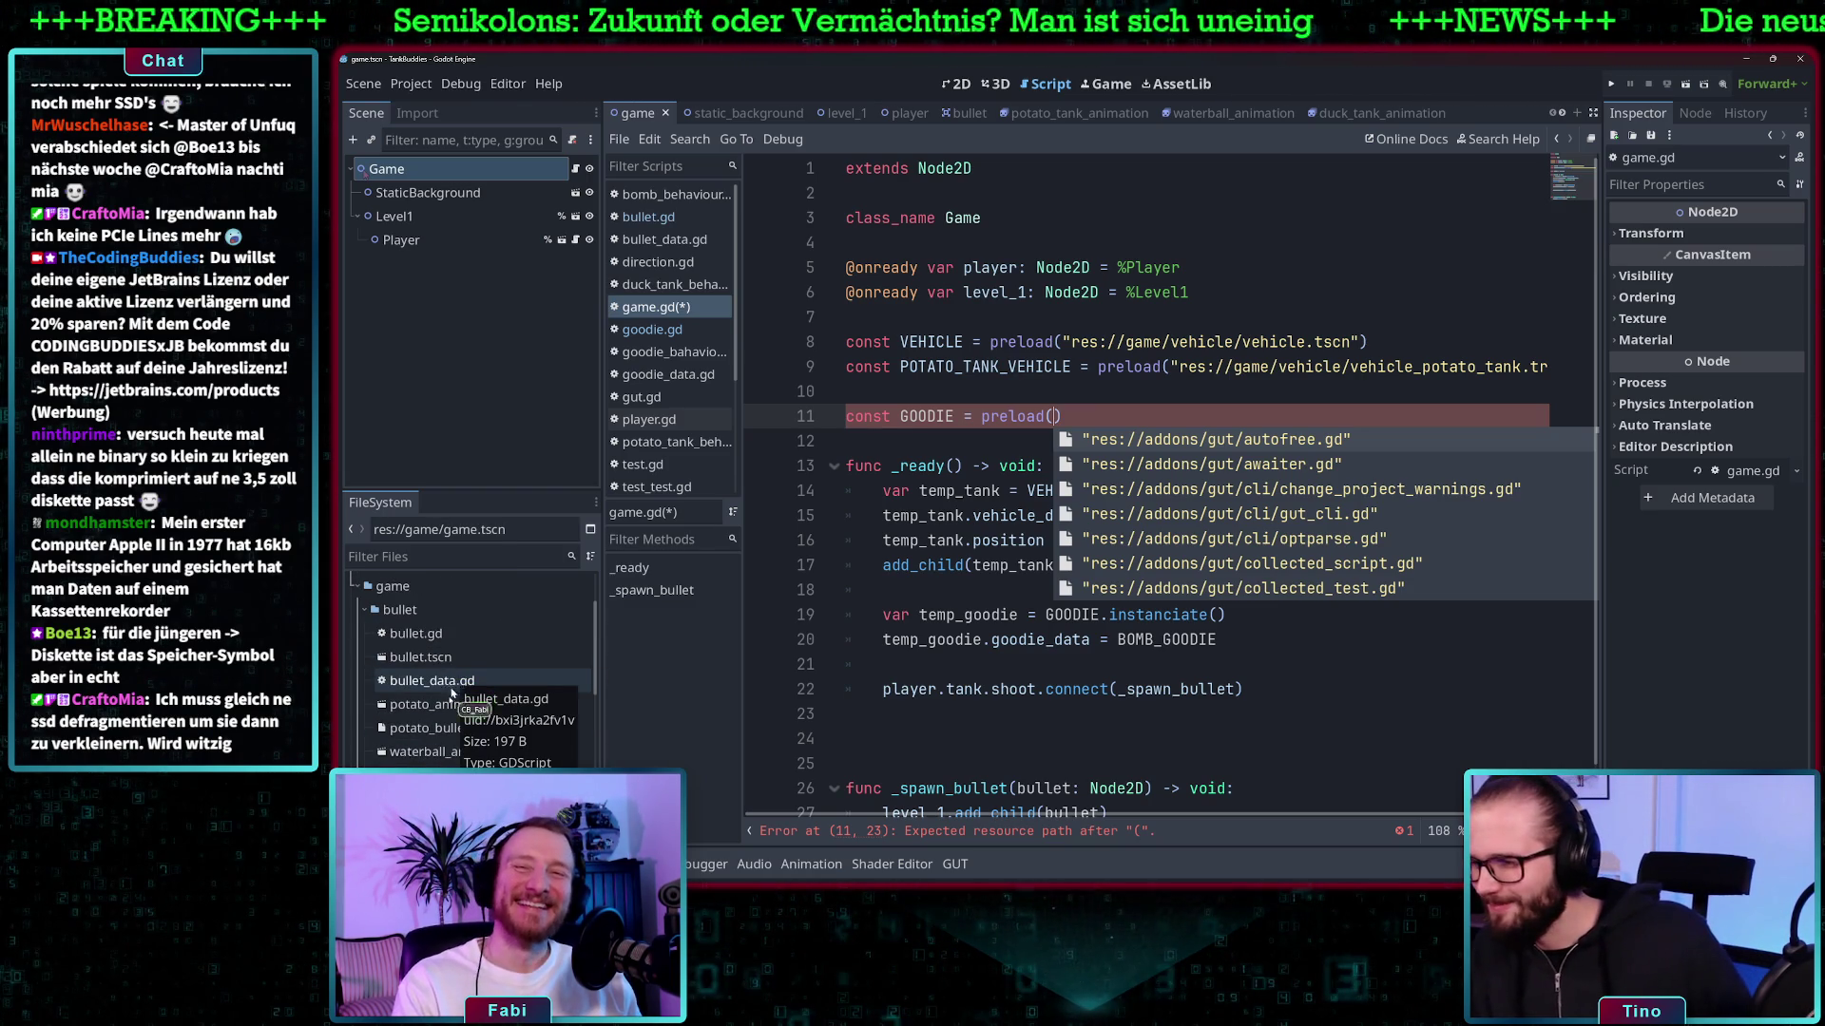
pyautogui.scroll(-2, 447, 688)
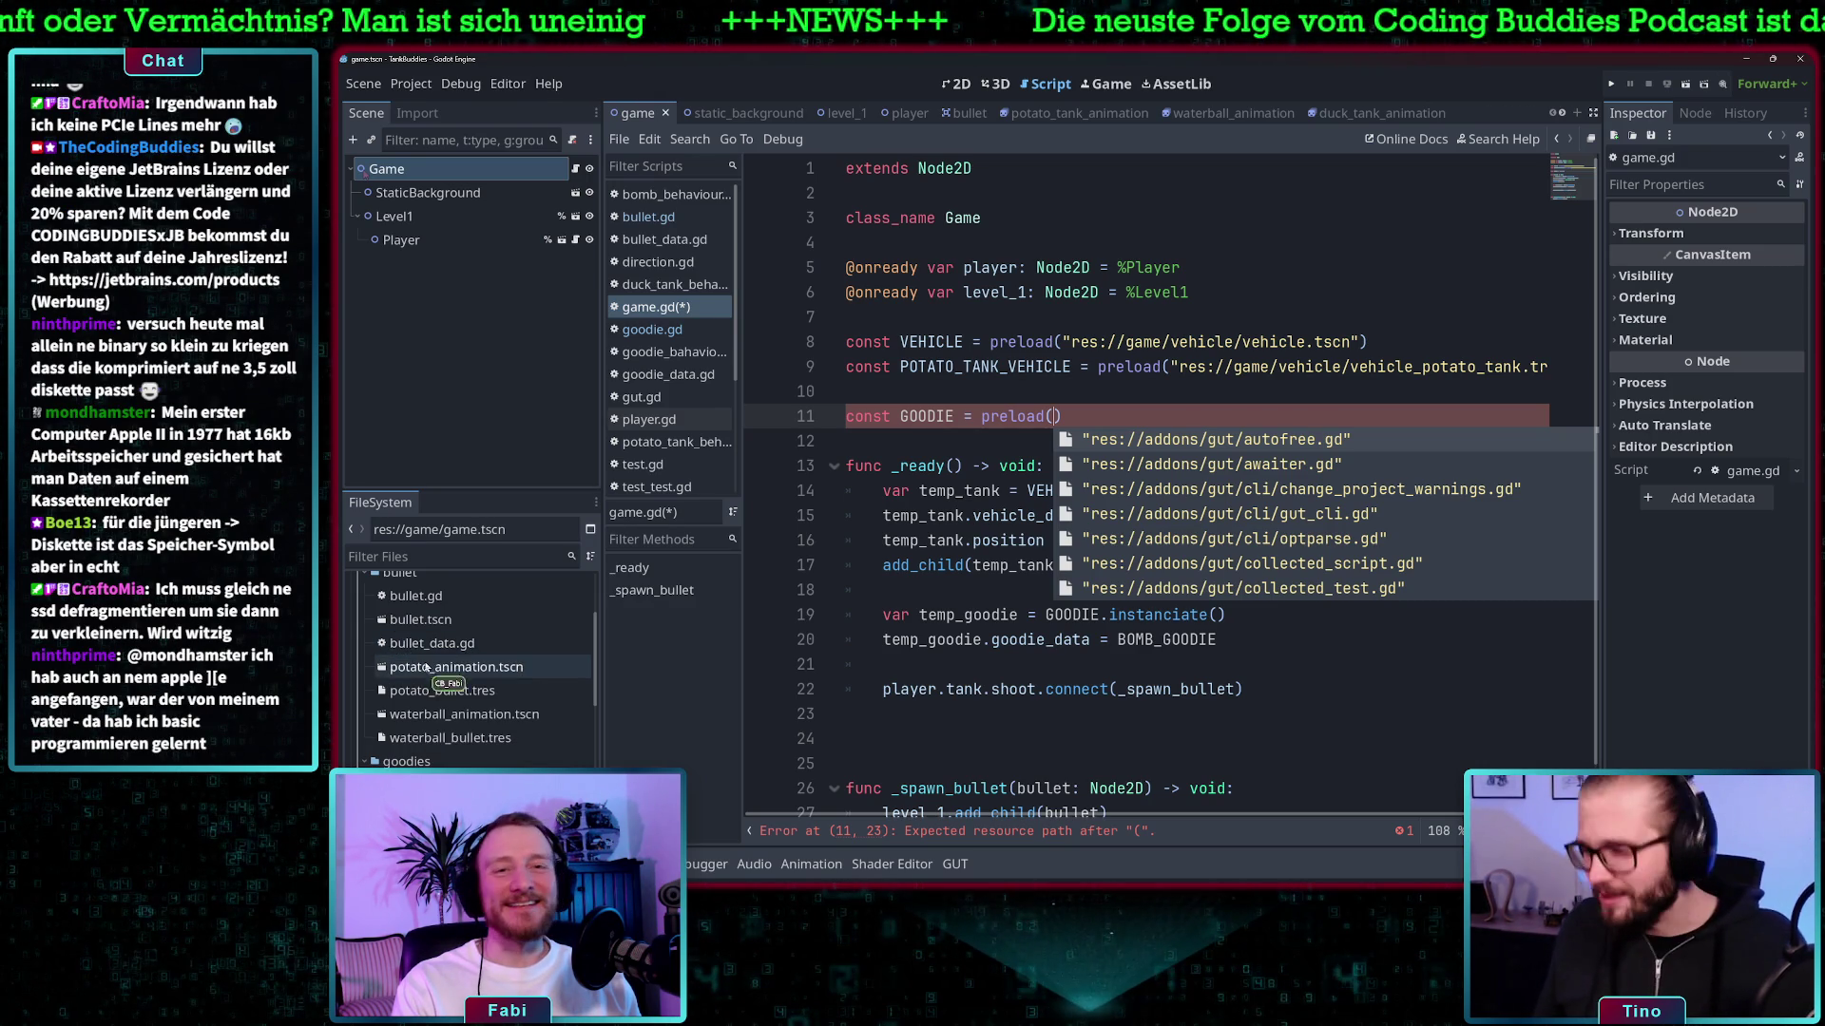
pyautogui.scroll(1, 430, 655)
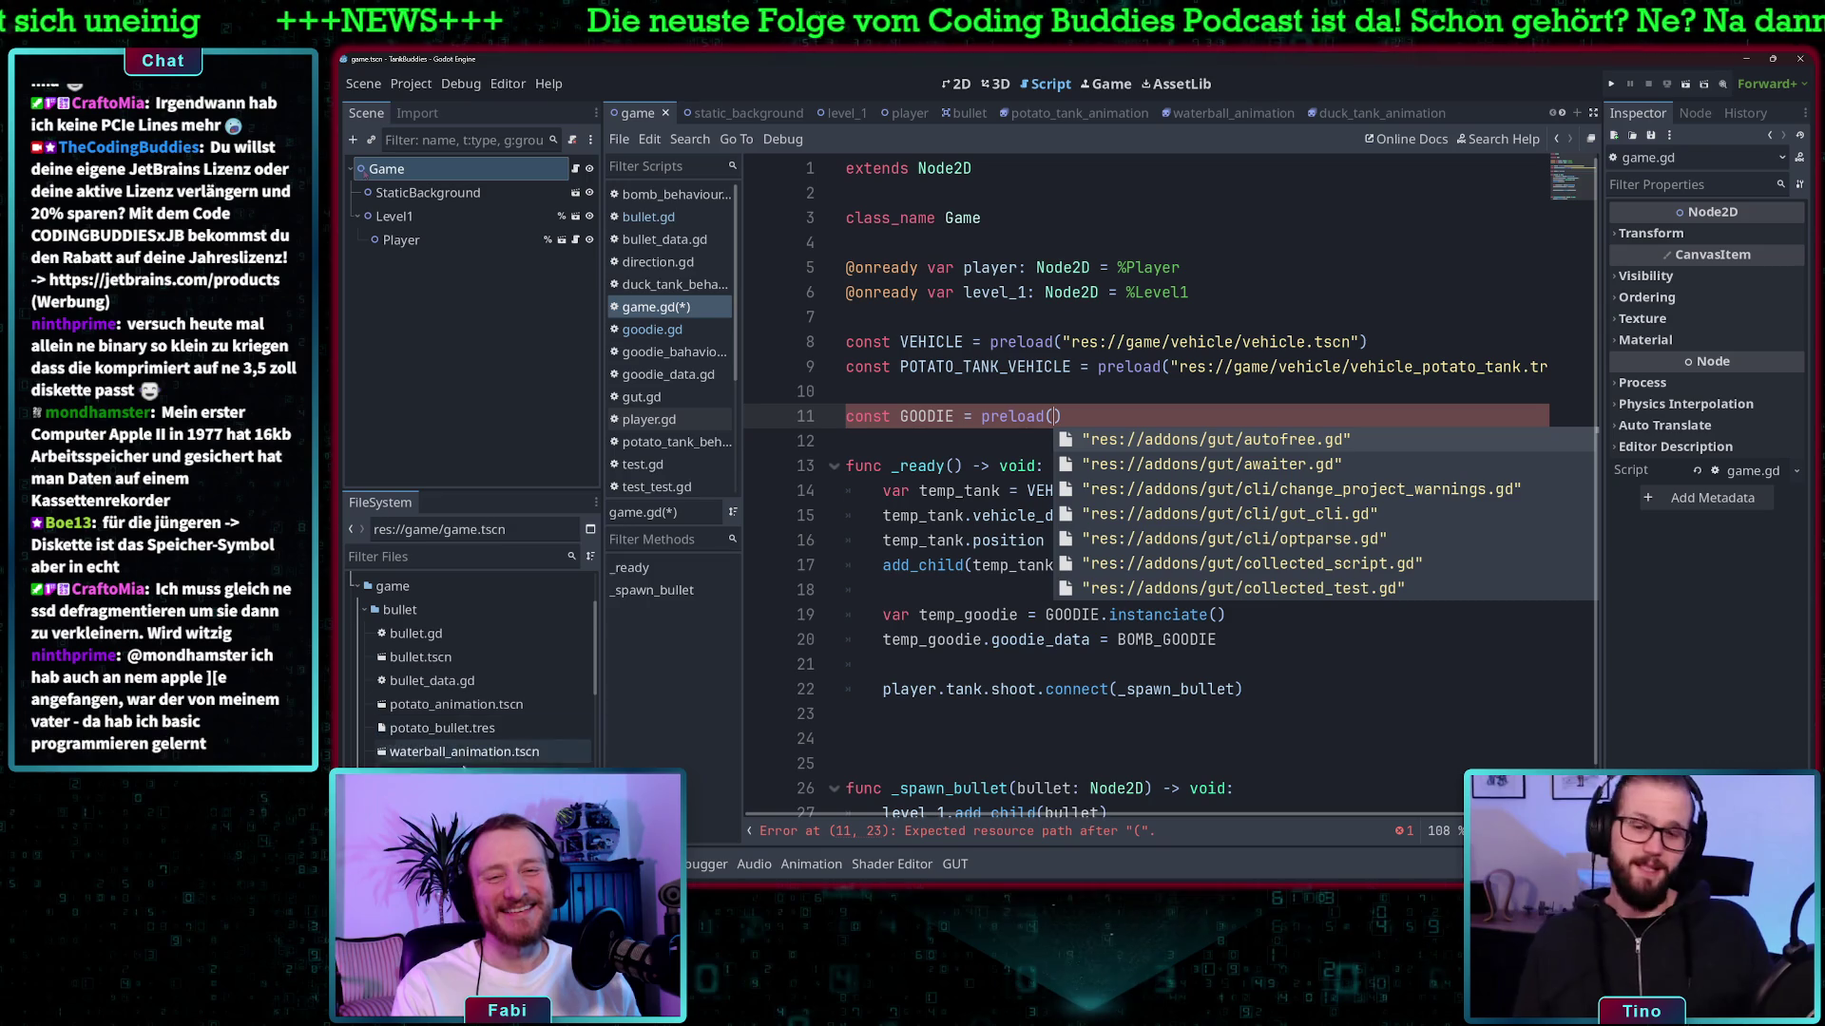
pyautogui.scroll(-1, 480, 734)
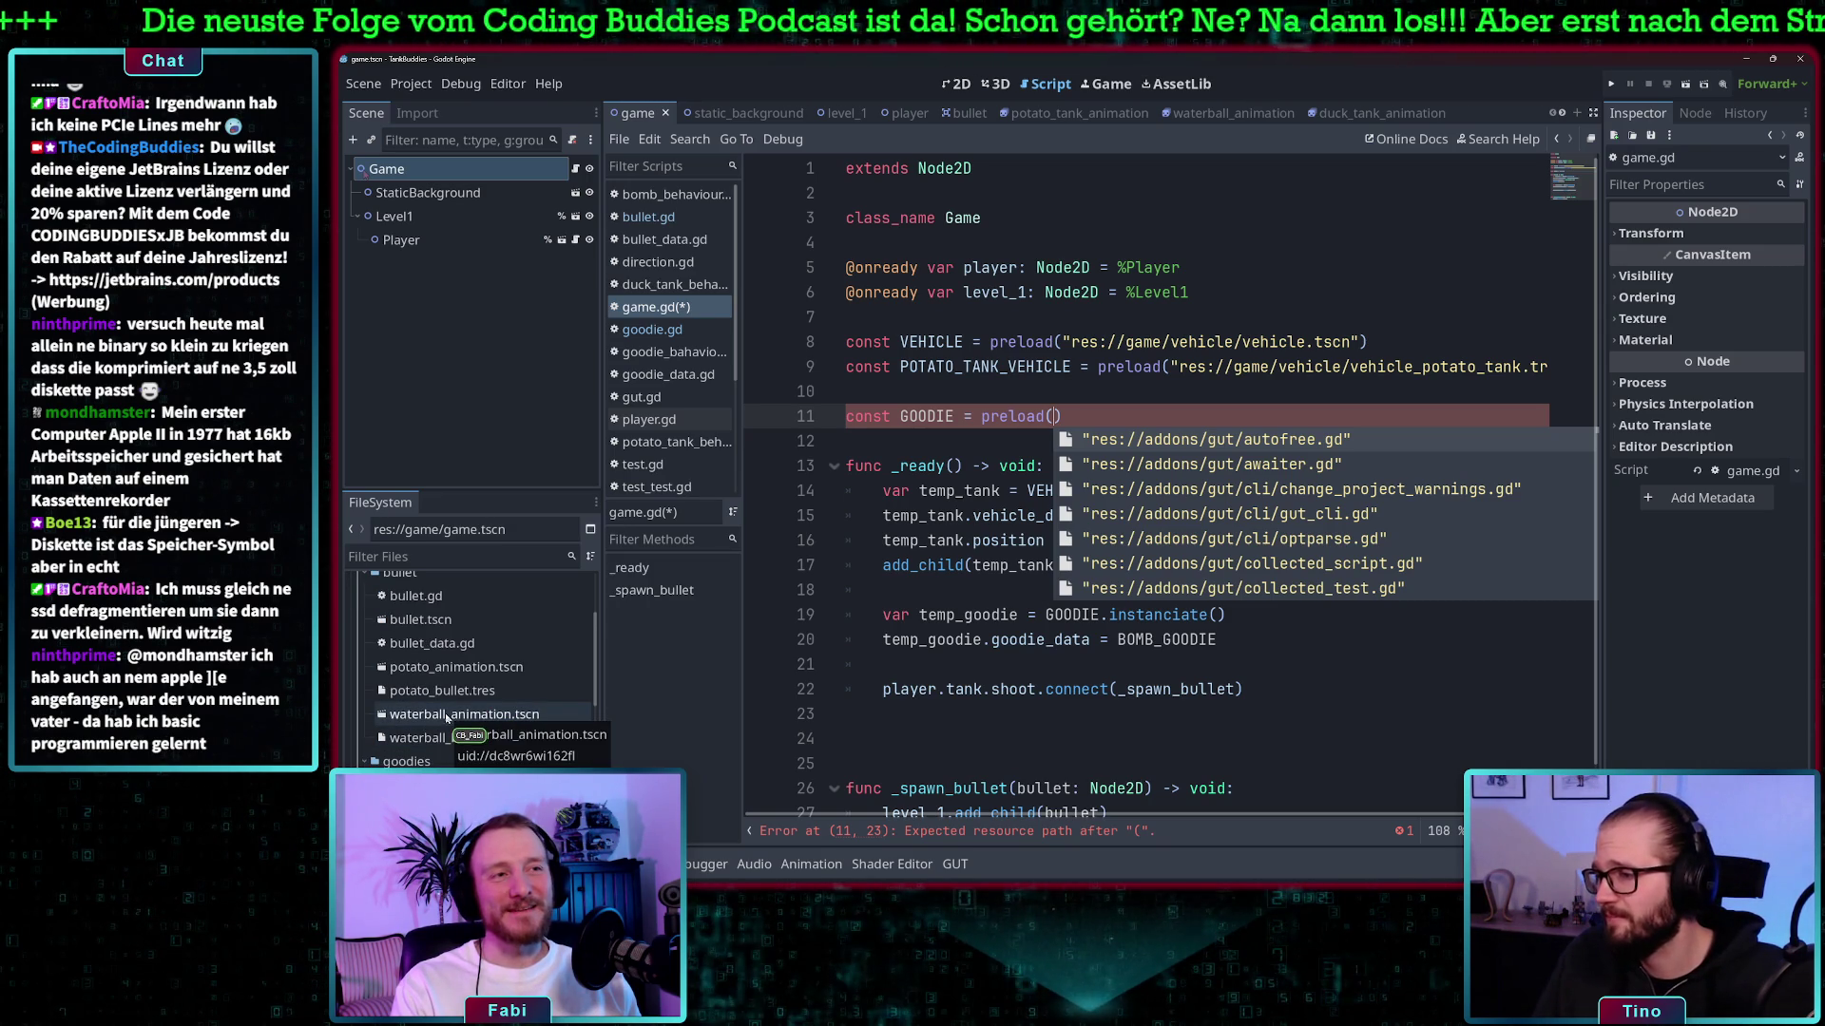
pyautogui.scroll(-1, 445, 731)
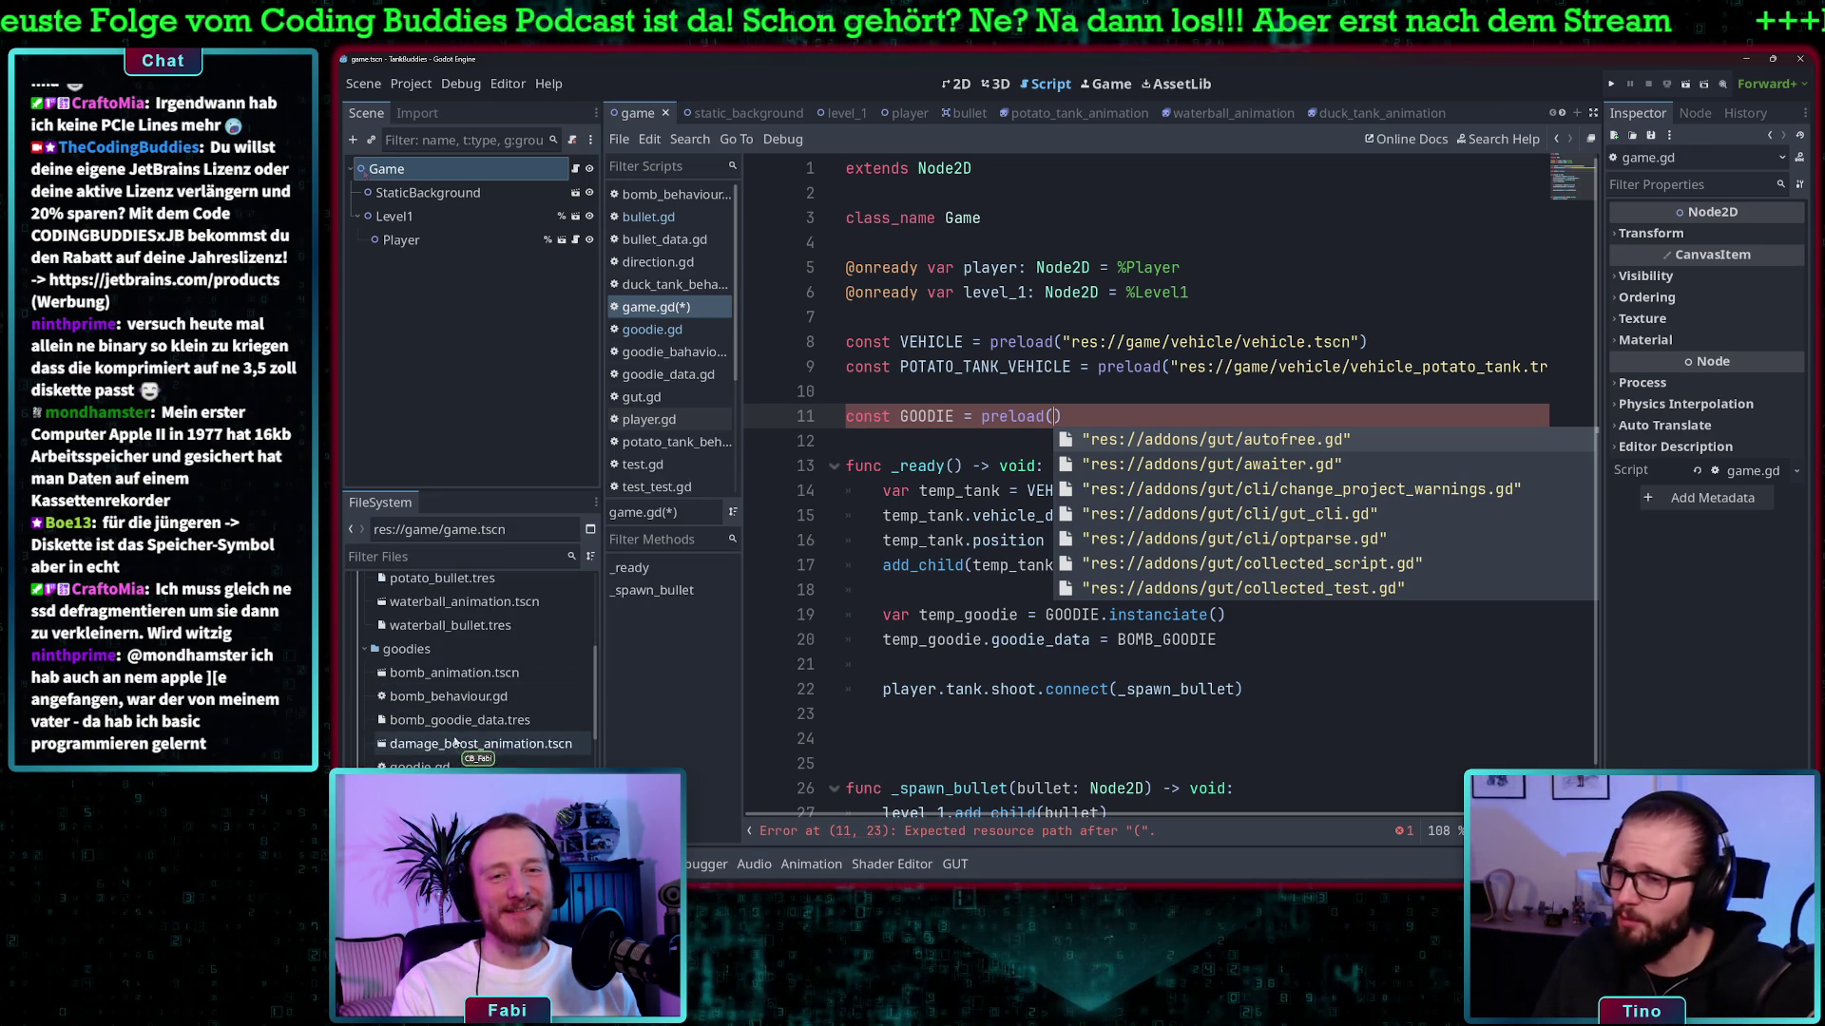
pyautogui.scroll(-3, 447, 736)
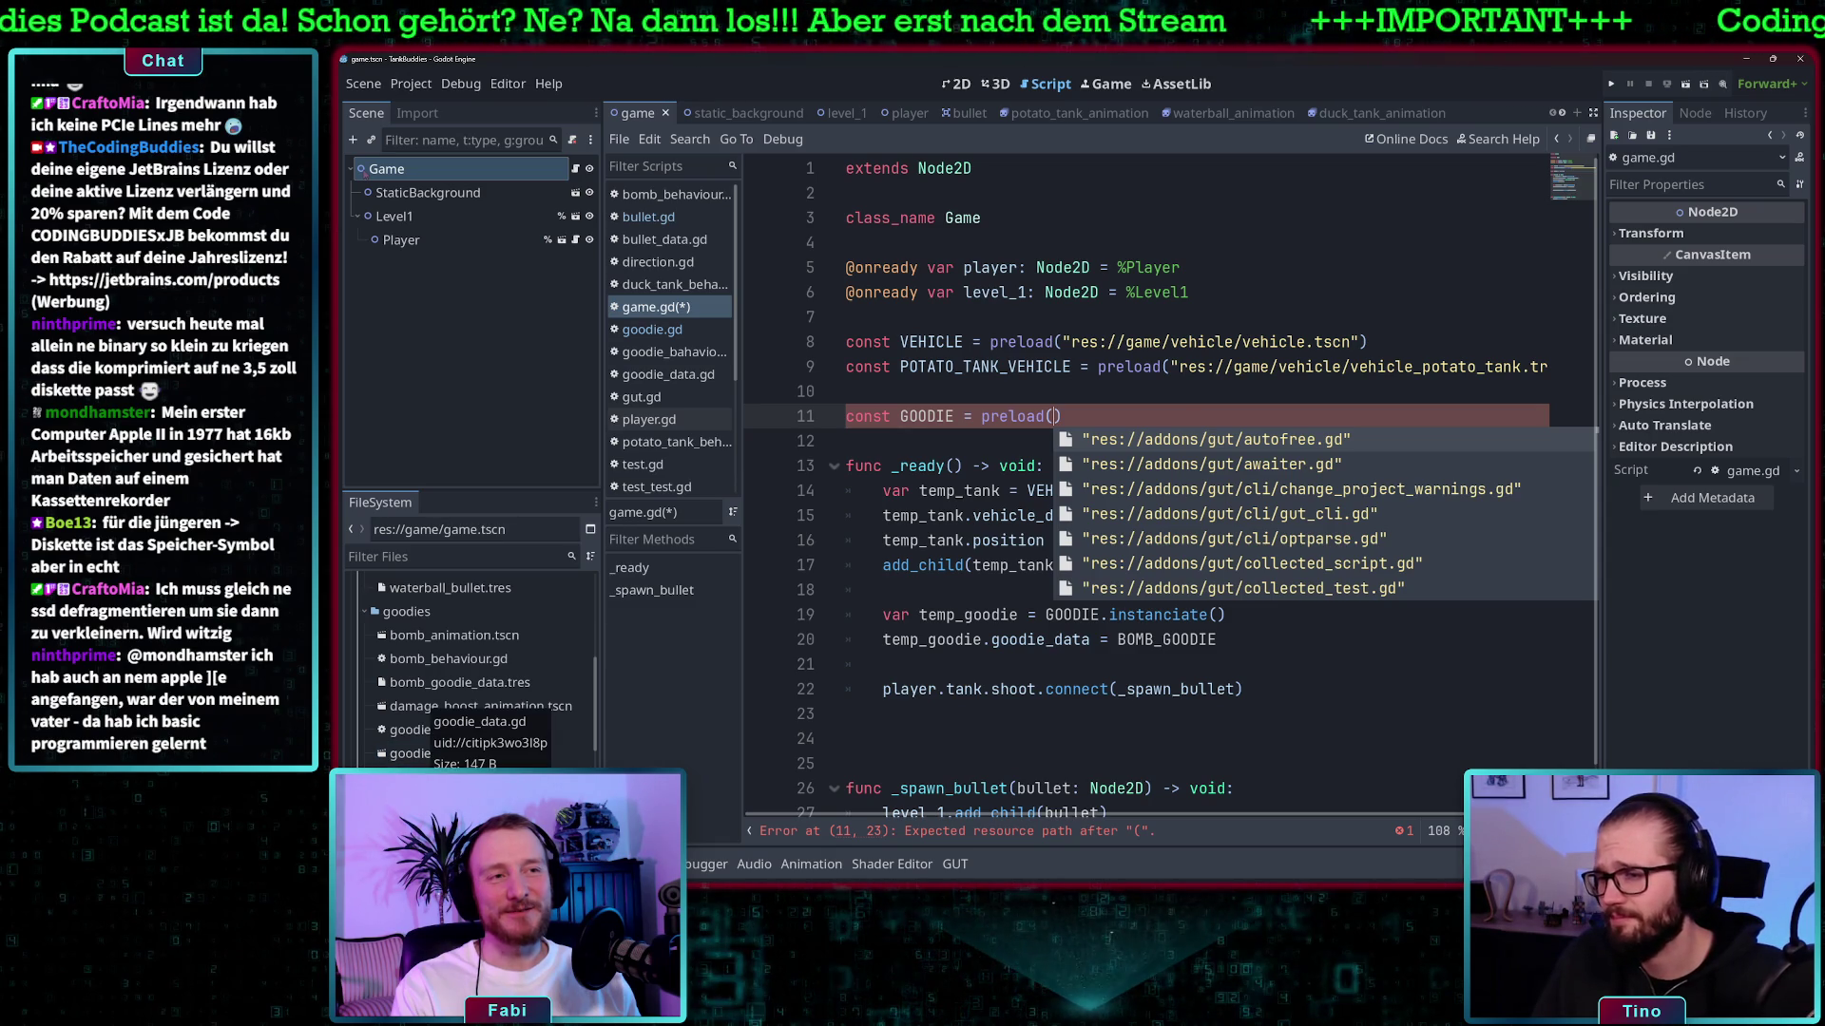
pyautogui.moveTo(419, 777)
pyautogui.mouseDown()
pyautogui.moveTo(532, 731)
pyautogui.moveTo(989, 418)
pyautogui.moveTo(1007, 445)
pyautogui.moveTo(1007, 540)
pyautogui.mouseUp()
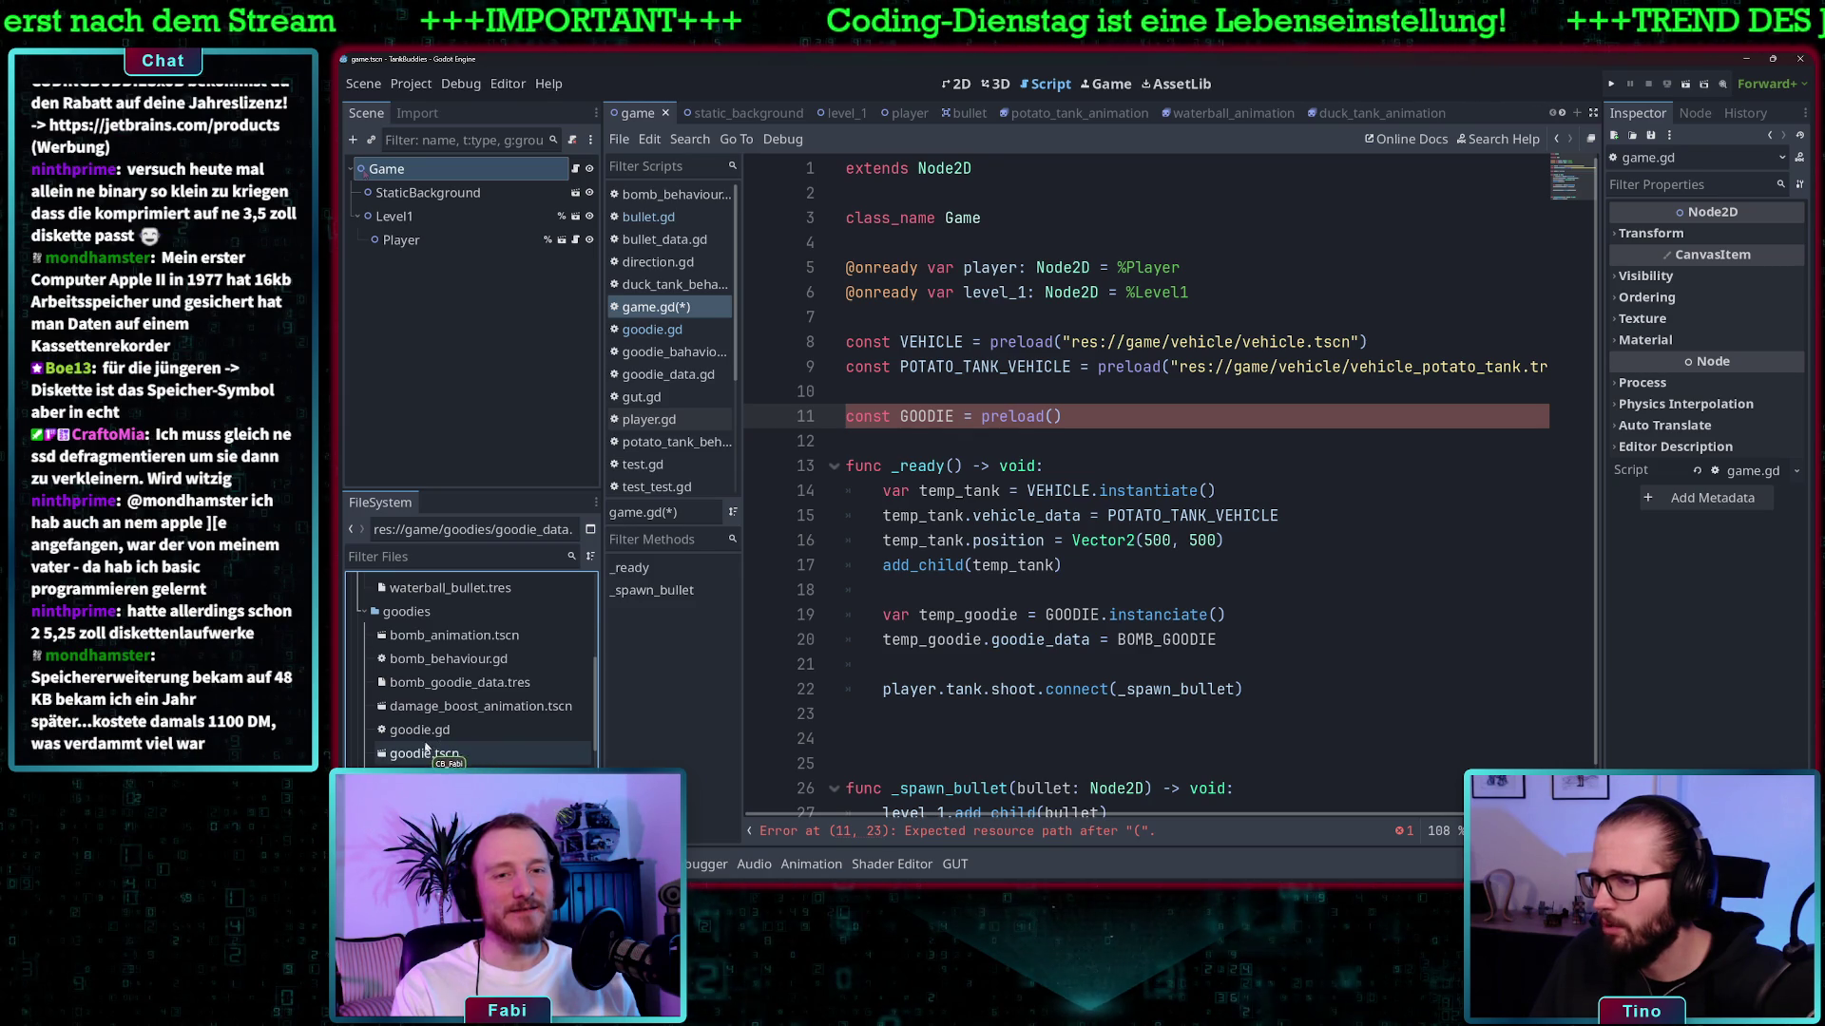
pyautogui.moveTo(421, 757)
pyautogui.mouseDown()
pyautogui.moveTo(950, 499)
pyautogui.moveTo(1044, 448)
pyautogui.moveTo(1053, 418)
pyautogui.mouseUp()
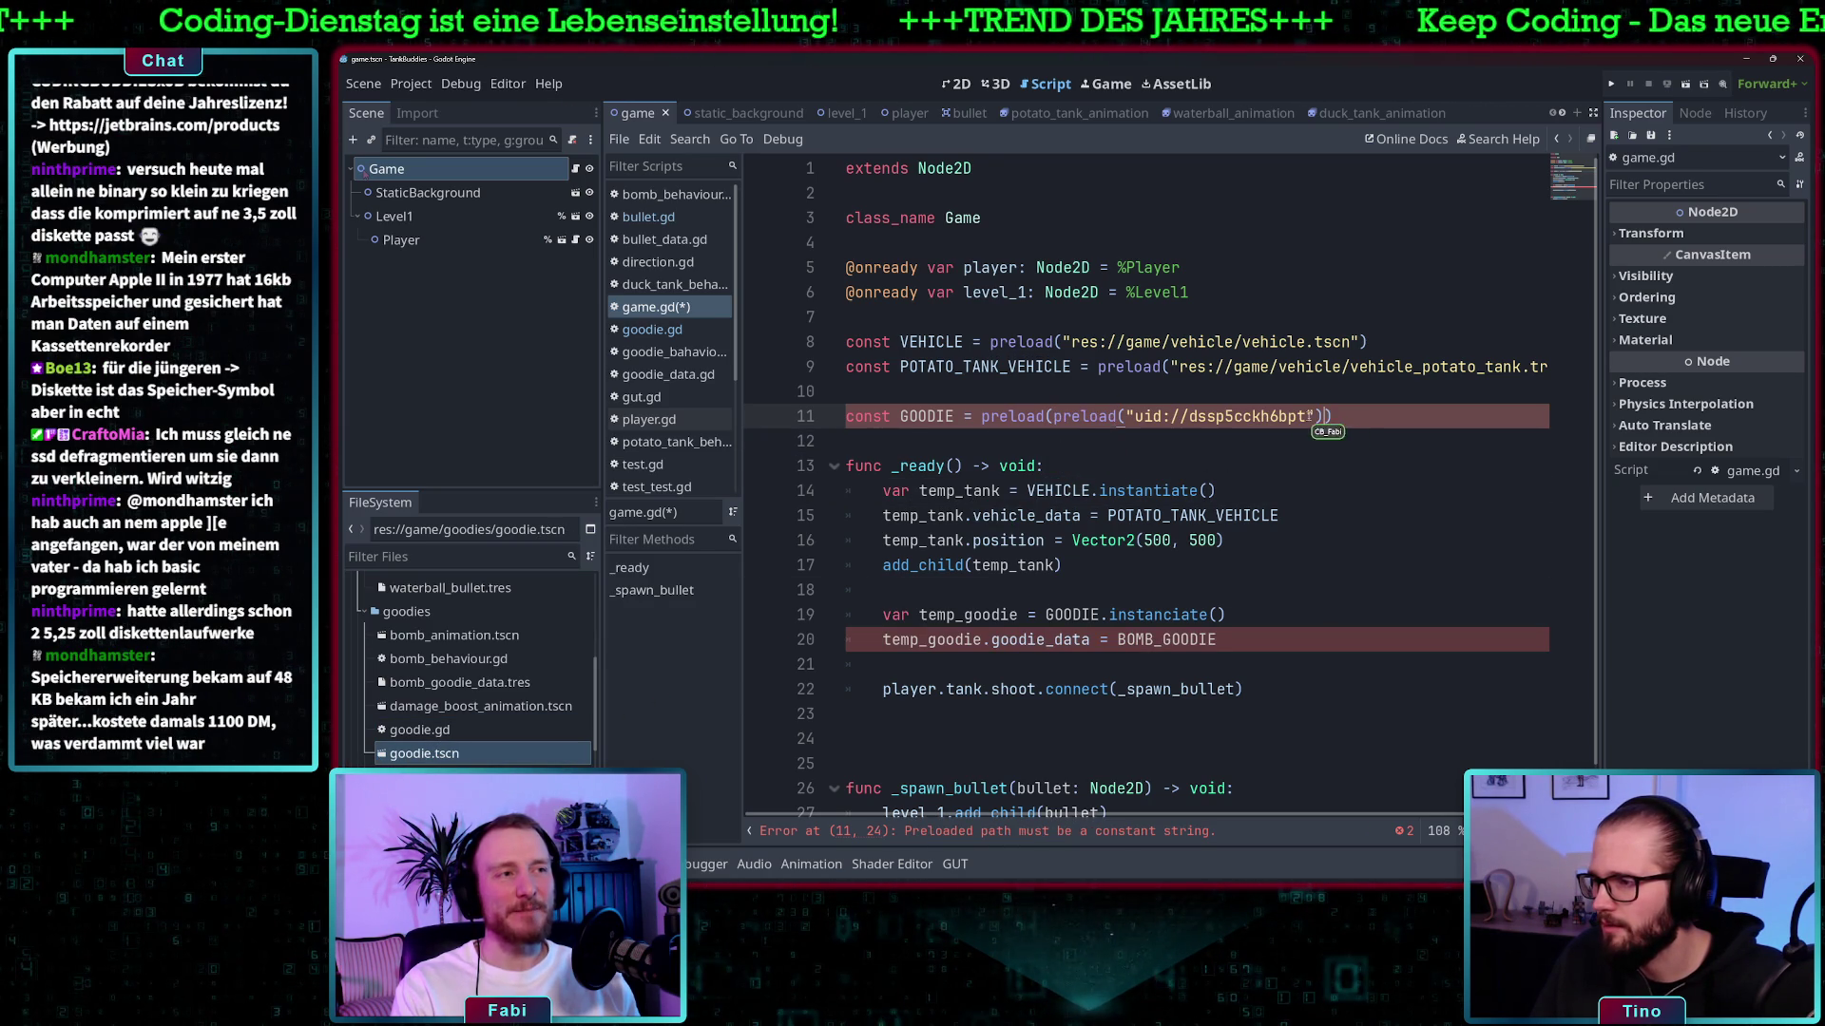
pyautogui.moveTo(1324, 416); pyautogui.dragTo(1062, 419)
pyautogui.press('BackSpace')
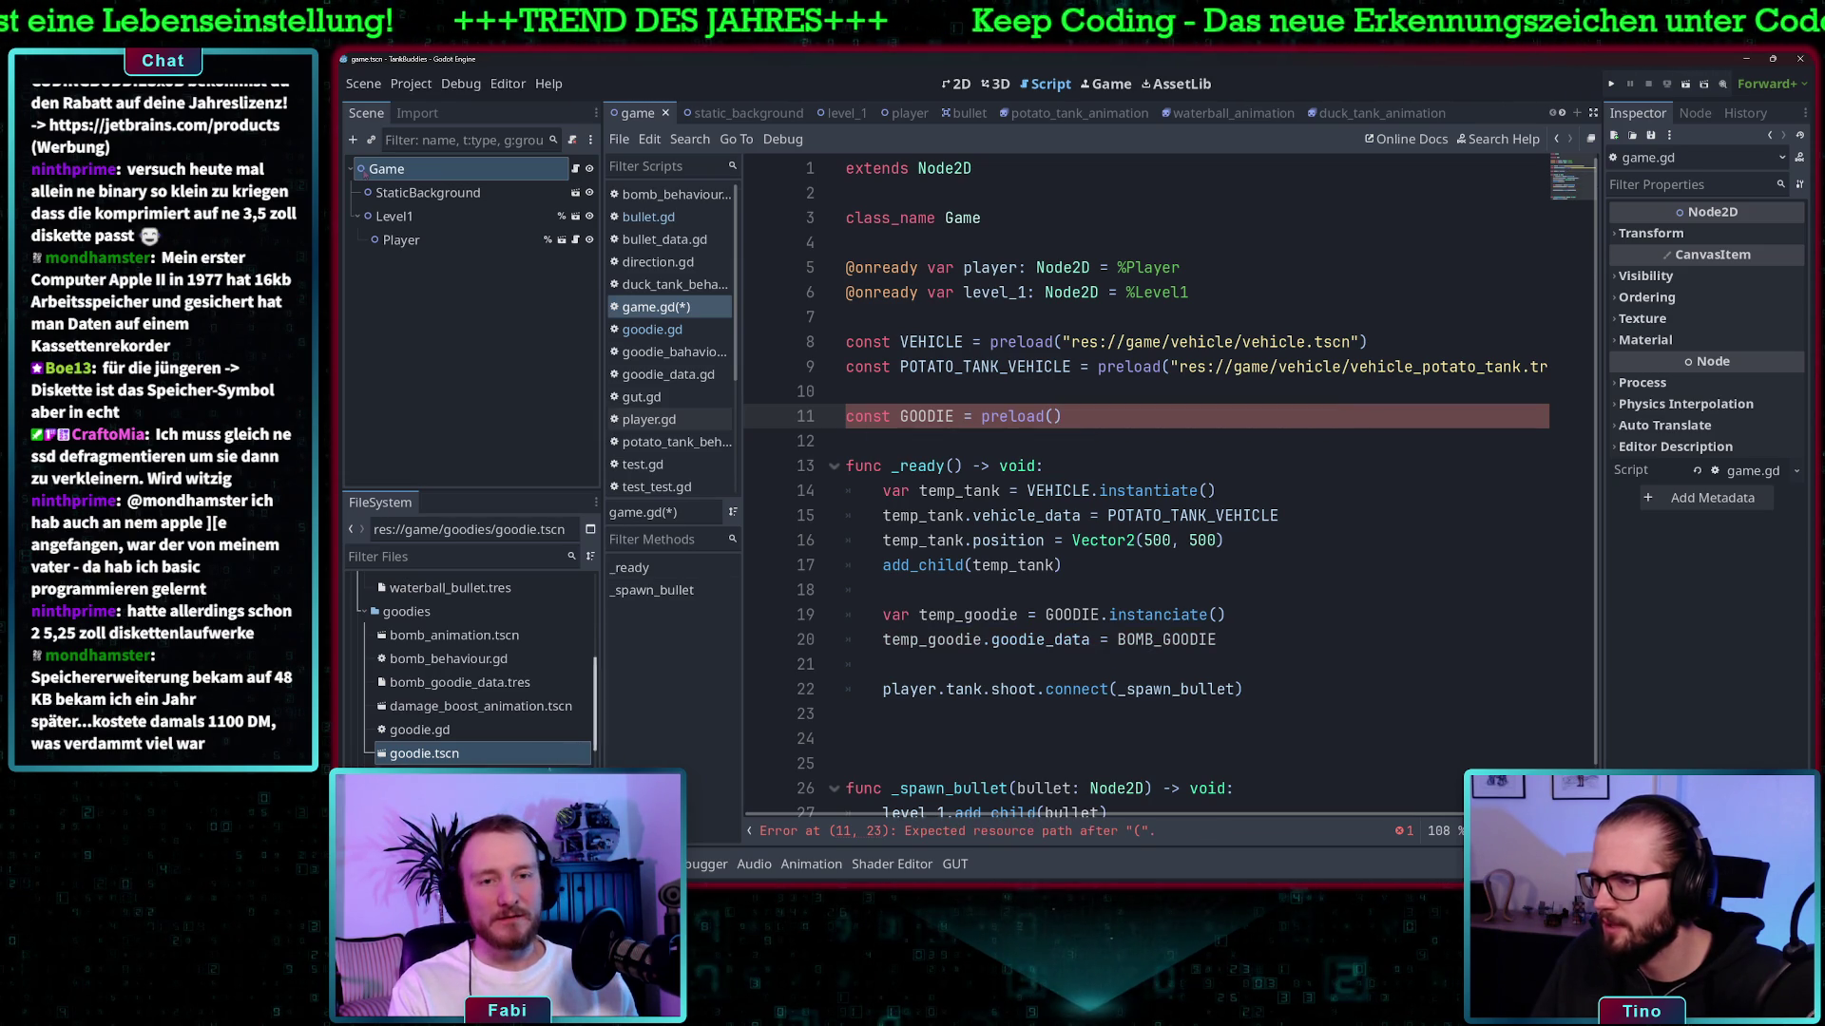
pyautogui.moveTo(424, 754)
pyautogui.mouseDown()
pyautogui.moveTo(1048, 466)
pyautogui.moveTo(1057, 418)
pyautogui.mouseUp()
pyautogui.press('End')
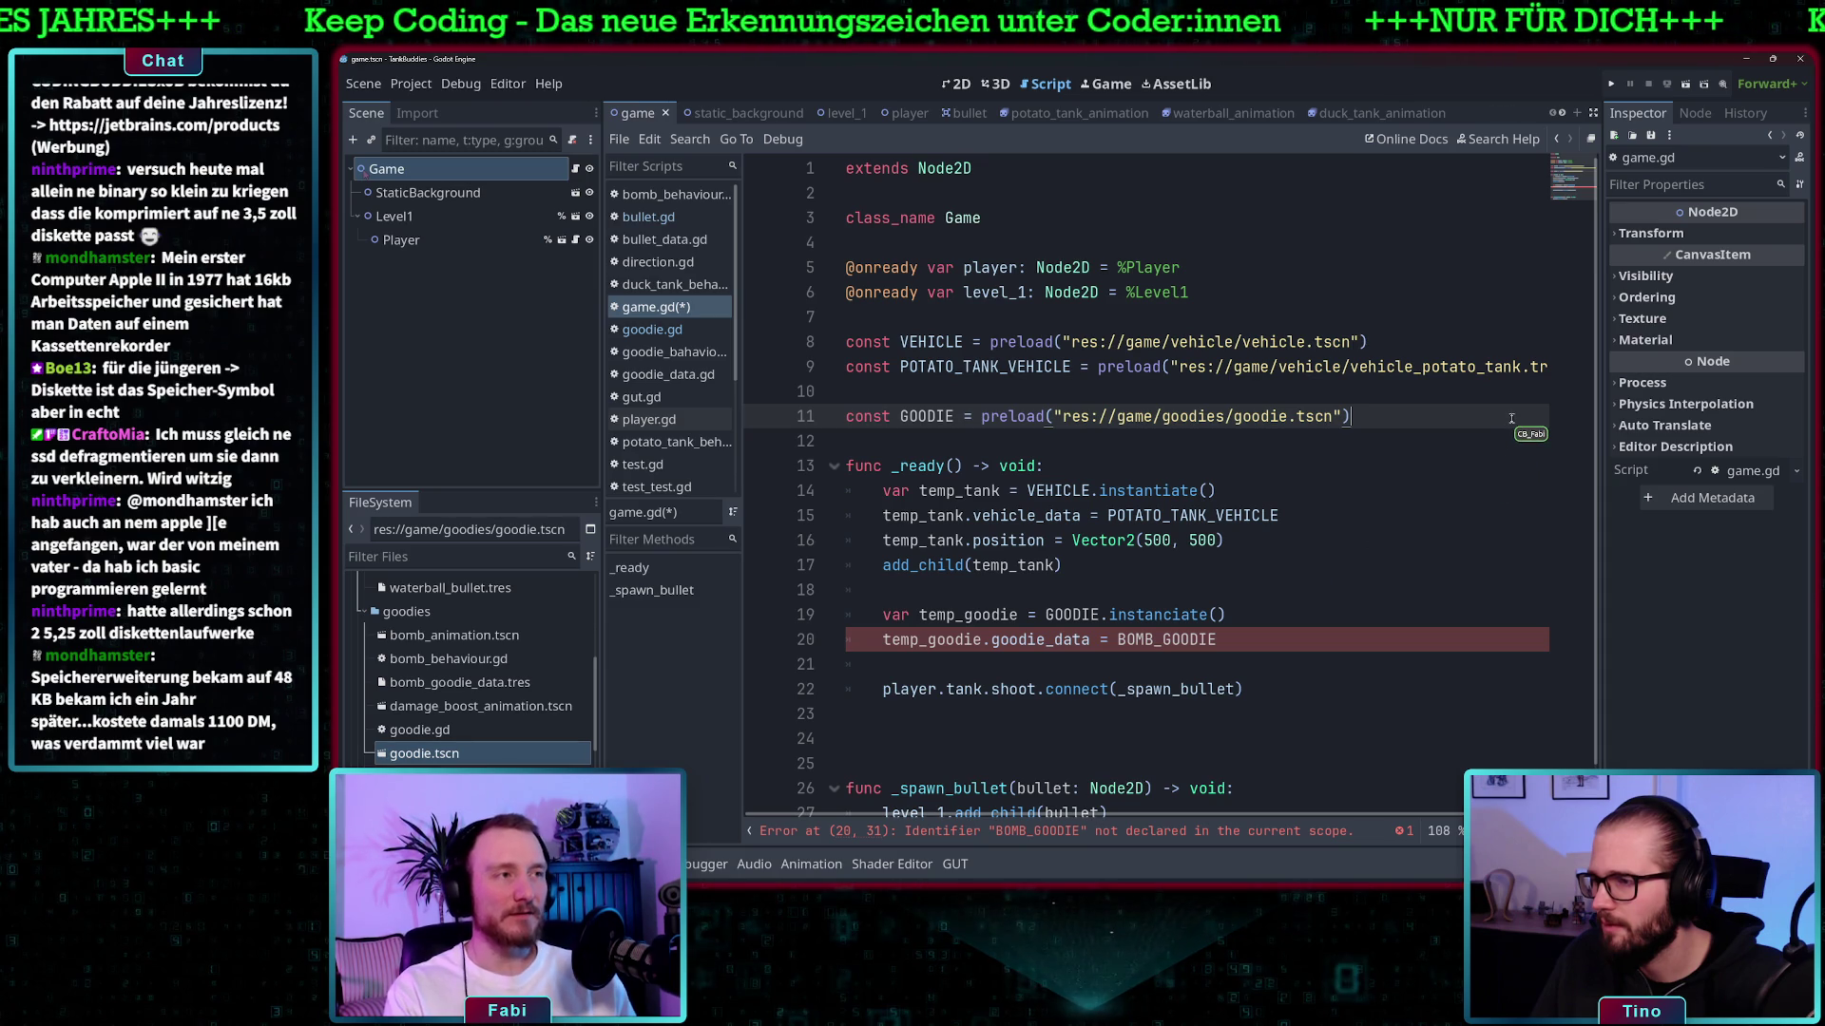
pyautogui.press('Return')
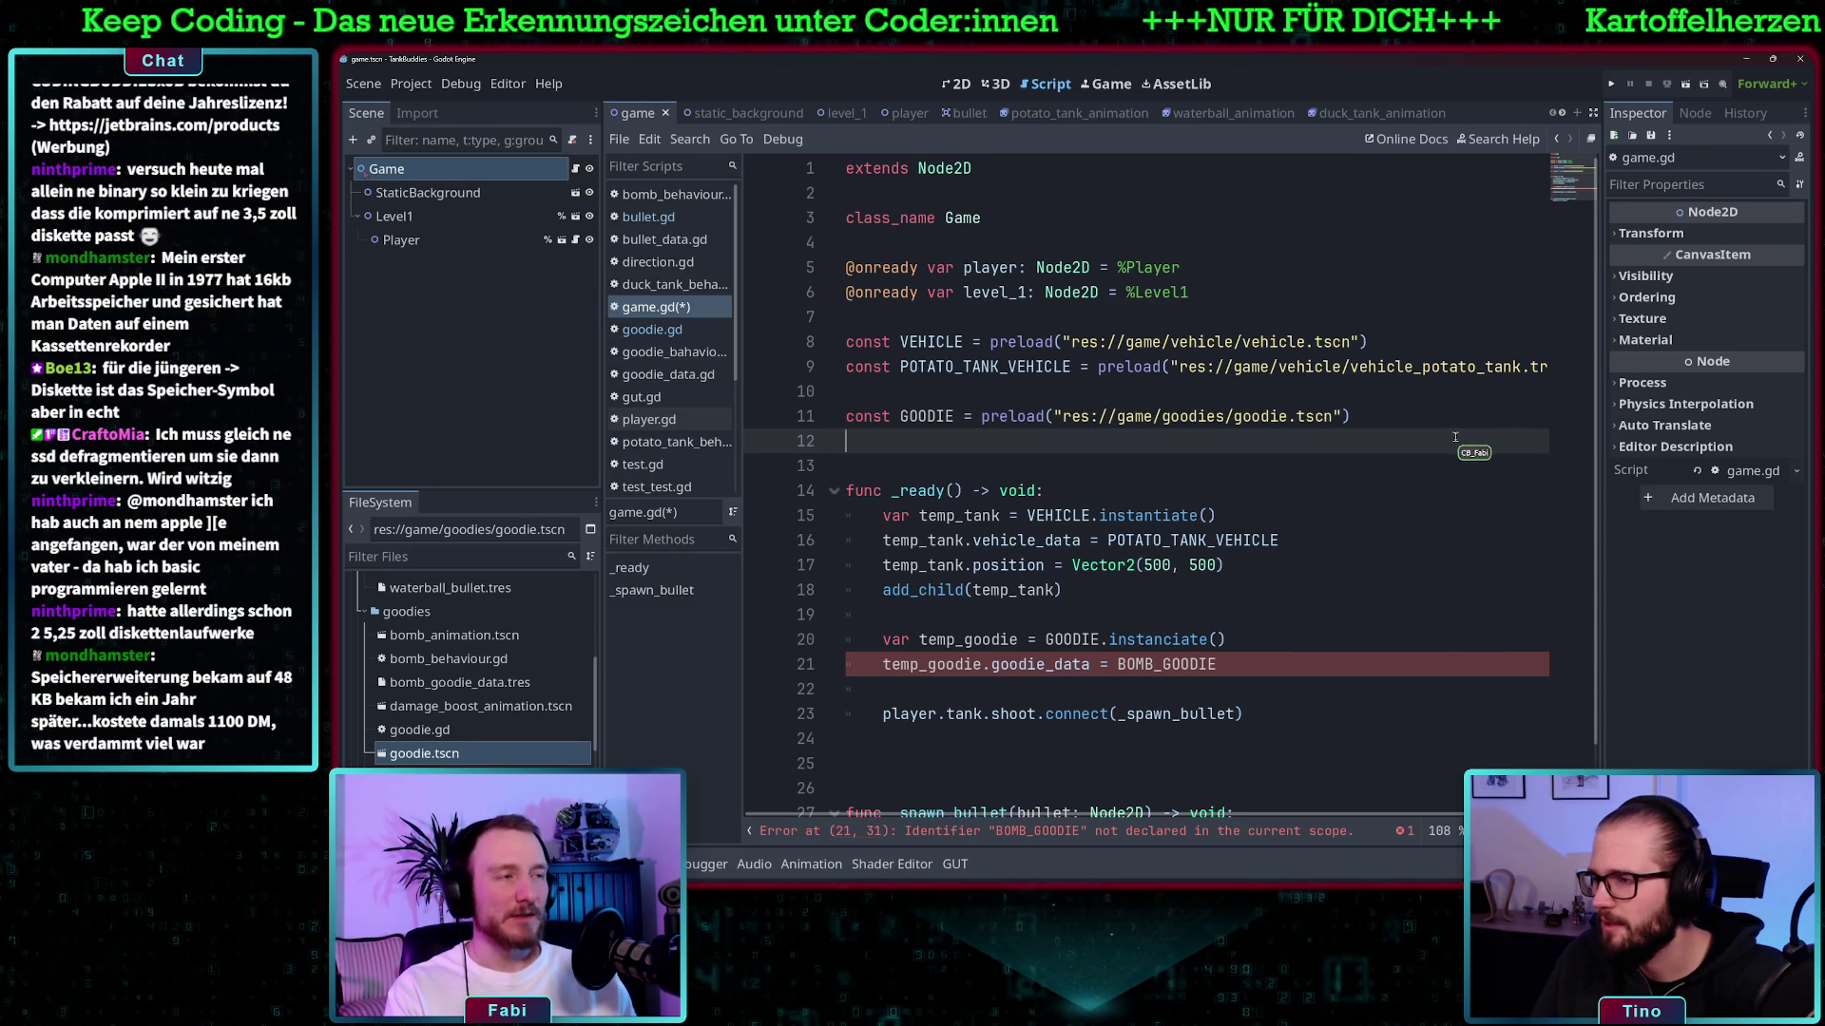
# - Show vehicle_potato_tank.tres in the Inspector: Type Potato, Health 100, Speed 200
pyautogui.hscroll(1, 1468, 447)
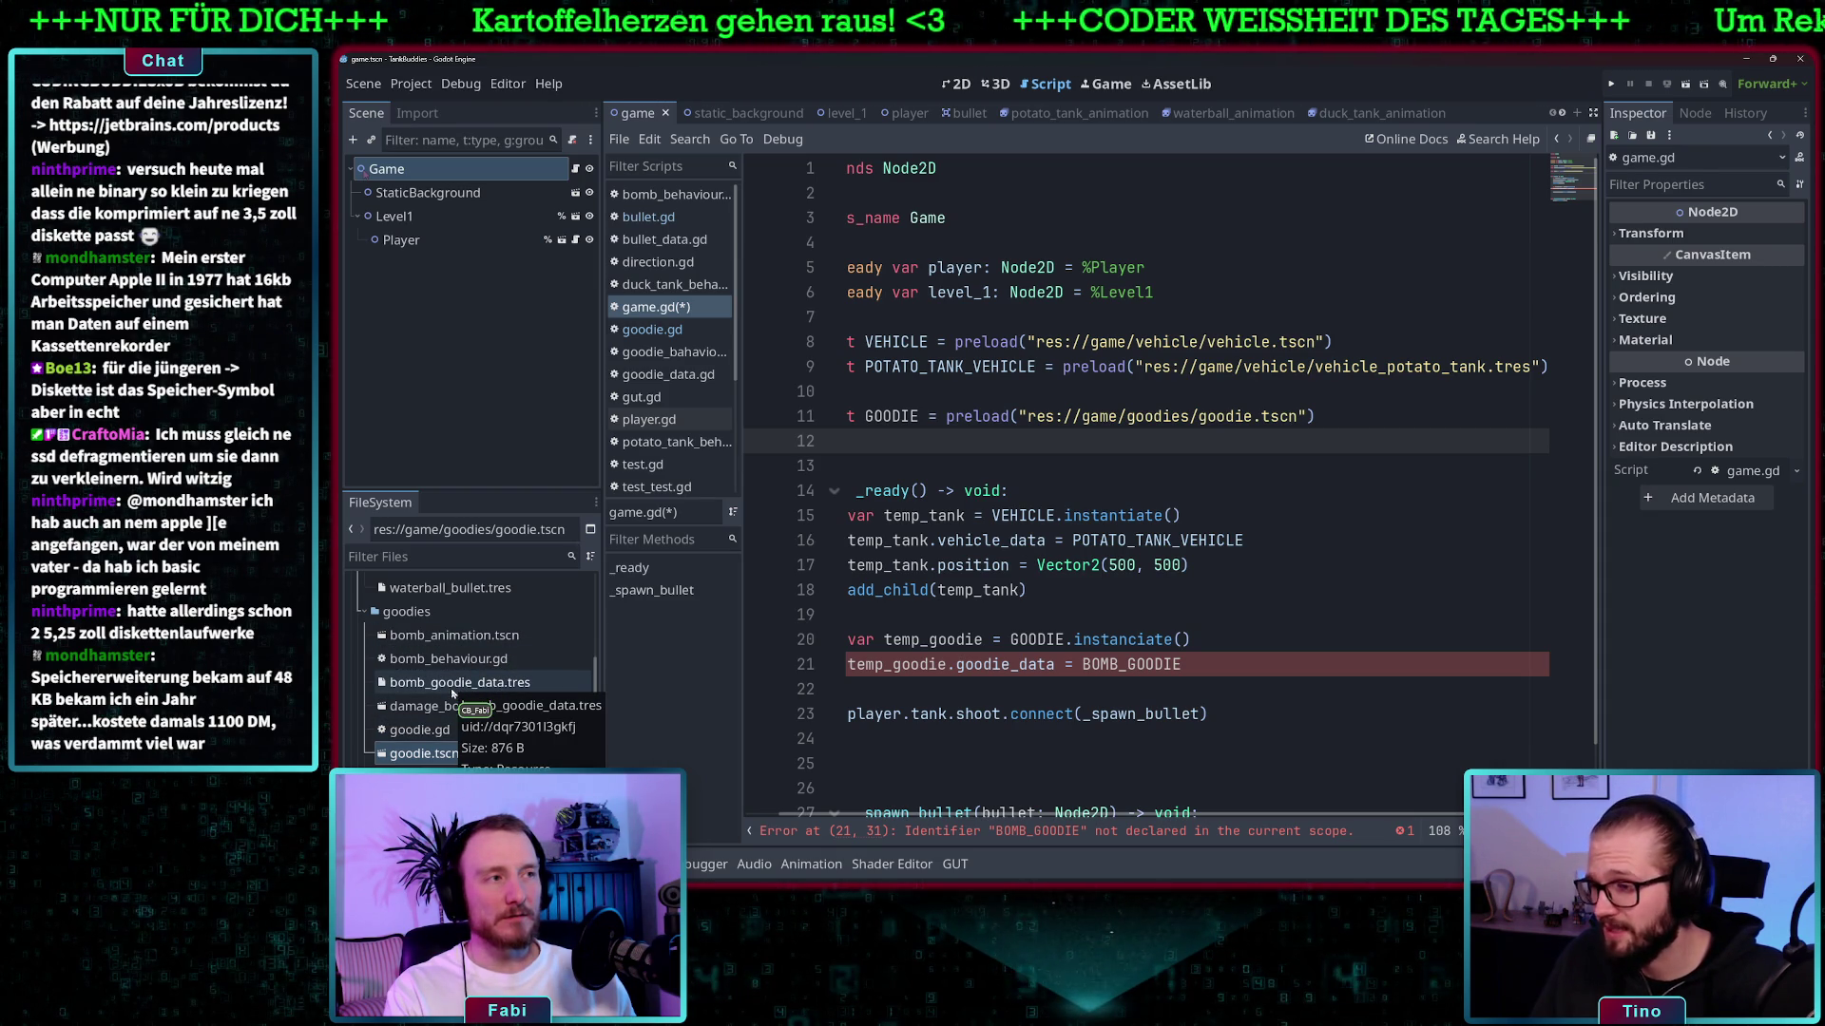
pyautogui.scroll(-3, 455, 688)
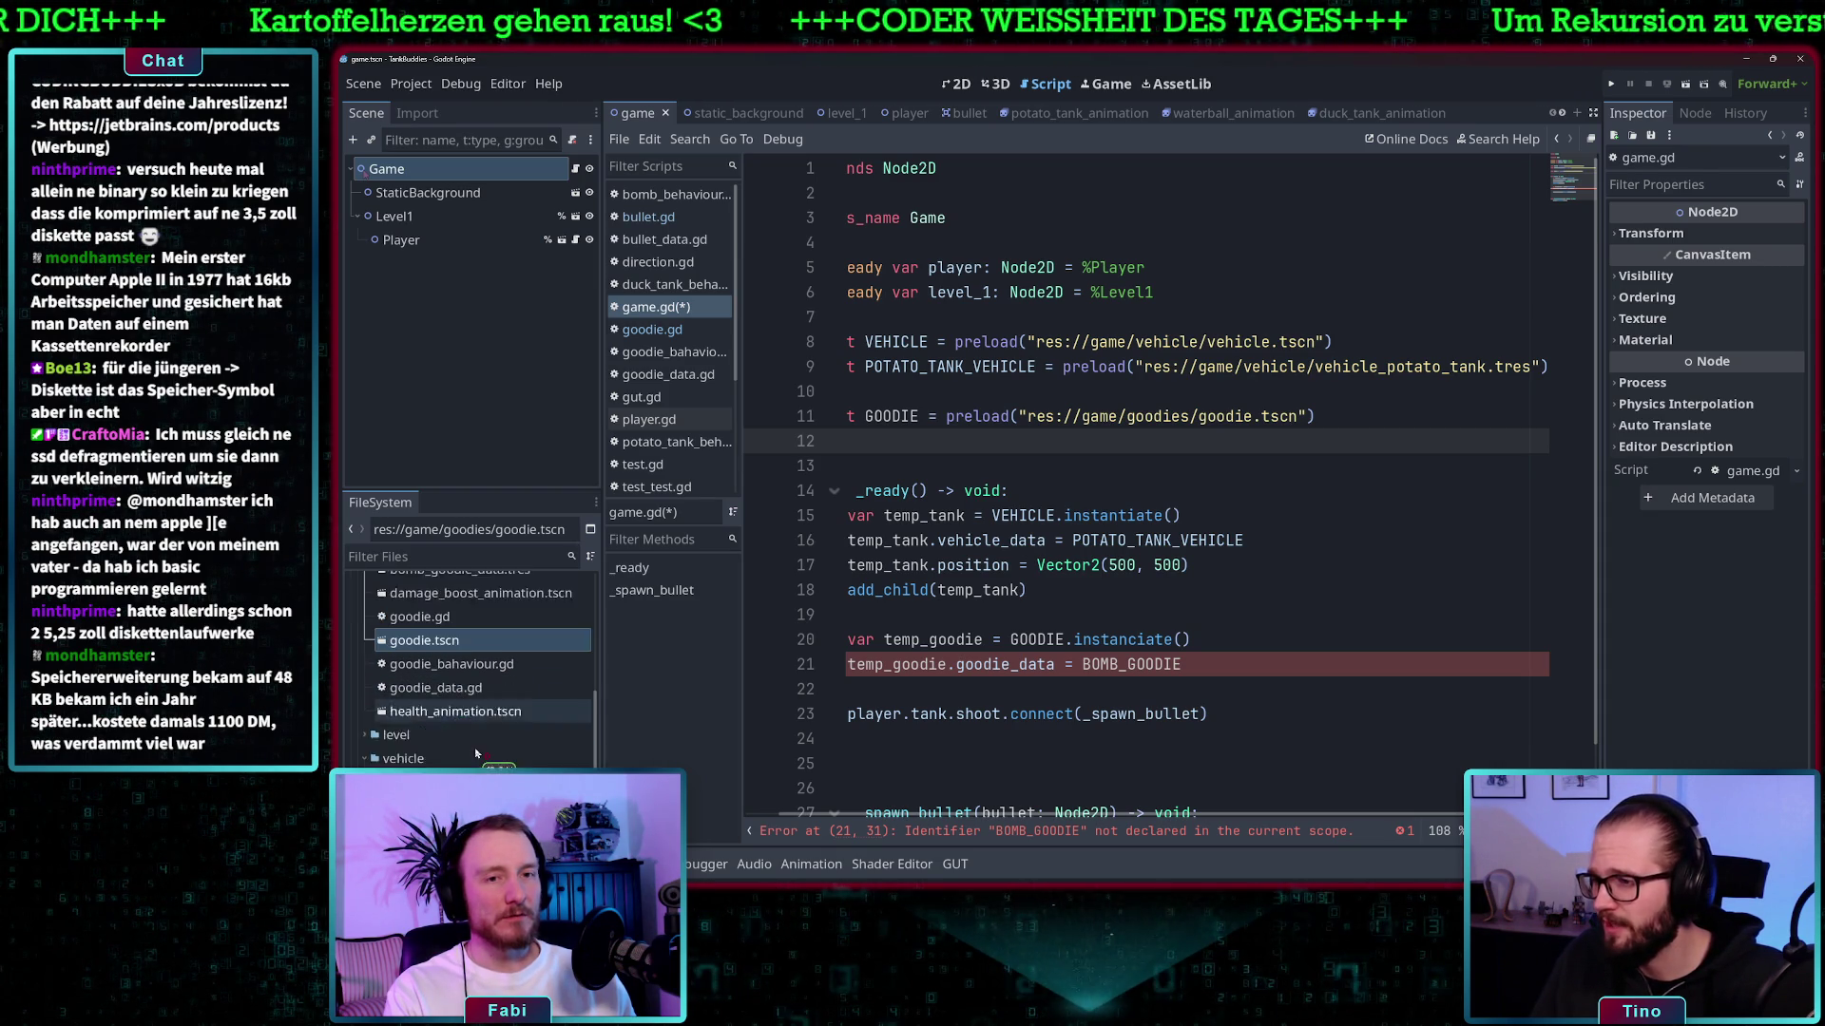
pyautogui.scroll(-3, 455, 688)
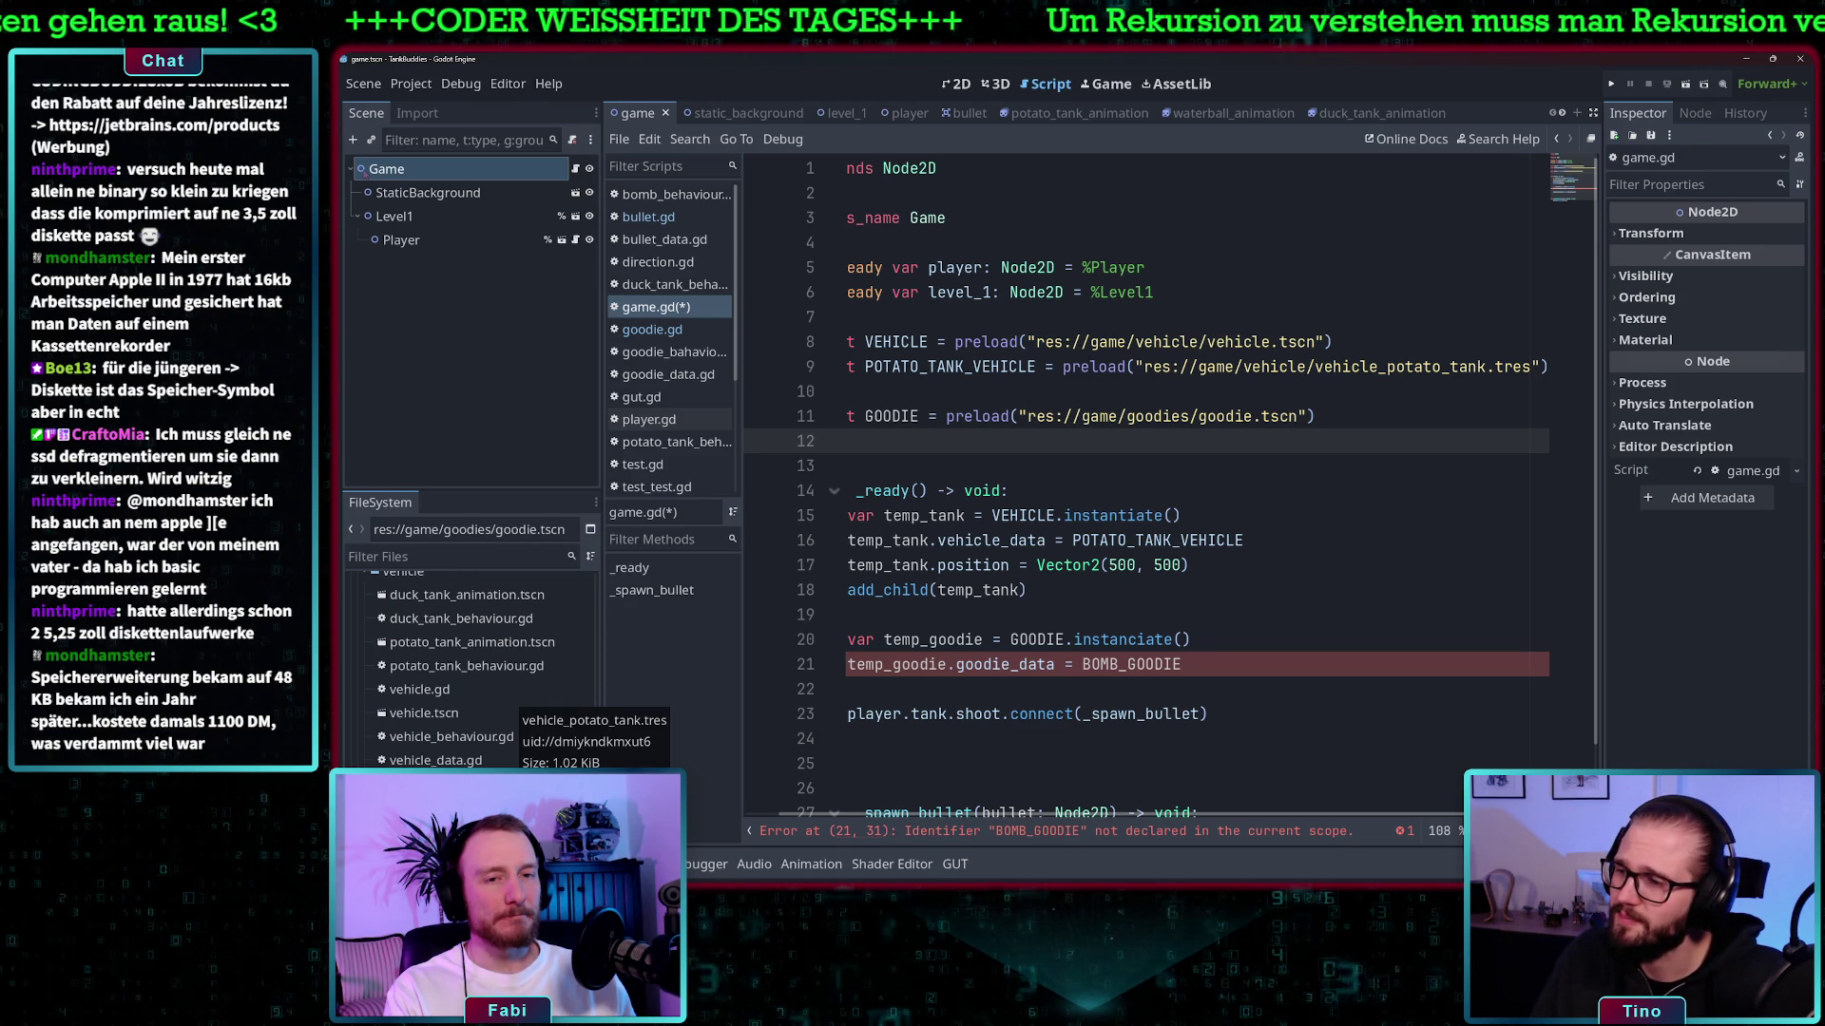
pyautogui.click(513, 784)
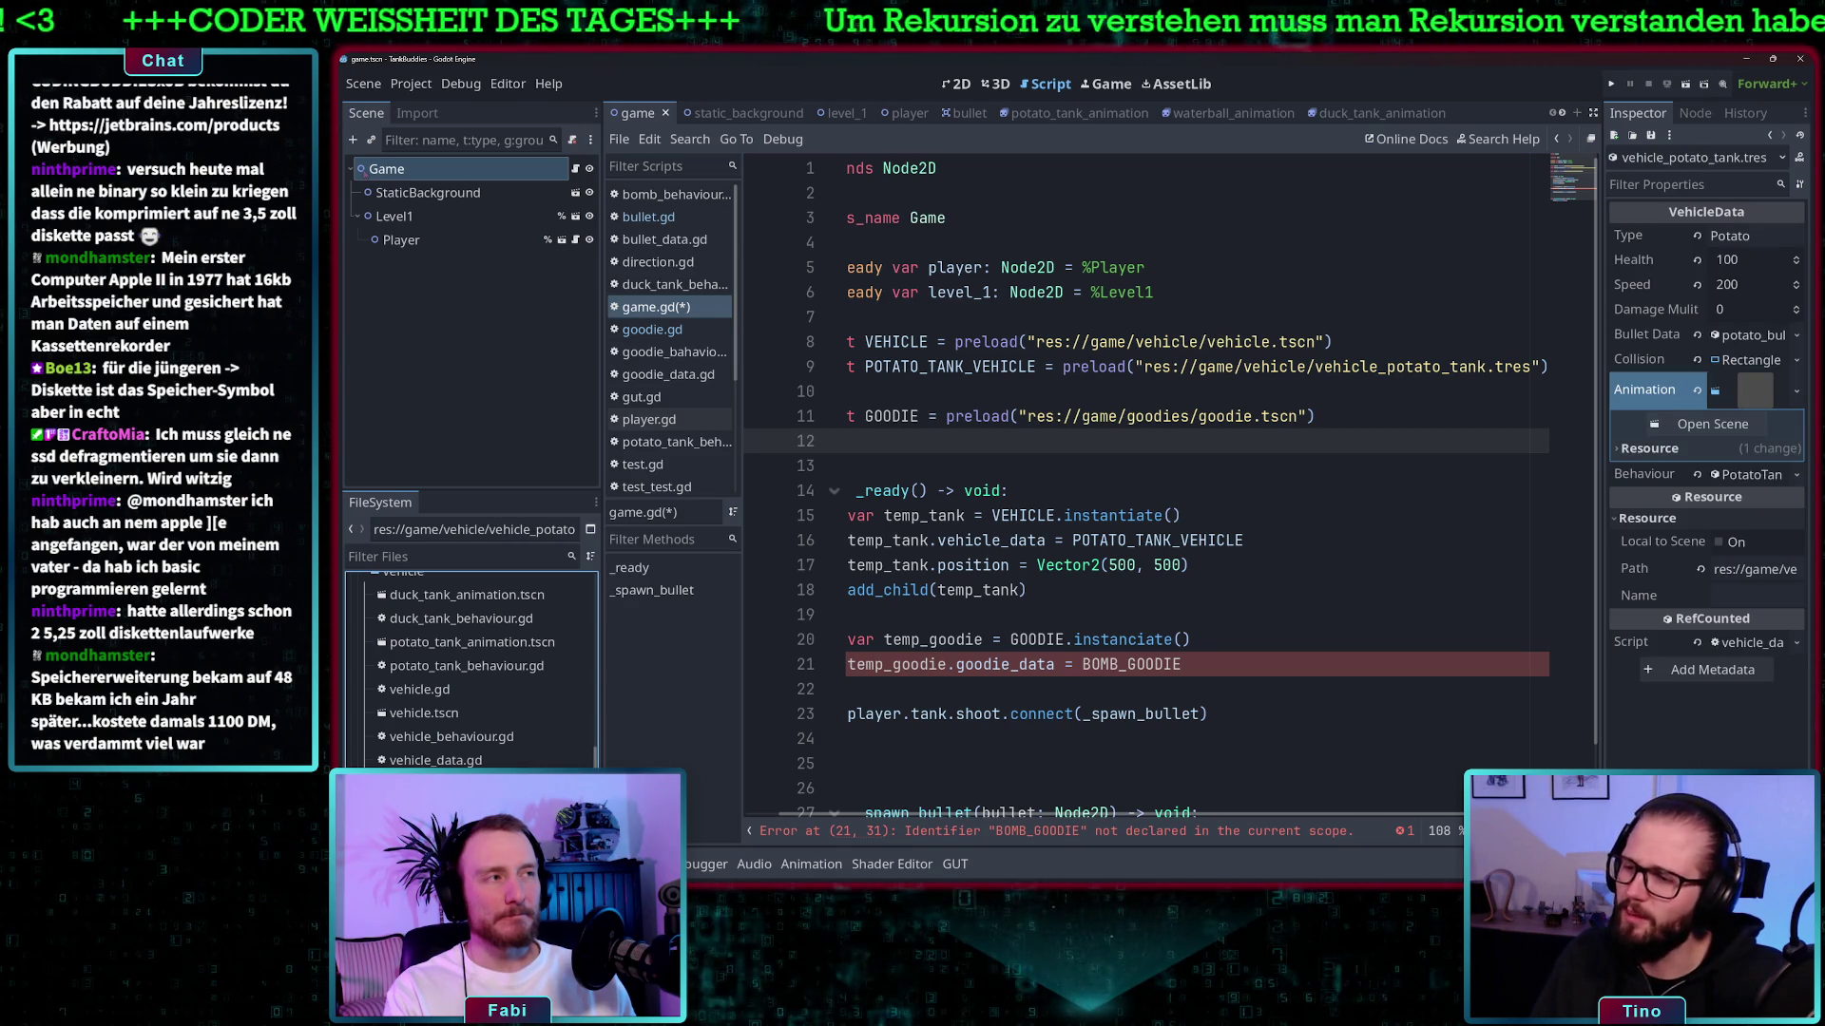
pyautogui.scroll(10, 472, 701)
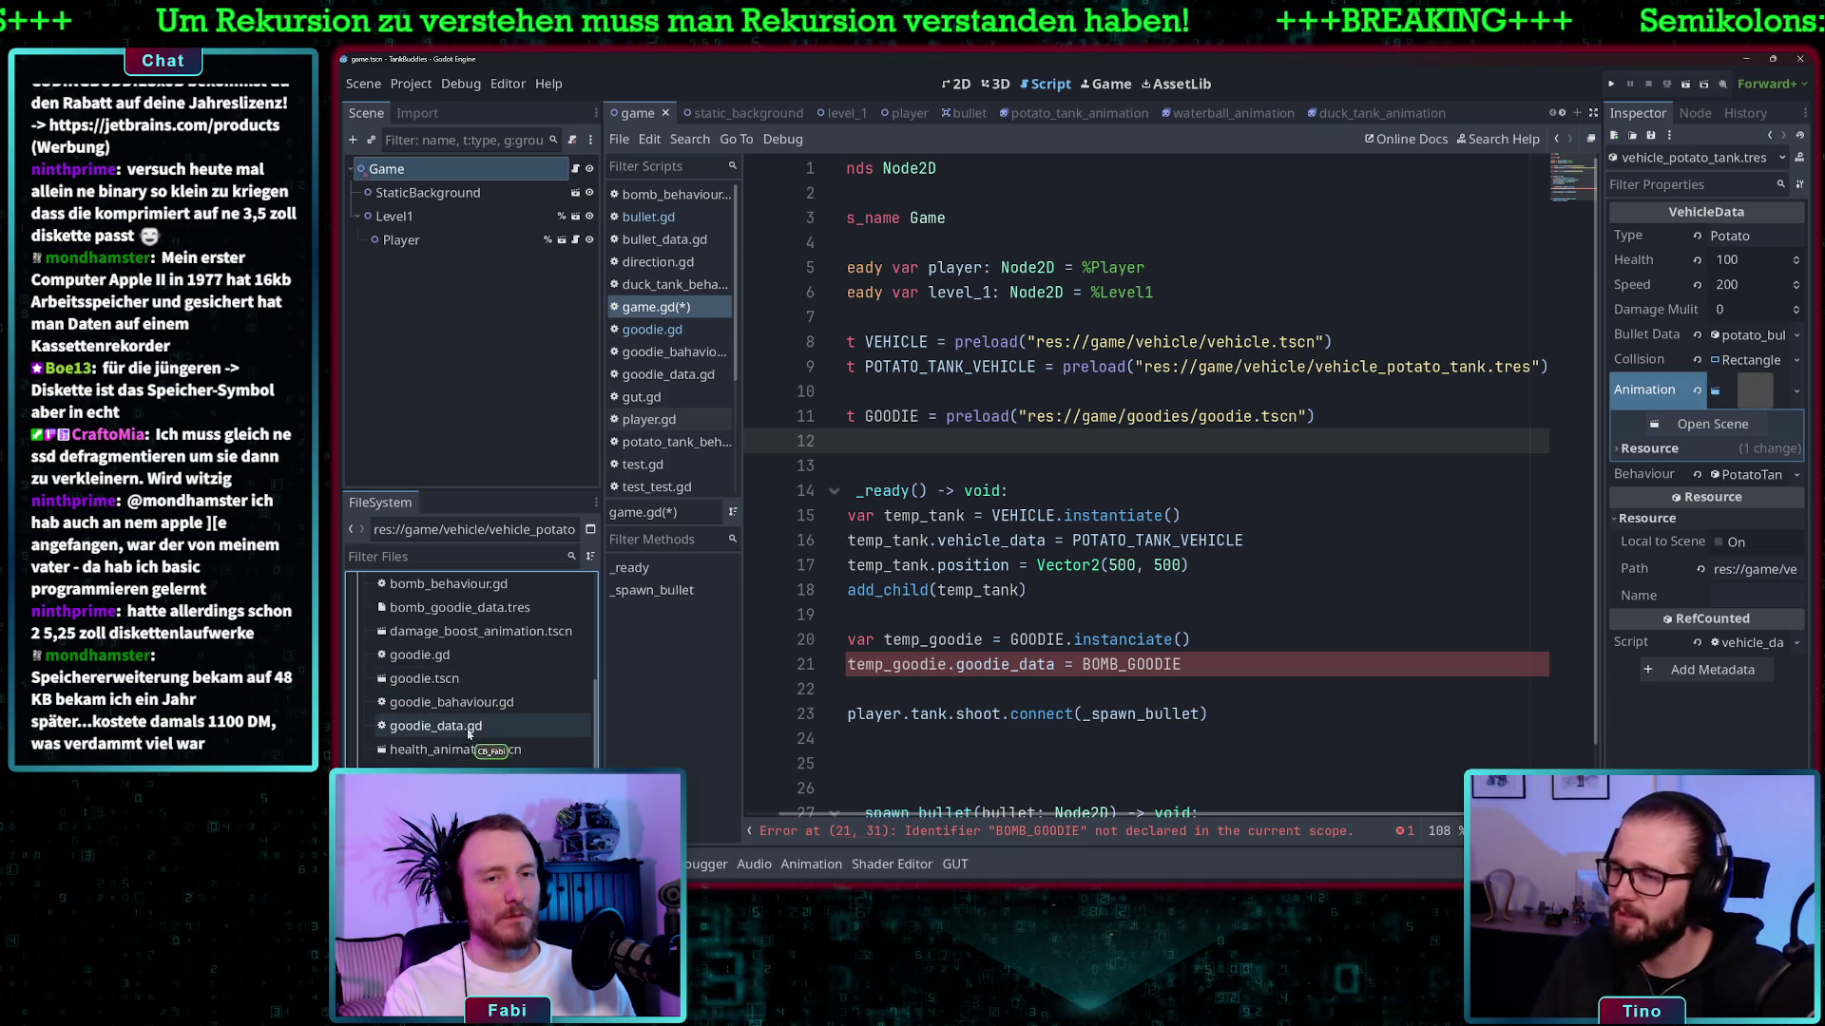
pyautogui.scroll(2, 477, 708)
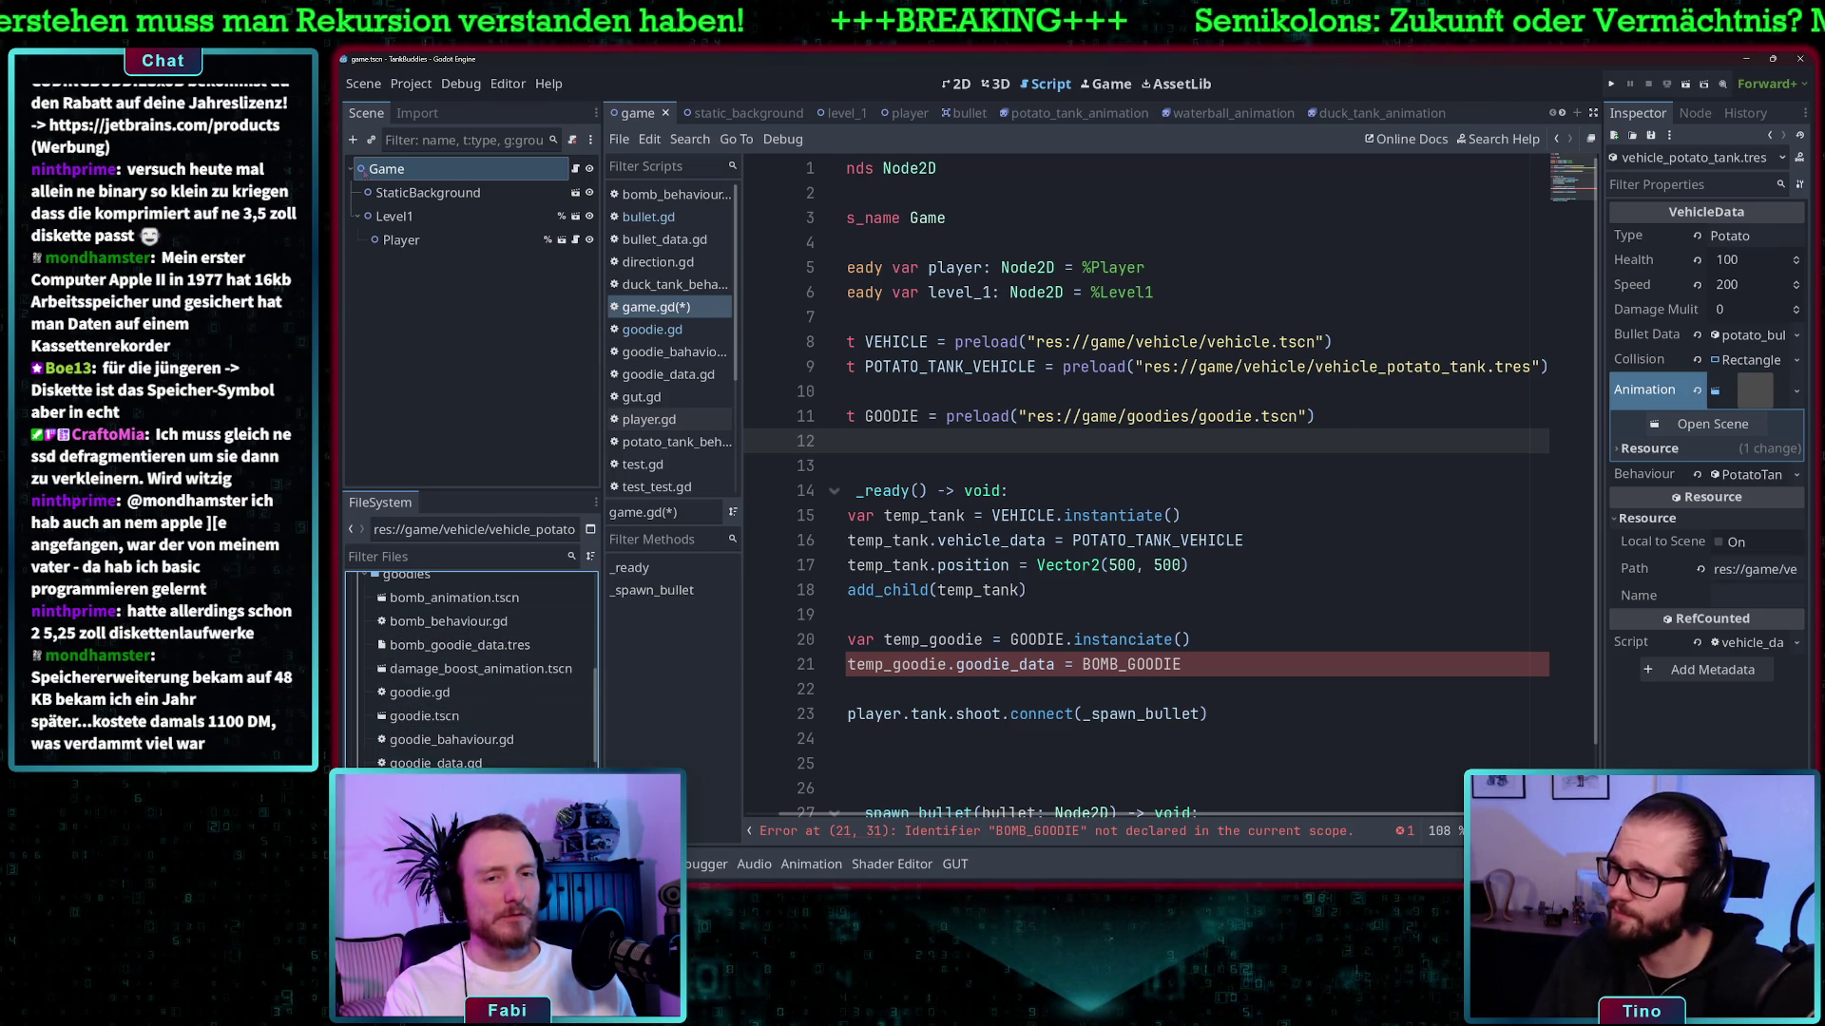
pyautogui.scroll(2, 463, 760)
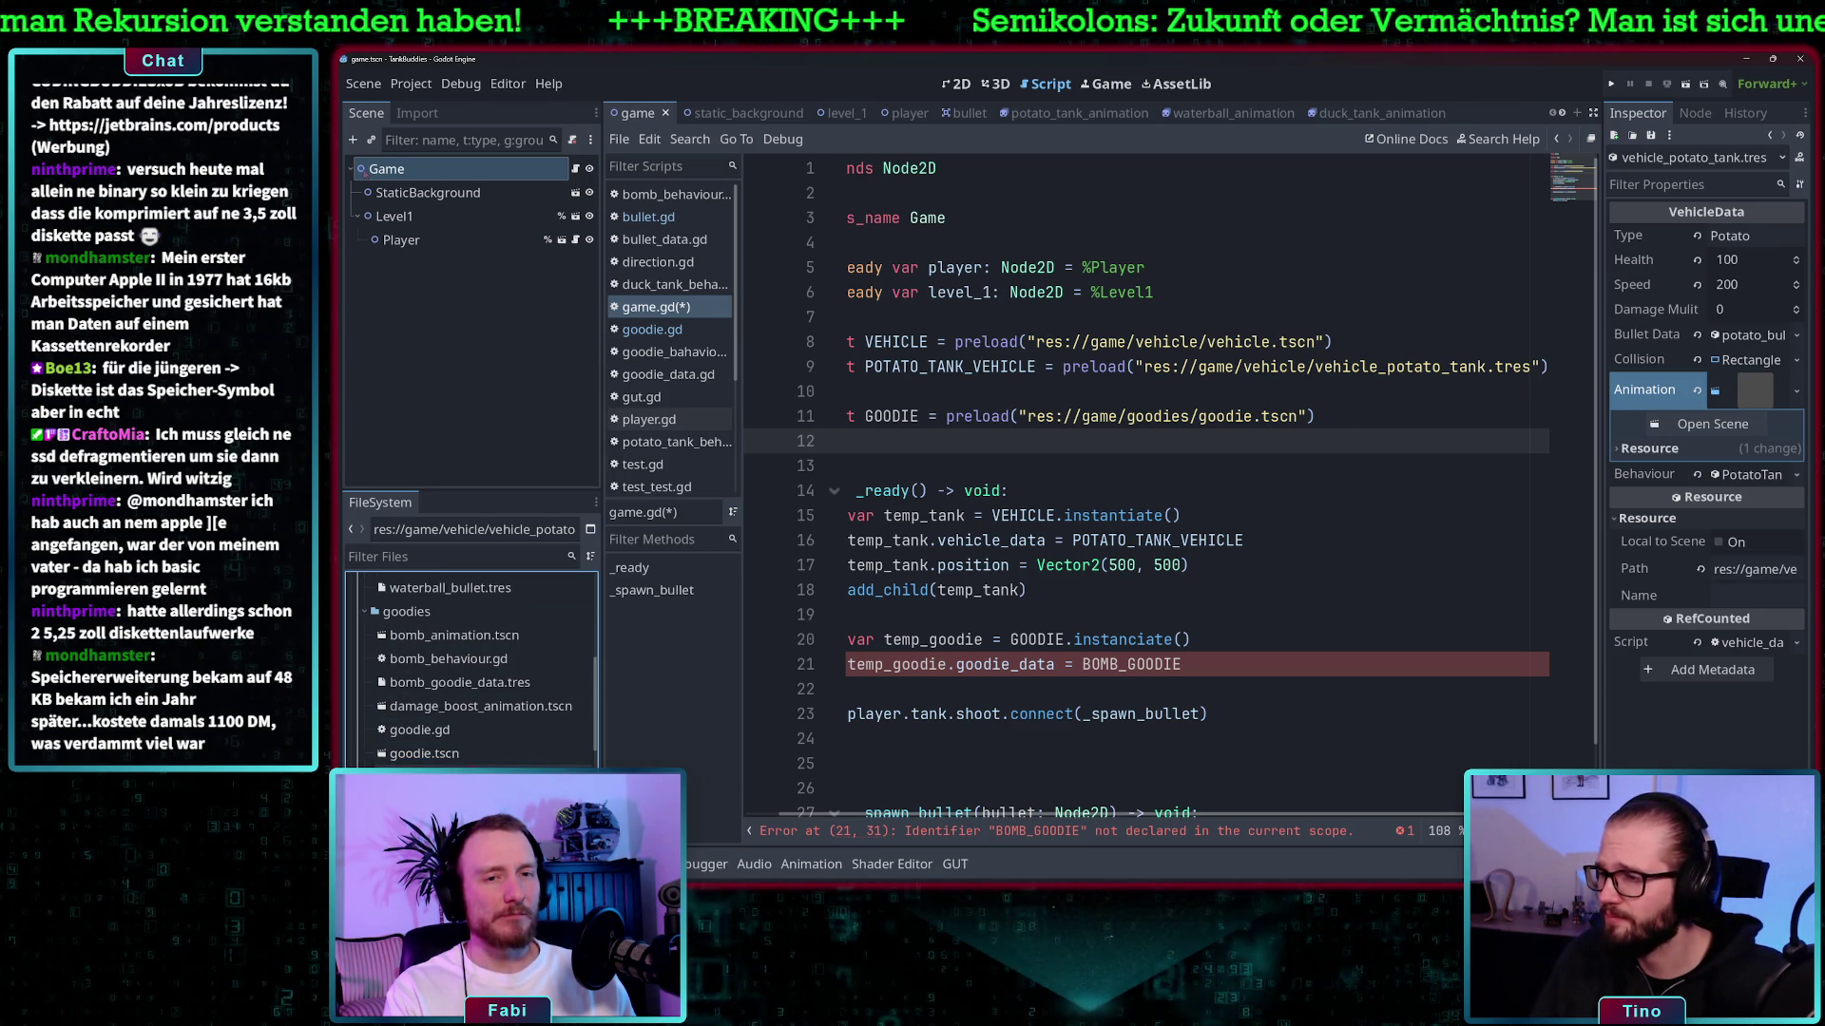
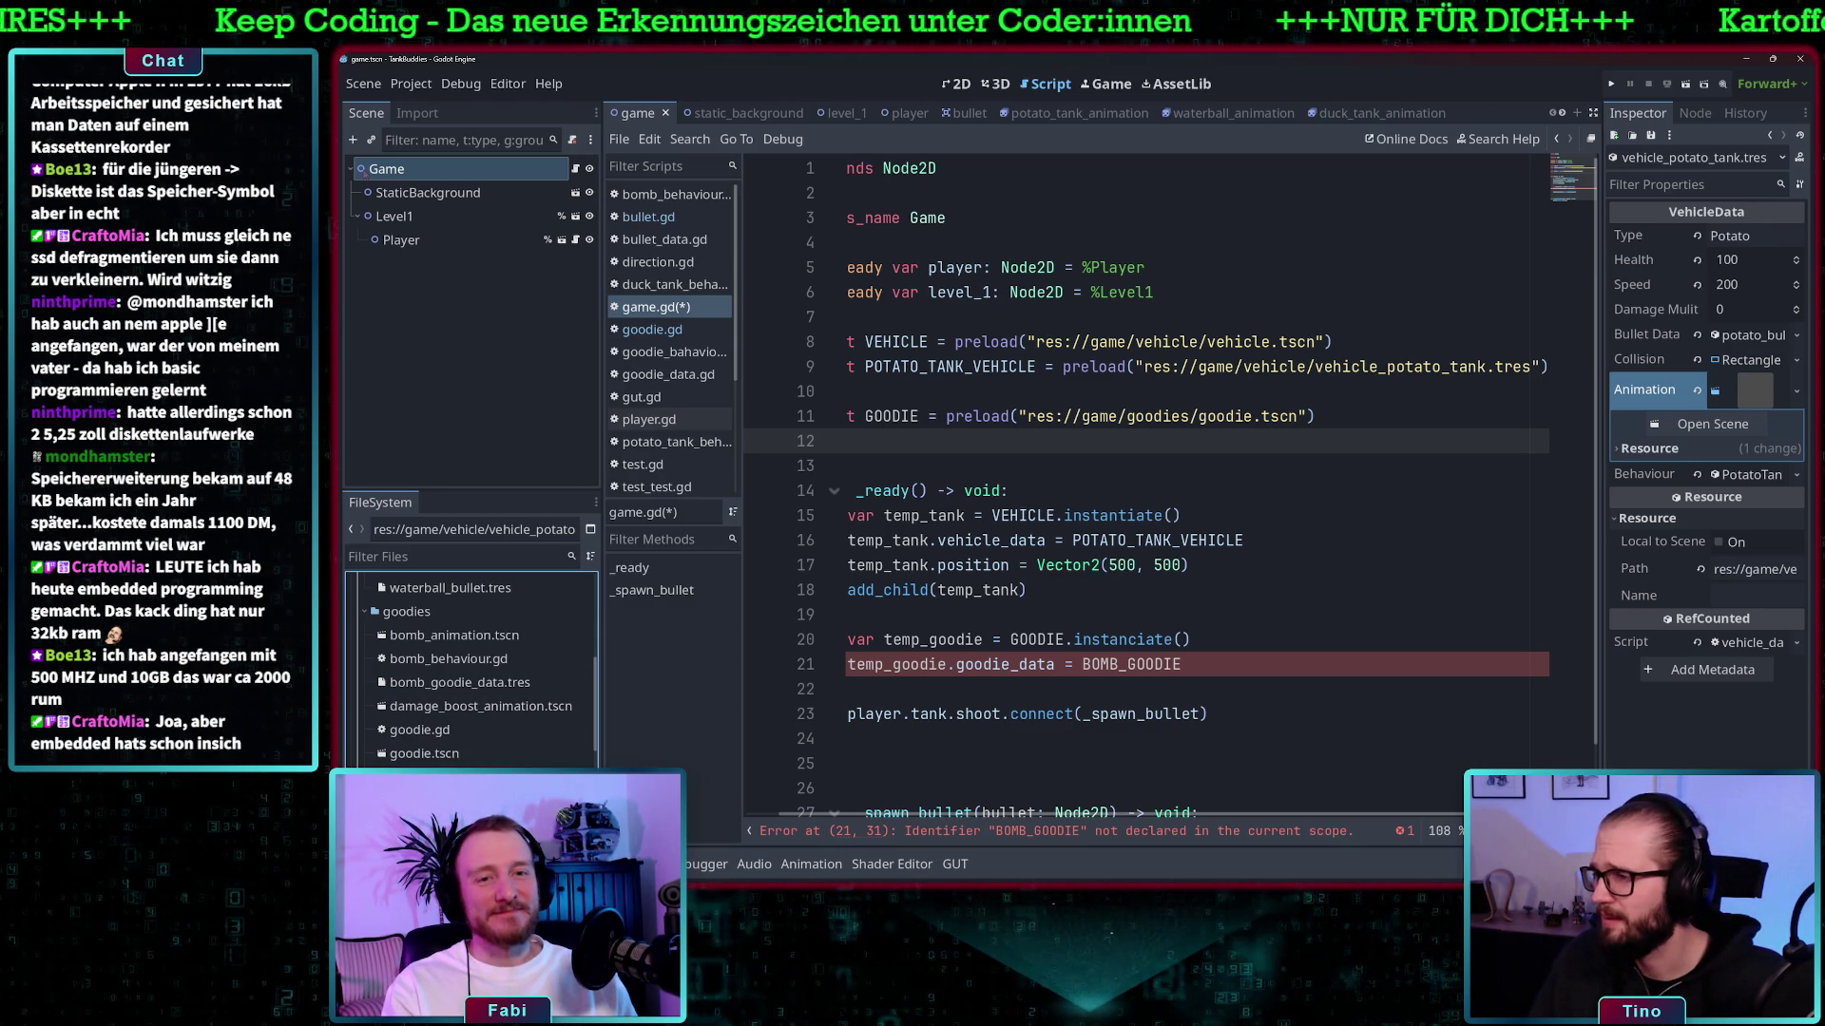
# - Add const BOMB_GOODIE = preload("res://game/goodies/bomb_goodie_data.tres") on line 12 of game.gd
pyautogui.click(441, 685)
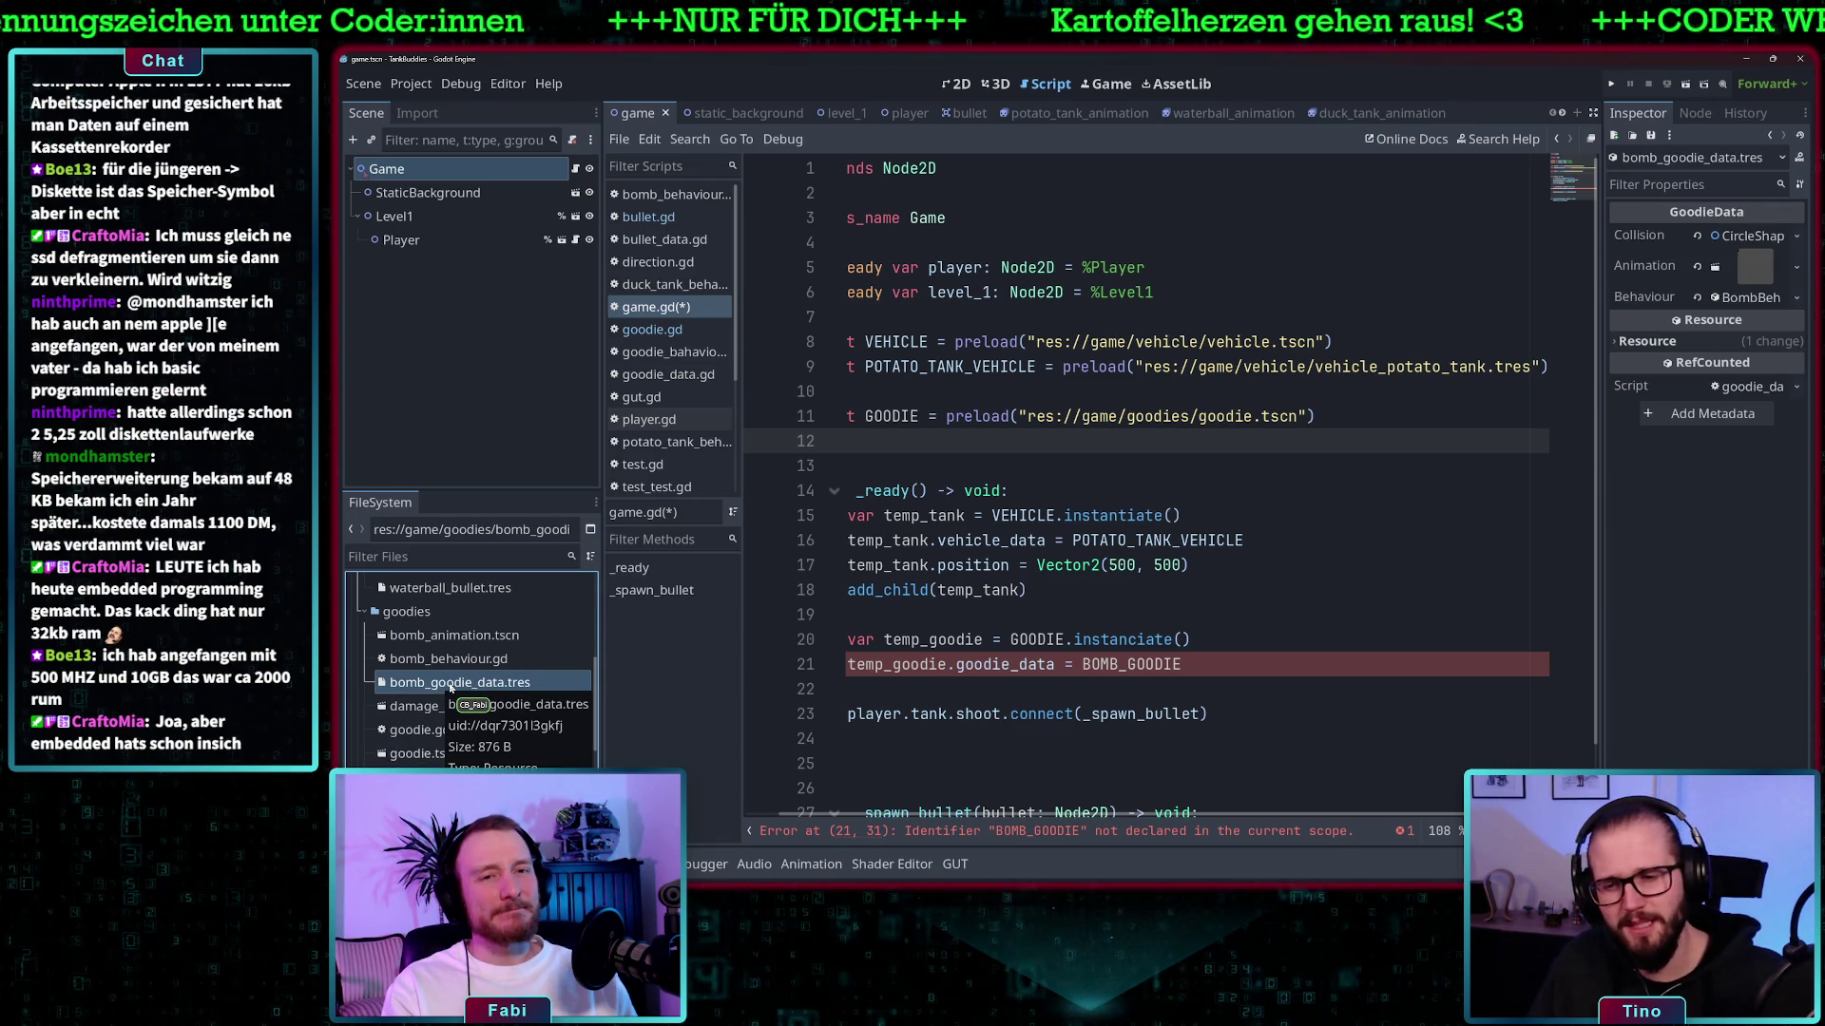
pyautogui.moveTo(445, 685)
pyautogui.mouseDown()
pyautogui.moveTo(1093, 532)
pyautogui.moveTo(986, 437)
pyautogui.mouseUp()
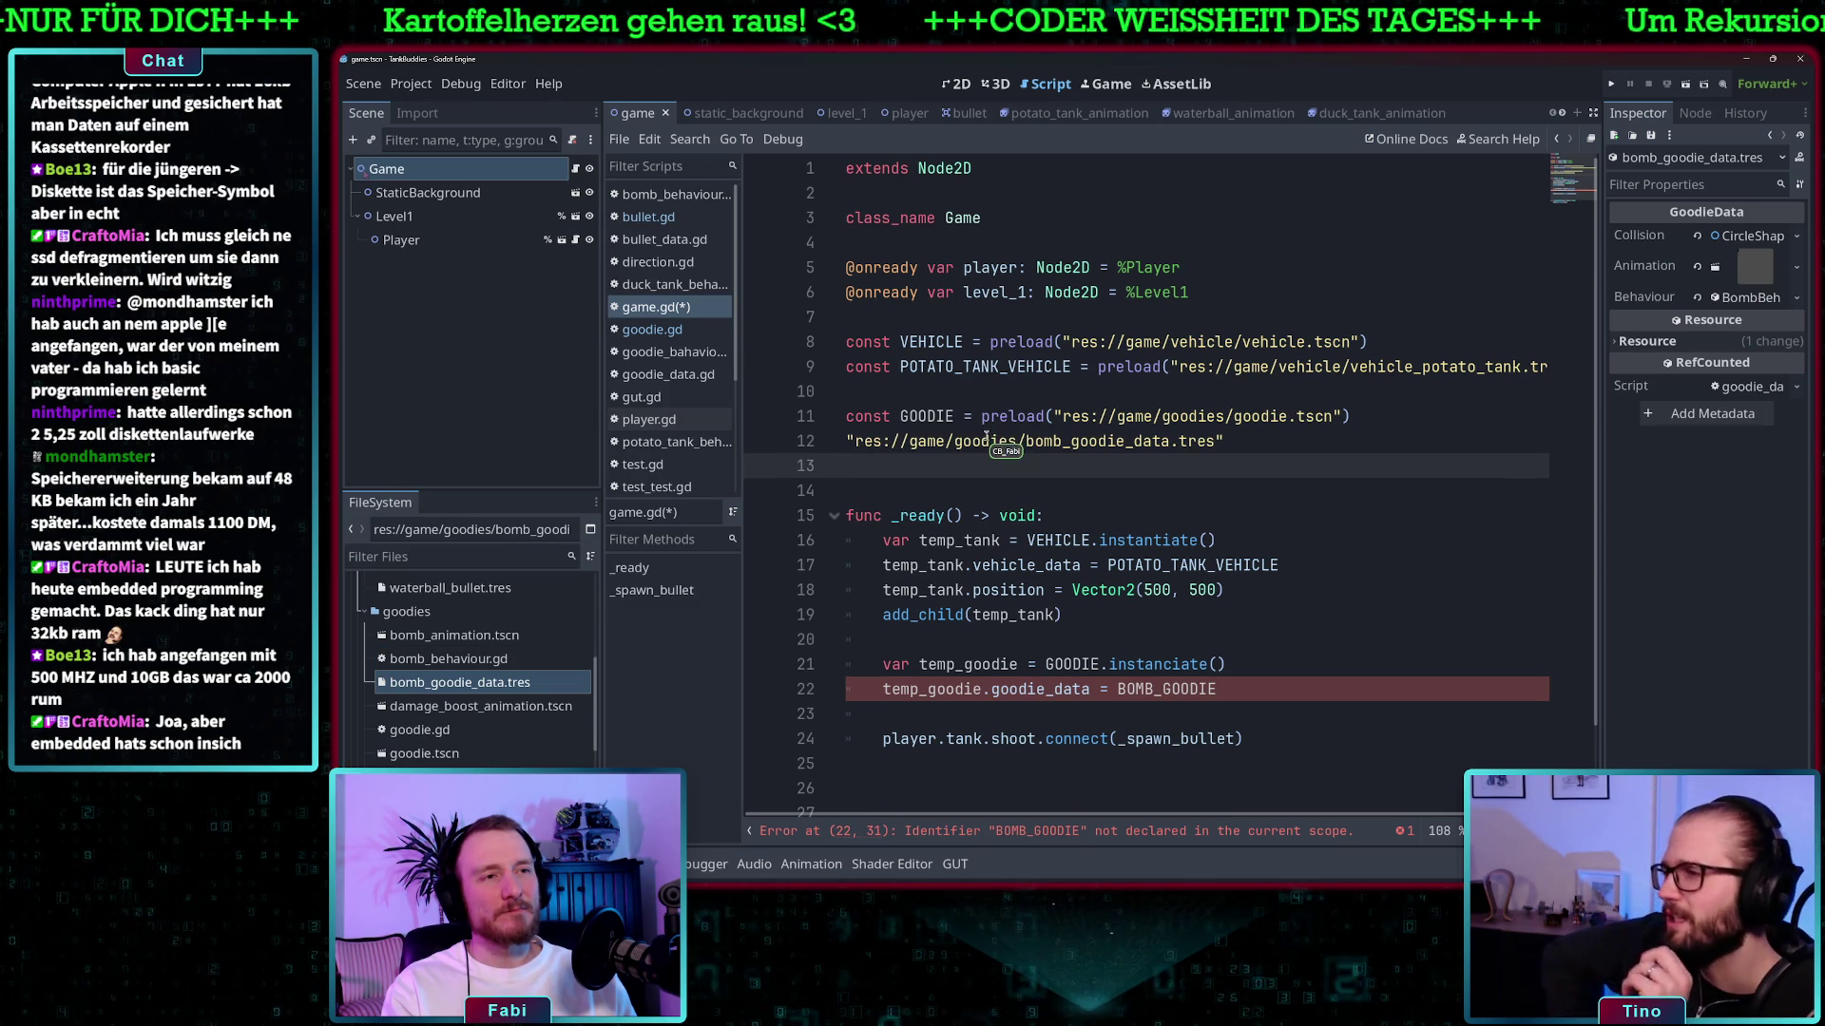
pyautogui.click(848, 443)
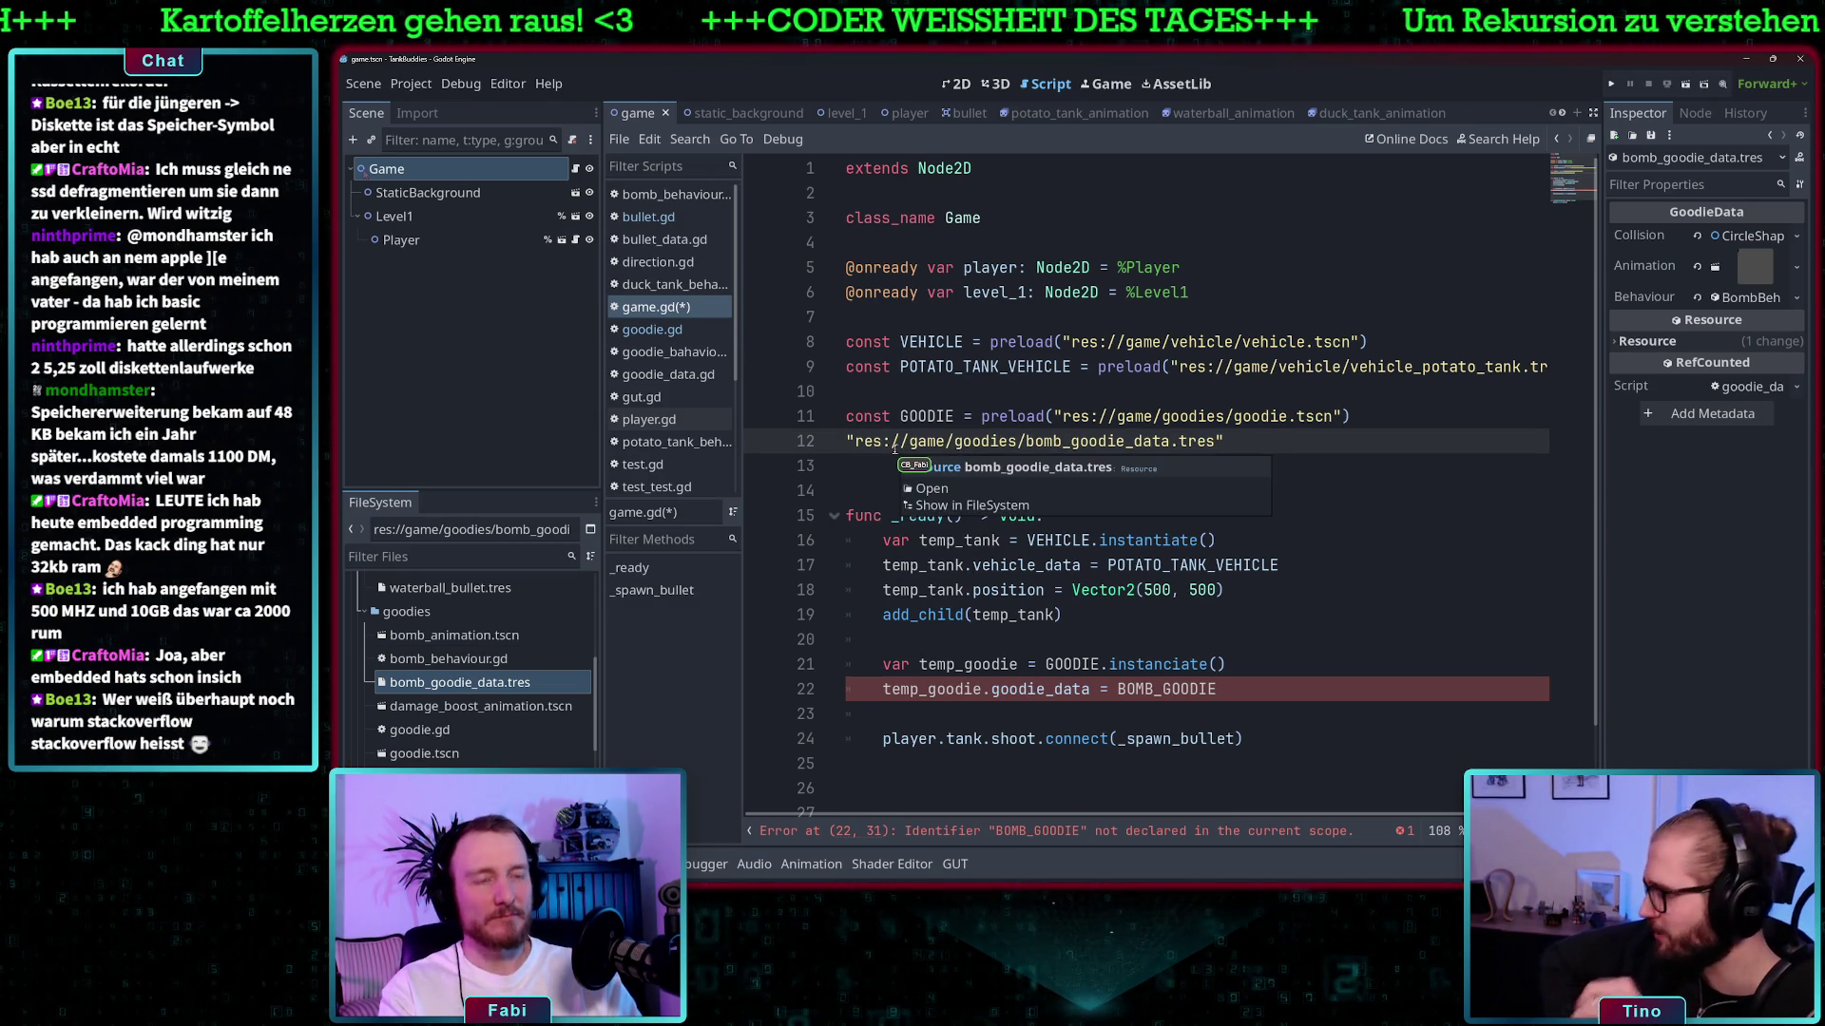
pyautogui.write('pre')
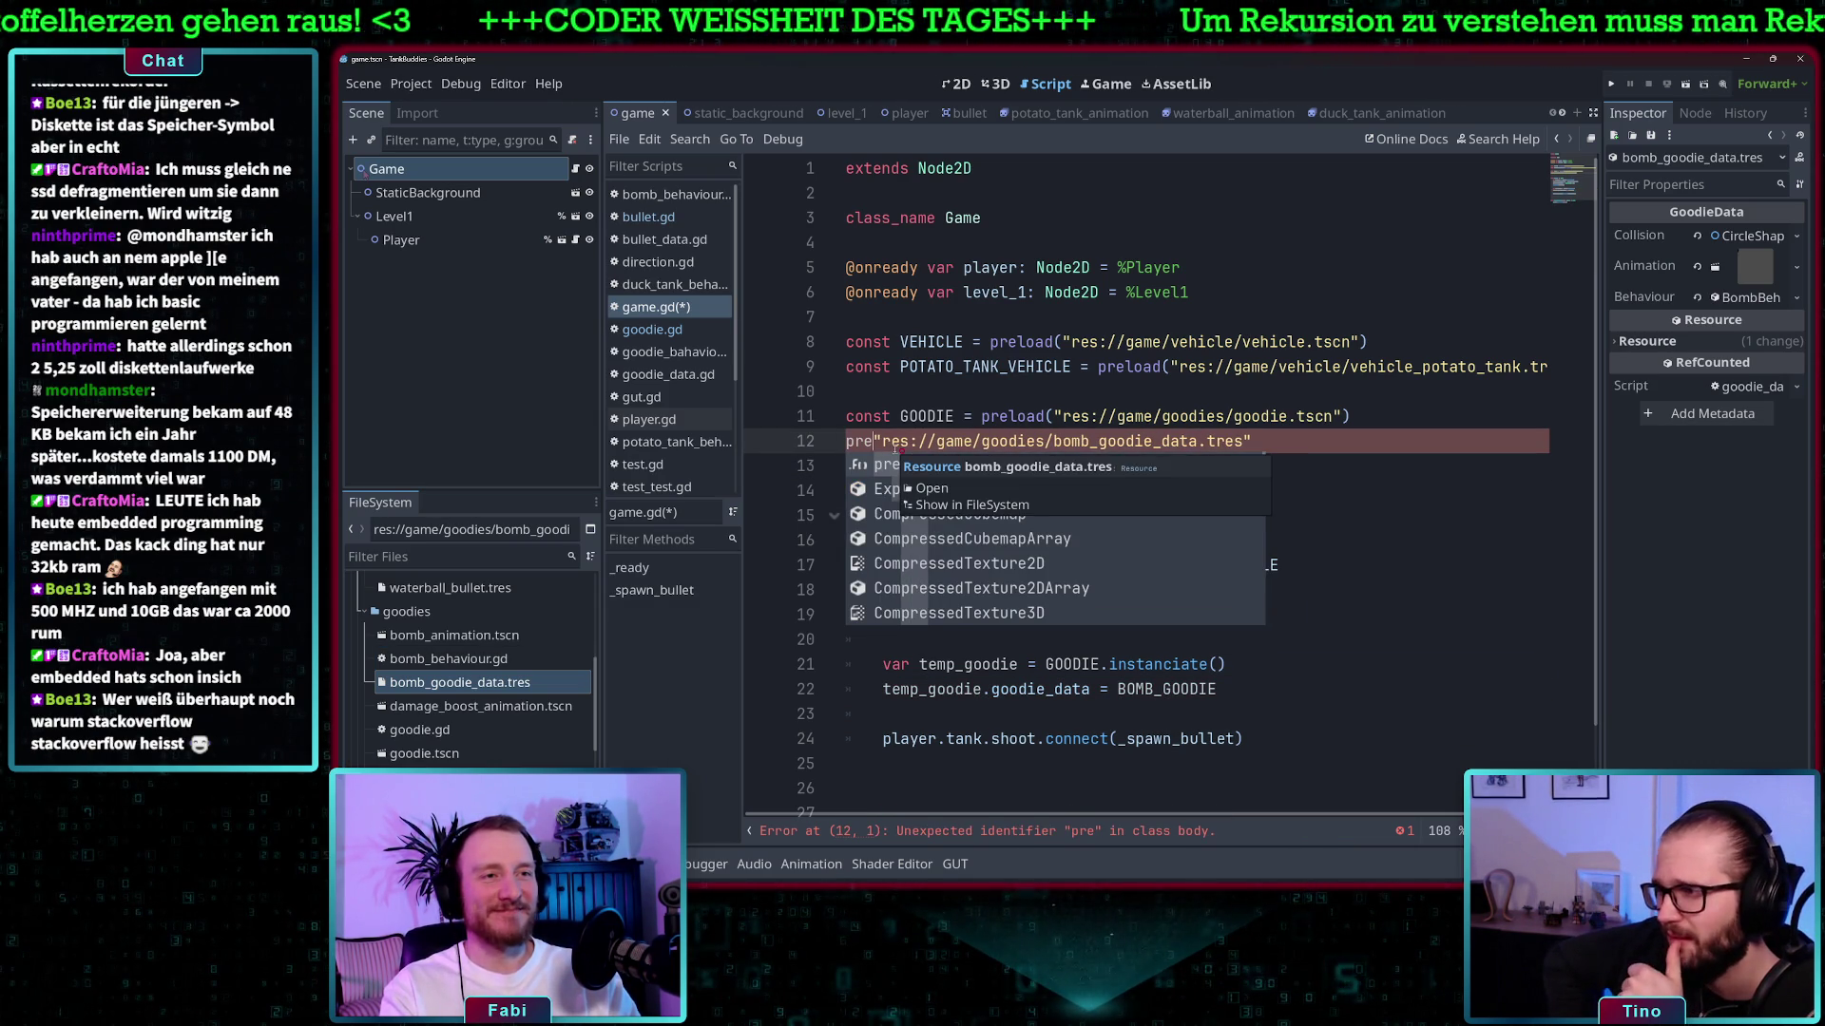
pyautogui.press('Return')
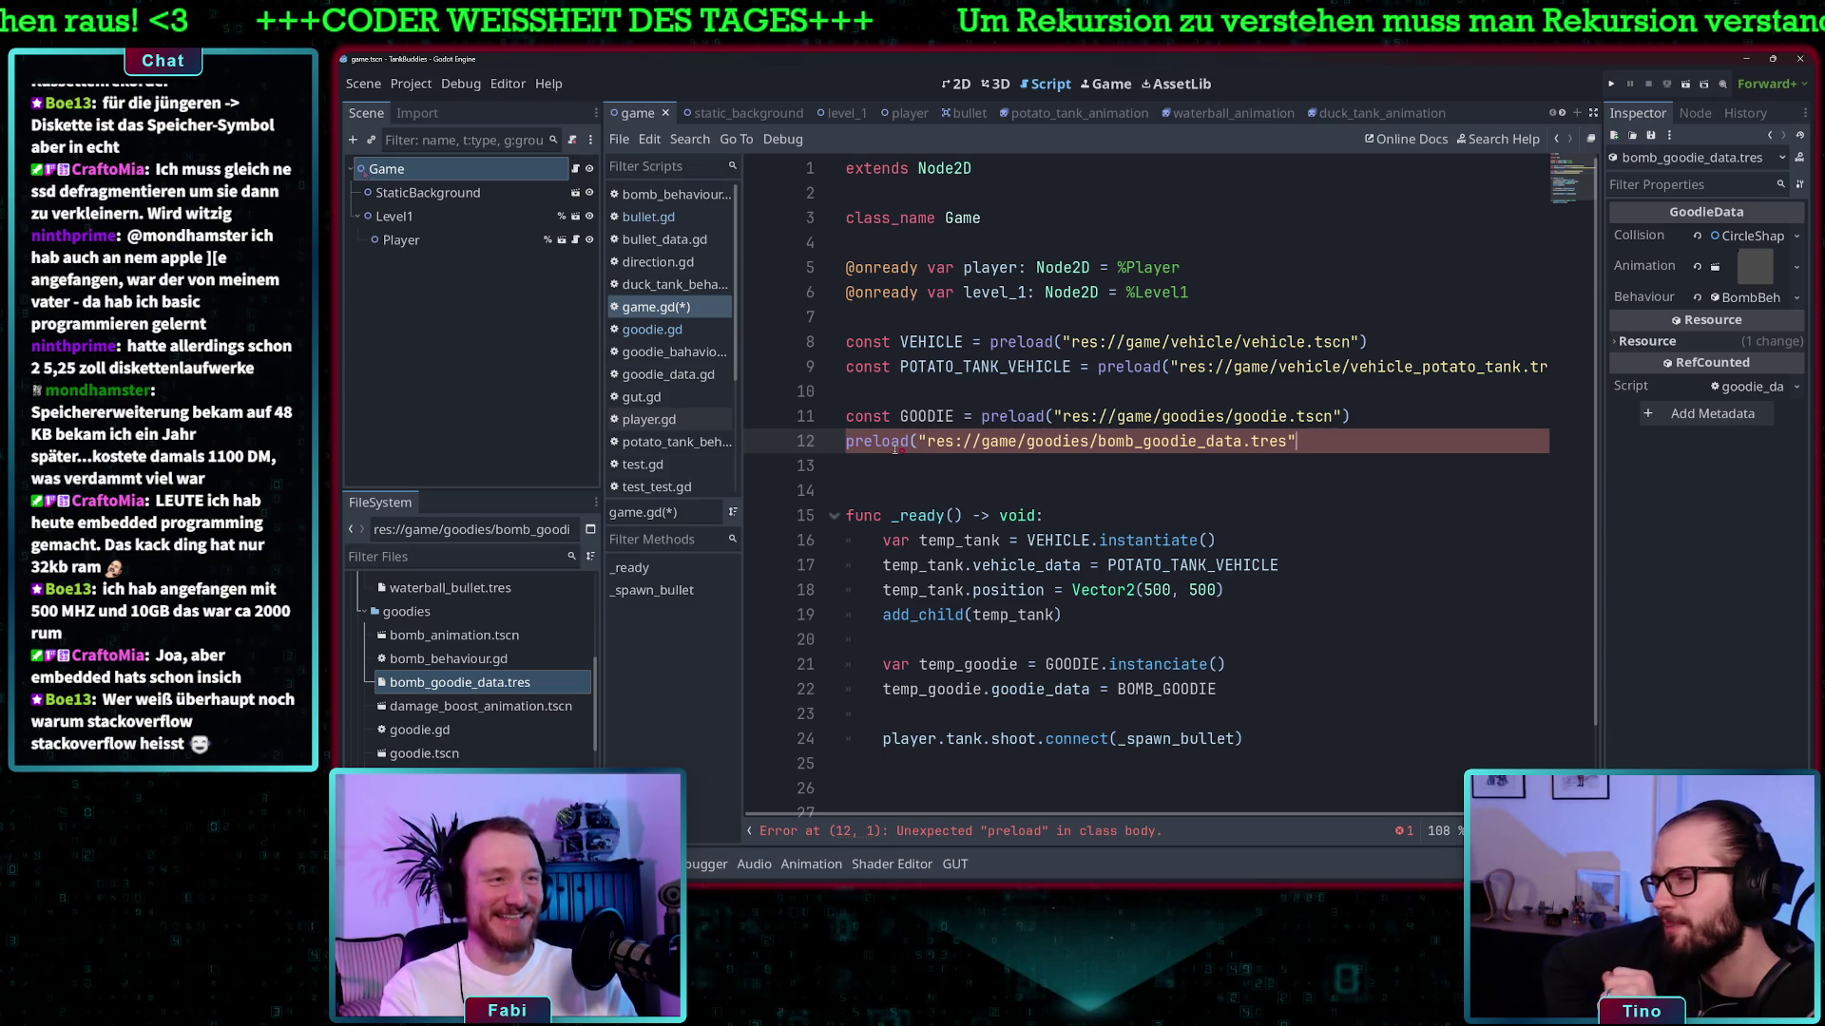
pyautogui.write(')')
pyautogui.press('Home')
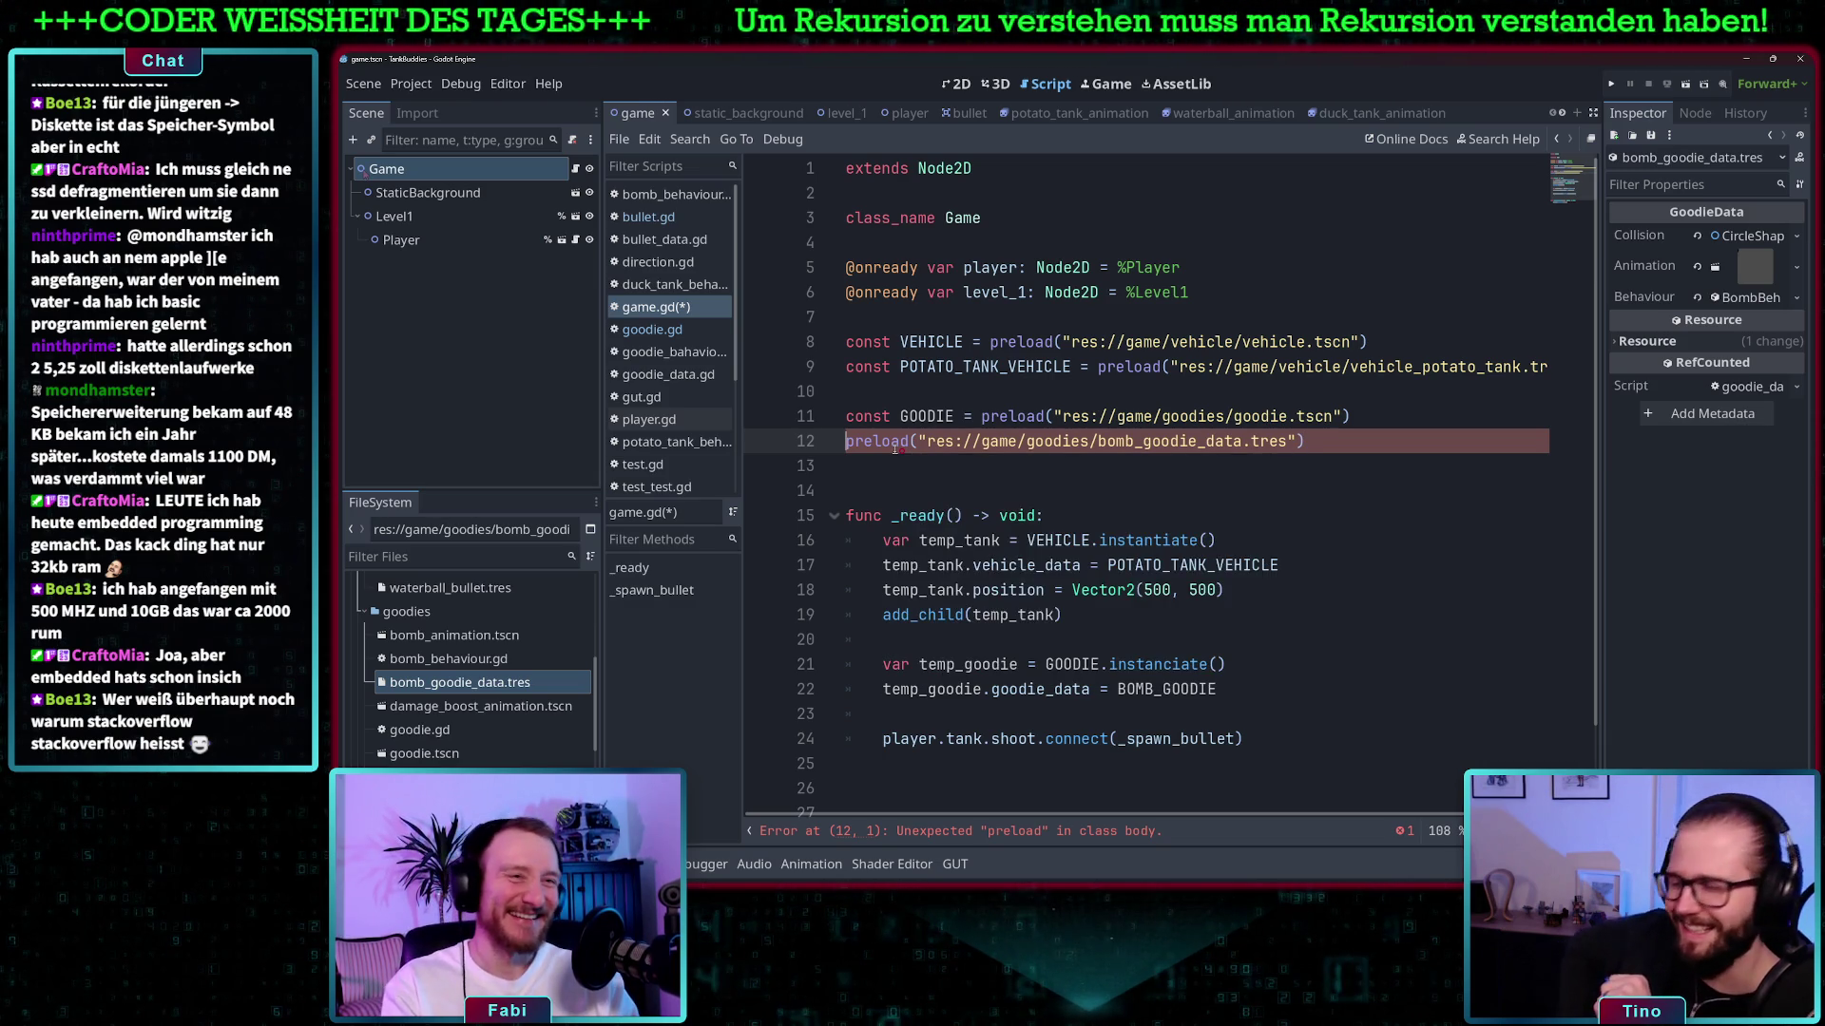
pyautogui.write('const B')
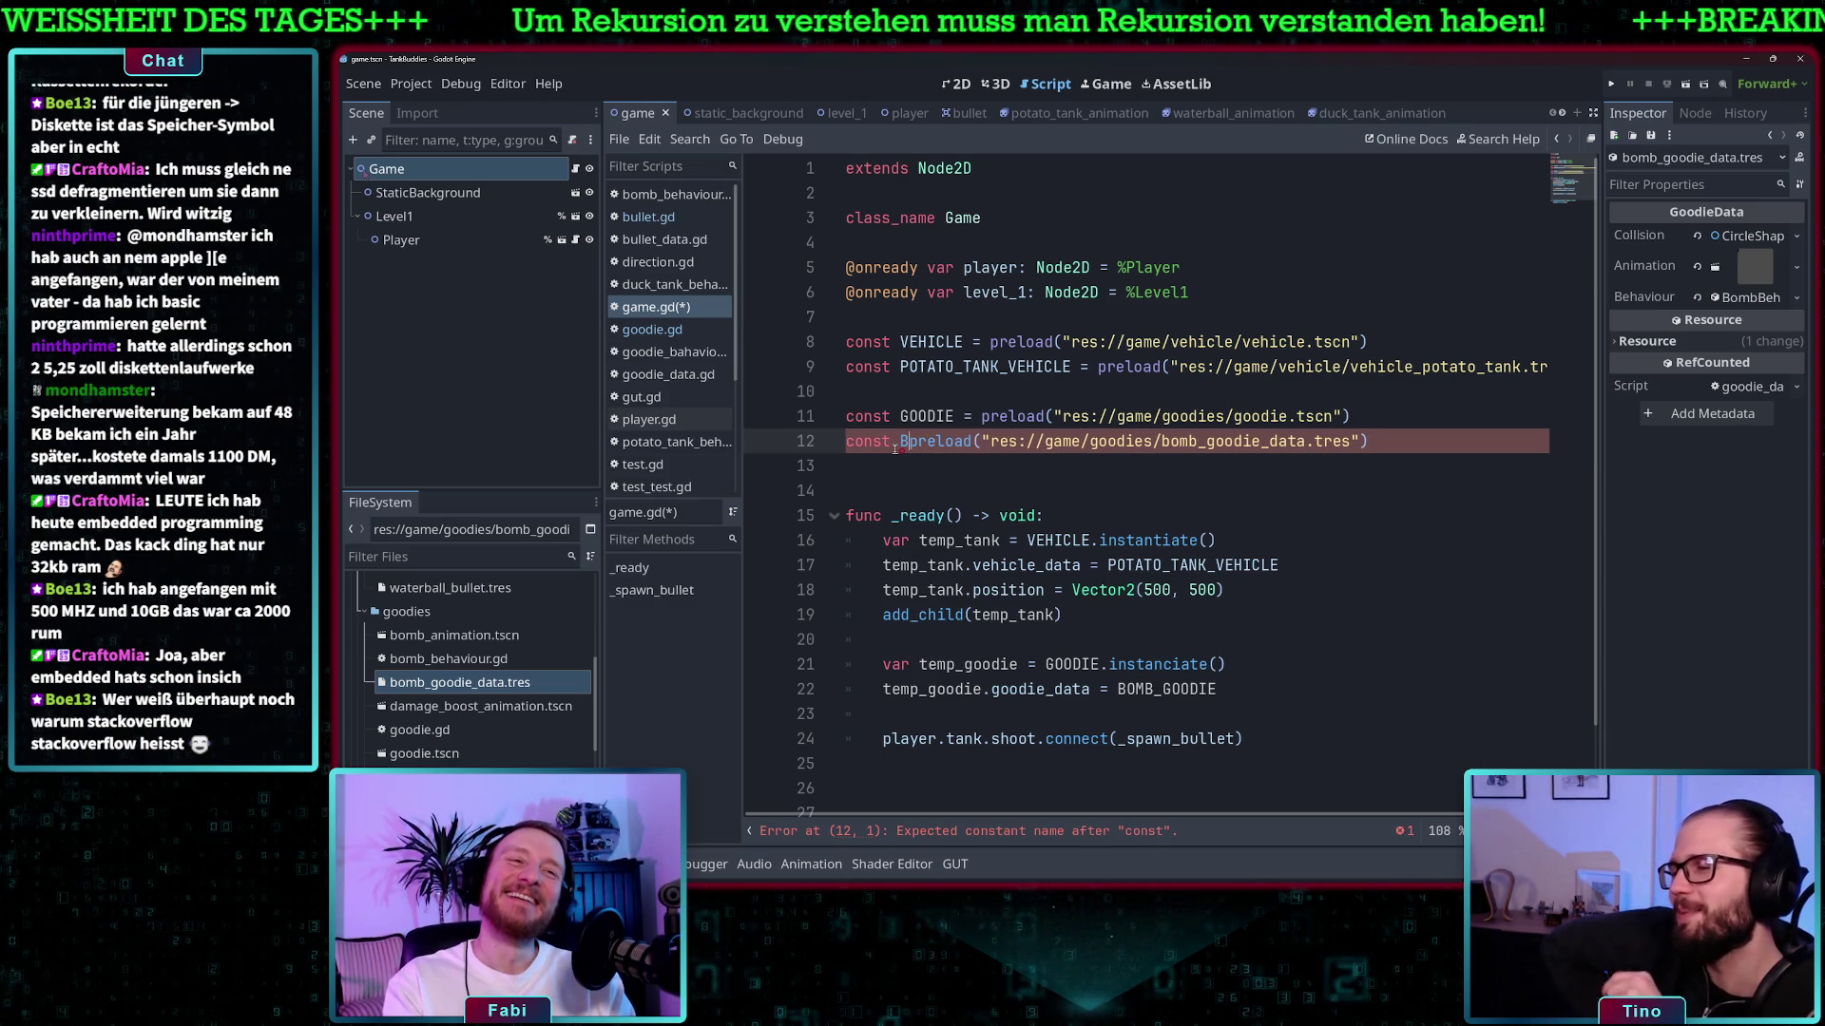
pyautogui.write('OMB_')
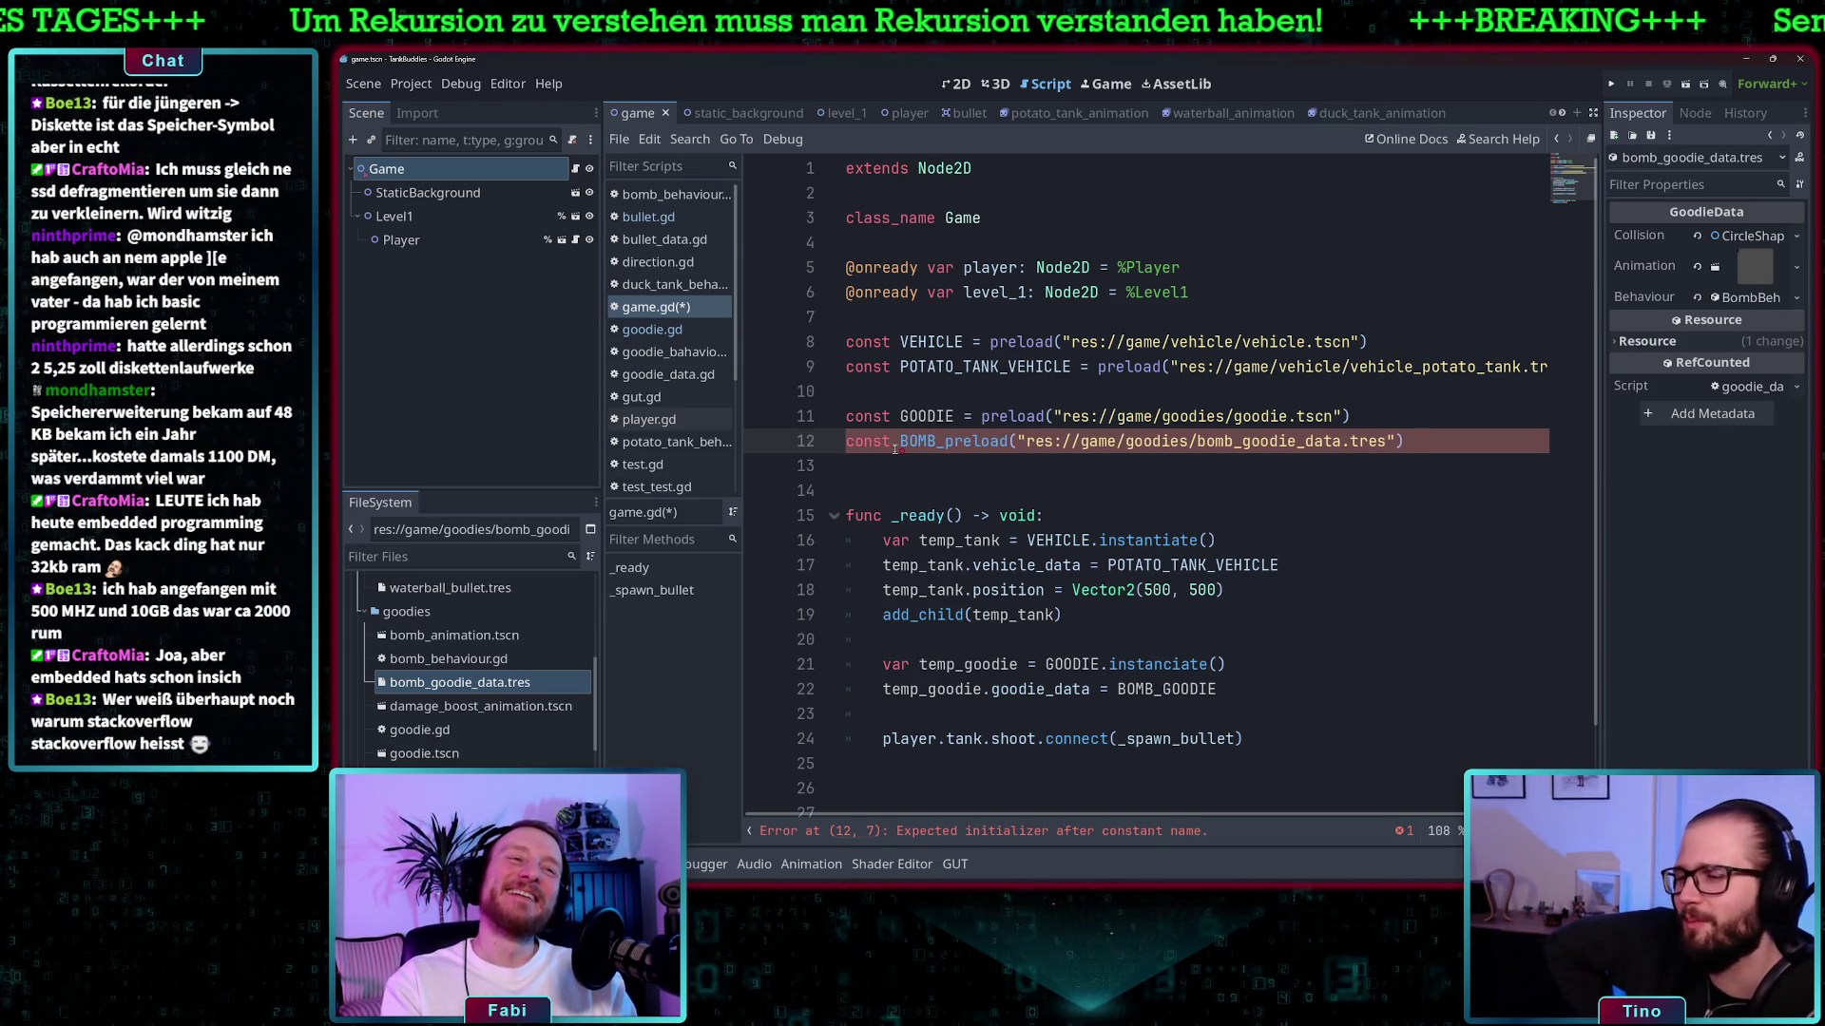
pyautogui.write('GOODIE =')
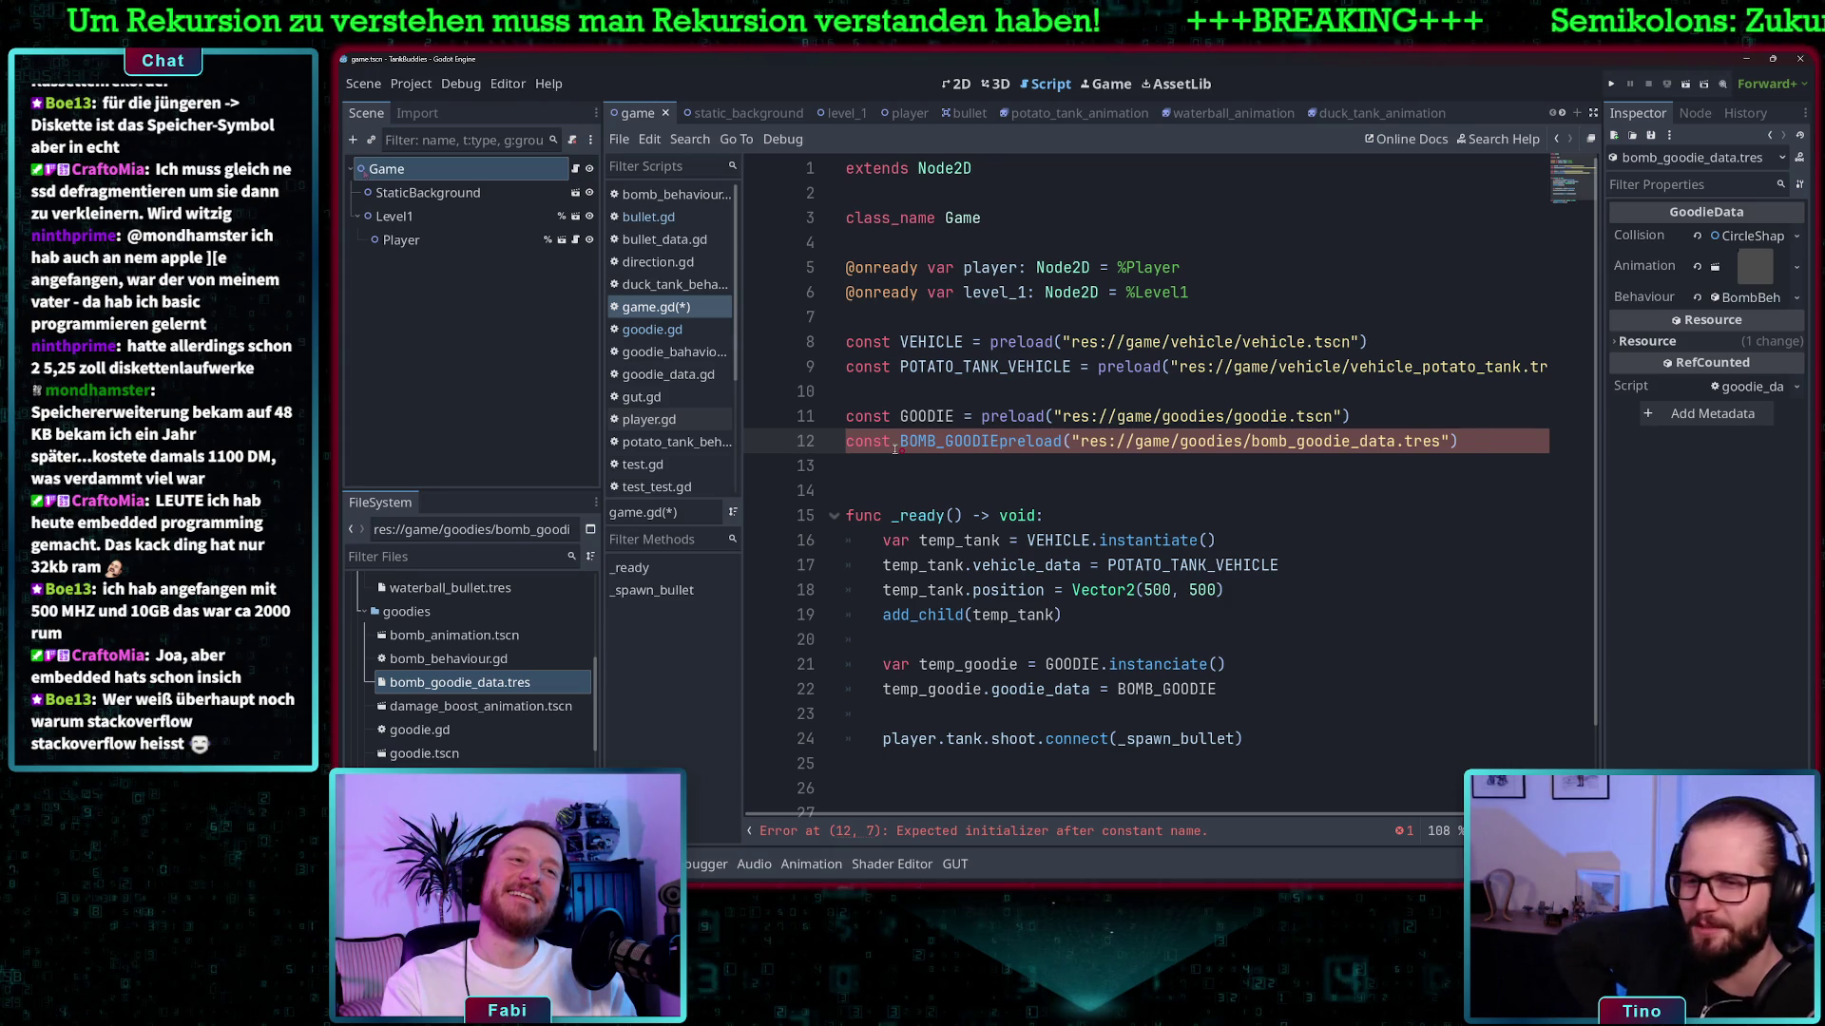
pyautogui.press('Escape')
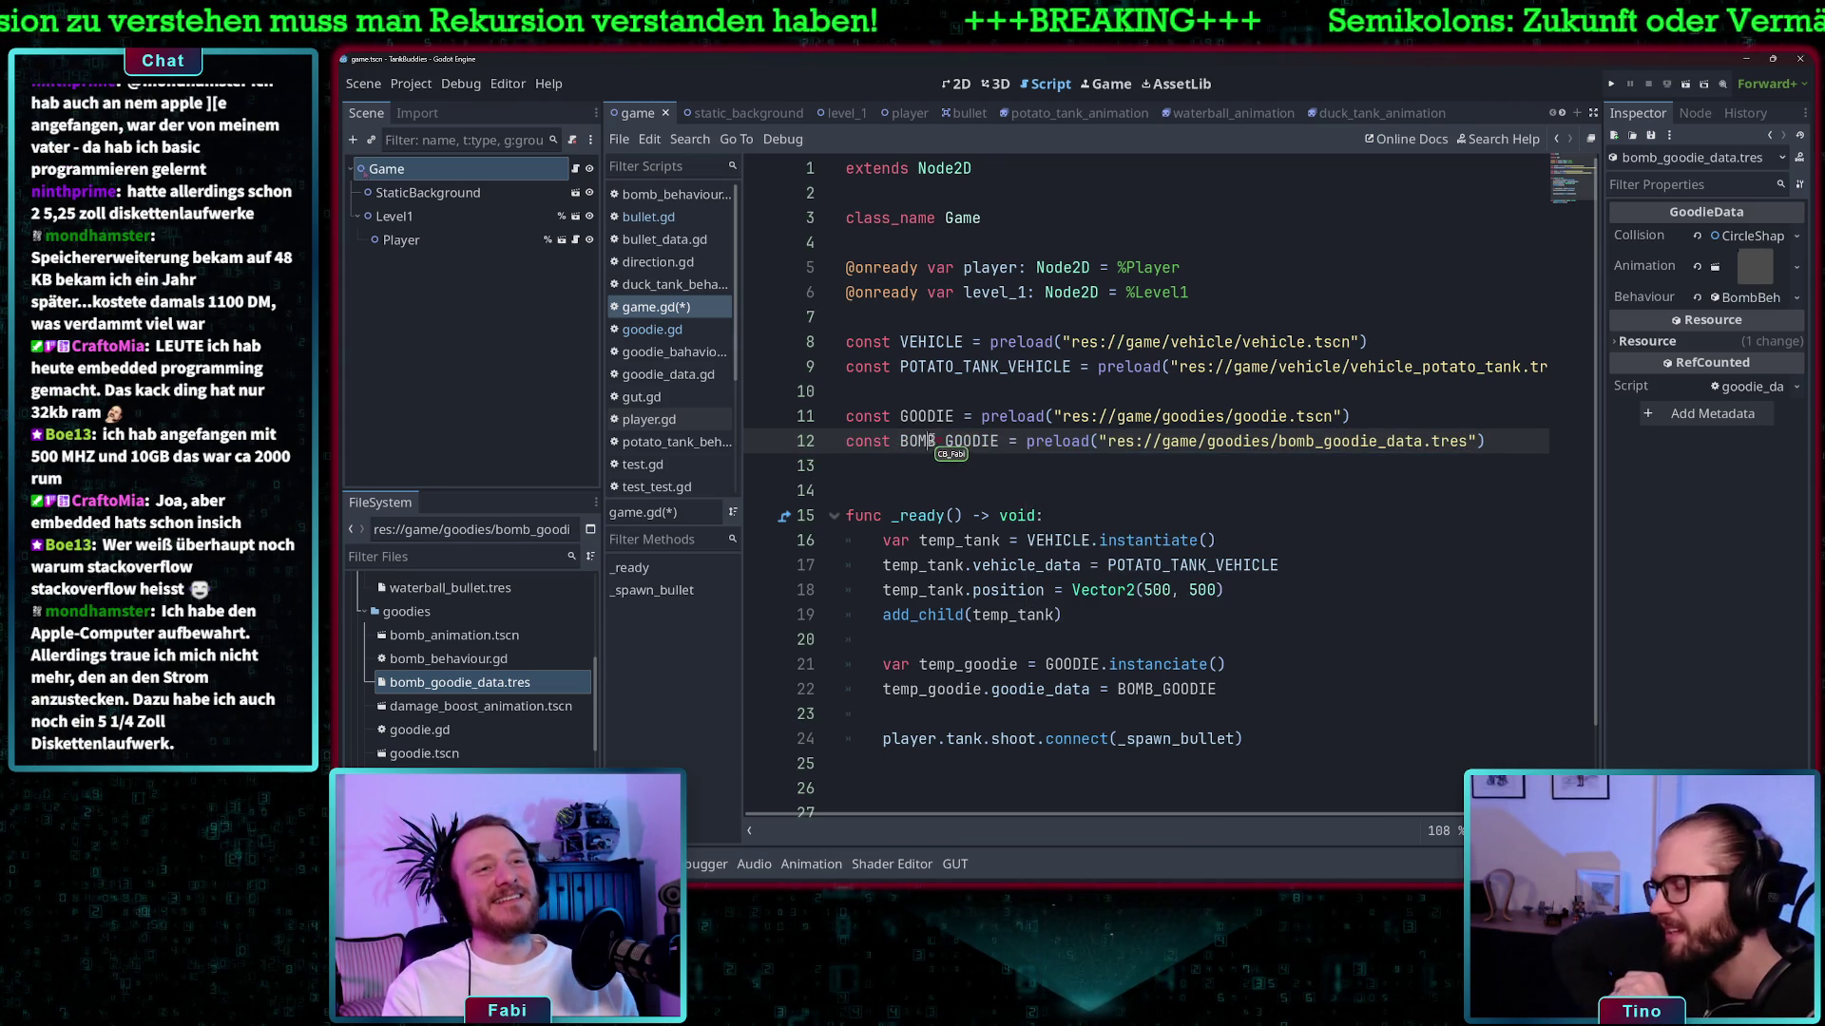
# - Copy the tank's position line below the goodie instantiation as temp_goodie.position
pyautogui.click(1226, 642)
pyautogui.scroll(-2, 1223, 641)
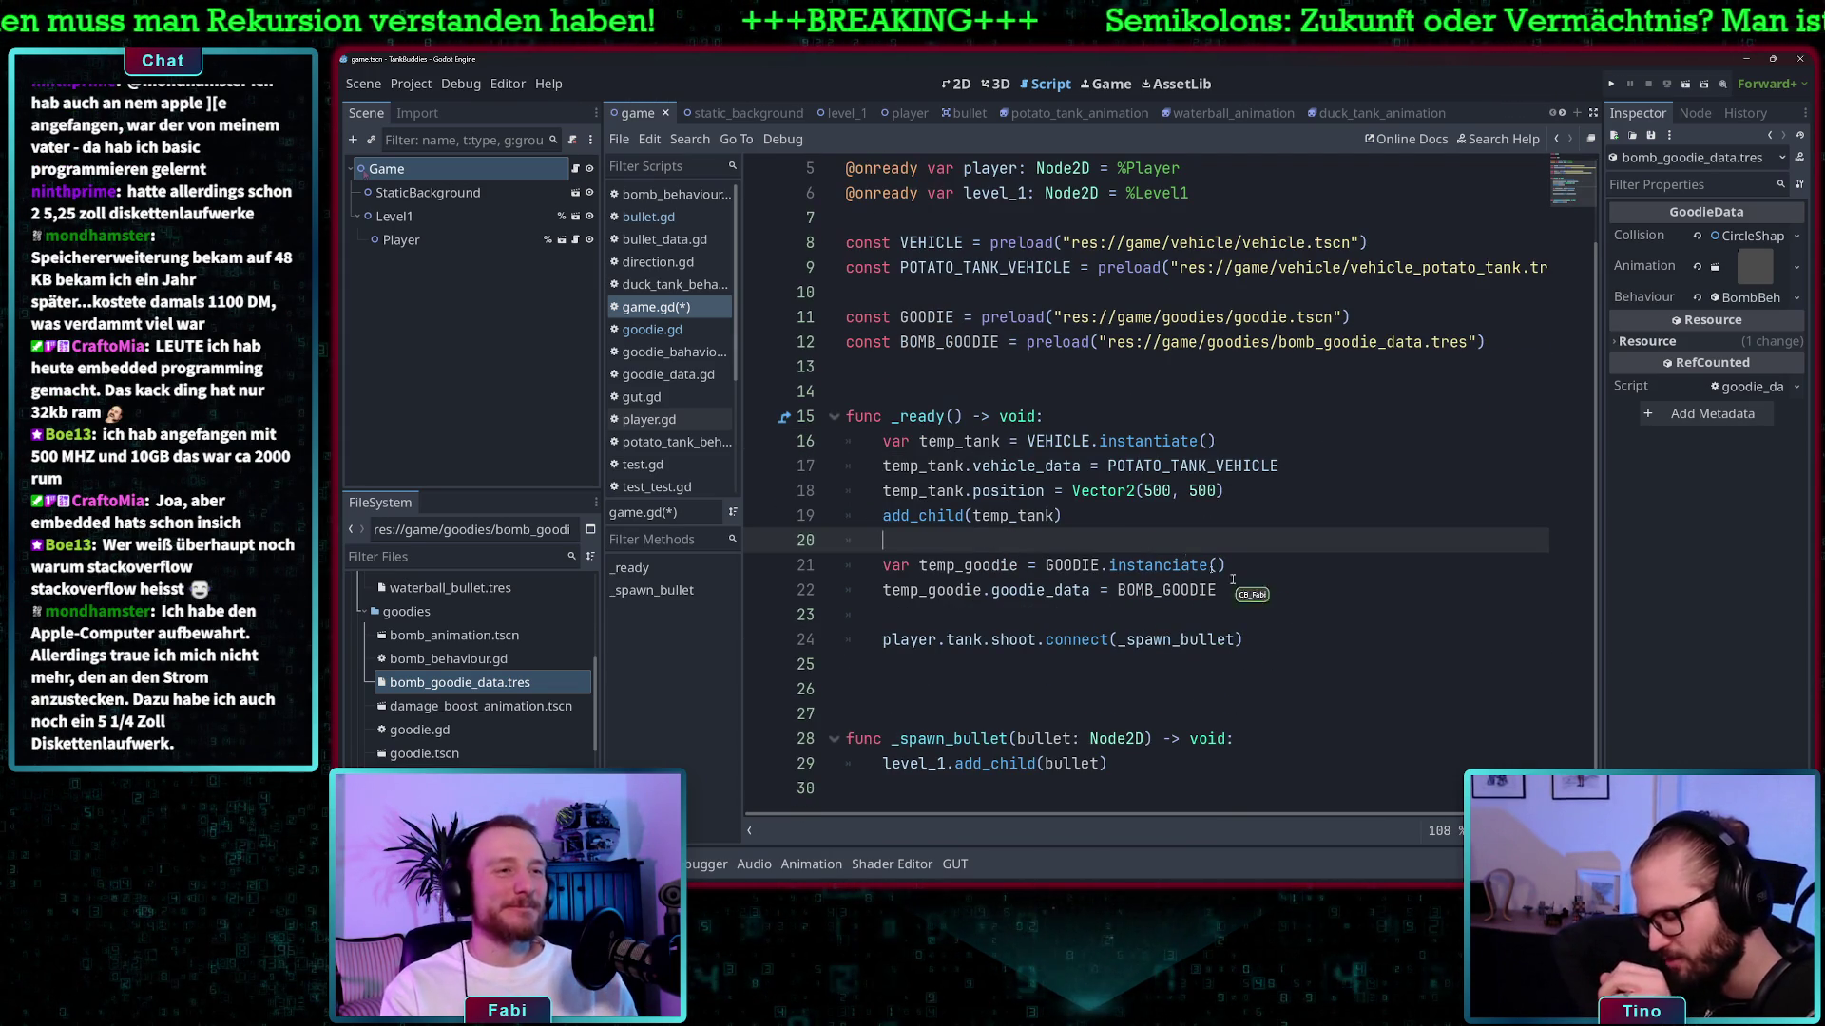
pyautogui.moveTo(1226, 490); pyautogui.dragTo(967, 489)
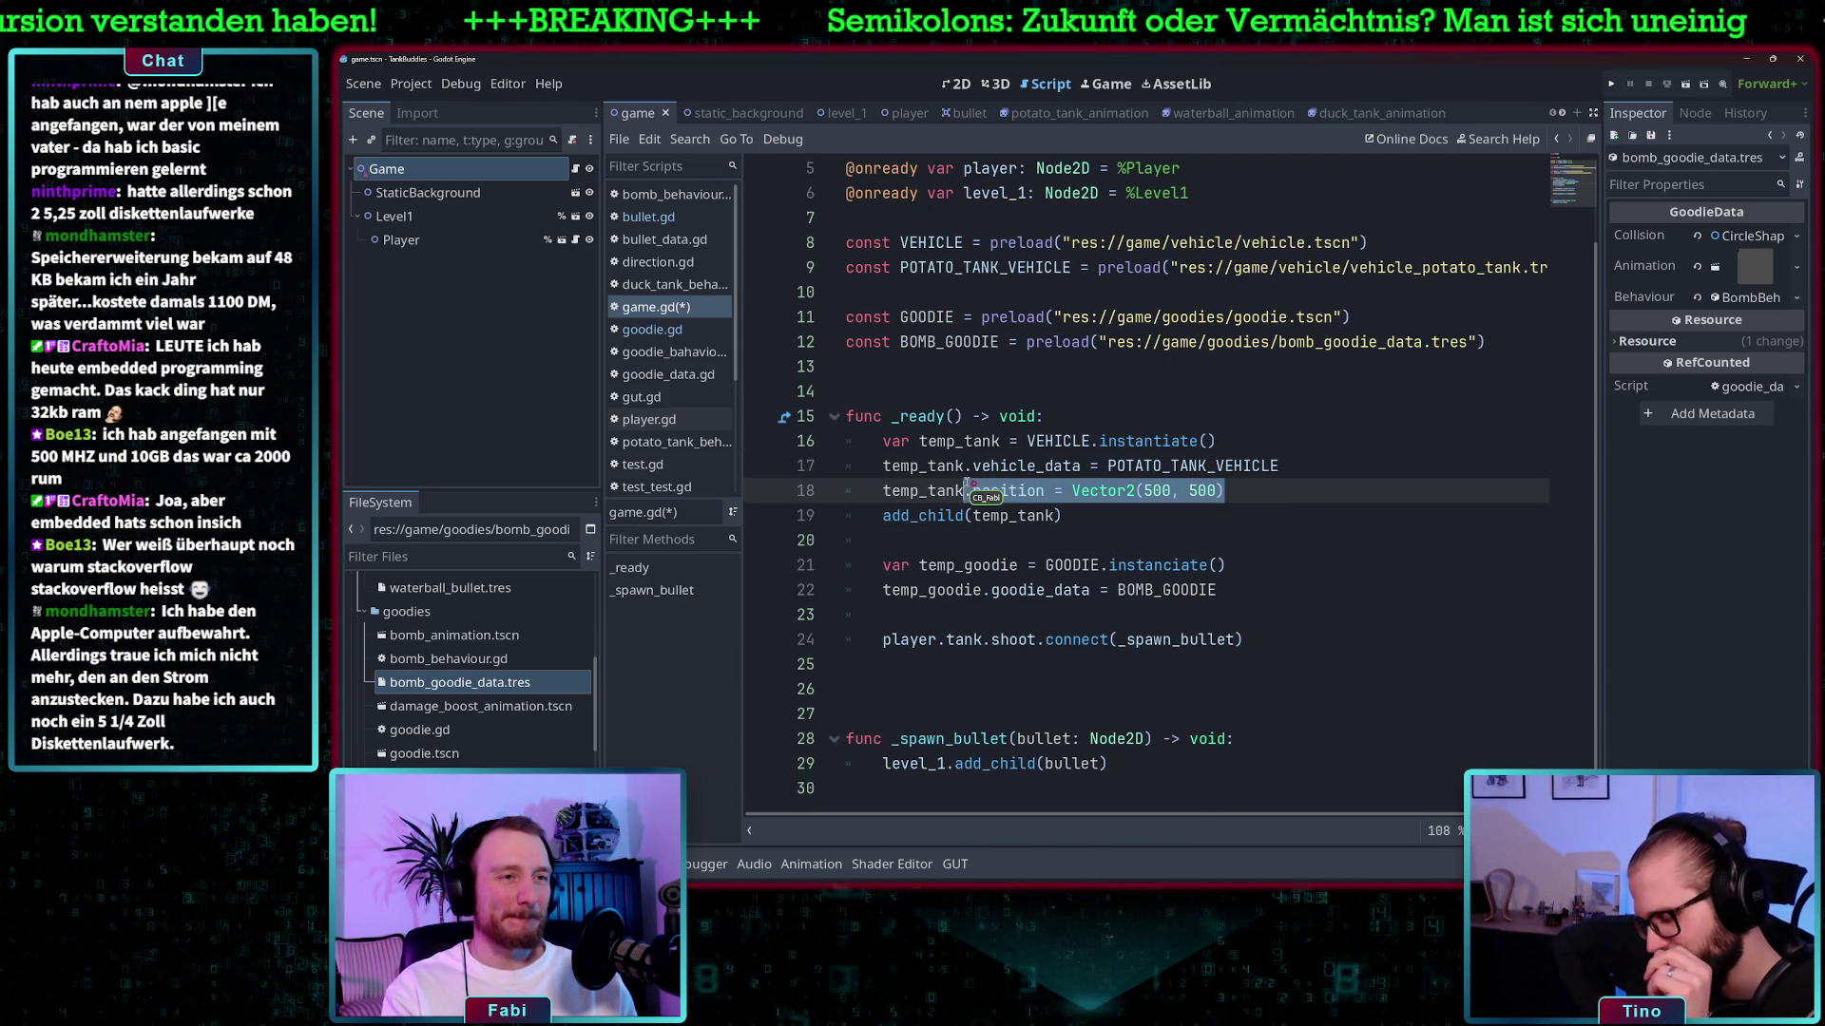
pyautogui.click(1269, 567)
pyautogui.write('#.position = Vector2(500, 500)')
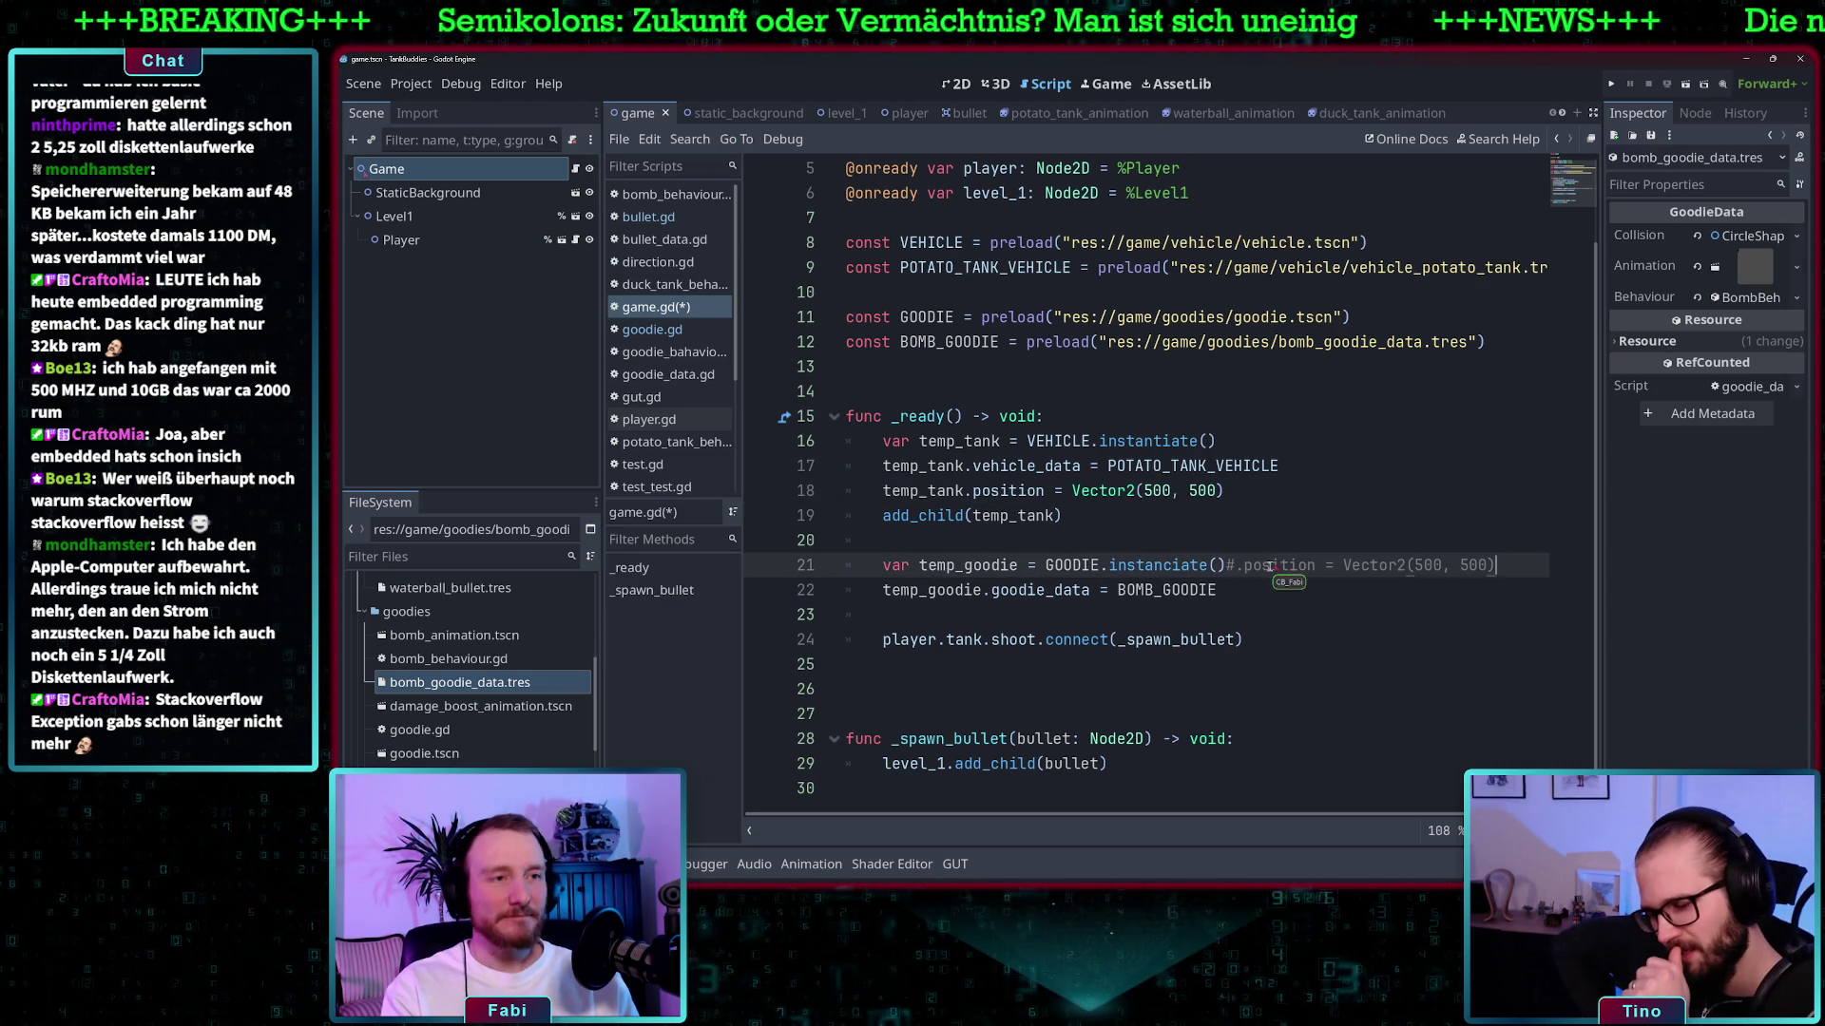
pyautogui.hotkey('ctrl', 'z')
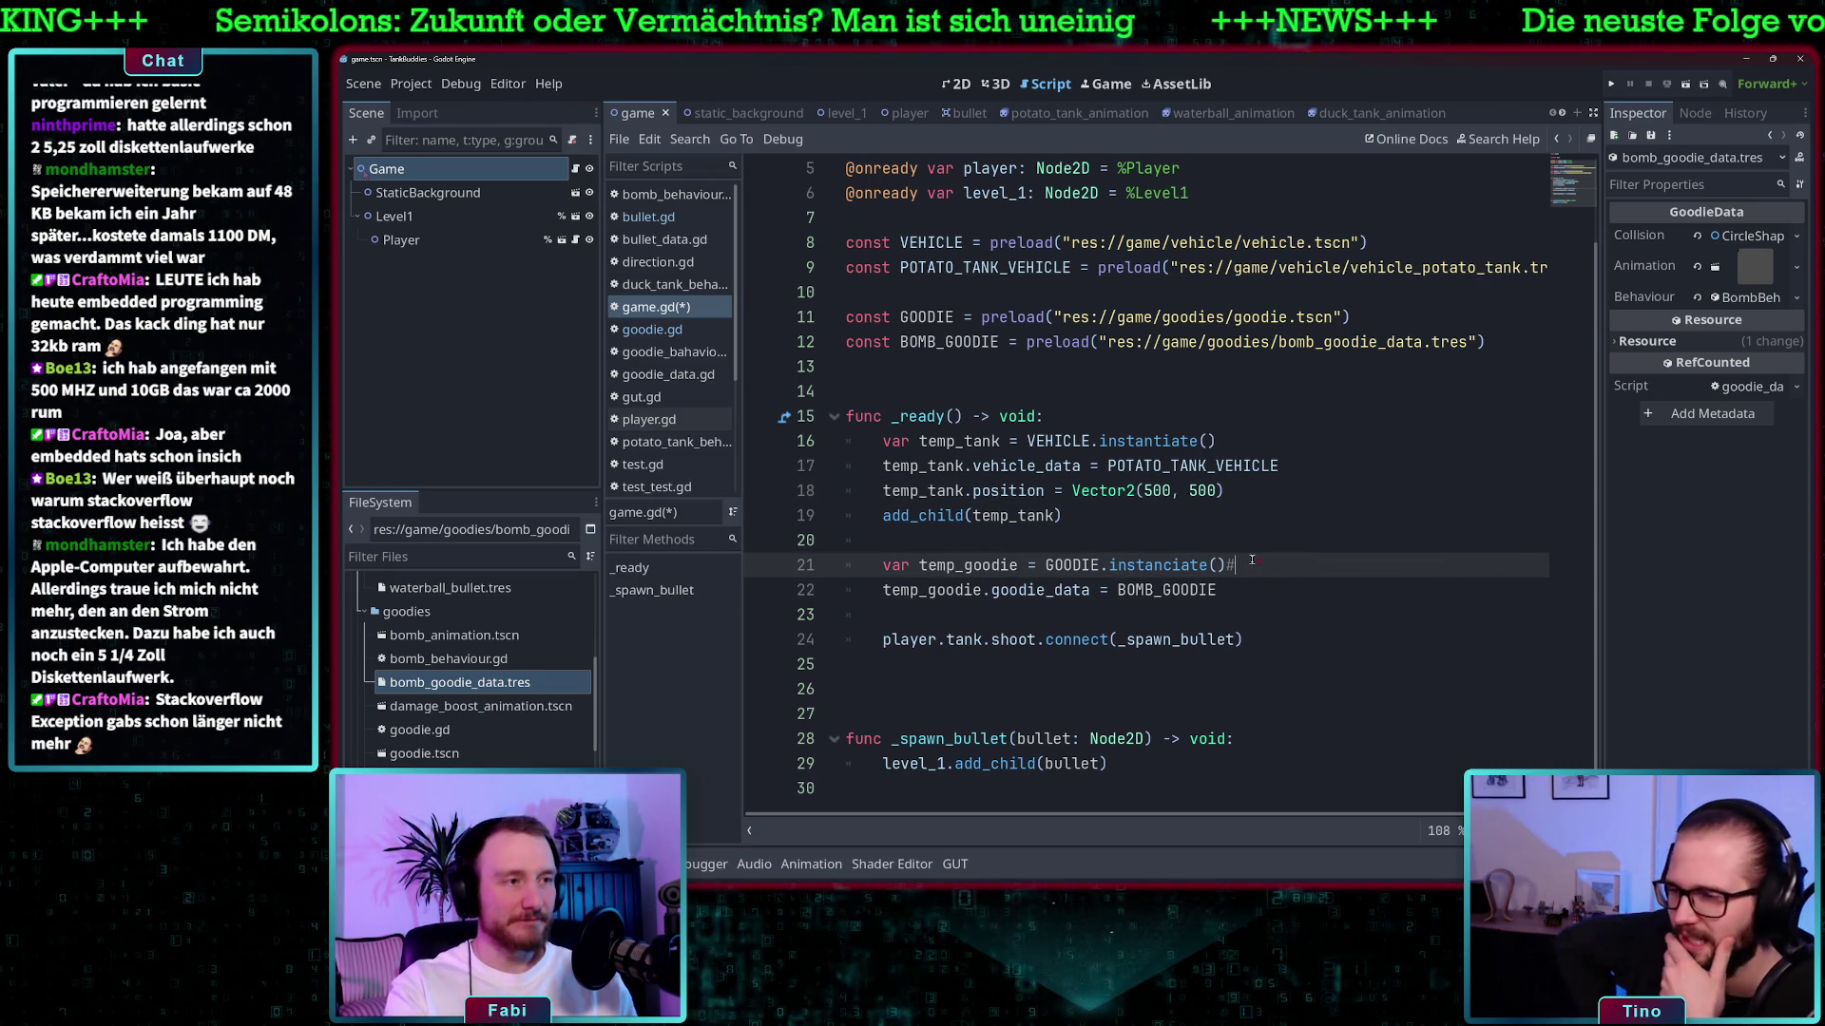
pyautogui.press('Return')
pyautogui.write('.position = Vector2(500, 500)')
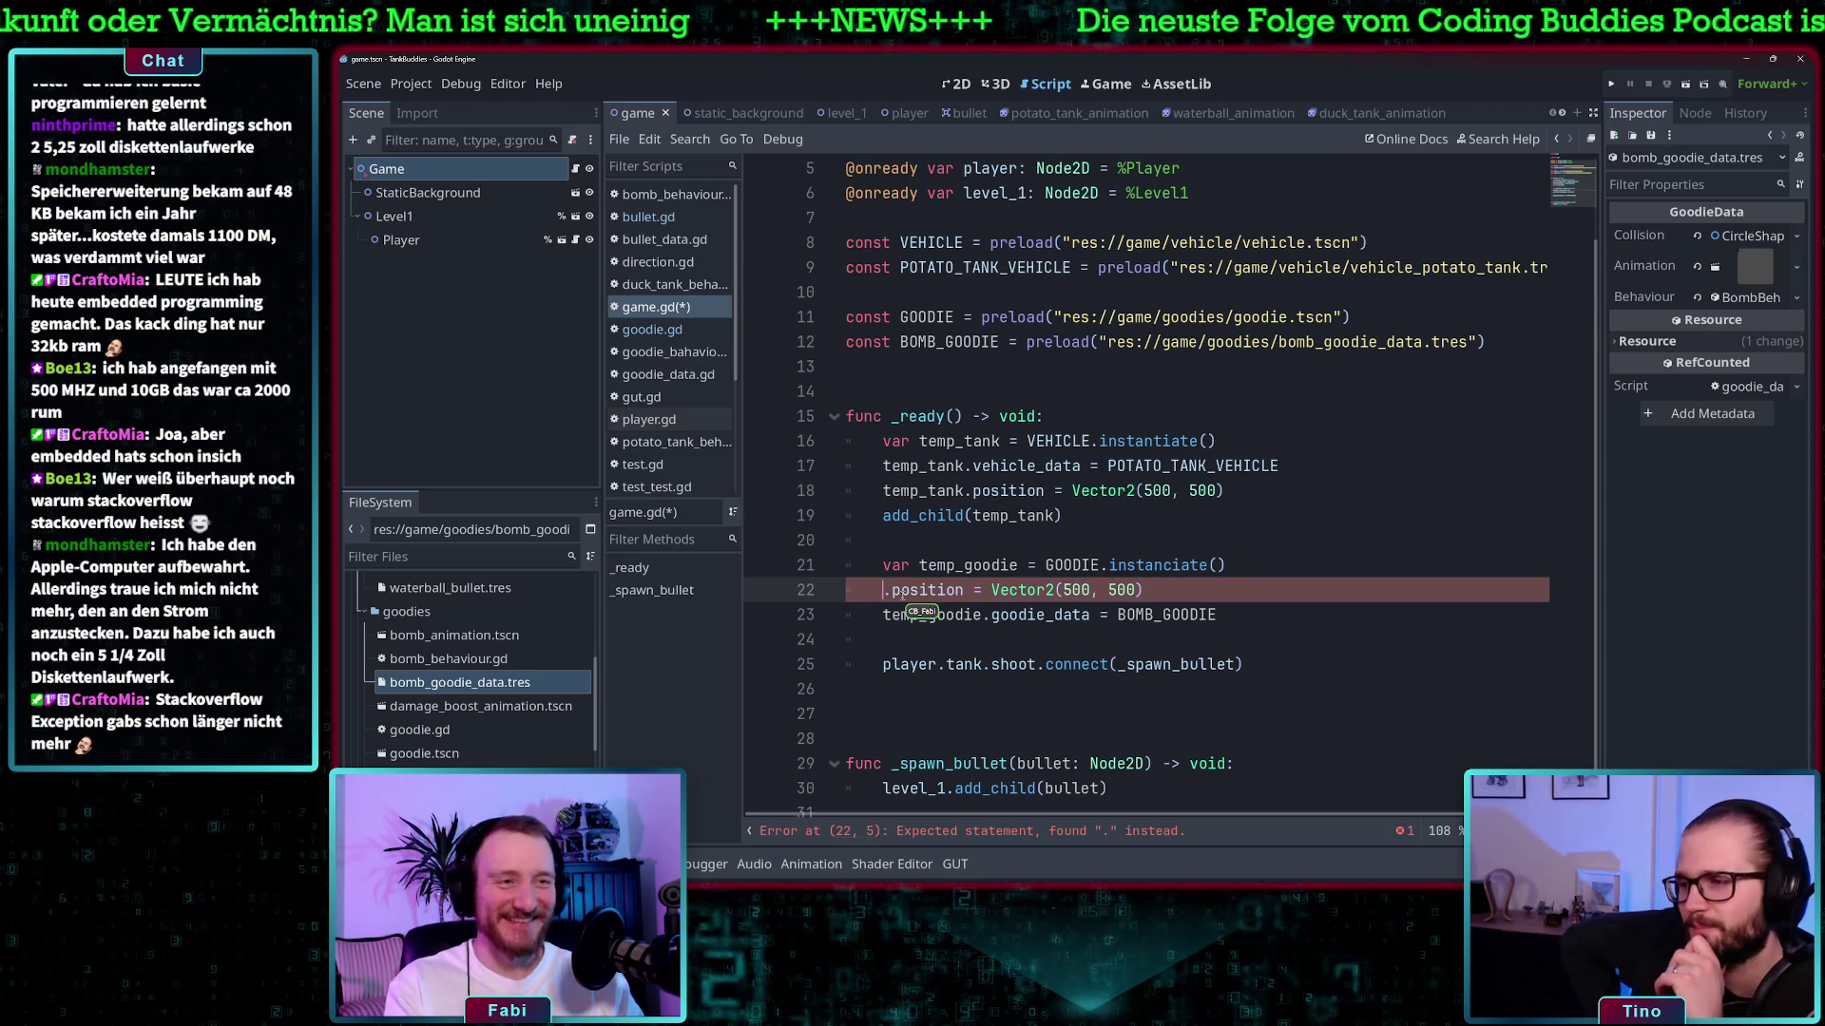
pyautogui.write('t')
pyautogui.press('BackSpace')
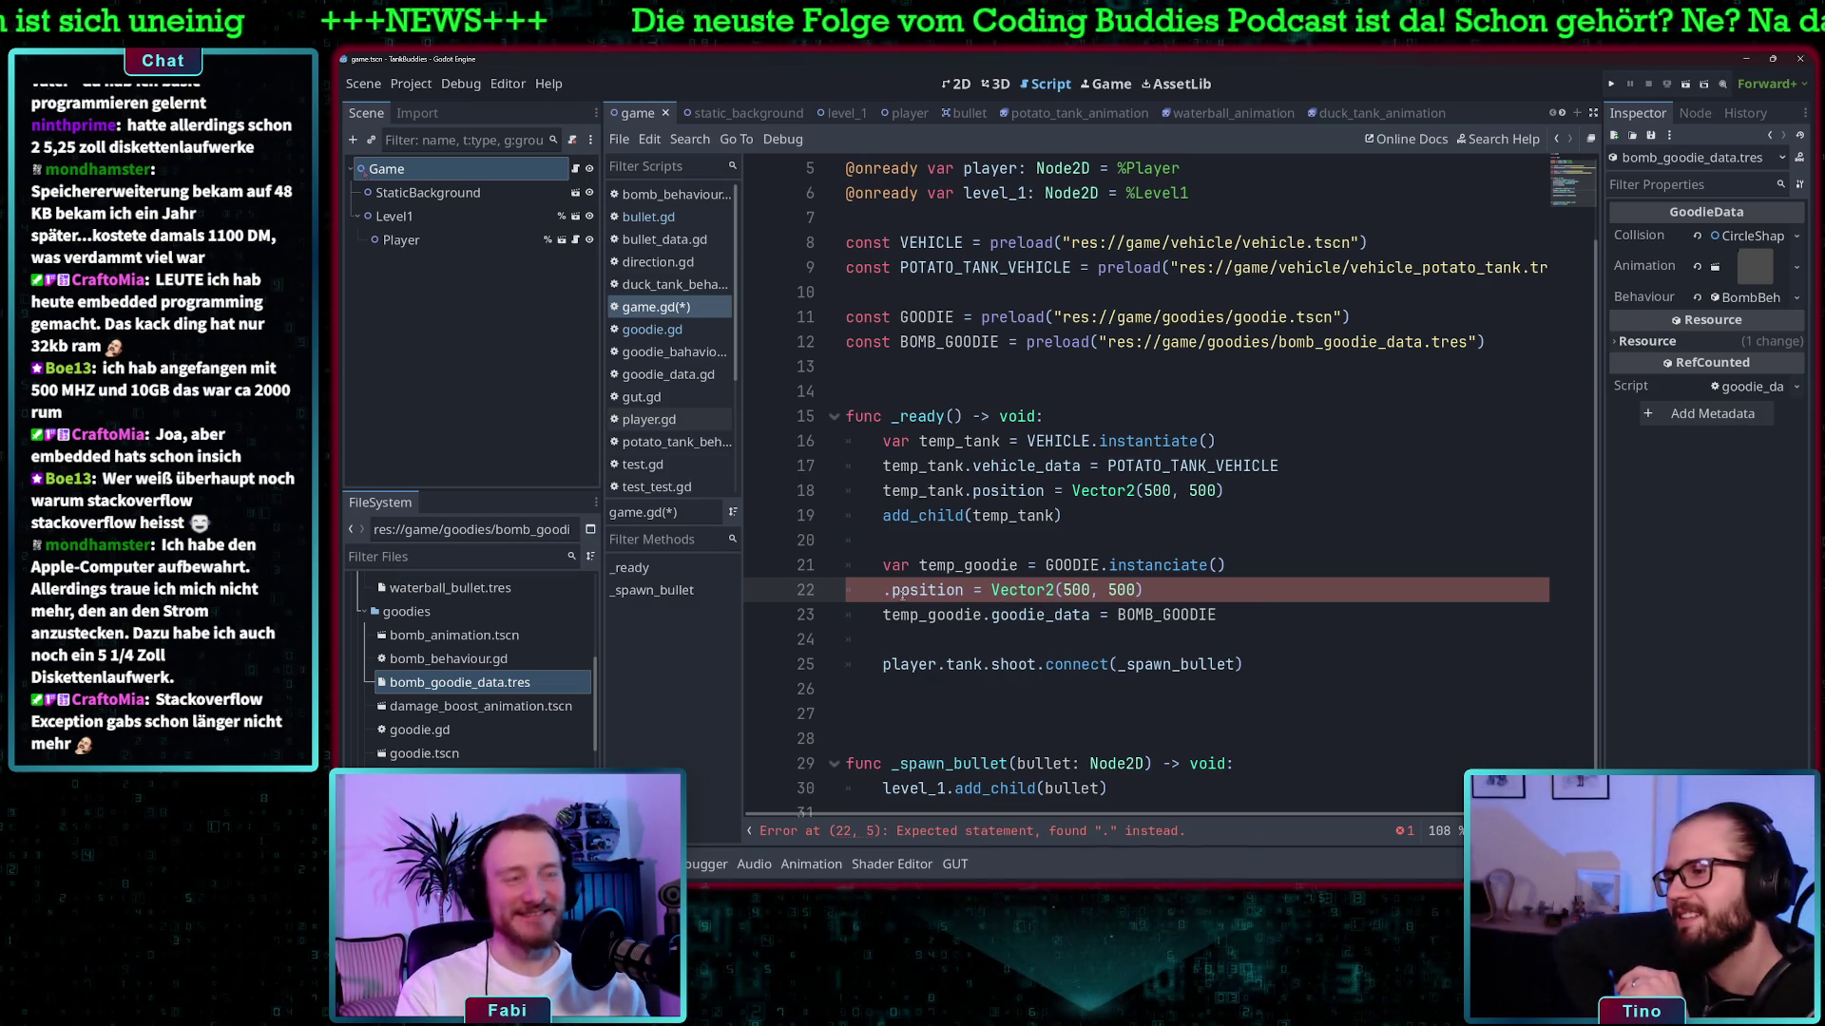
pyautogui.write('temp')
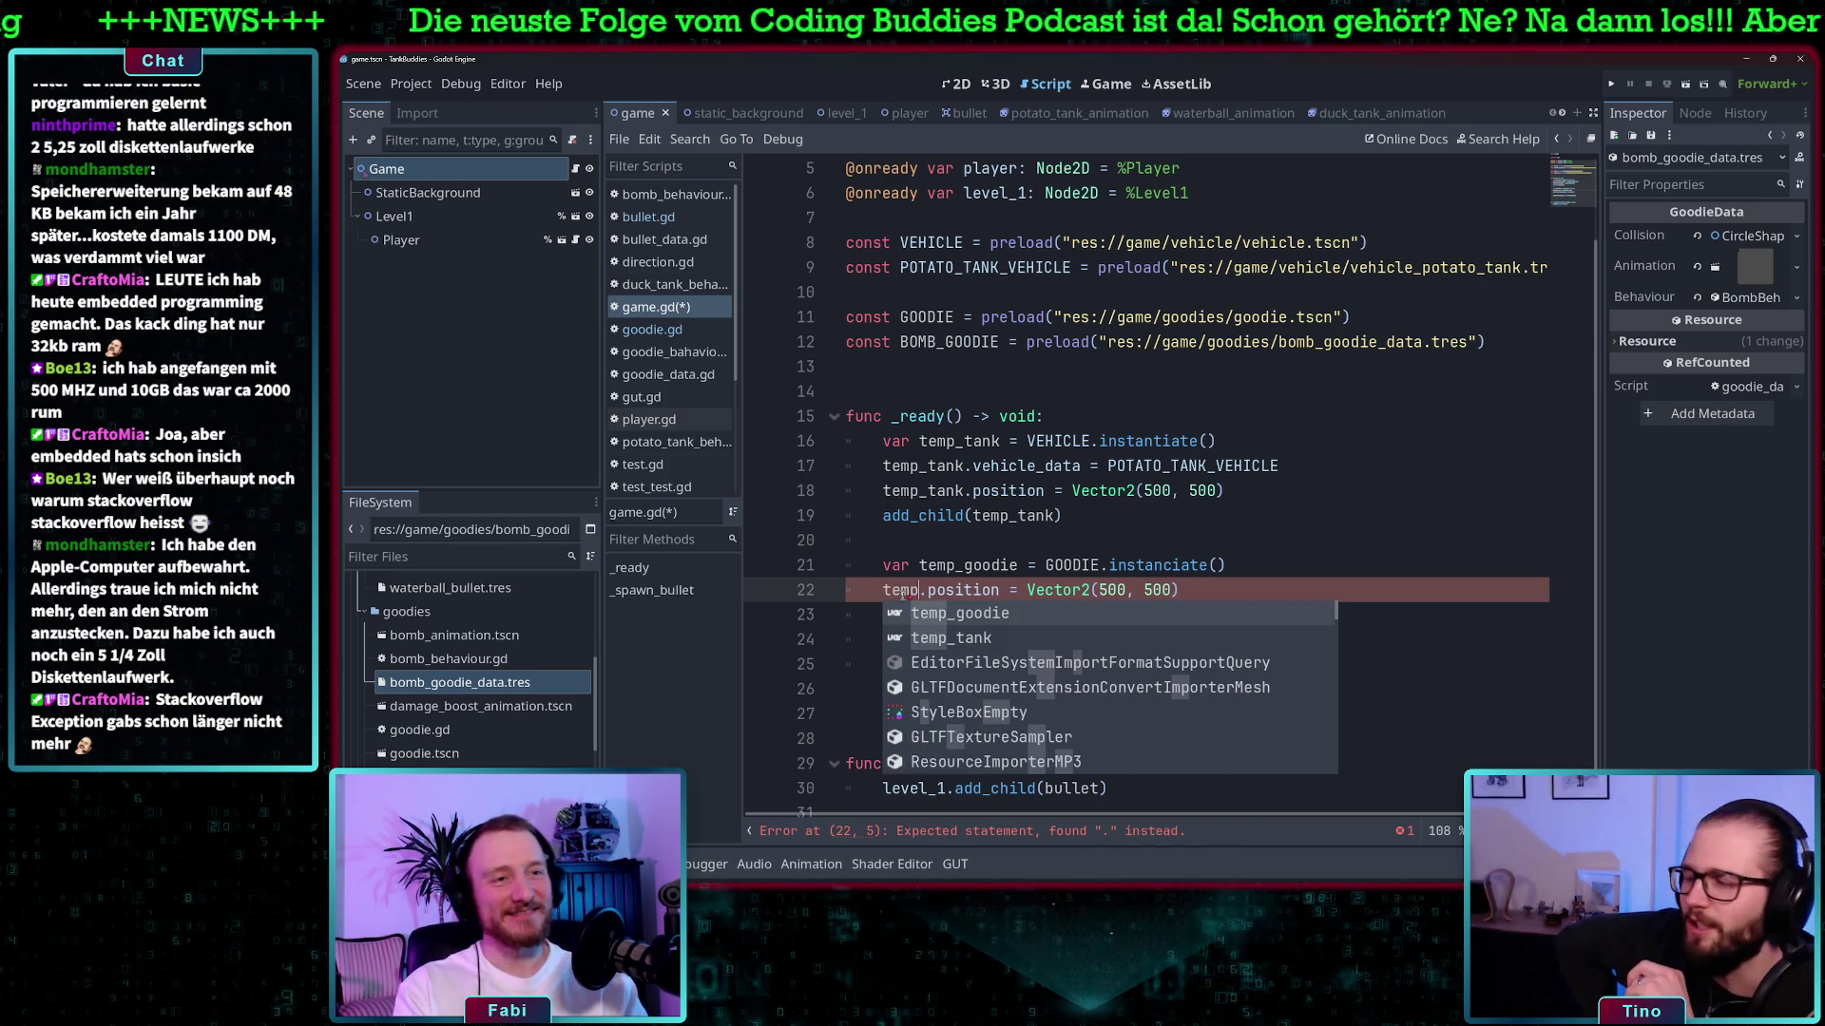
pyautogui.press('Return')
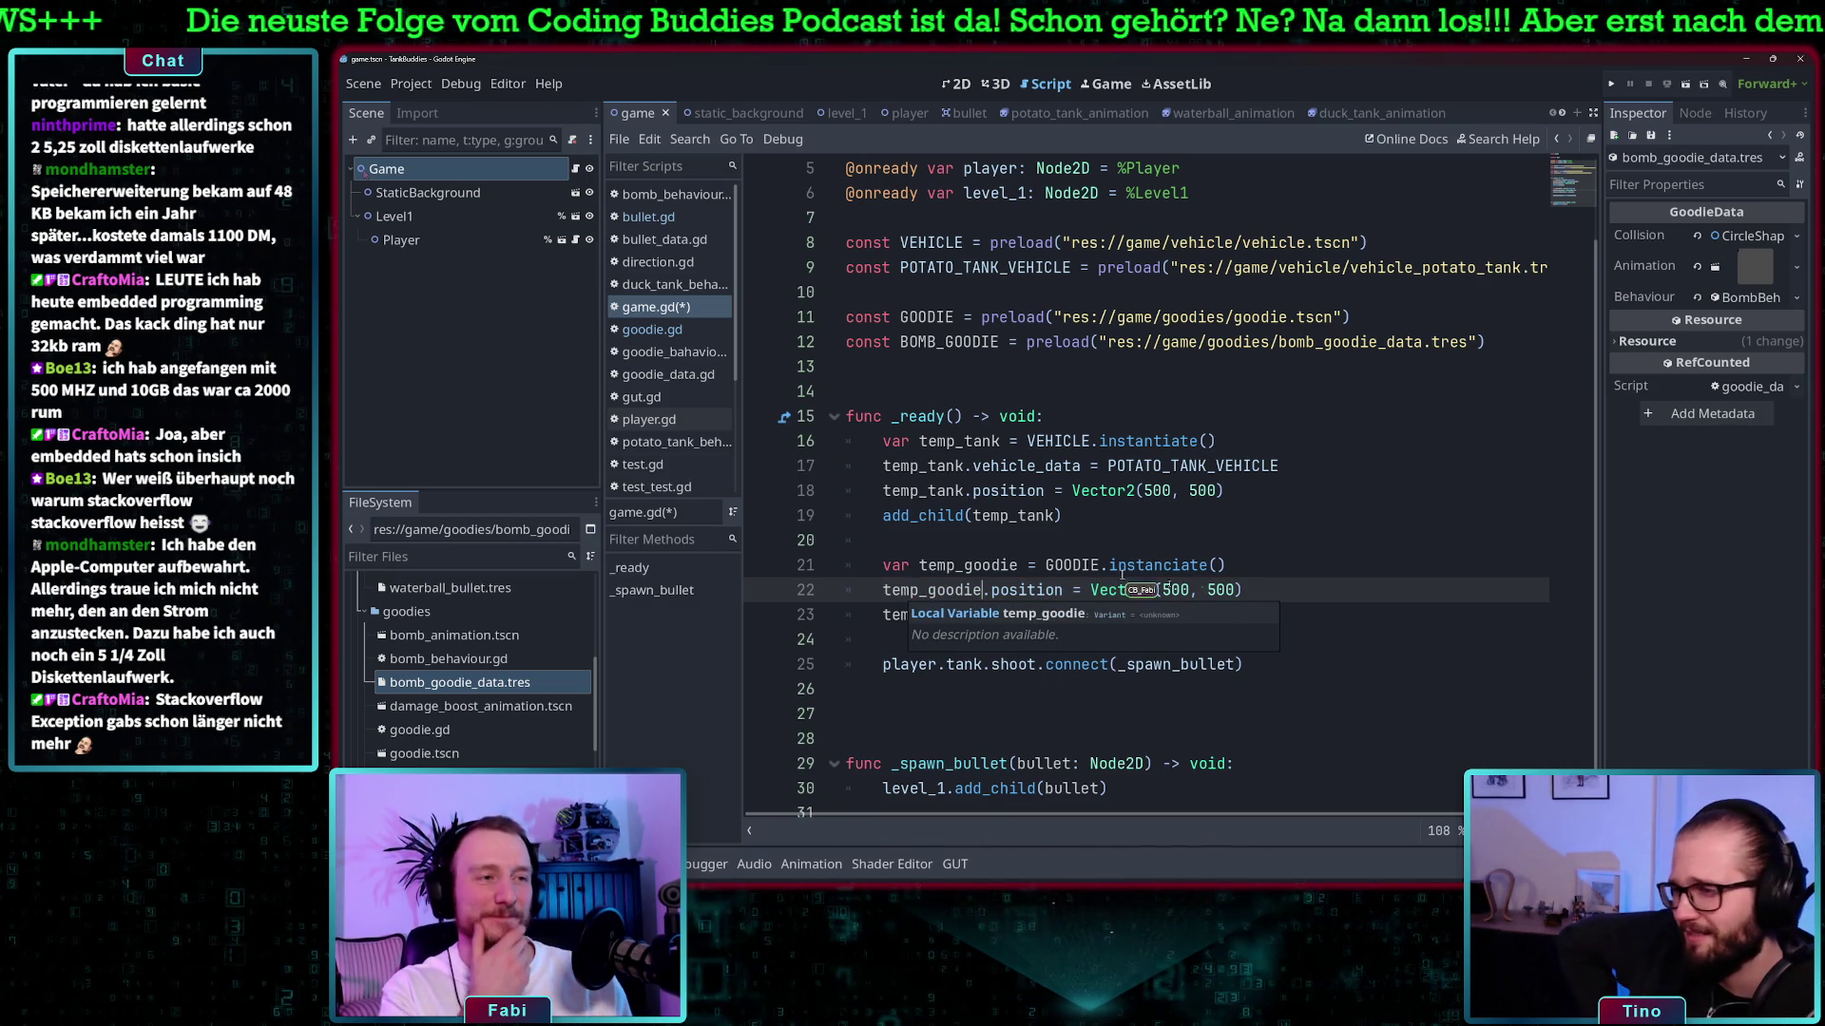
# - Change the goodie's x coordinate to 1000, giving Vector2(1000, 500), and save game.gd
pyautogui.doubleClick(1176, 591)
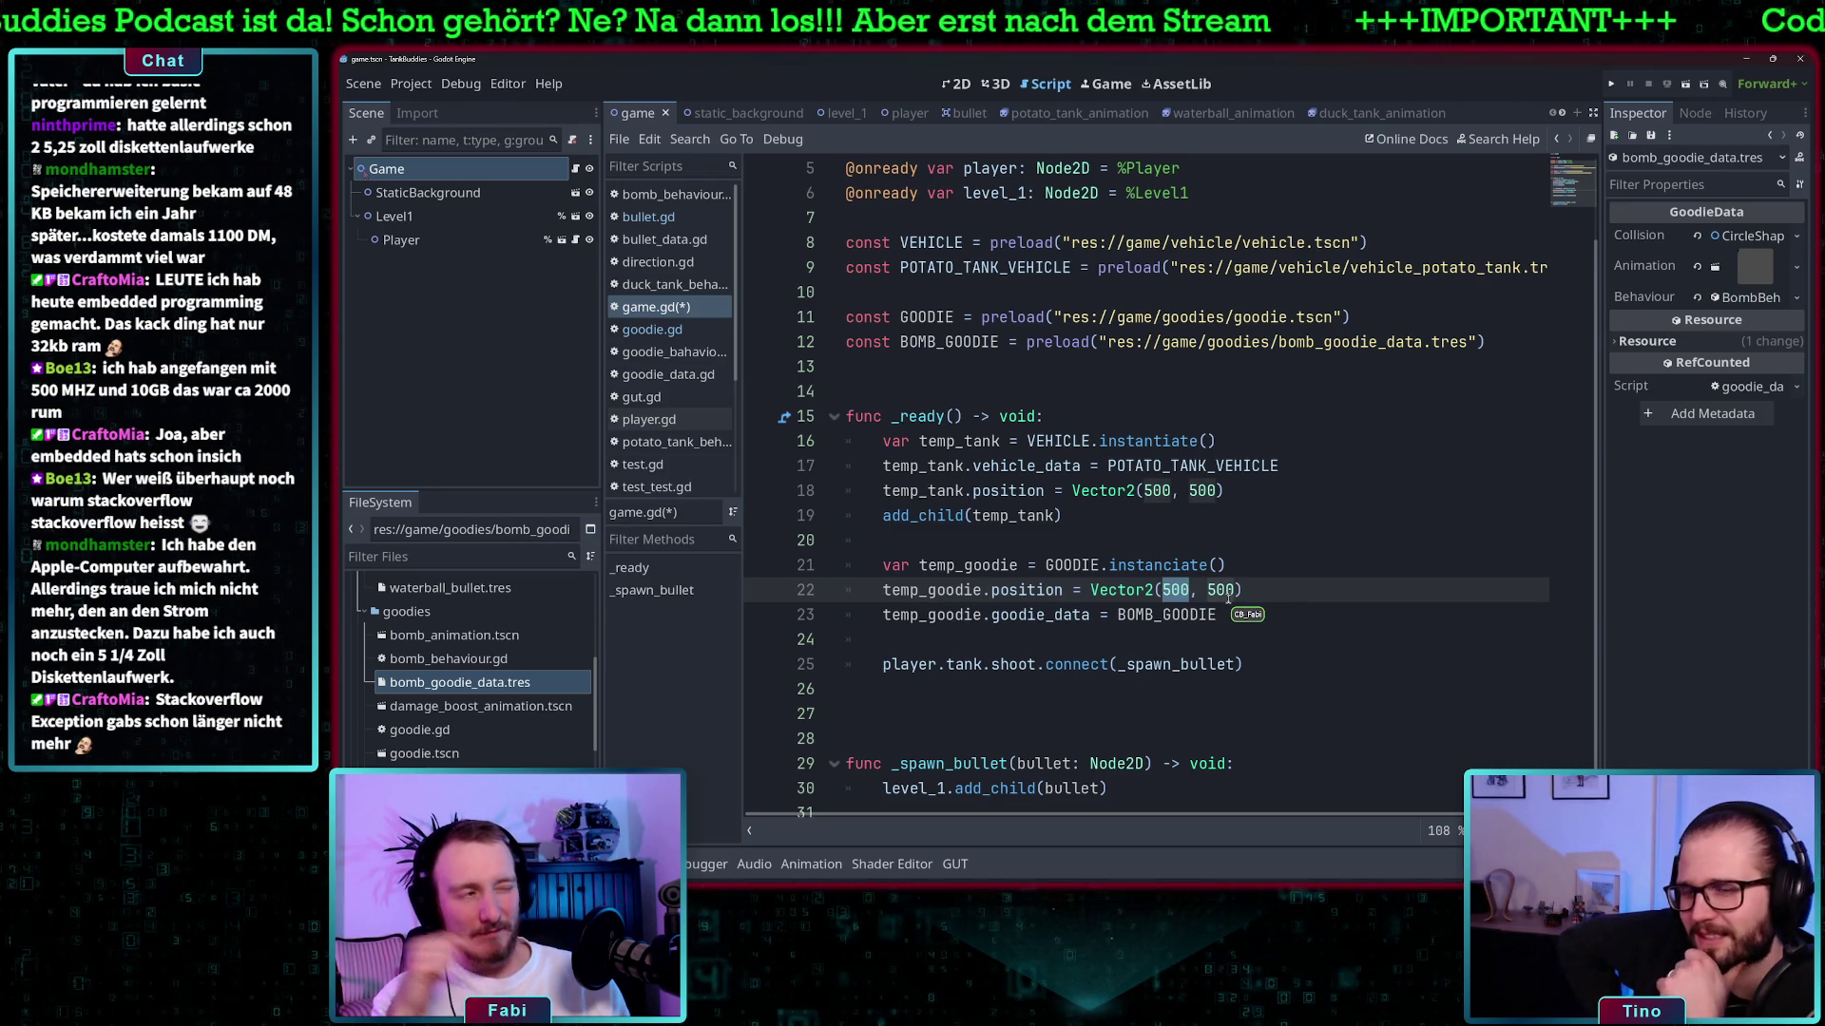
pyautogui.write('10')
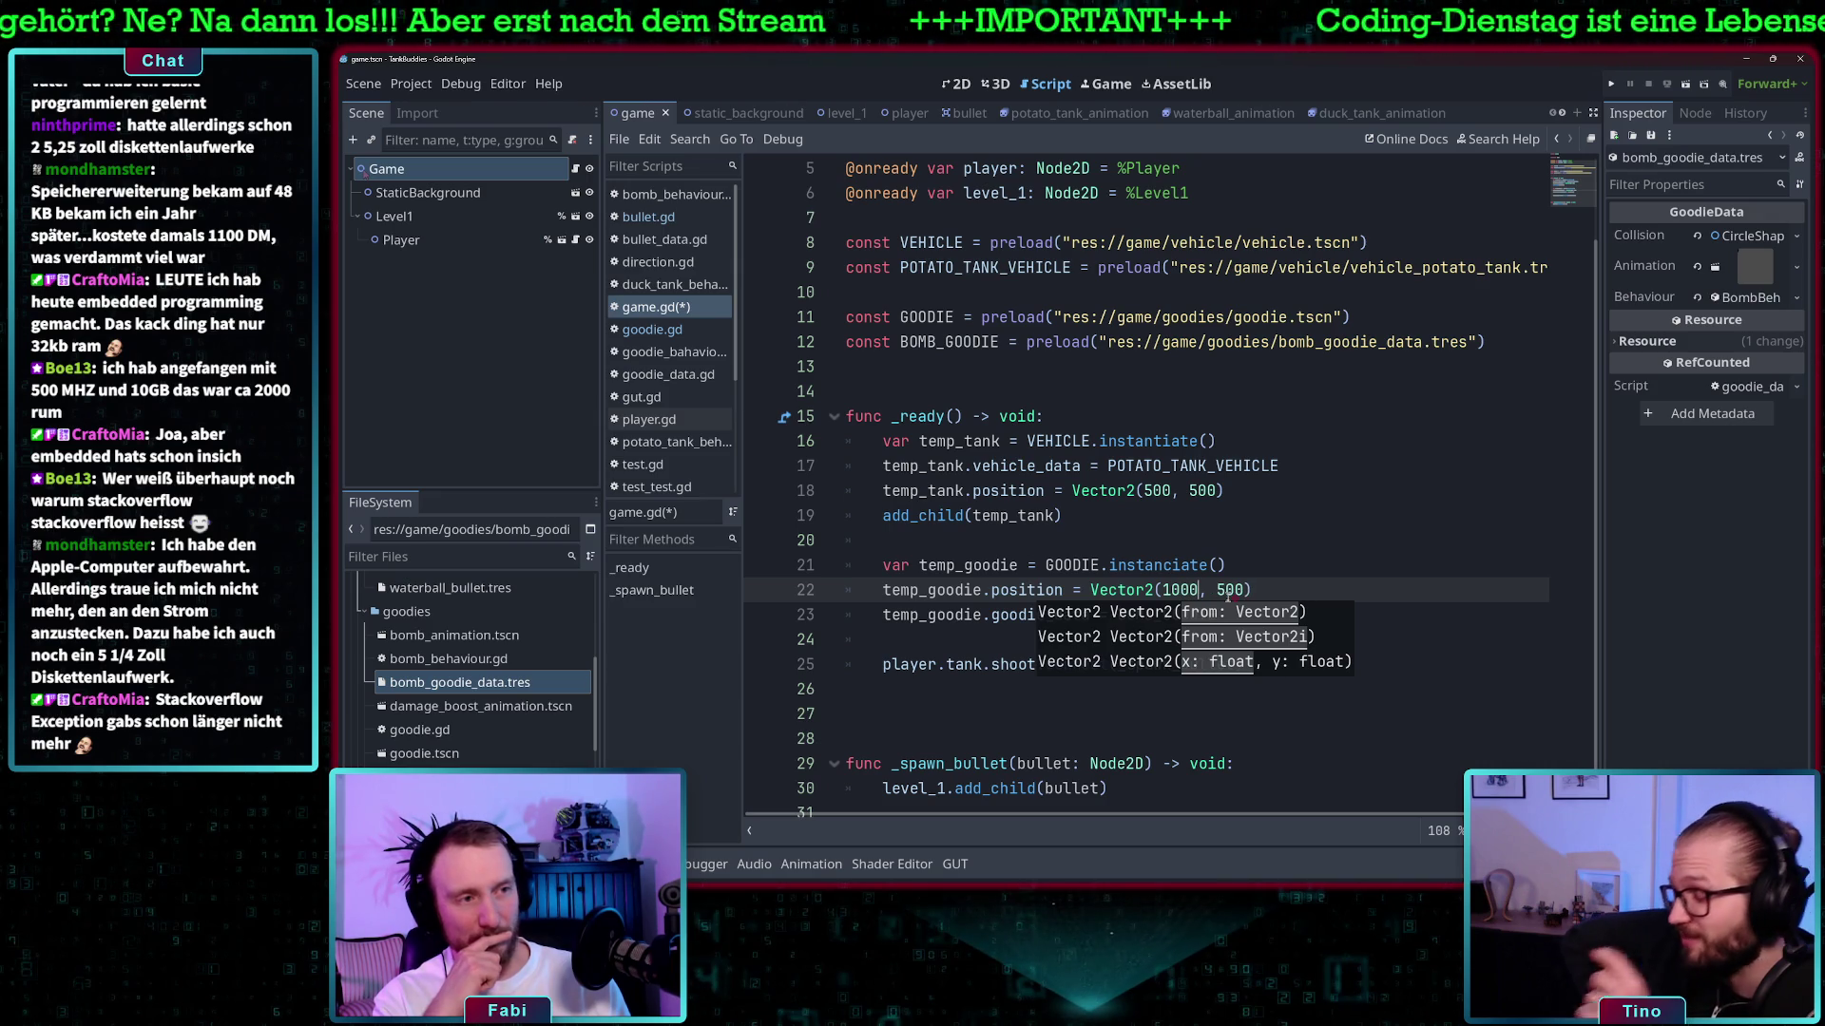
pyautogui.click(1226, 563)
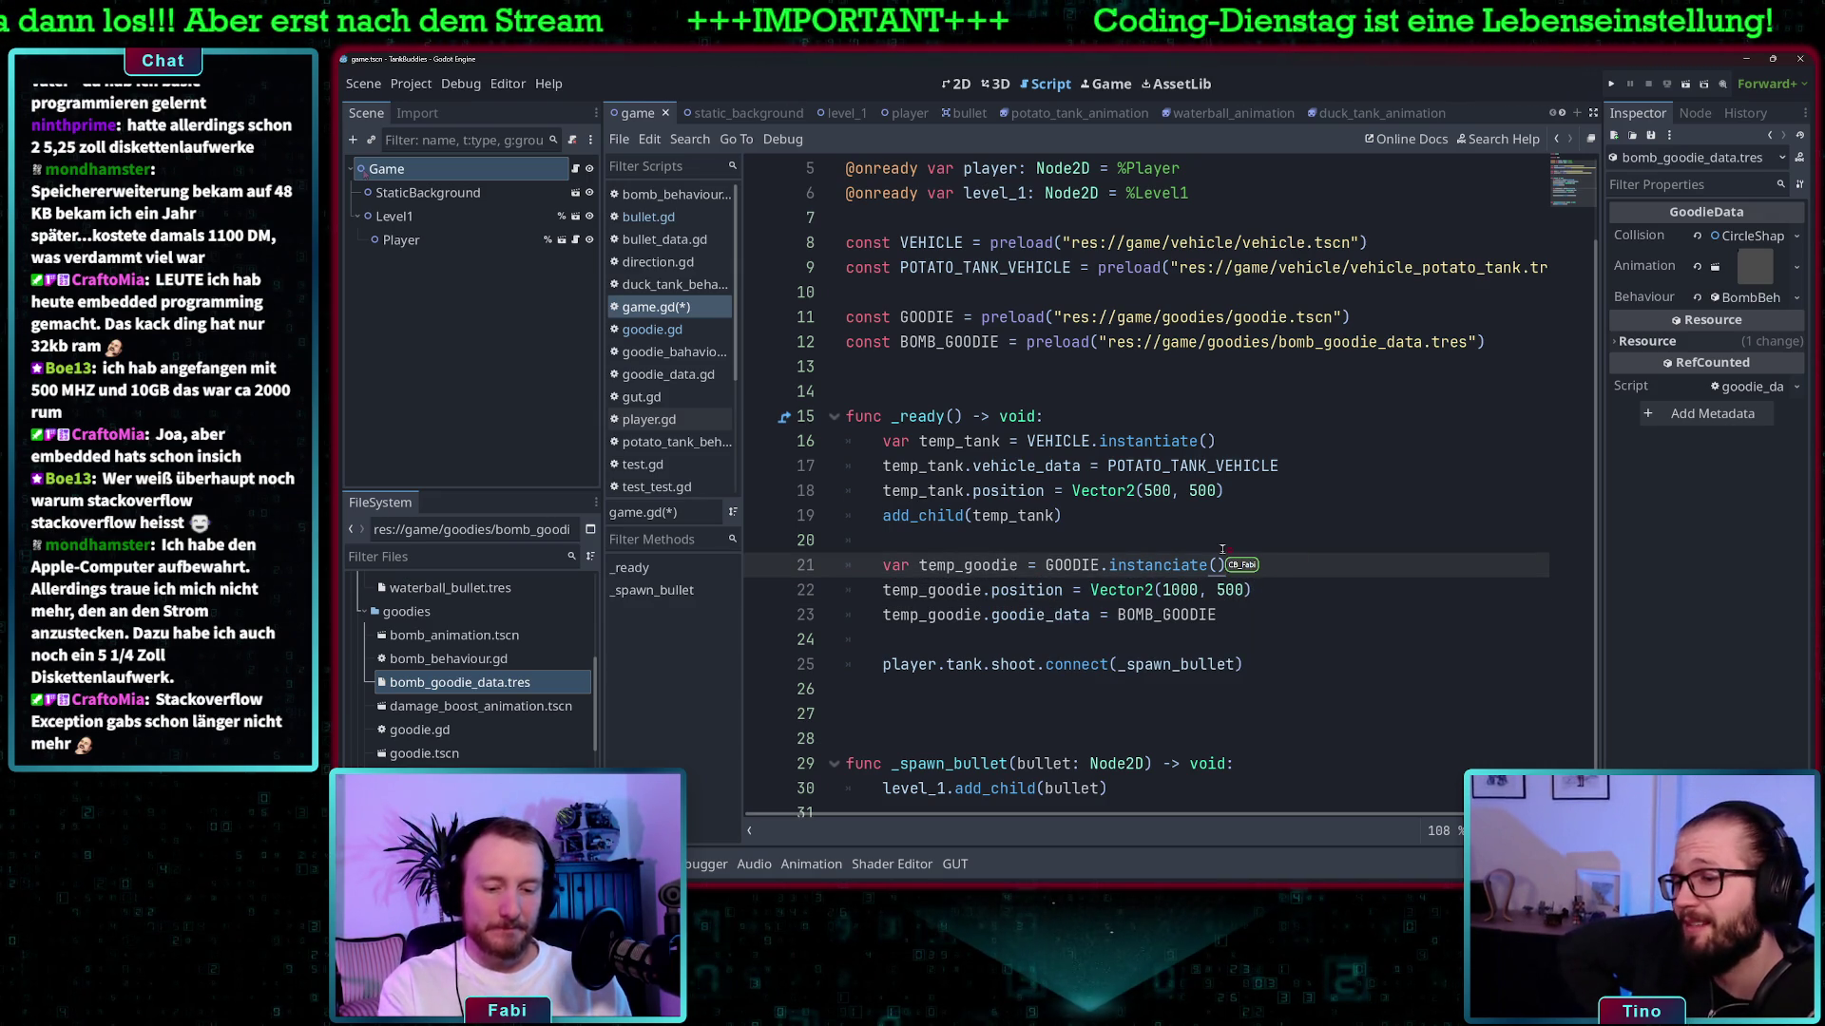
pyautogui.hotkey('ctrl', 's')
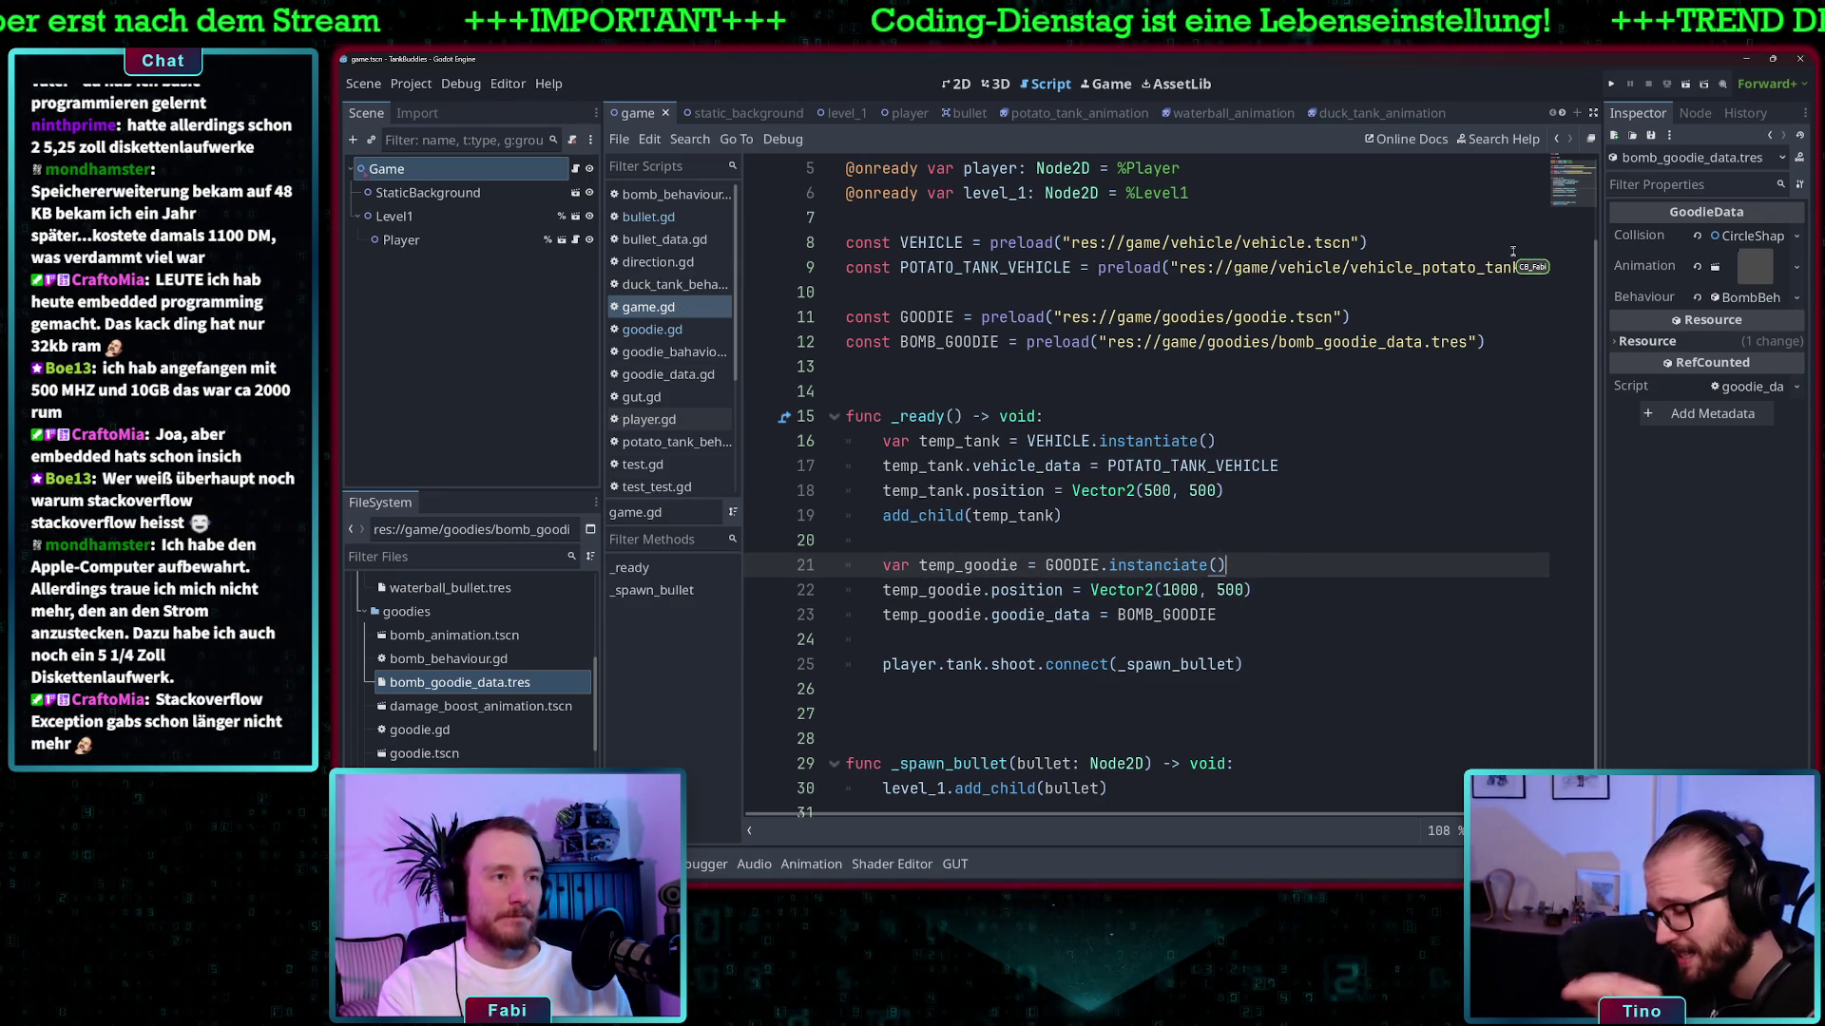
# - Run the game and inspect the debugger break on game.gd line 21's 'instanciate' call
pyautogui.click(1610, 86)
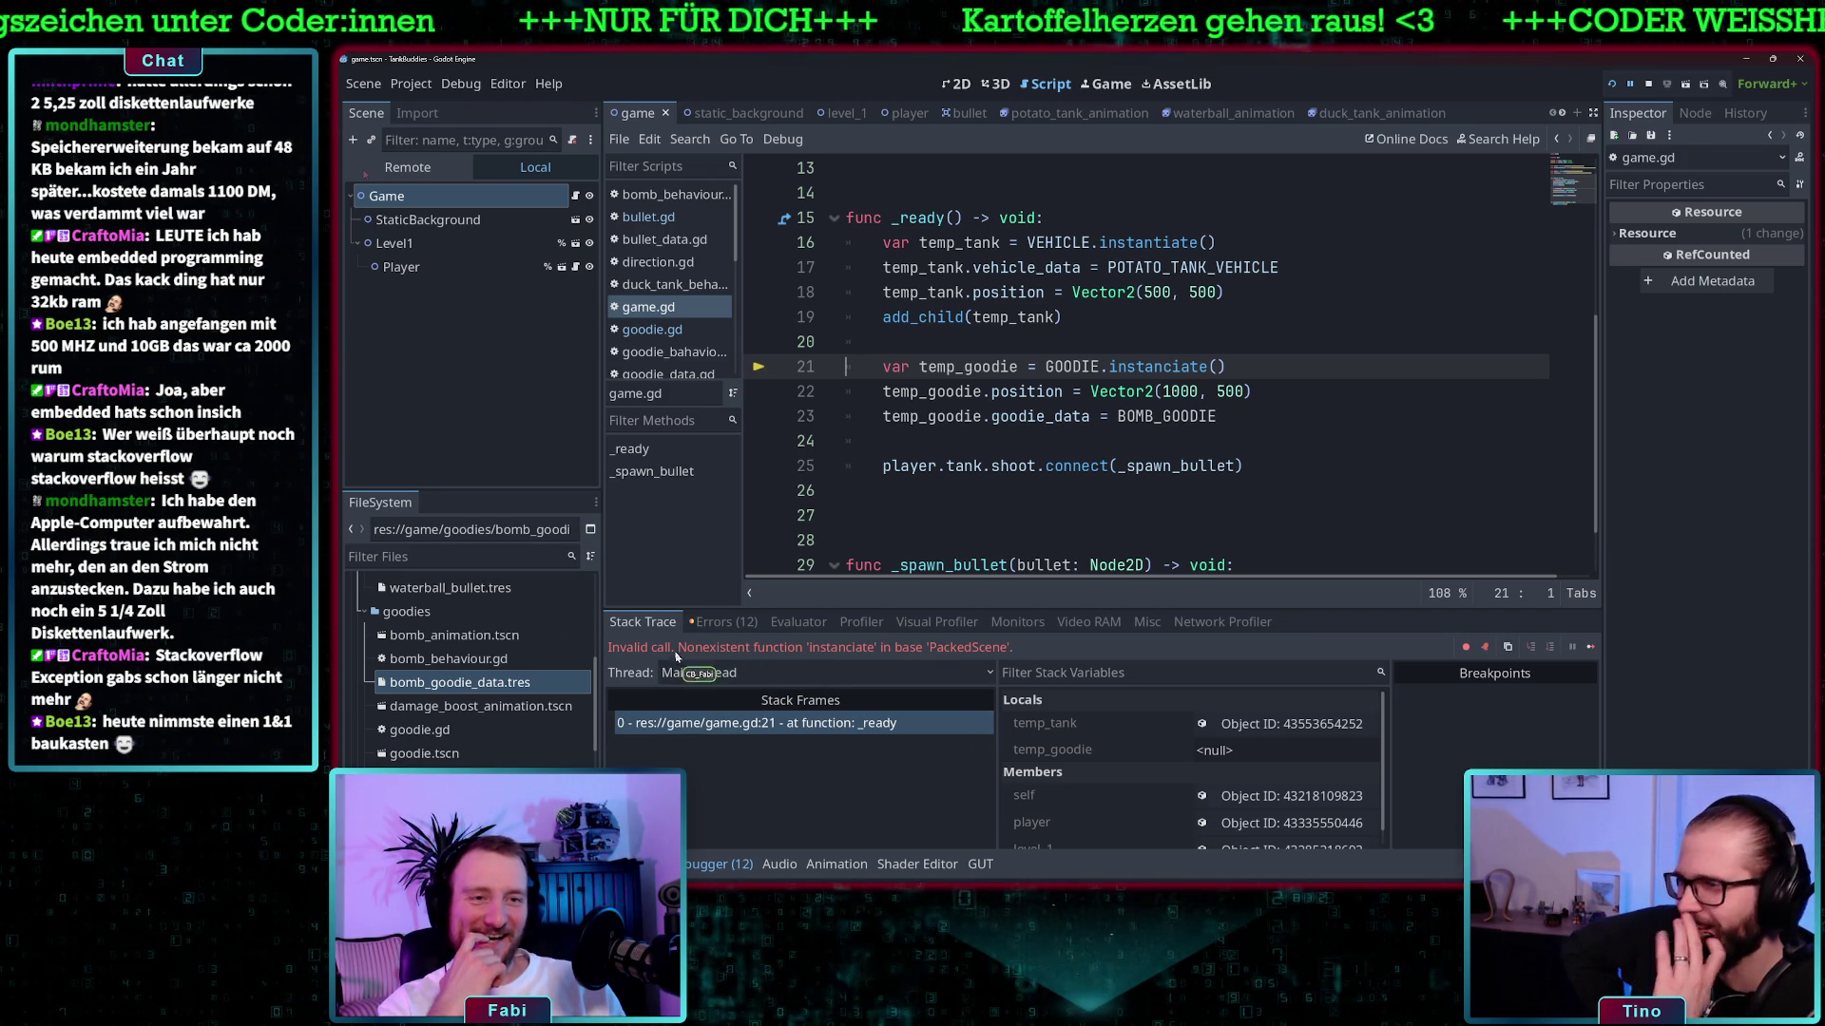
pyautogui.click(1073, 368)
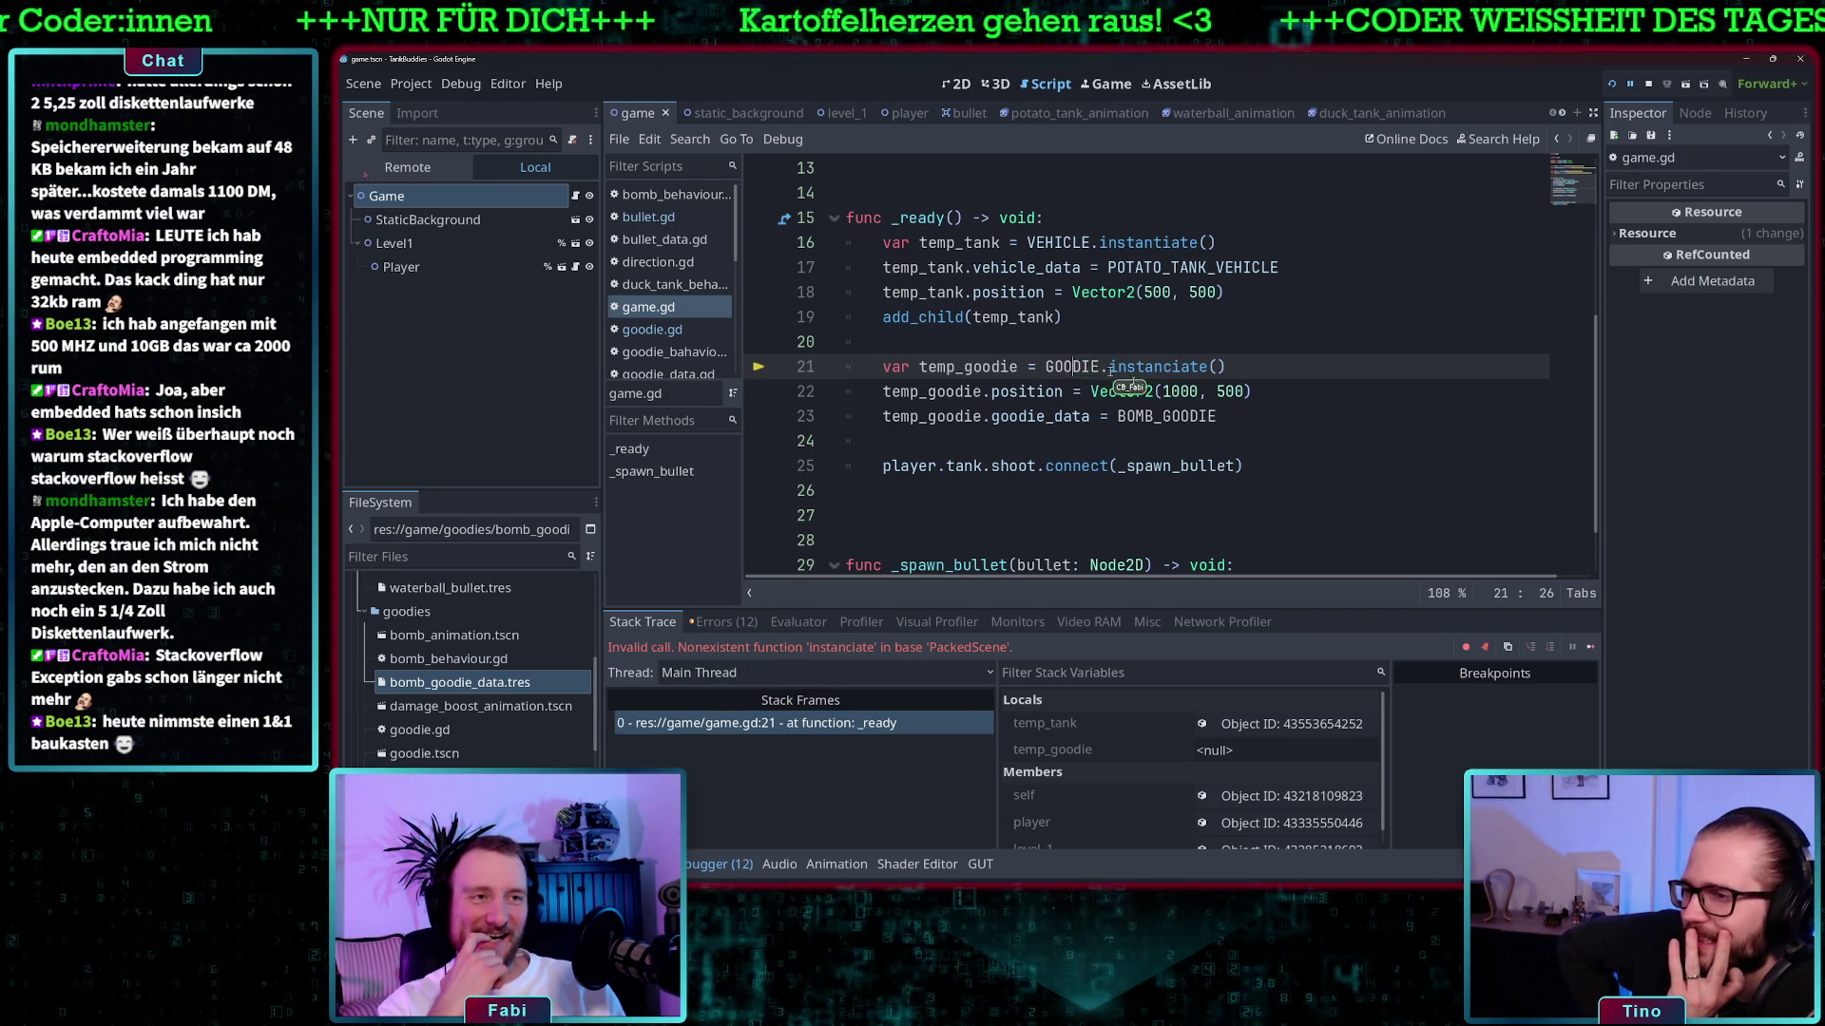
pyautogui.scroll(2, 1110, 371)
pyautogui.scroll(-1, 1185, 446)
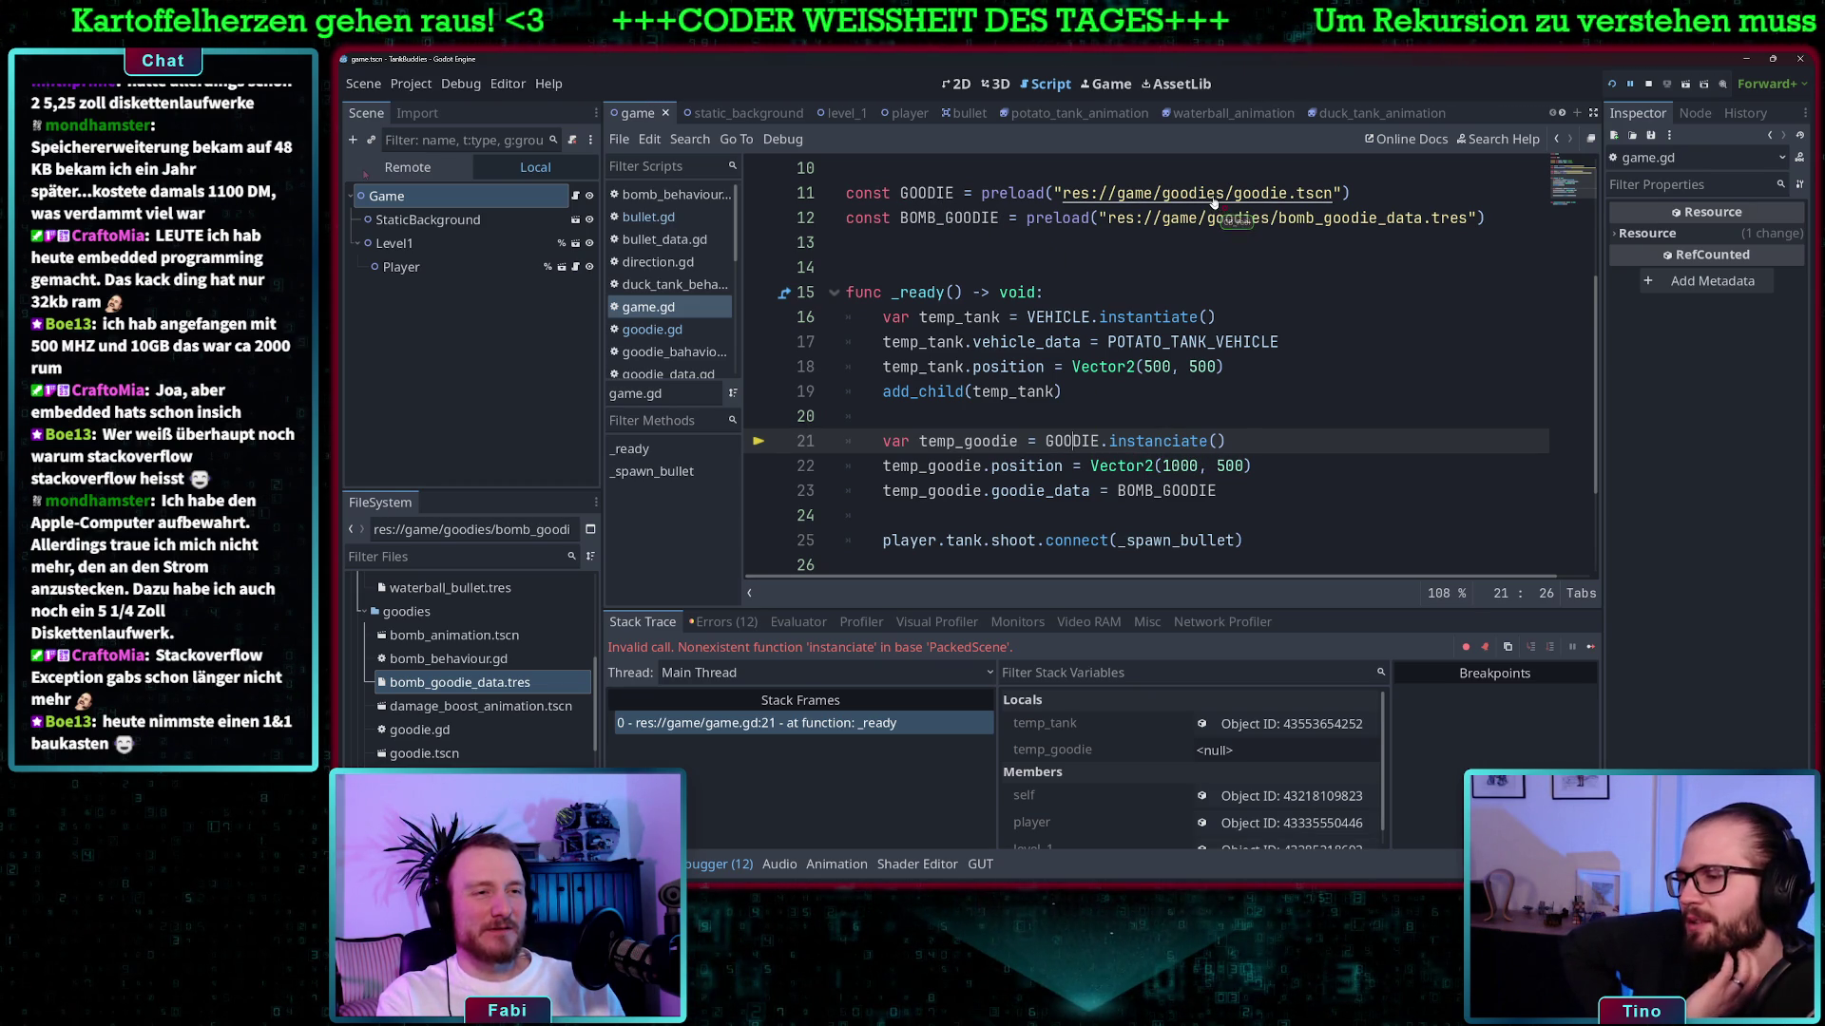
pyautogui.scroll(3, 1242, 385)
pyautogui.scroll(-1, 1242, 385)
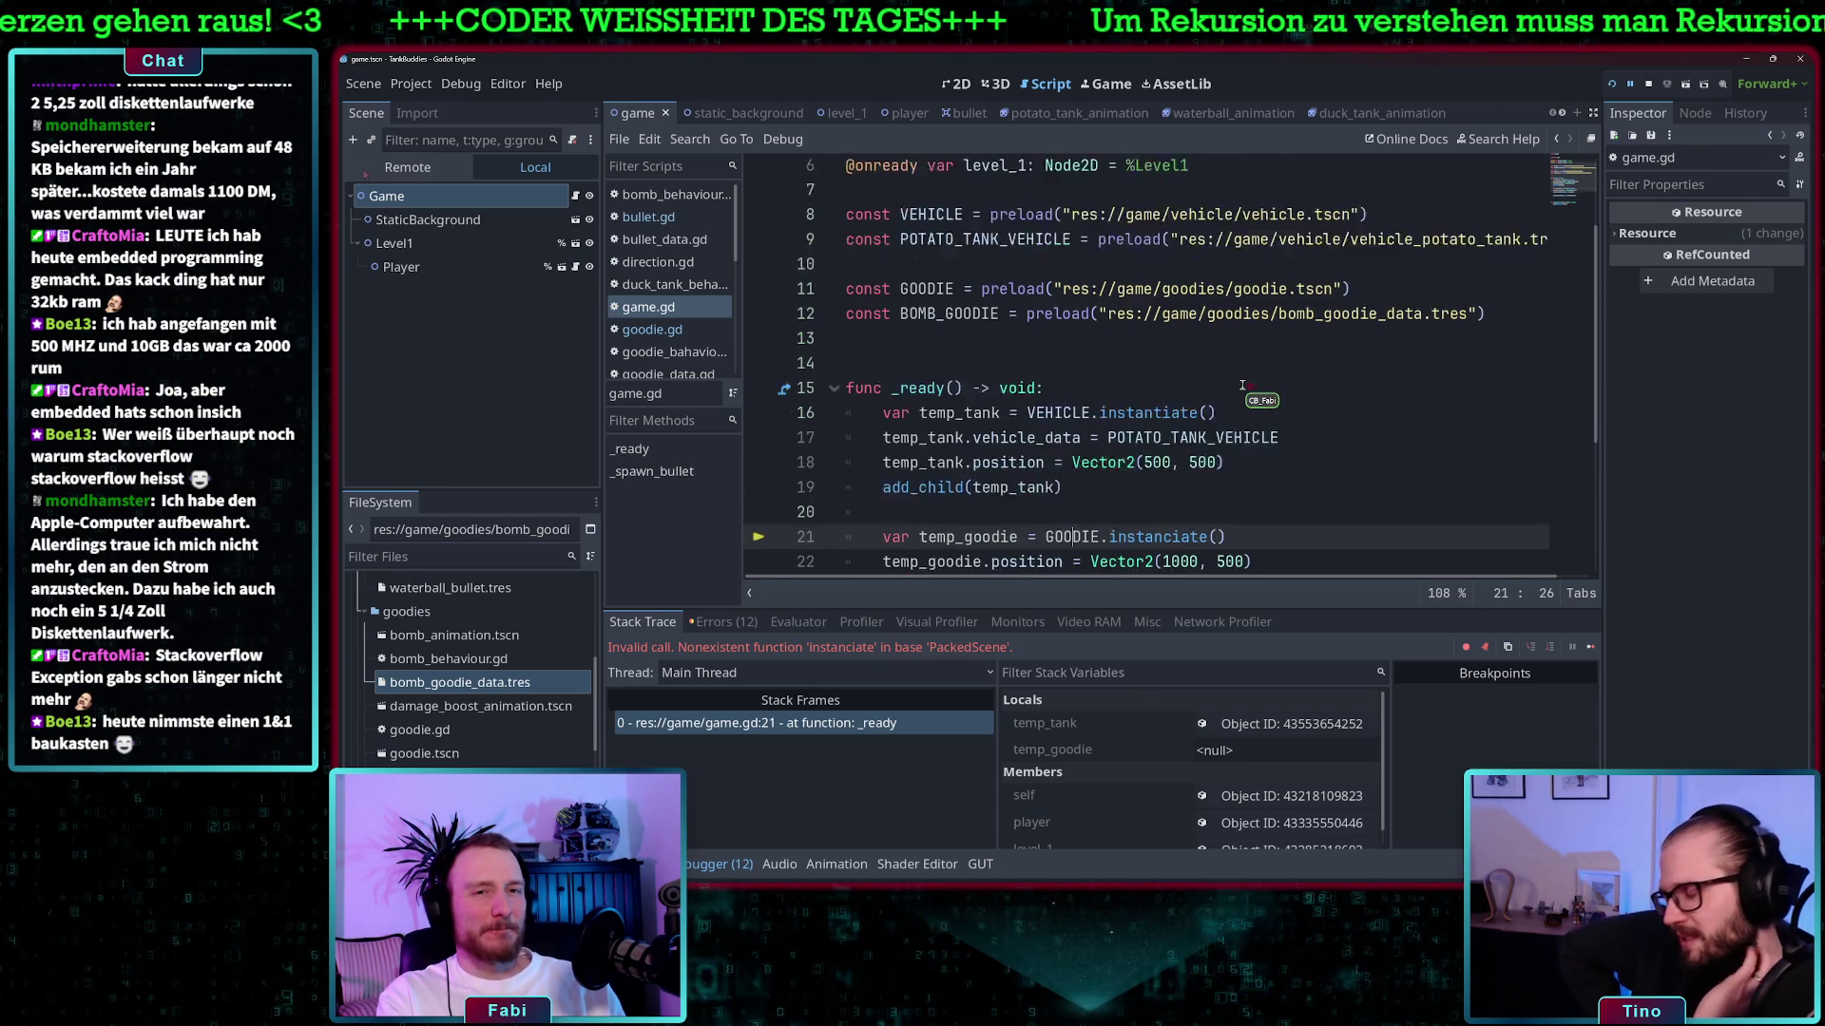
pyautogui.scroll(1, 1230, 395)
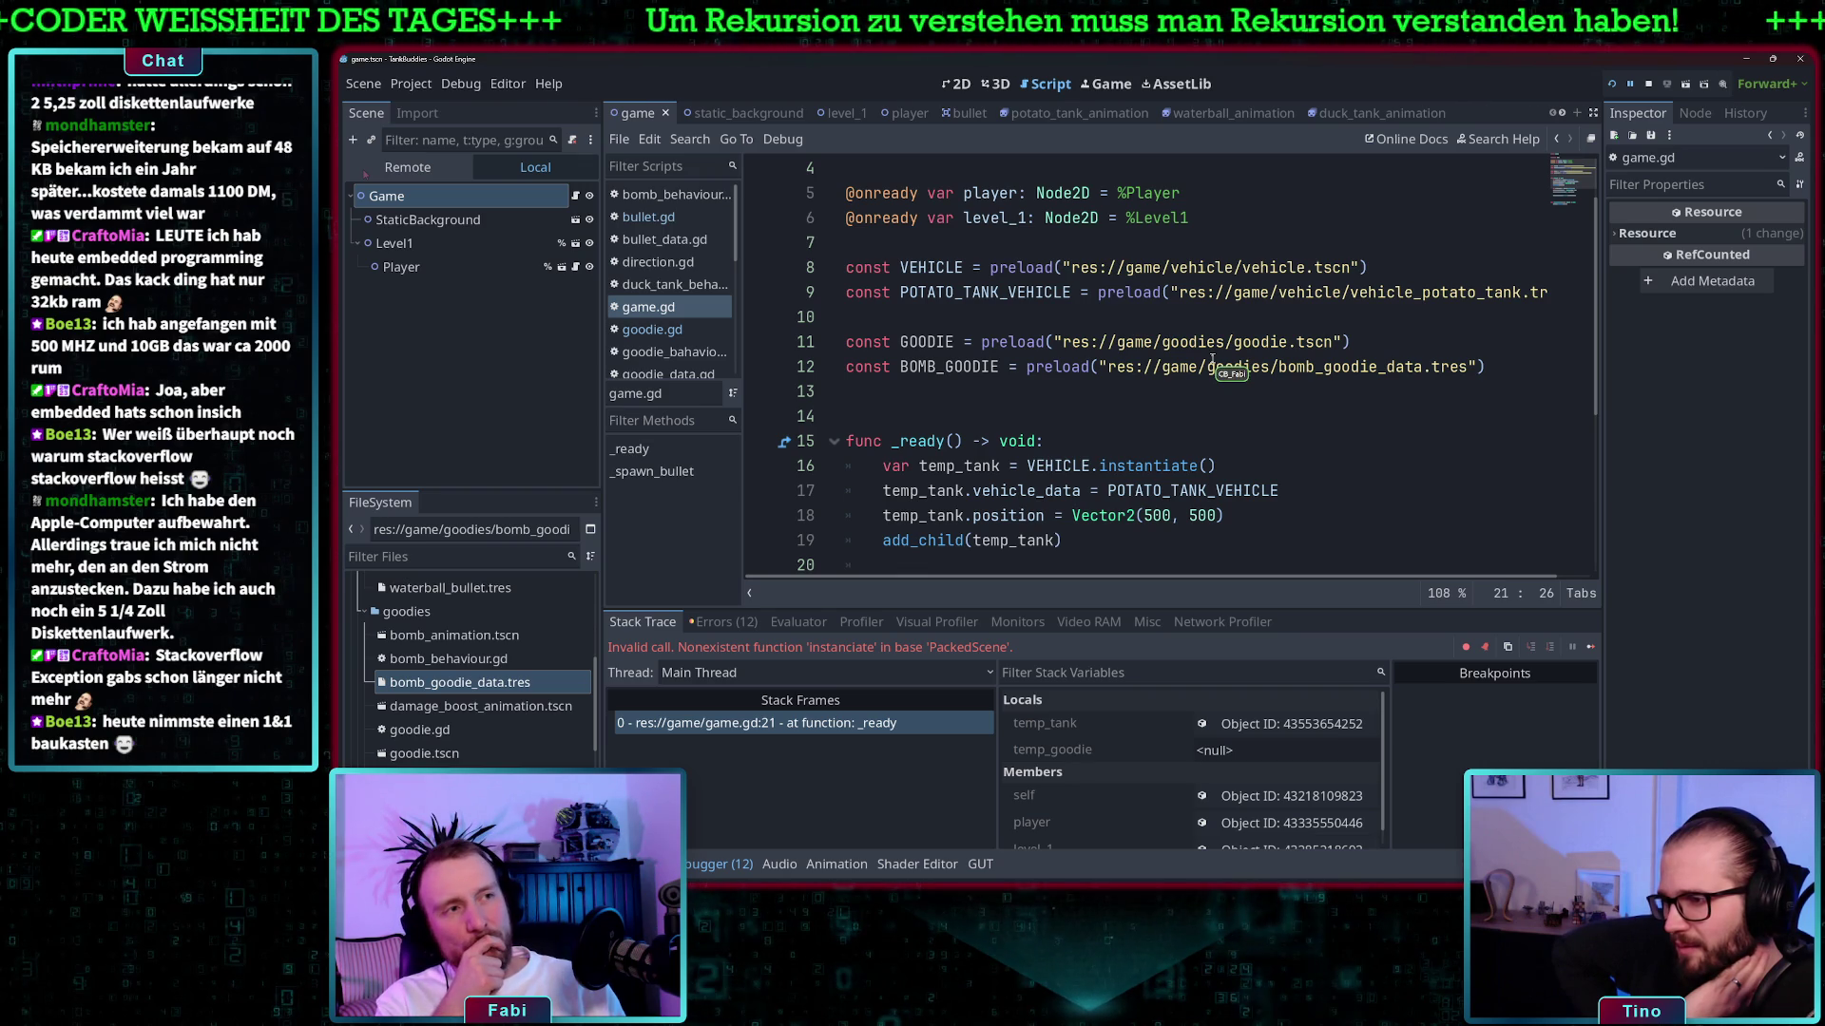
pyautogui.moveTo(1211, 360)
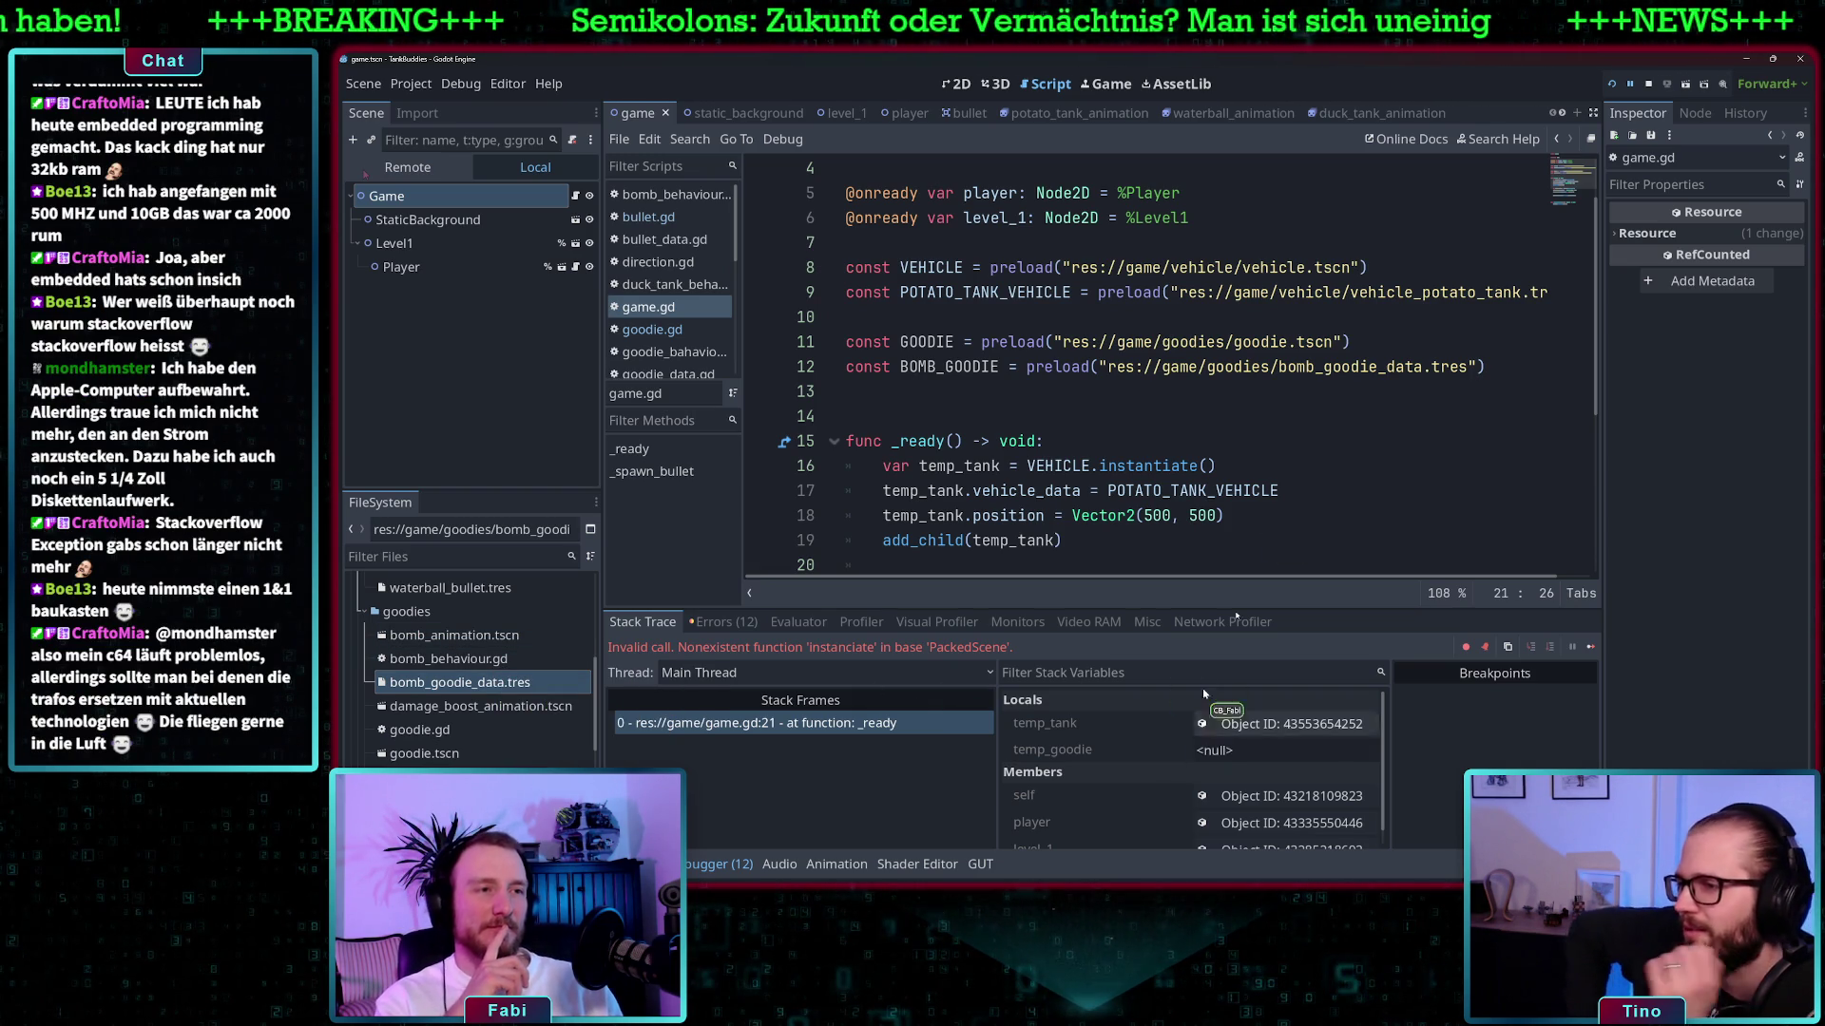
pyautogui.scroll(-1, 1205, 543)
pyautogui.scroll(-2, 1206, 543)
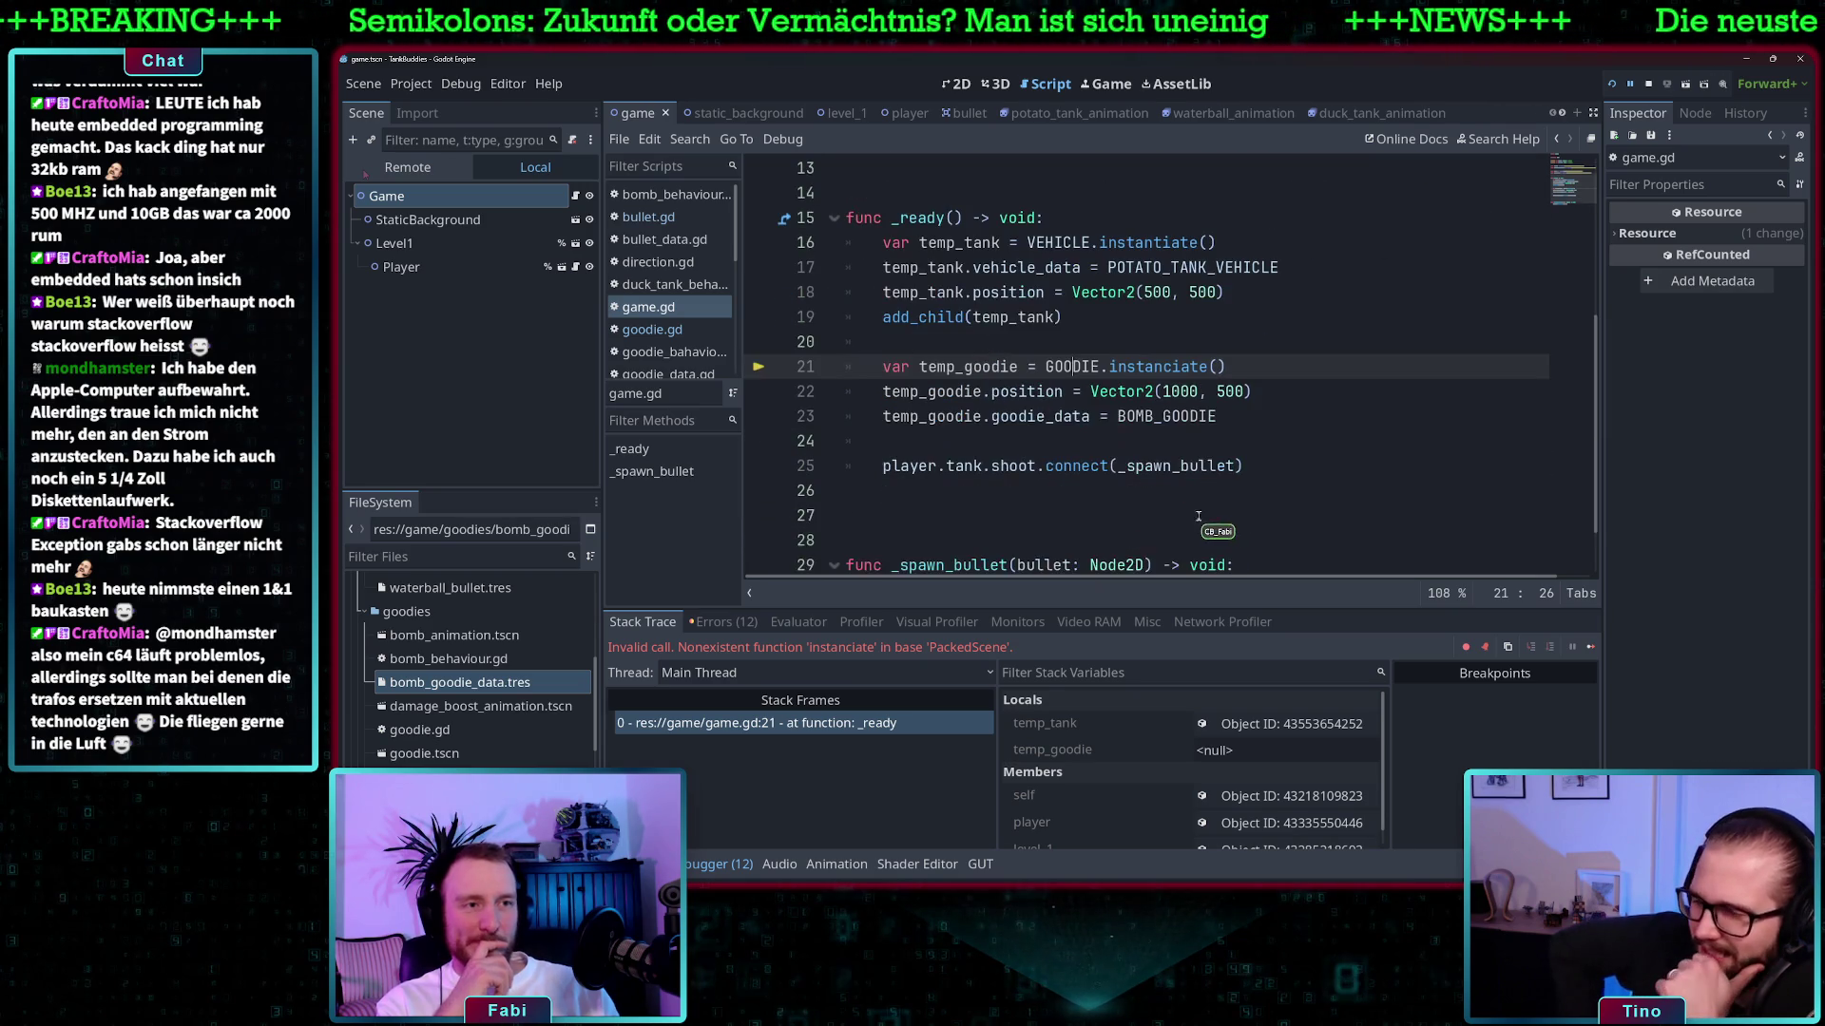
pyautogui.click(1008, 369)
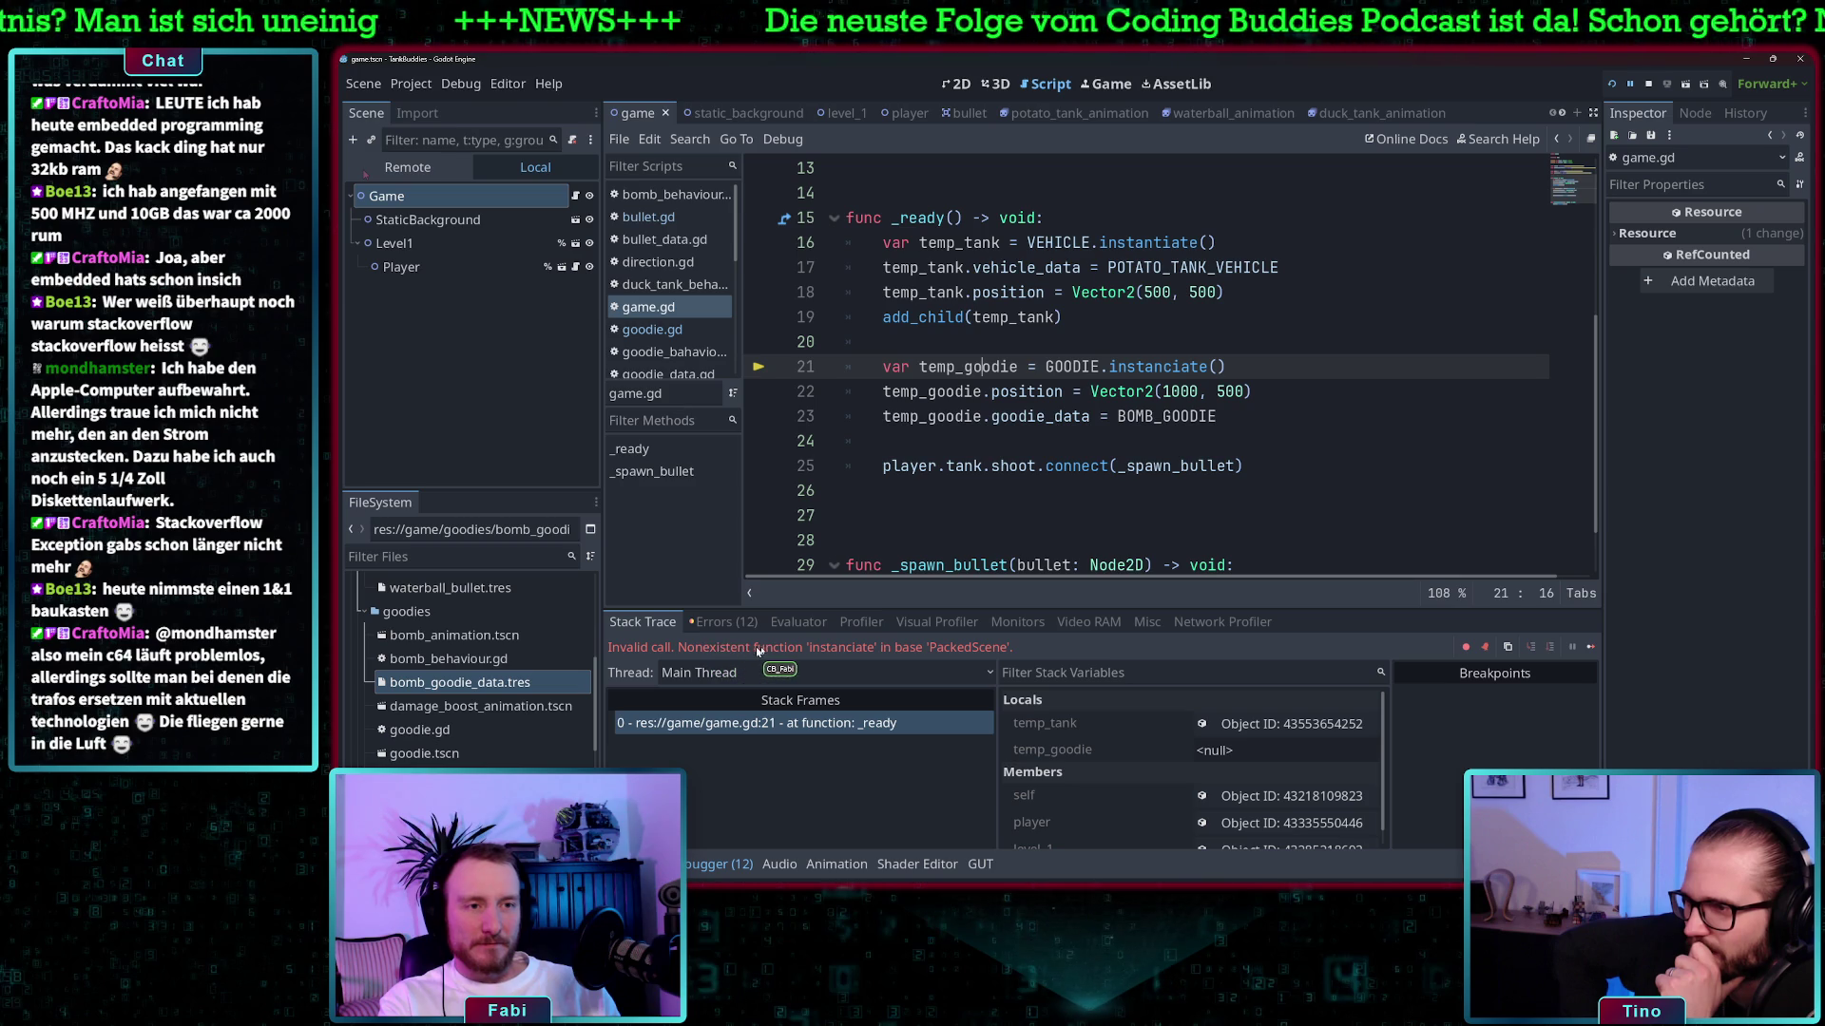
# - Replace 'instanciate' on line 21 with 'instantiate' from line 16, then run and close the game
pyautogui.click(1154, 243)
pyautogui.doubleClick(1154, 242)
pyautogui.hotkey('ctrl', 'c')
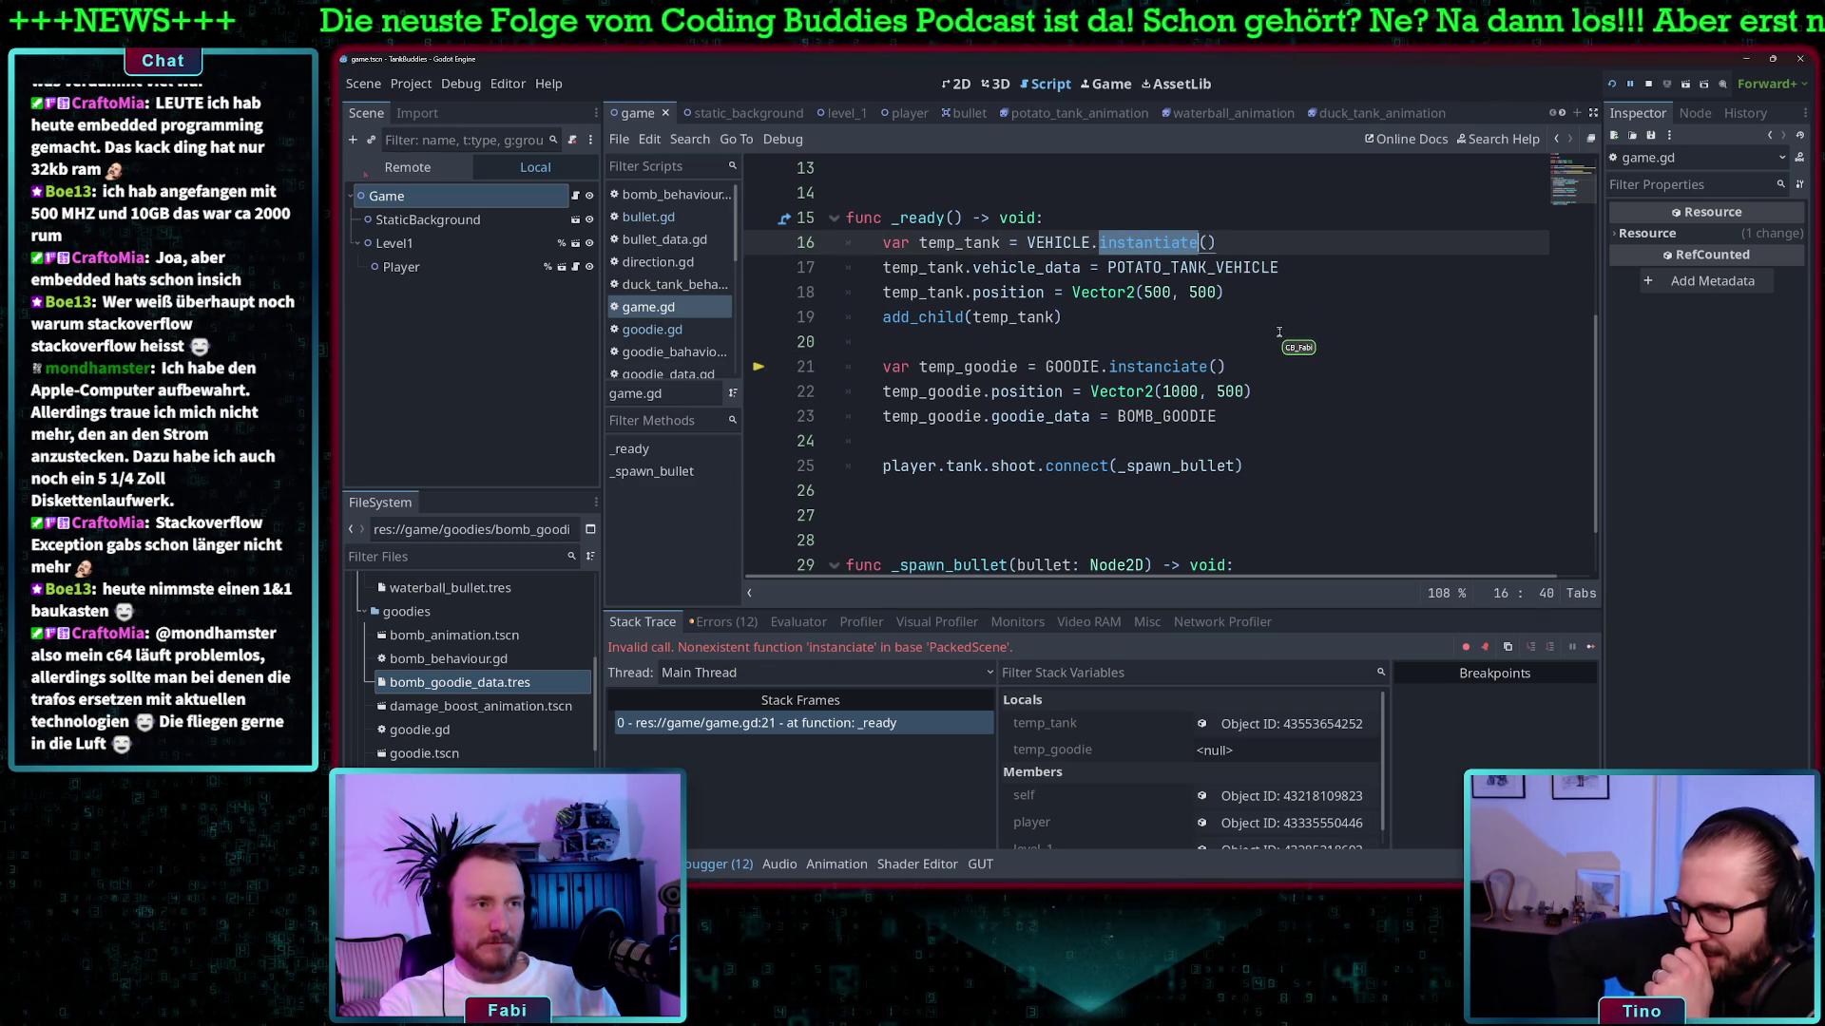
pyautogui.doubleClick(1186, 368)
pyautogui.hotkey('ctrl', 'v')
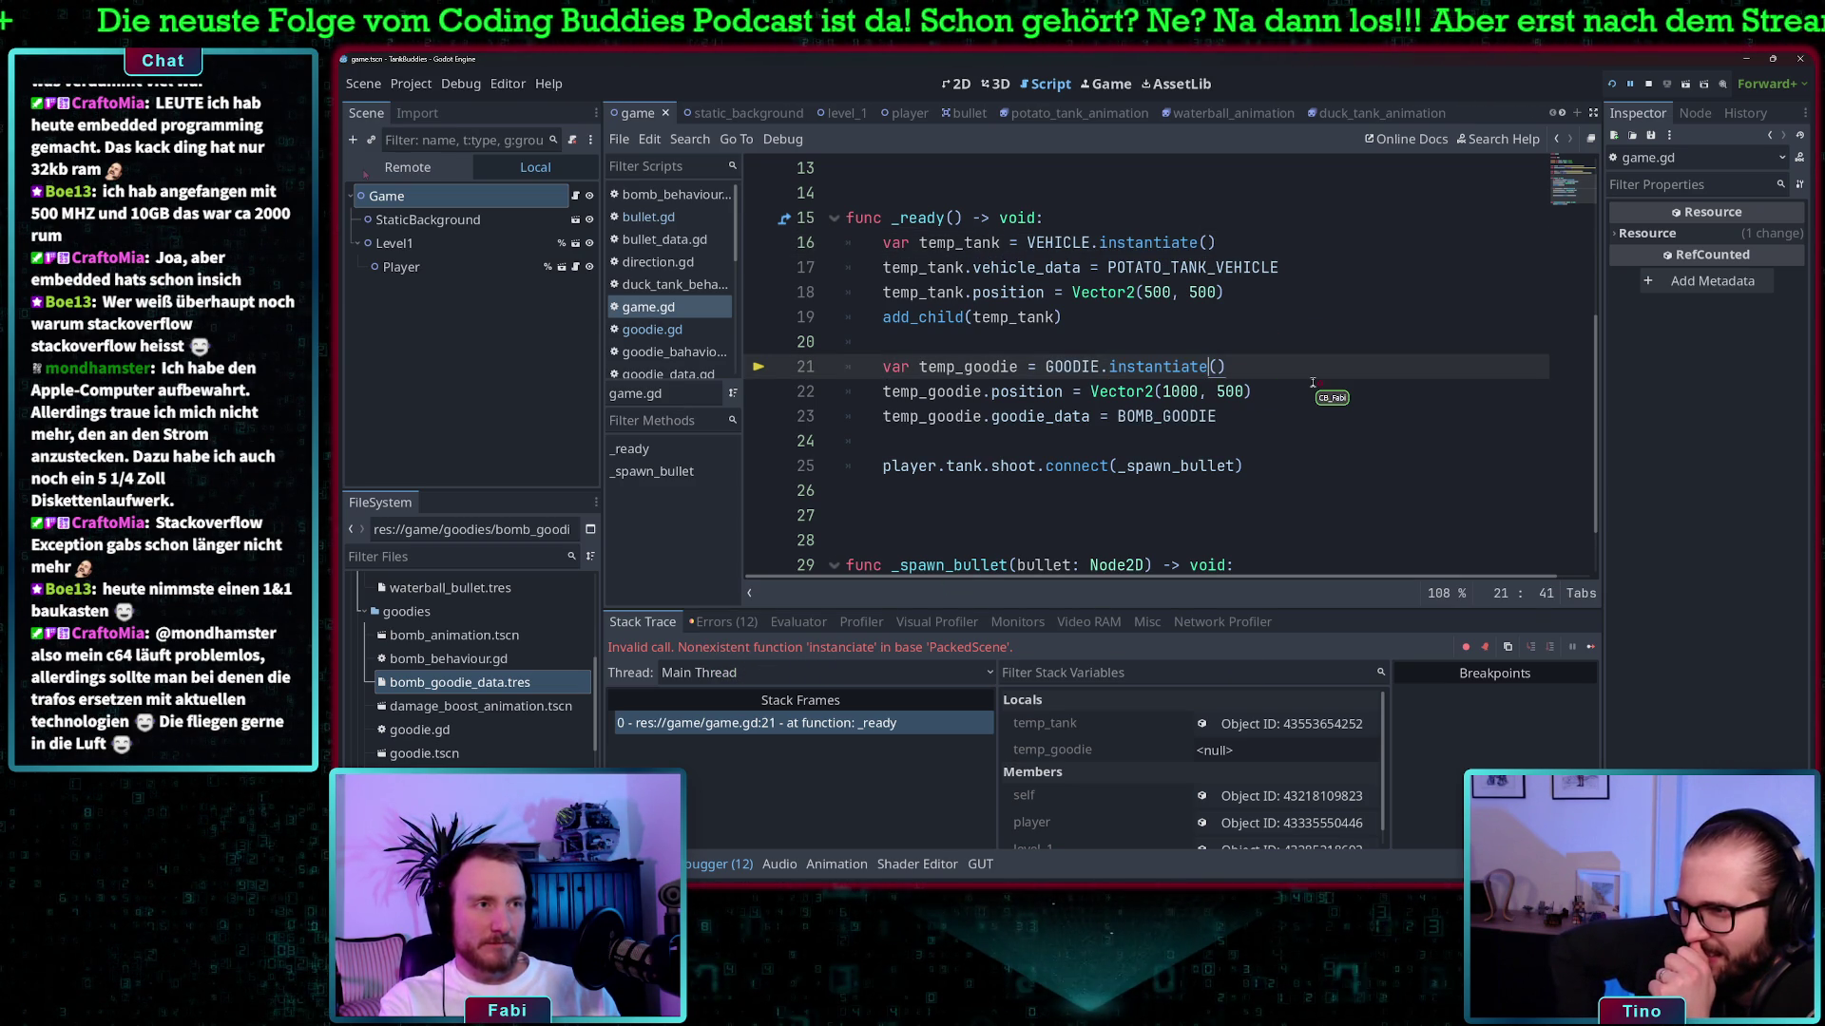
pyautogui.press('F5')
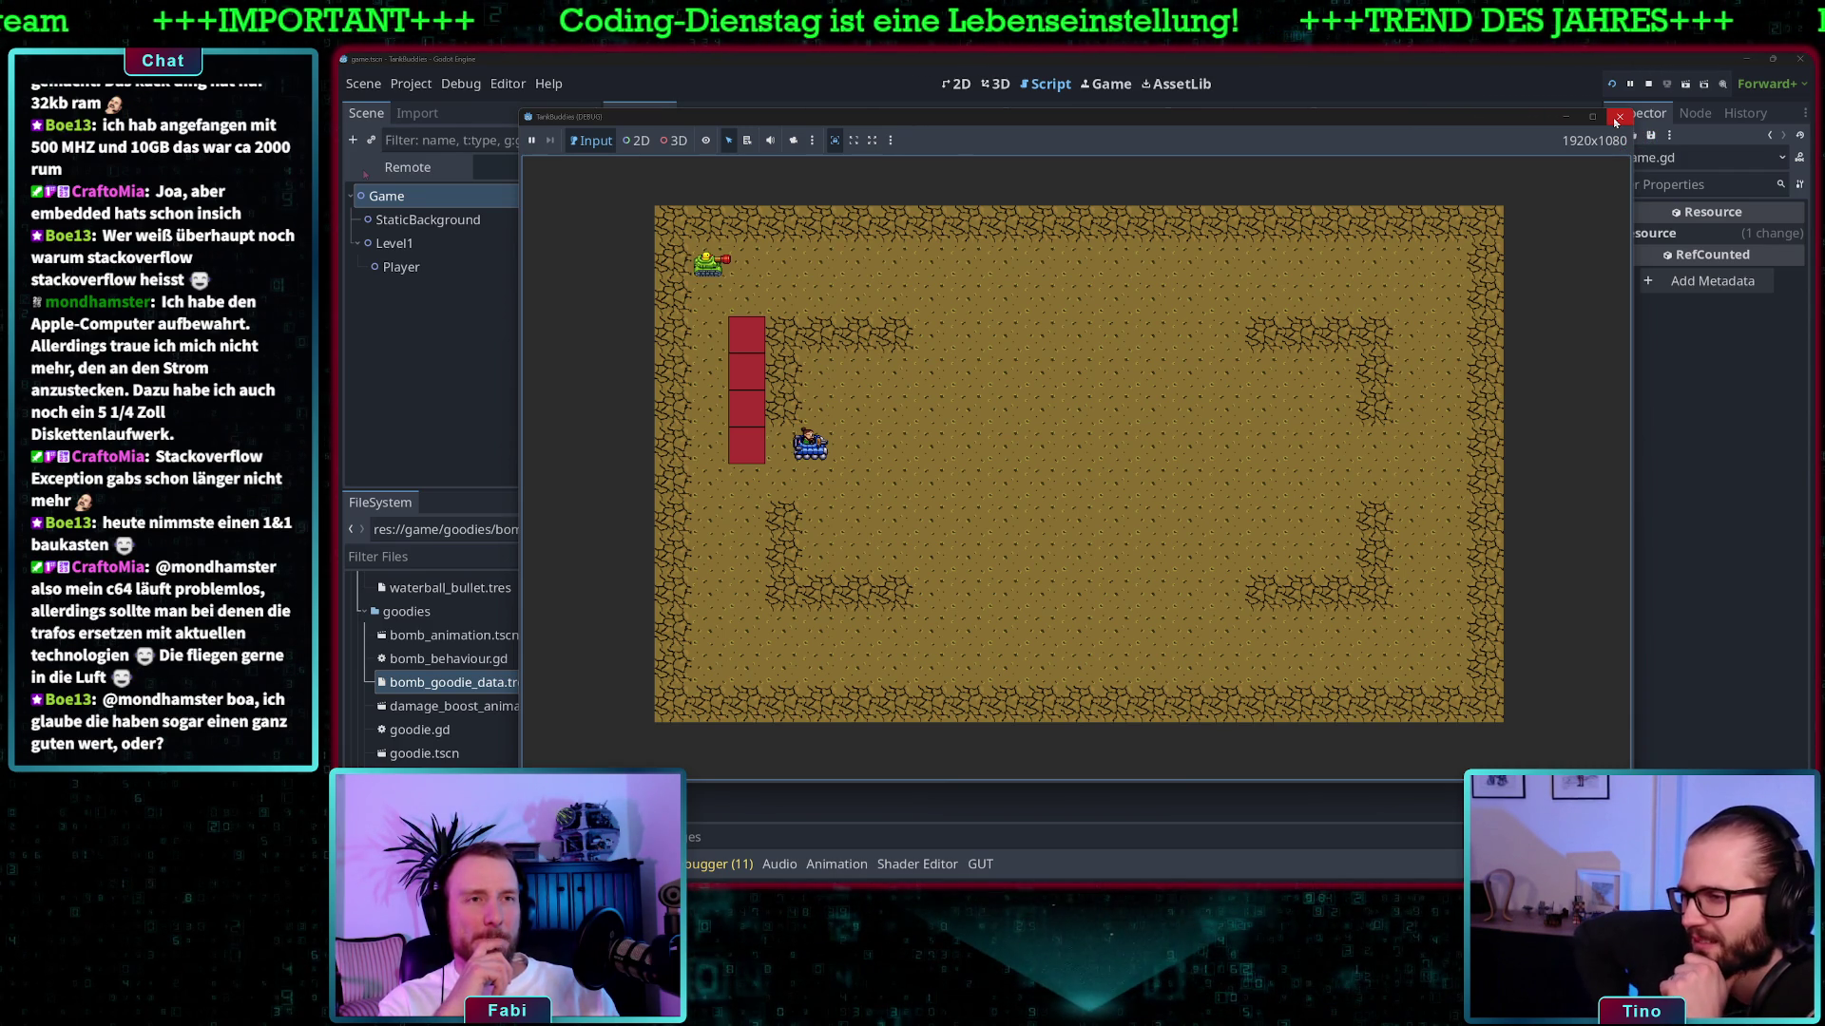
pyautogui.click(1616, 121)
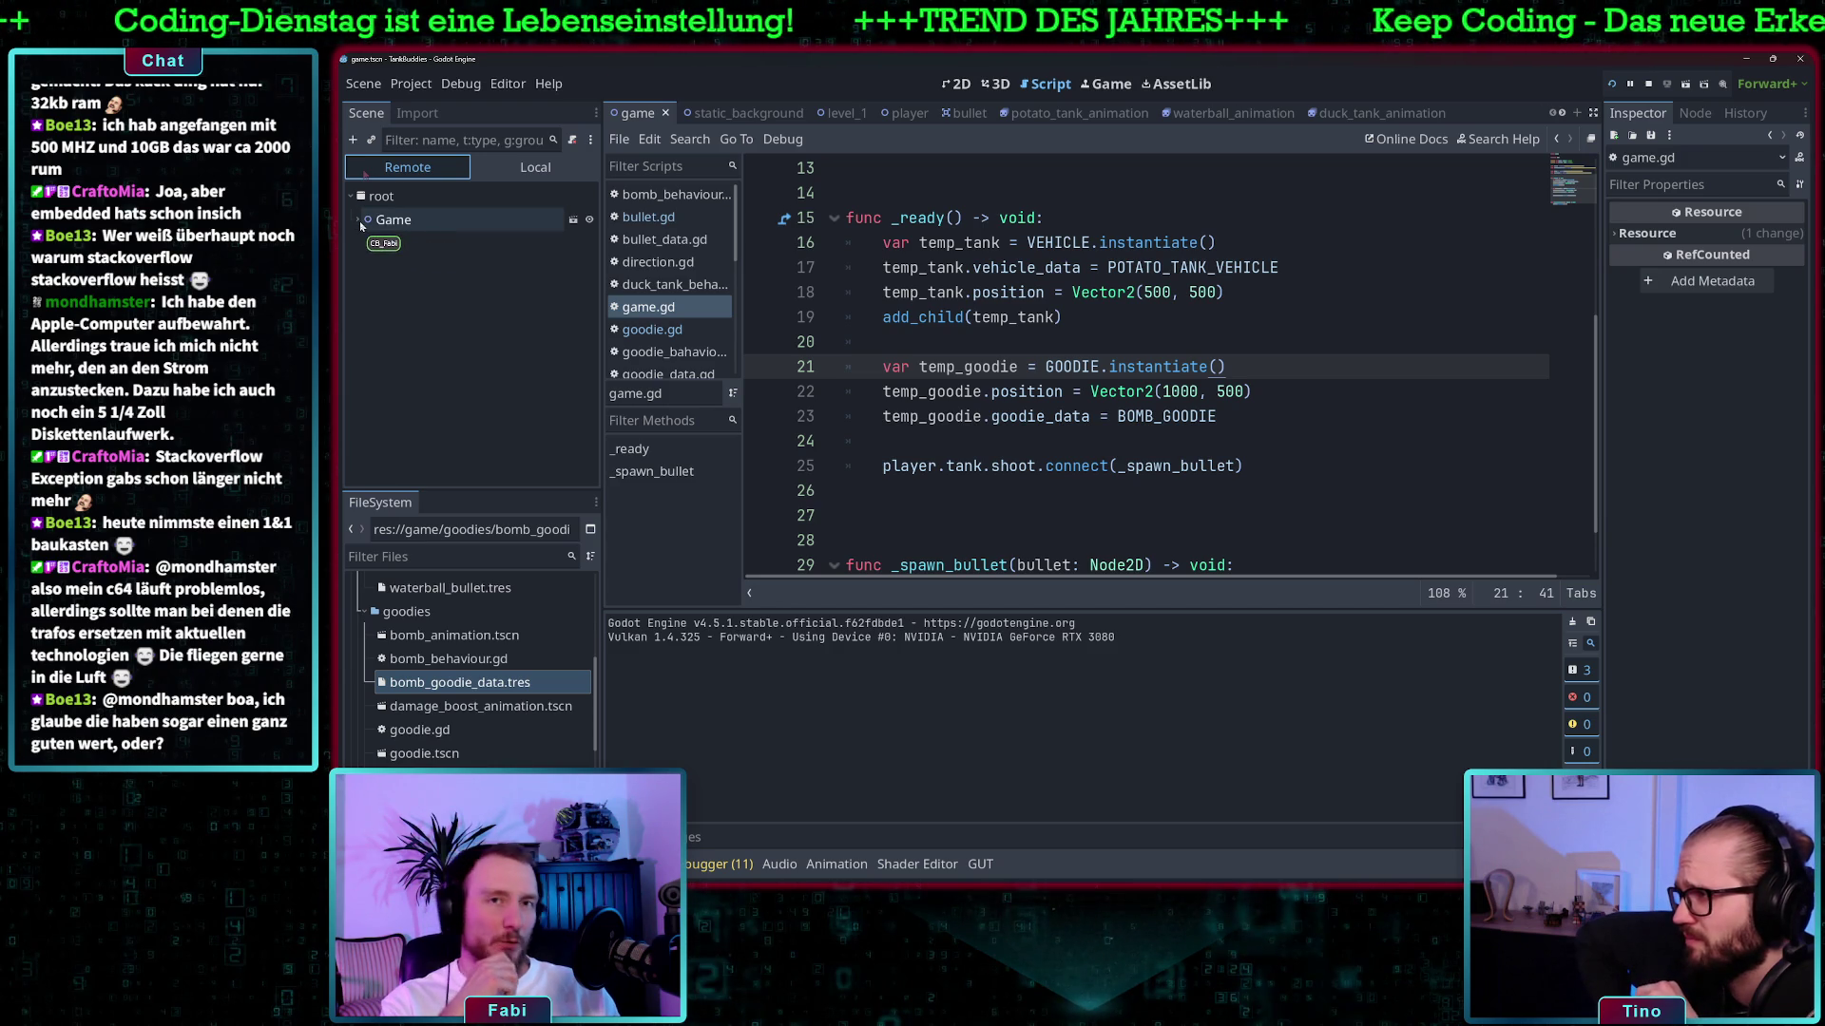
# - Check the Remote tree, add add_child(temp_goodie) on line 24, and relaunch the game
pyautogui.click(357, 220)
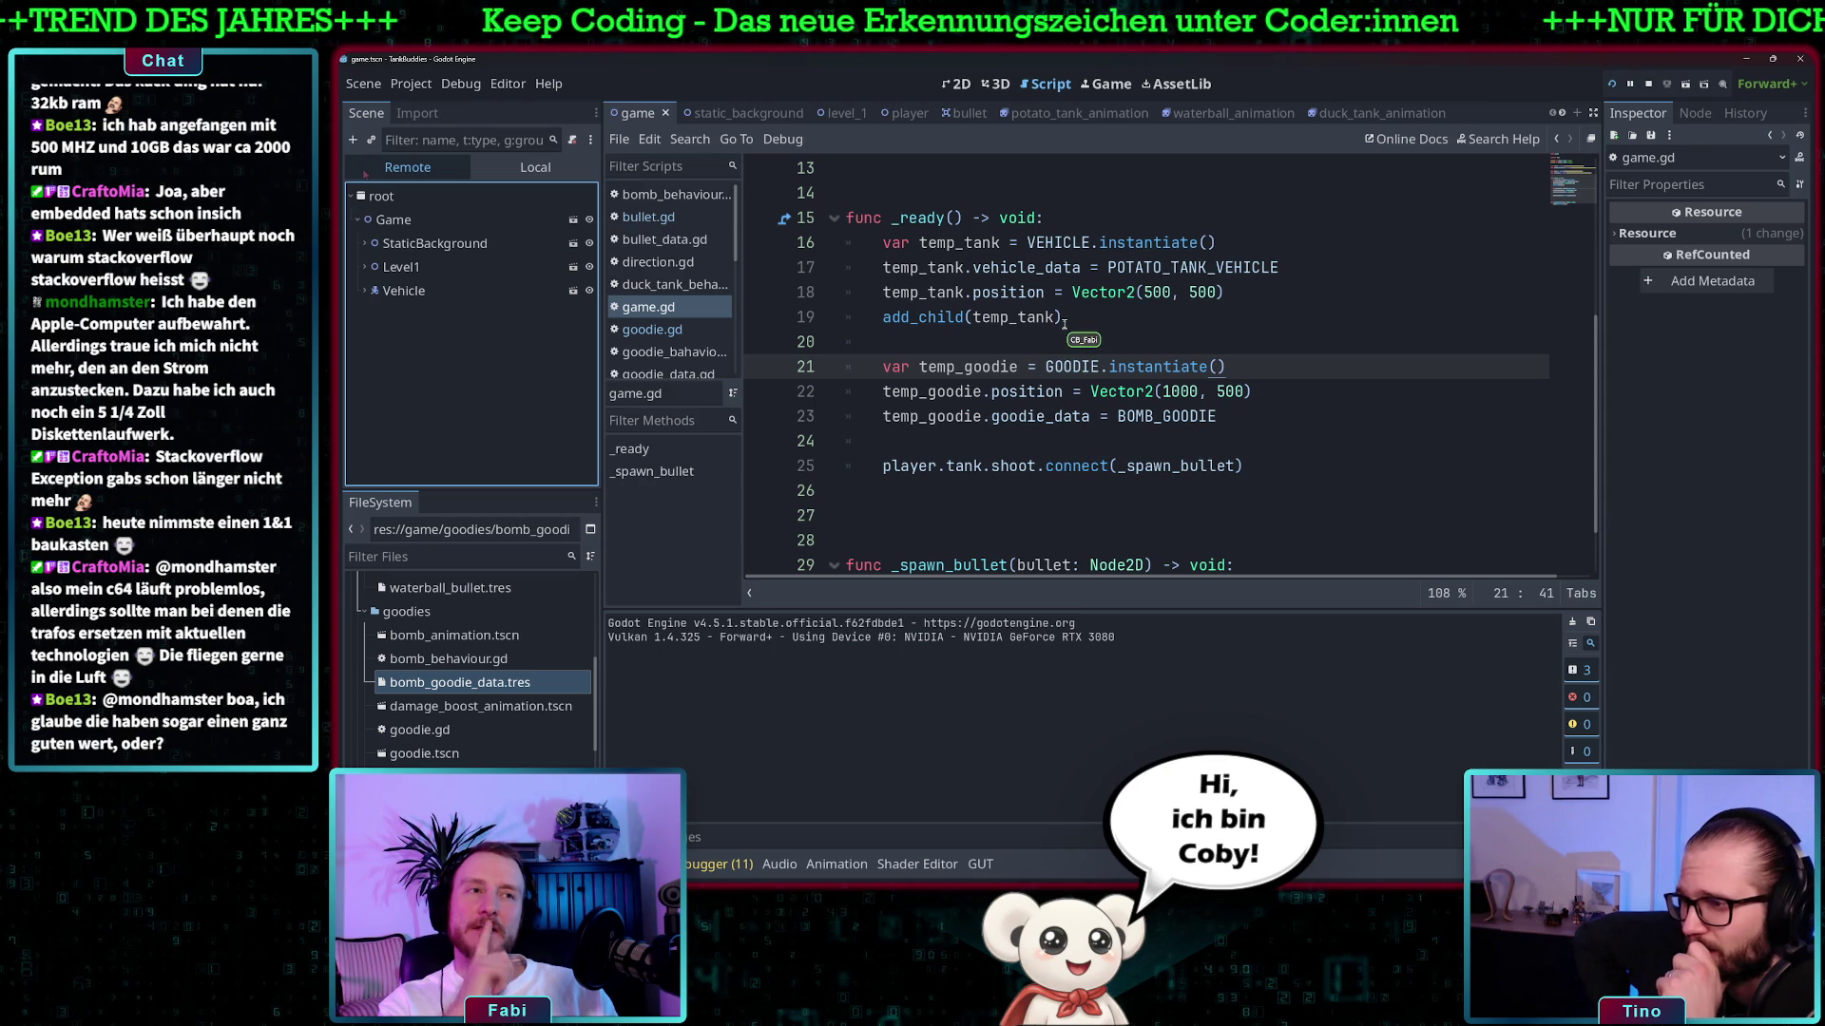
pyautogui.click(1287, 412)
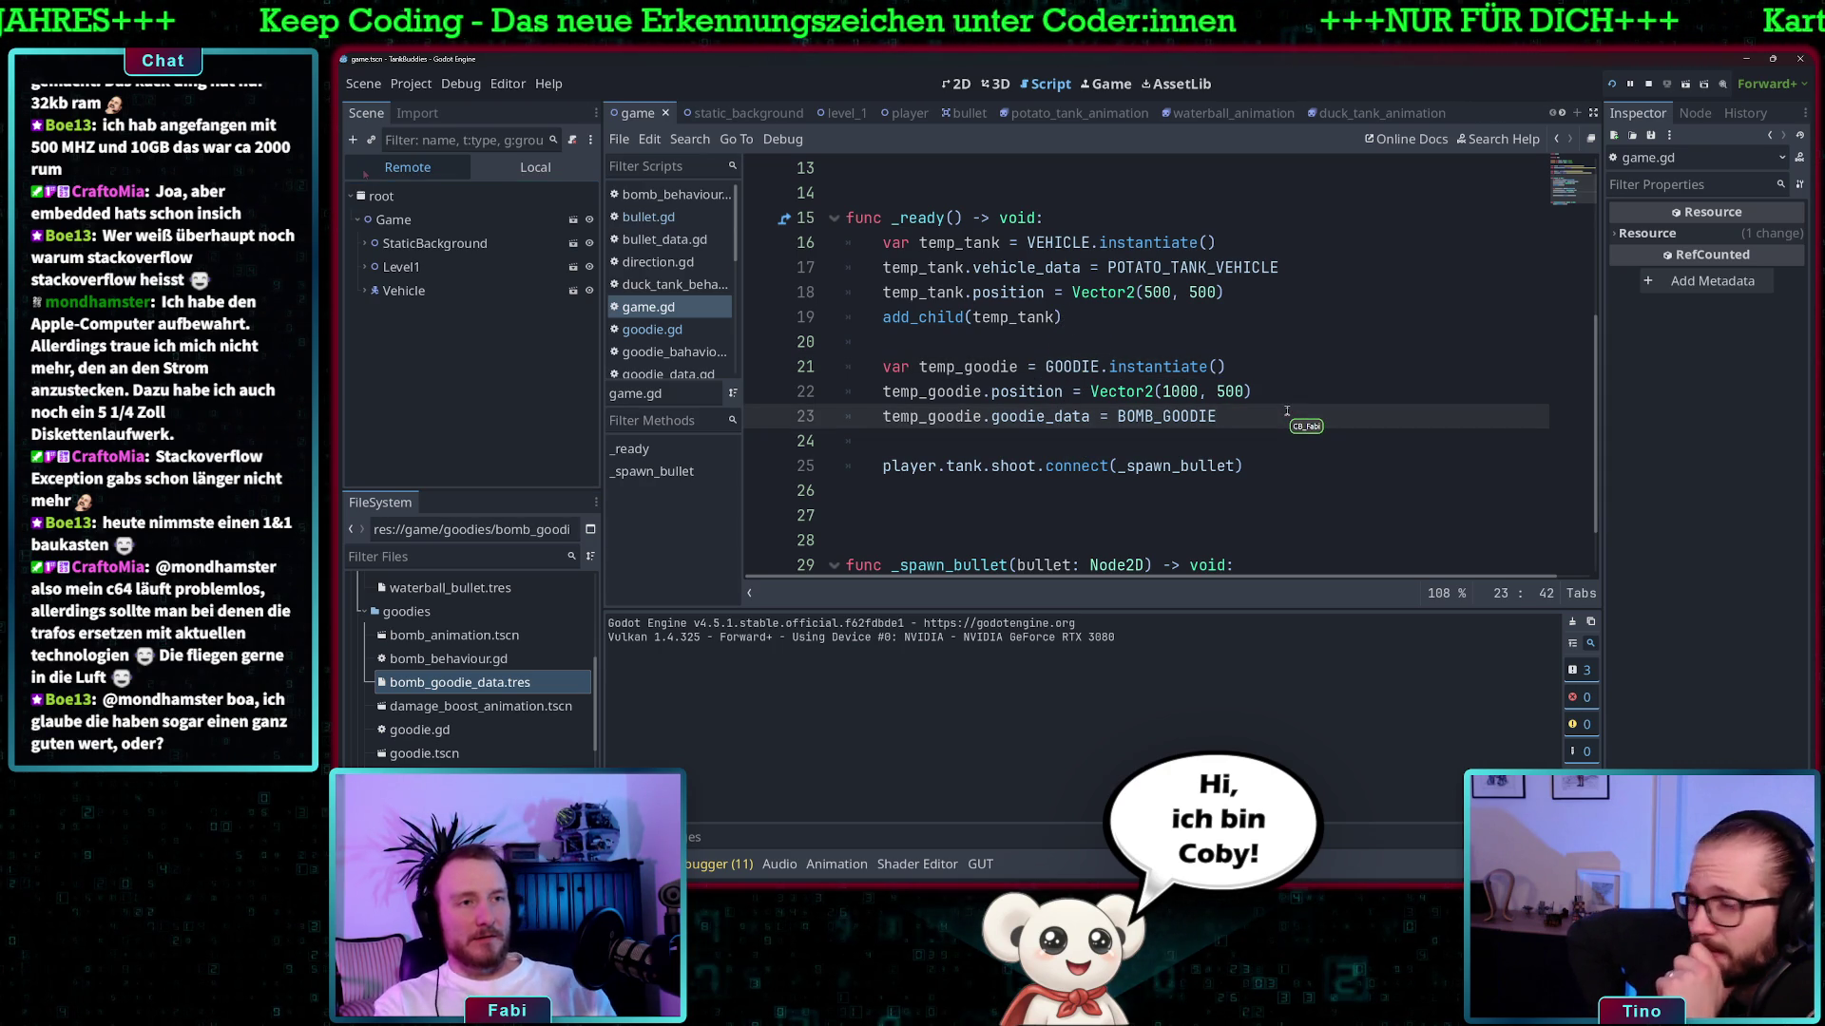
pyautogui.press('Return')
pyautogui.write('add_child')
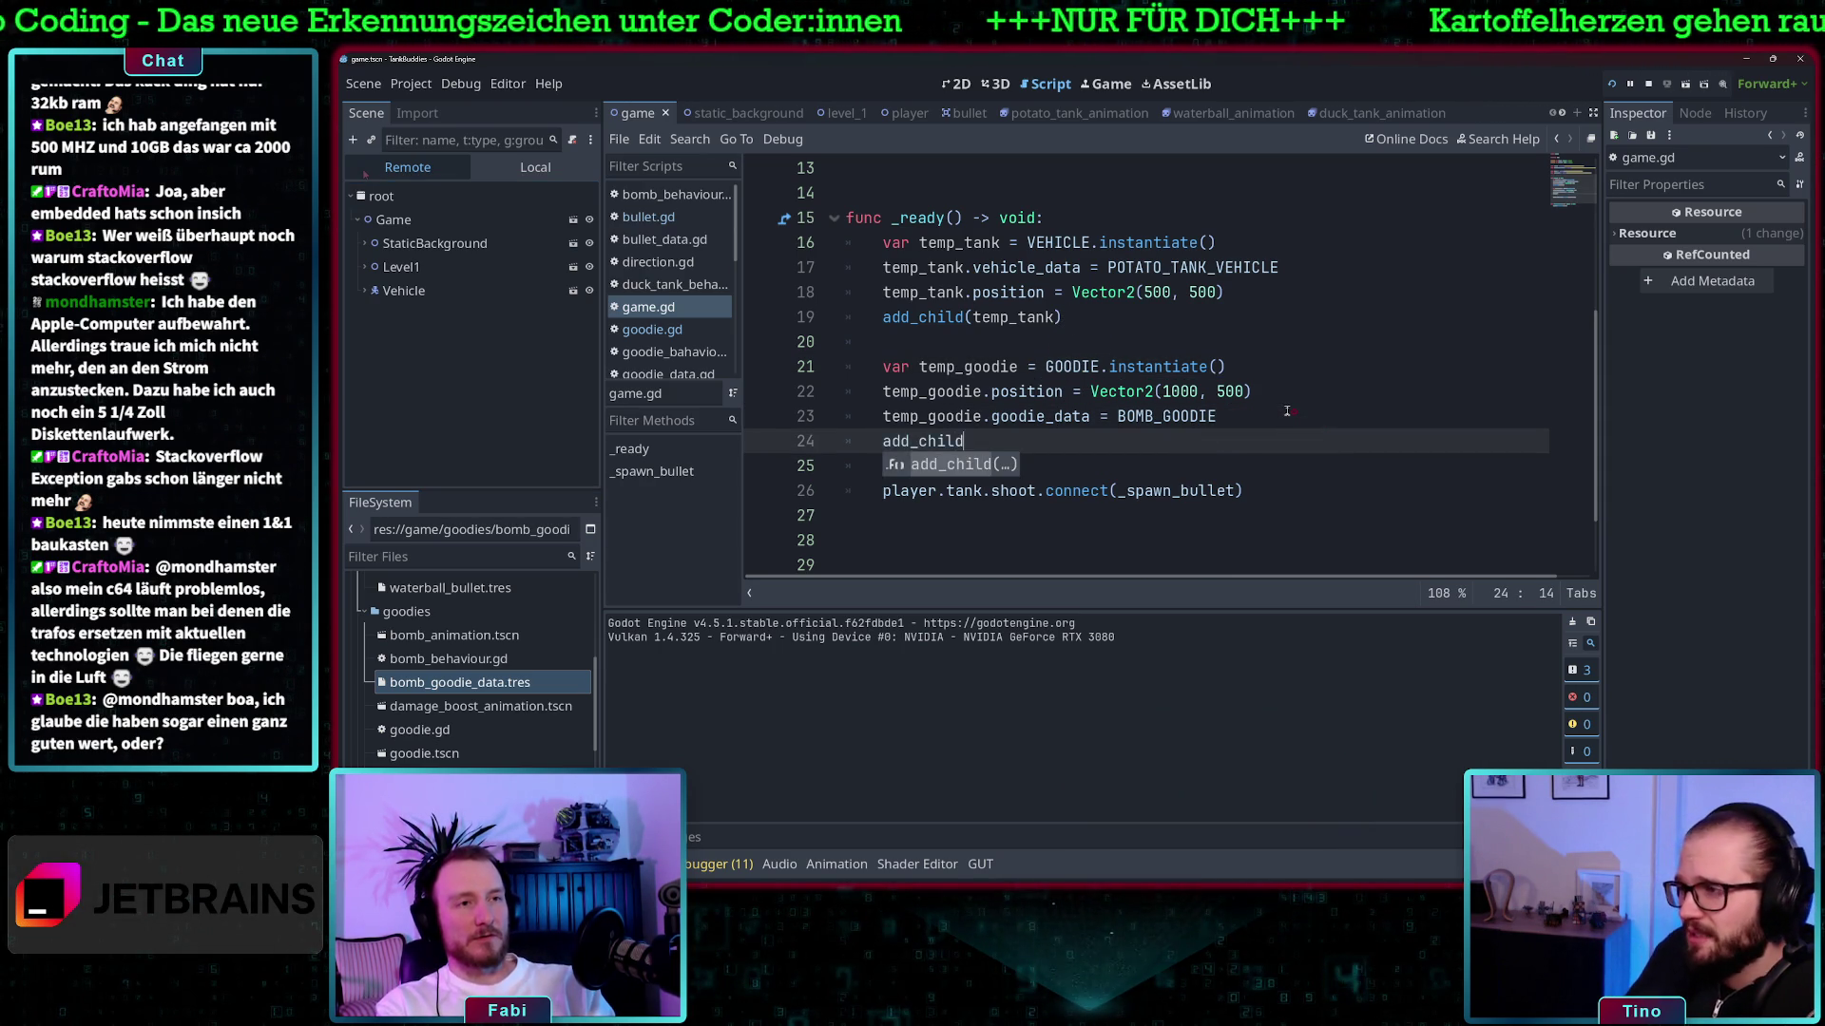
pyautogui.press('Return')
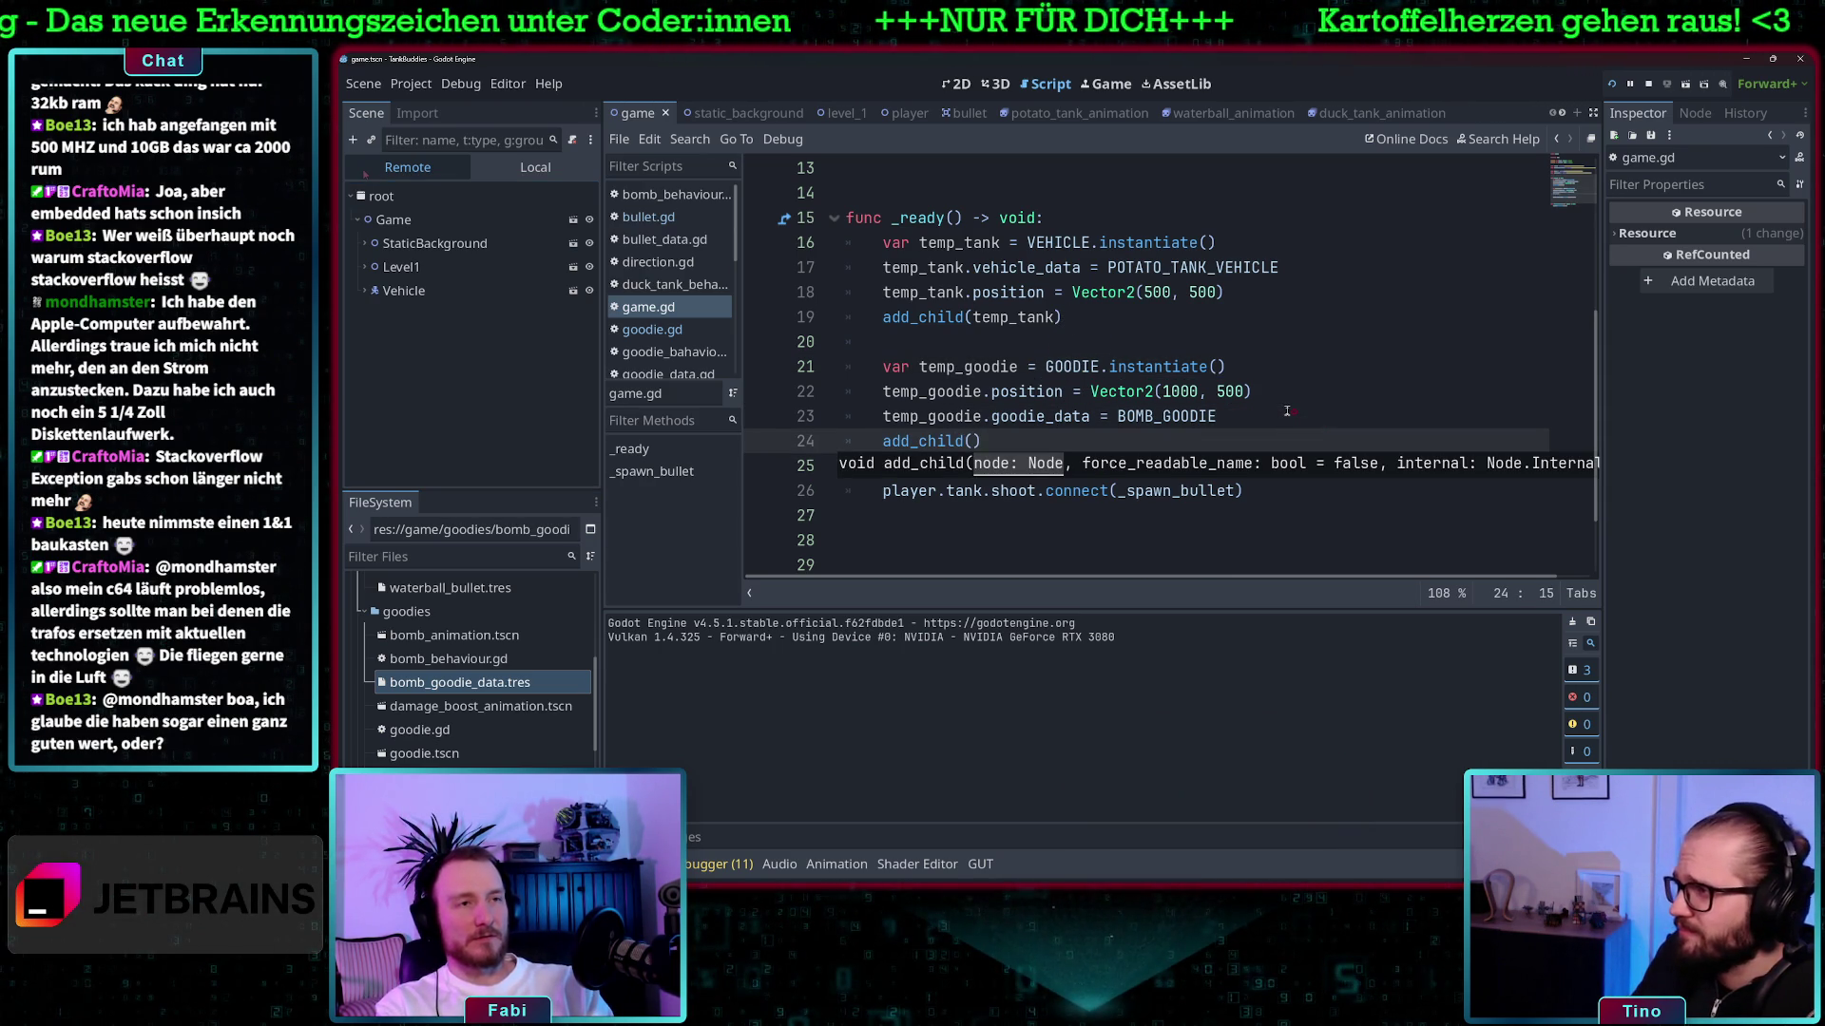
pyautogui.write('temp_')
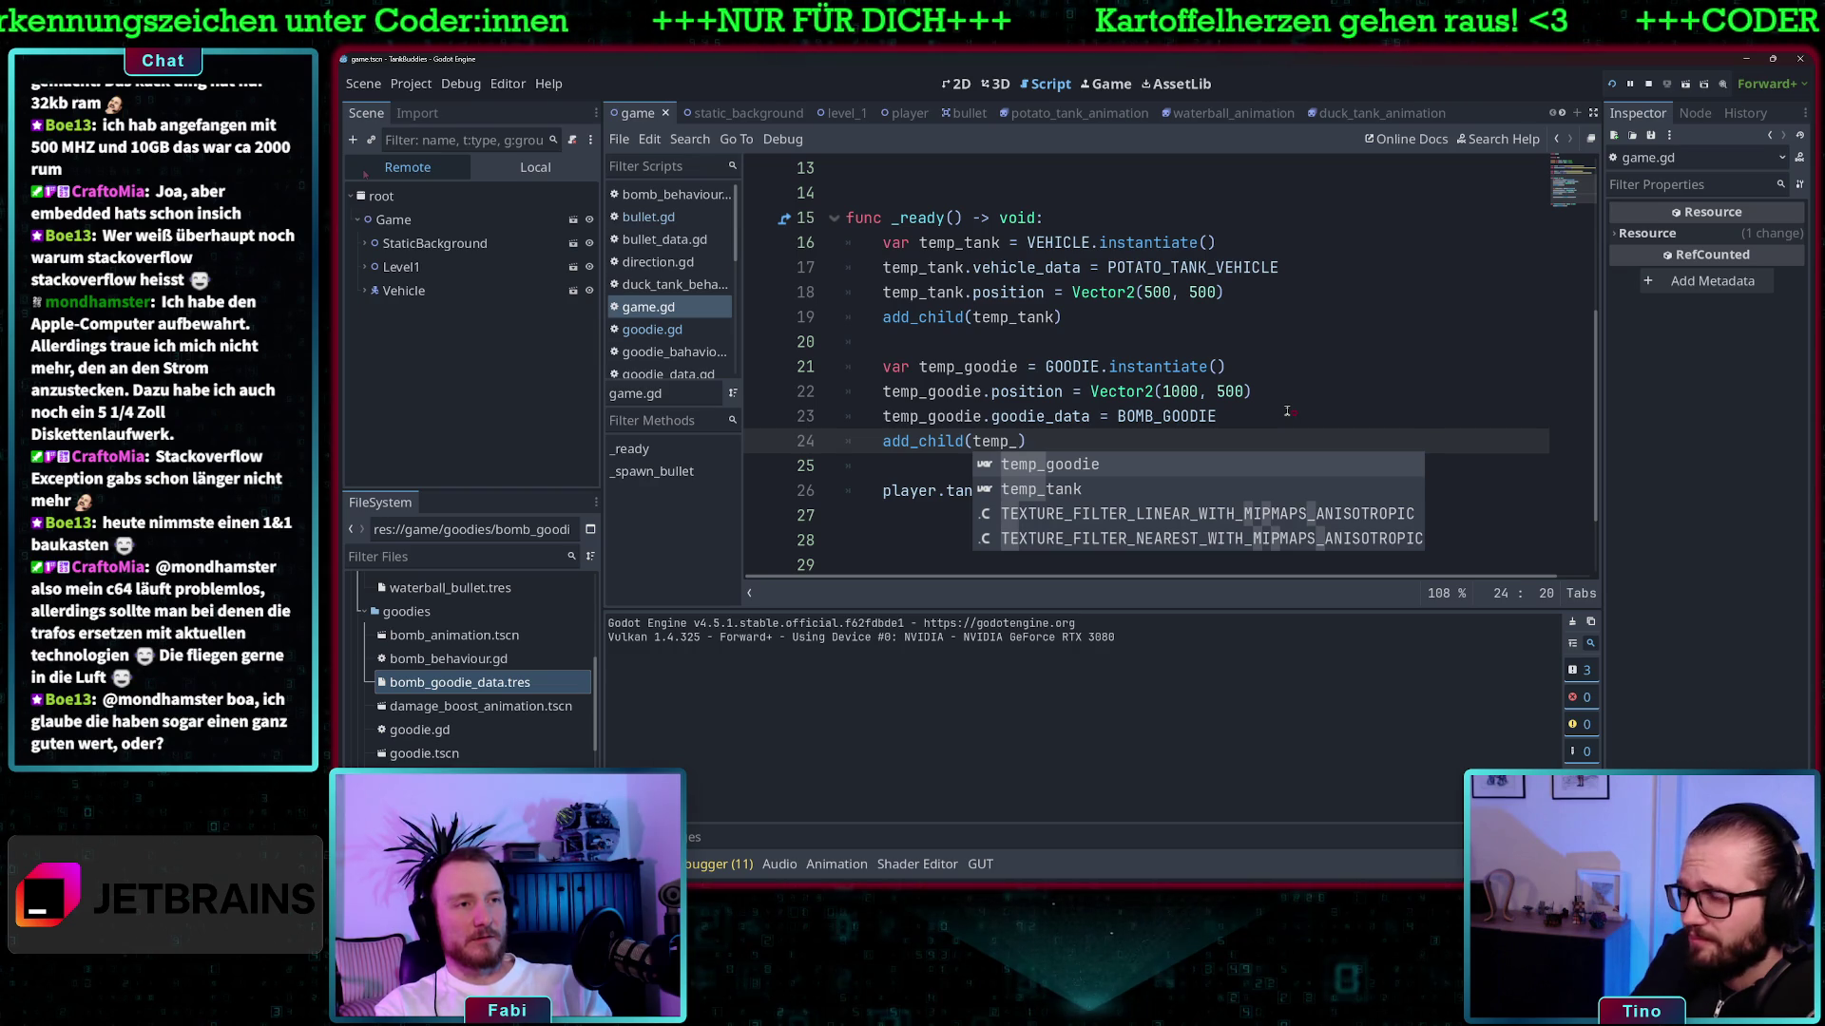
pyautogui.press('Return')
pyautogui.click(1611, 83)
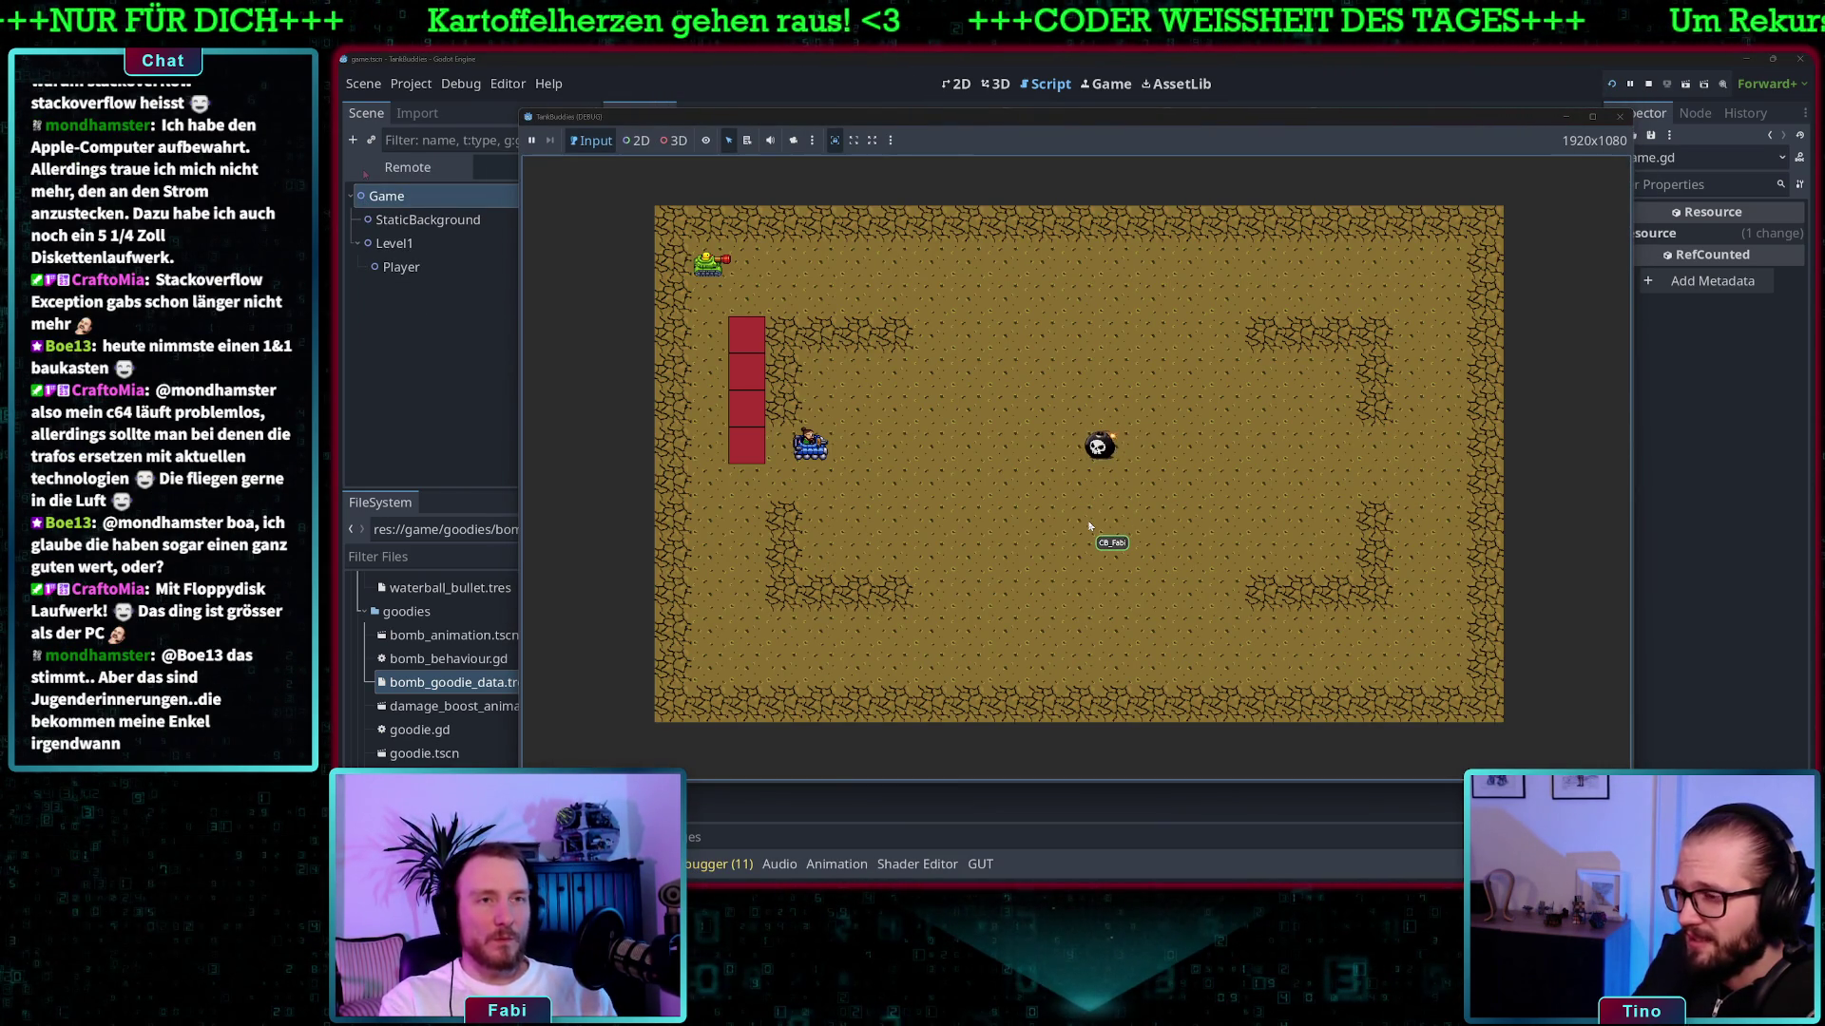
# - Steer the tank around the bomb with the arrow keys, fire at it, then stop the game
pyautogui.press('Right')
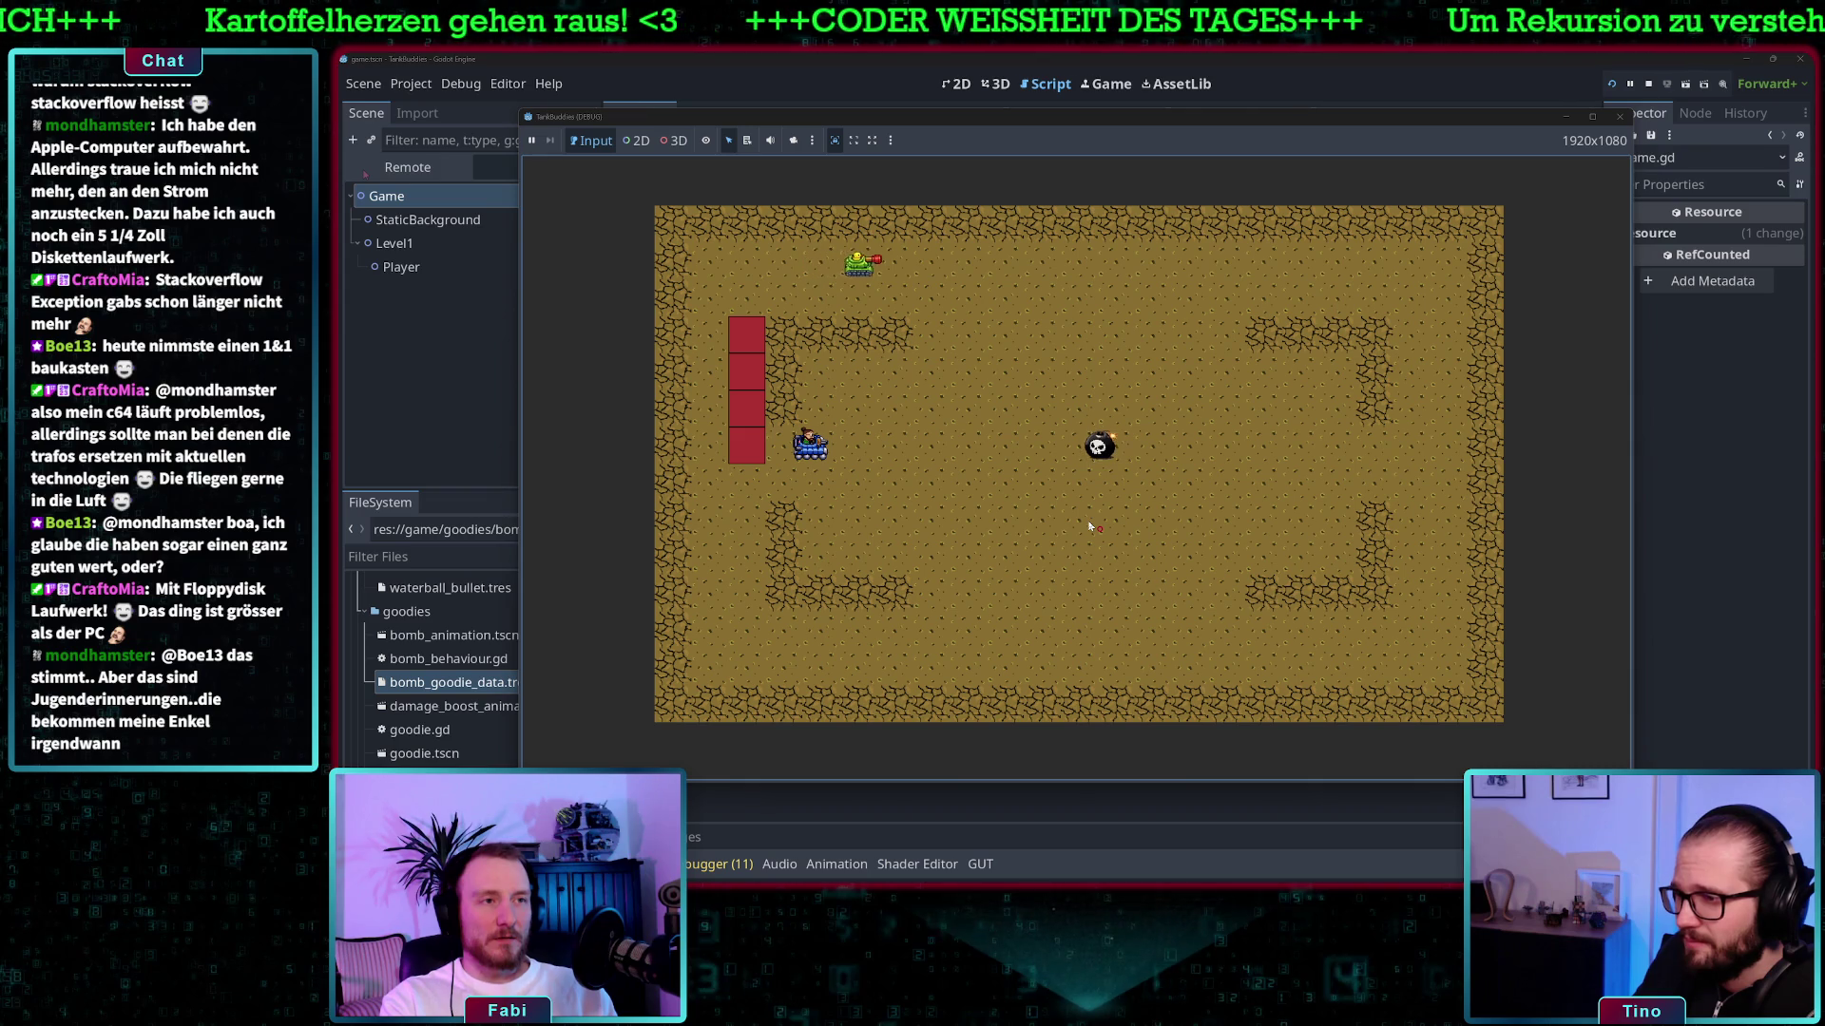
pyautogui.press('Down')
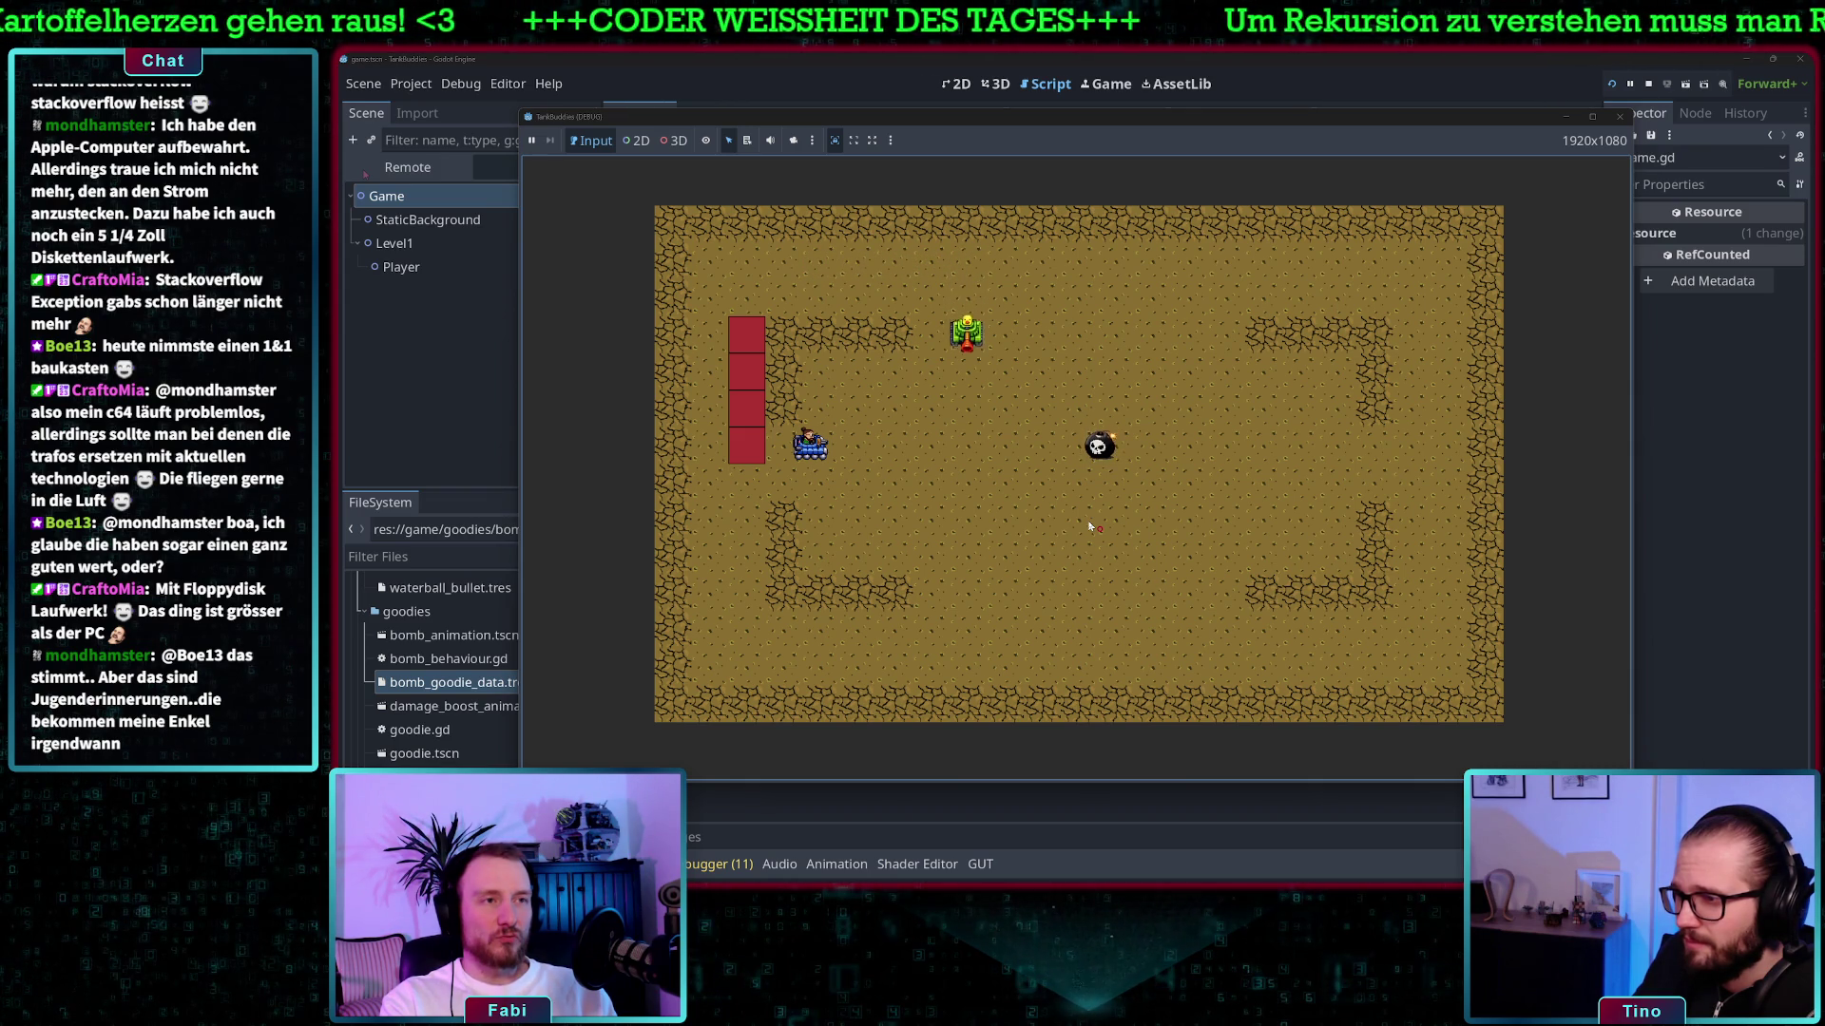
pyautogui.press('Right')
pyautogui.press('space')
pyautogui.press('space')
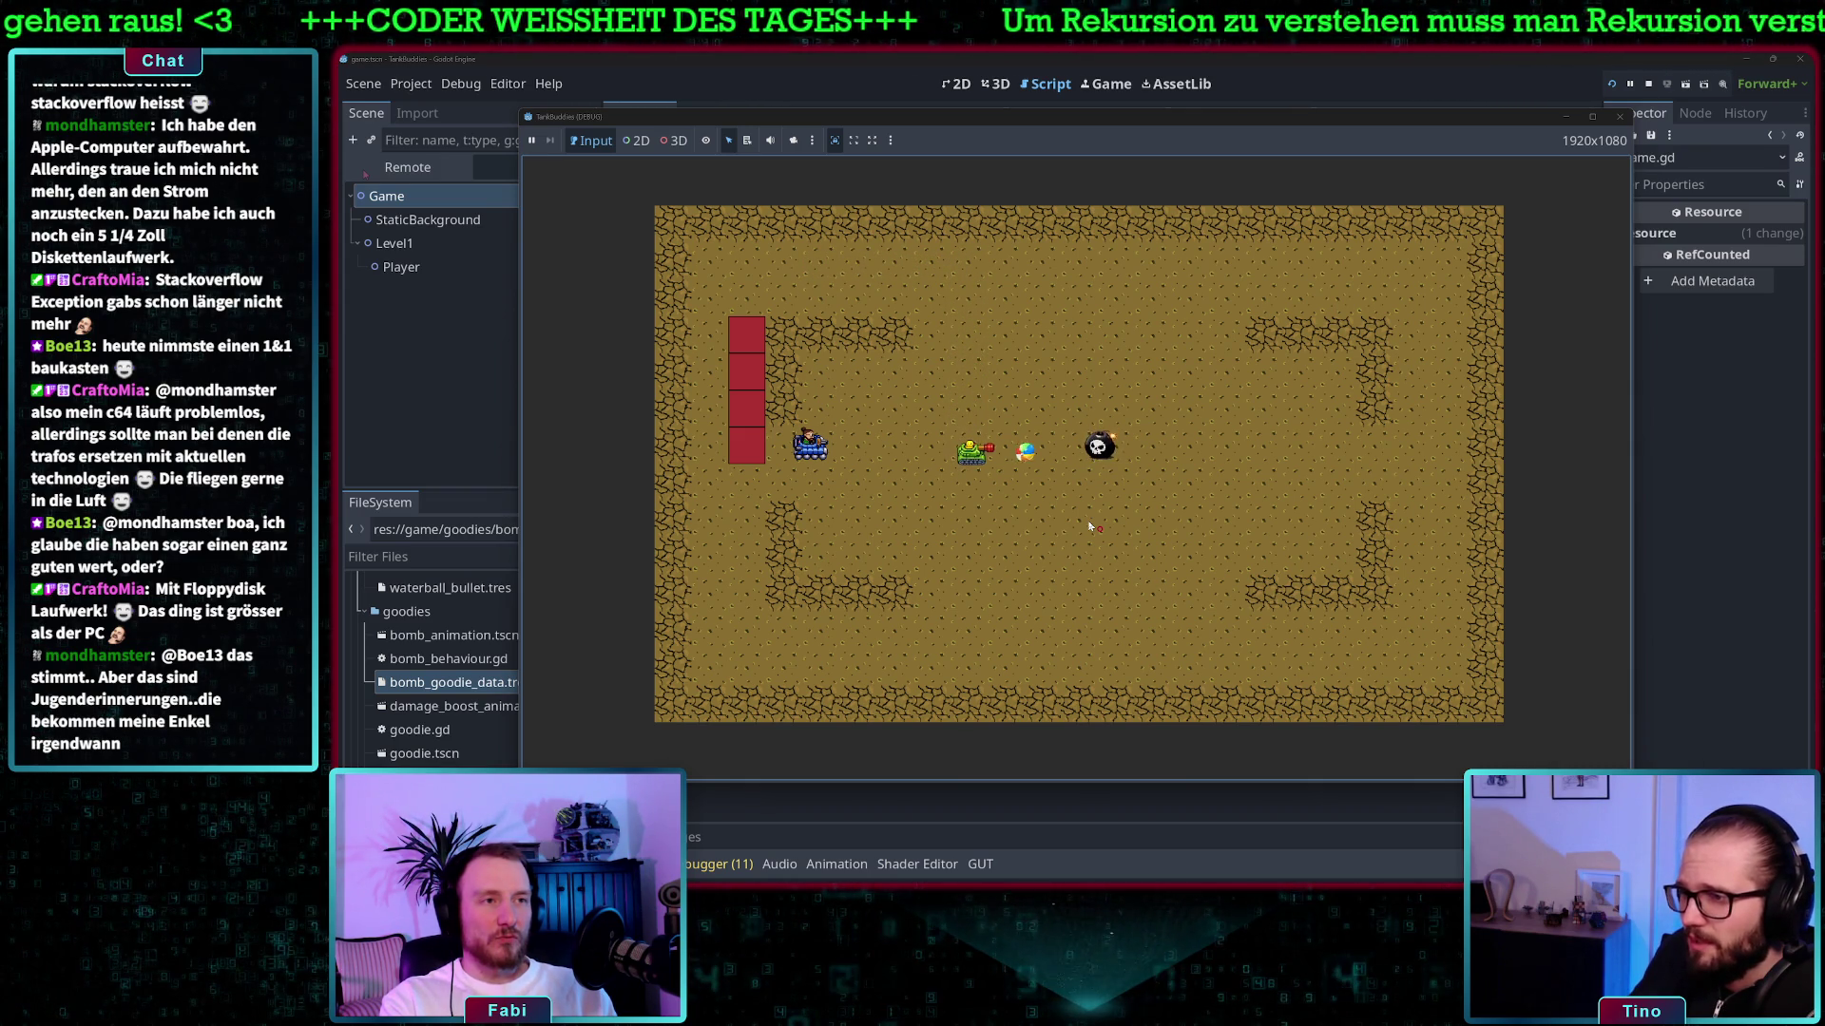
pyautogui.press('Right')
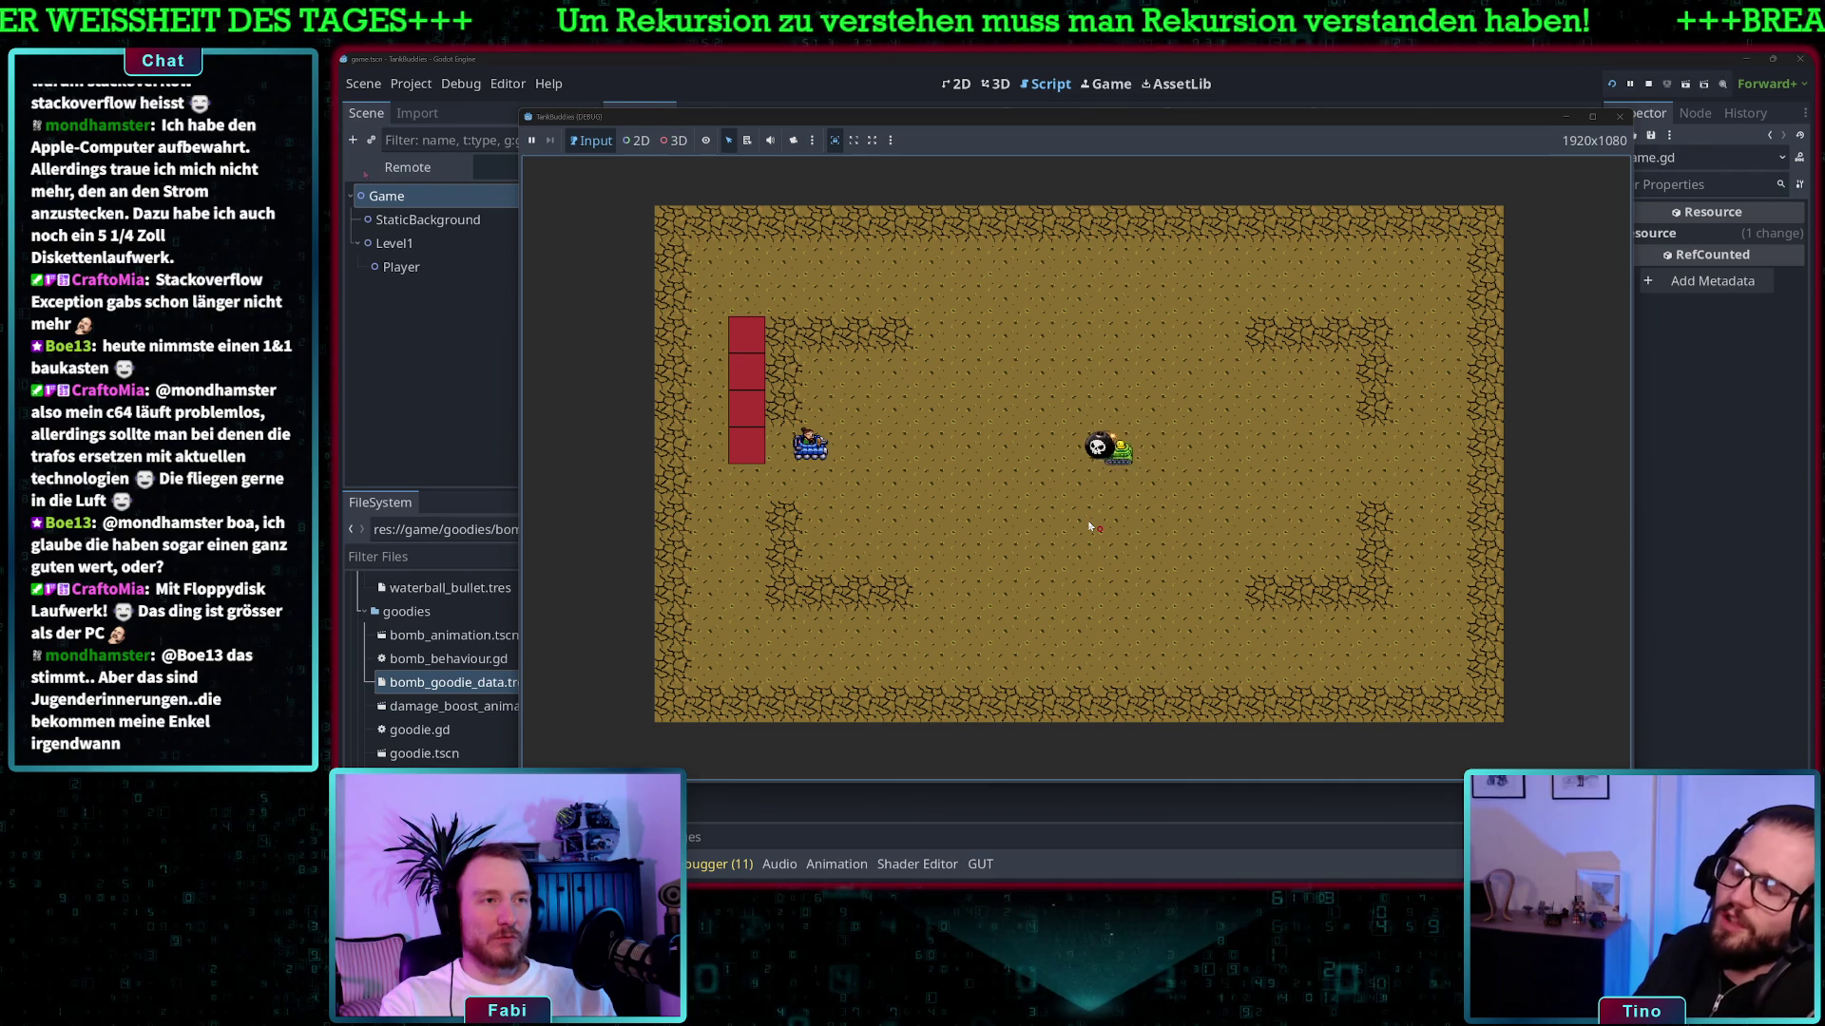
pyautogui.press('Right')
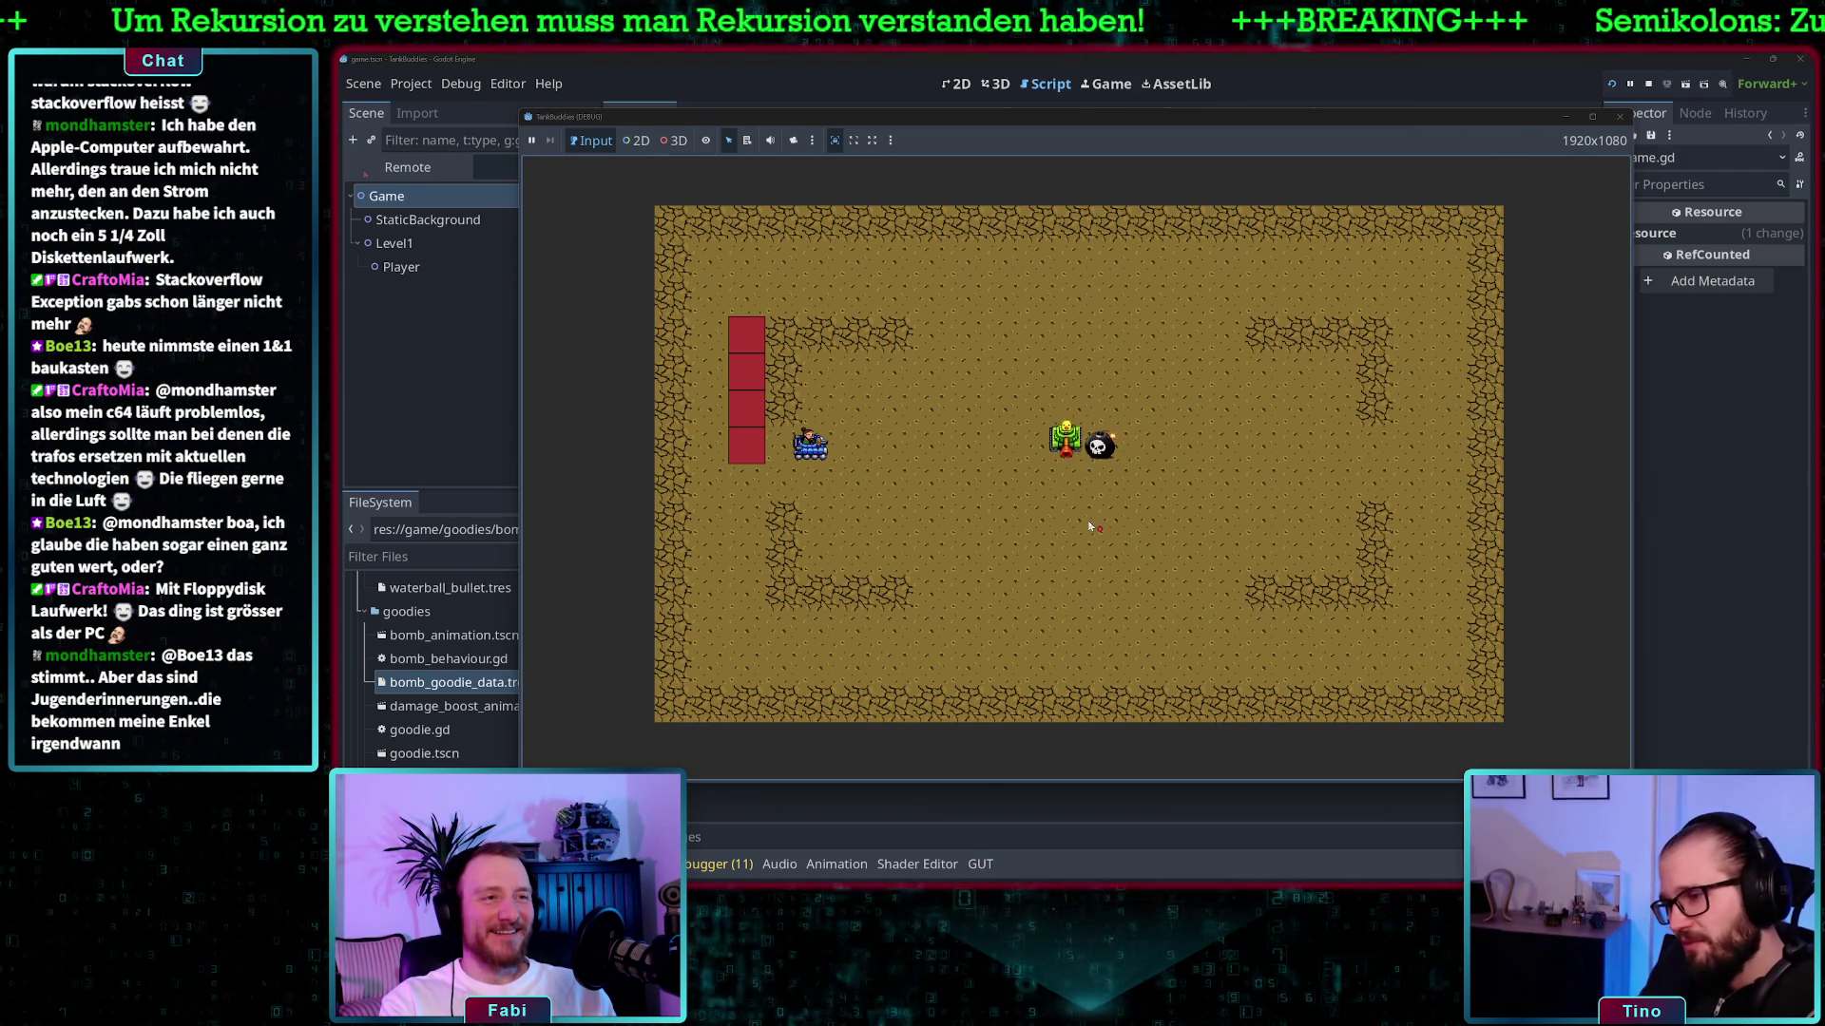
pyautogui.press('Down')
pyautogui.press('Up')
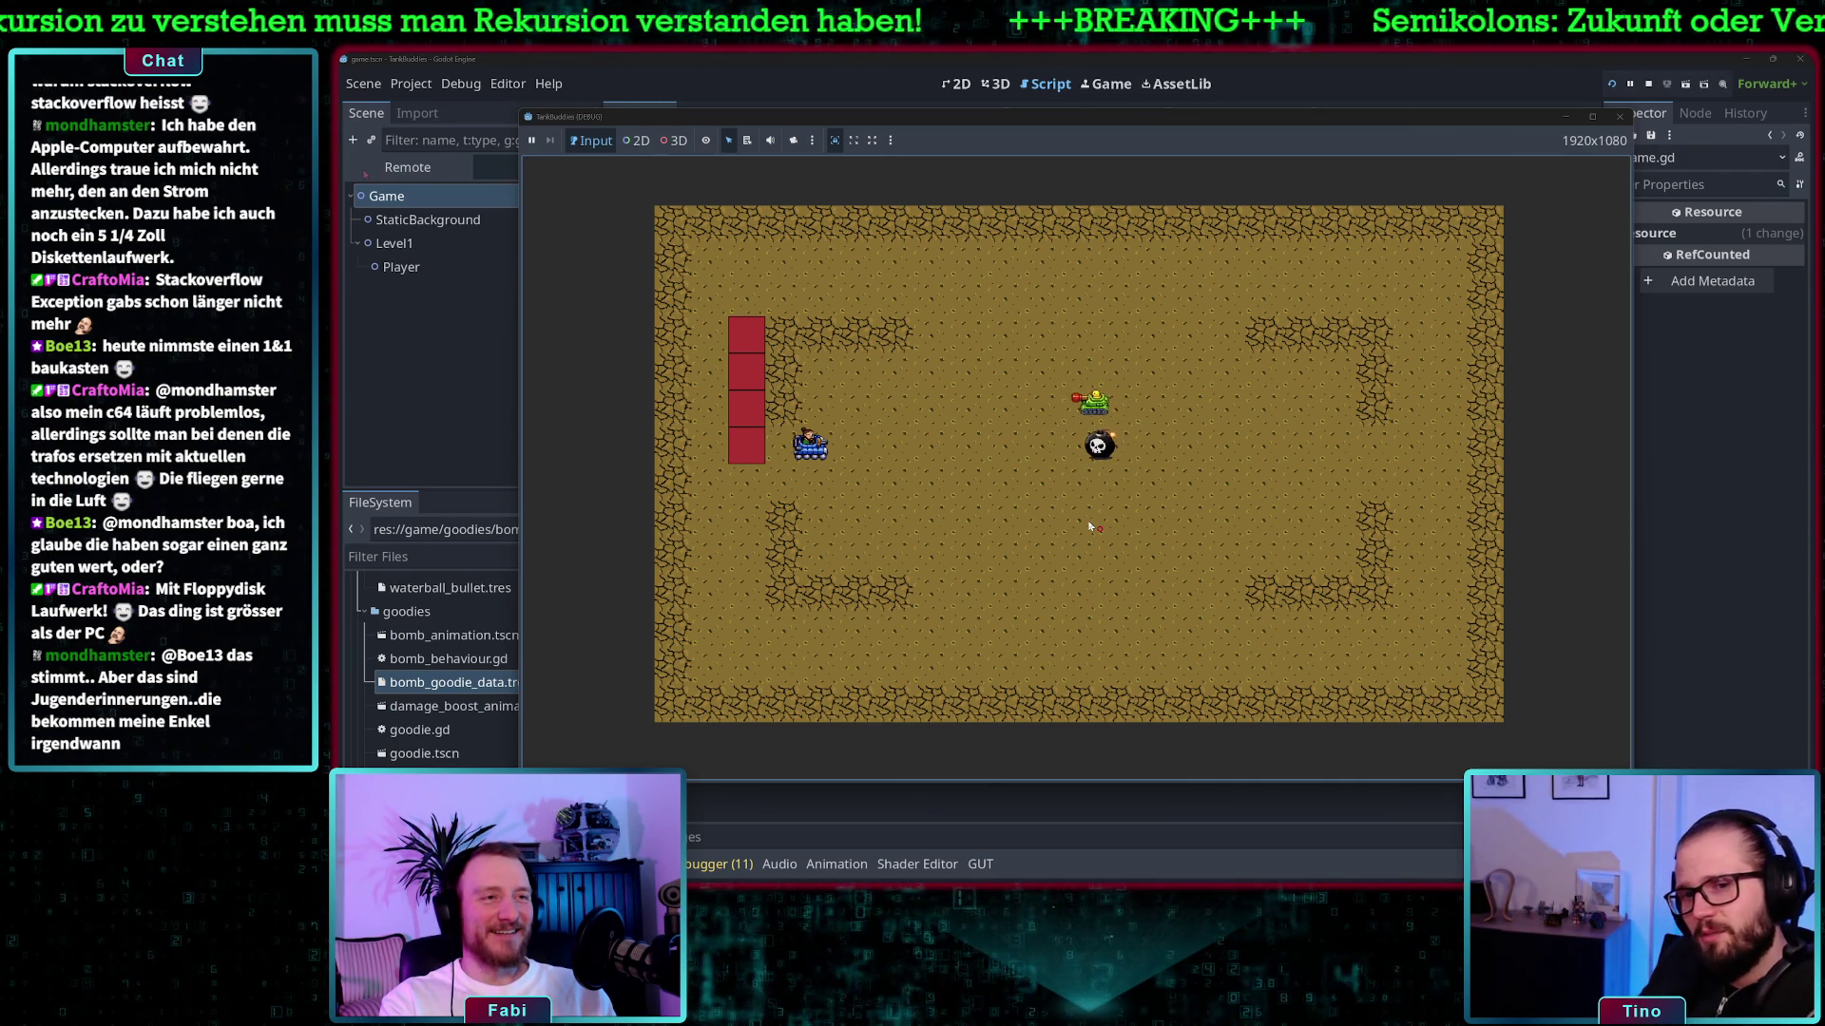
pyautogui.press('Left')
pyautogui.press('Down')
pyautogui.press('Right')
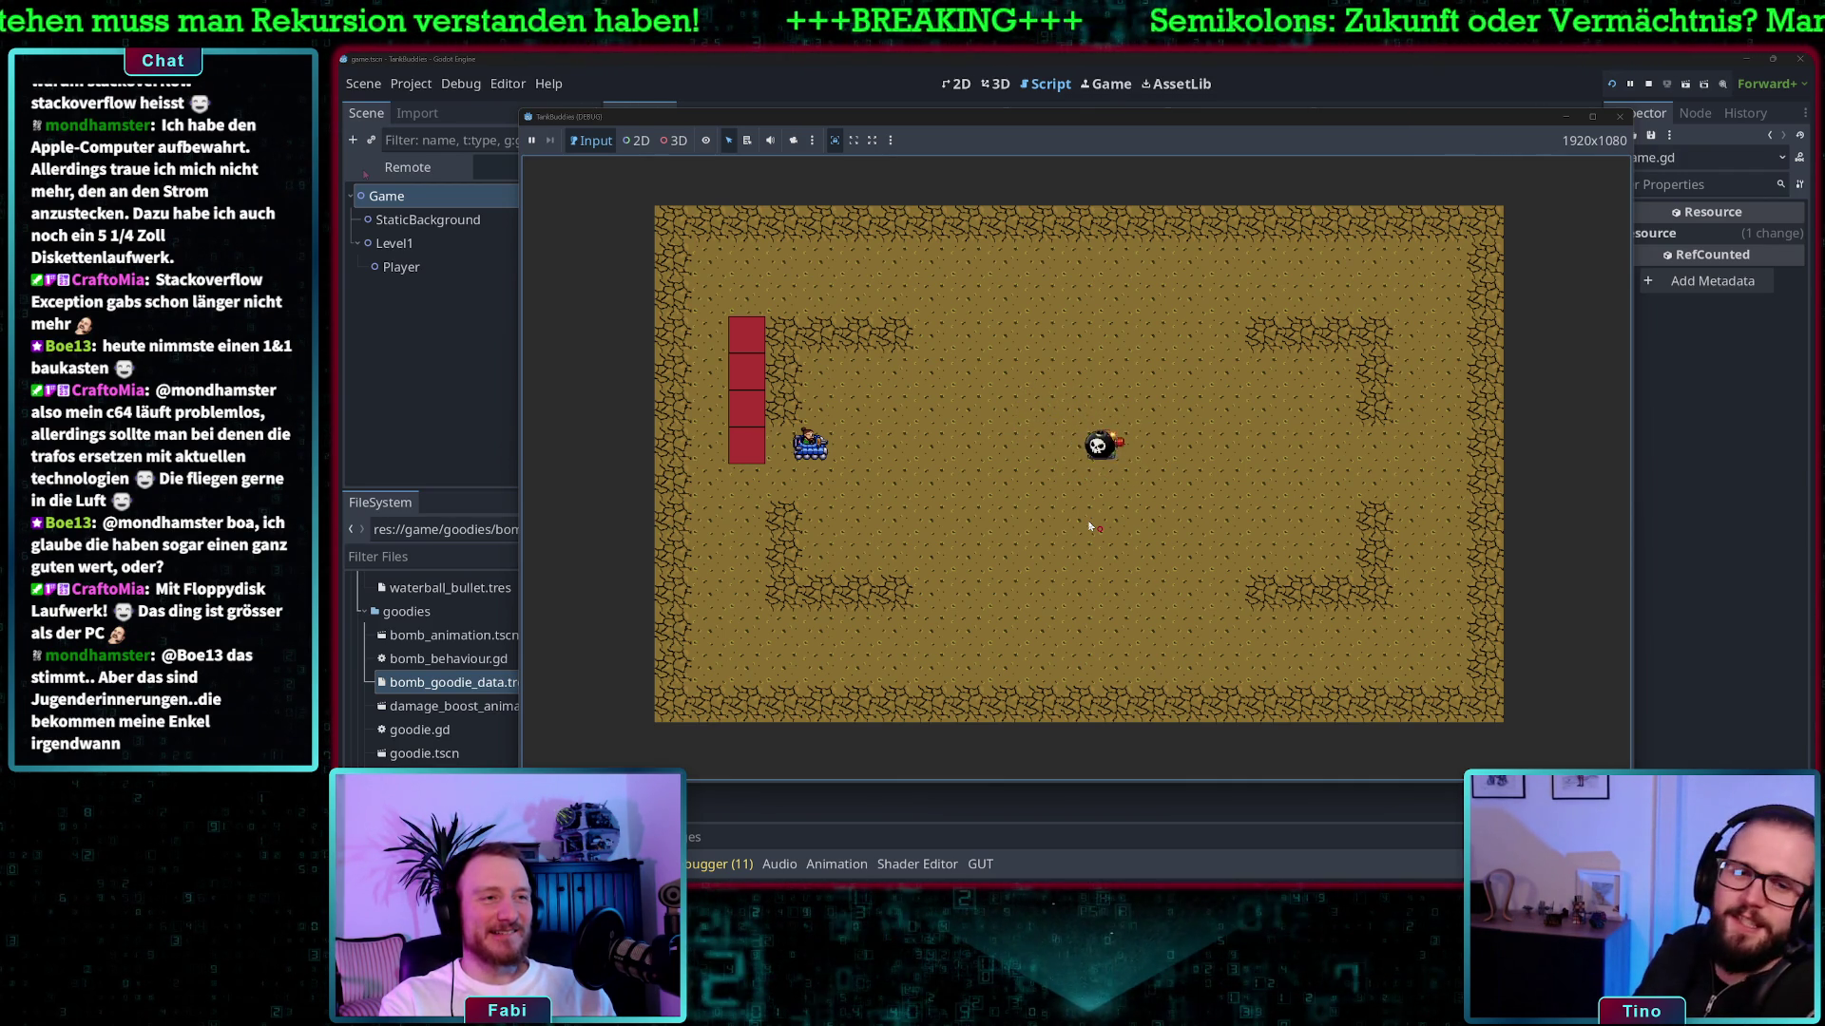
pyautogui.press('Left')
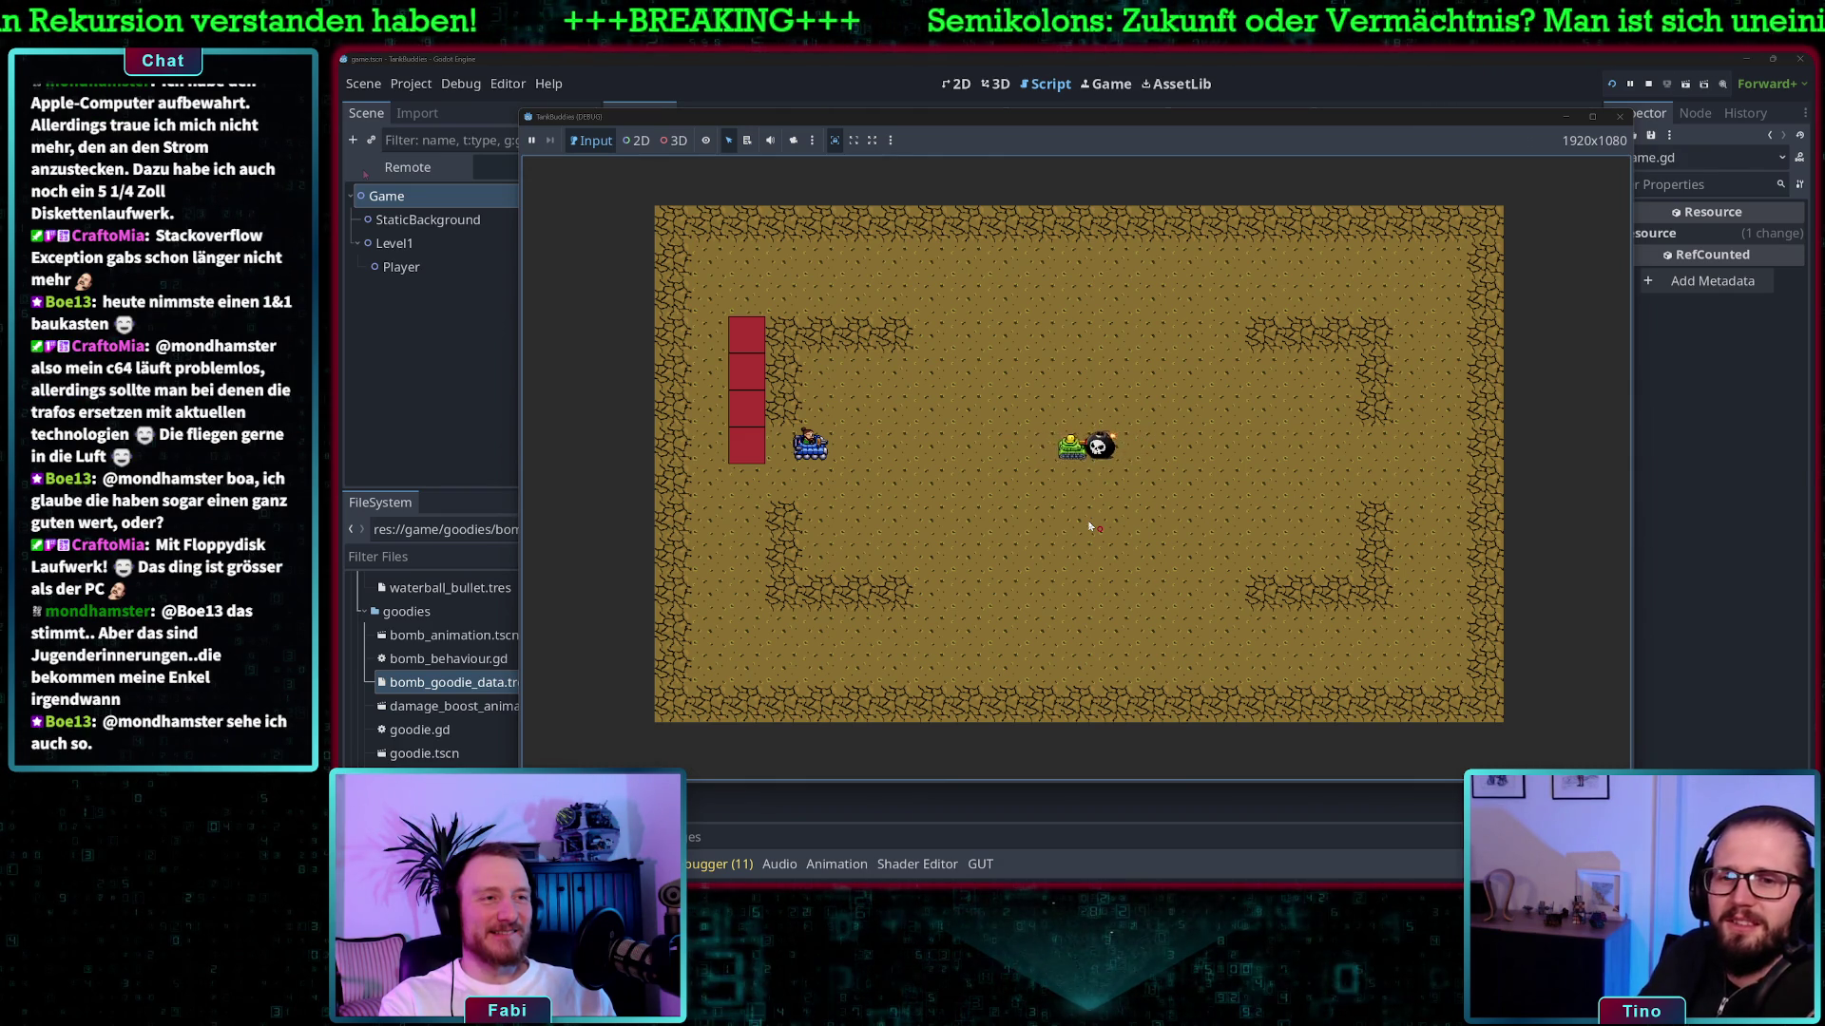
pyautogui.press('Right')
pyautogui.press('Left')
pyautogui.press('Left')
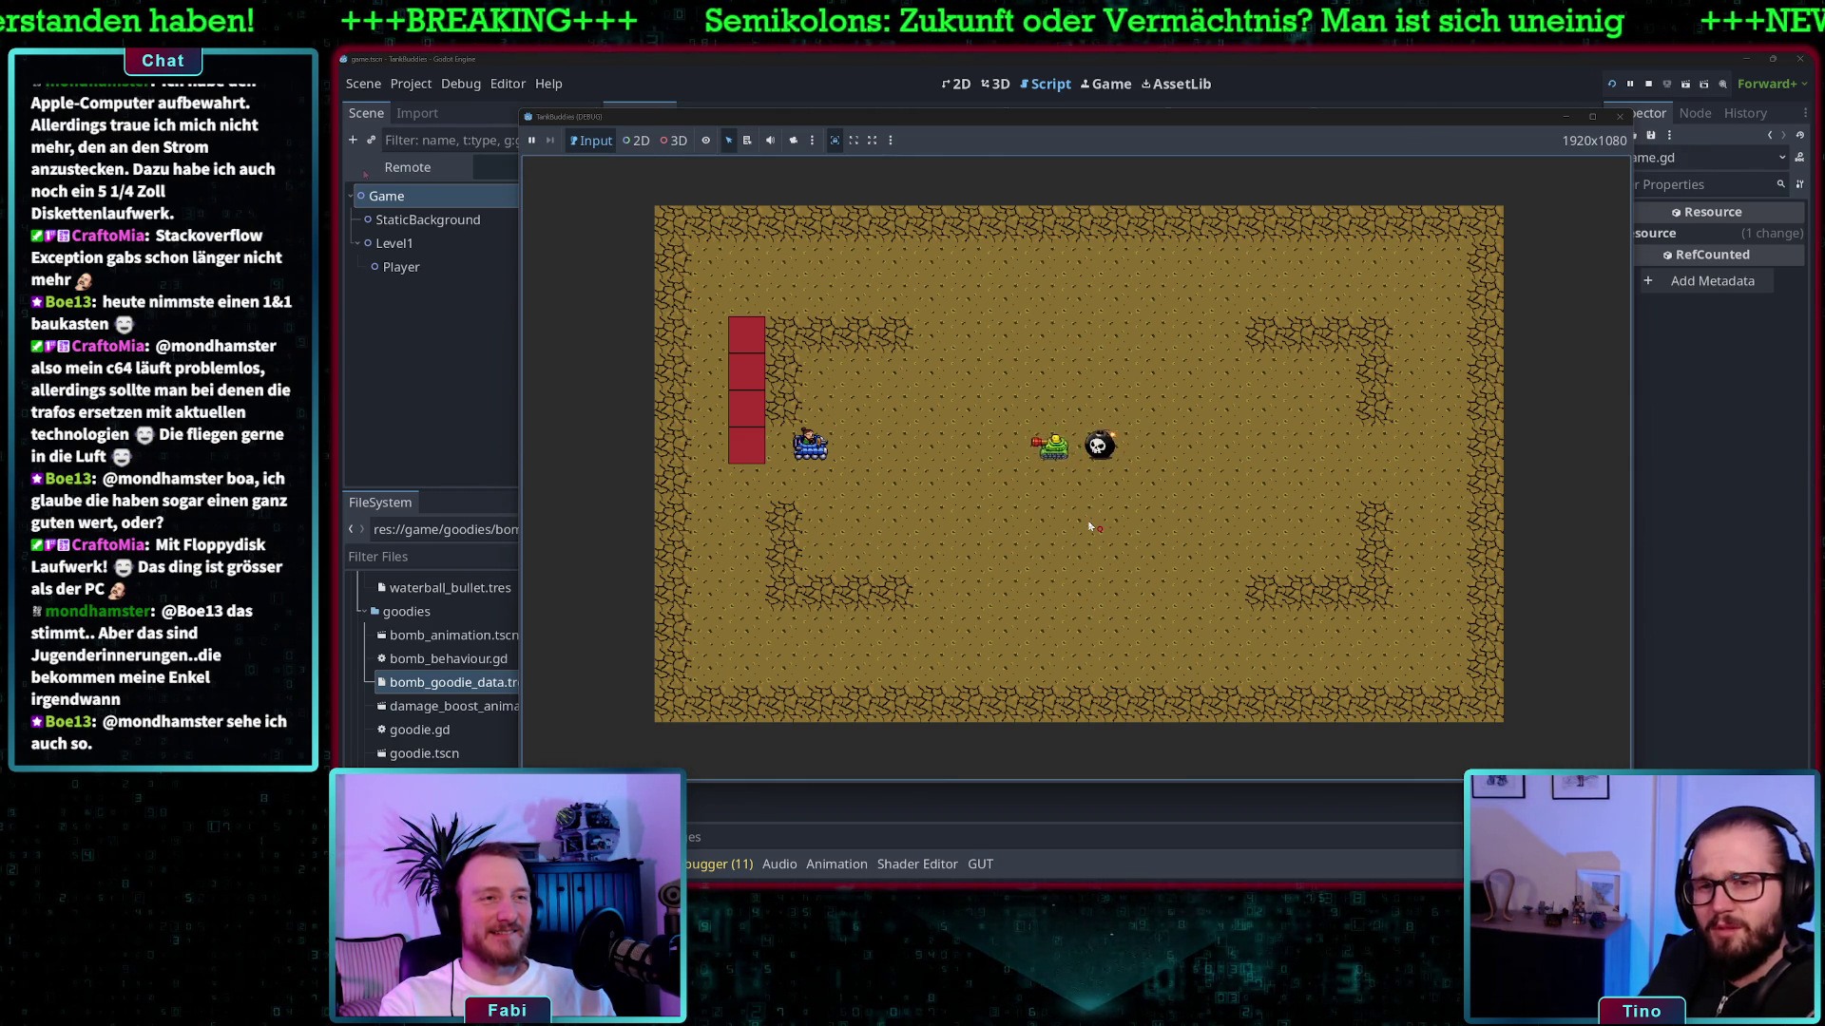
pyautogui.press('Right')
pyautogui.press('Up')
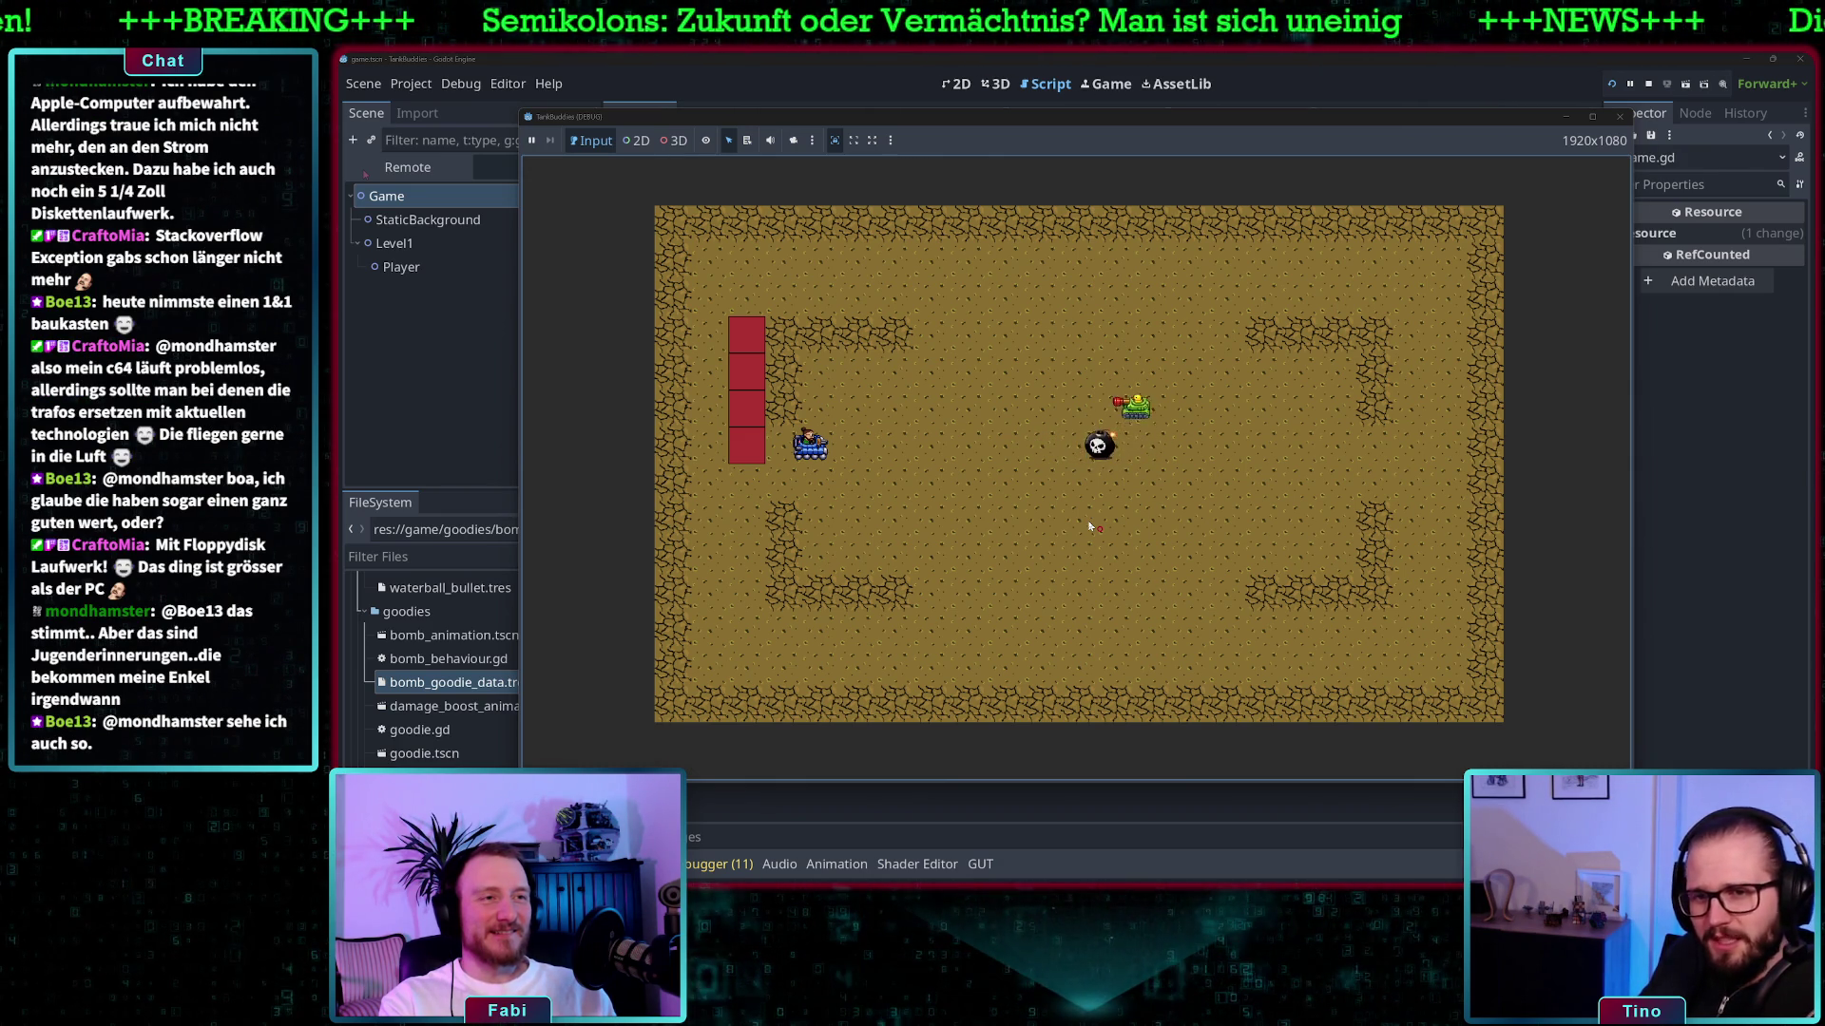
pyautogui.press('Left')
pyautogui.press('F8')
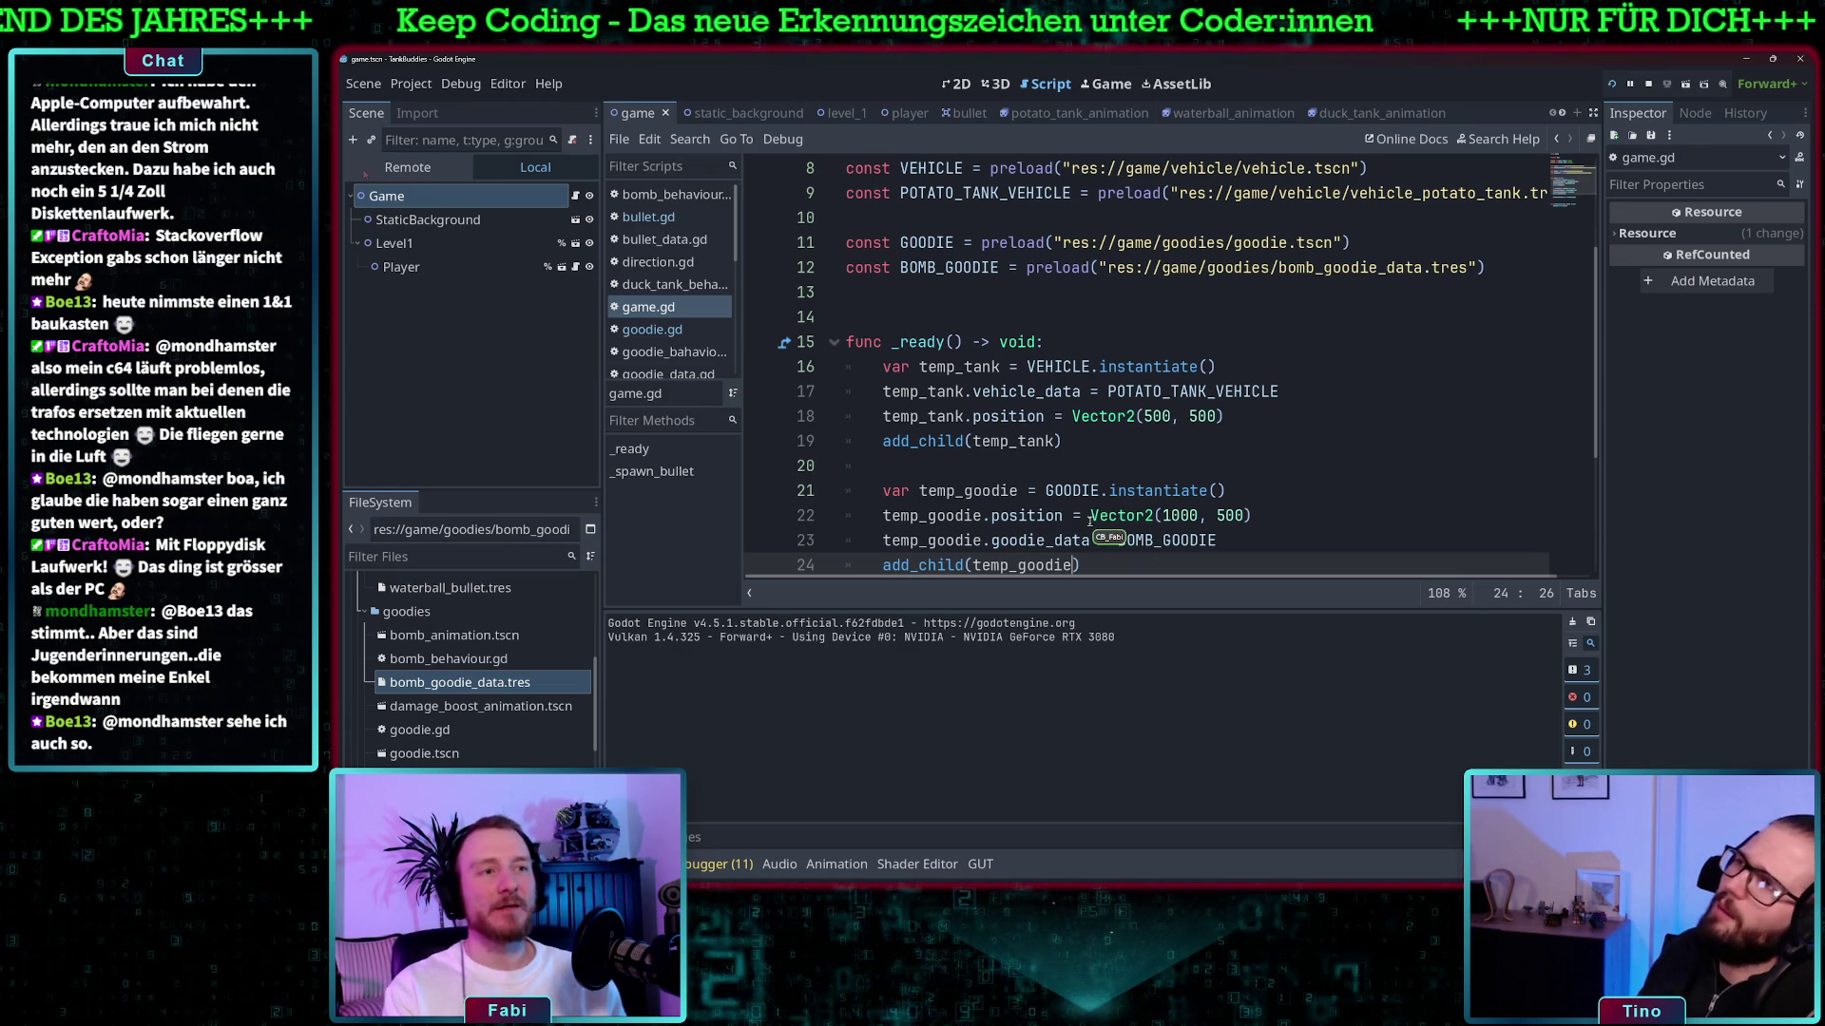
pyautogui.scroll(3, 1233, 486)
pyautogui.scroll(-5, 1234, 486)
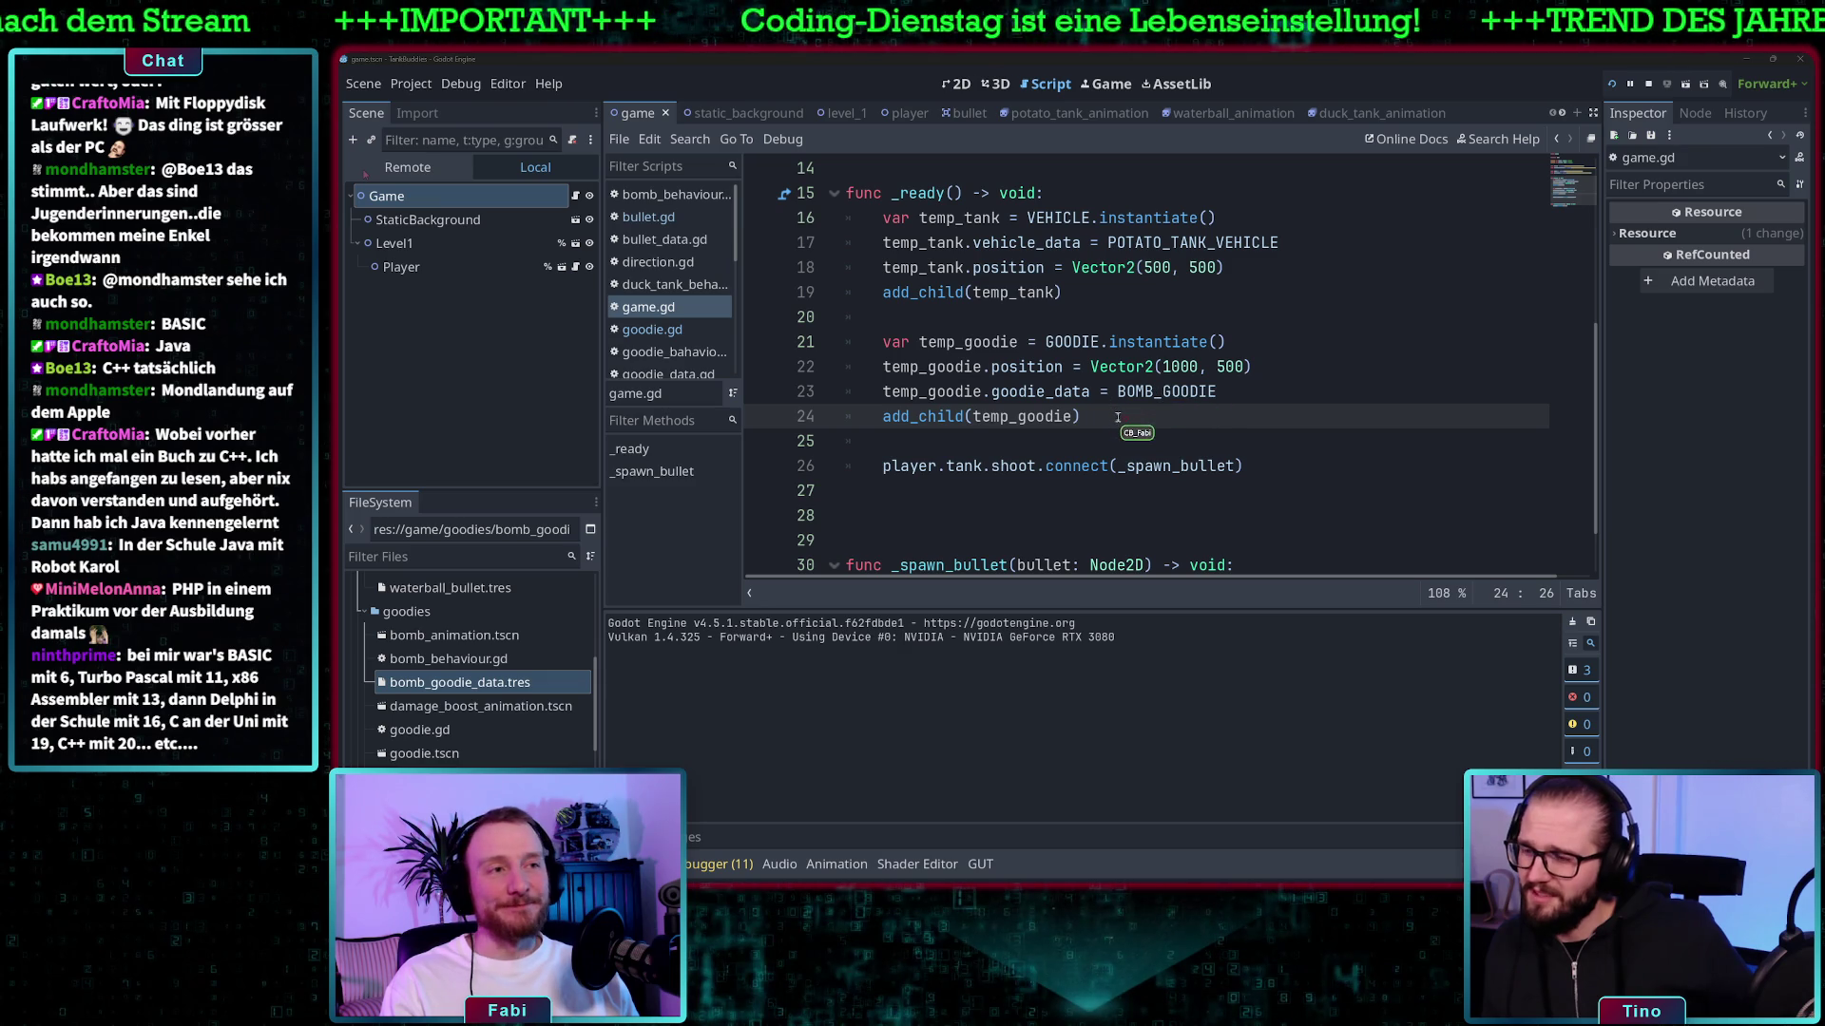
pyautogui.click(1123, 416)
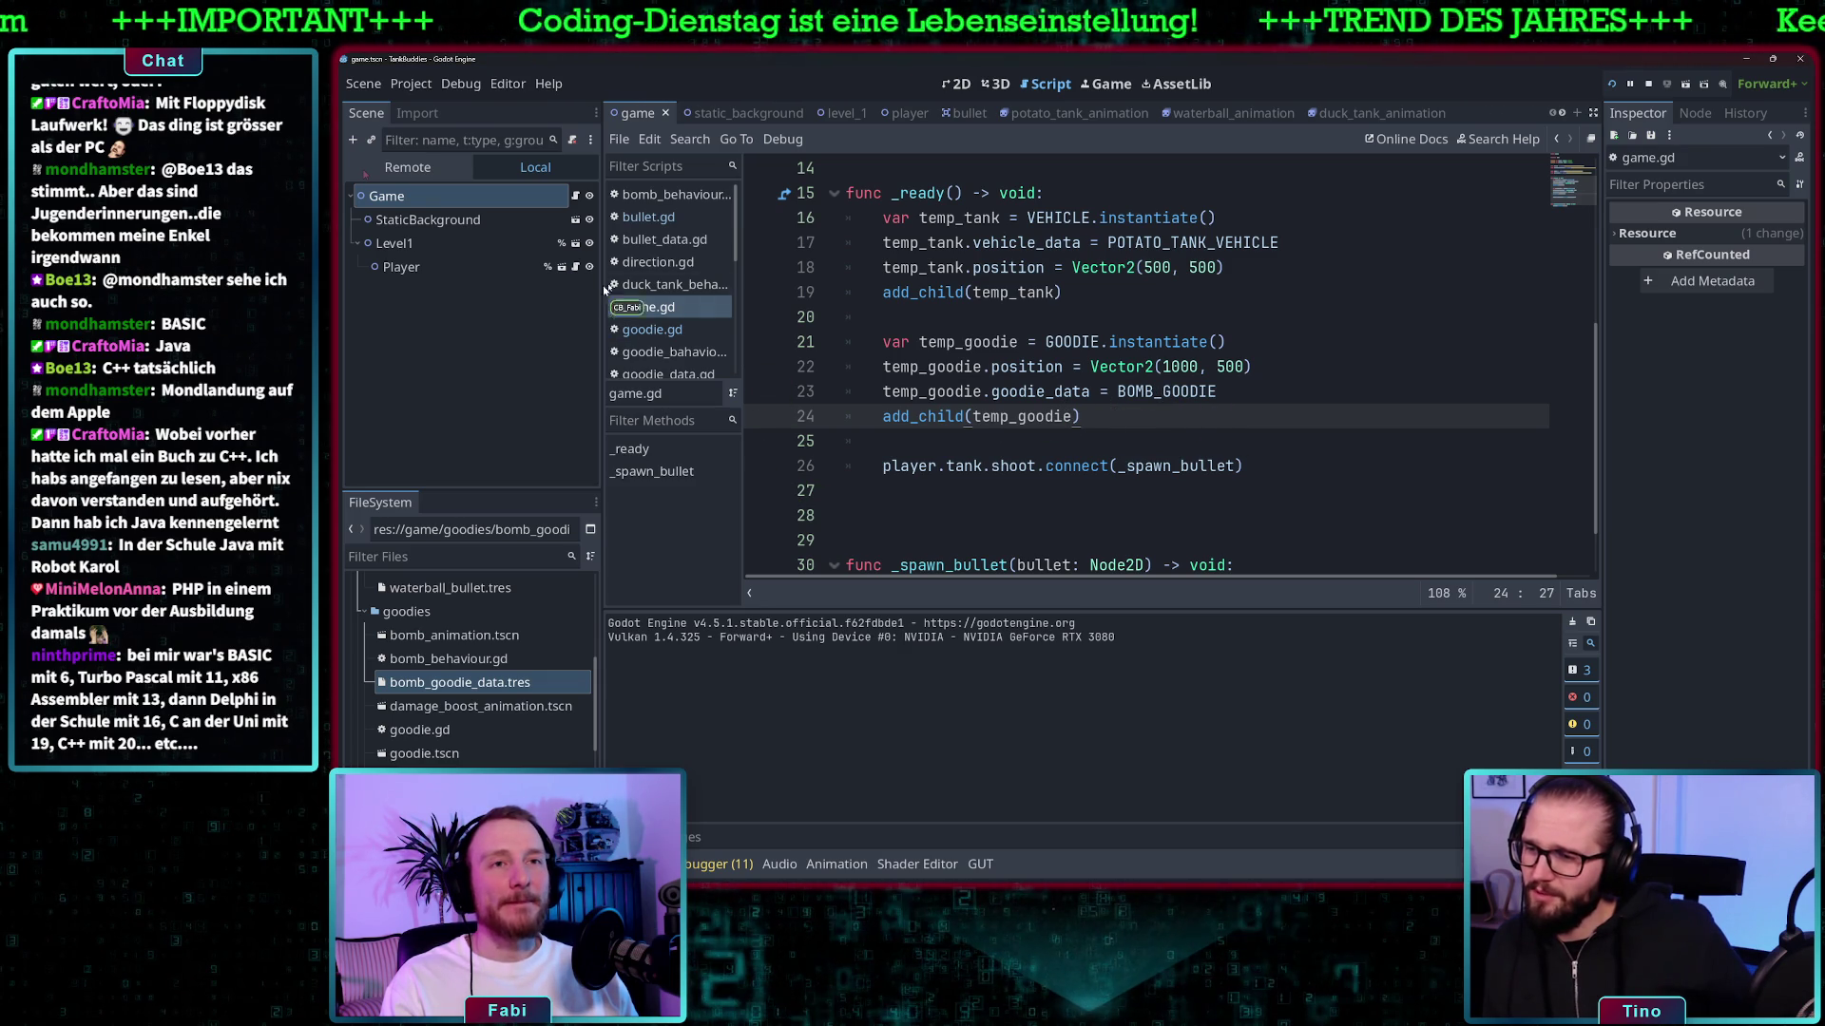
# - Open bomb_behaviour.gd and place the cursor after pass in stuff() on line 6
pyautogui.doubleClick(454, 659)
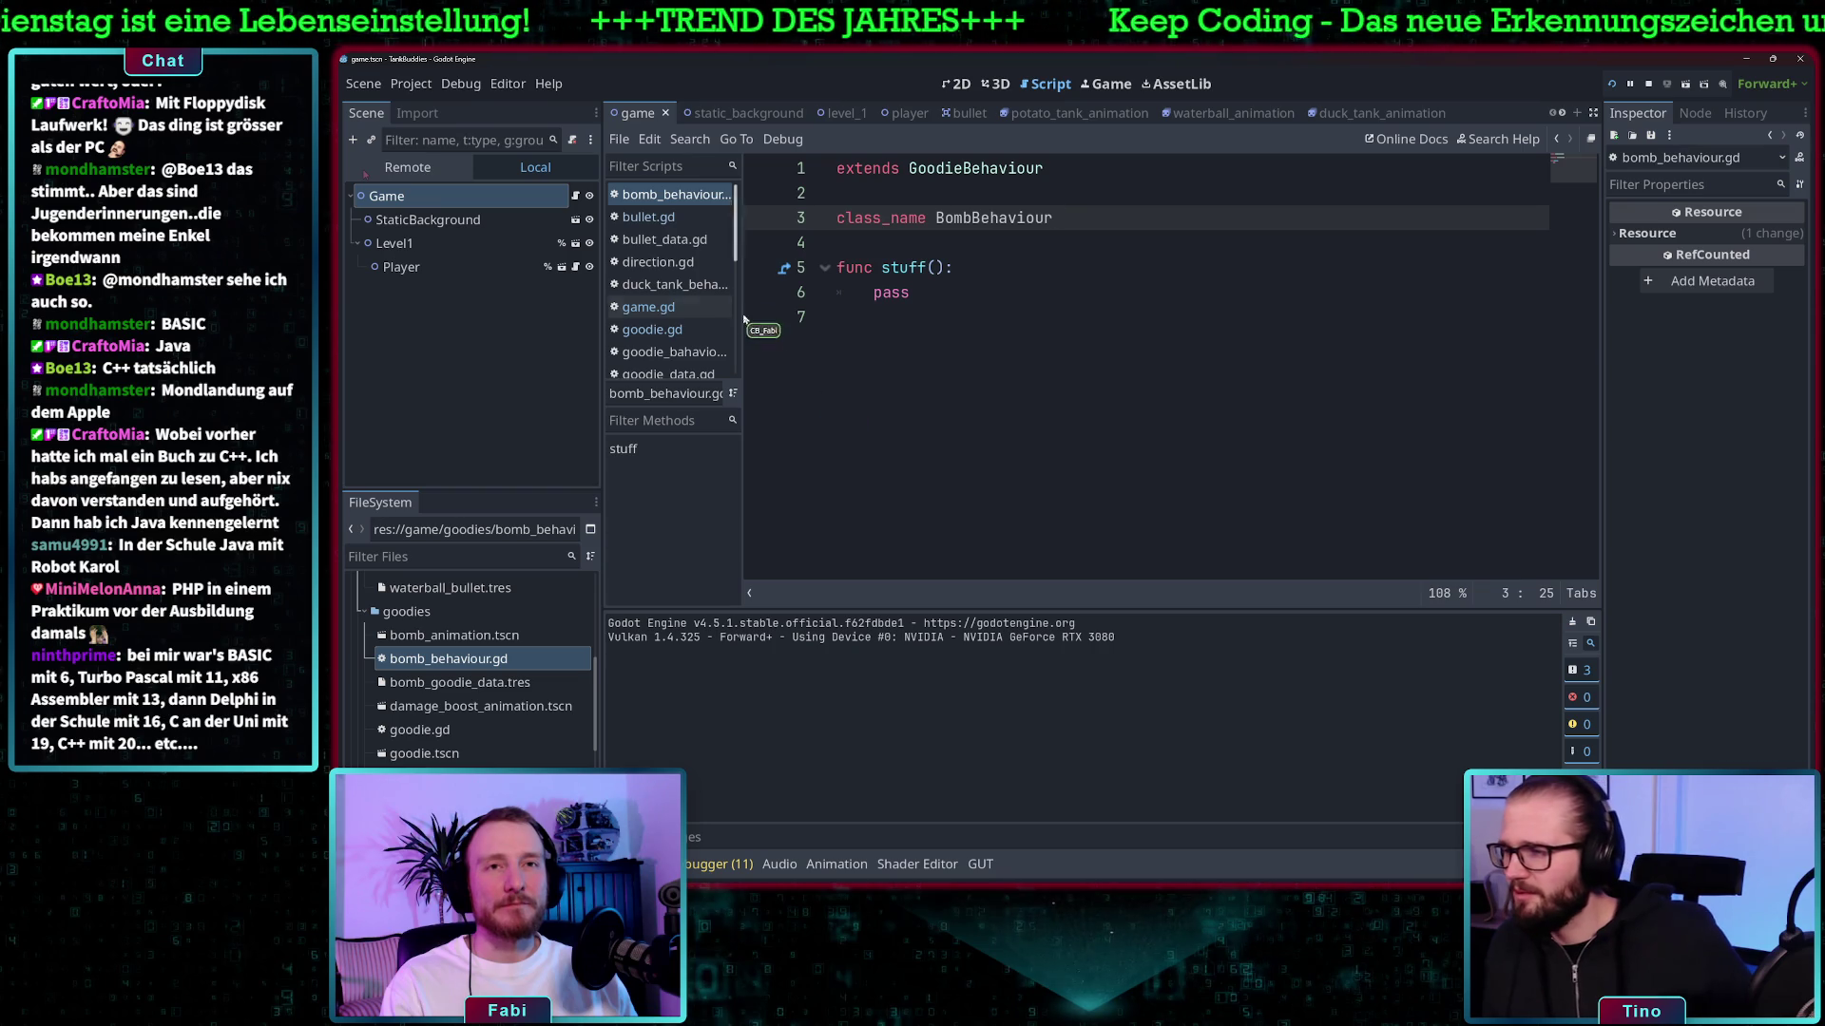
pyautogui.scroll(3, 465, 654)
pyautogui.scroll(3, 462, 652)
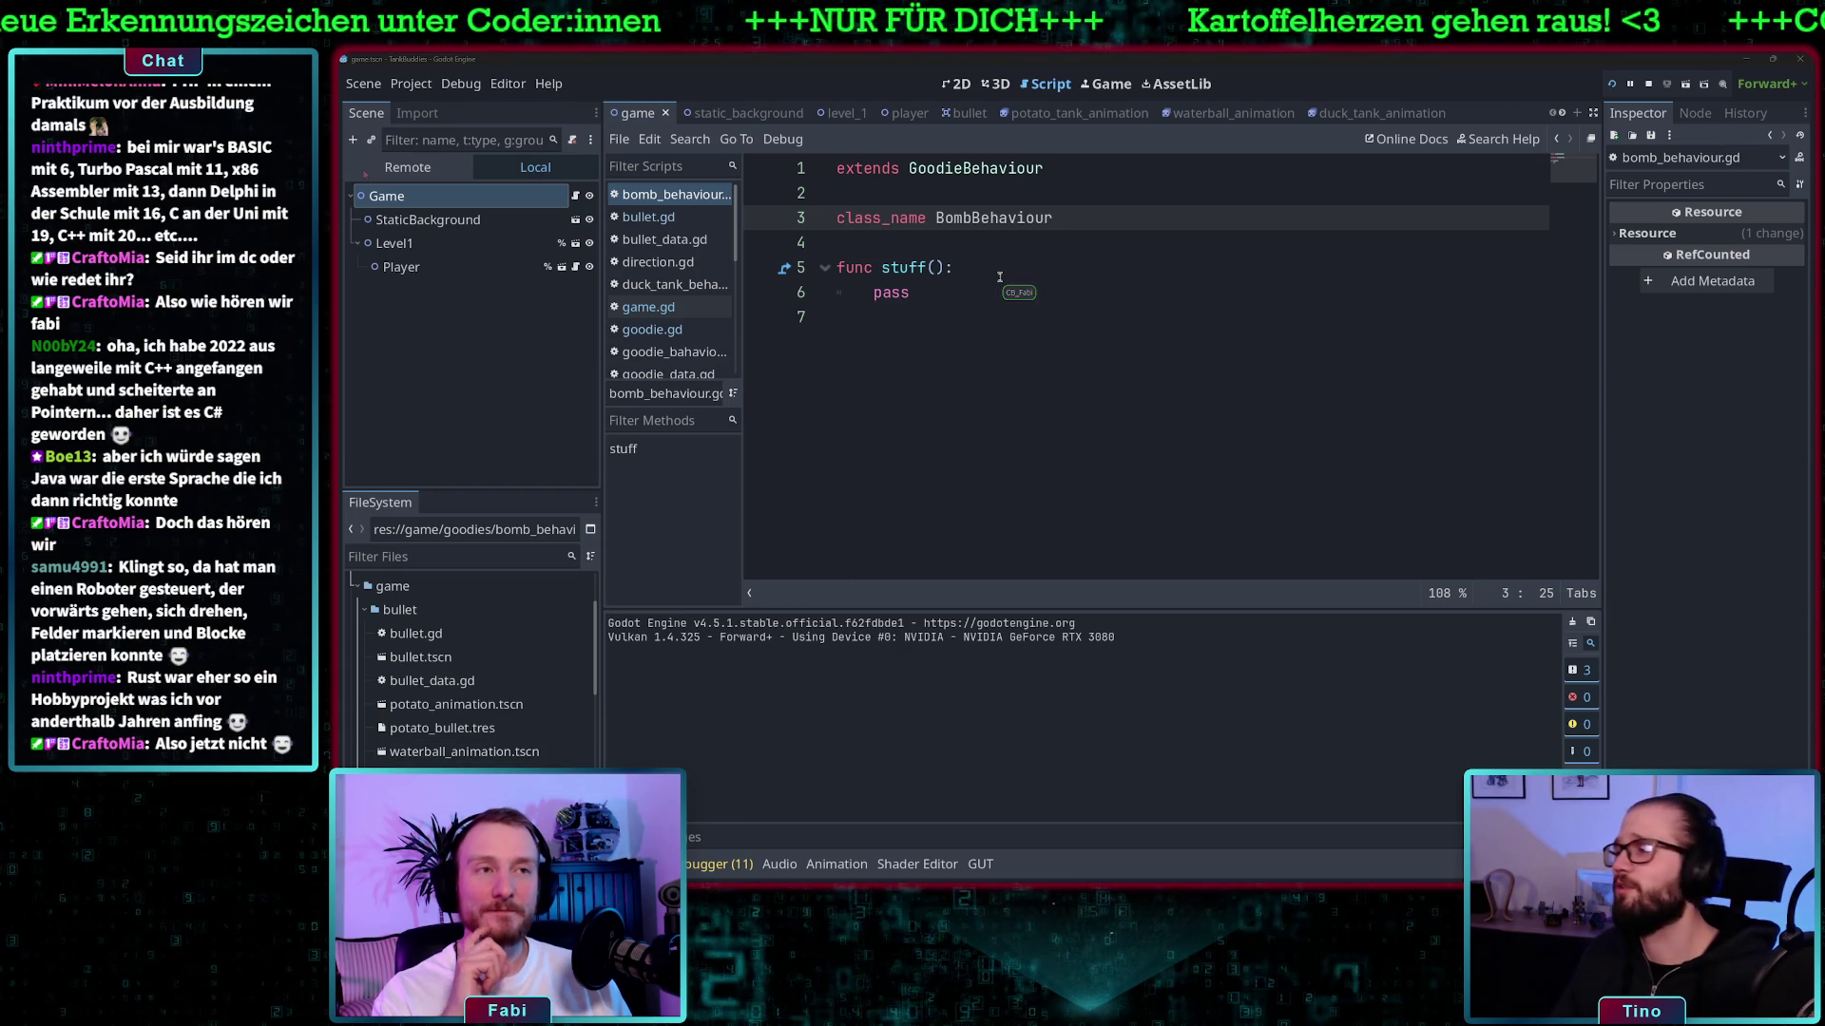
pyautogui.click(951, 300)
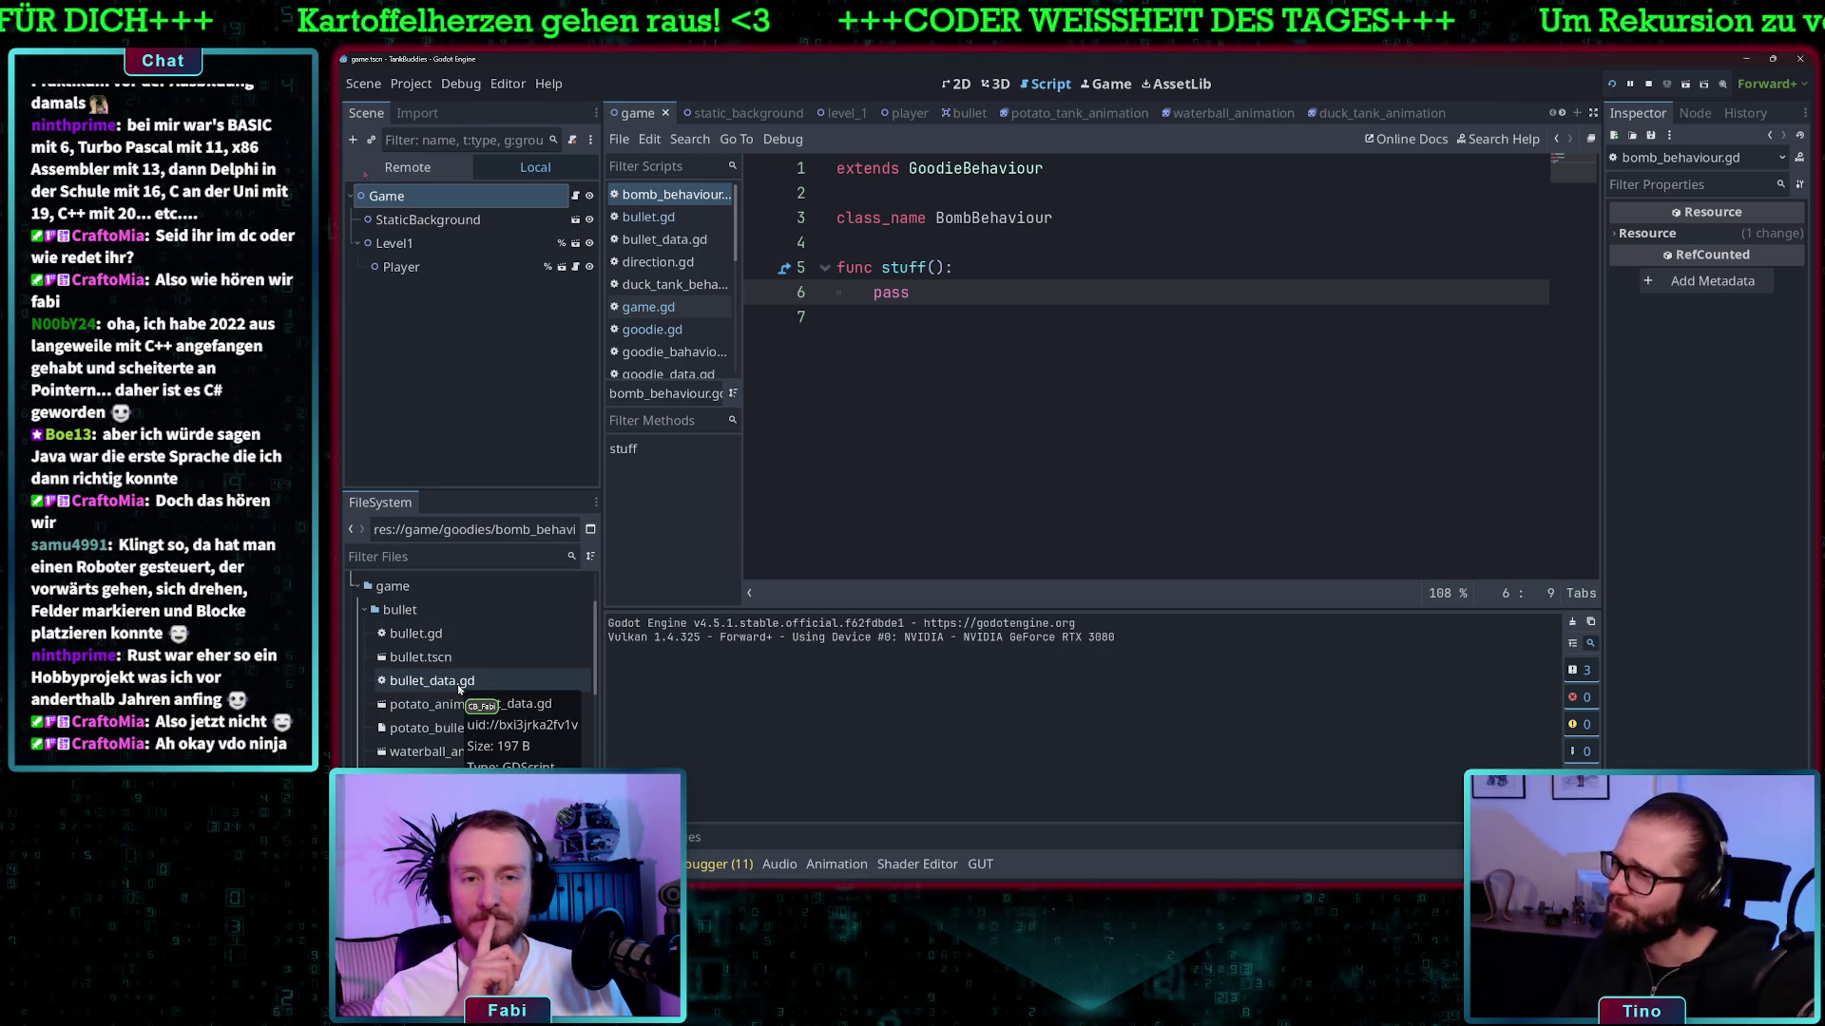
# - Open the bullet script and scroll through its code
pyautogui.doubleClick(418, 634)
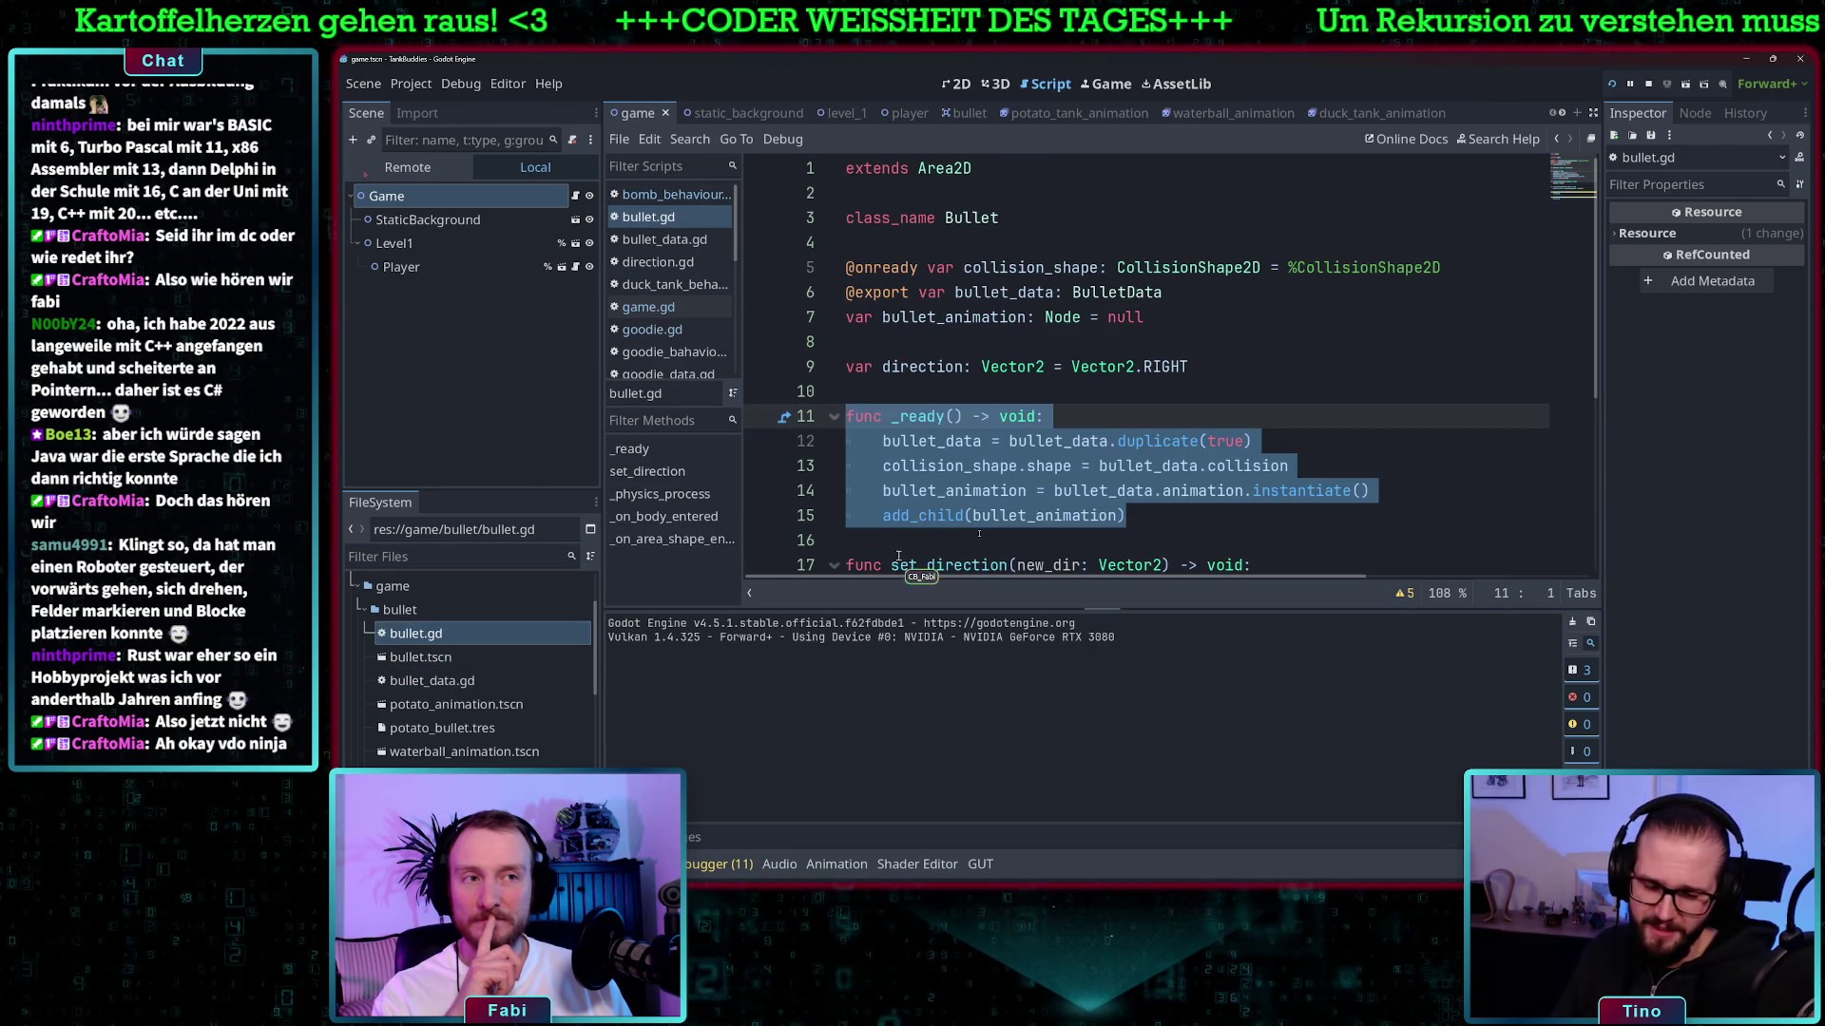
pyautogui.click(1099, 475)
pyautogui.scroll(-4, 1098, 476)
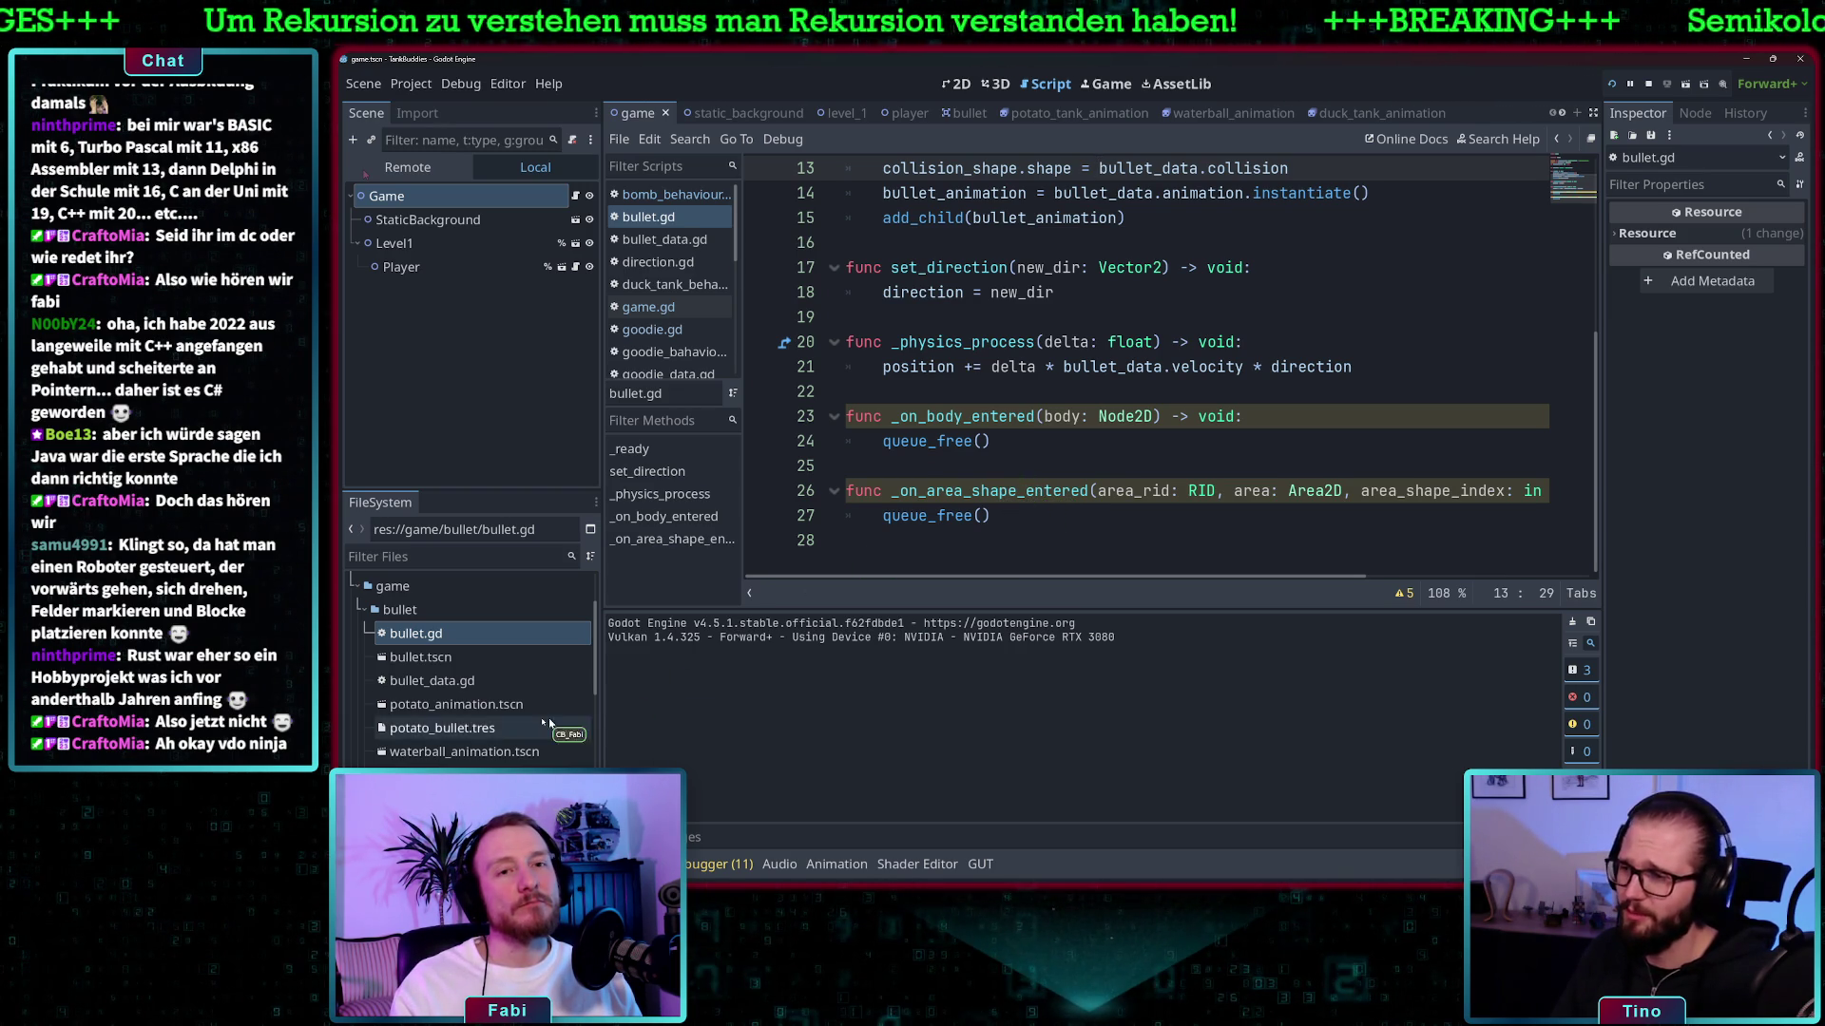
pyautogui.scroll(-2, 485, 730)
pyautogui.scroll(-3, 480, 727)
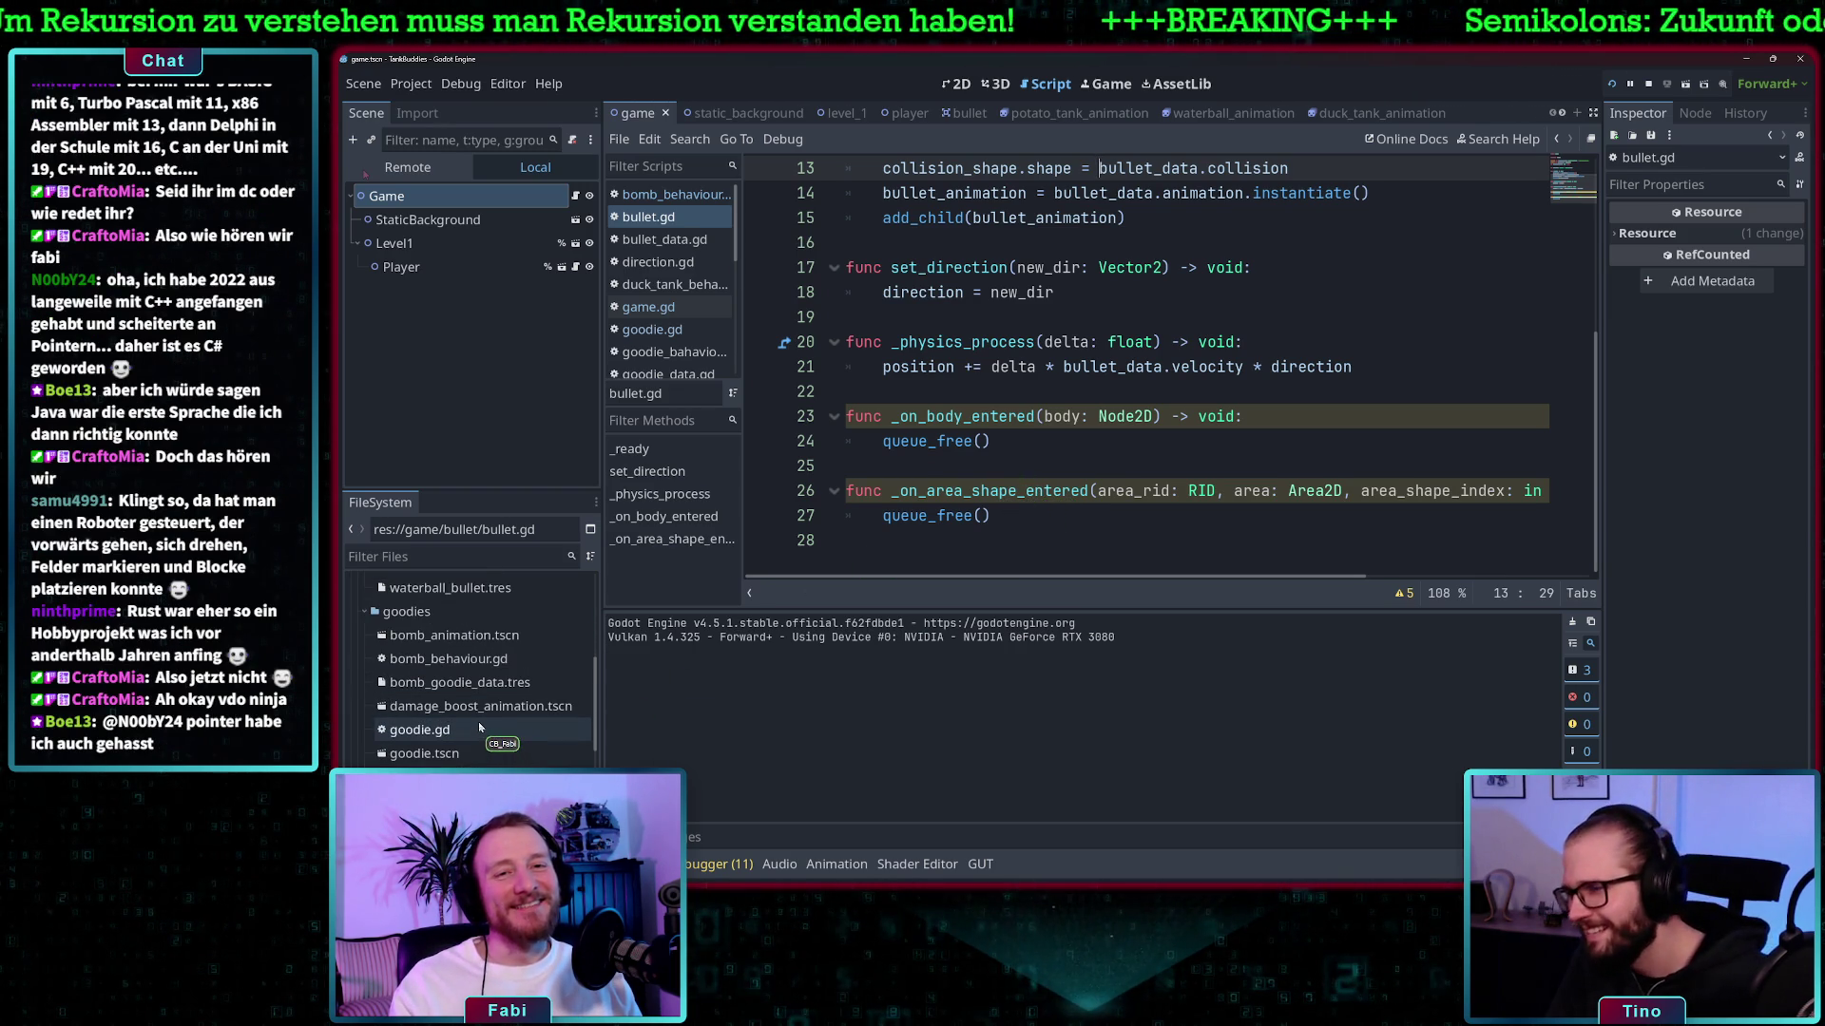
# - Open goodie.gd and add blank lines below its _ready() function
pyautogui.doubleClick(449, 730)
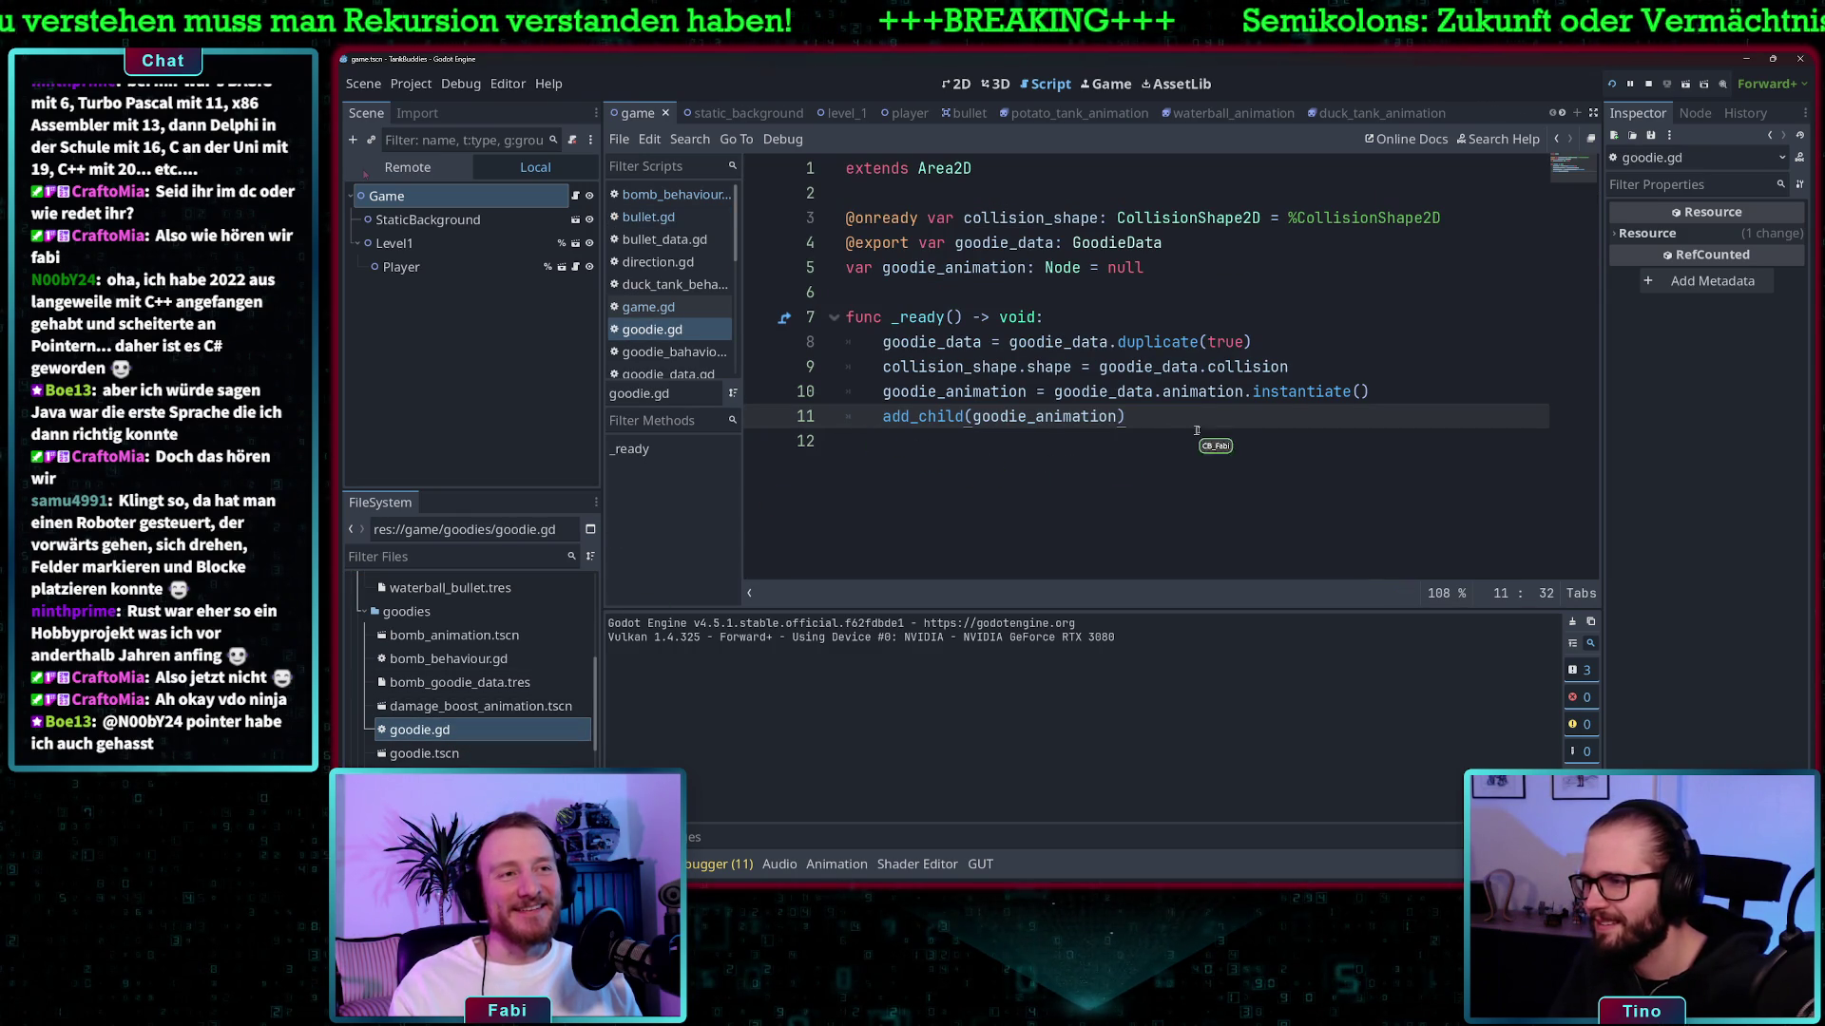
pyautogui.press('Return')
pyautogui.press('Return')
pyautogui.press('BackSpace')
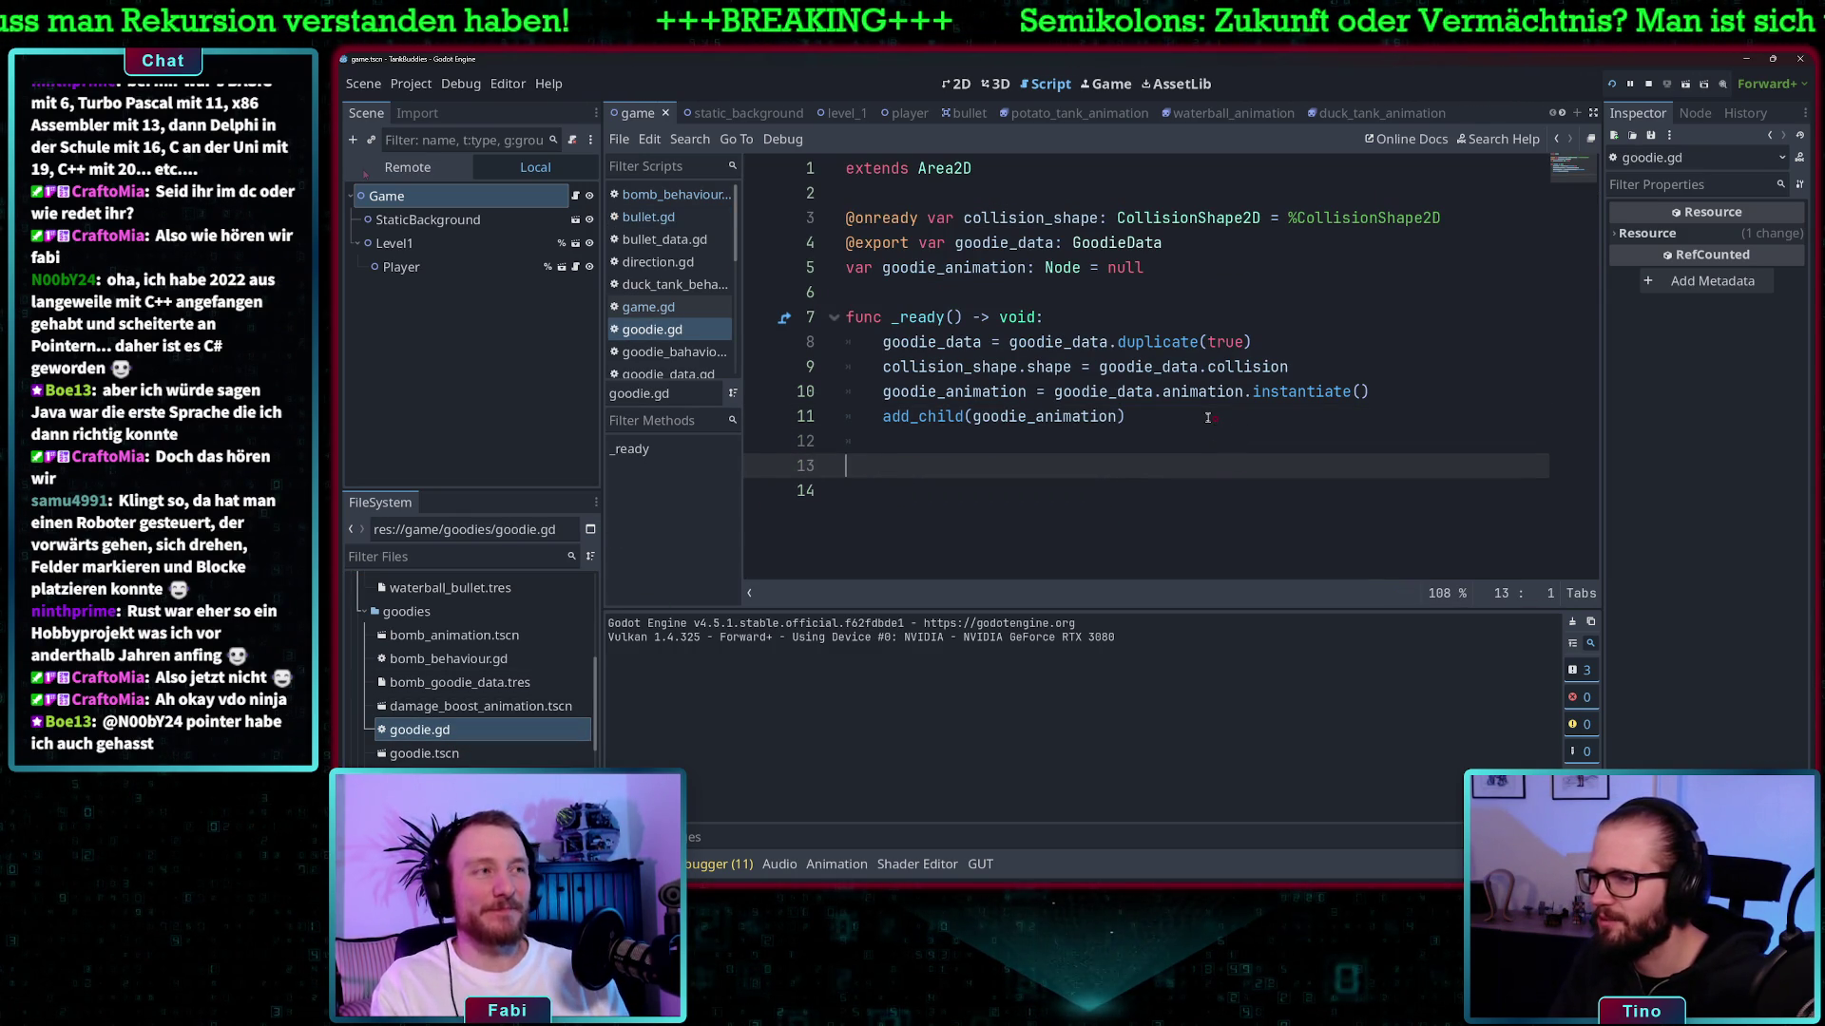
pyautogui.click(1695, 113)
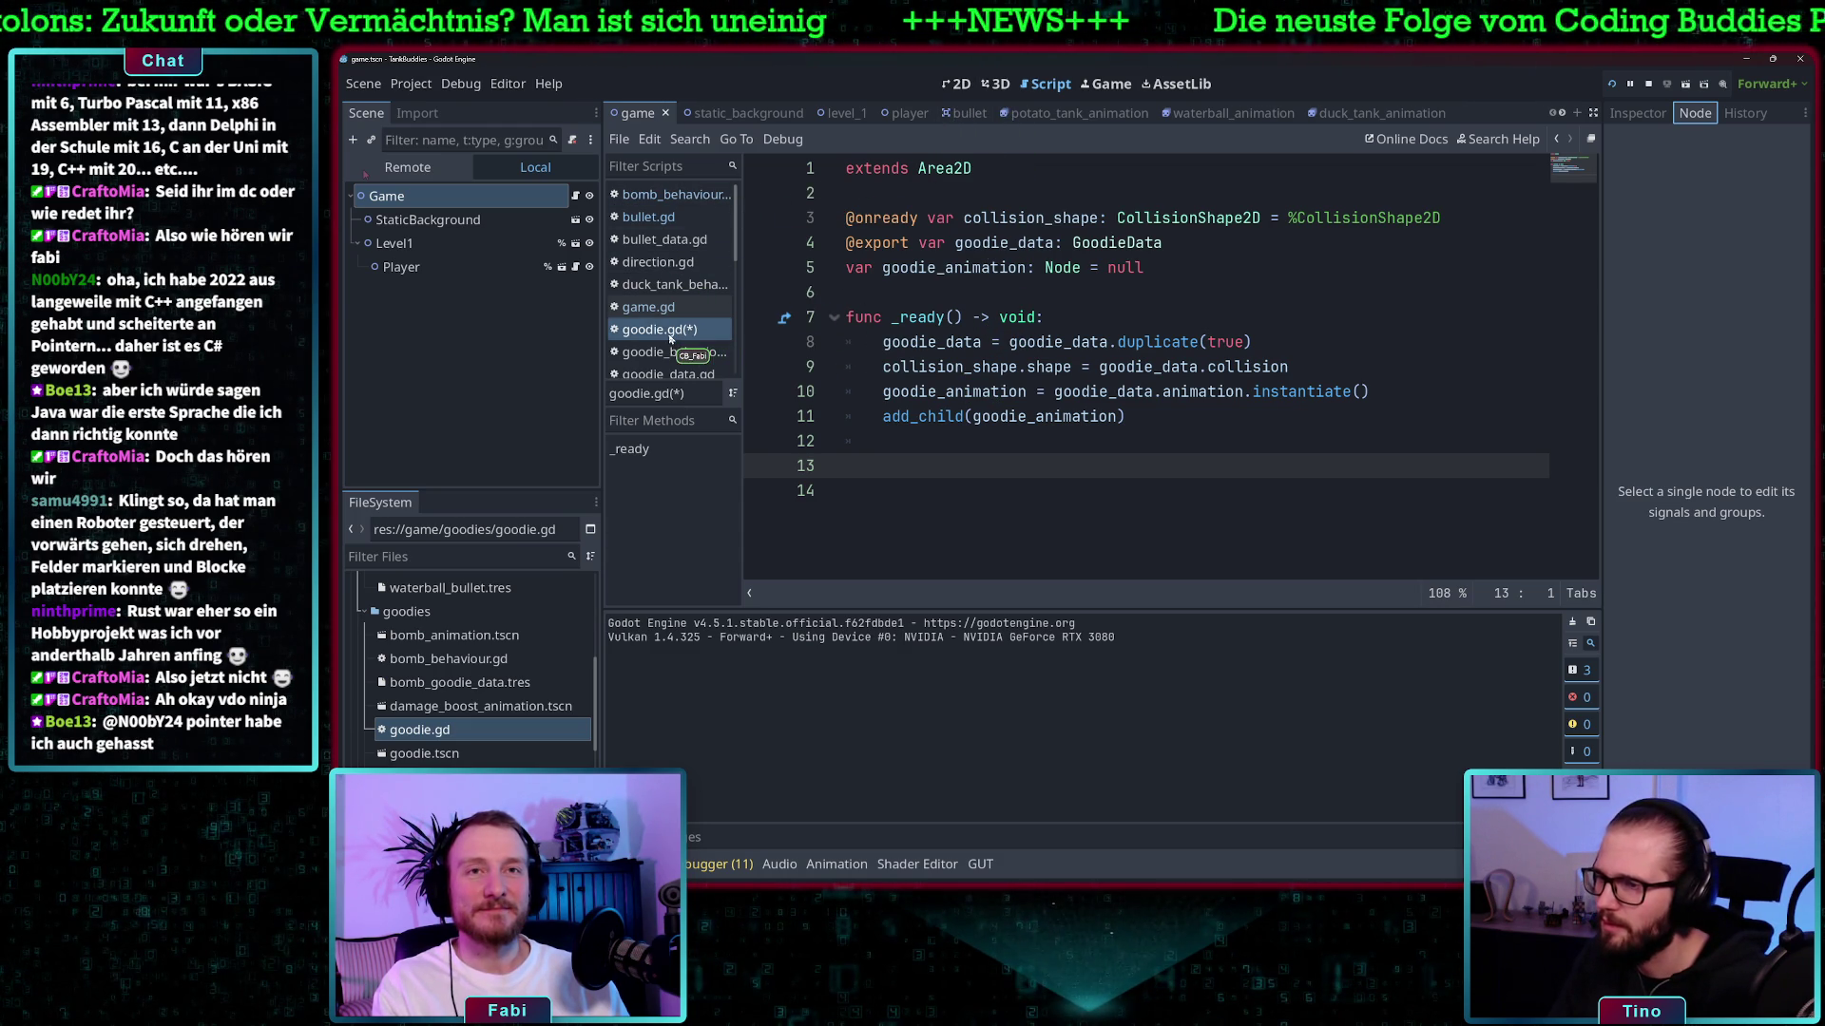
# - Open goodie.tscn, select the Goodie node, and connect area_shape_entered to a new _on_area_shape_entered handler
pyautogui.doubleClick(424, 752)
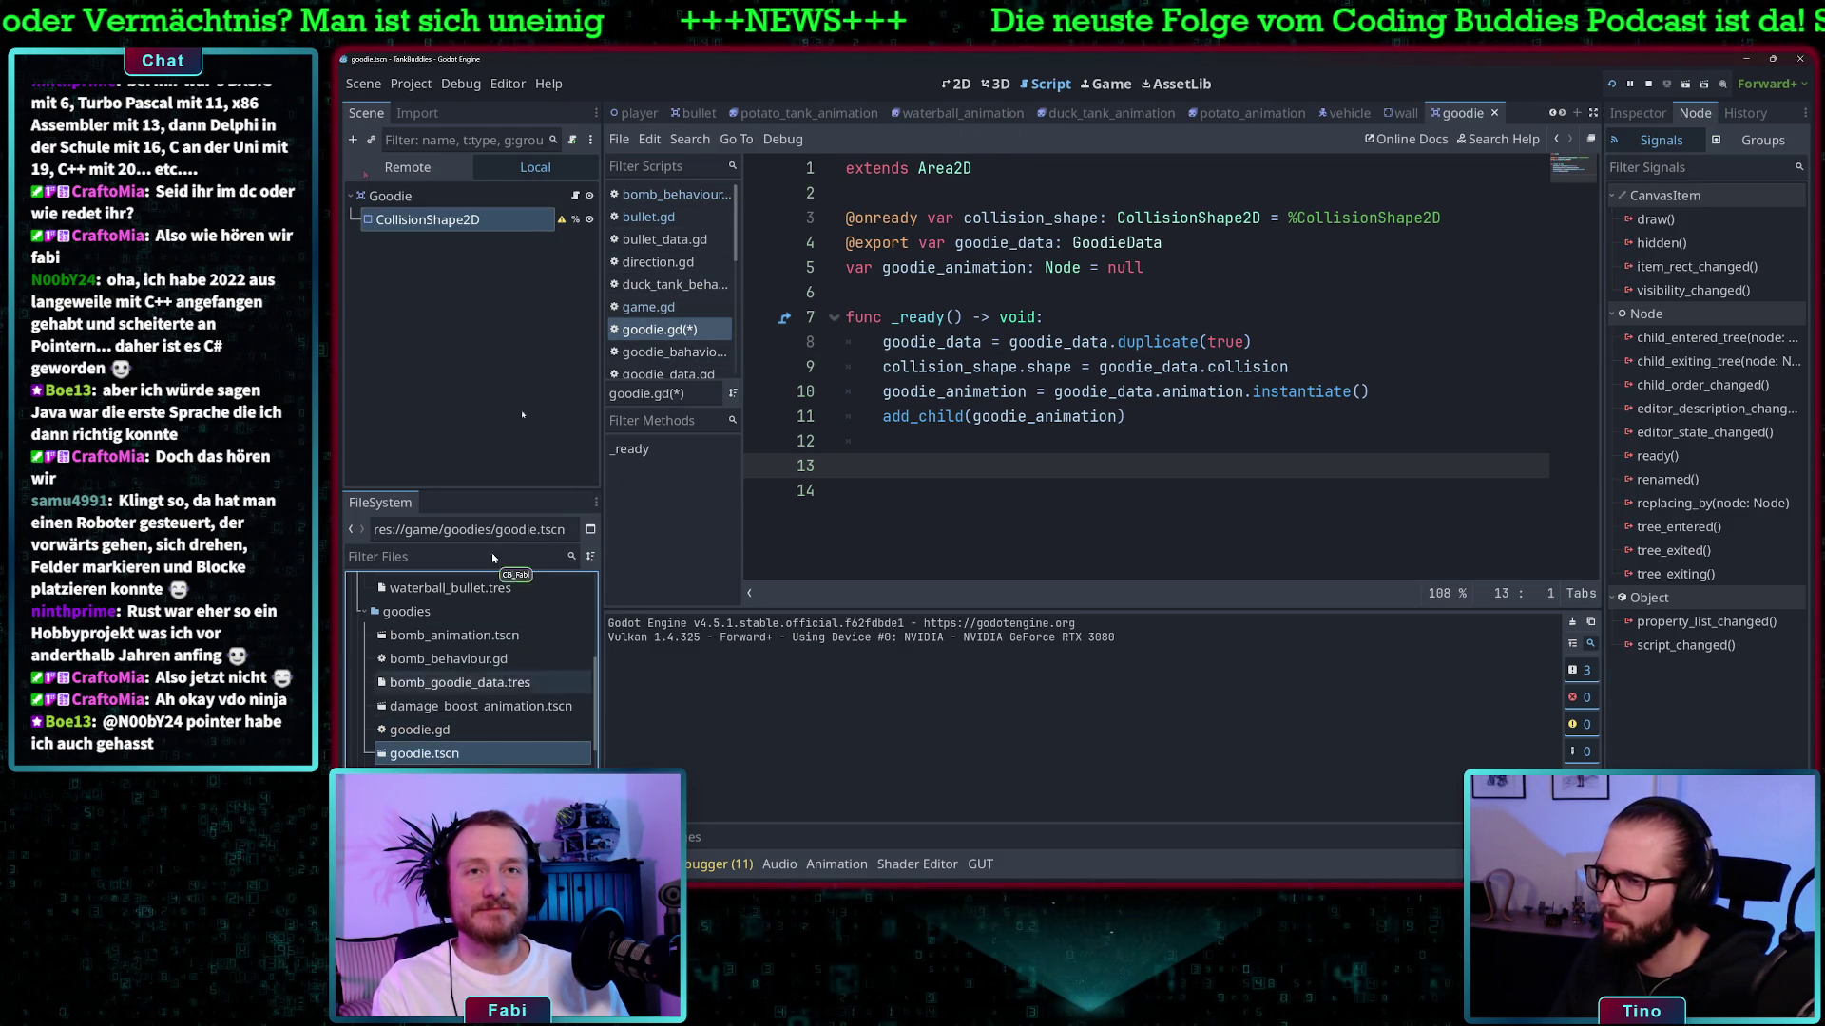
pyautogui.click(441, 199)
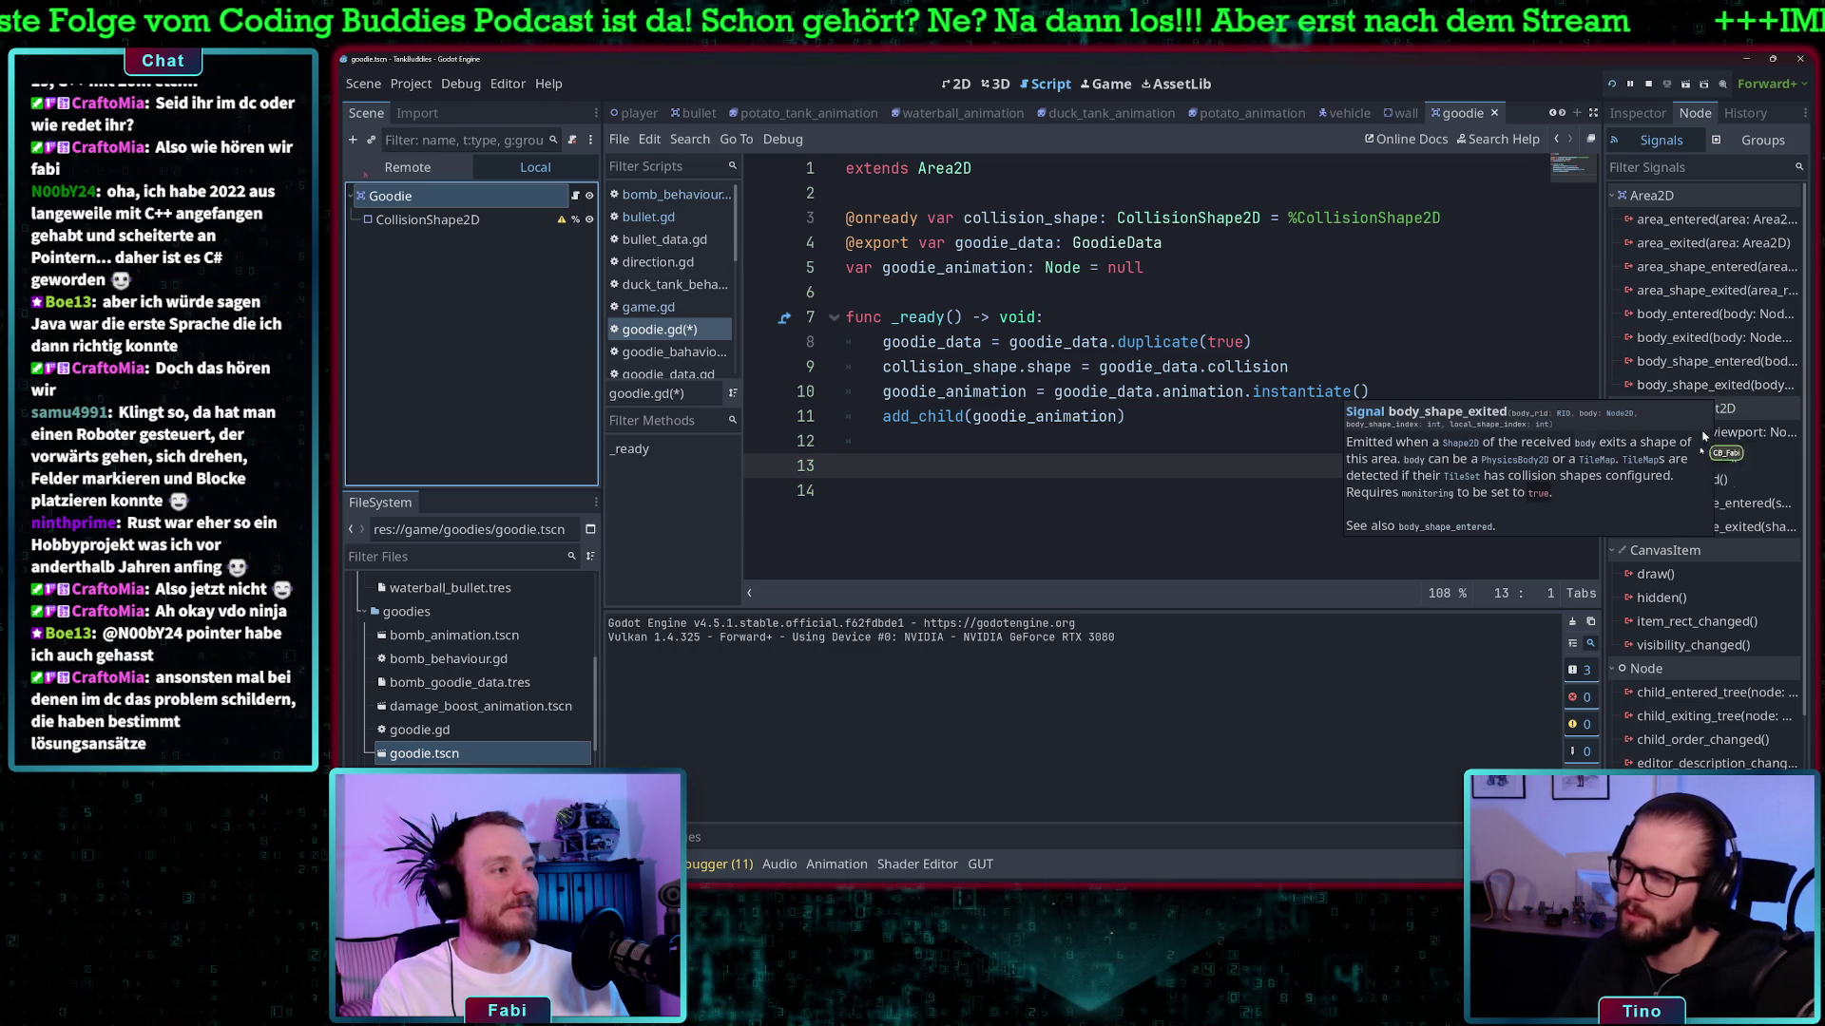
pyautogui.scroll(-5, 1739, 435)
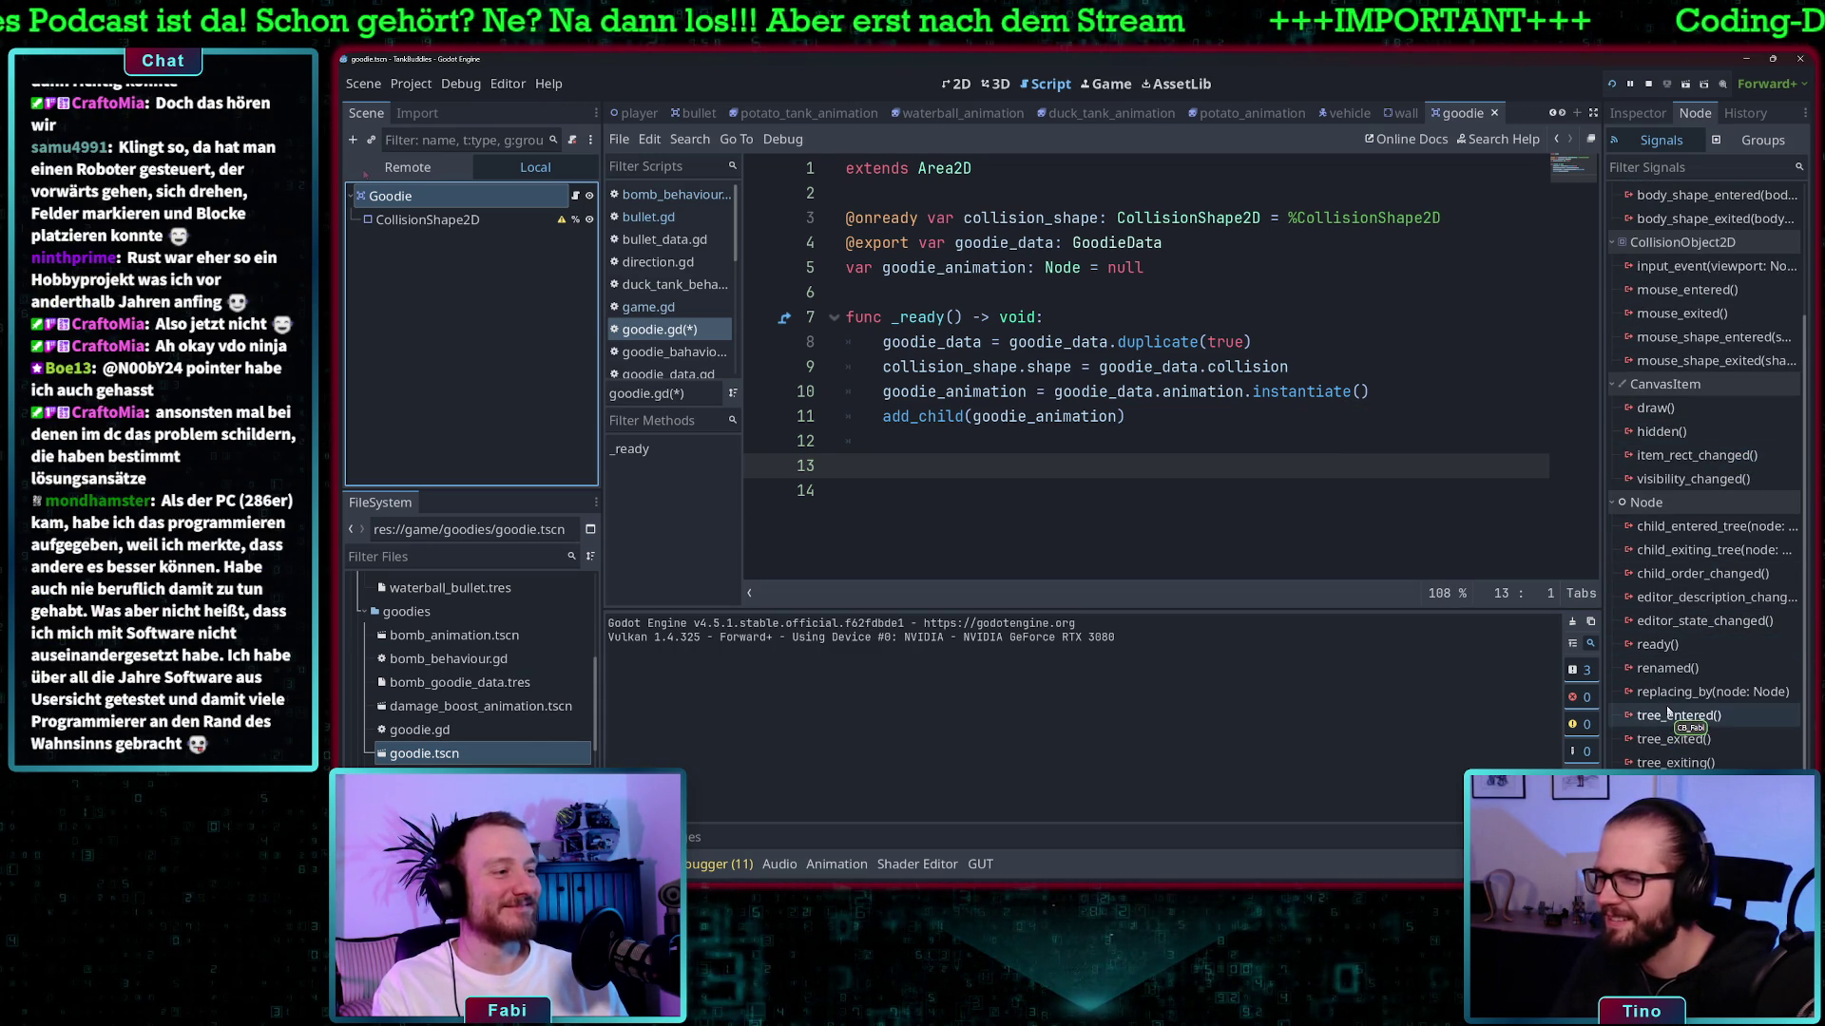
pyautogui.scroll(5, 1673, 703)
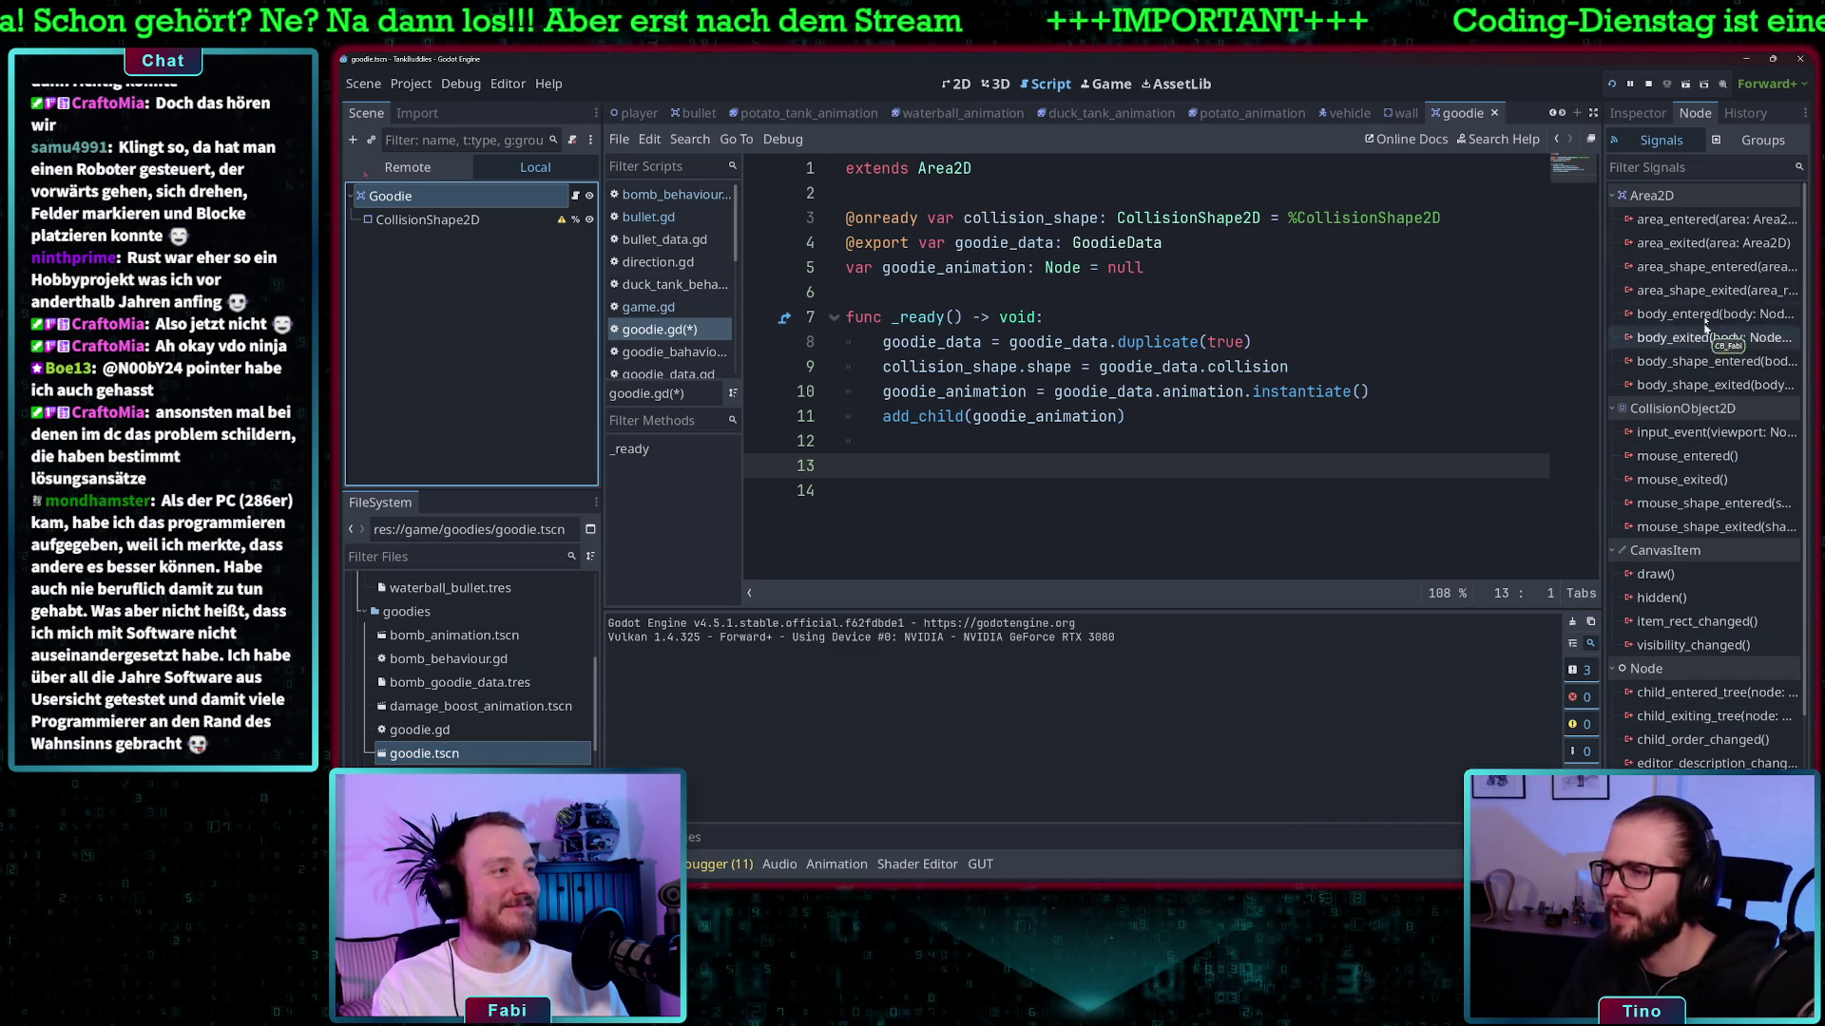
pyautogui.doubleClick(1685, 269)
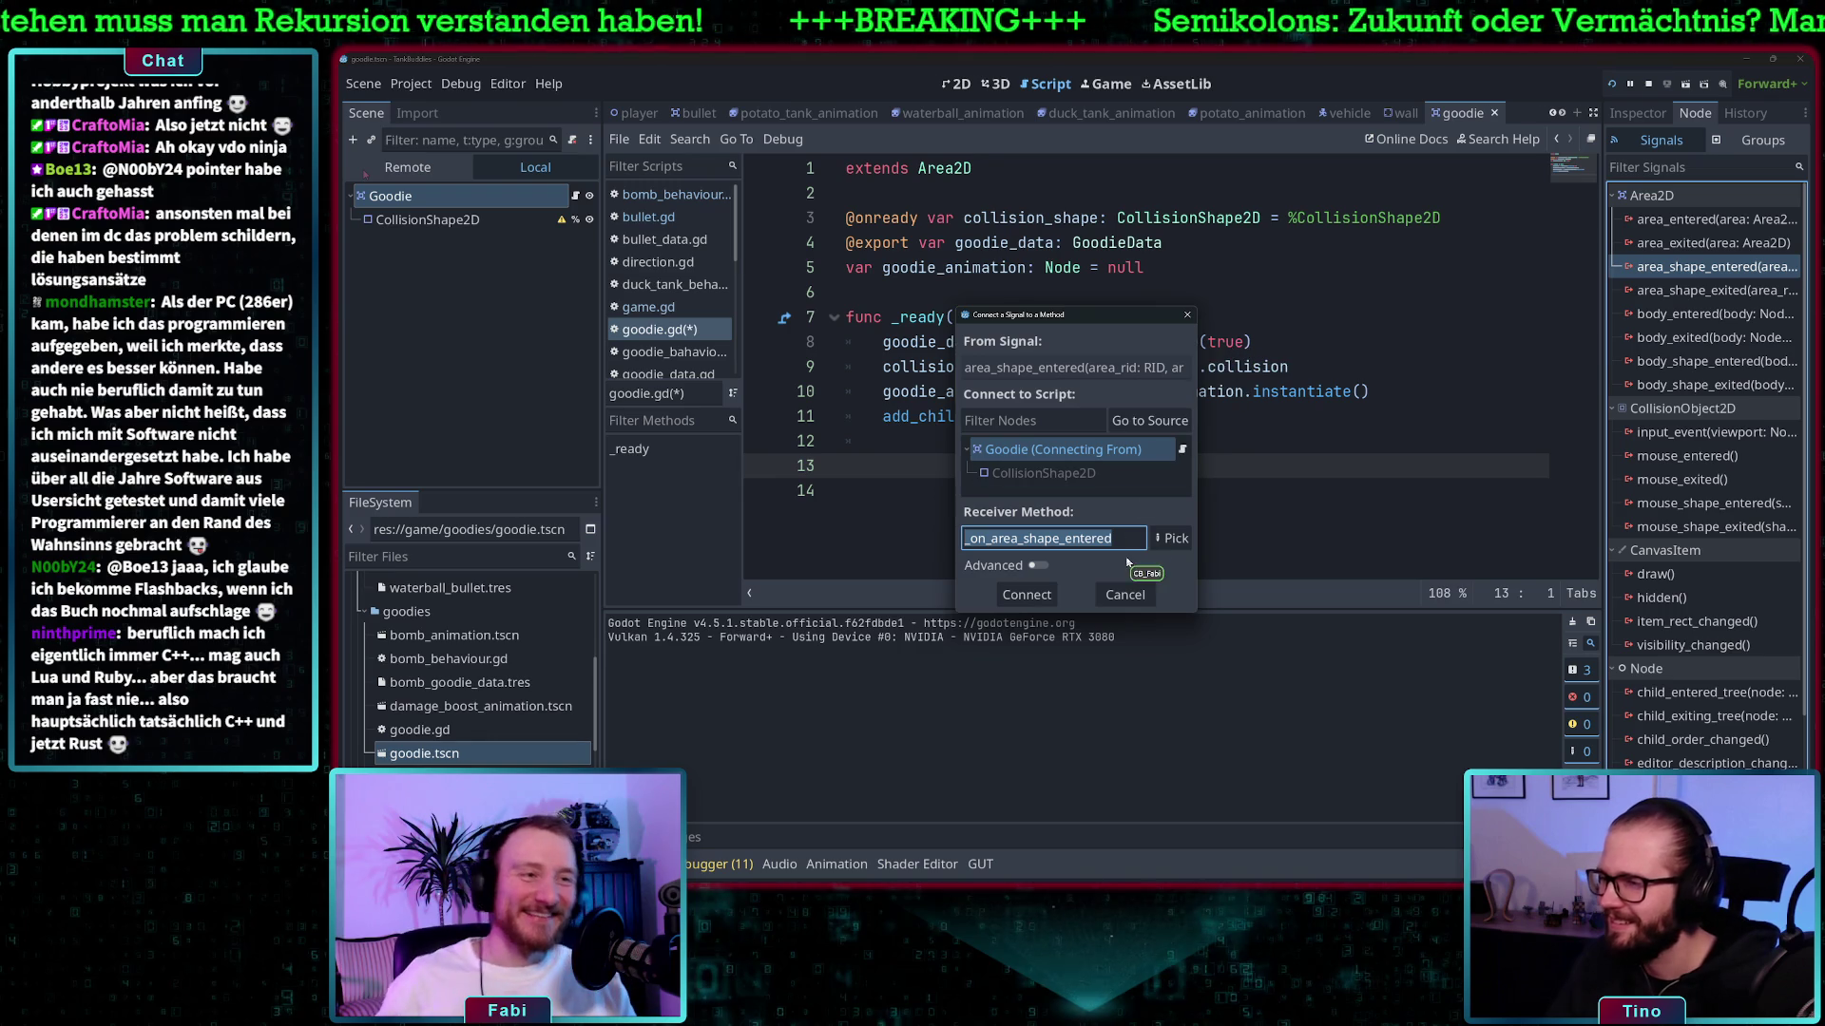
pyautogui.click(1026, 595)
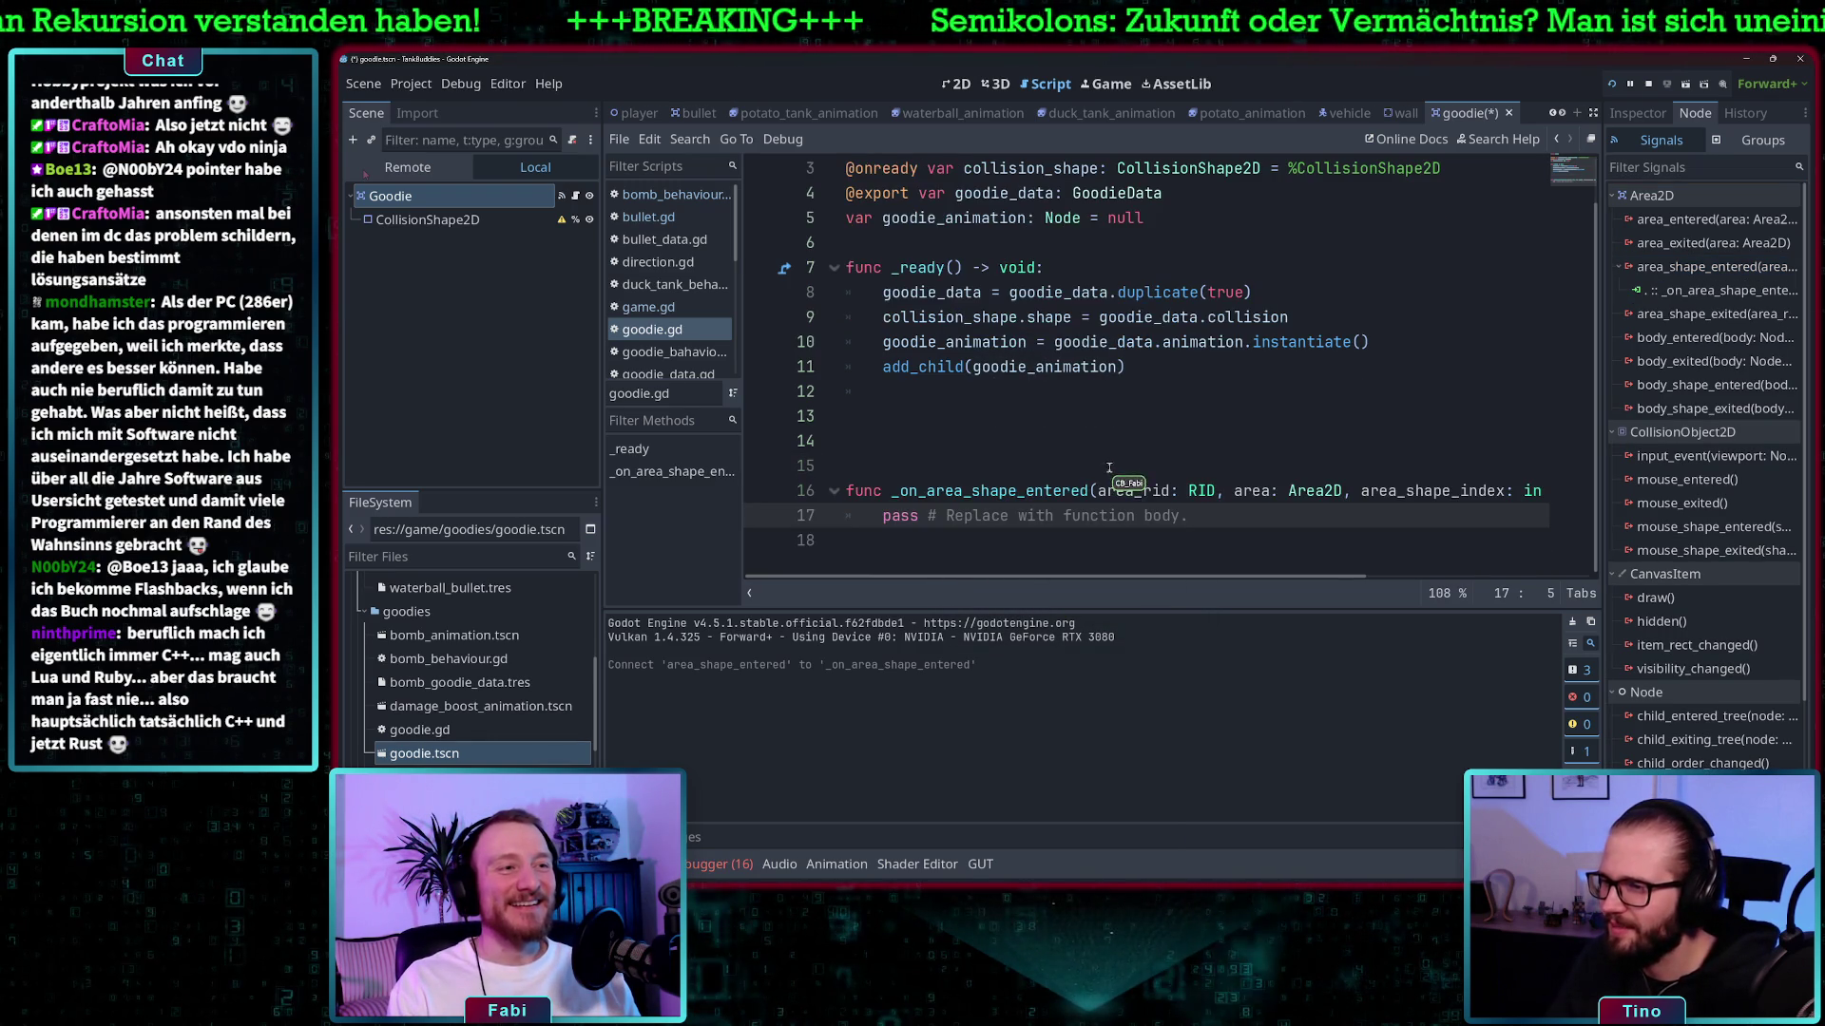
# - Replace the handler's pass line with queue_free()
pyautogui.moveTo(1268, 509); pyautogui.dragTo(882, 521)
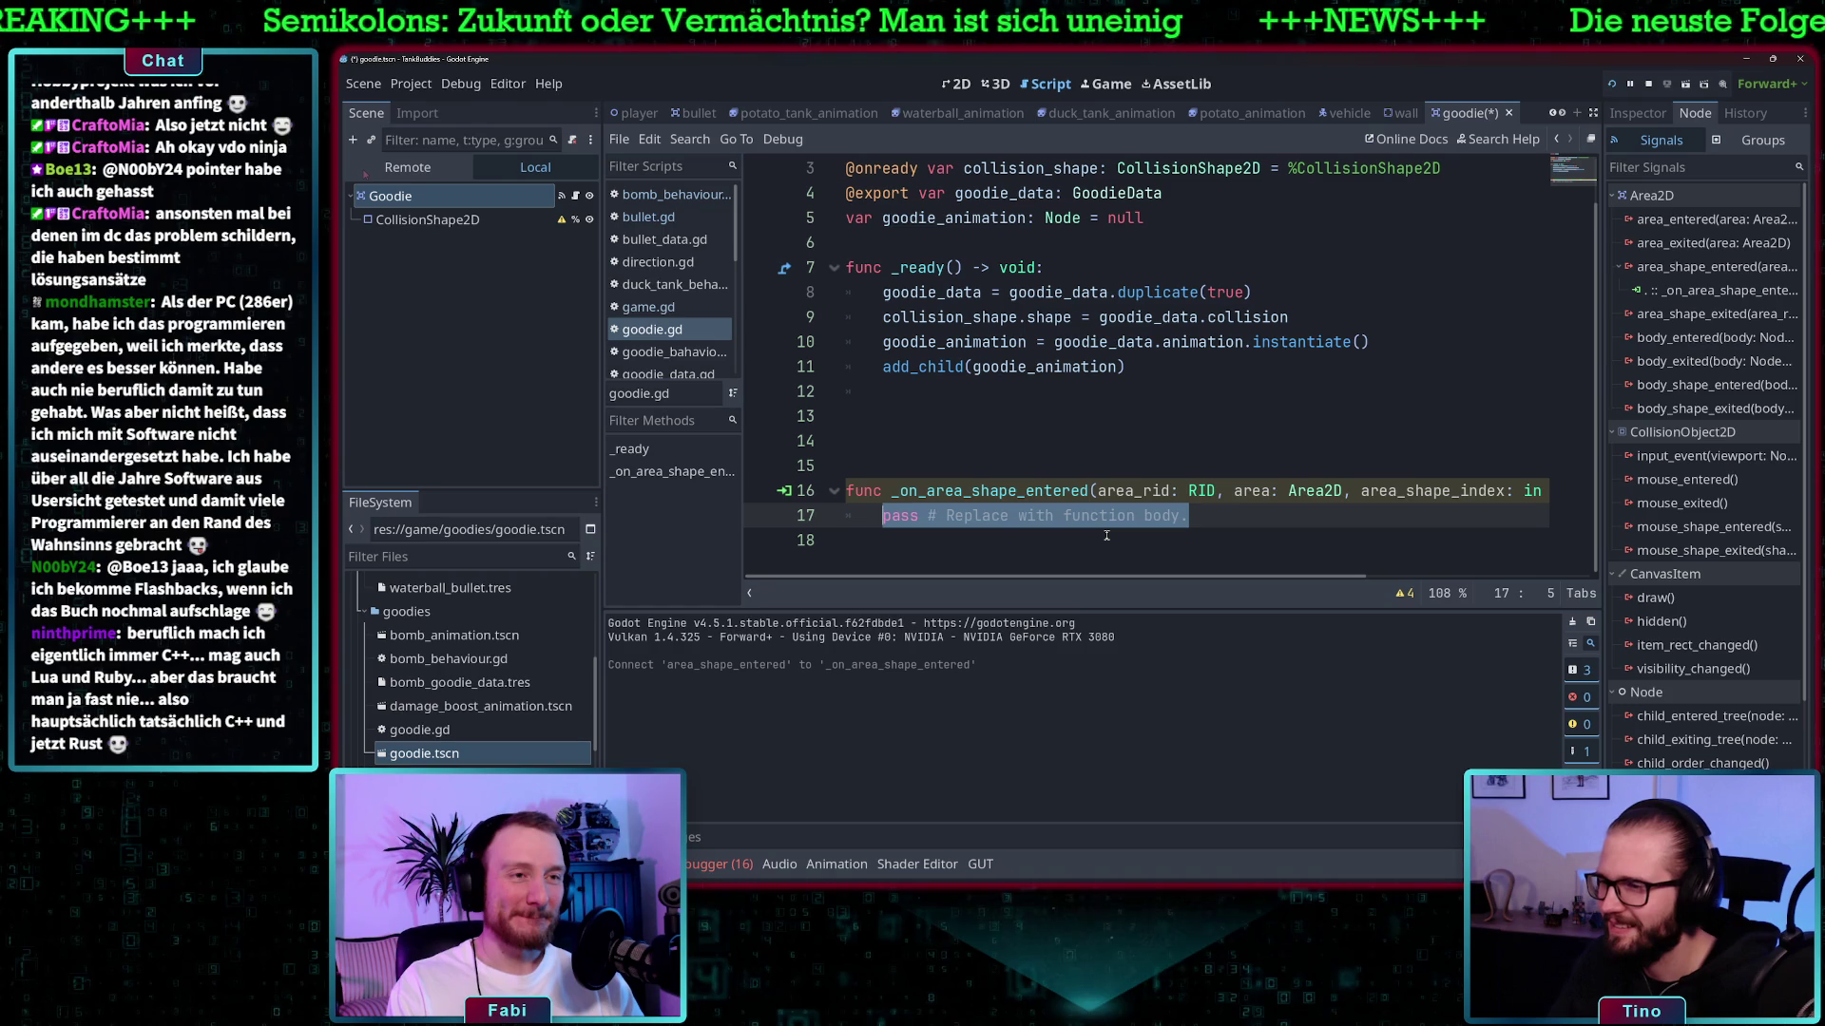
pyautogui.press('BackSpace')
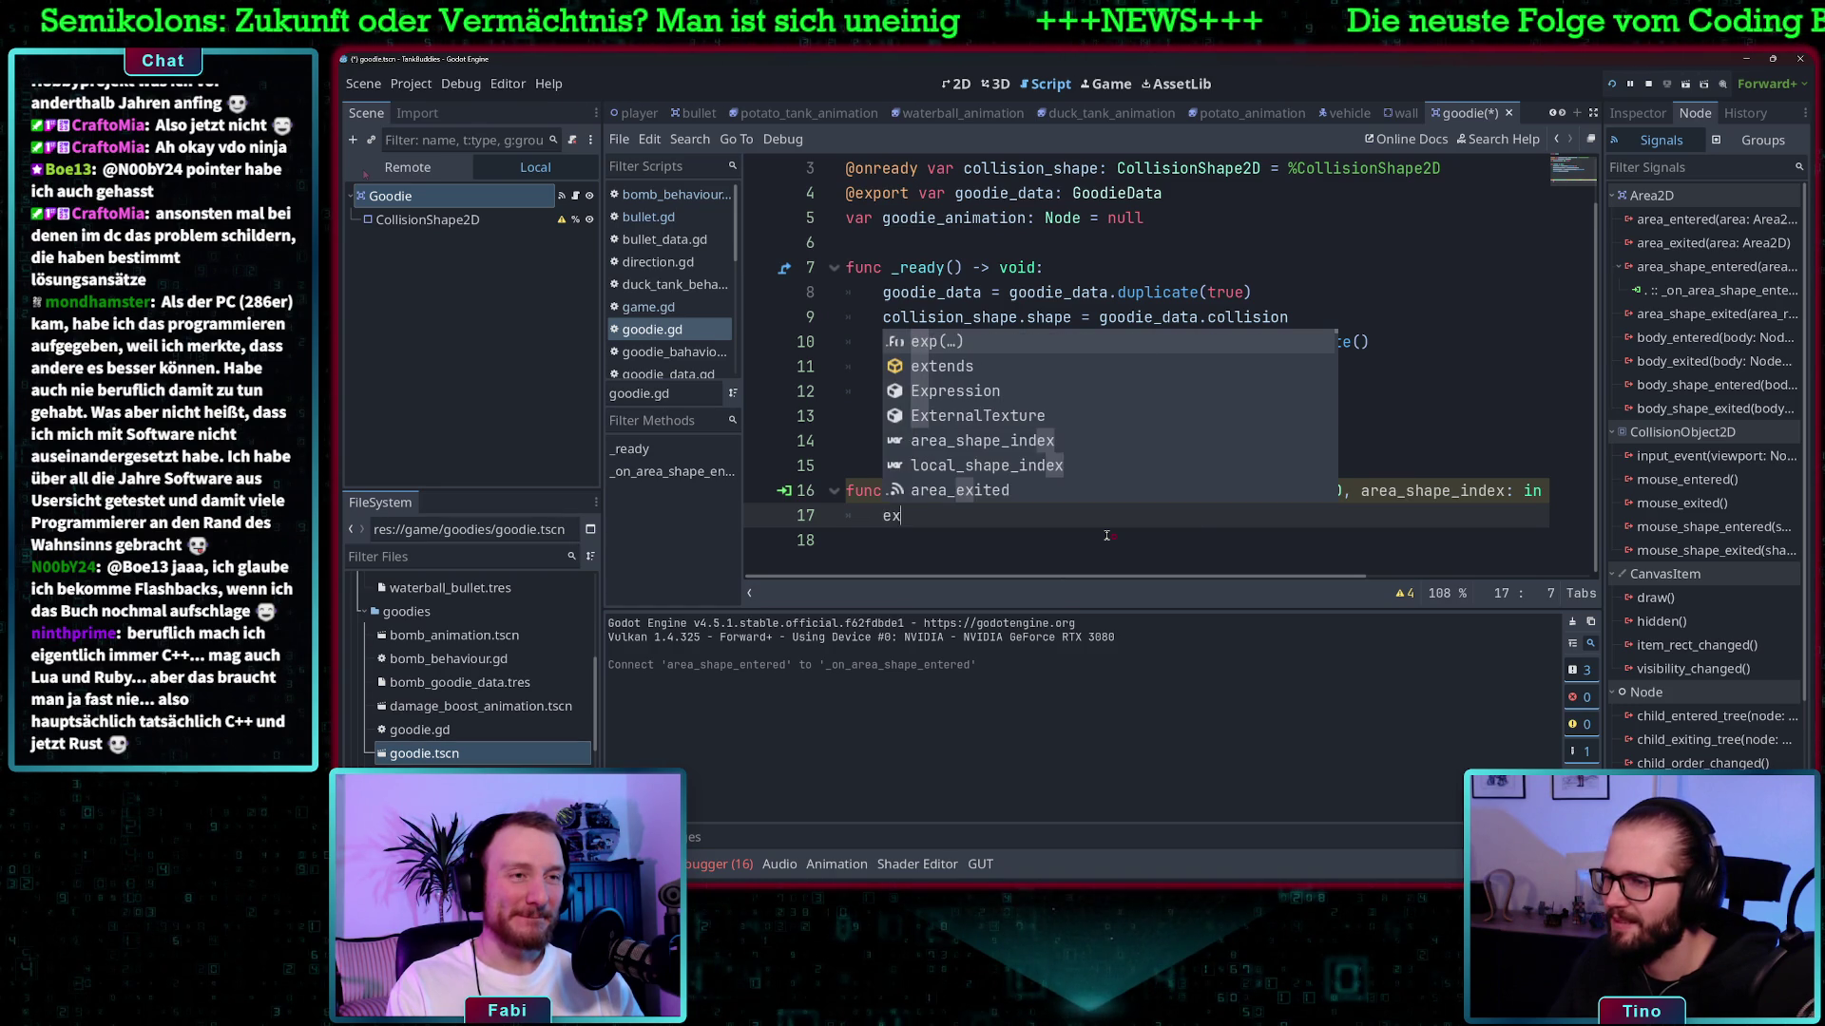
pyautogui.write('ue')
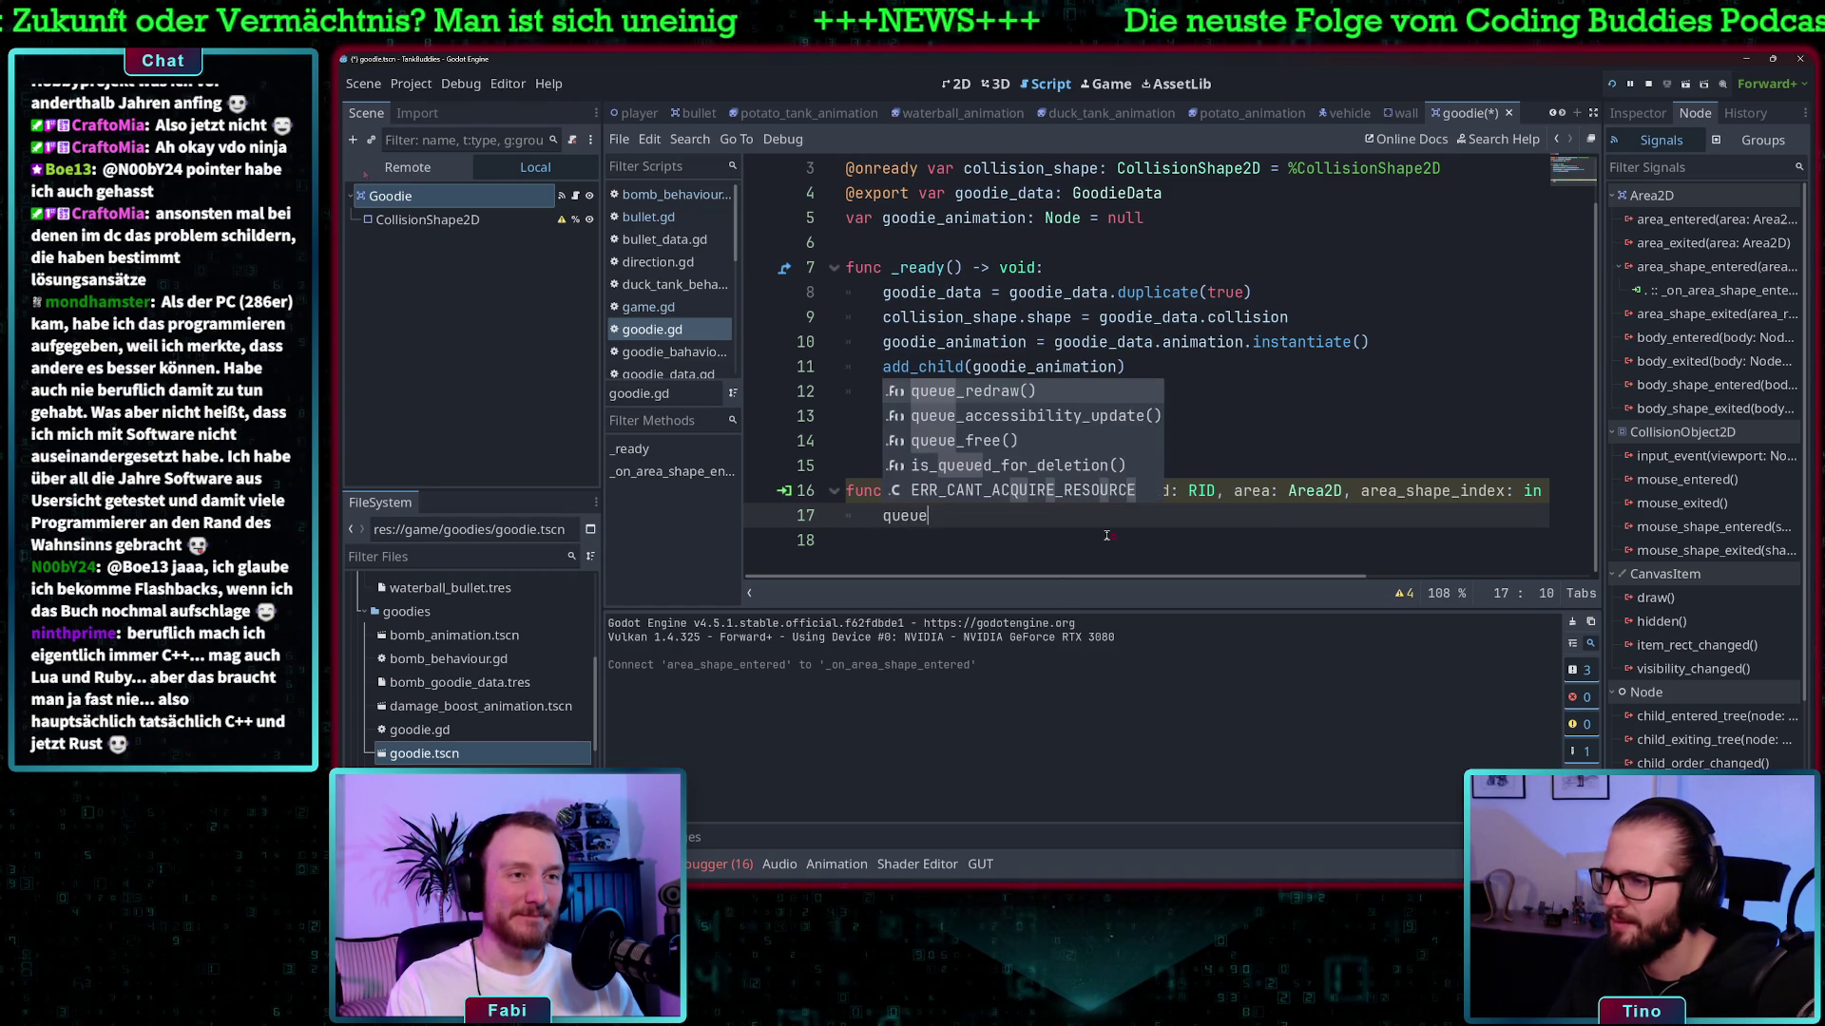
pyautogui.write('_free(')
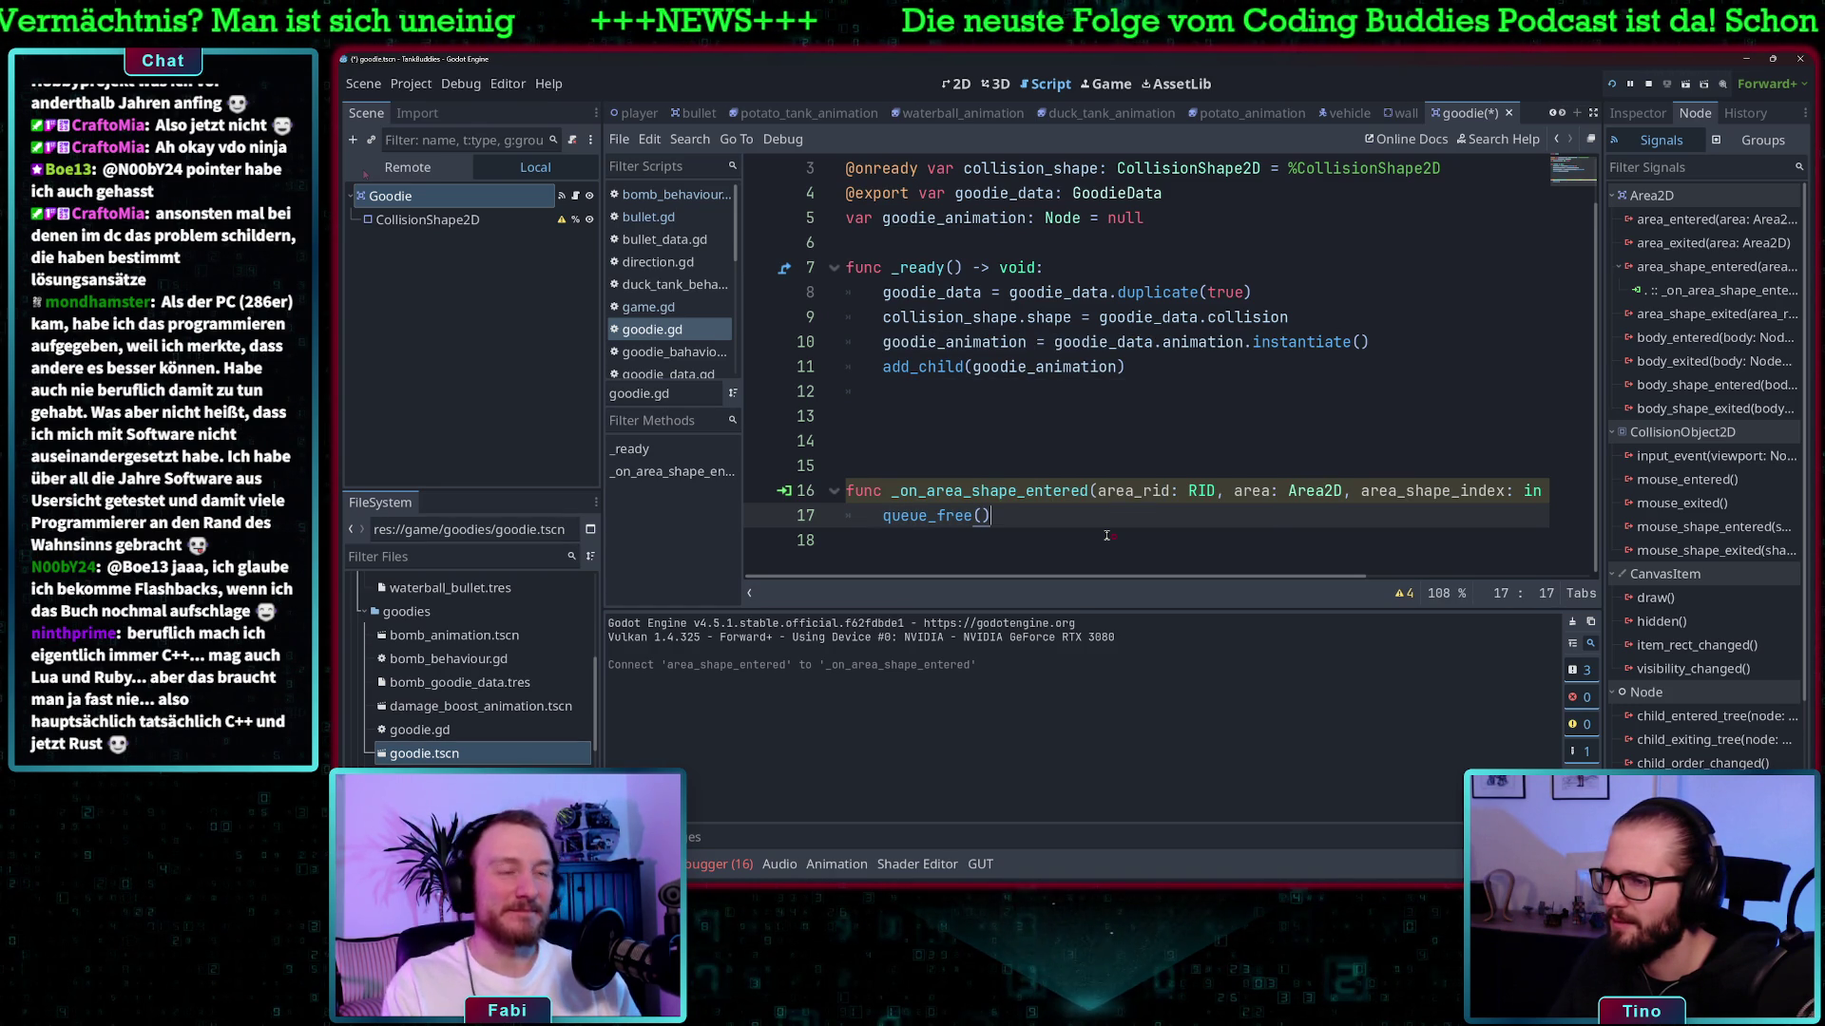
# - Delete the extra blank lines above the _on_area_shape_entered handler
pyautogui.click(1064, 442)
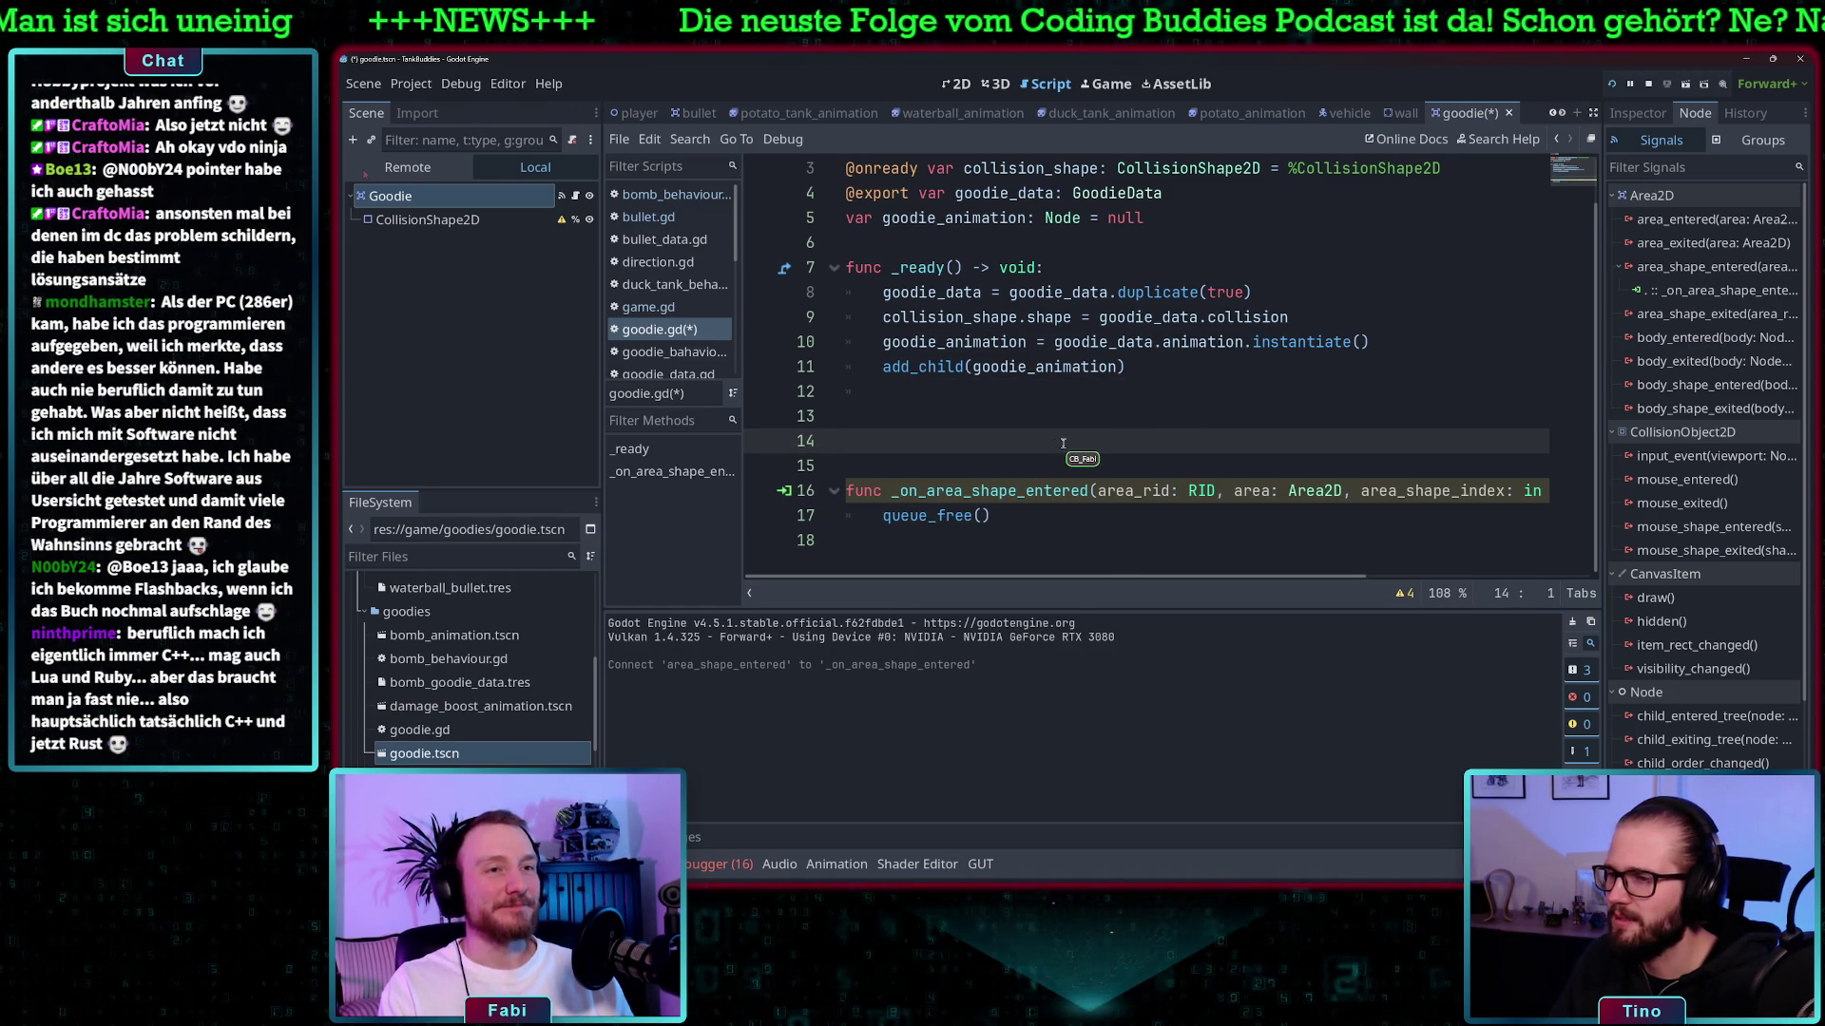
pyautogui.press('BackSpace')
pyautogui.press('BackSpace')
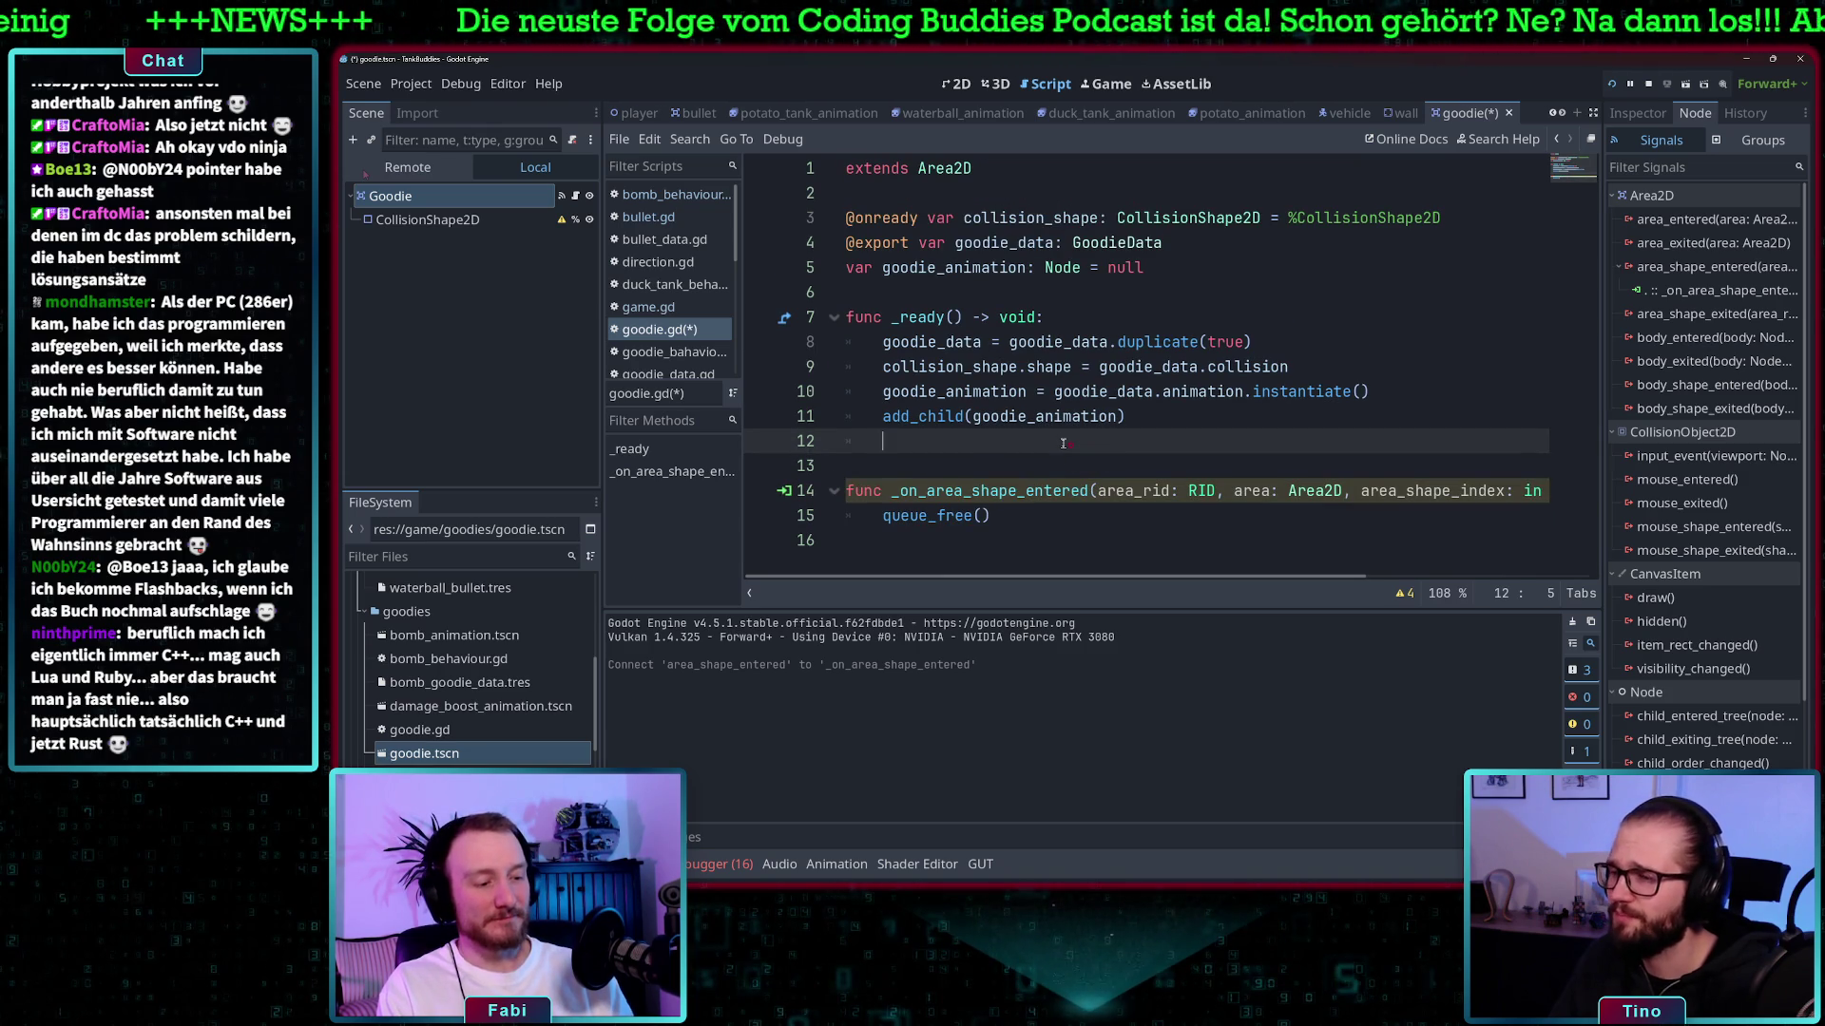
pyautogui.press('BackSpace')
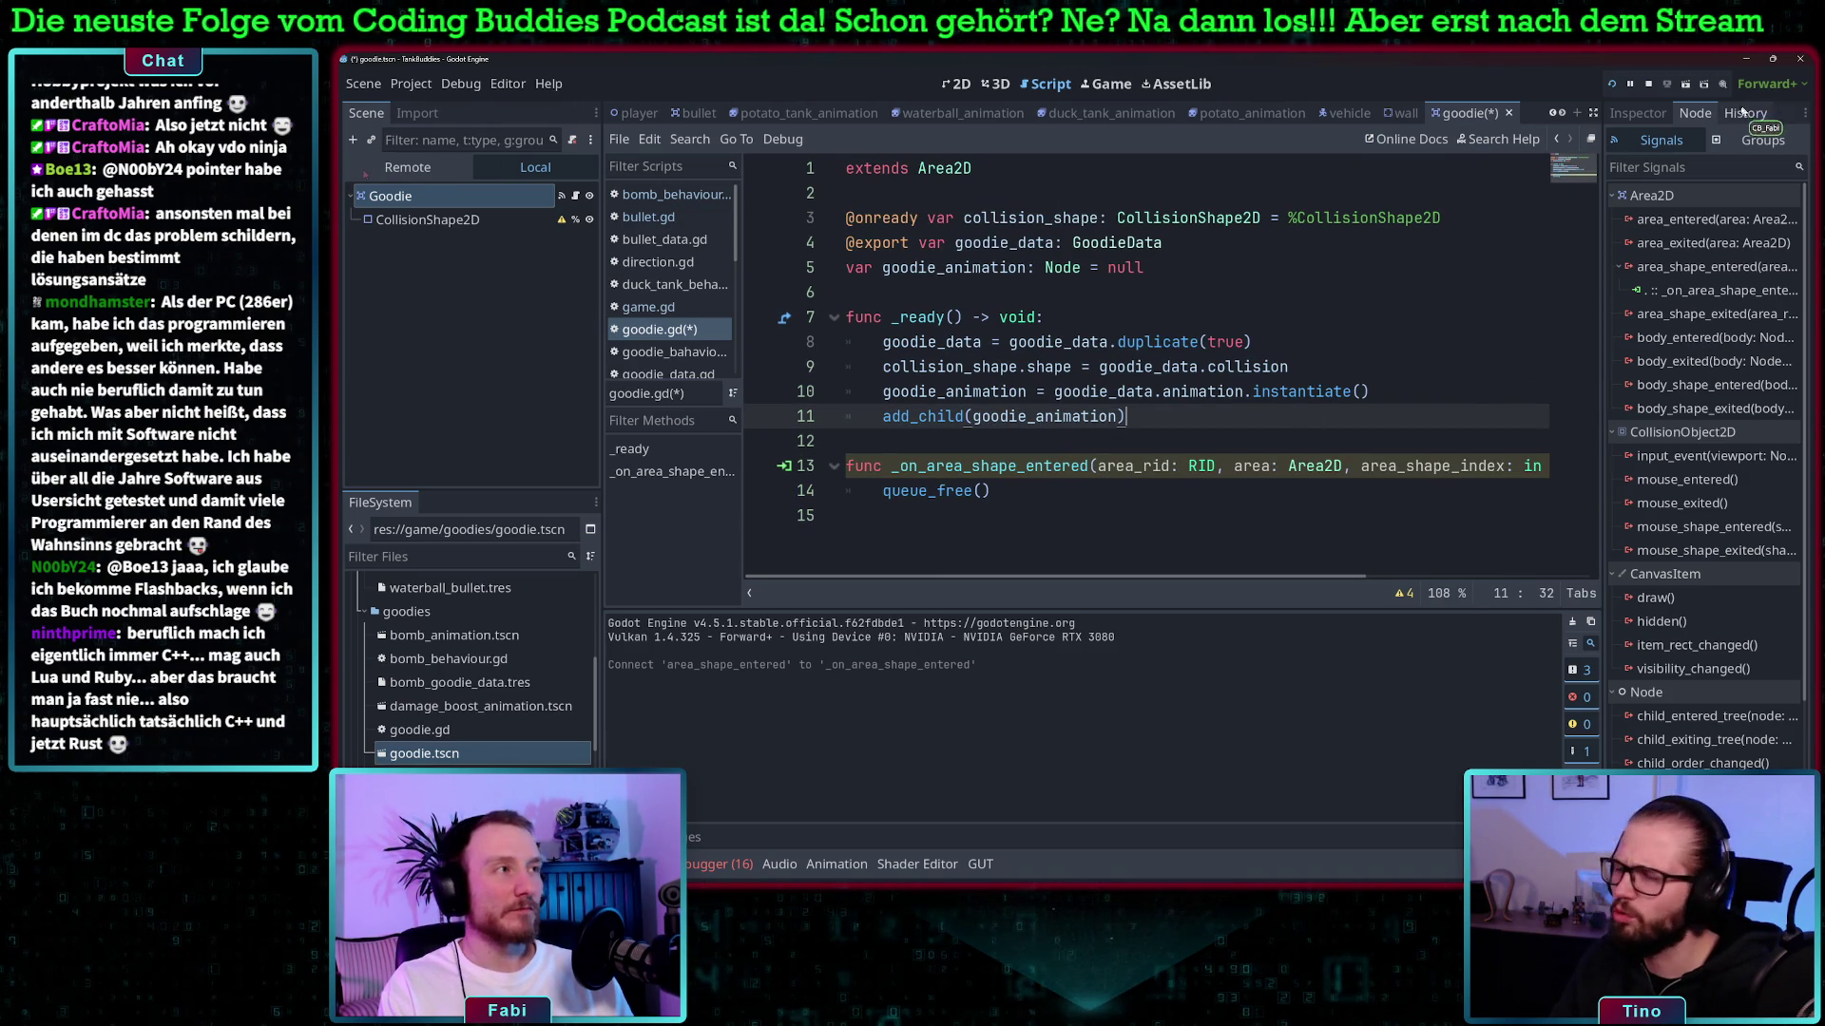
pyautogui.click(1637, 113)
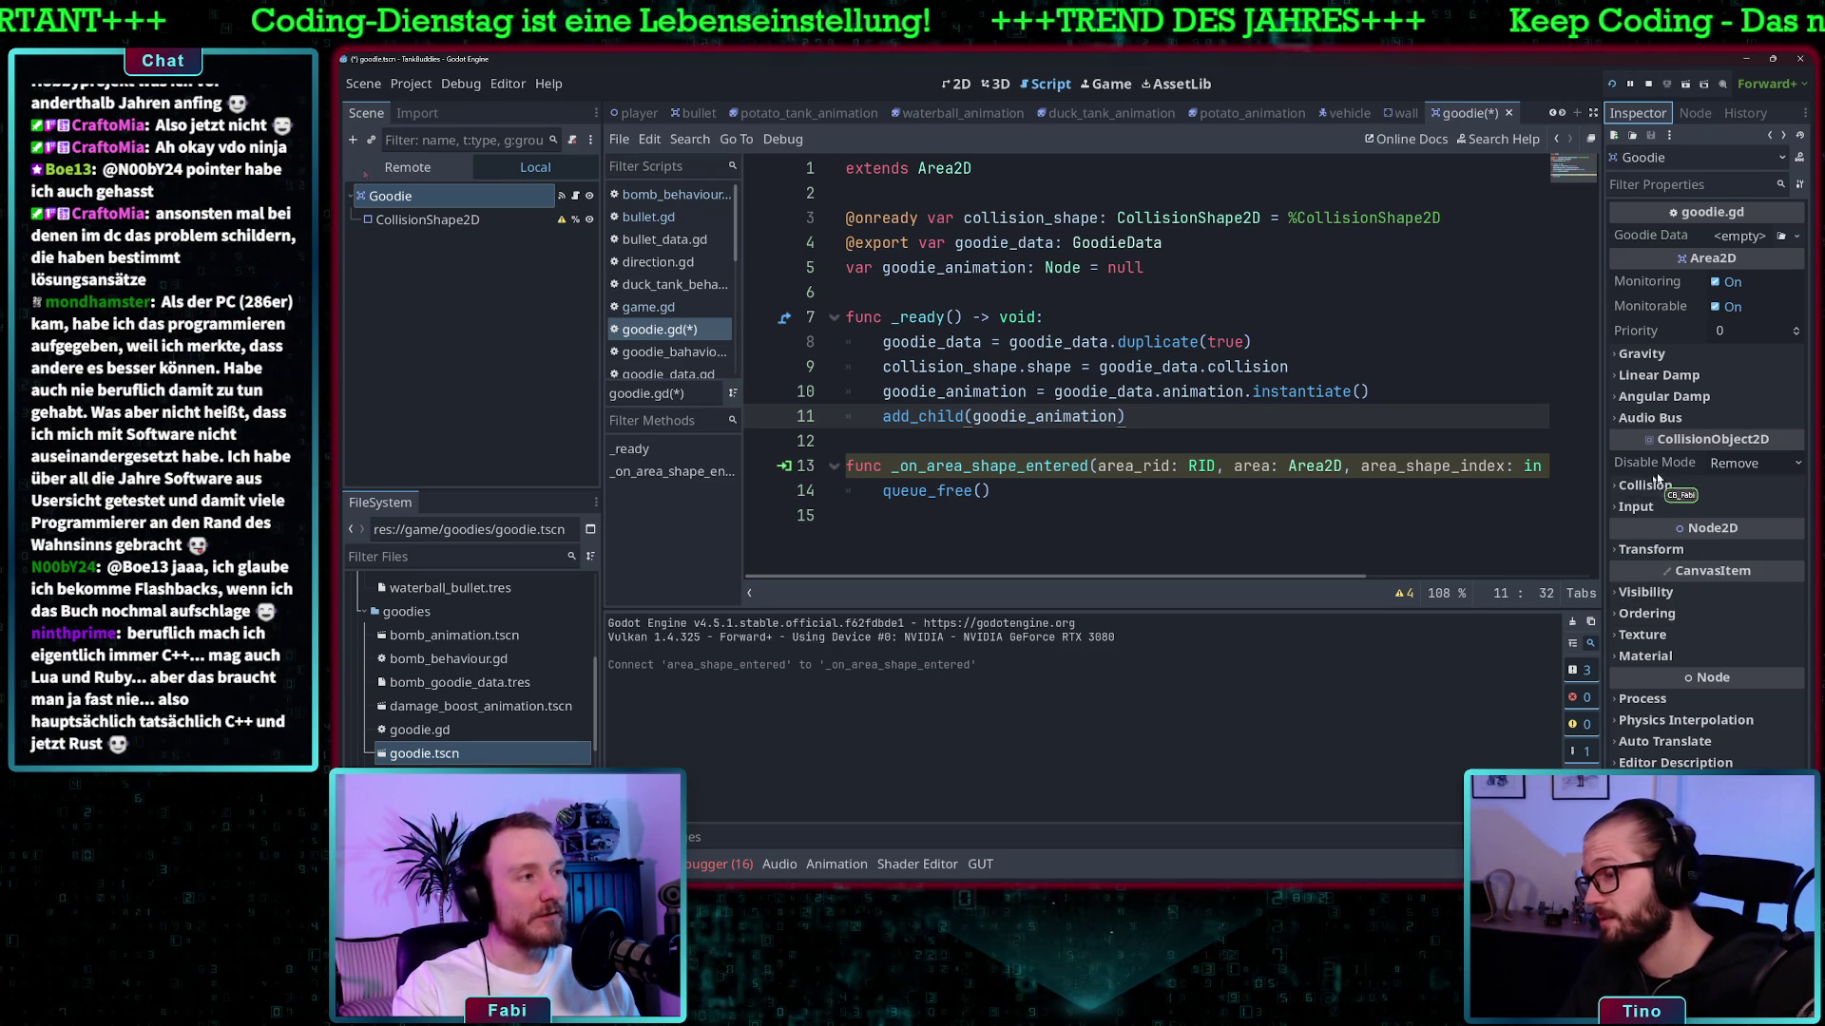
# - Expand the goodie's Collision section to check its layer and mask settings
pyautogui.click(1616, 486)
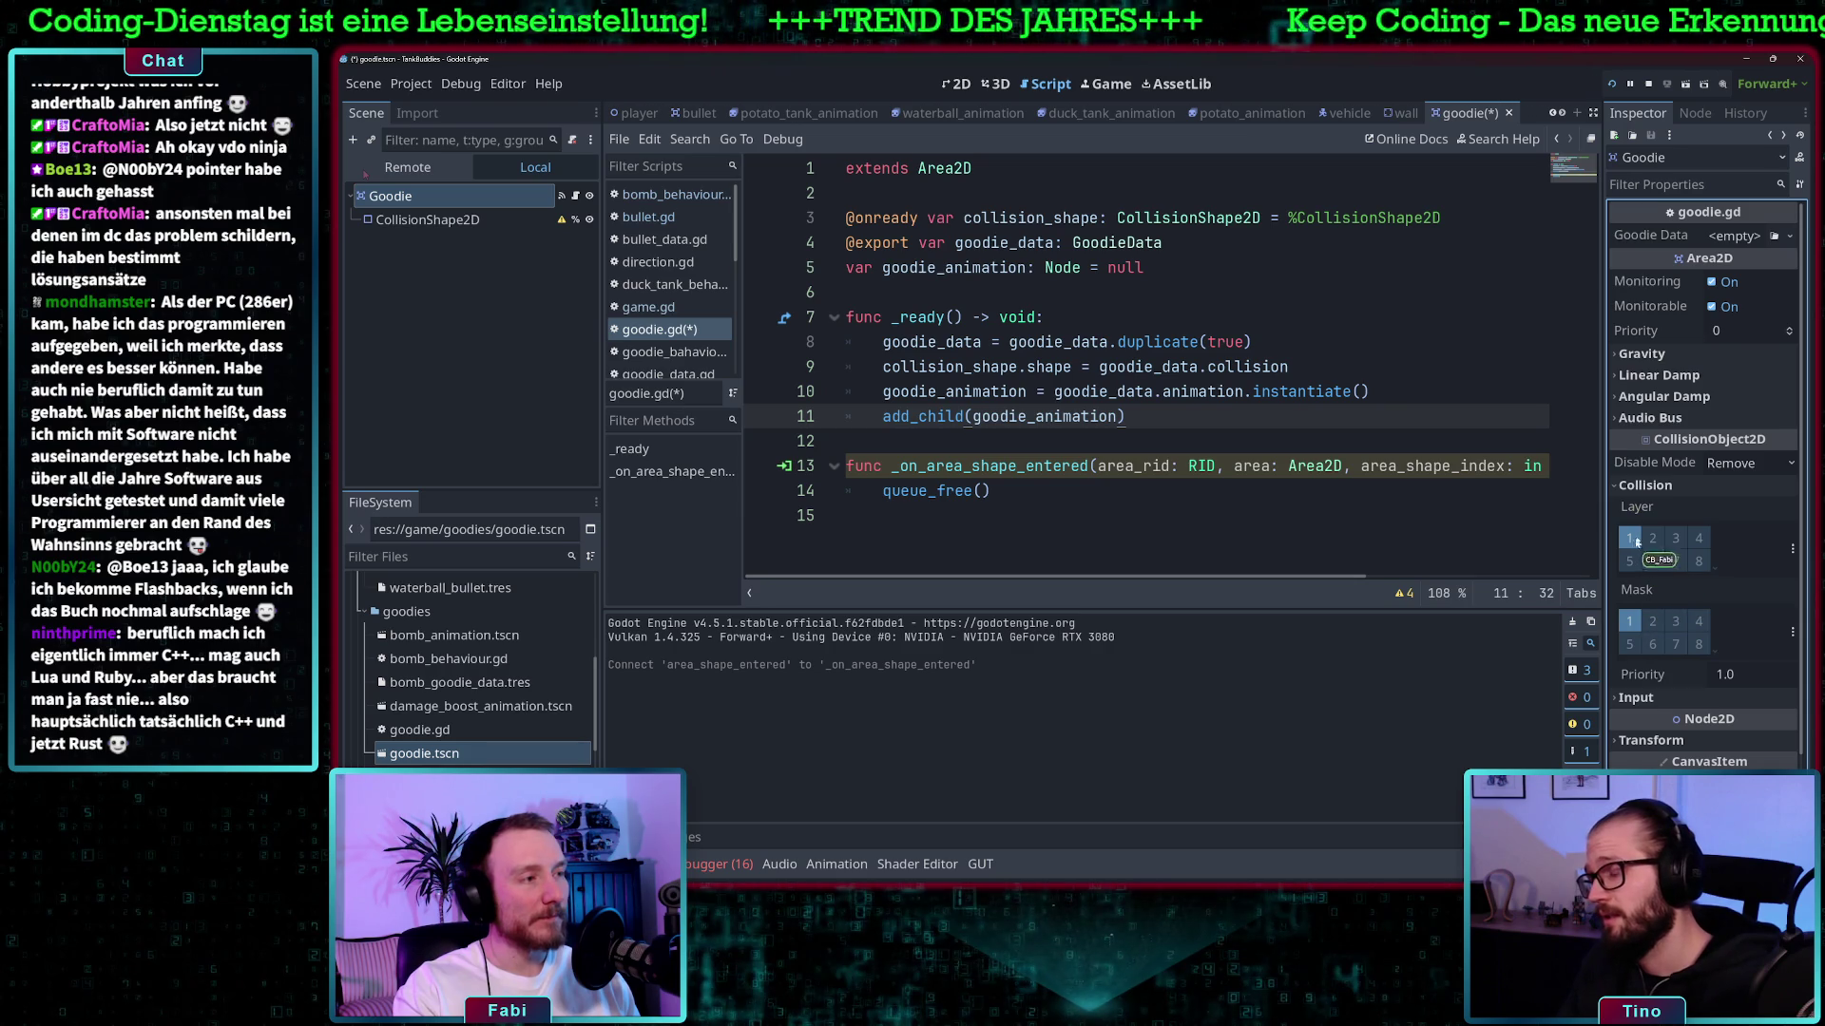
pyautogui.scroll(10, 418, 656)
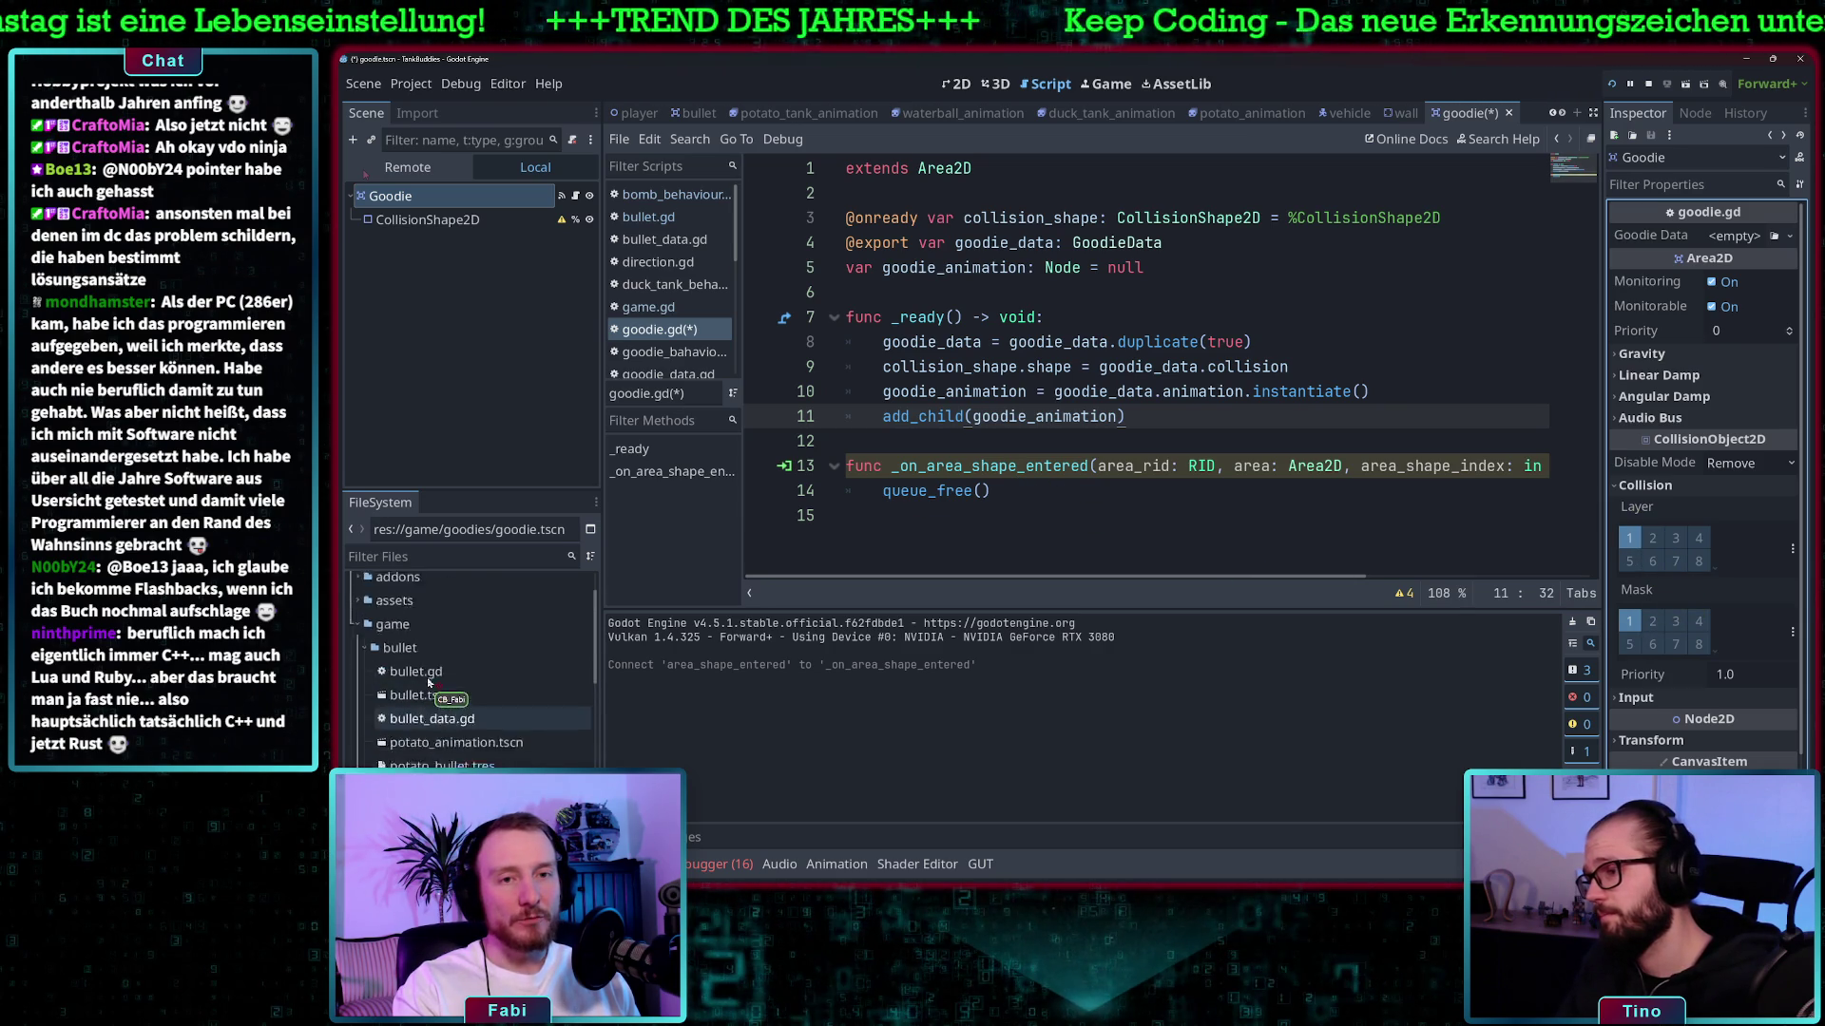
pyautogui.scroll(-3, 418, 656)
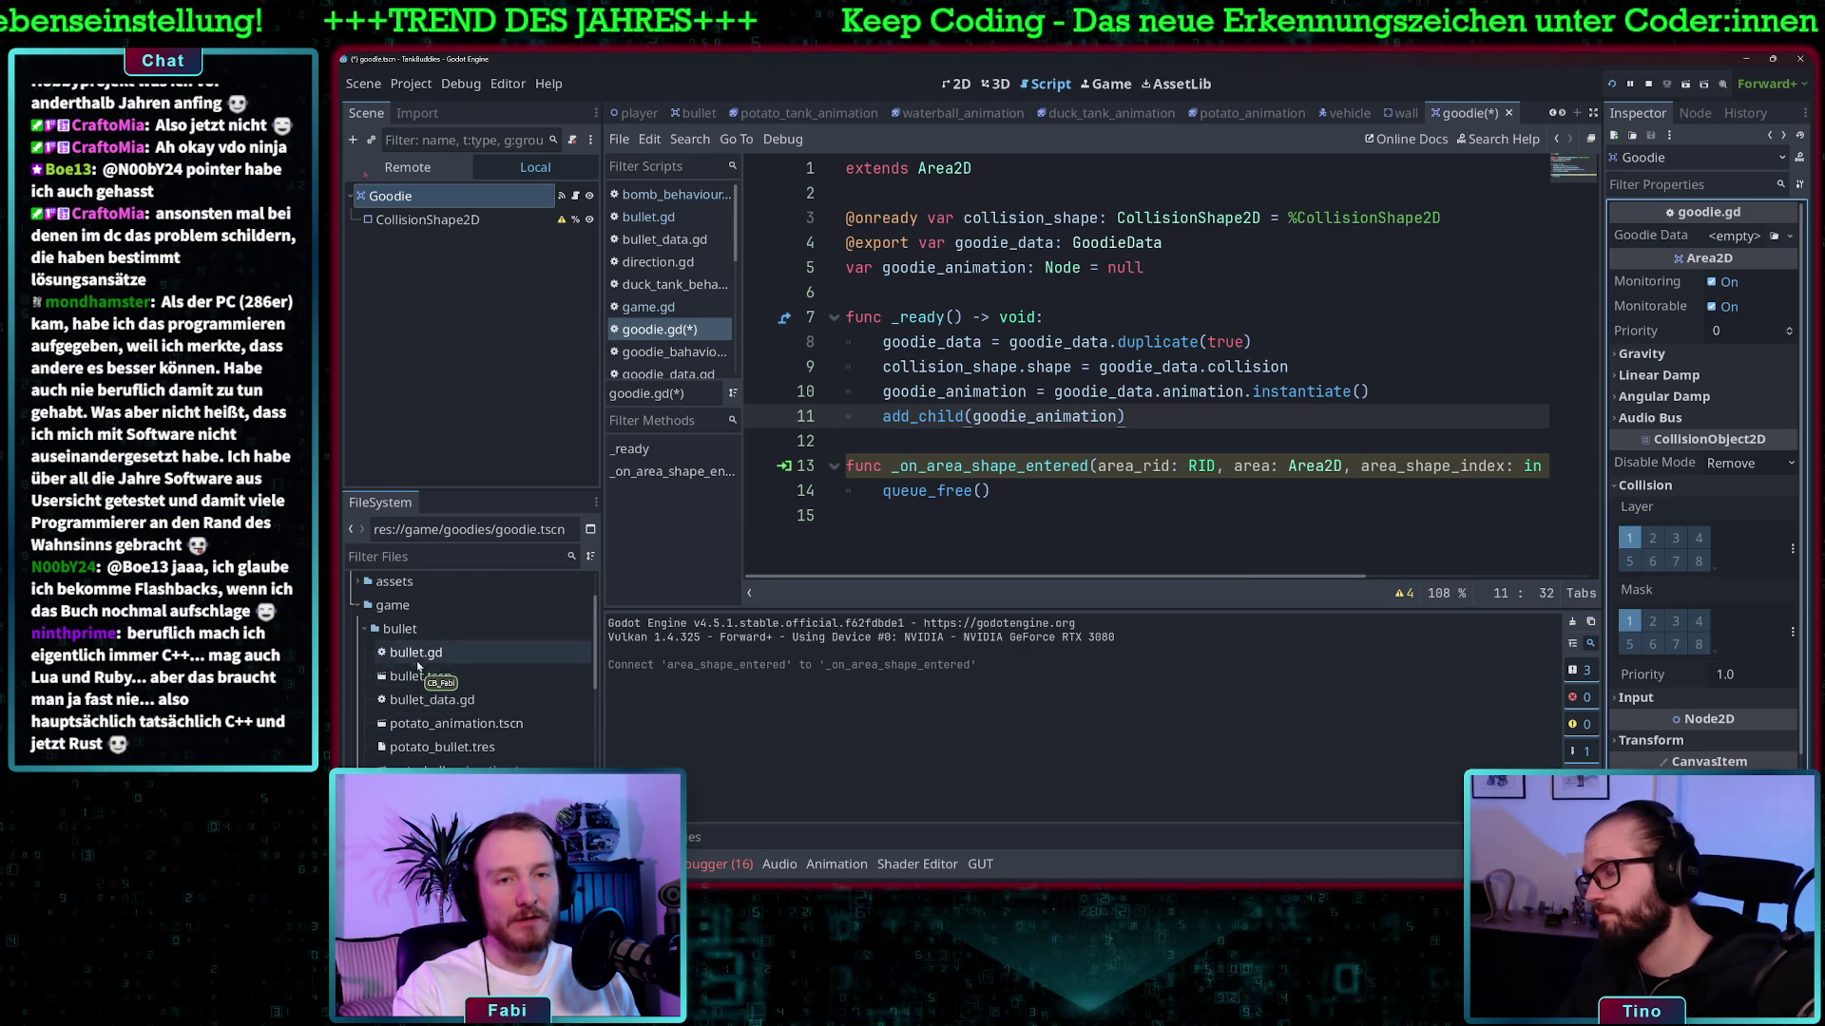
# - Open bullet.tscn, toggle its collision bit 2, then open vehicle.tscn
pyautogui.doubleClick(419, 676)
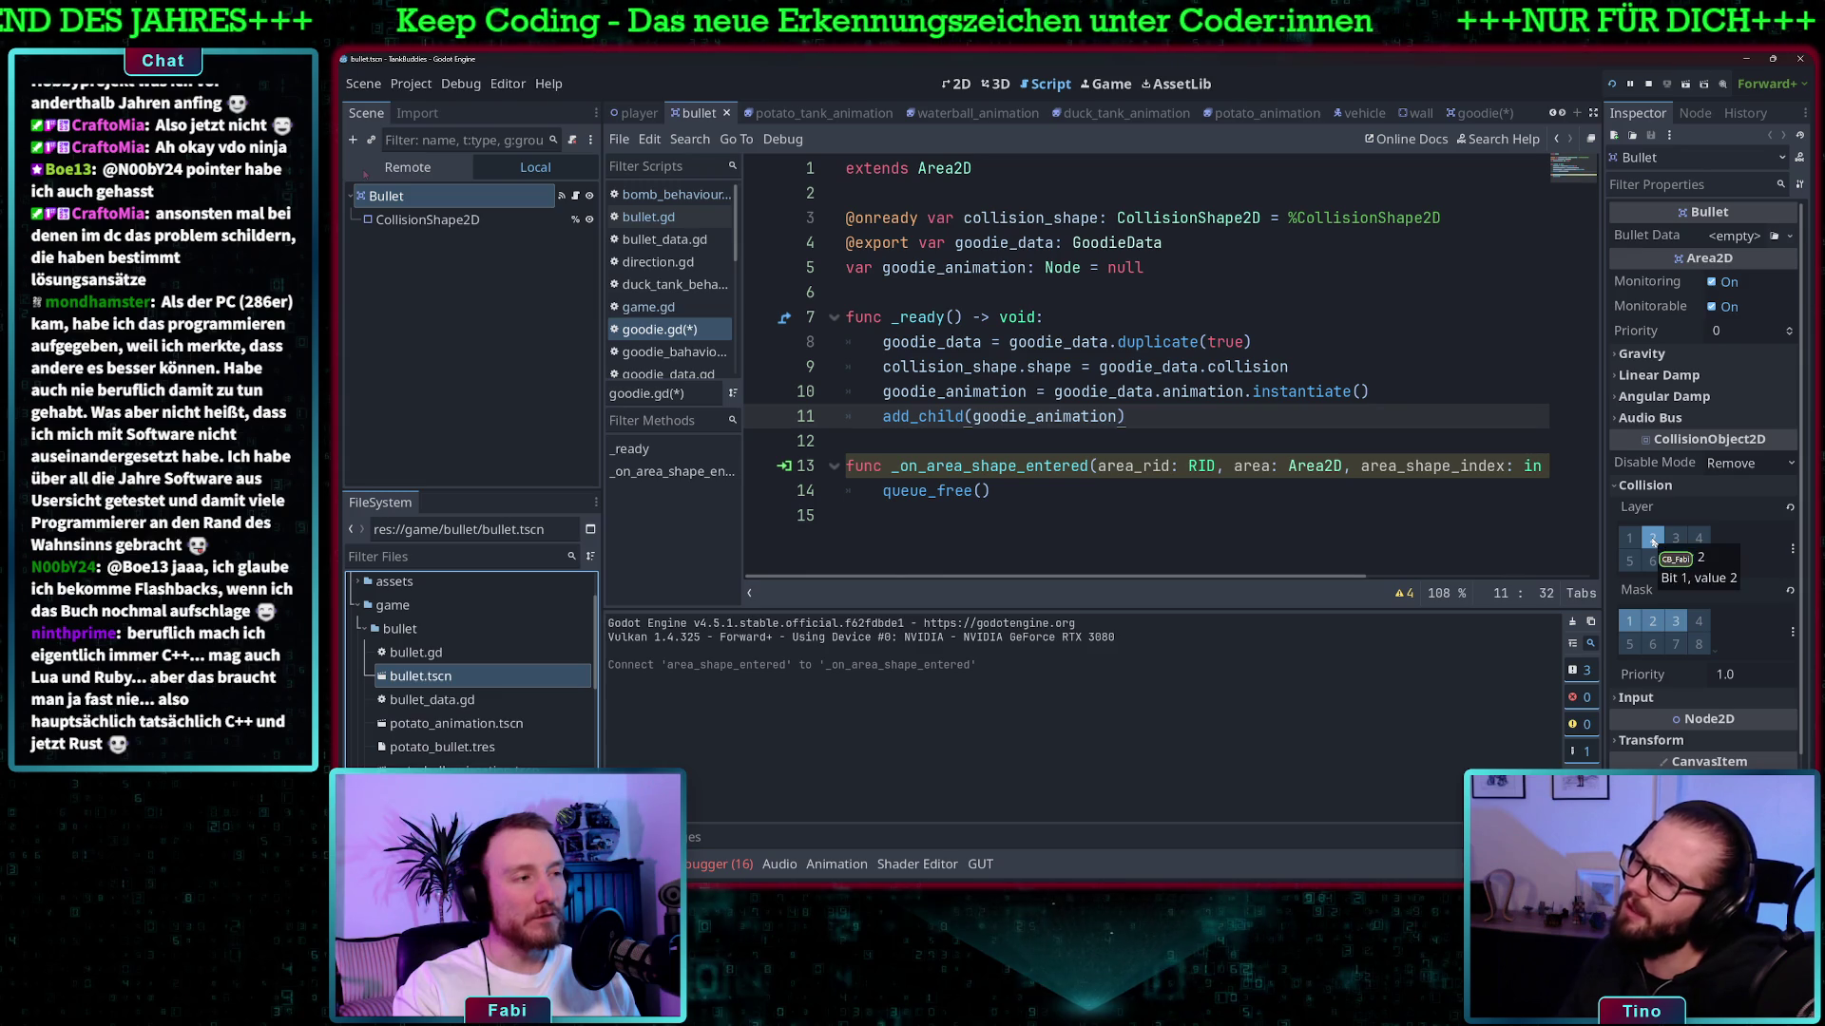
pyautogui.click(1653, 621)
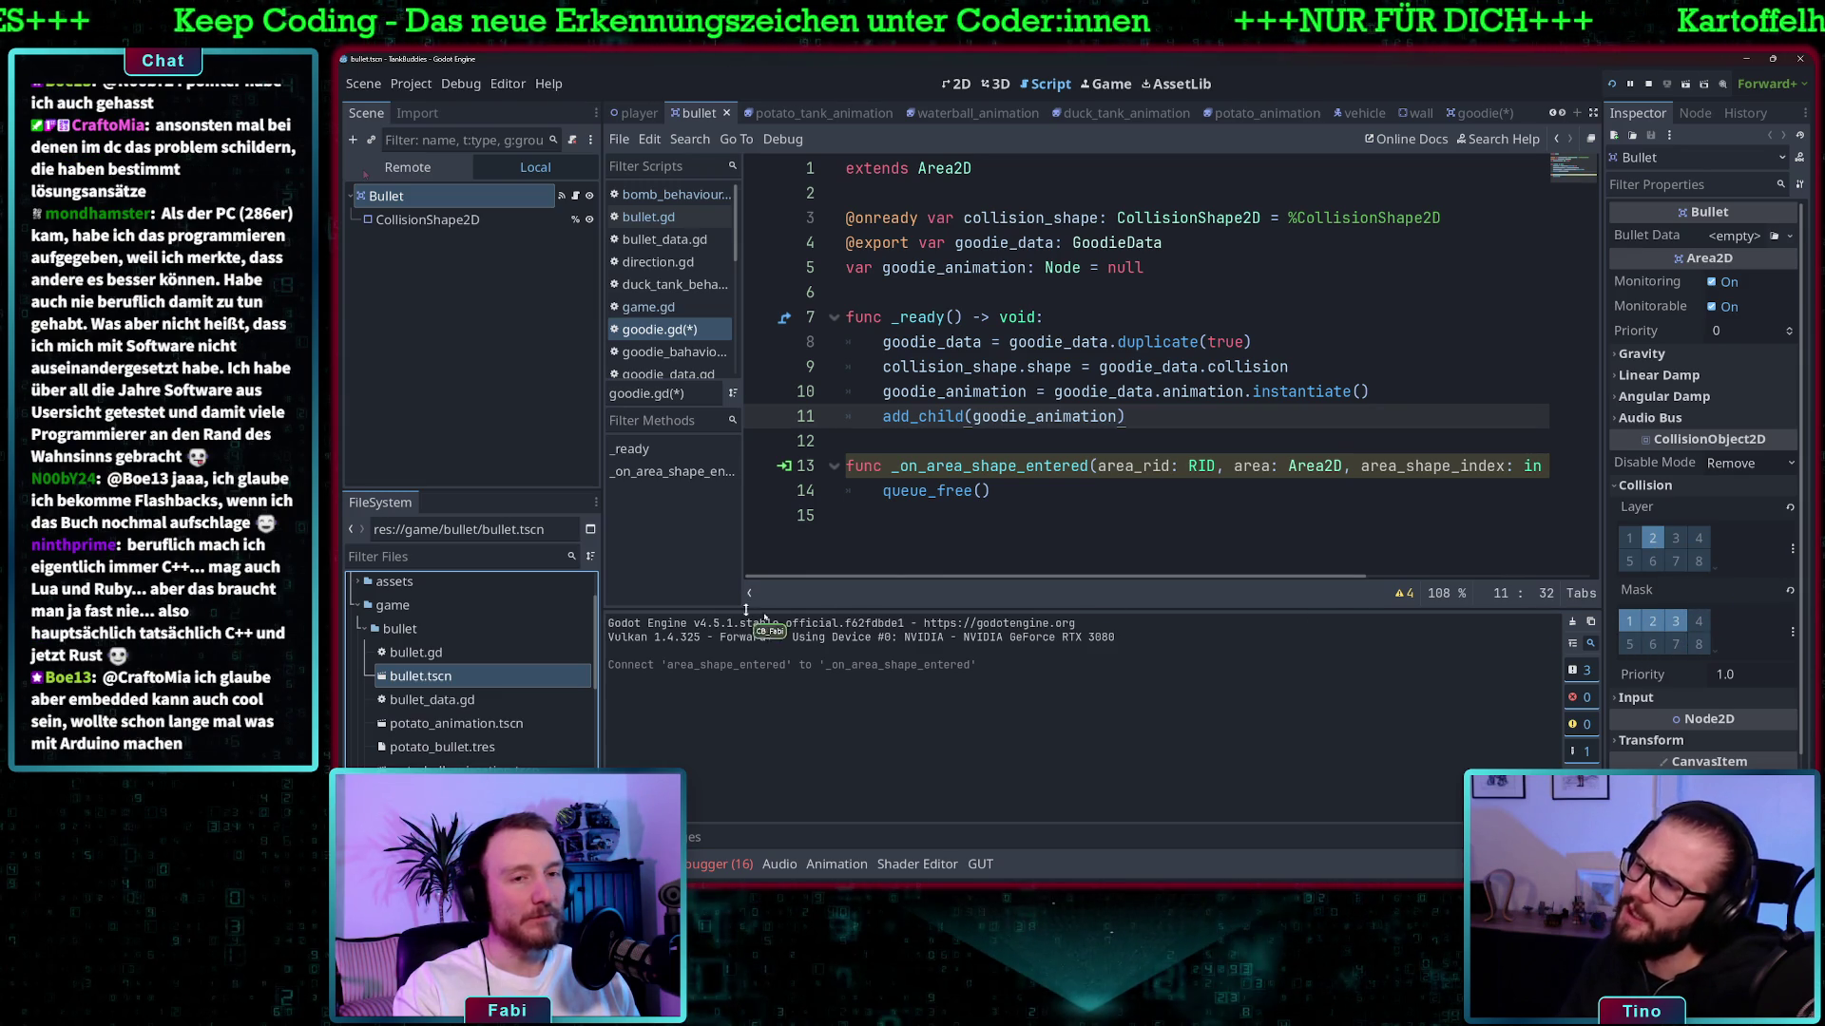
pyautogui.scroll(-10, 419, 745)
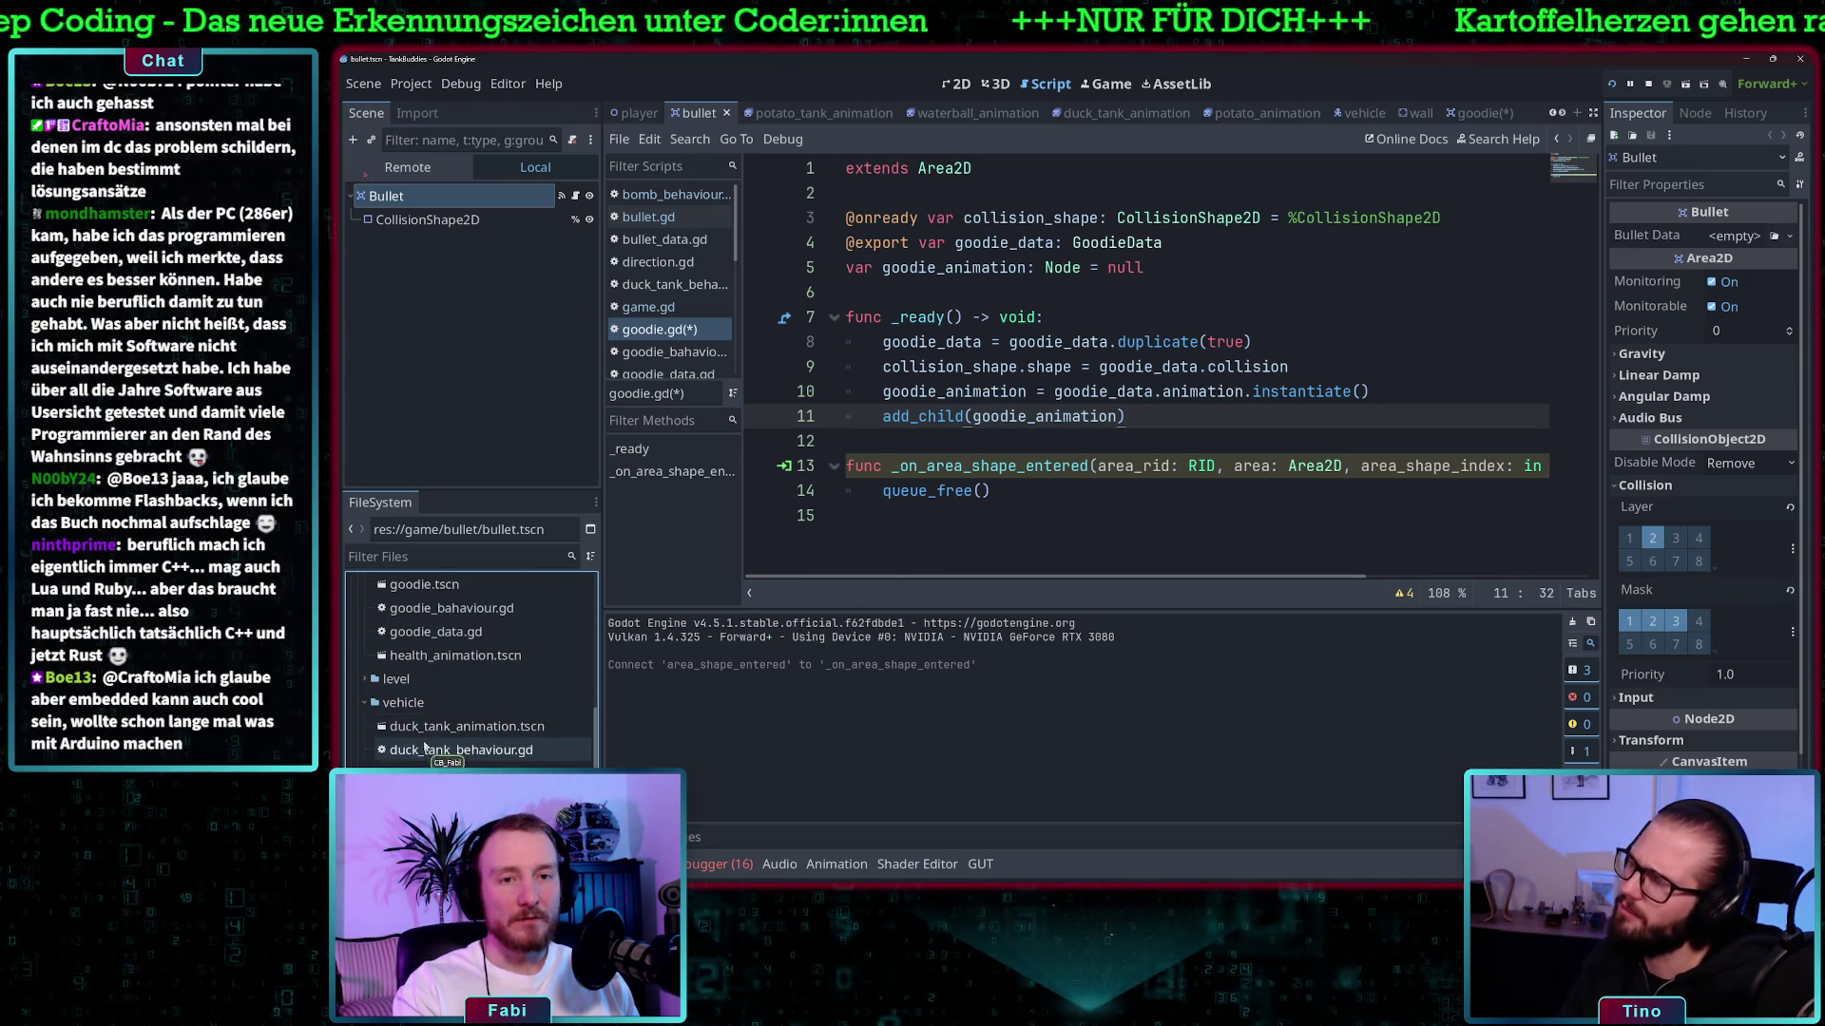
pyautogui.doubleClick(443, 766)
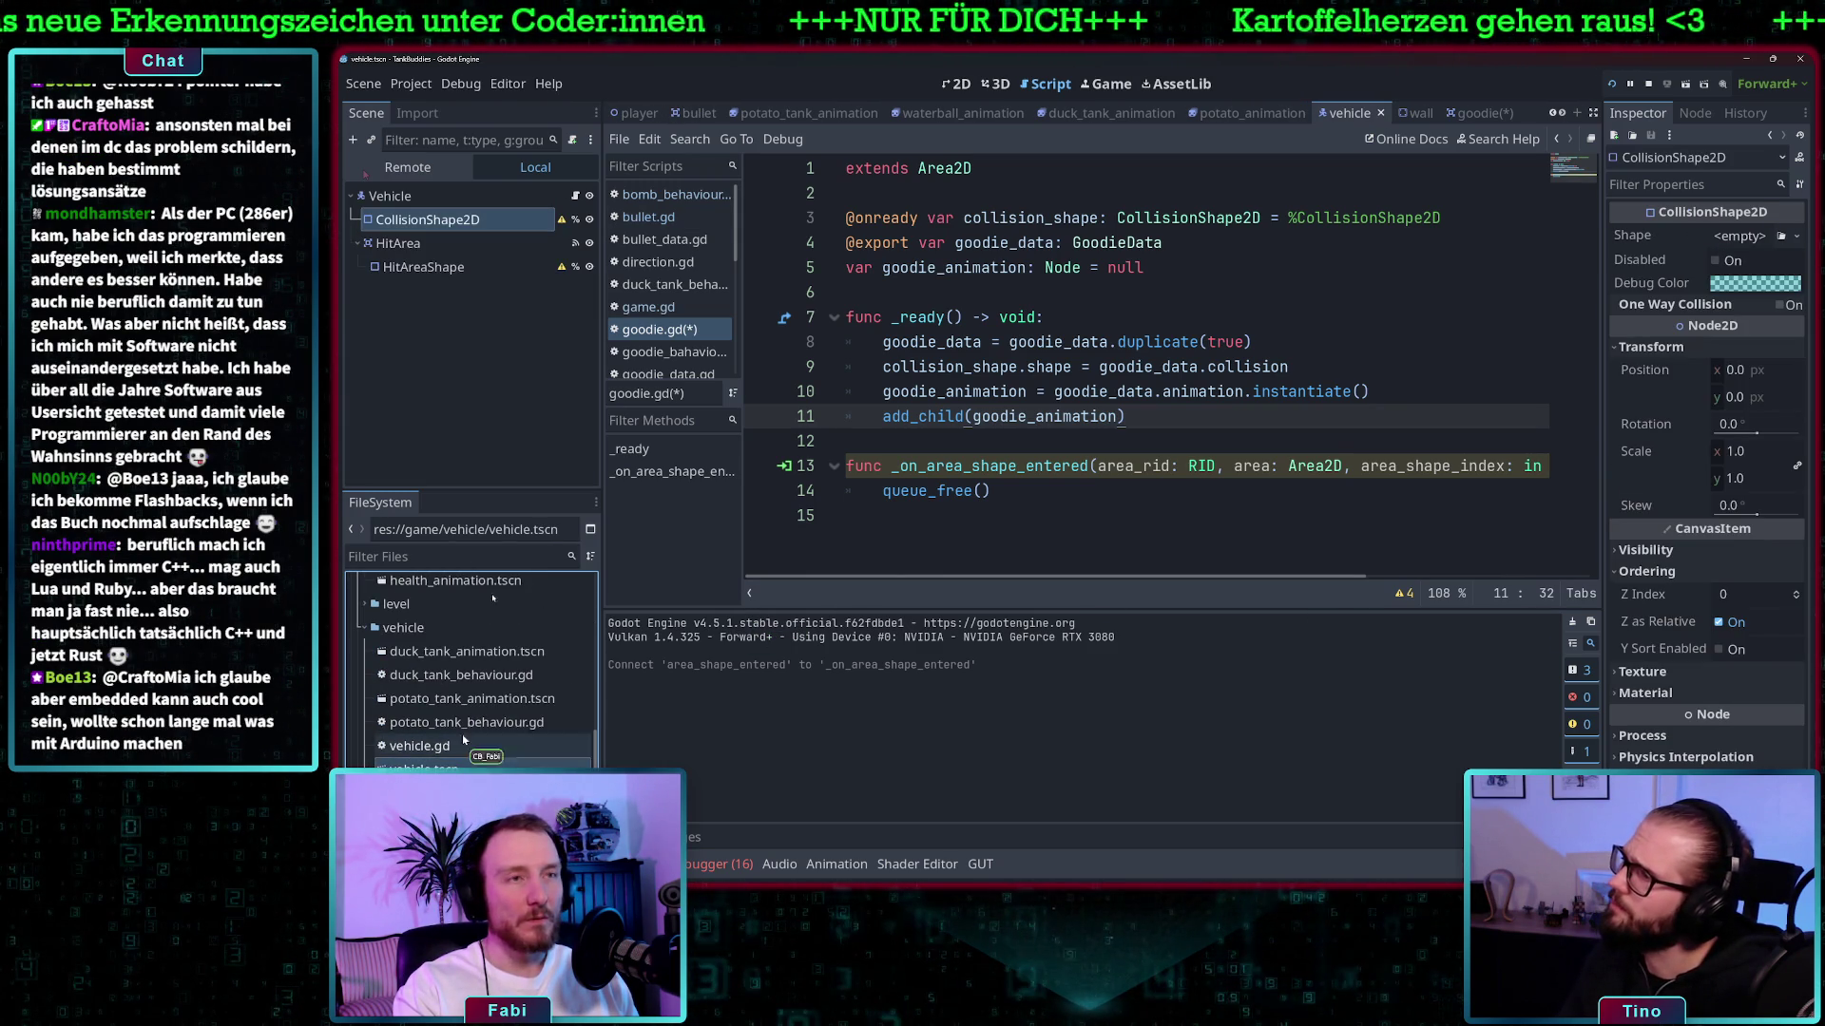
# - Scroll the FileSystem dock to find goodie.tscn in res://game/goodies
pyautogui.click(419, 197)
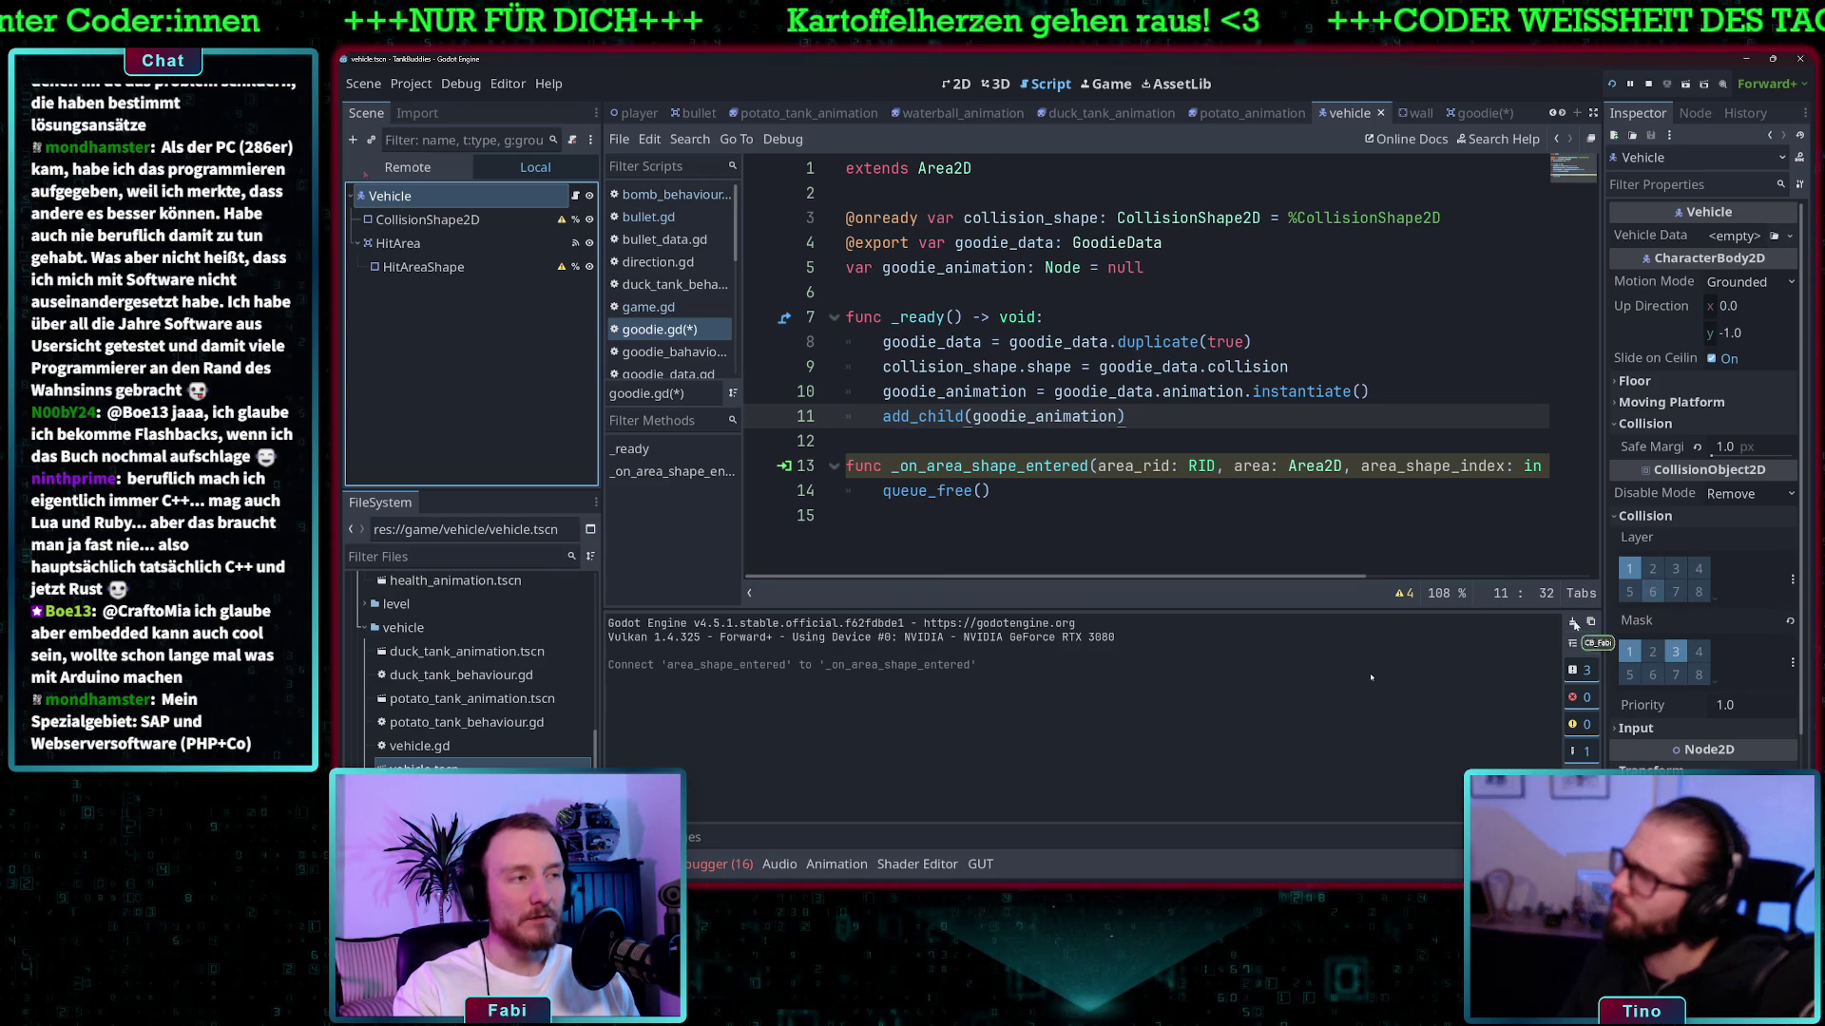
pyautogui.scroll(5, 428, 694)
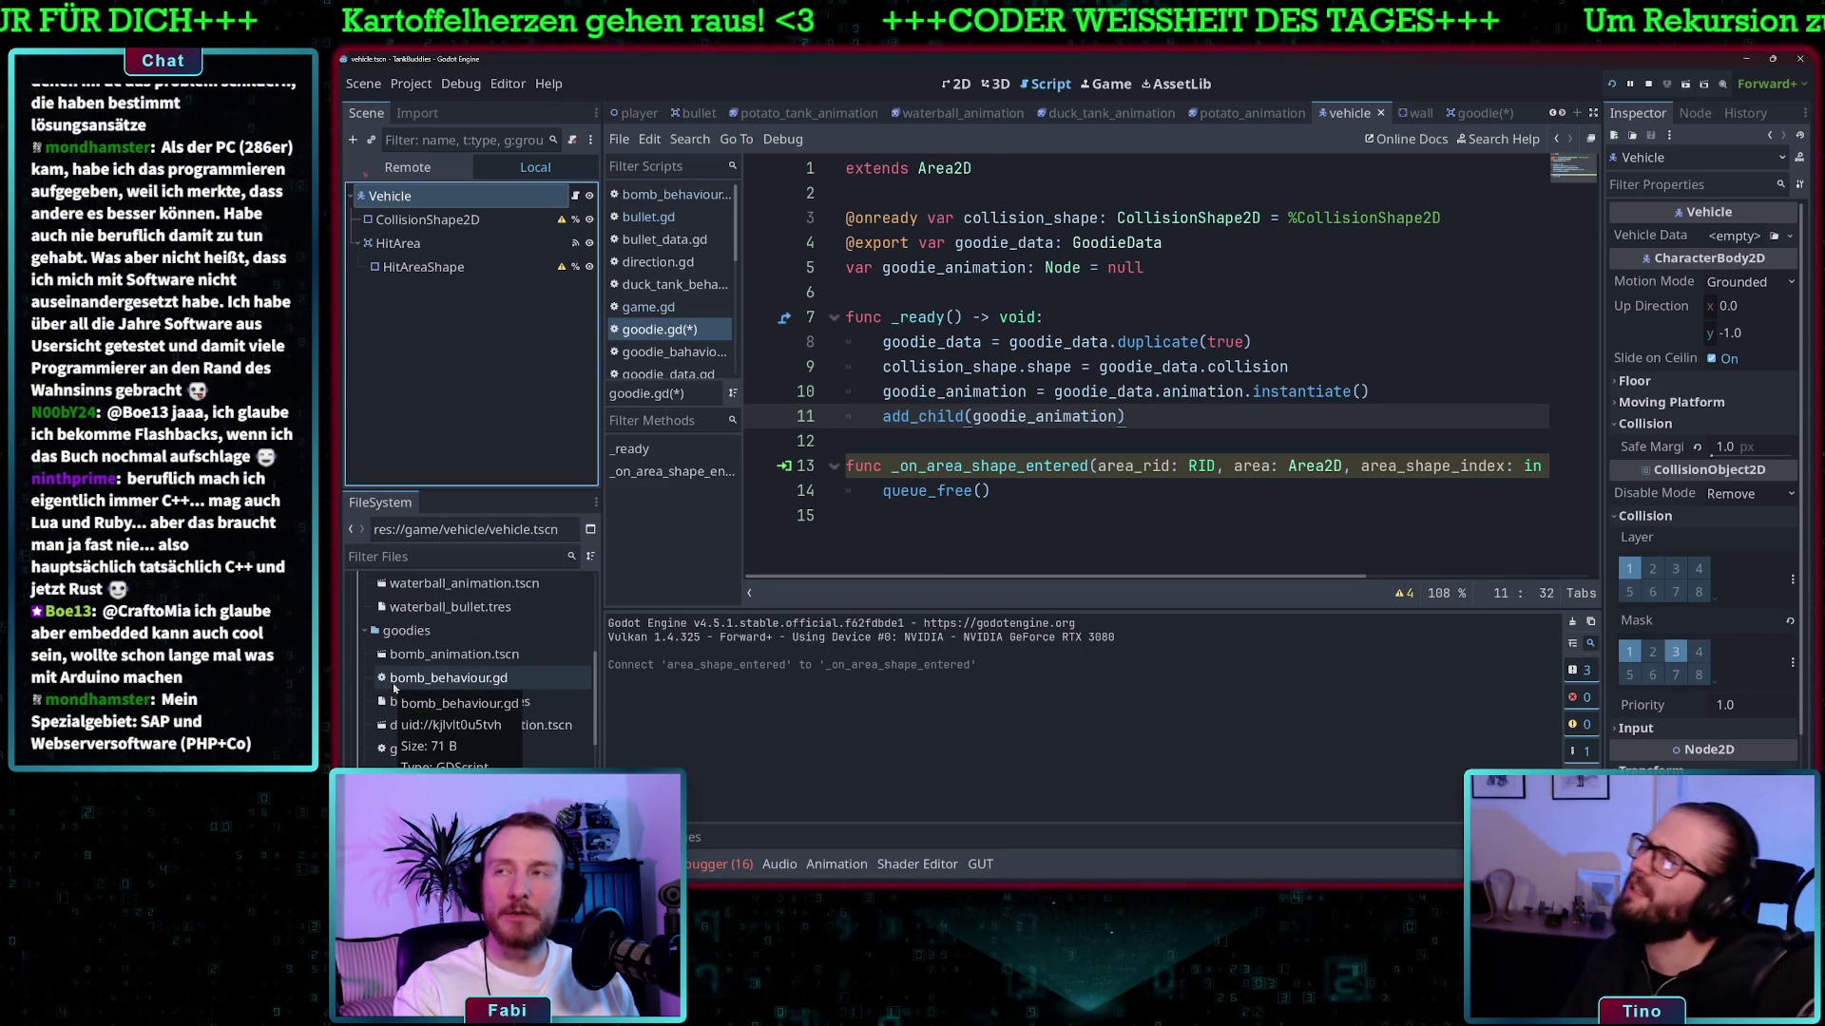
pyautogui.scroll(3, 424, 685)
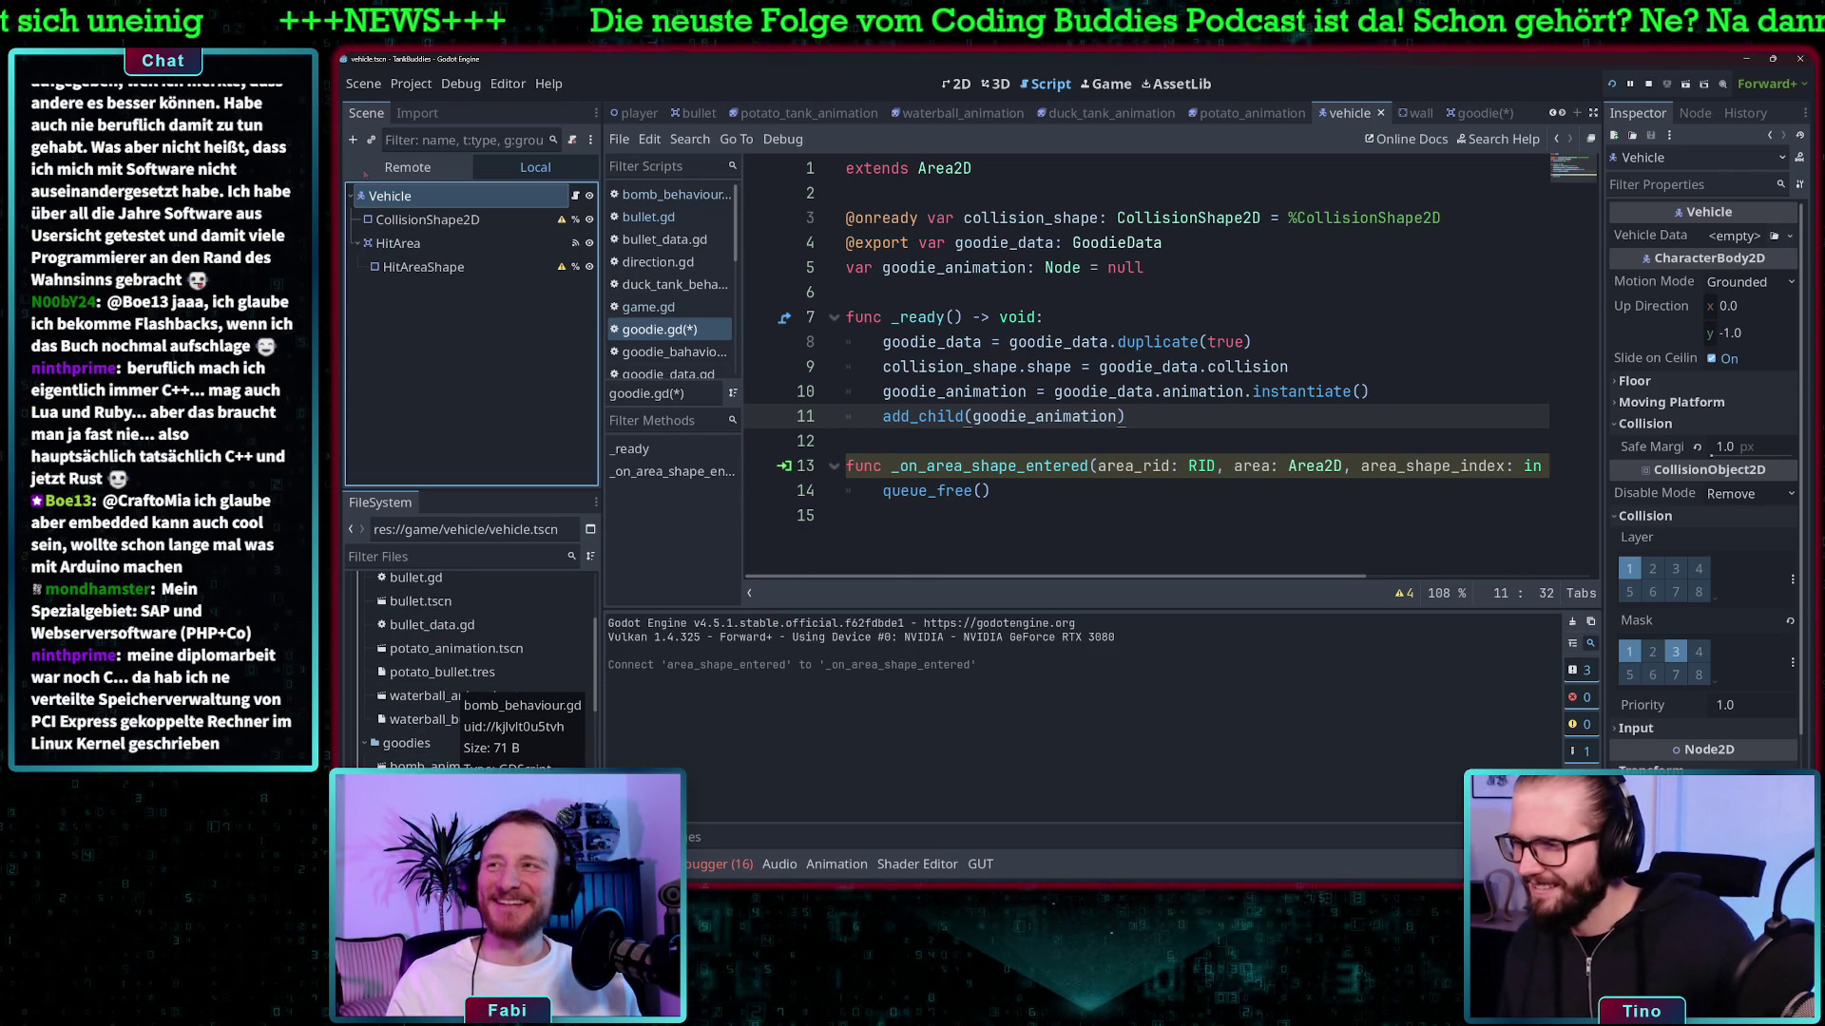
pyautogui.scroll(-5, 485, 712)
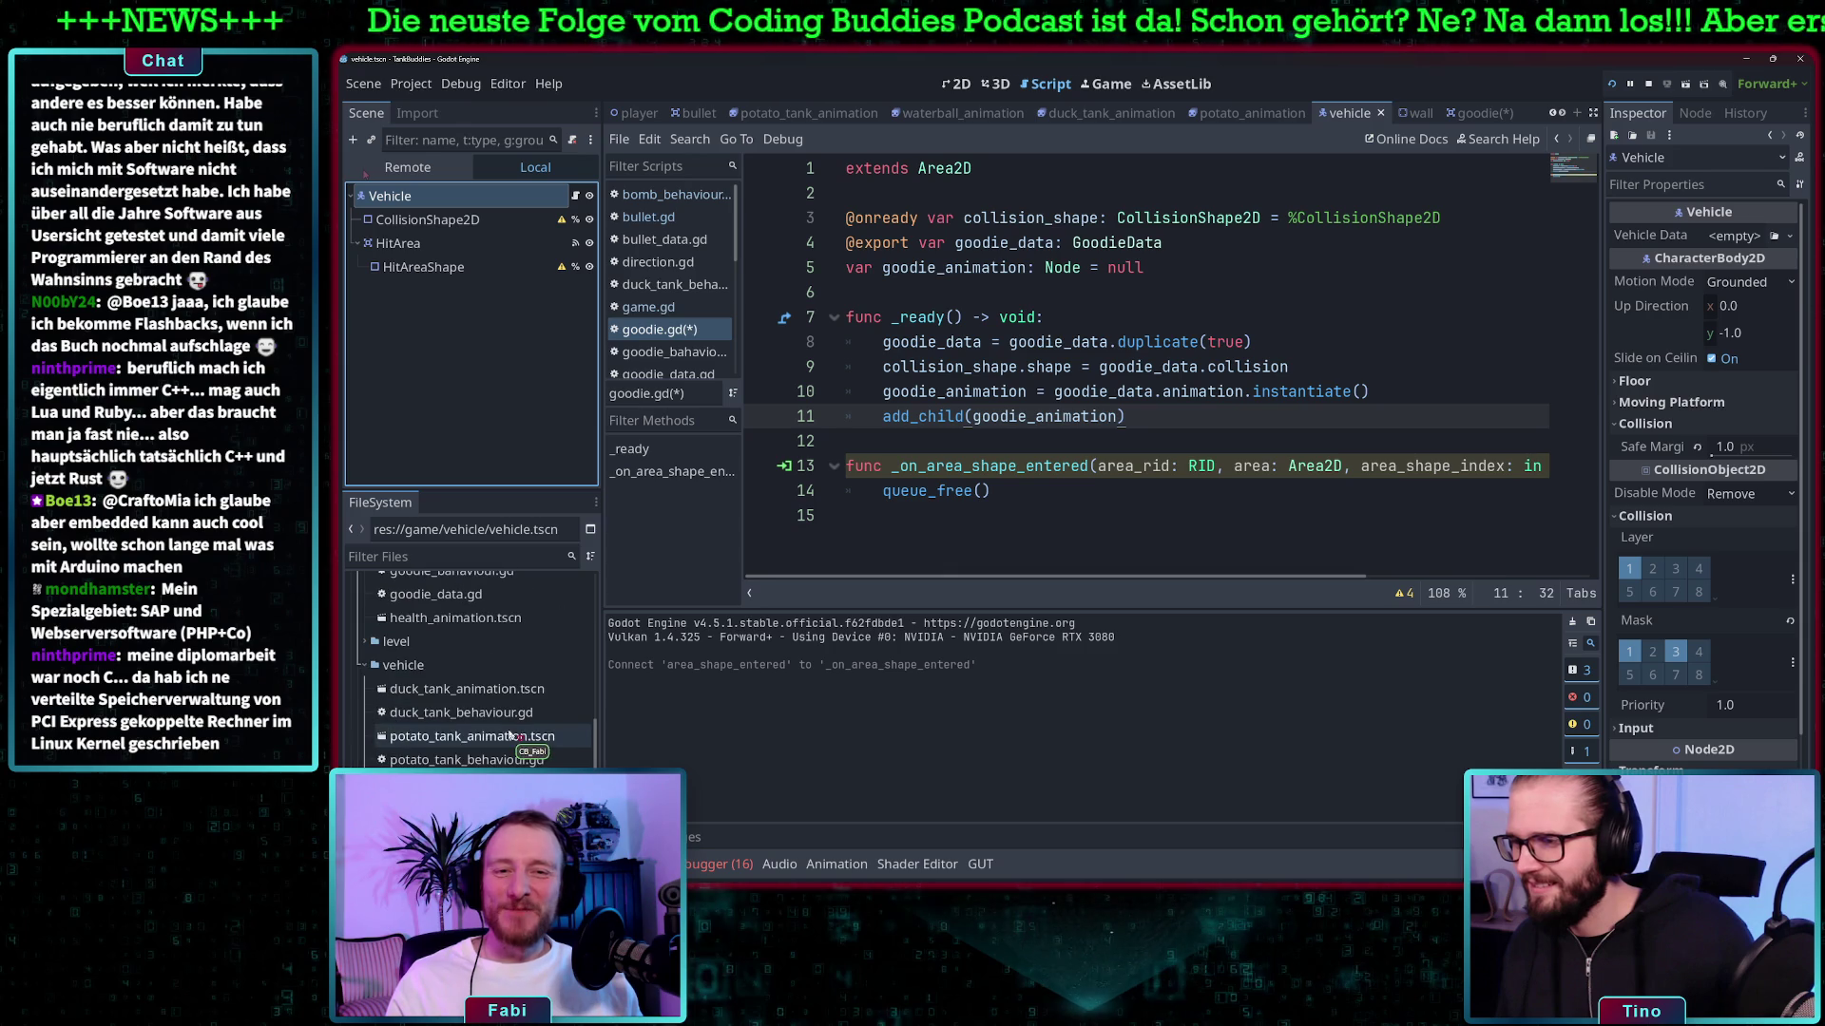
pyautogui.scroll(-3, 510, 737)
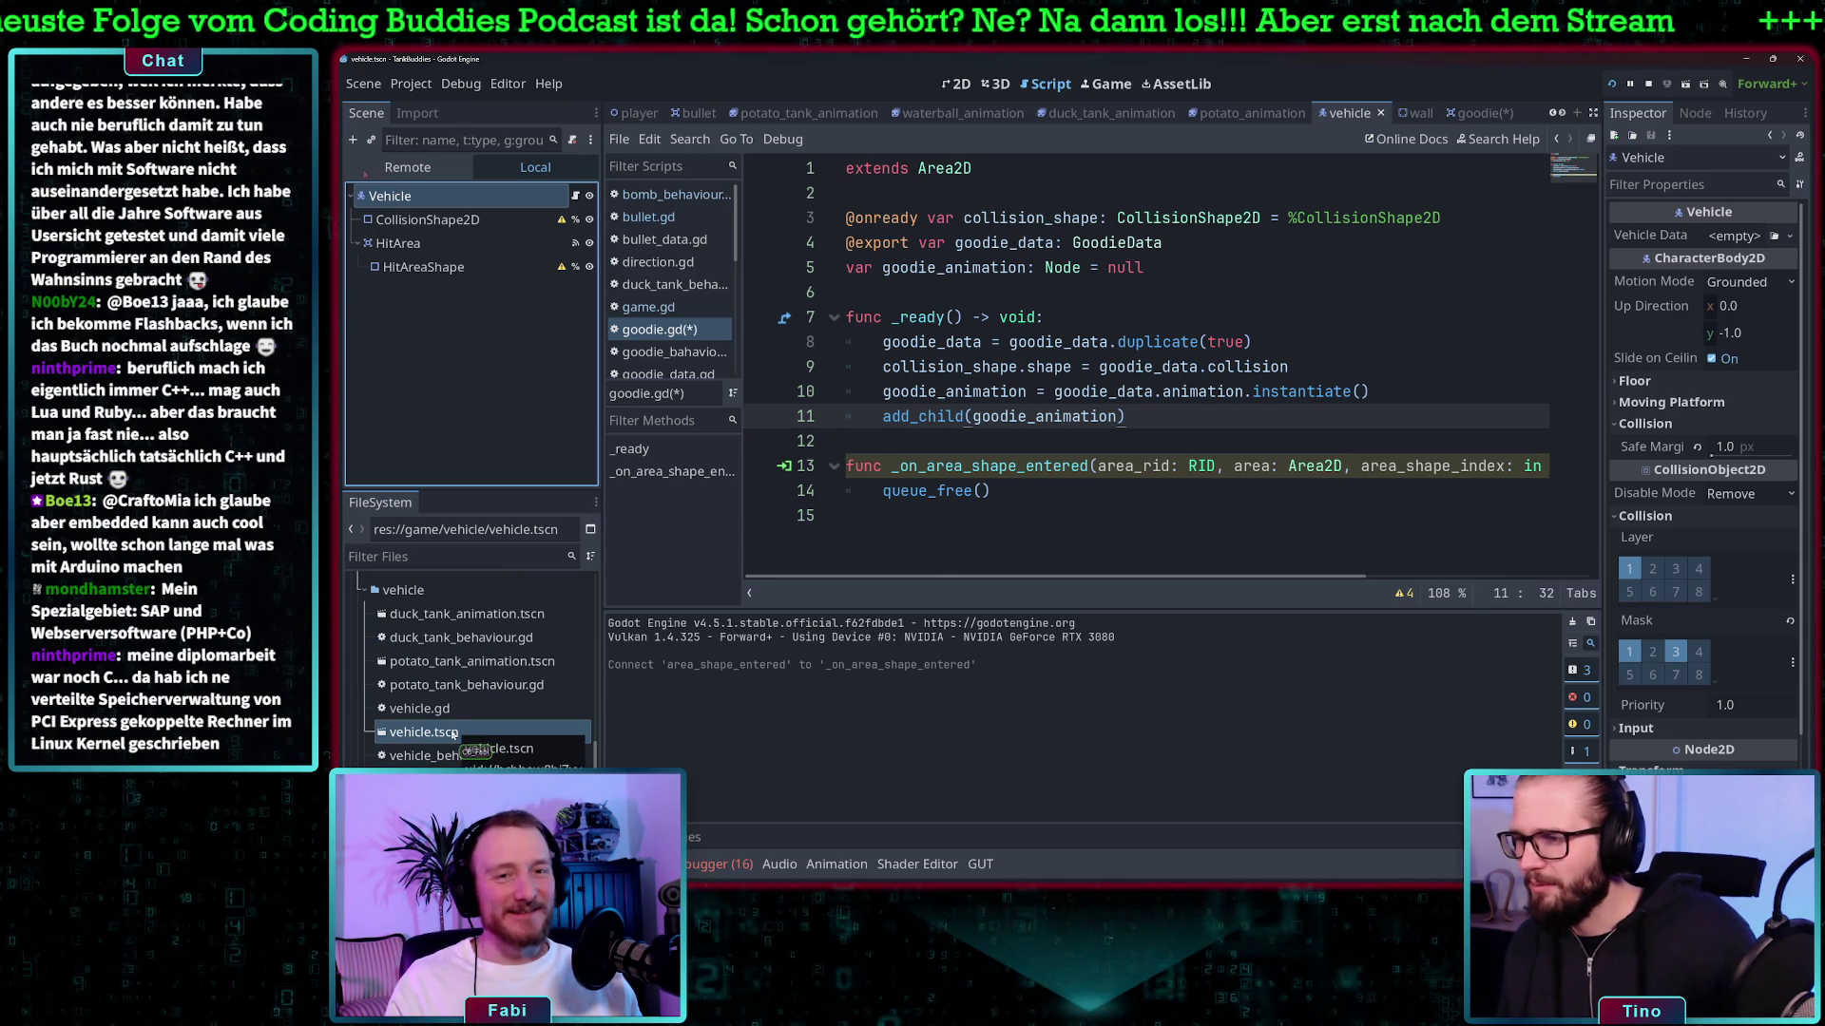
pyautogui.scroll(-5, 451, 741)
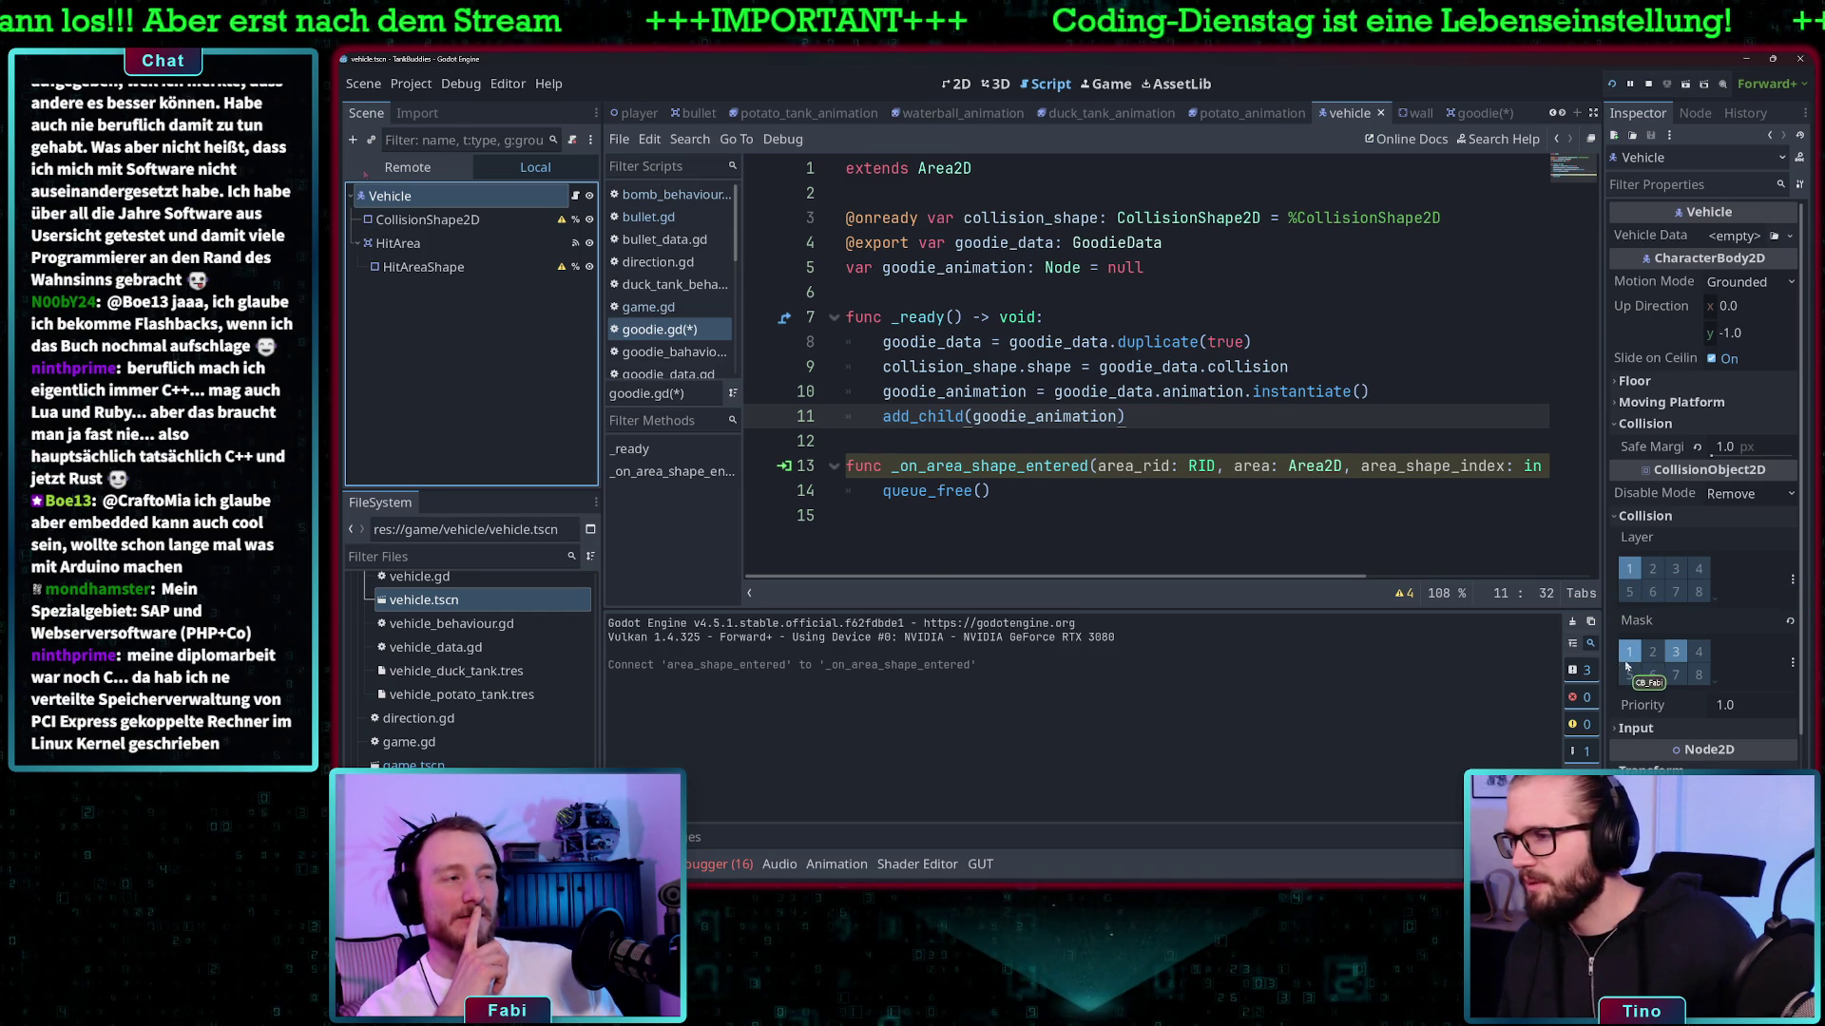
pyautogui.scroll(10, 468, 670)
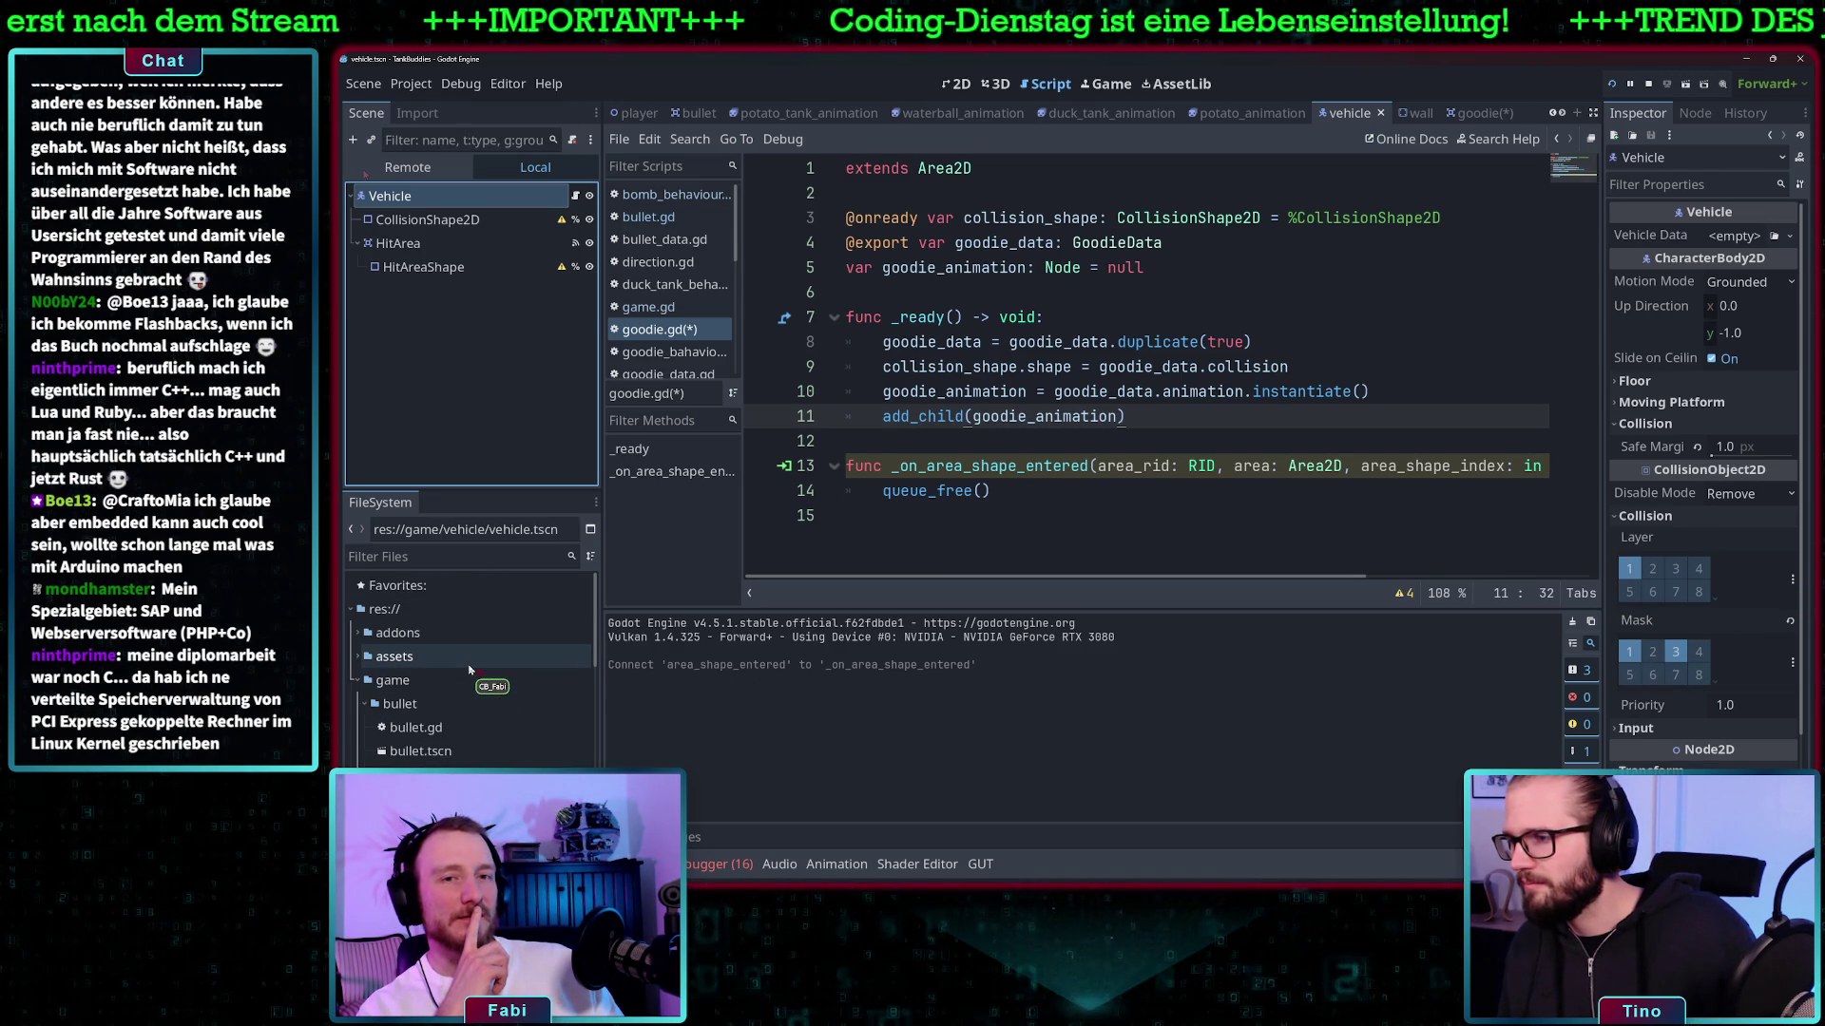
pyautogui.scroll(-3, 468, 670)
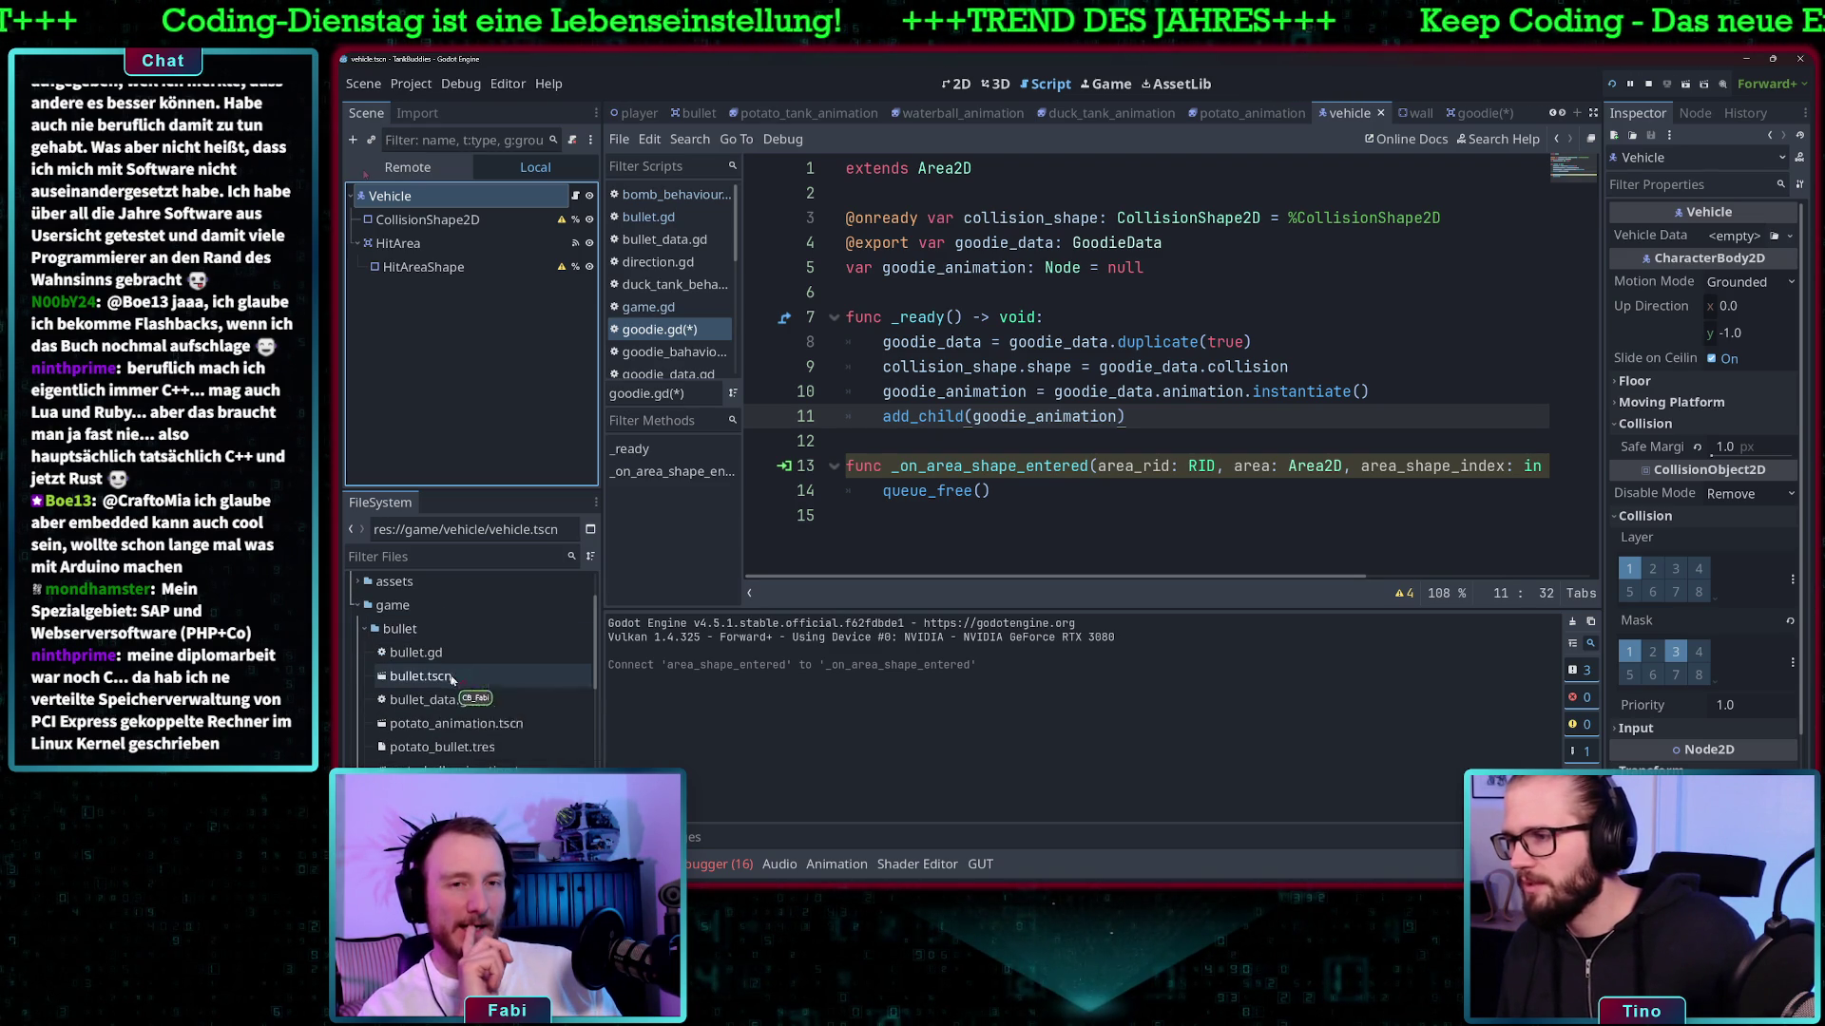
pyautogui.scroll(-2, 452, 682)
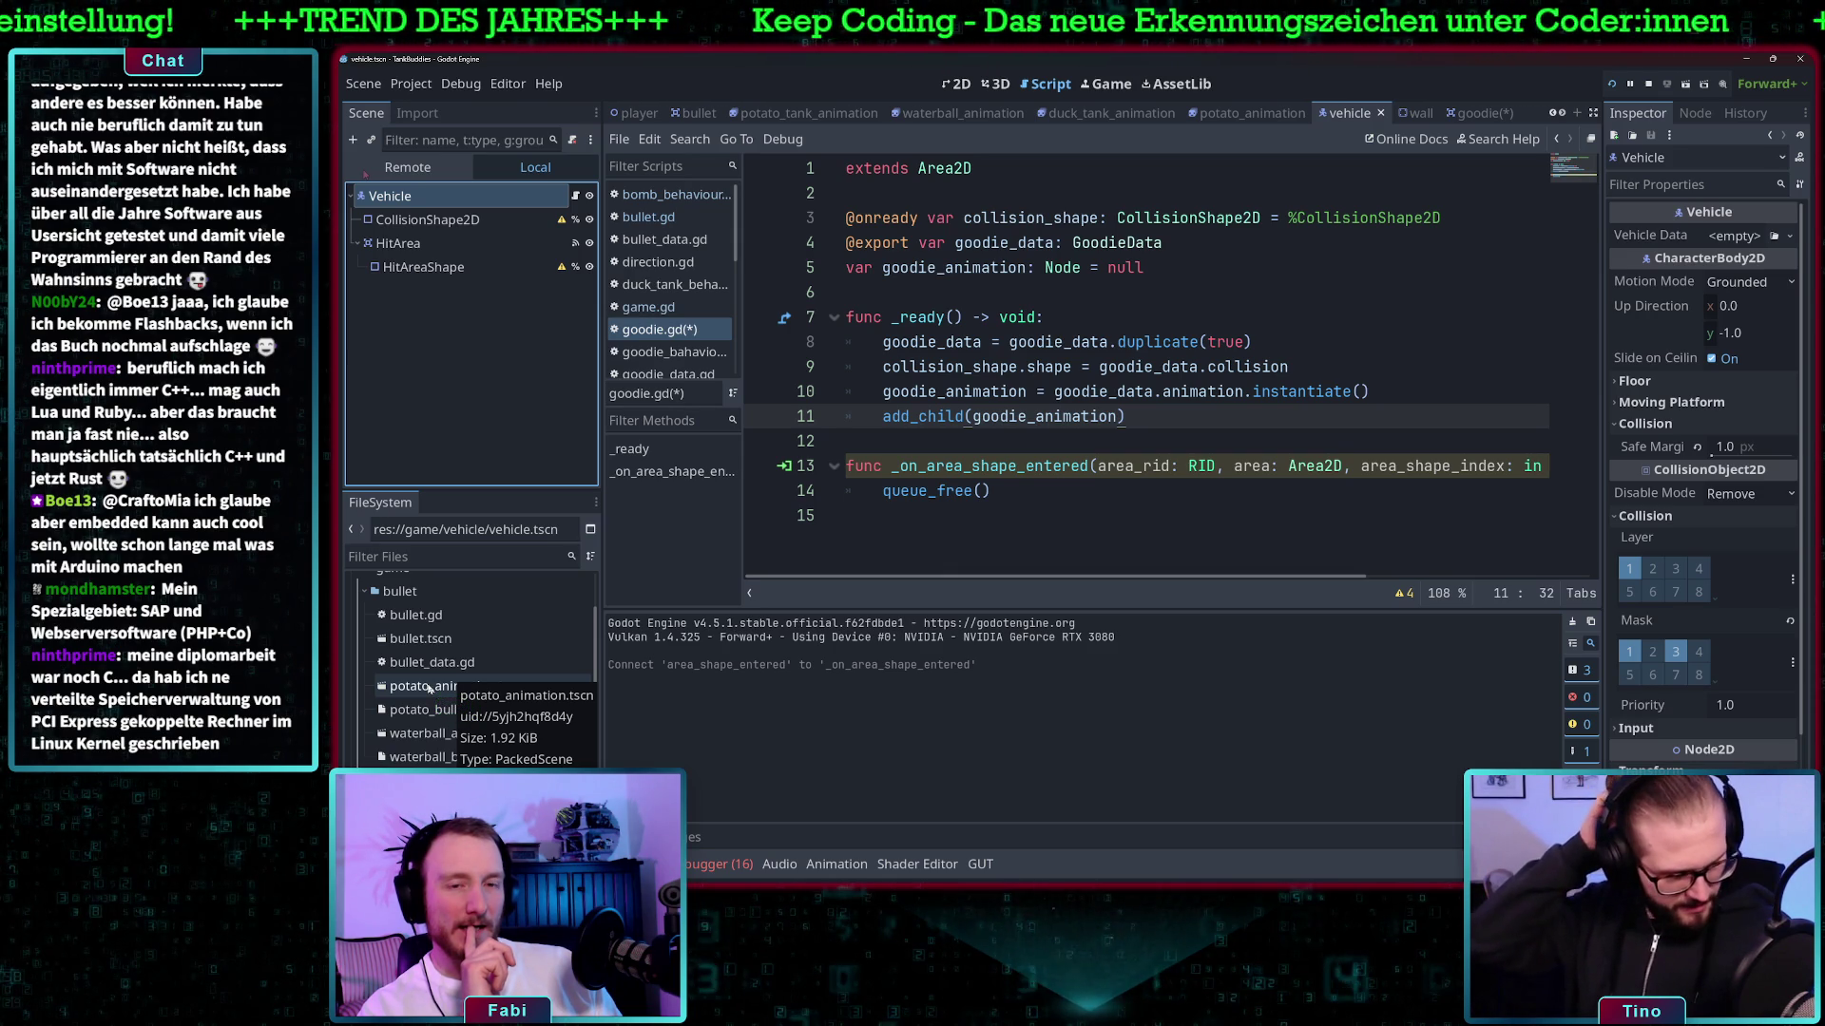
pyautogui.scroll(-3, 430, 713)
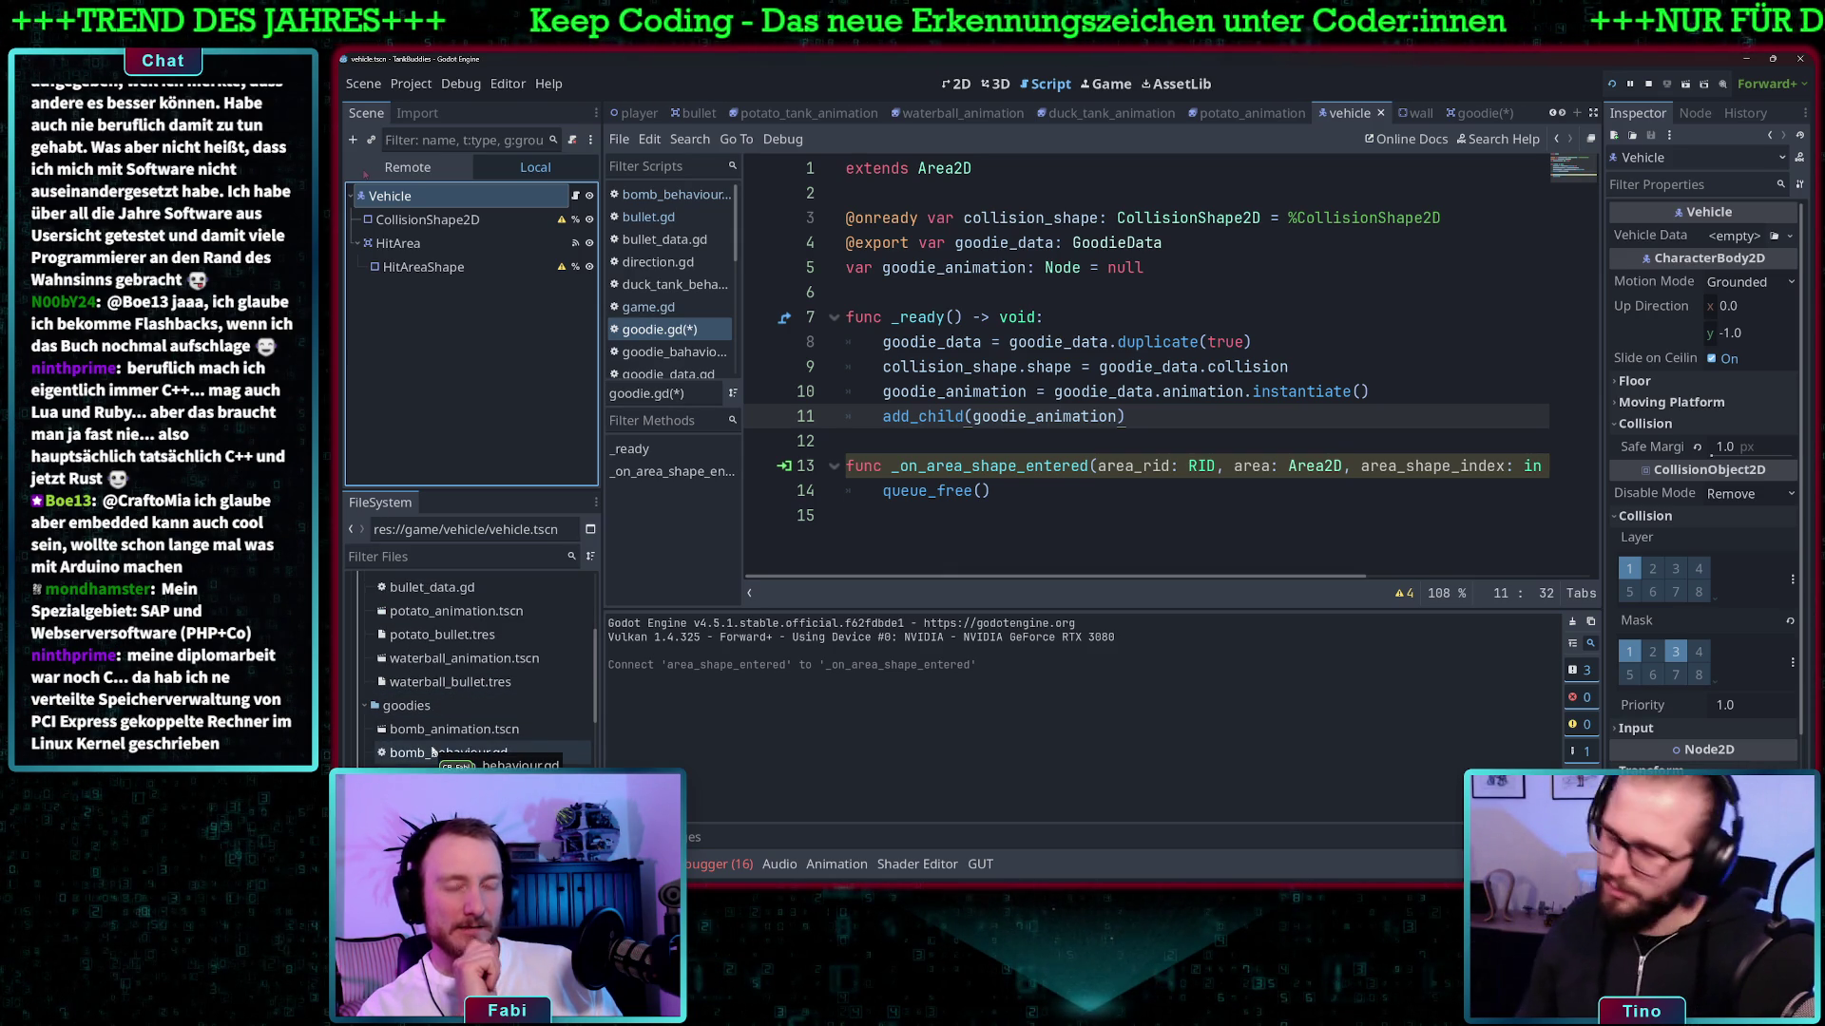
pyautogui.scroll(-3, 435, 723)
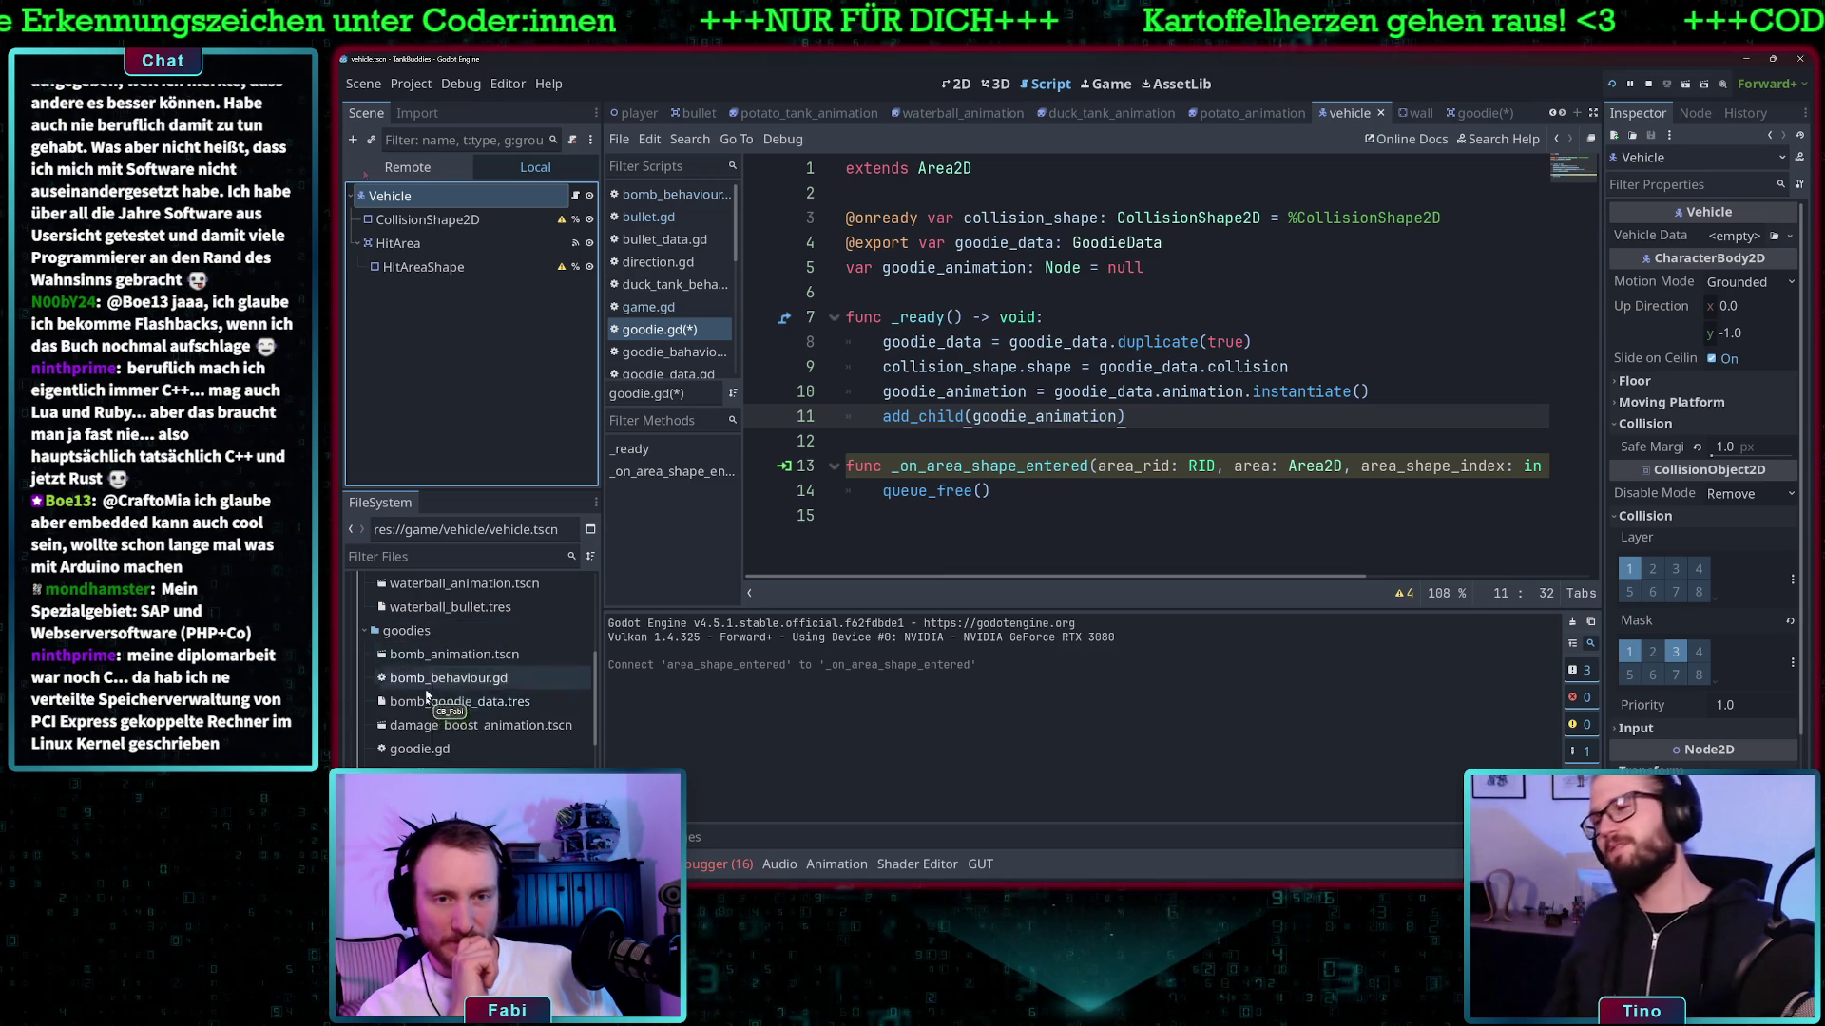
# - Open goodie.tscn and switch the Goodie's collision layer from 1 to 4
pyautogui.doubleClick(427, 771)
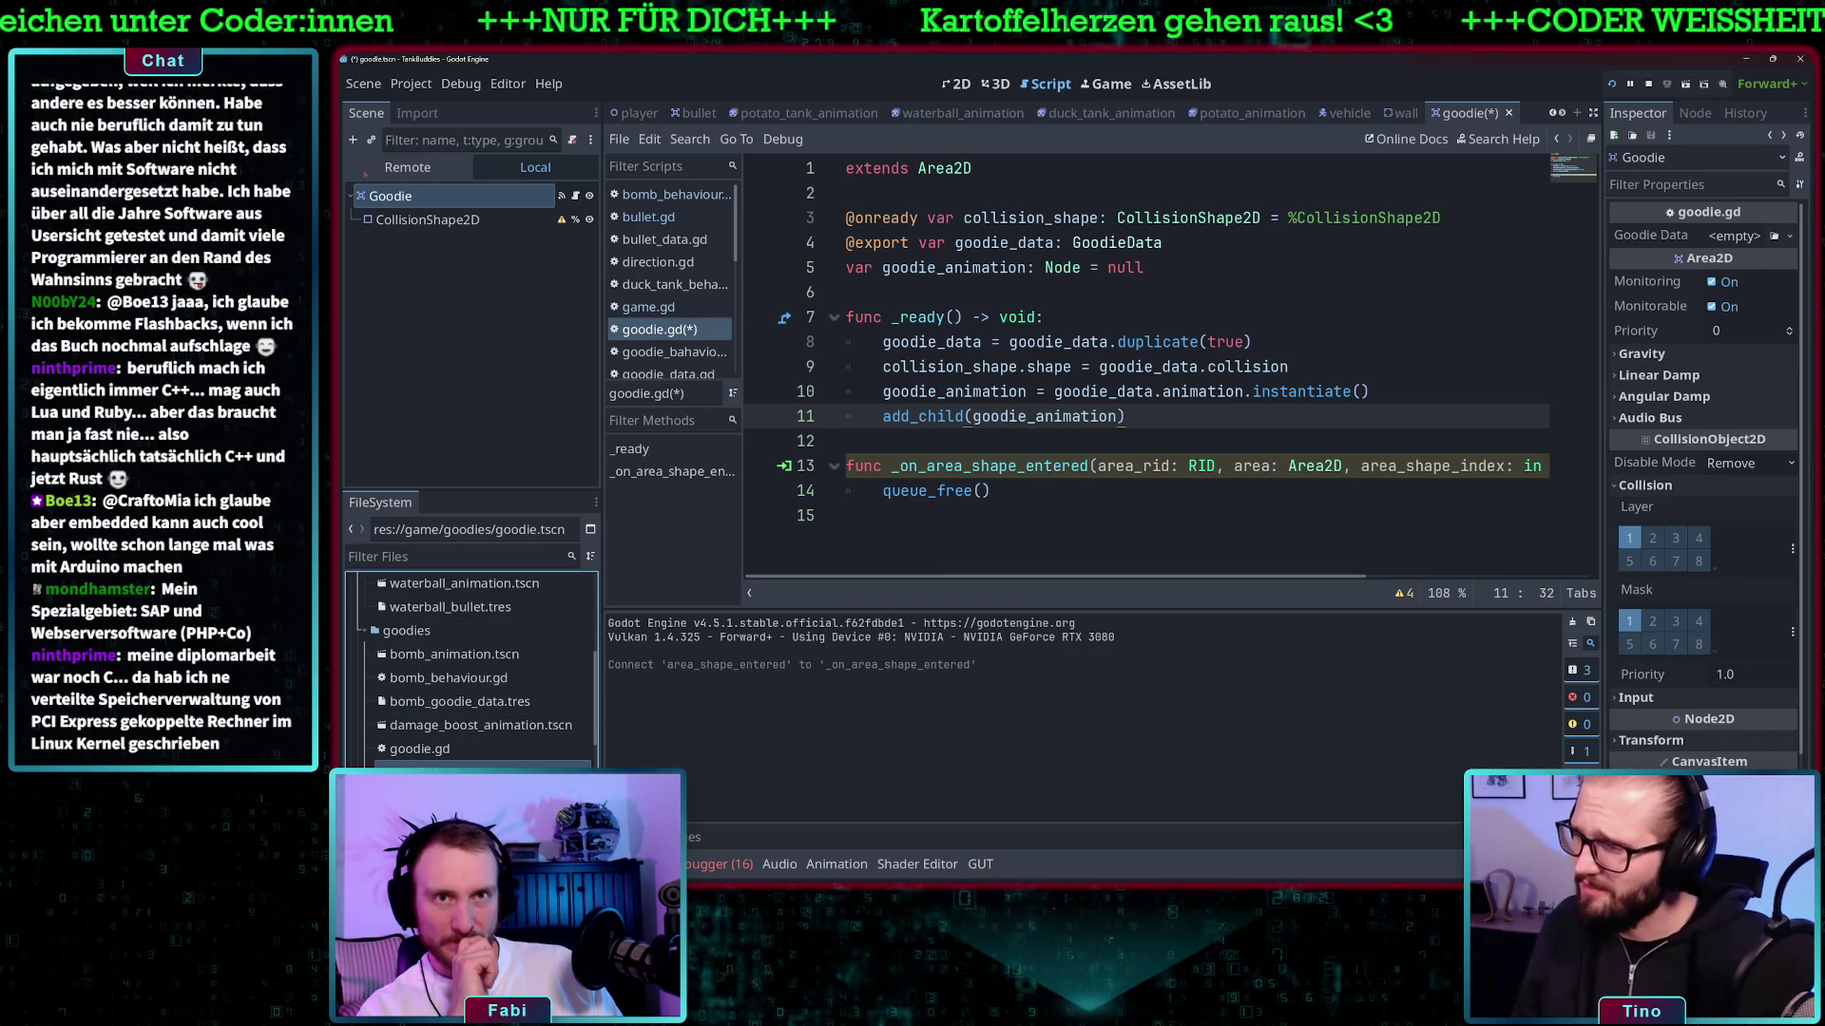
pyautogui.click(1696, 539)
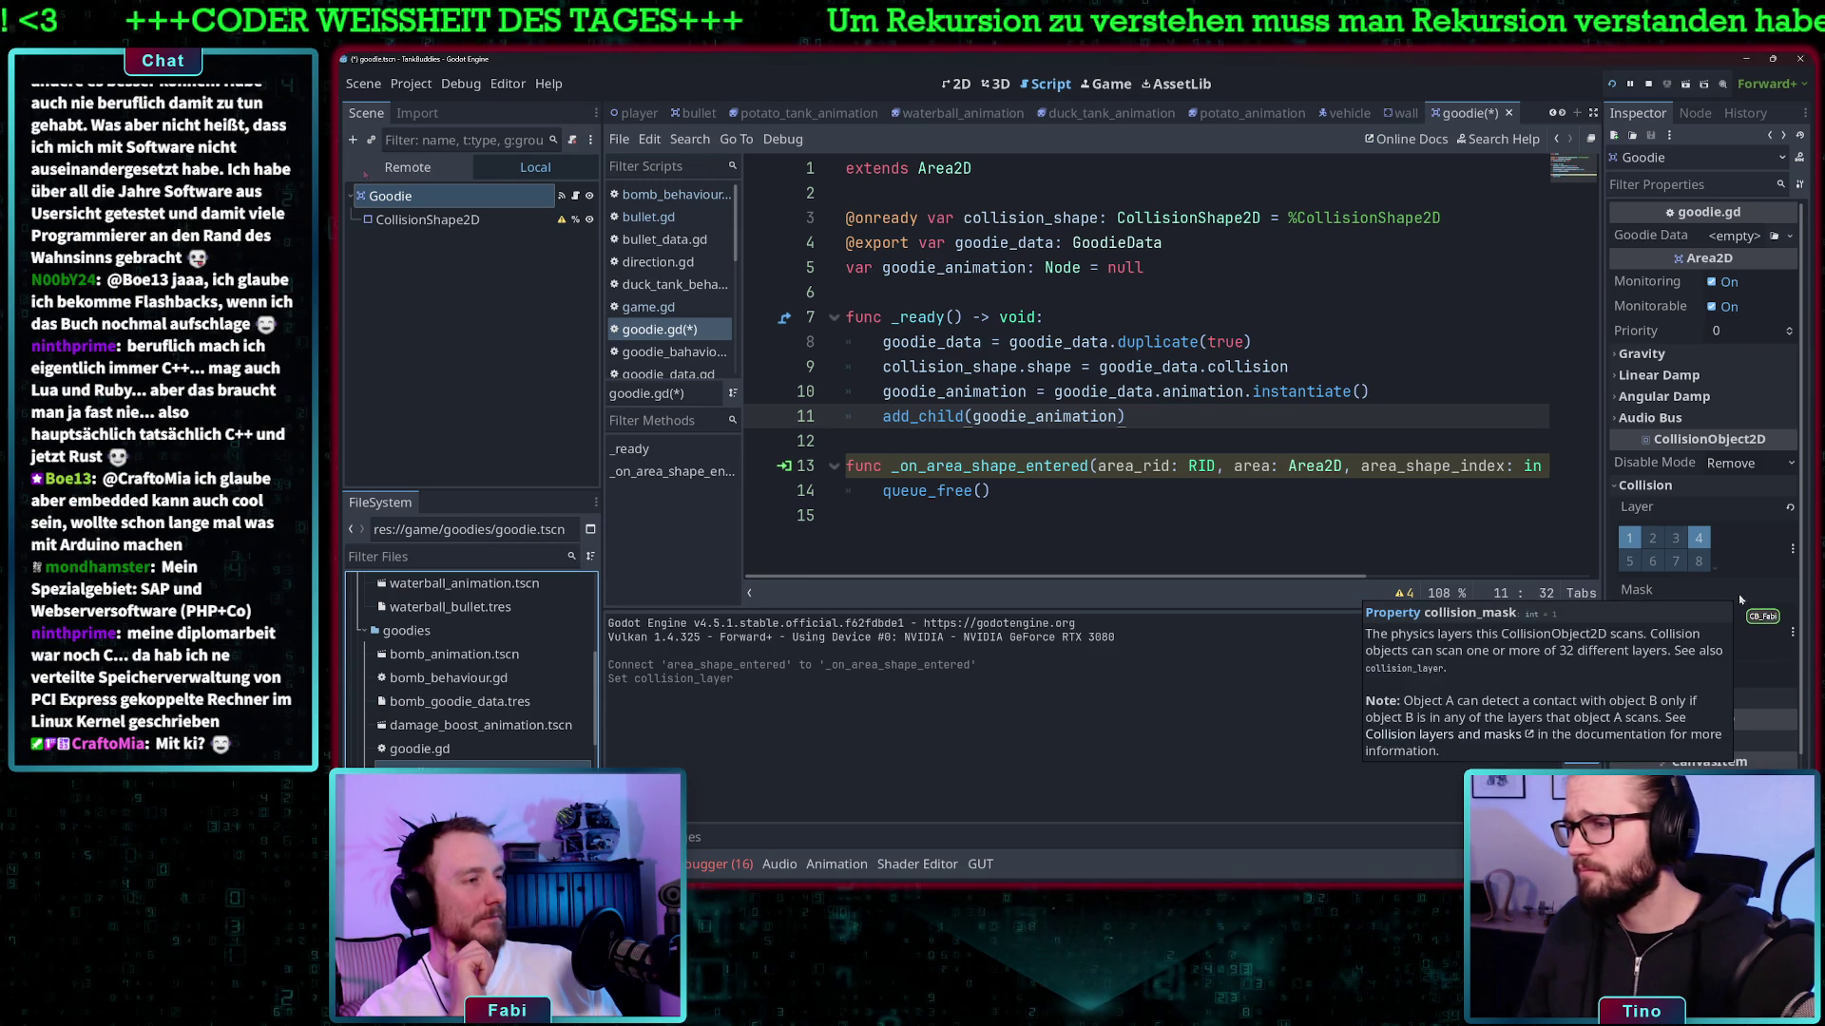
pyautogui.click(1630, 538)
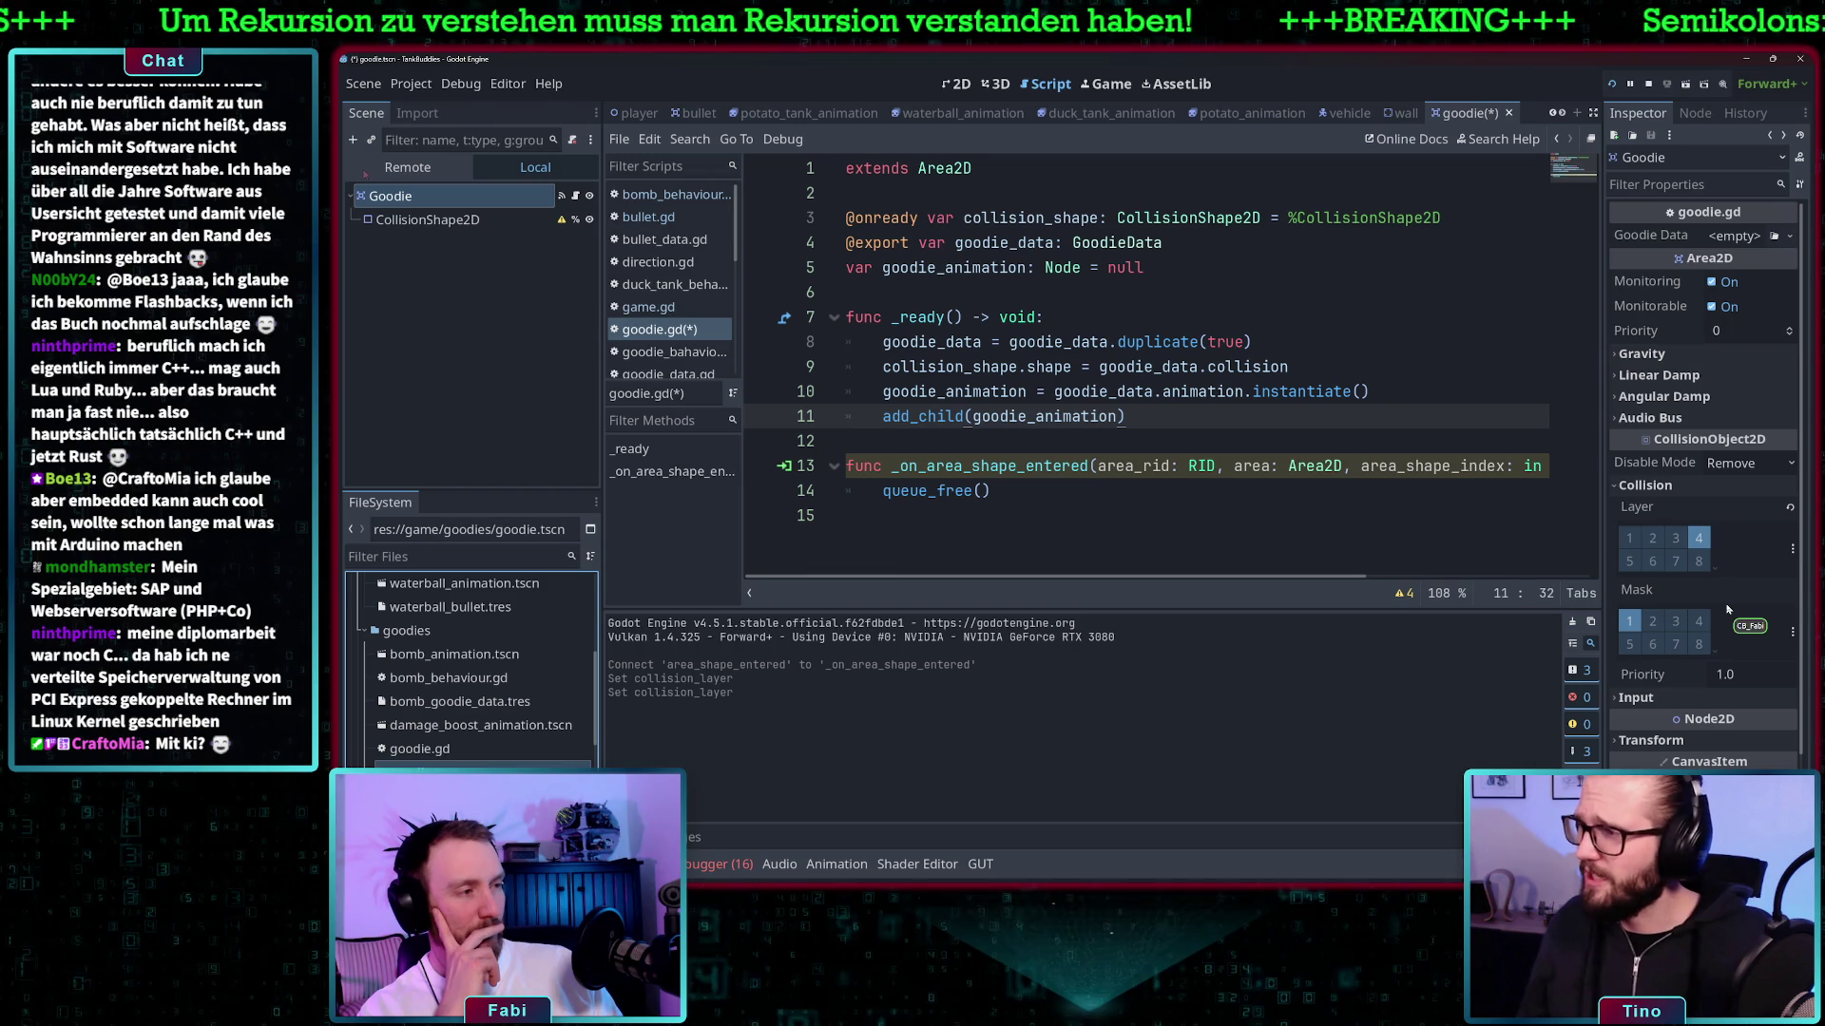
pyautogui.moveTo(1725, 605)
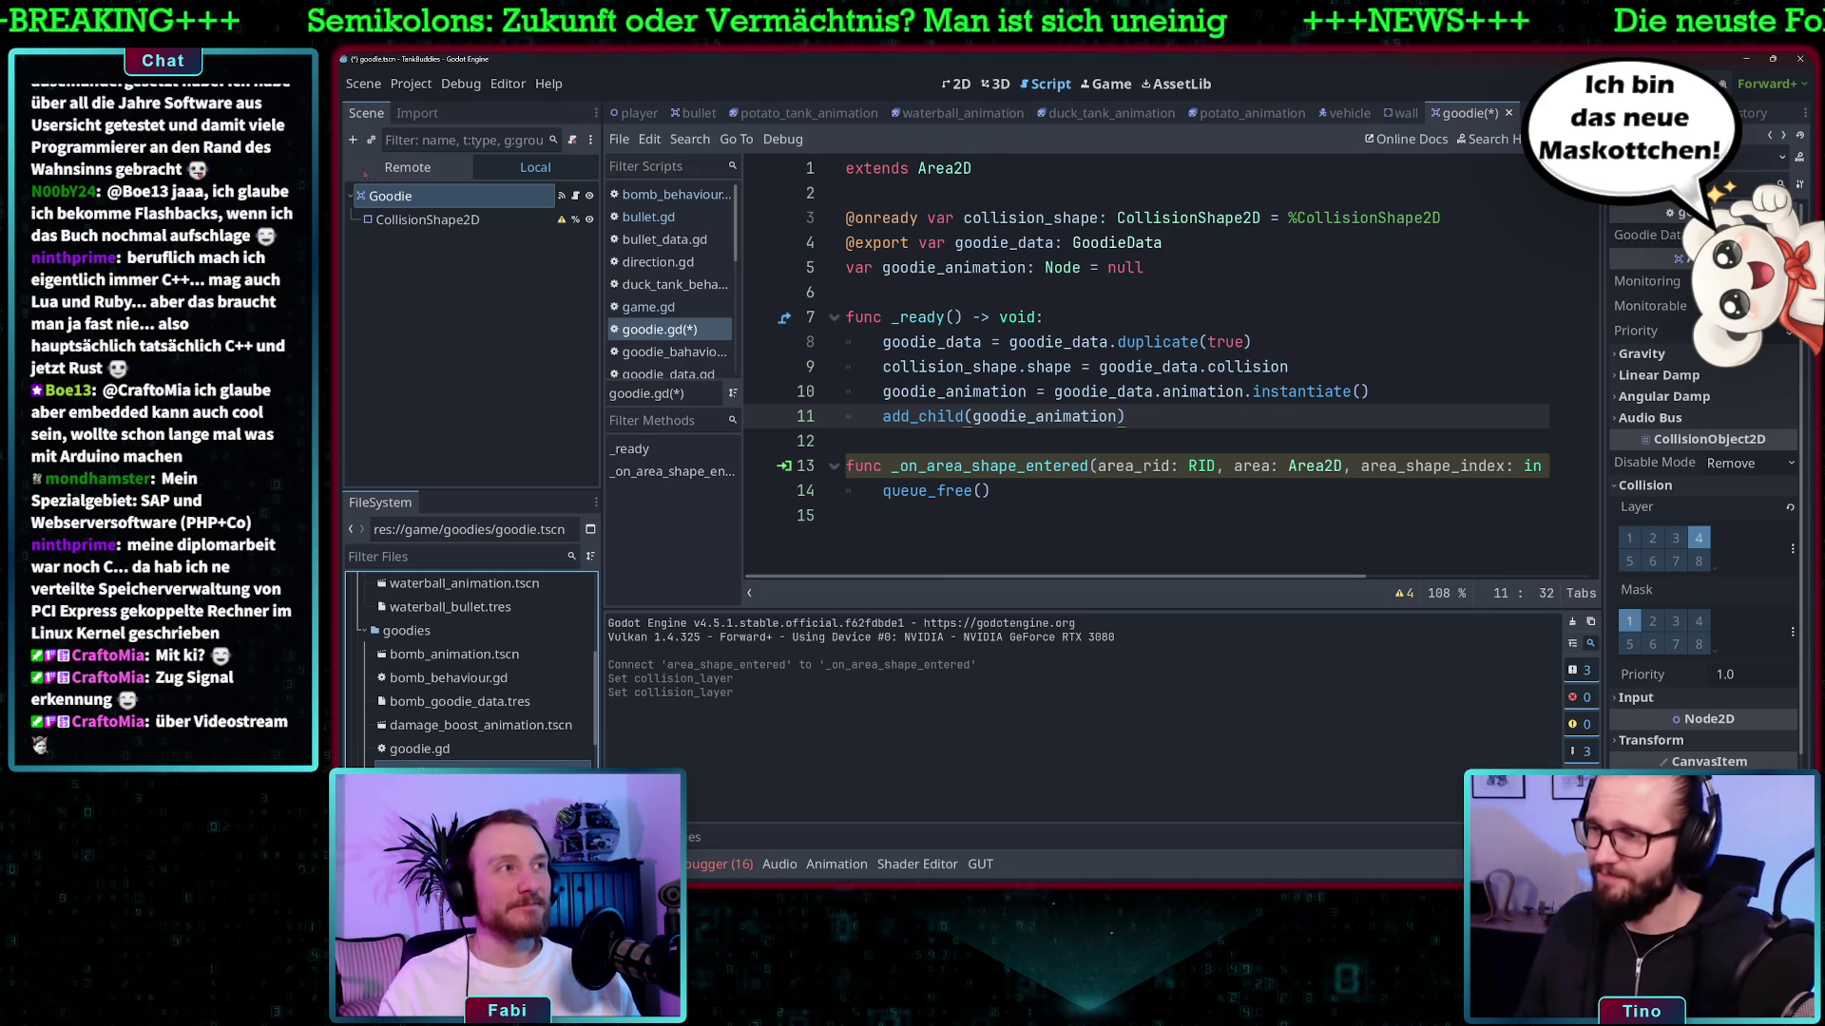
pyautogui.press('F6')
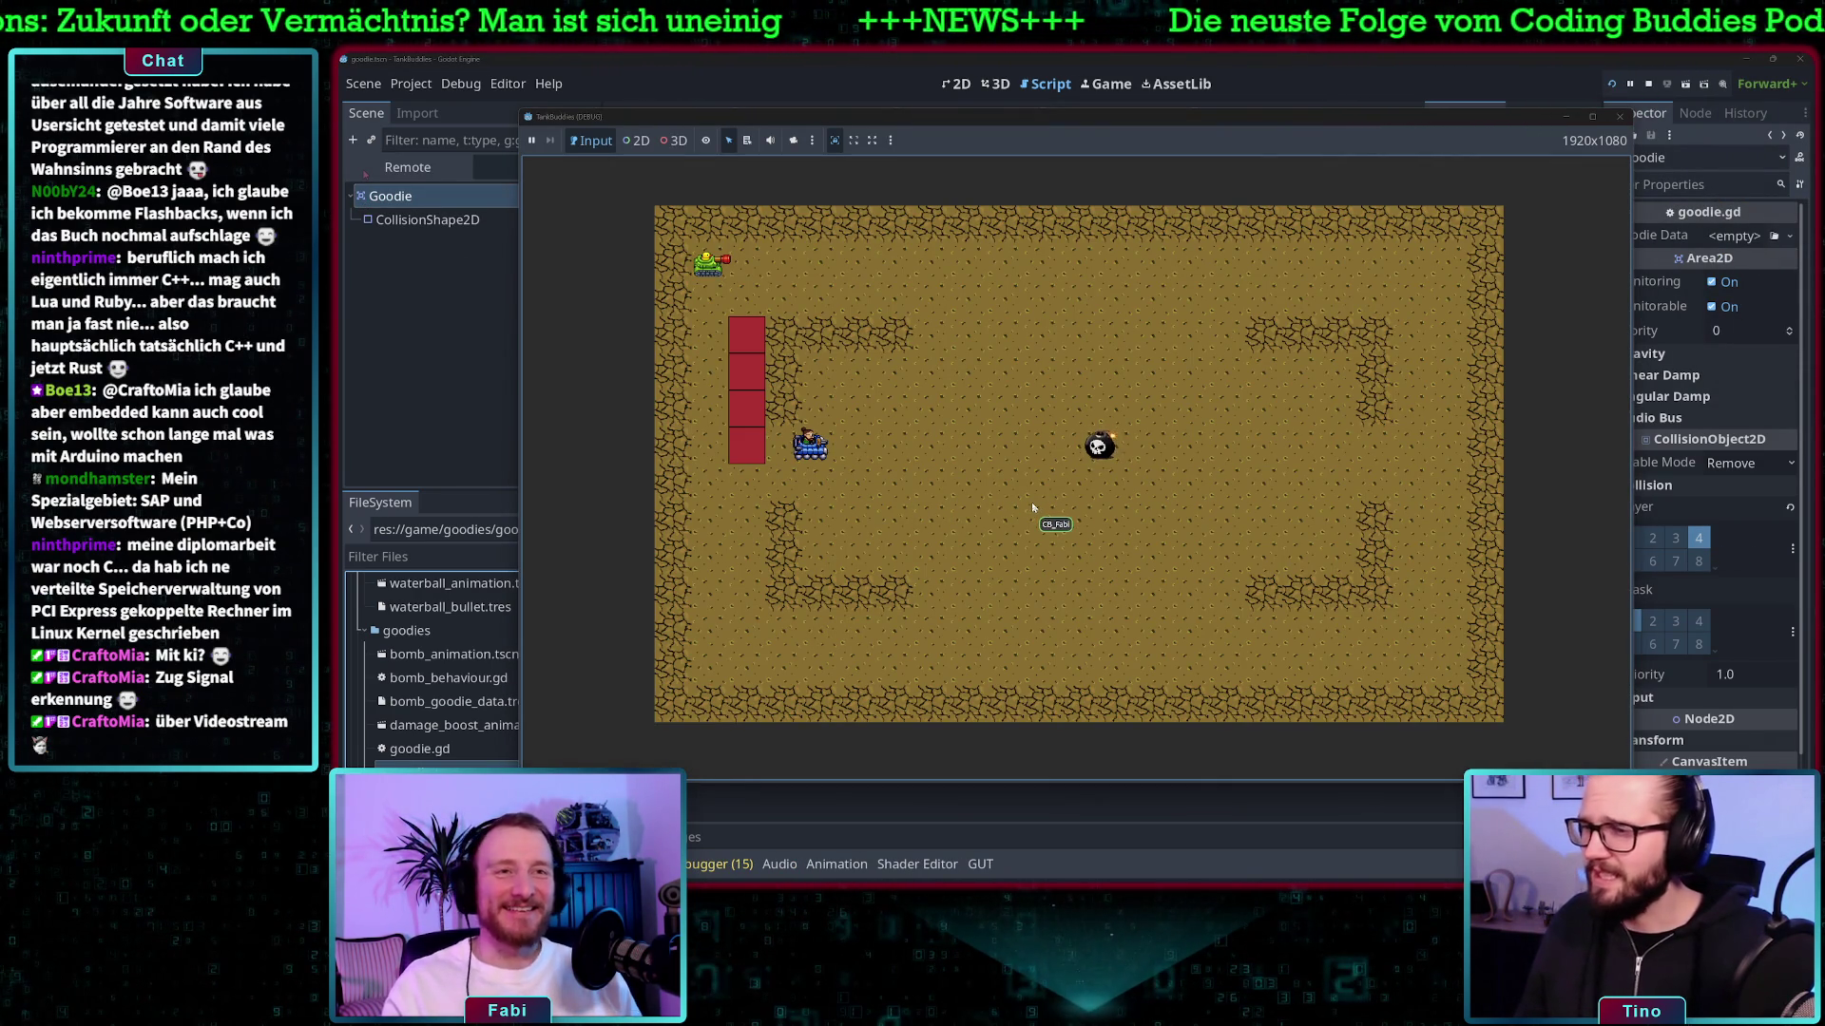
pyautogui.press('Right')
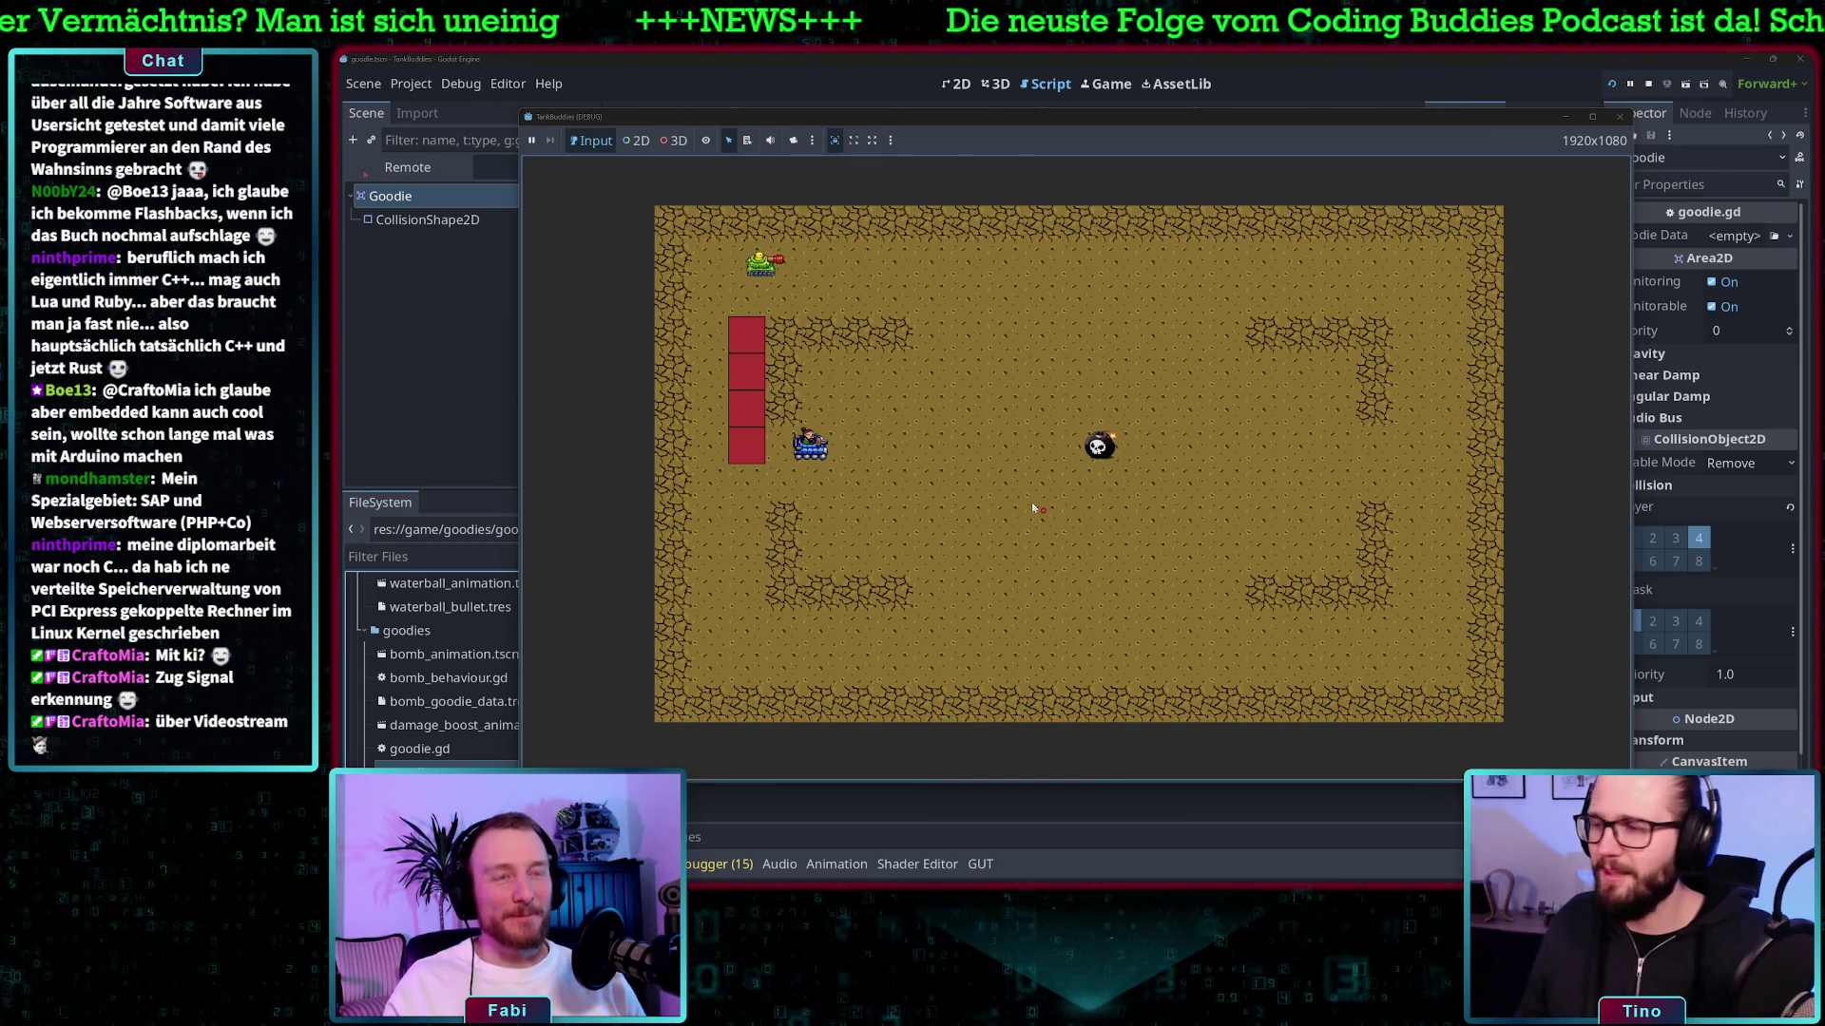
pyautogui.press('Down')
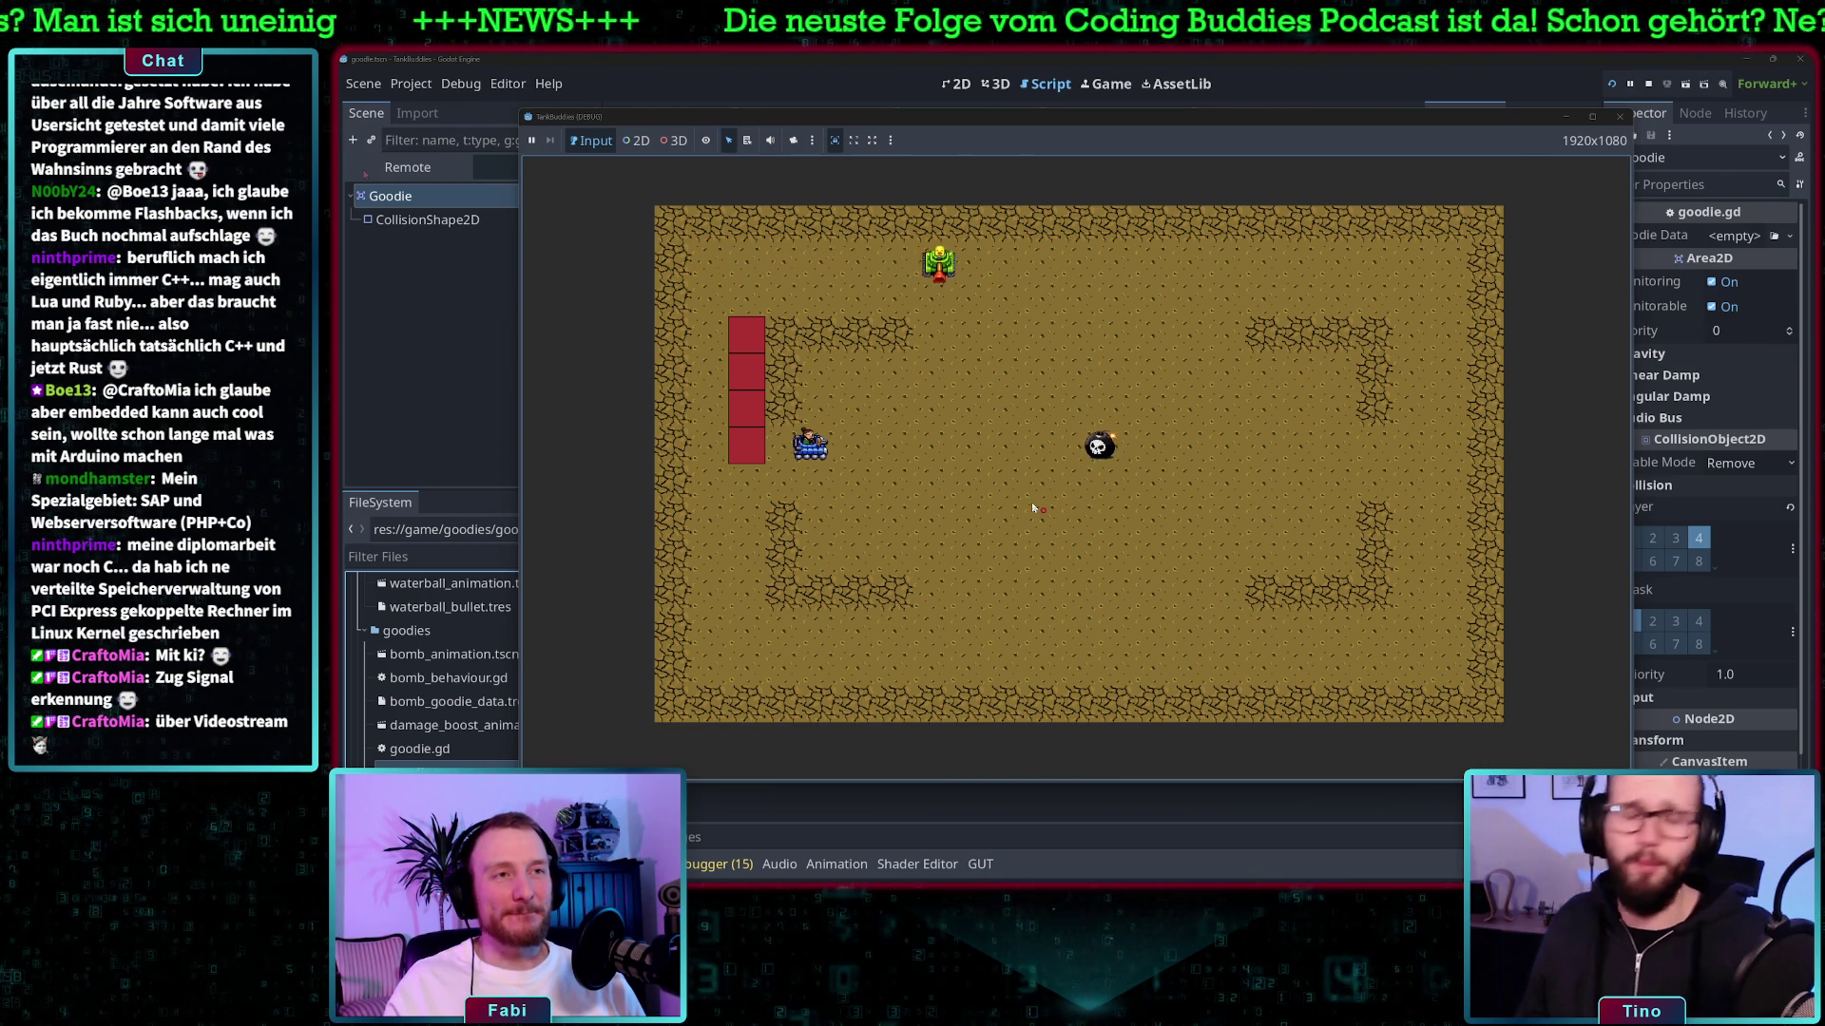
pyautogui.press('Down')
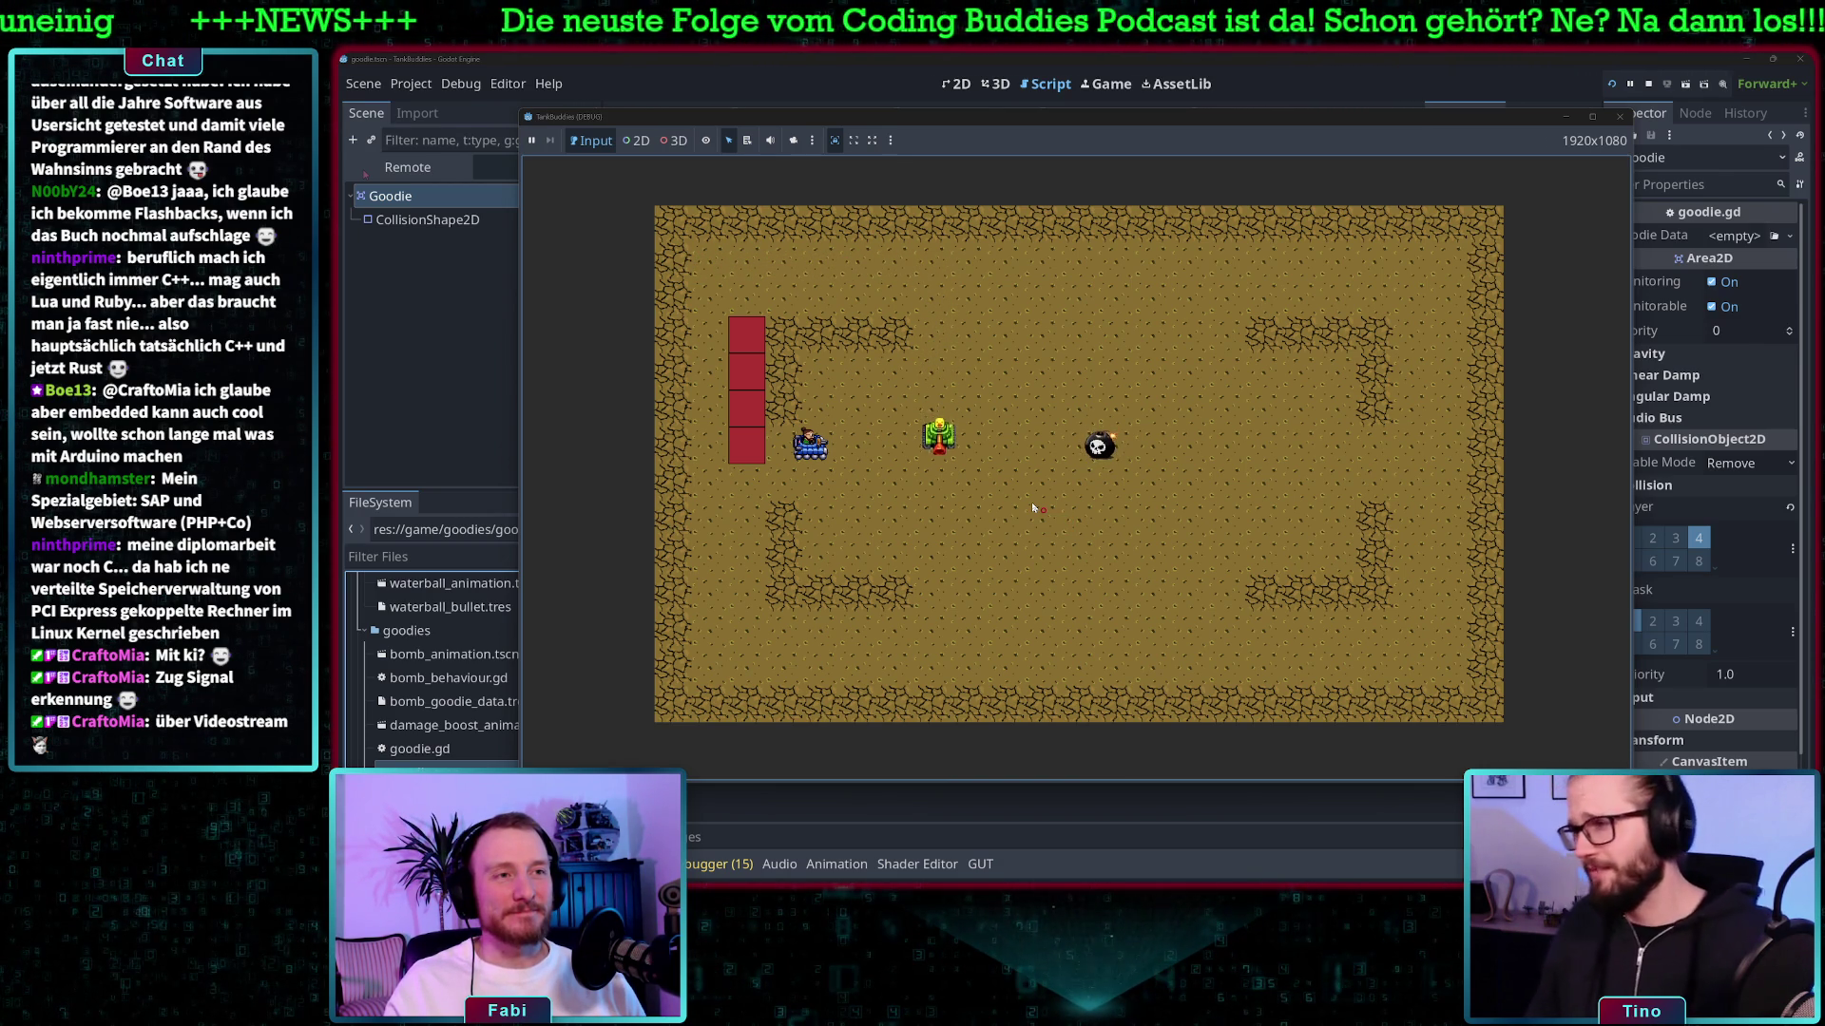
pyautogui.press('Right')
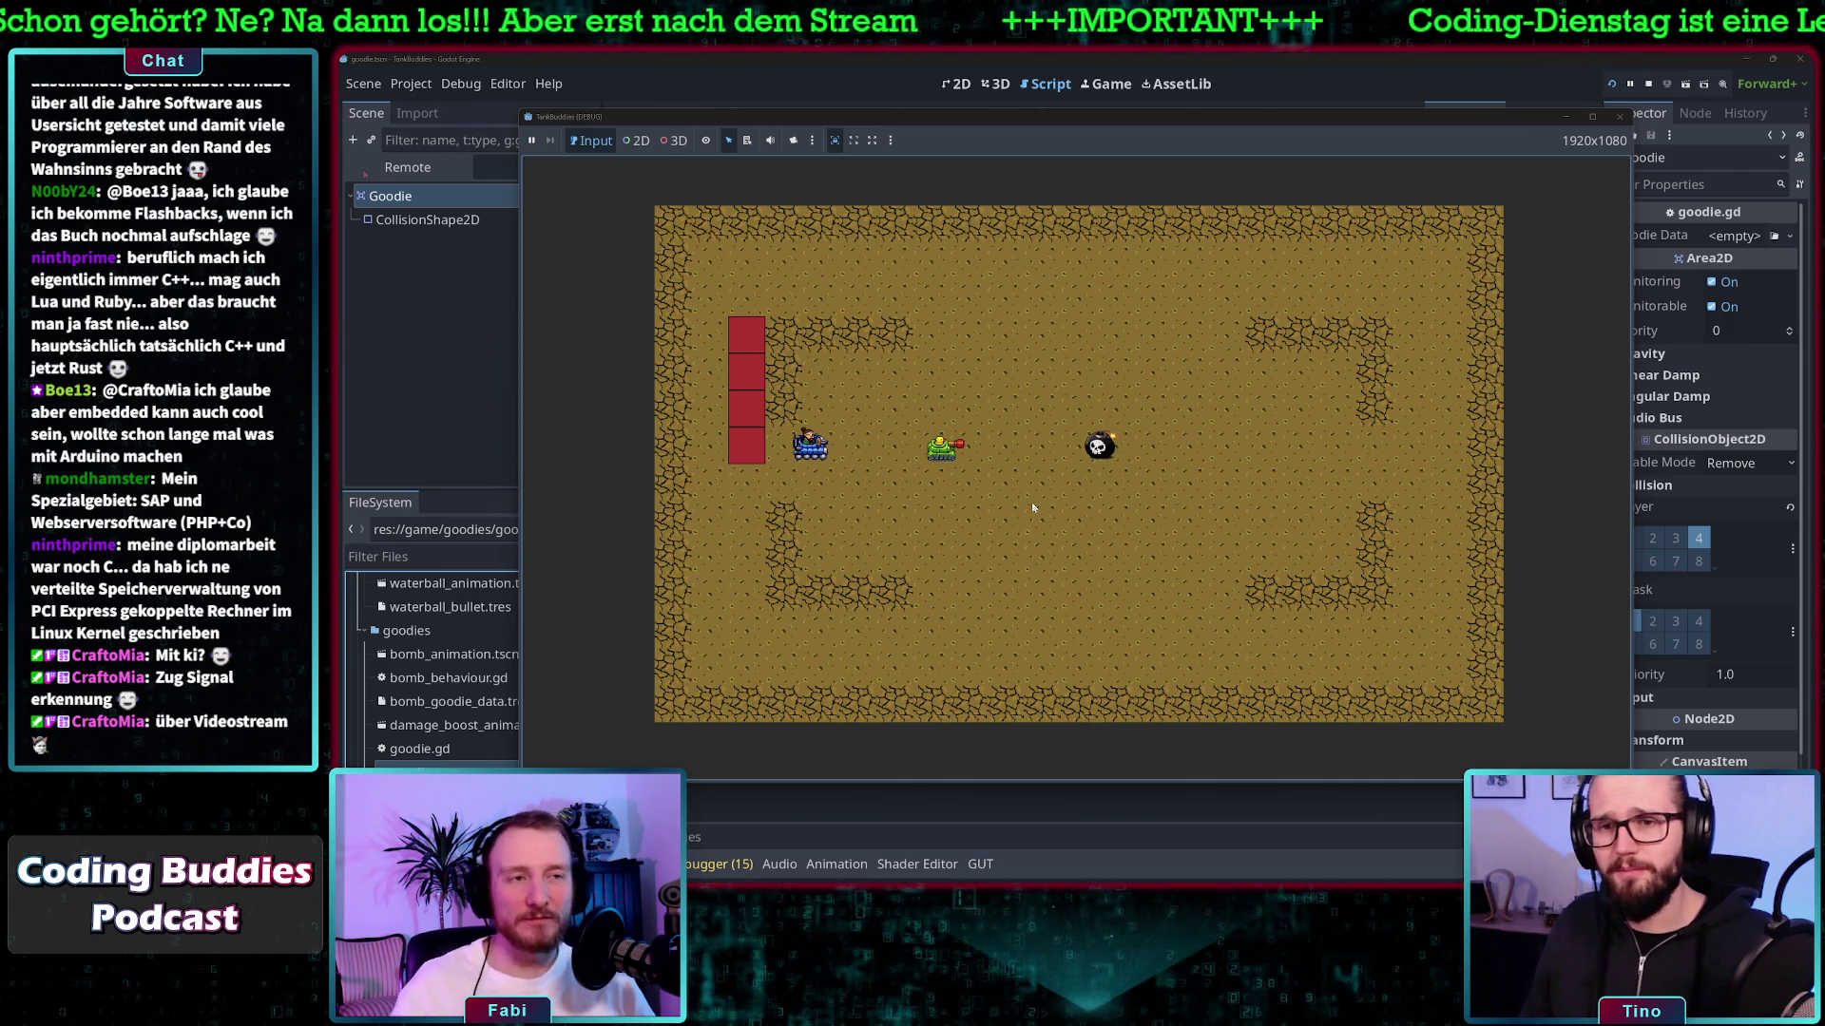
pyautogui.press('d')
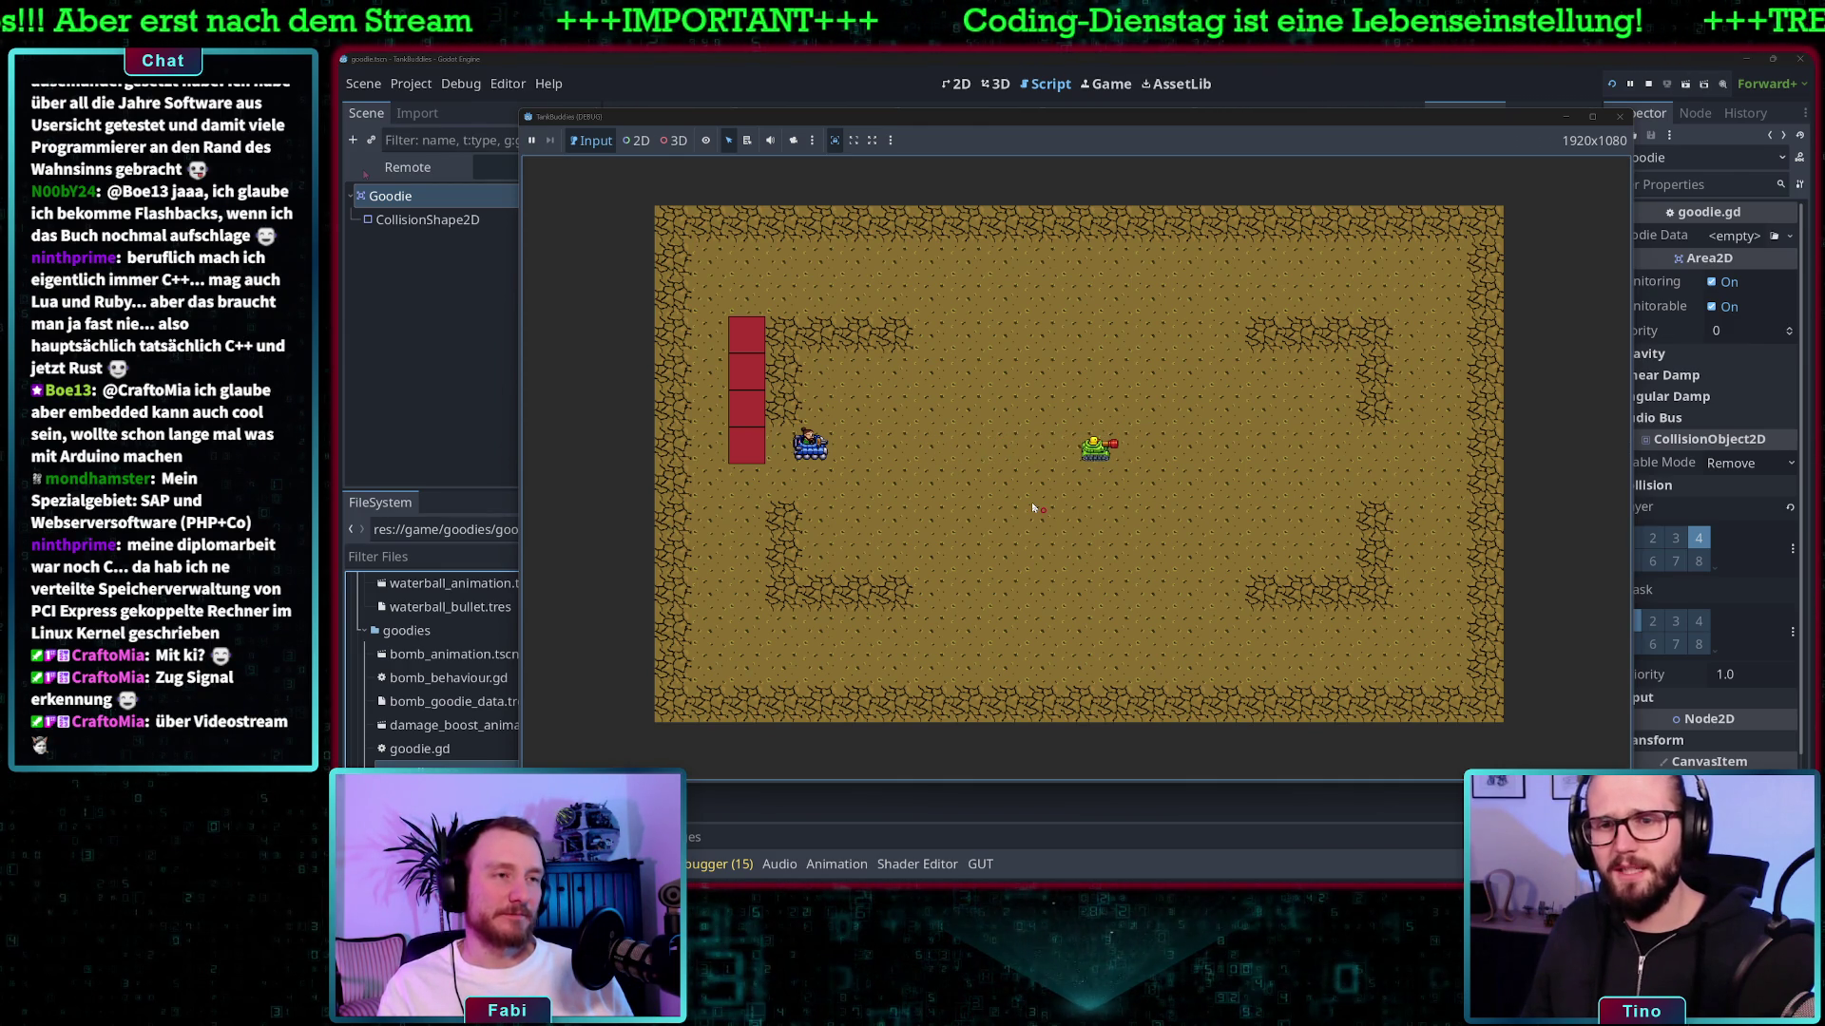
pyautogui.press('a')
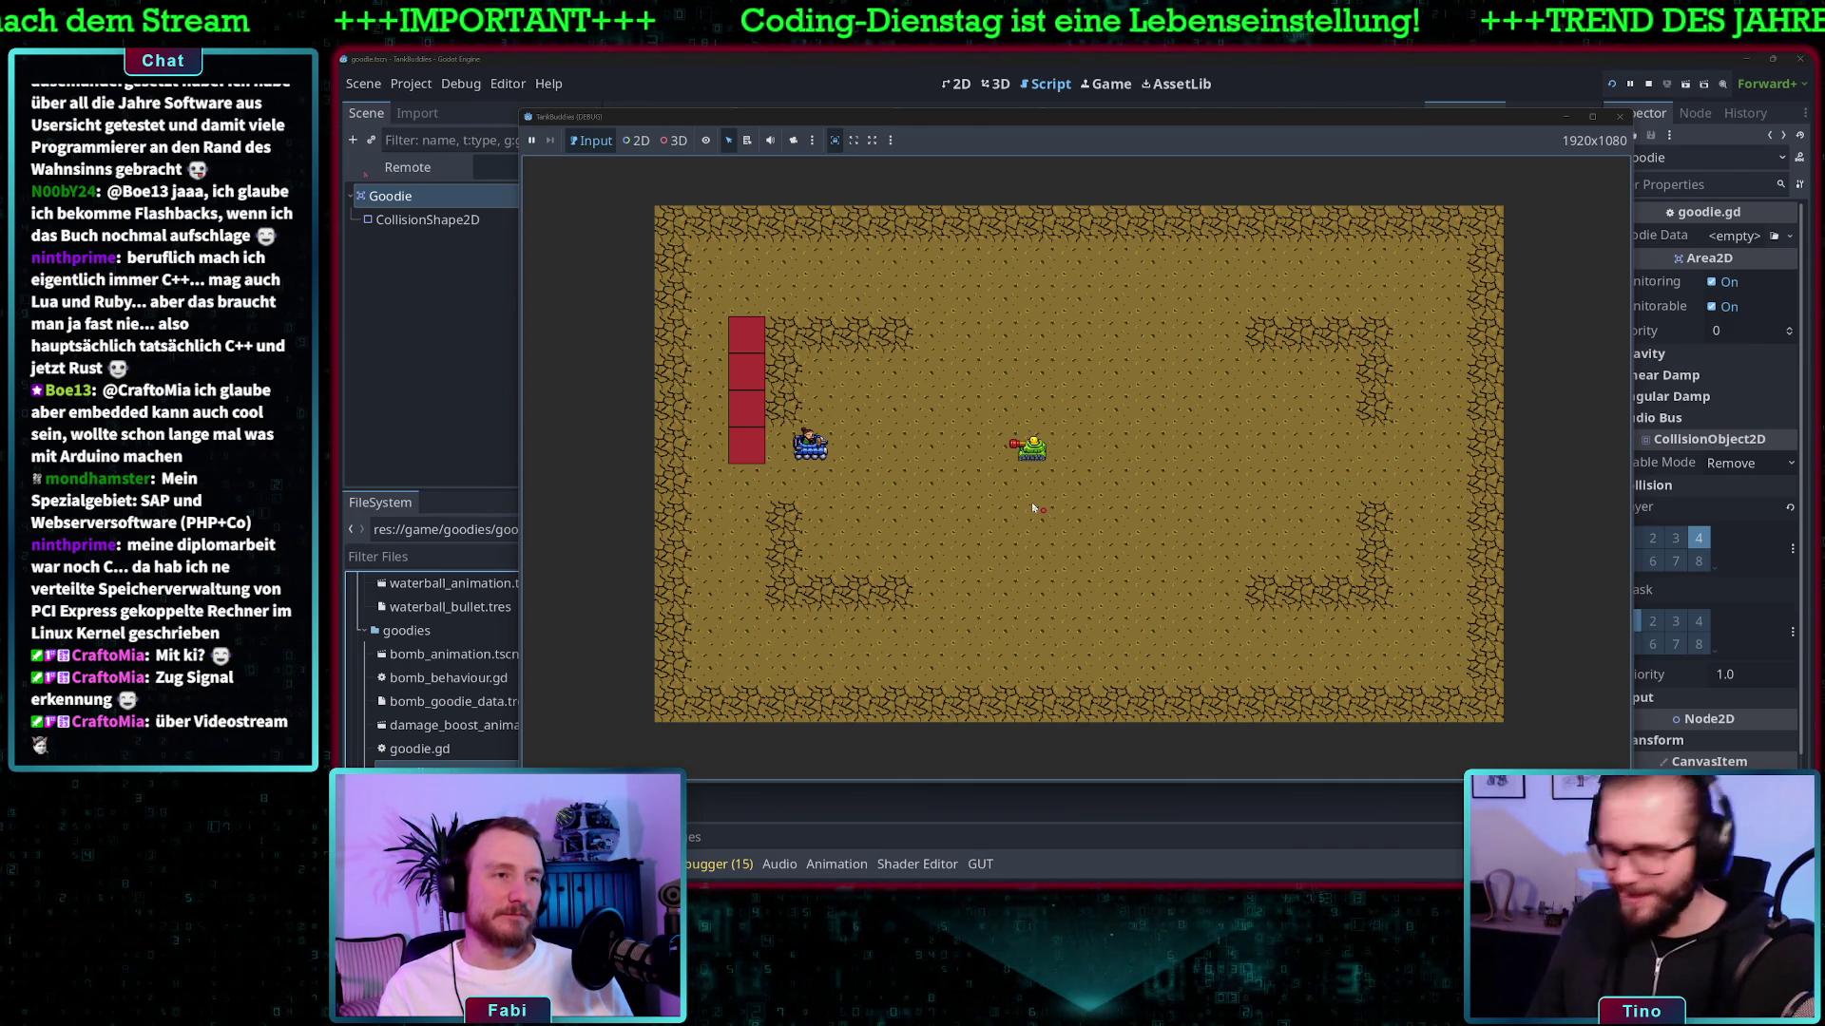
pyautogui.press('d')
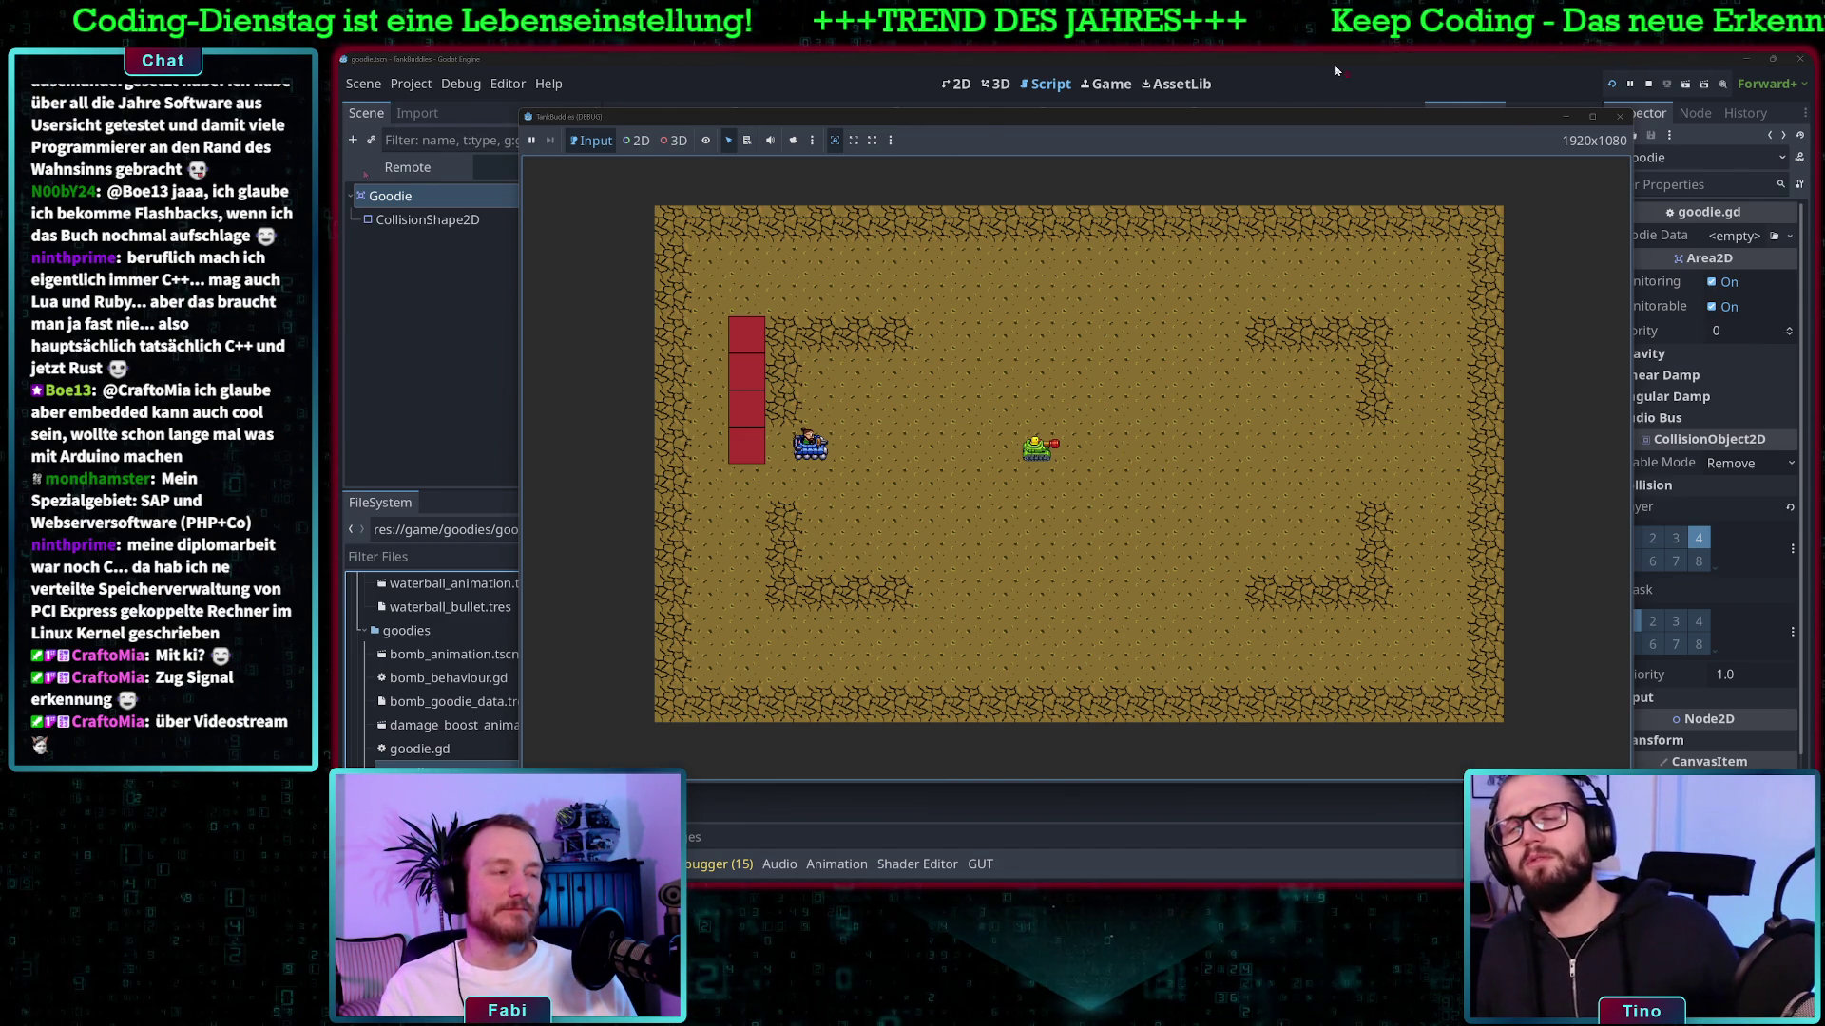
pyautogui.click(1648, 84)
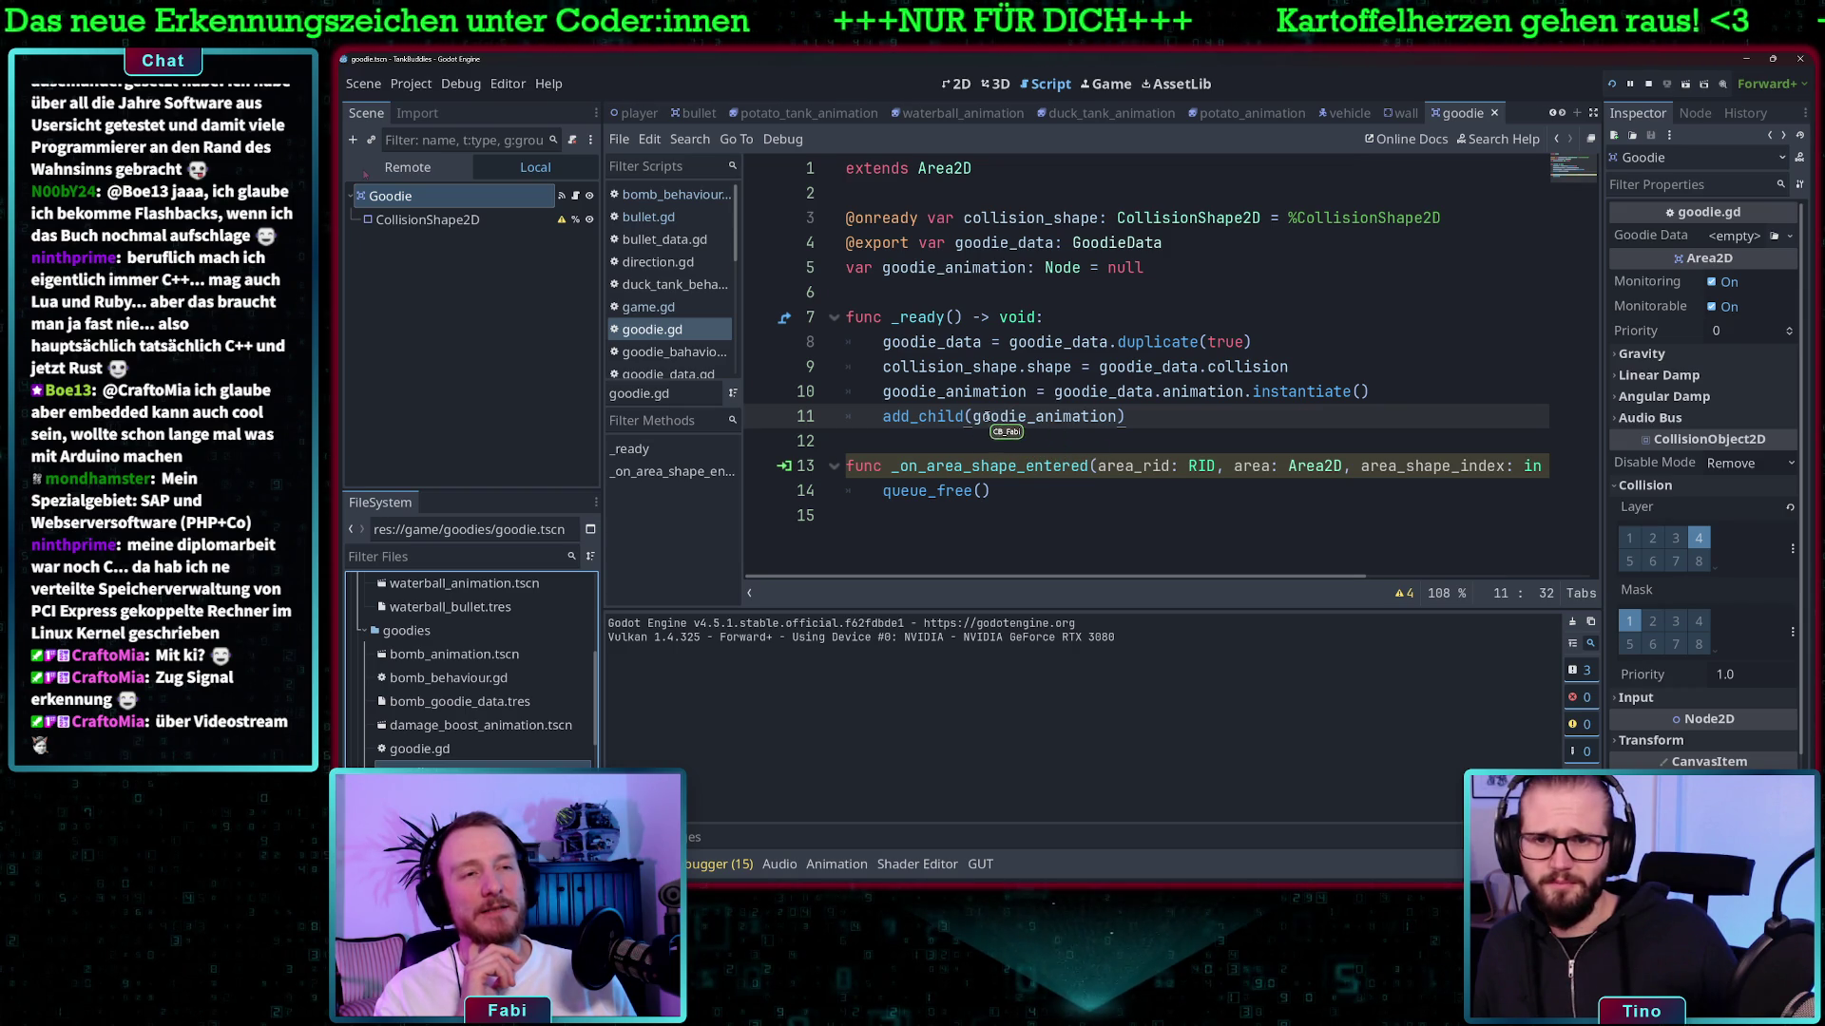
pyautogui.click(1610, 83)
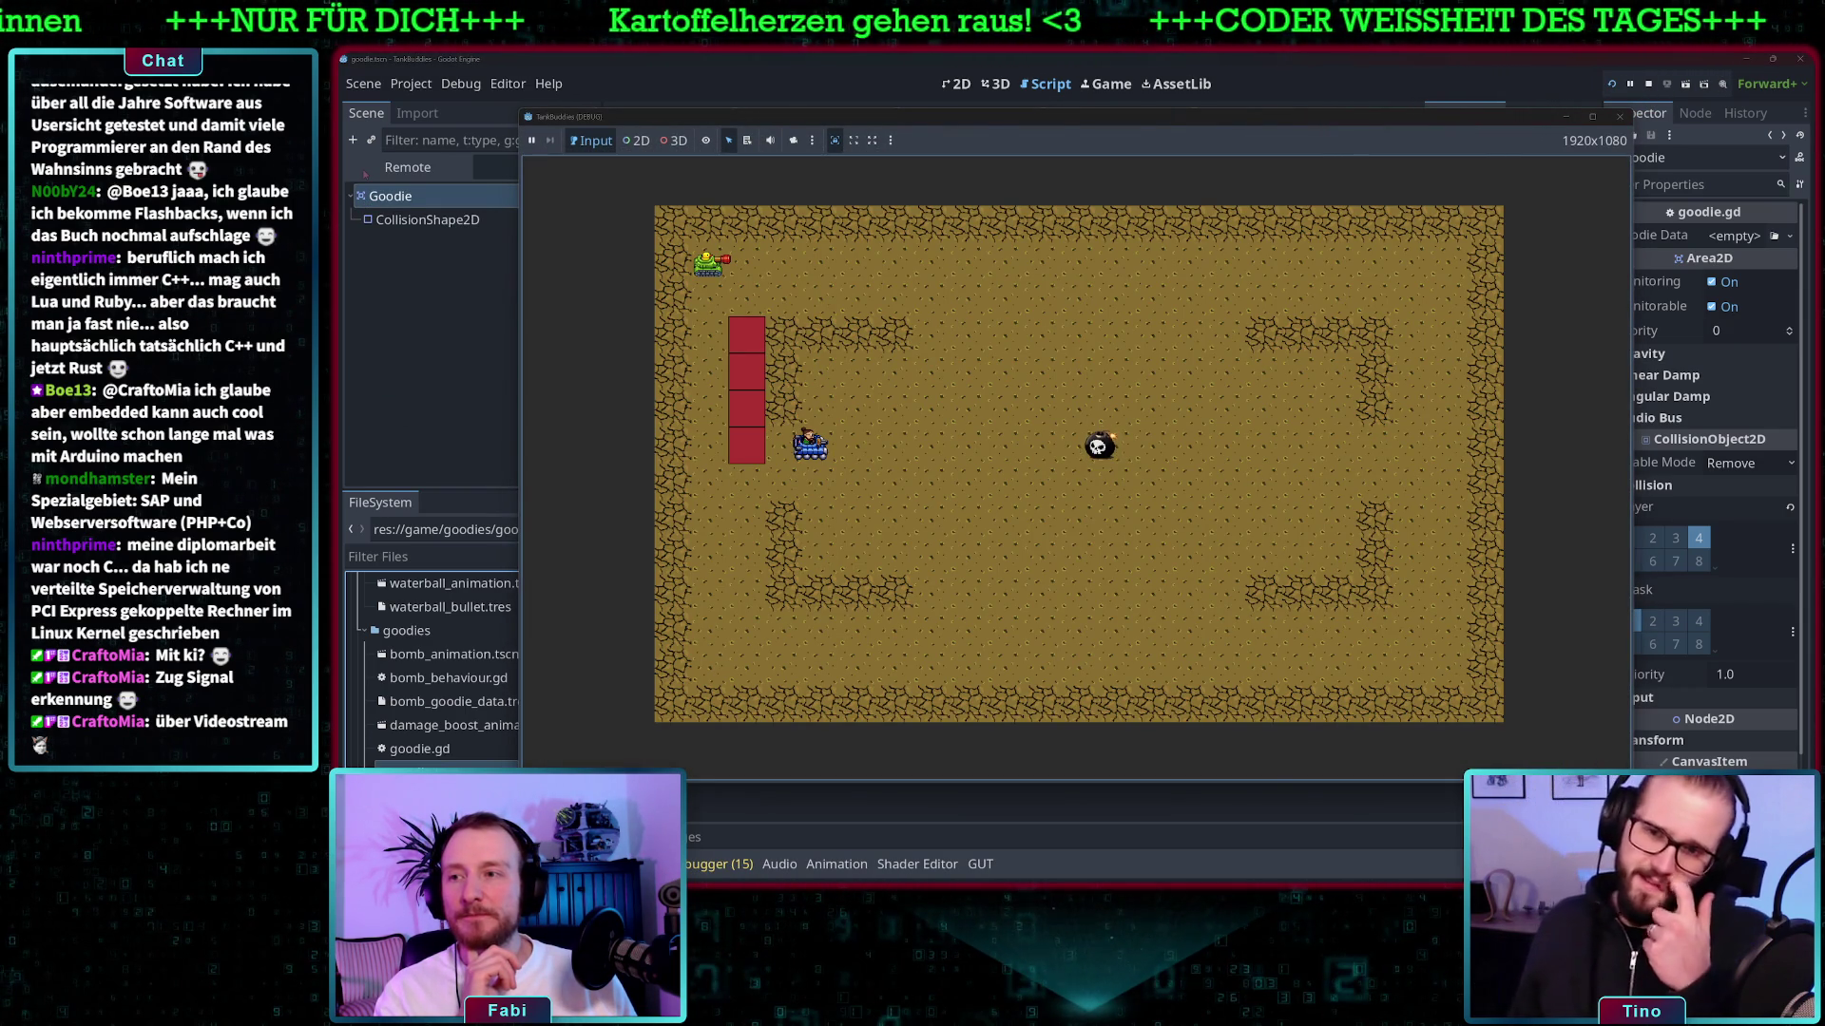
pyautogui.click(407, 169)
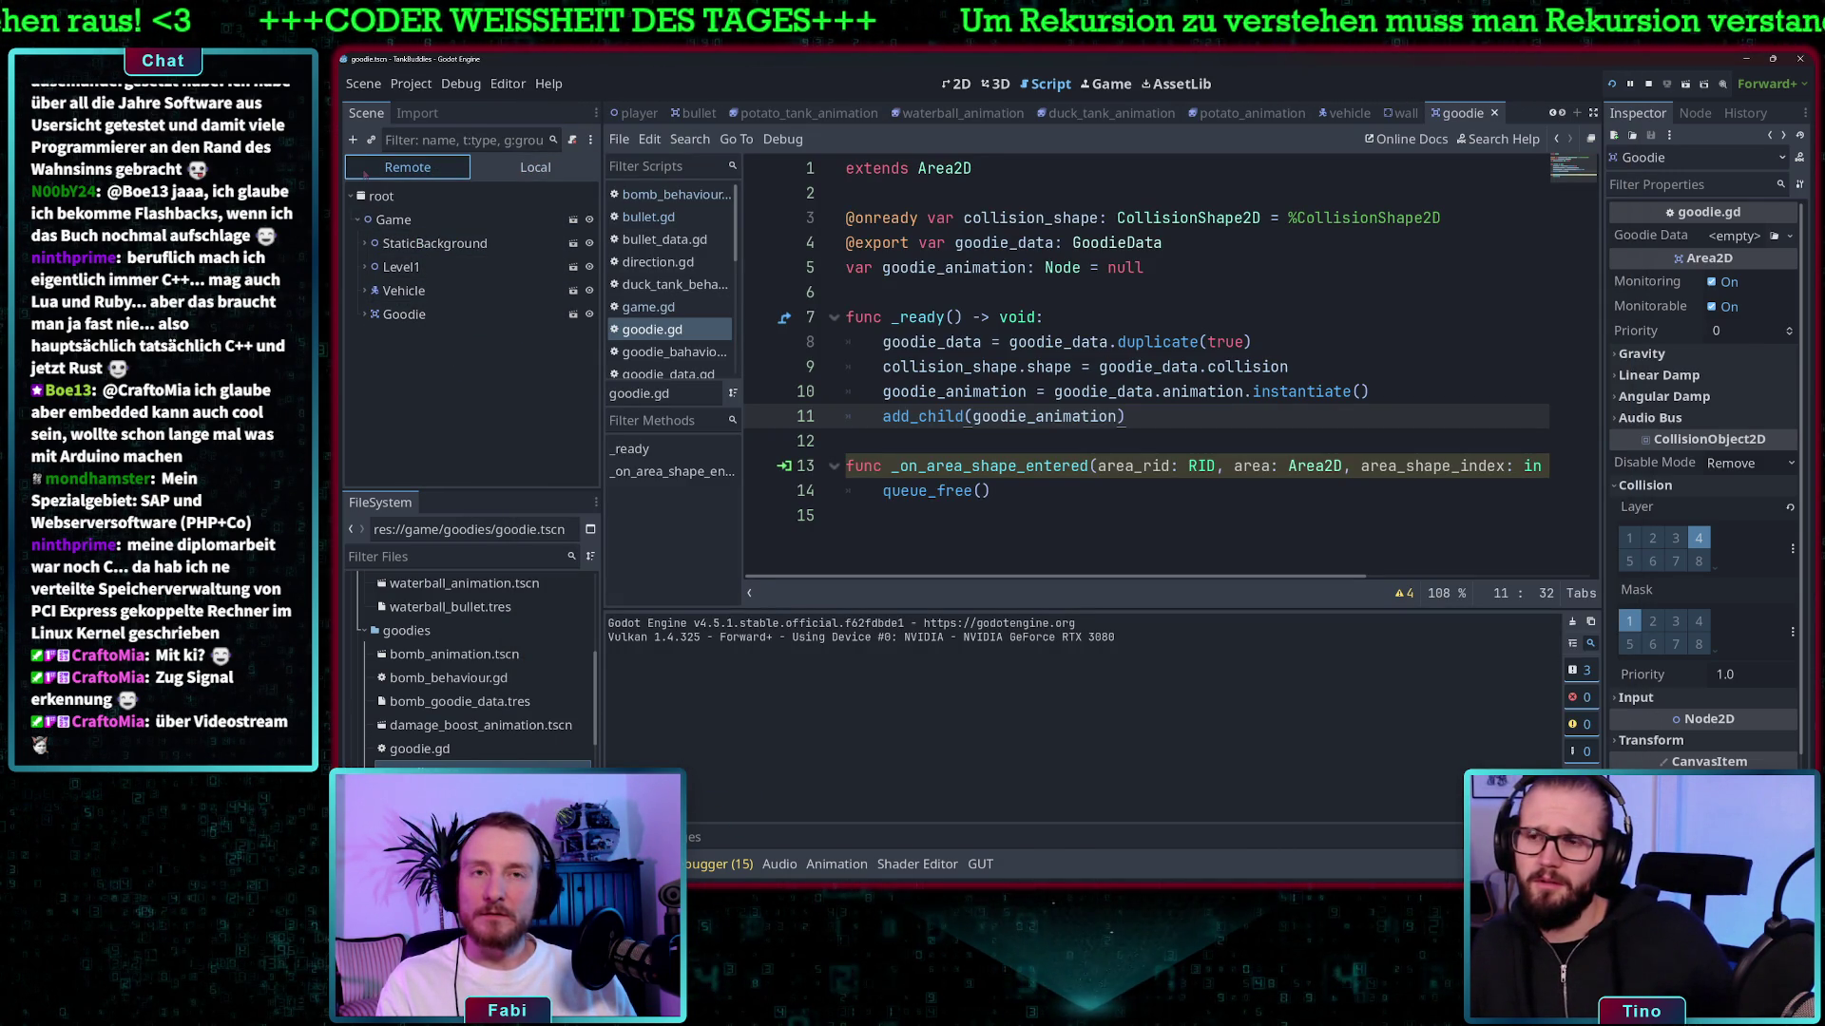
pyautogui.click(364, 268)
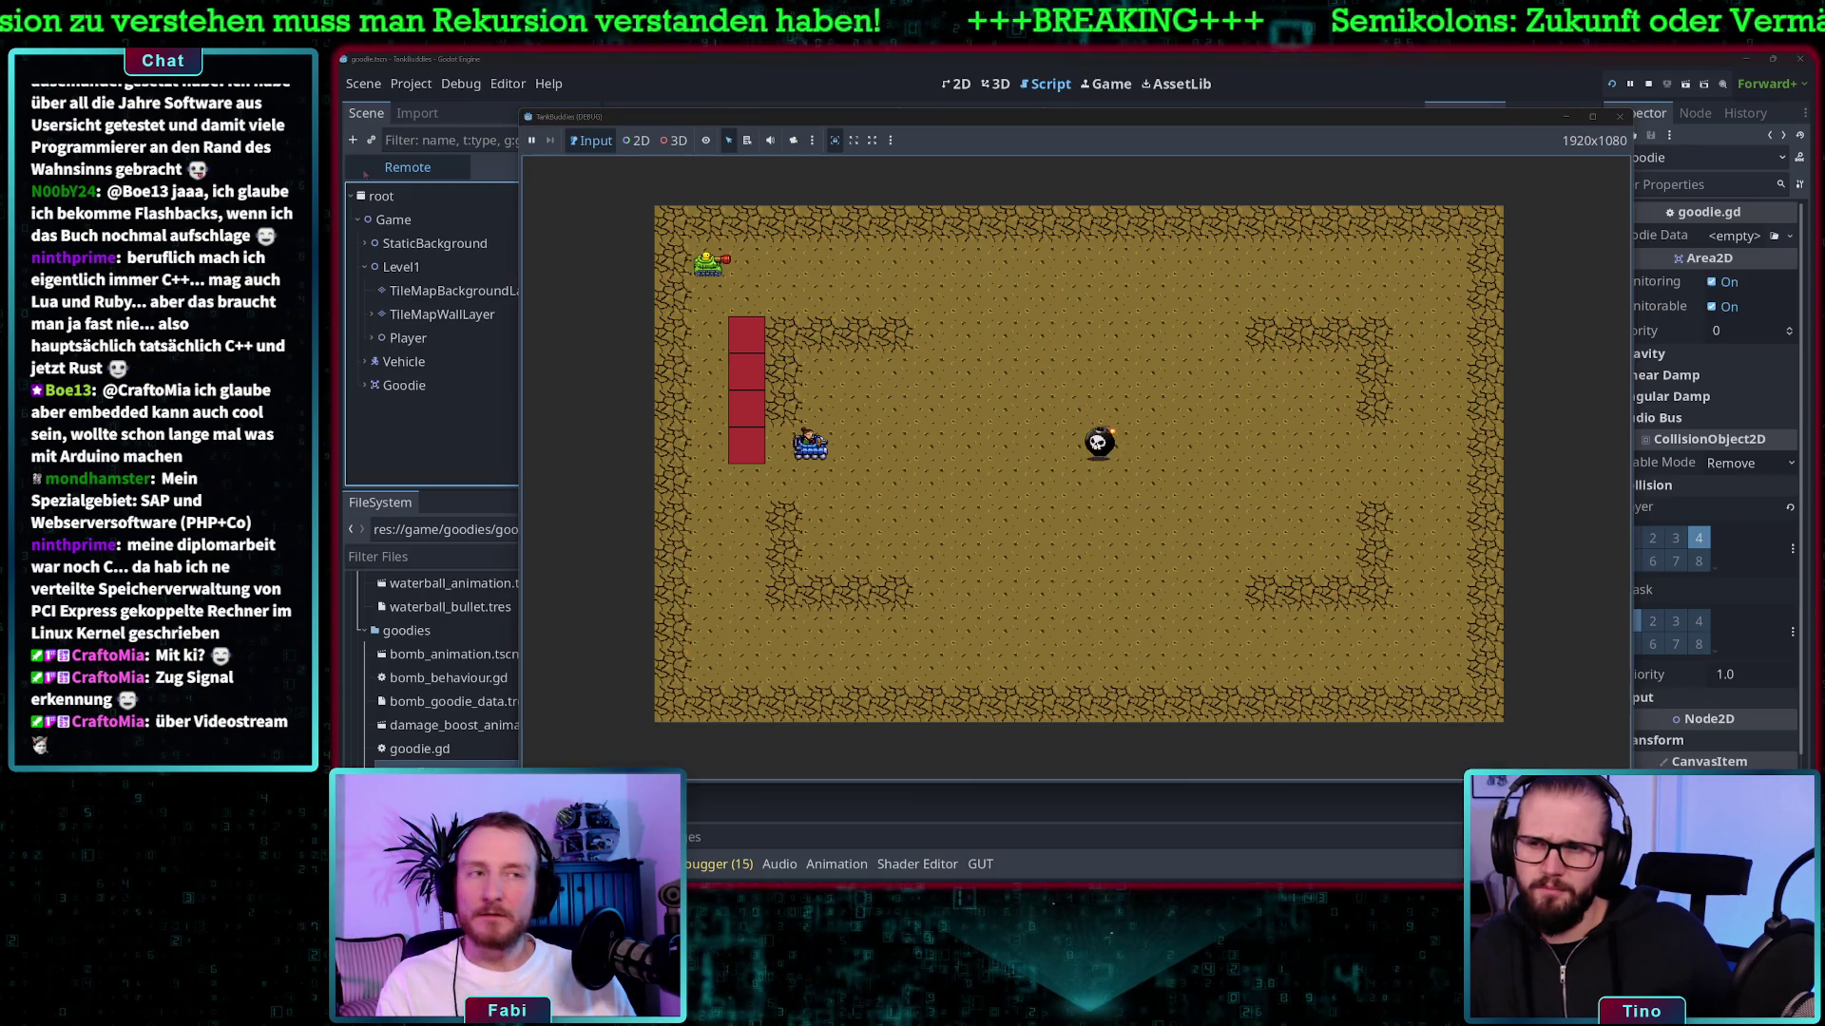
pyautogui.press('space')
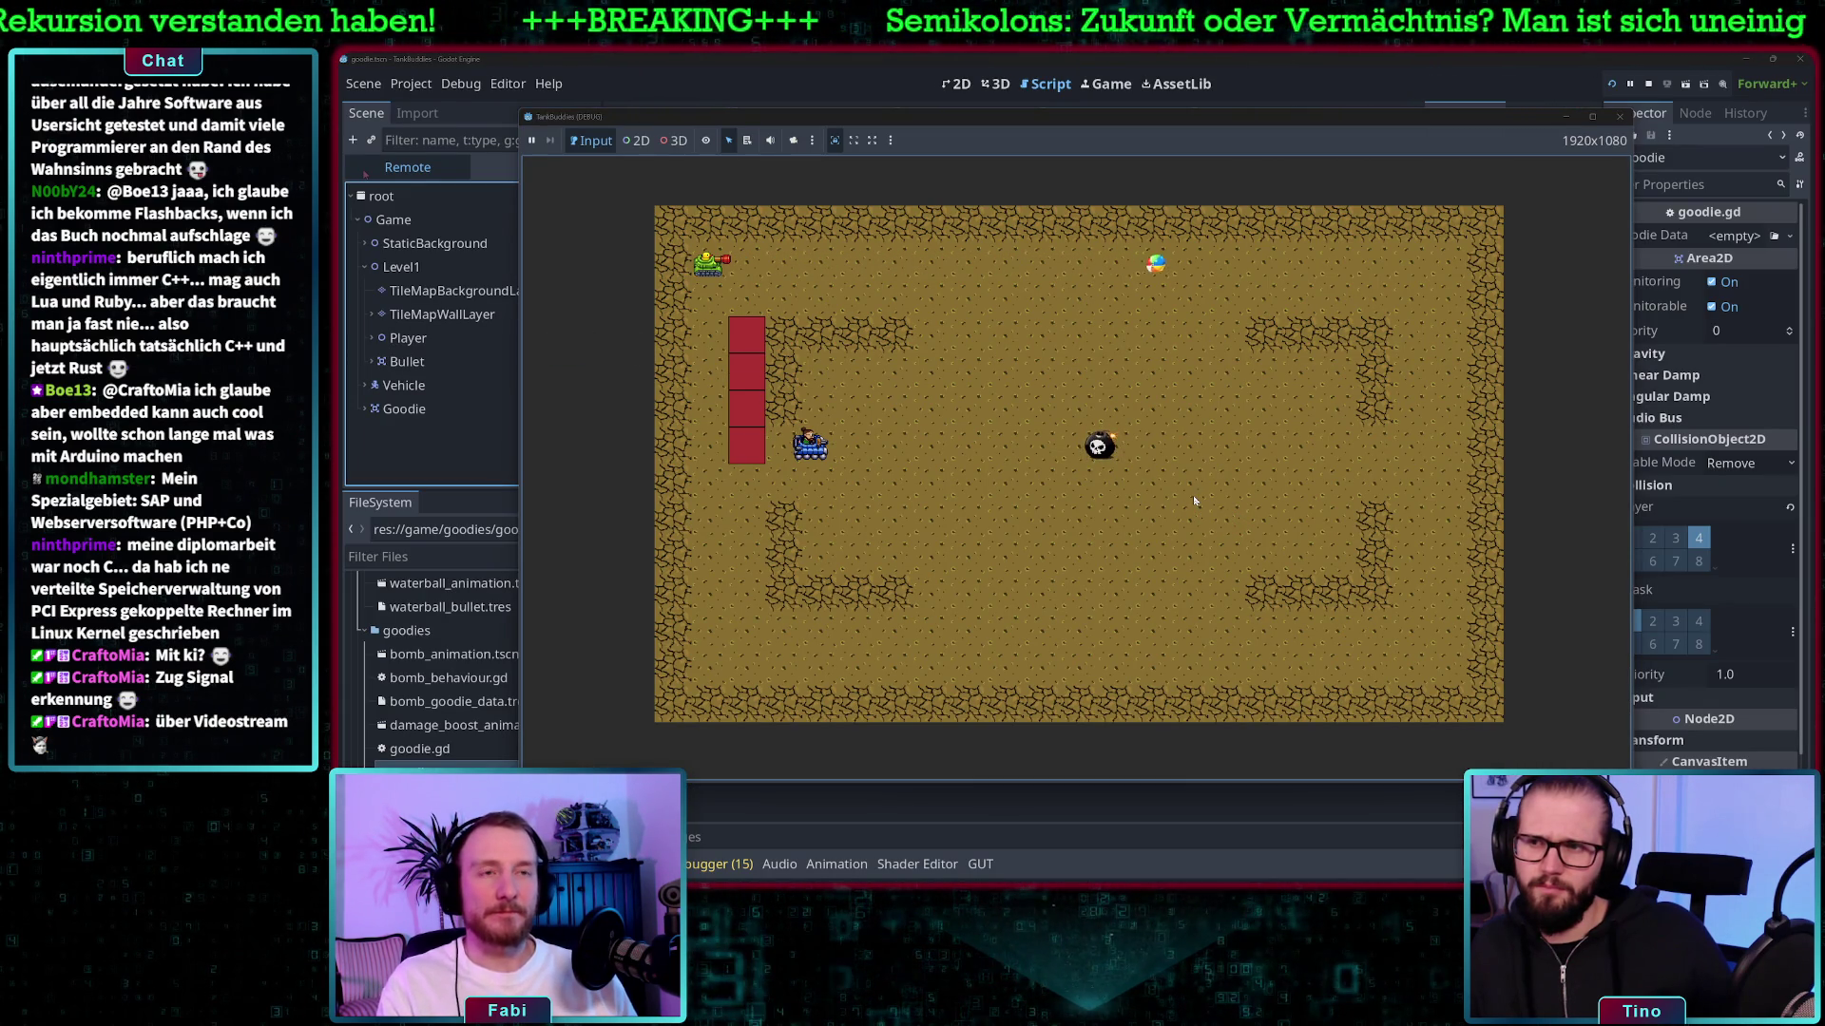
pyautogui.press('Right')
pyautogui.press('Right')
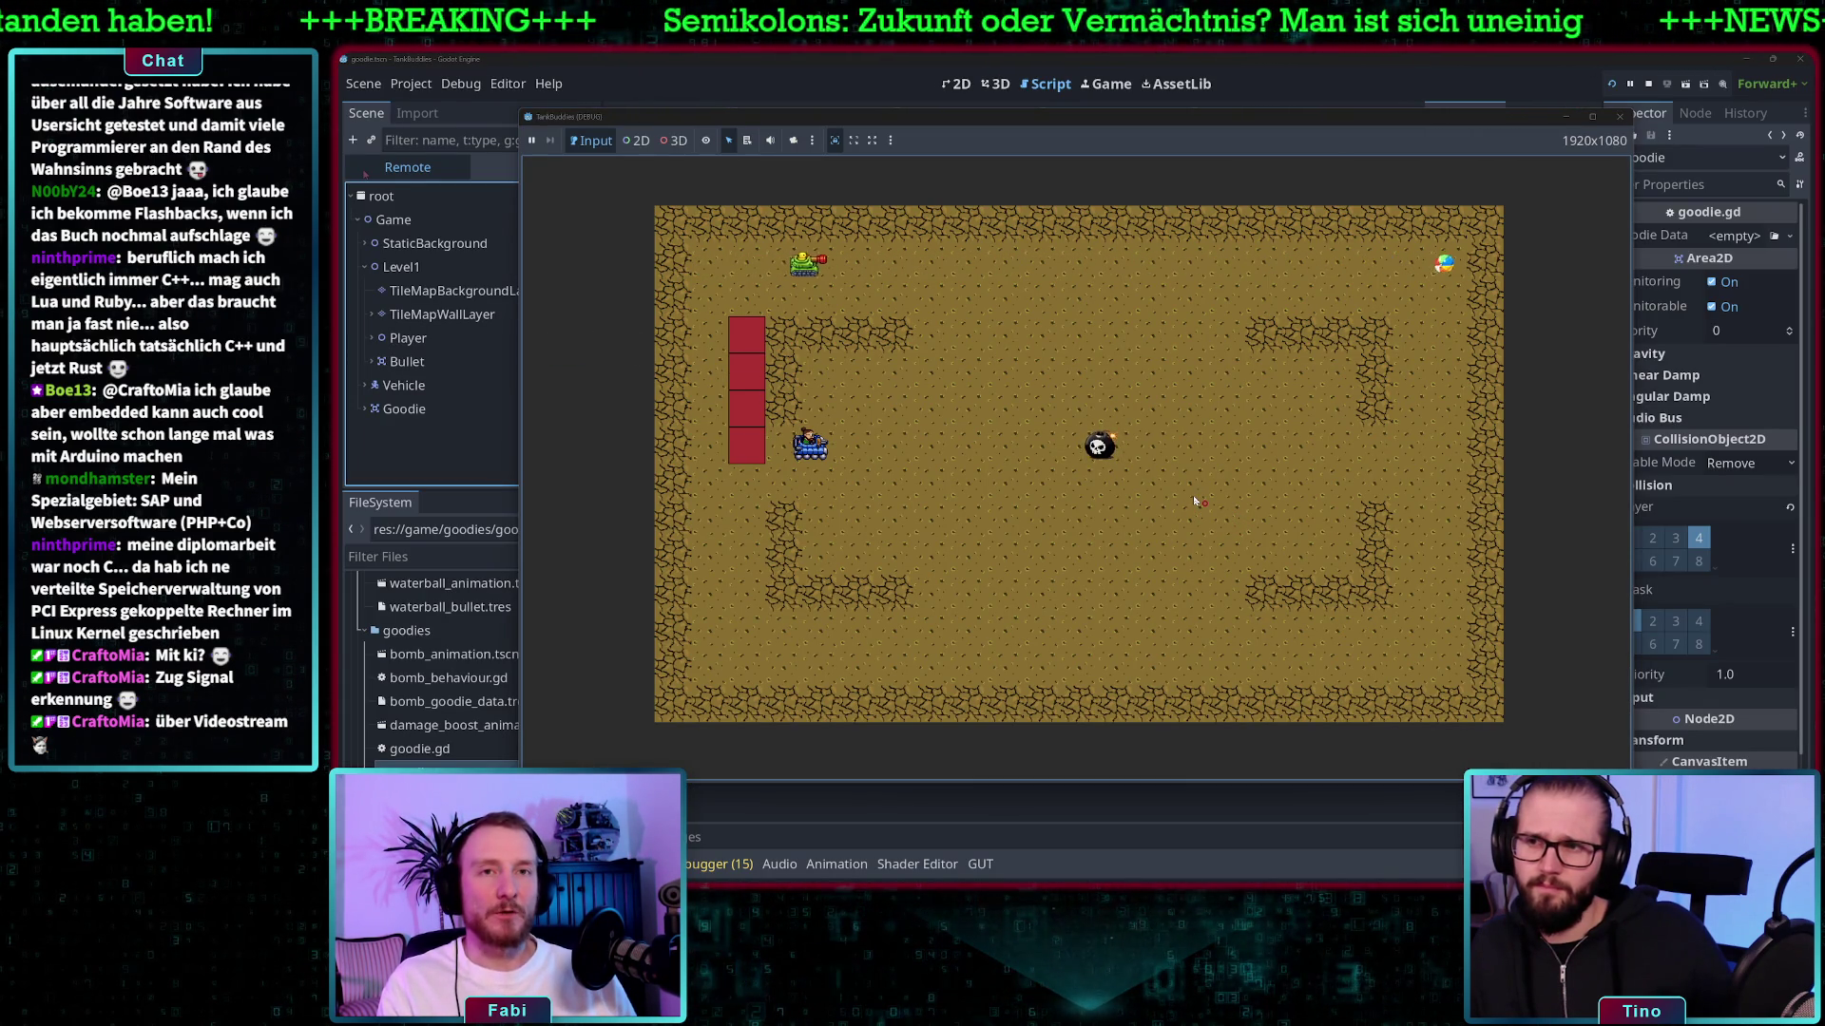
pyautogui.press('Right')
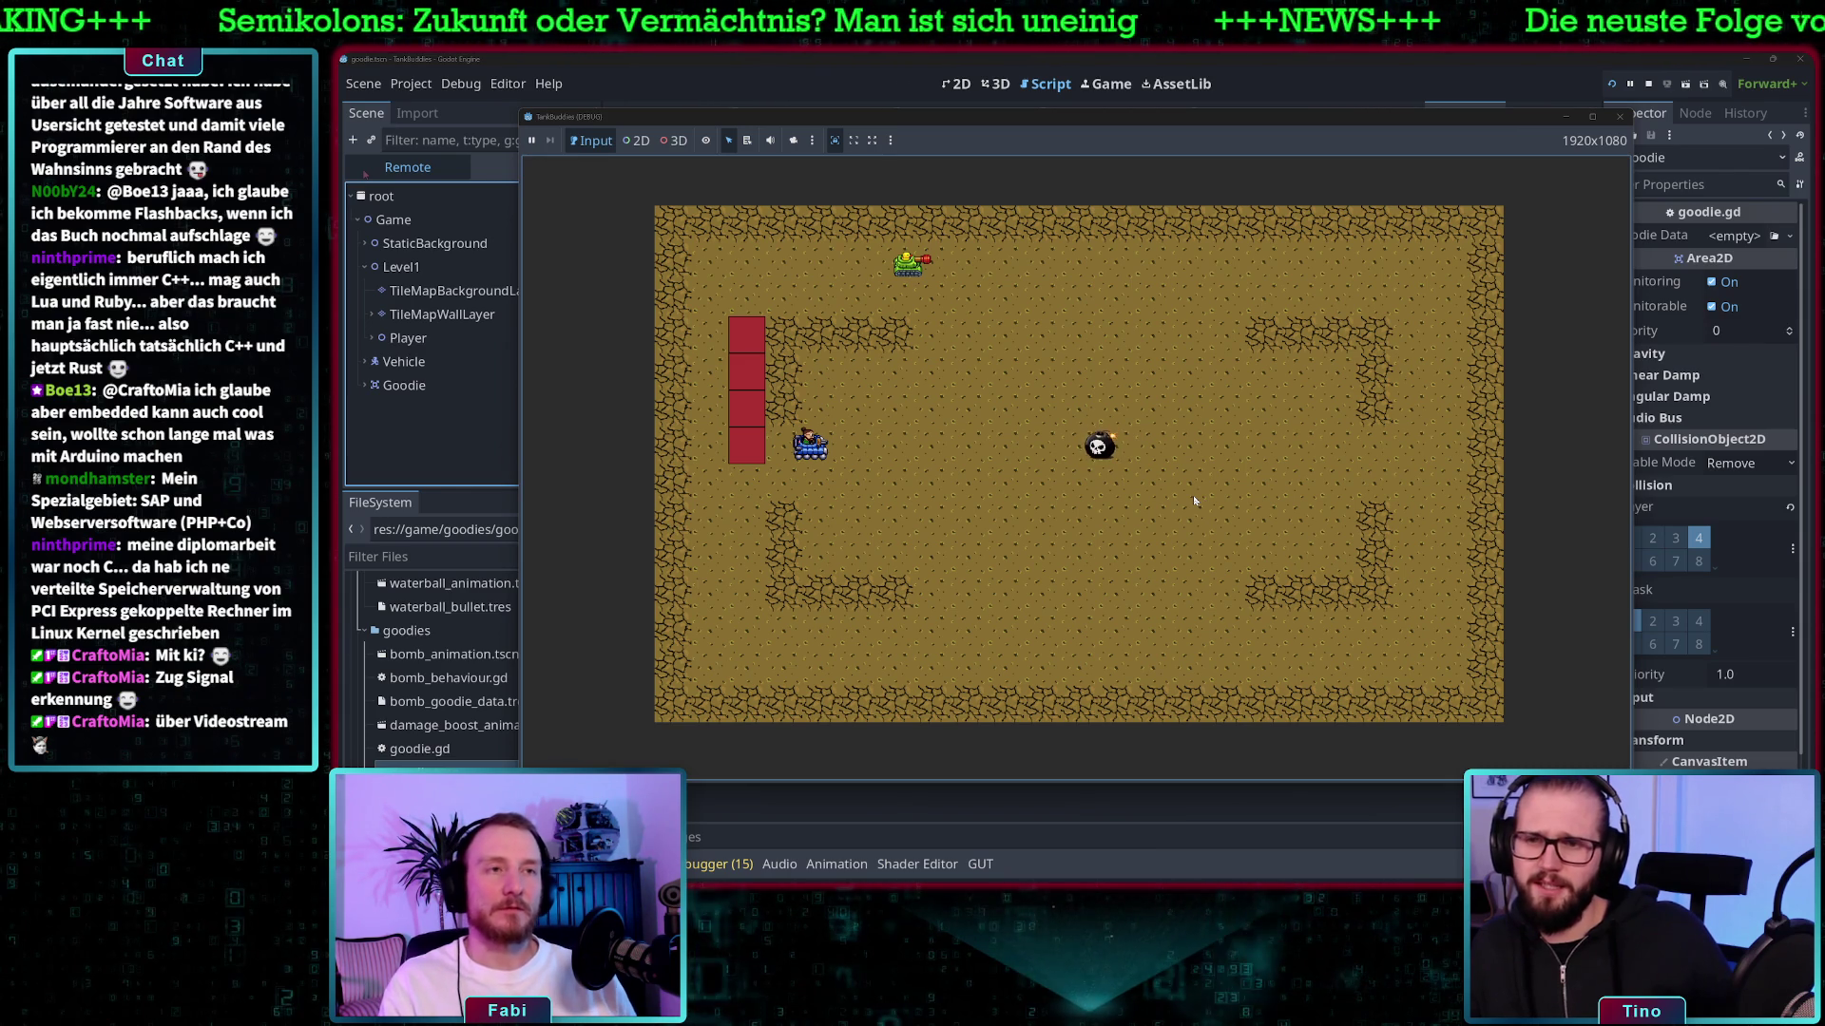
pyautogui.press('Down')
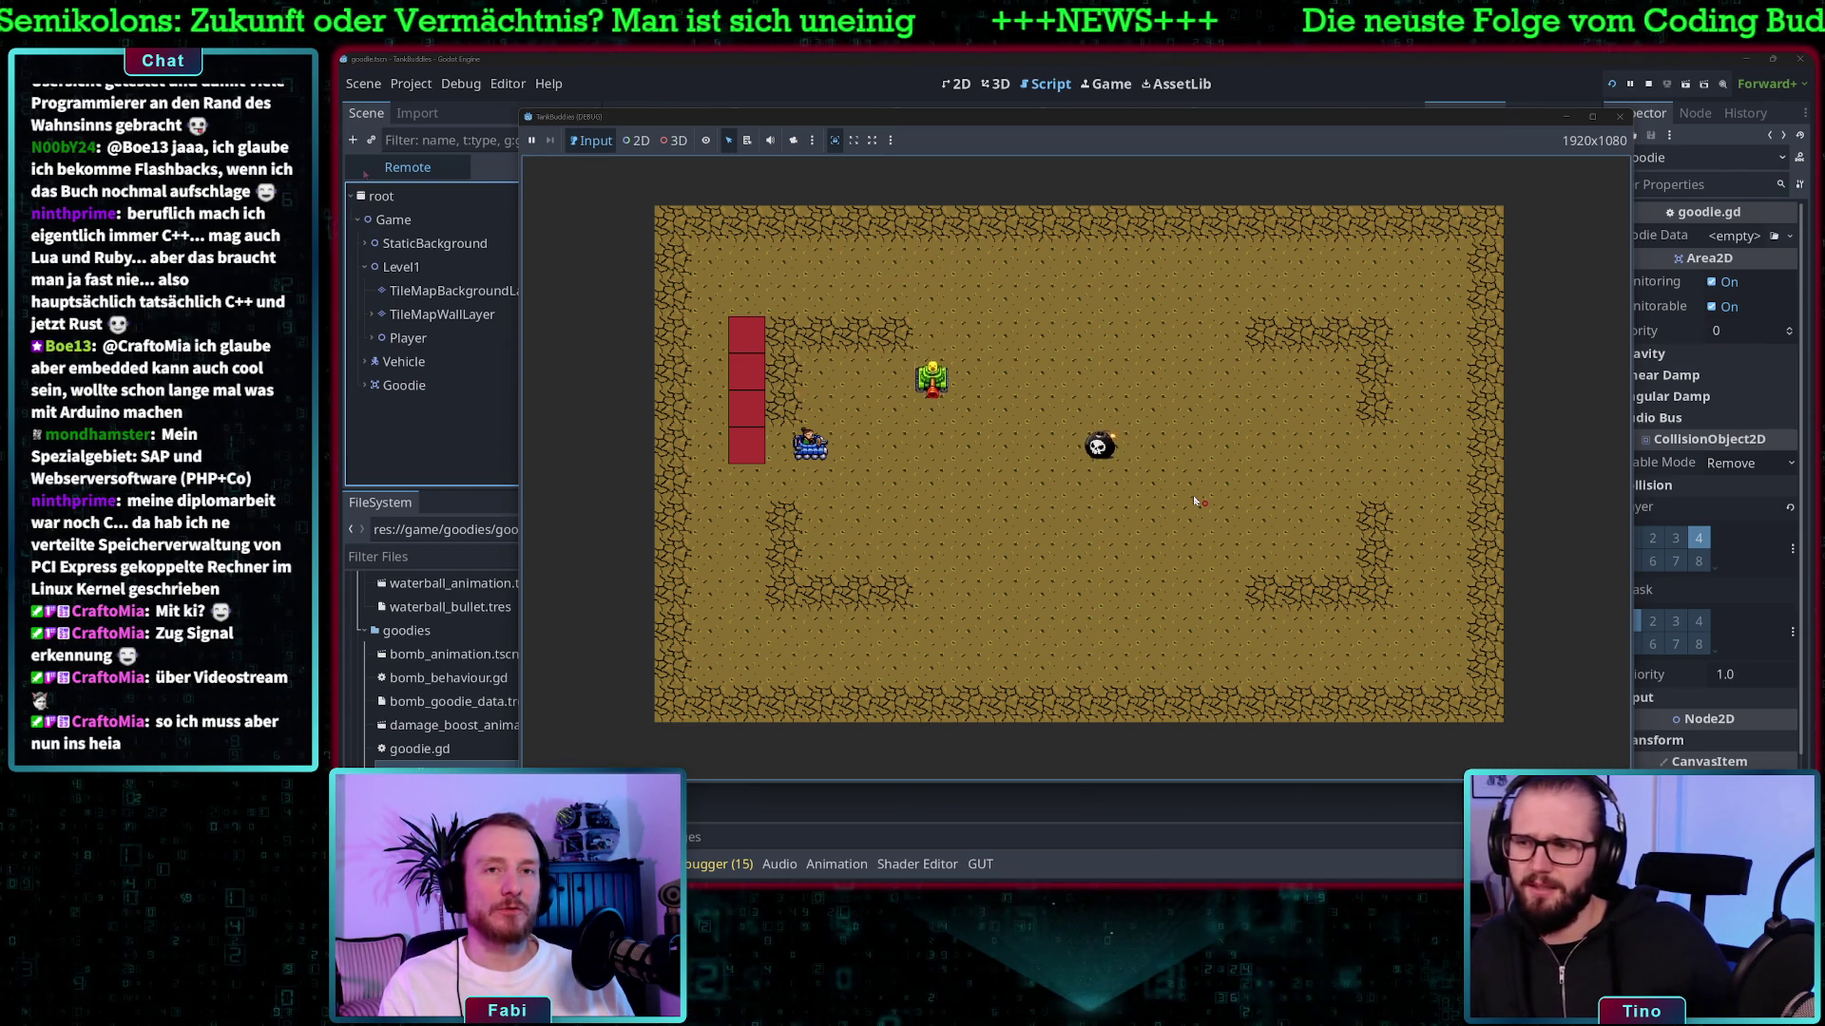
pyautogui.press('Right')
pyautogui.press('space')
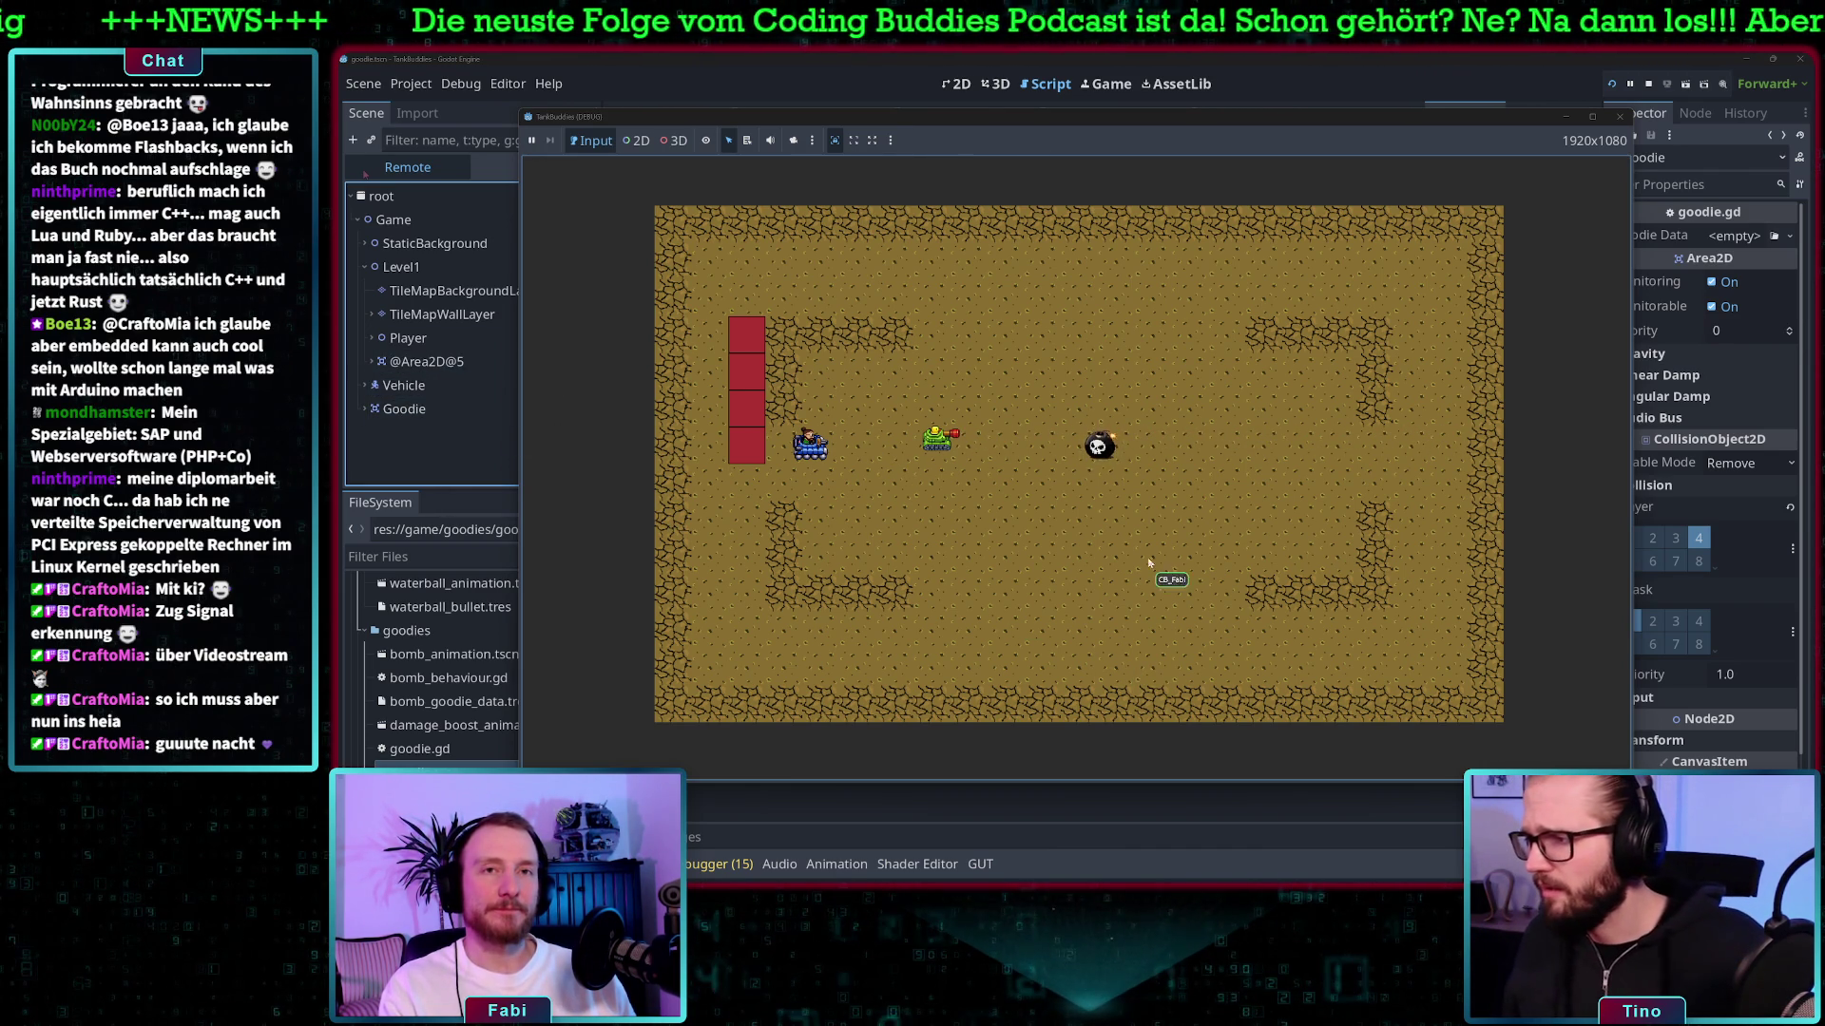
pyautogui.click(1212, 446)
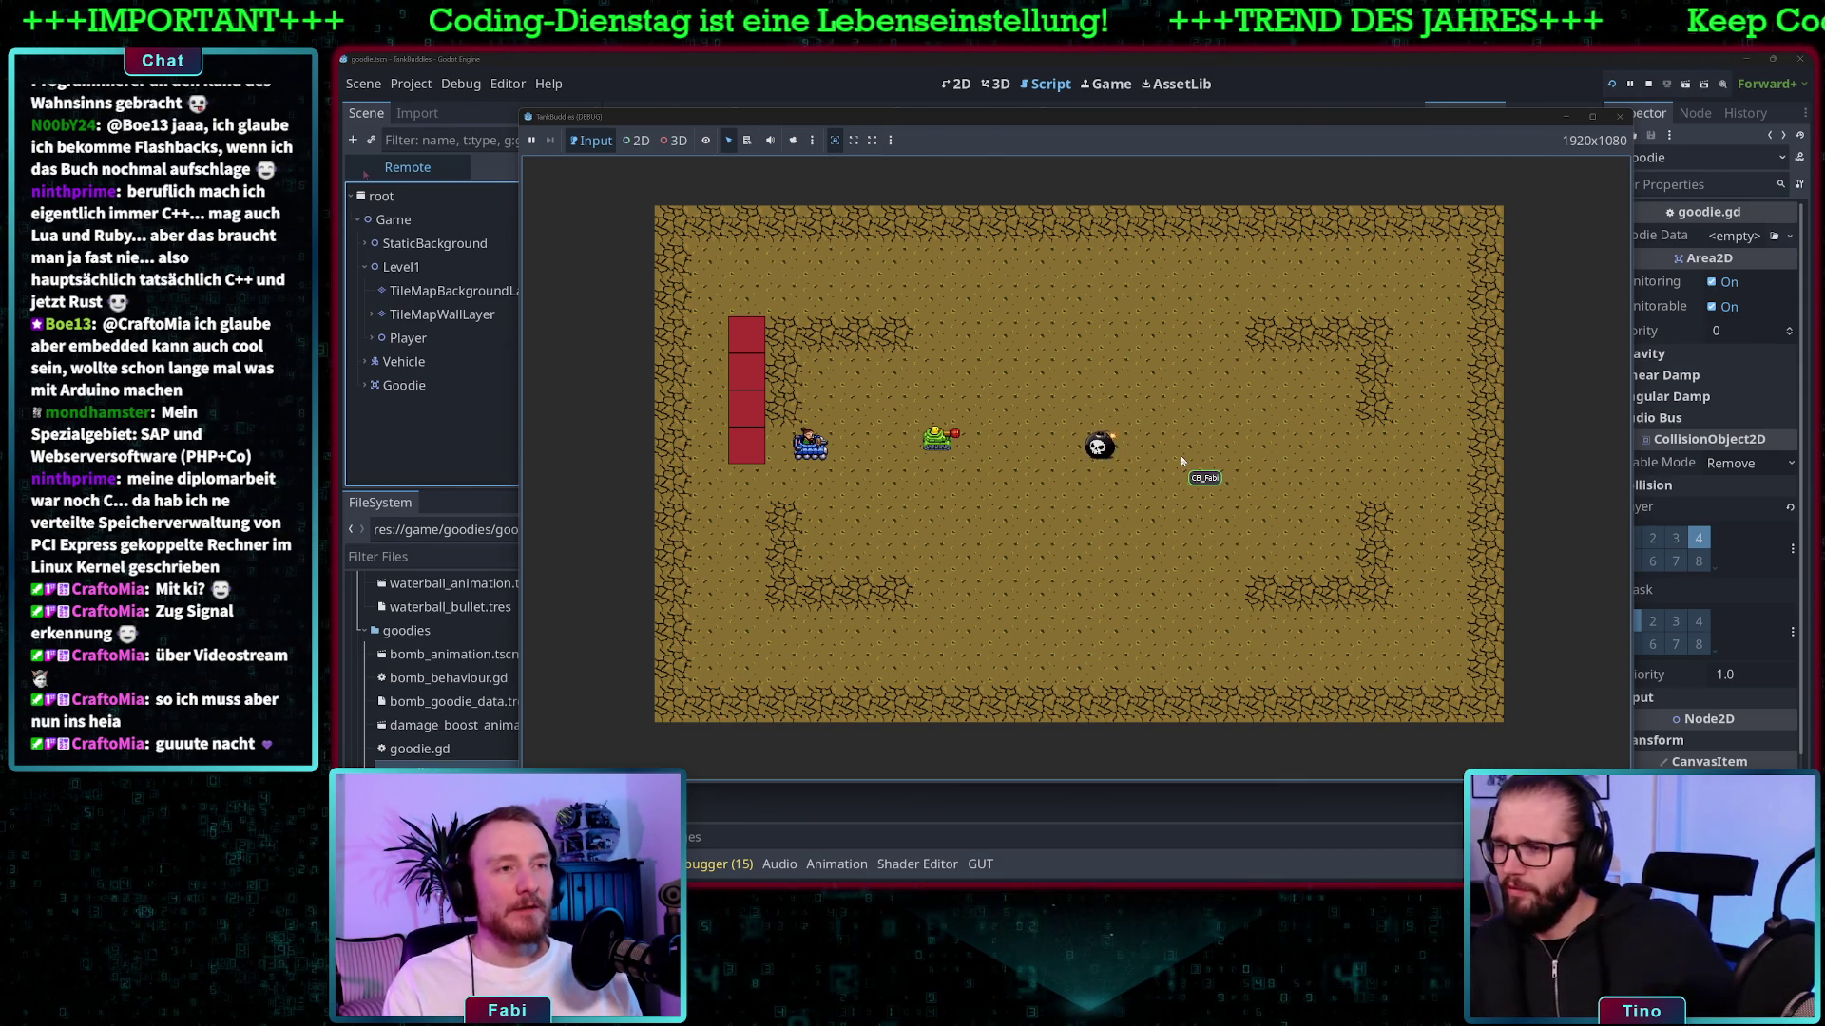
pyautogui.press('F8')
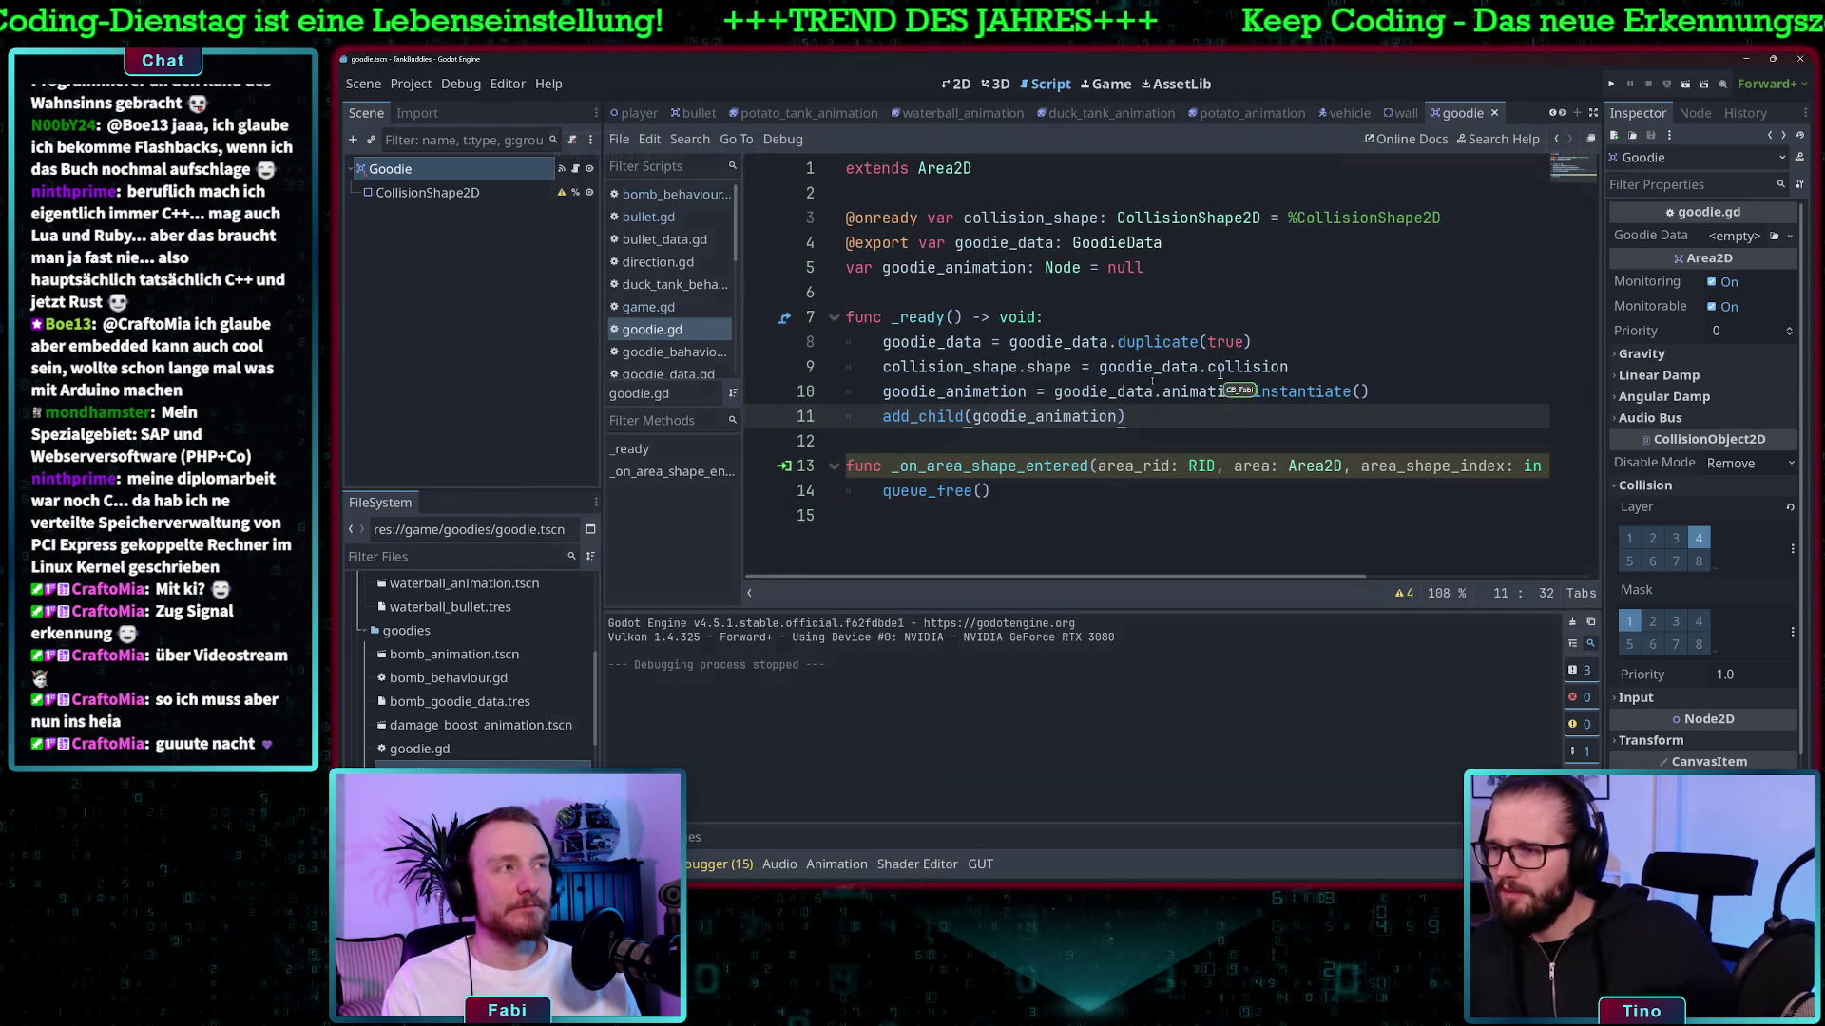
# - Add a goodie_data.behaviour.stuff() call on a new line above queue_free()
pyautogui.click(1026, 492)
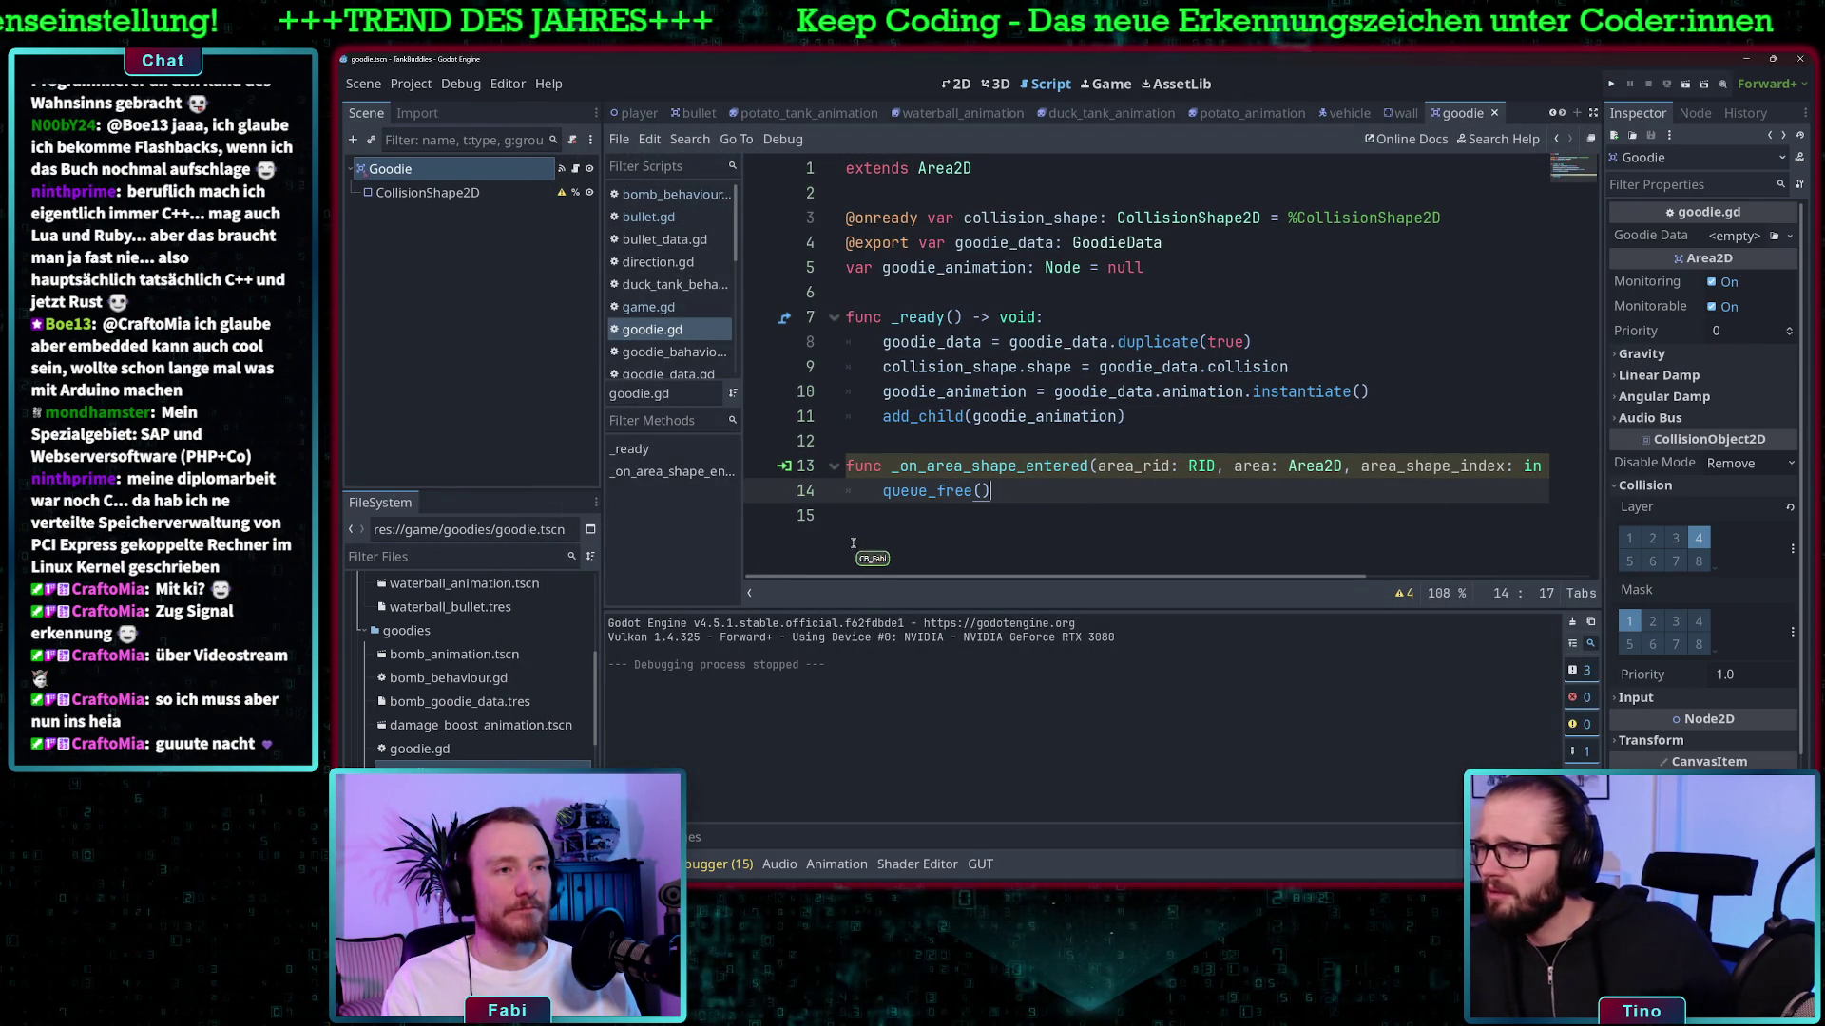
pyautogui.click(882, 491)
pyautogui.press('Return')
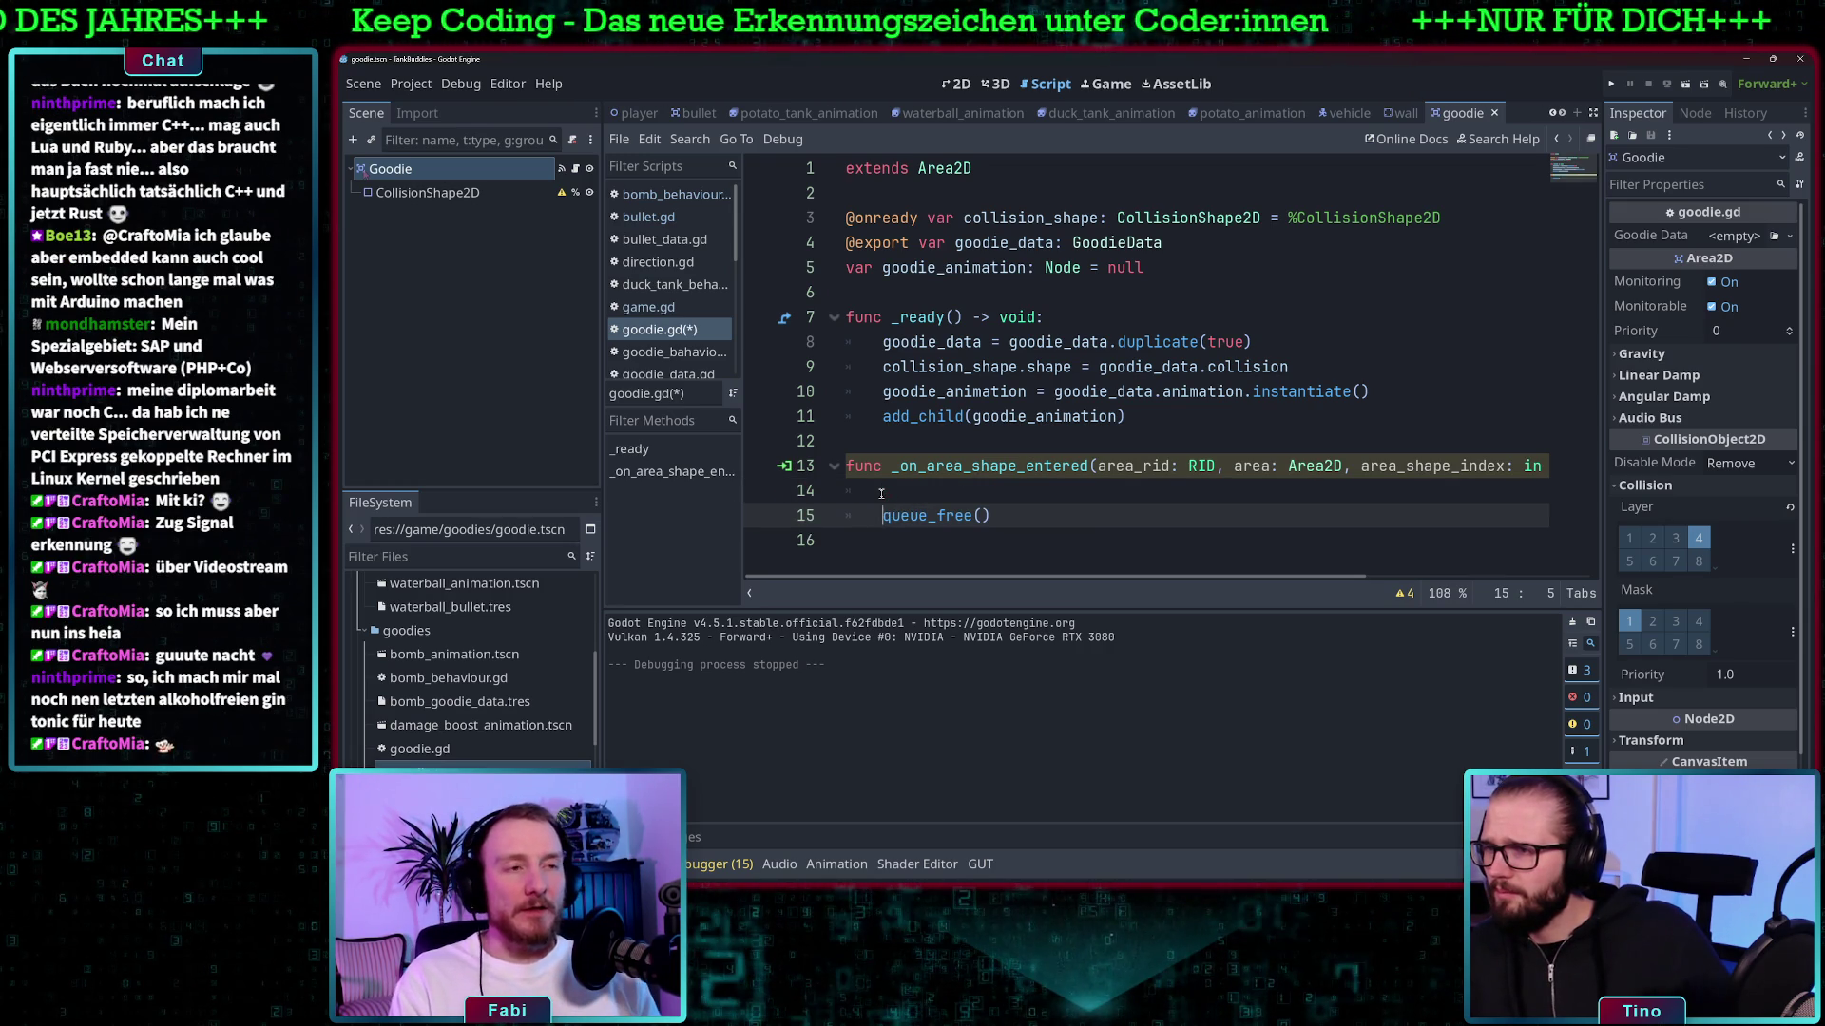
pyautogui.click(882, 492)
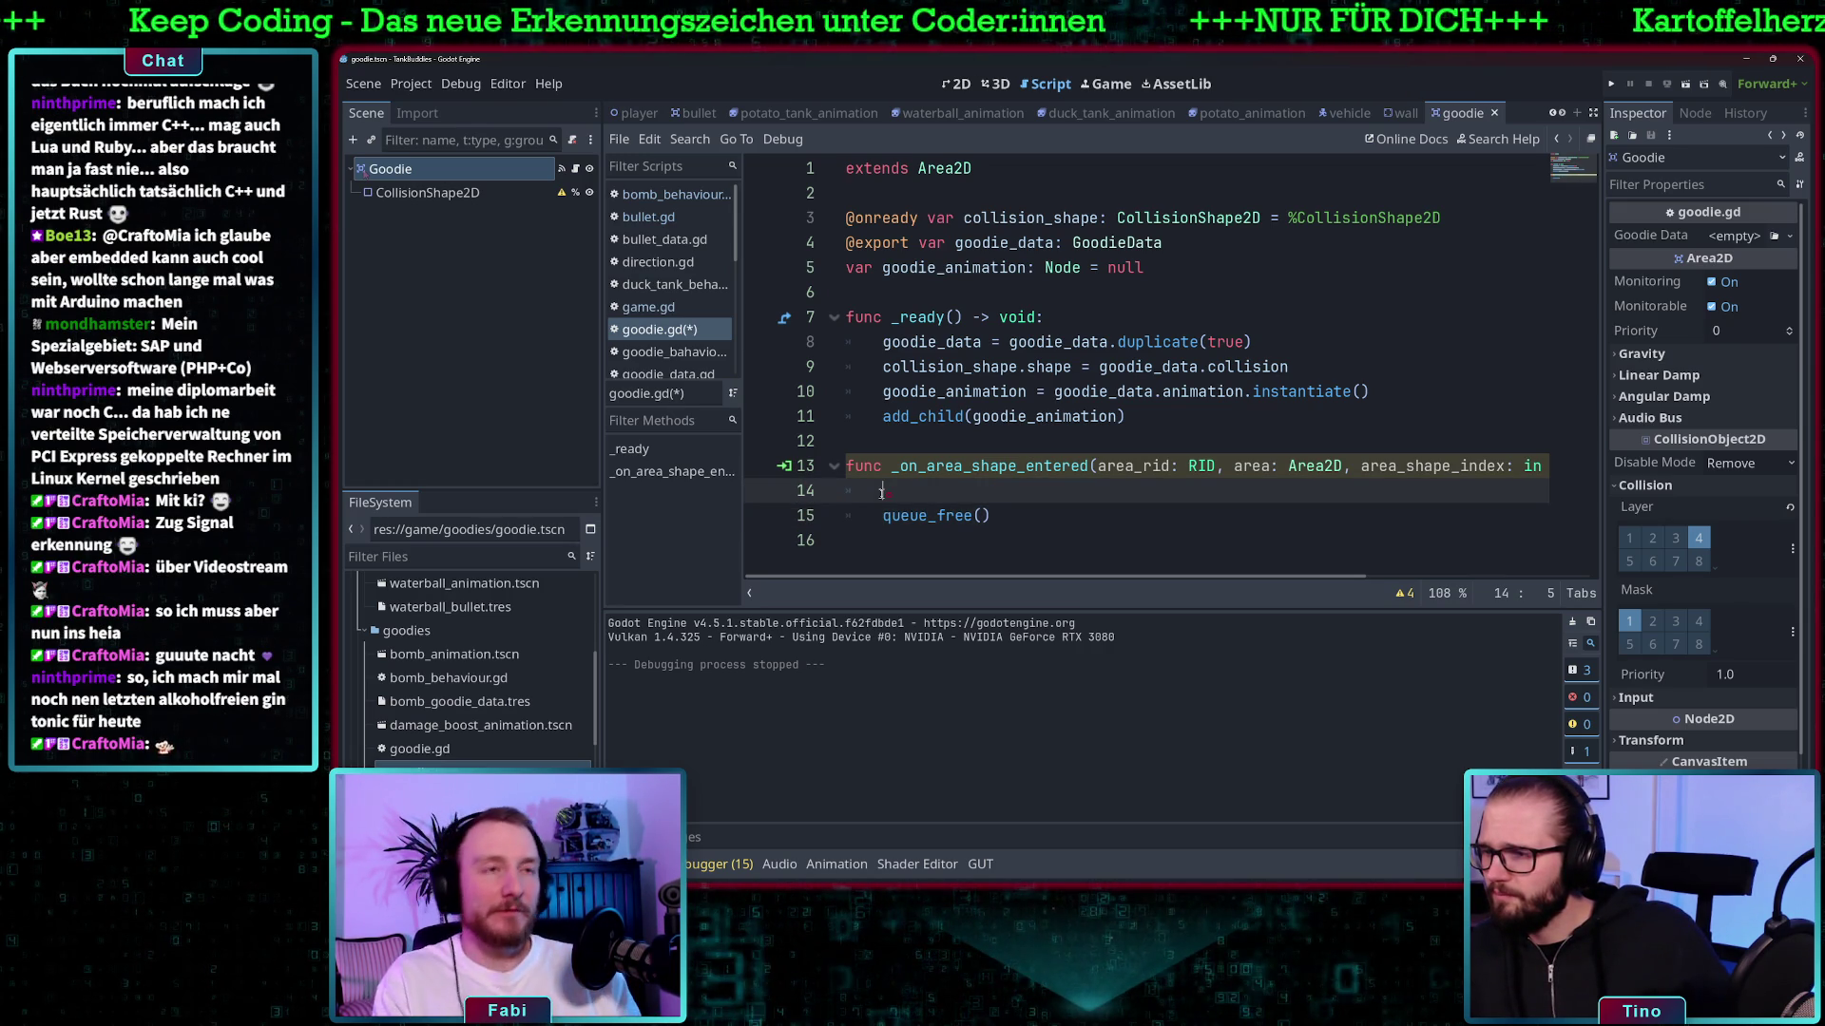
pyautogui.write('goodie')
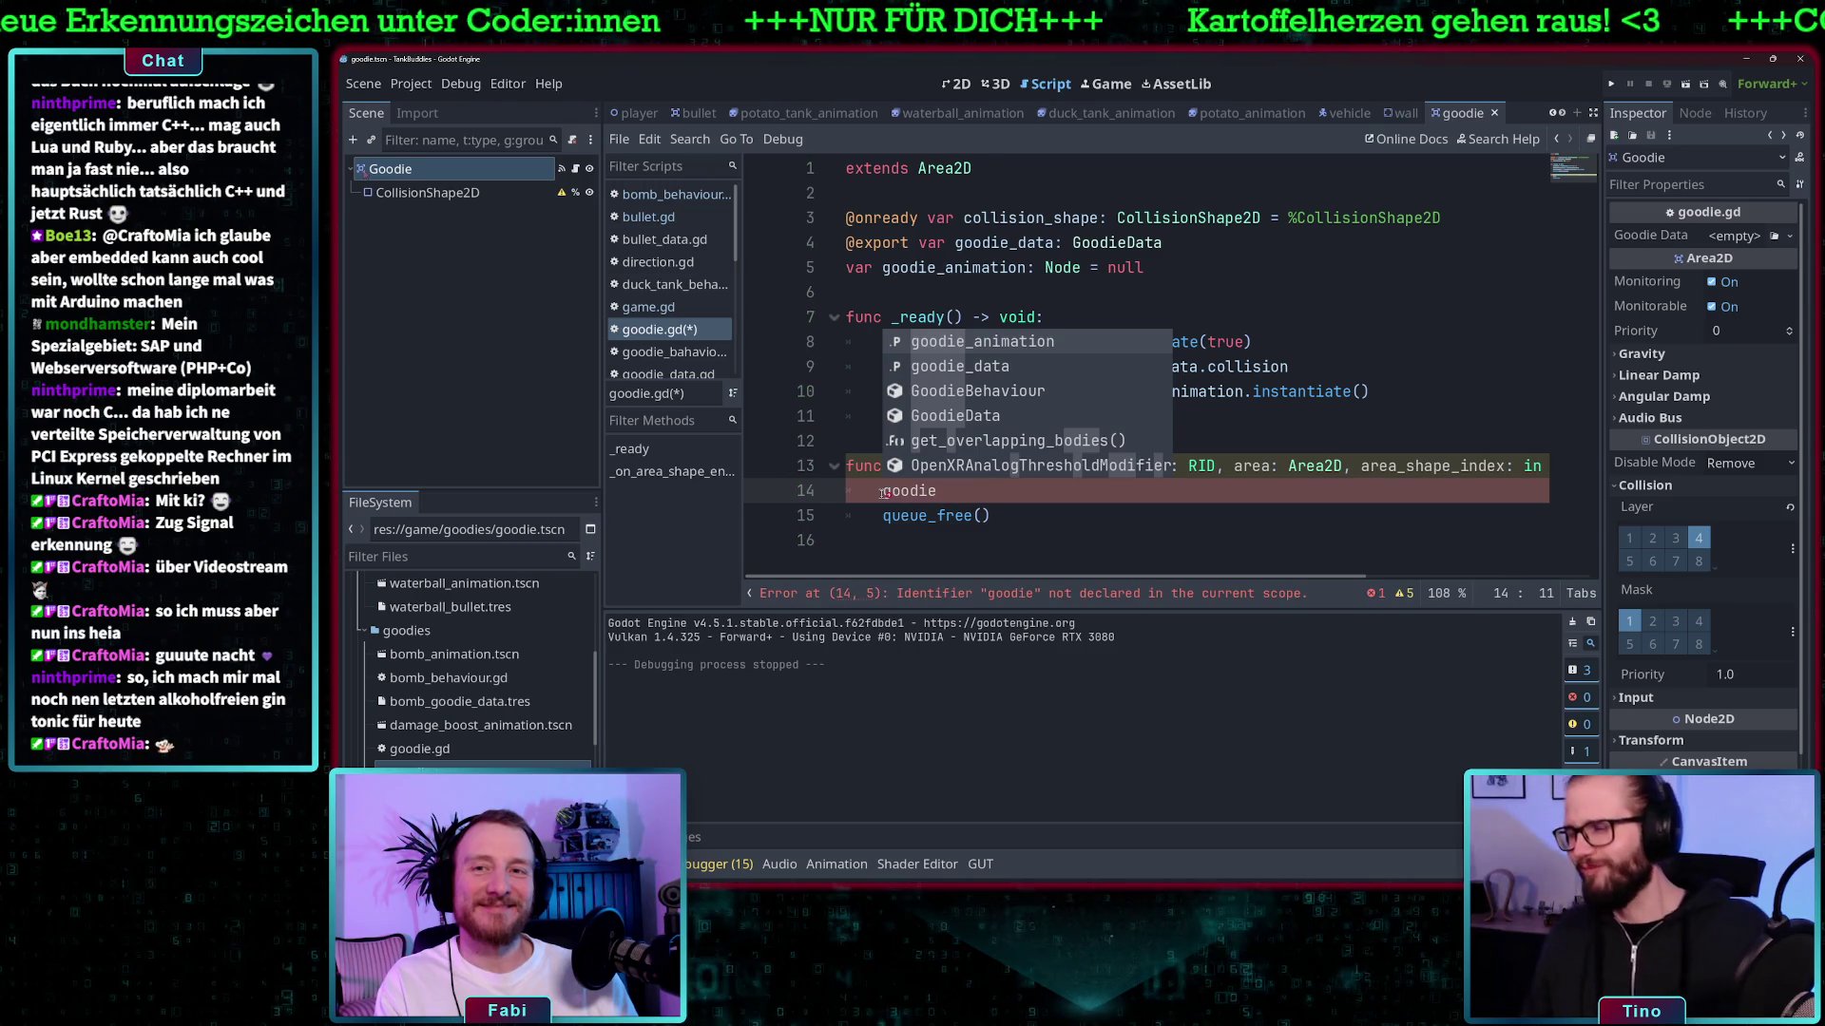
pyautogui.write('_')
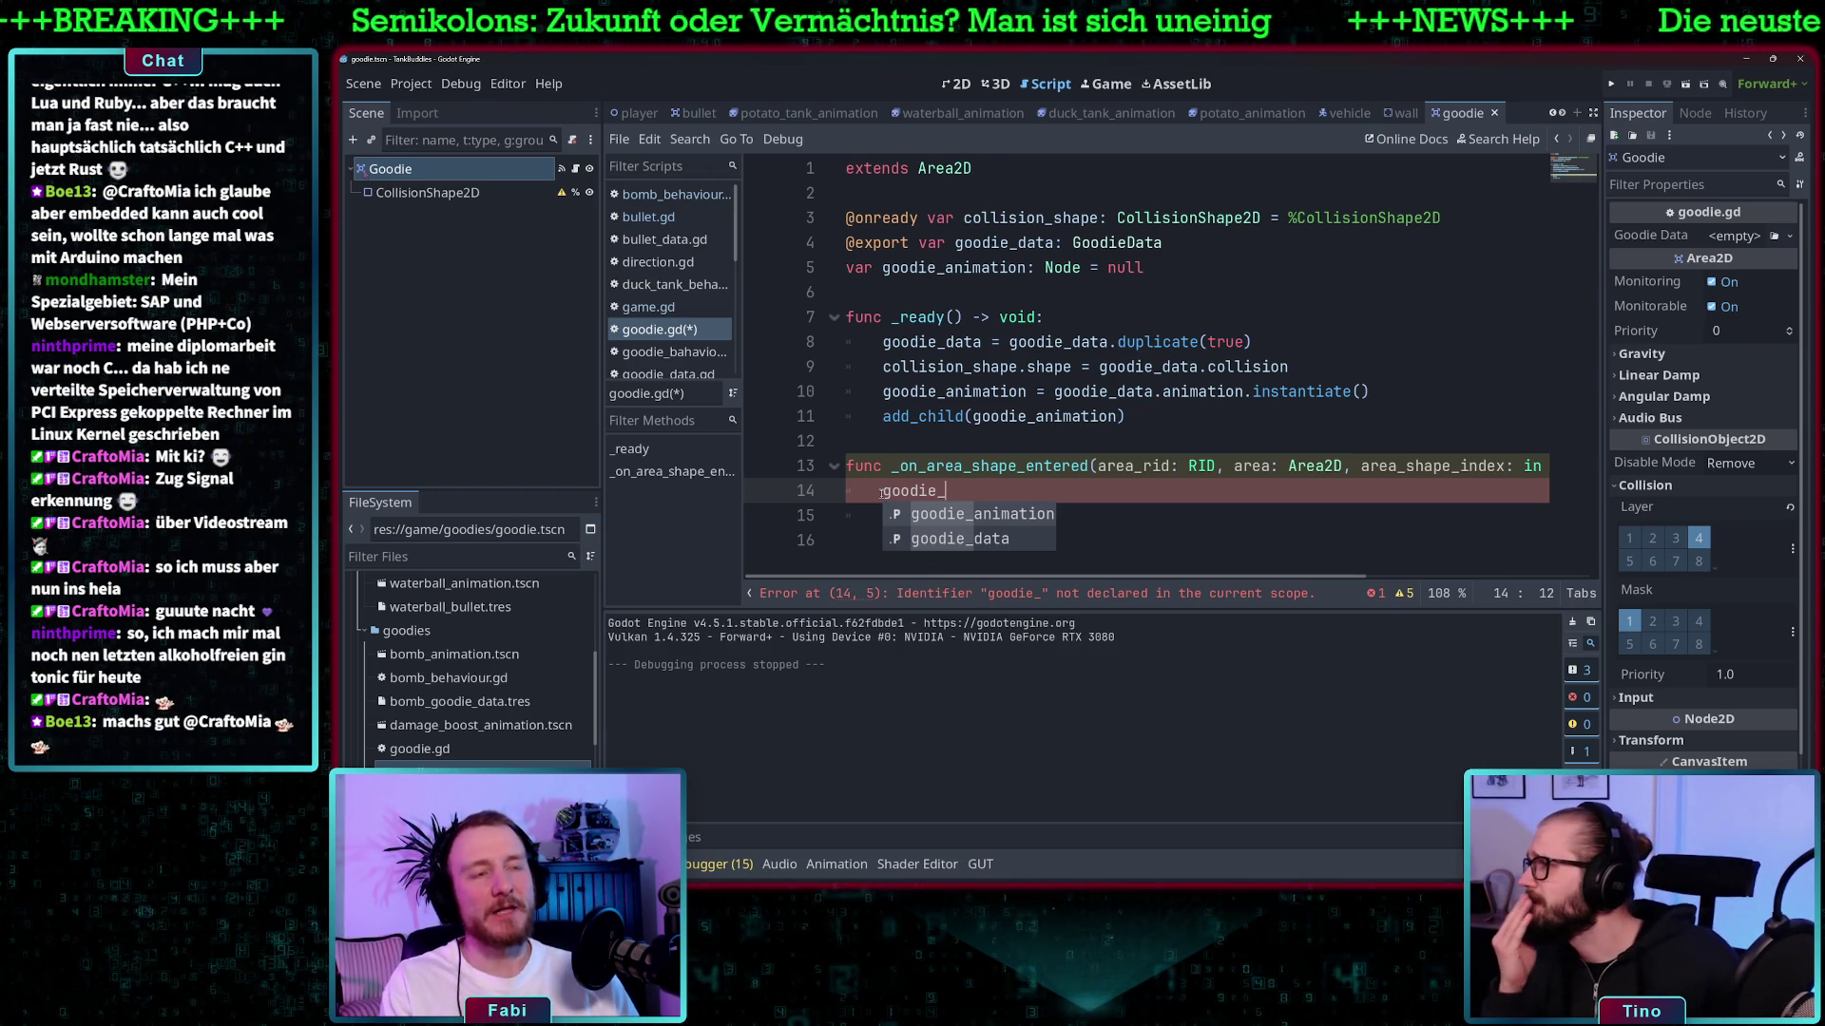
pyautogui.press('Down')
pyautogui.press('Return')
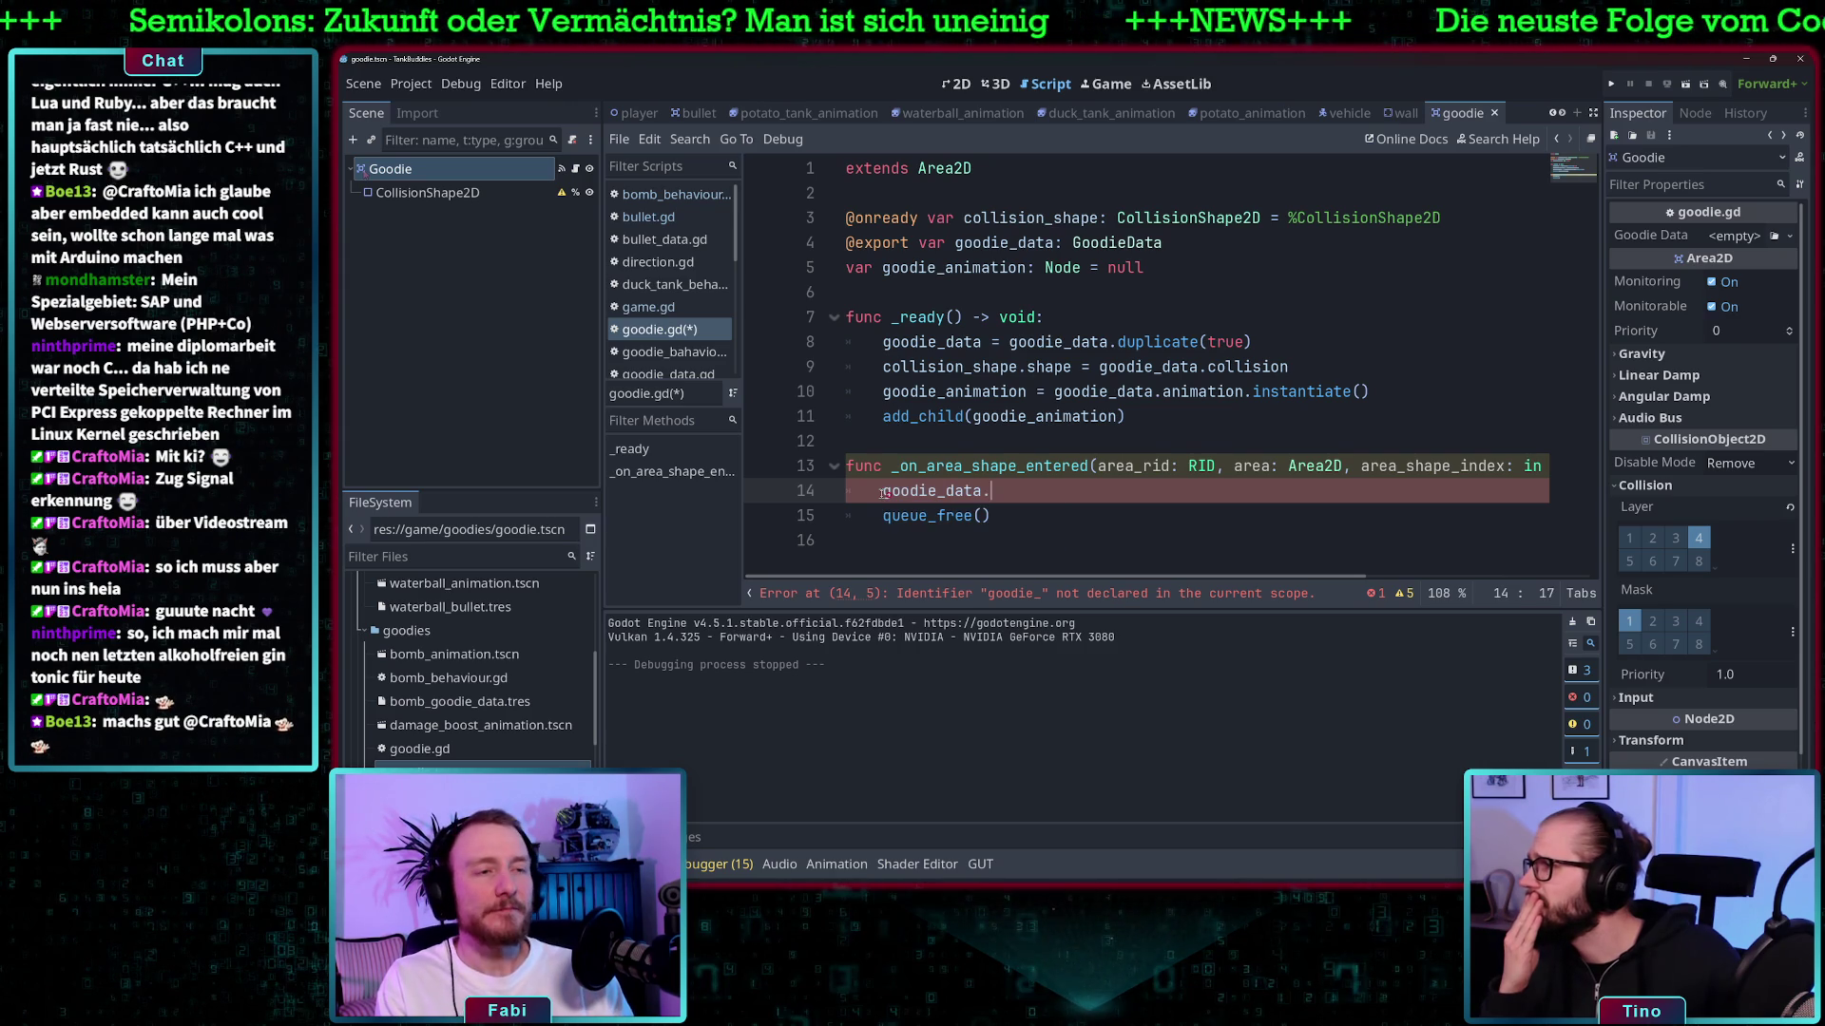
pyautogui.write('.b')
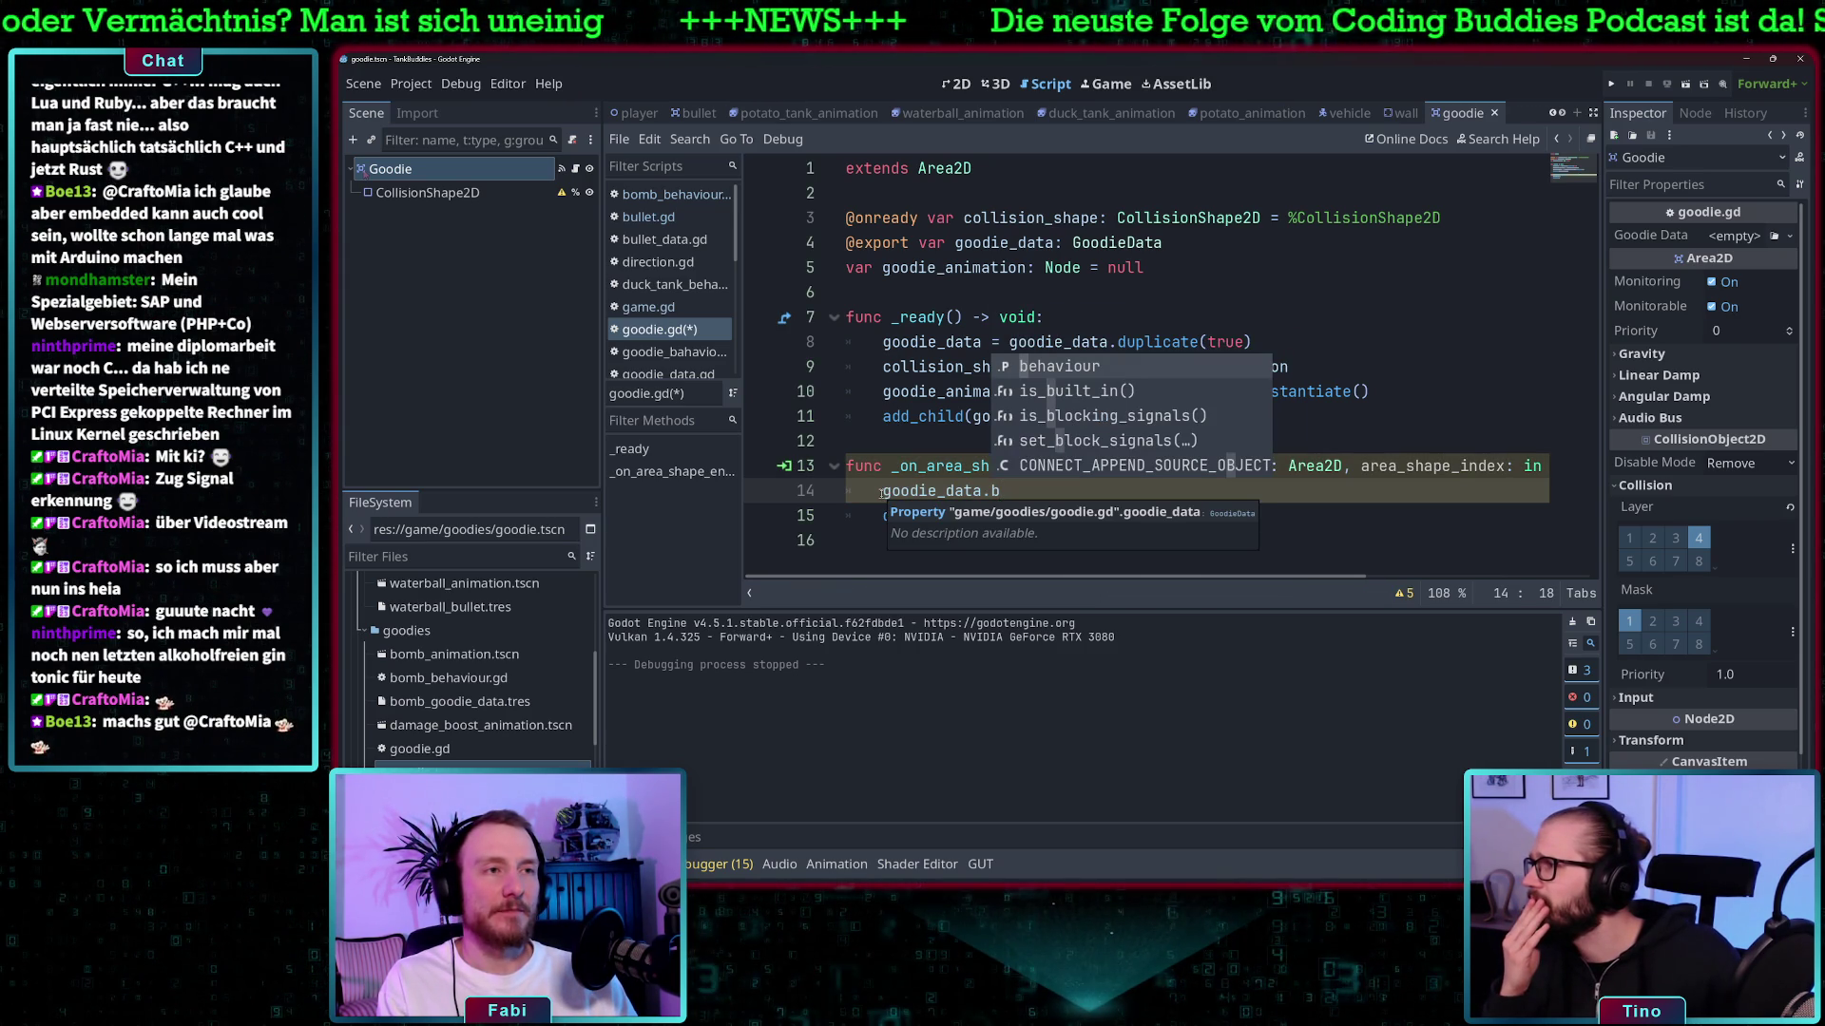
pyautogui.press('Return')
pyautogui.write('.')
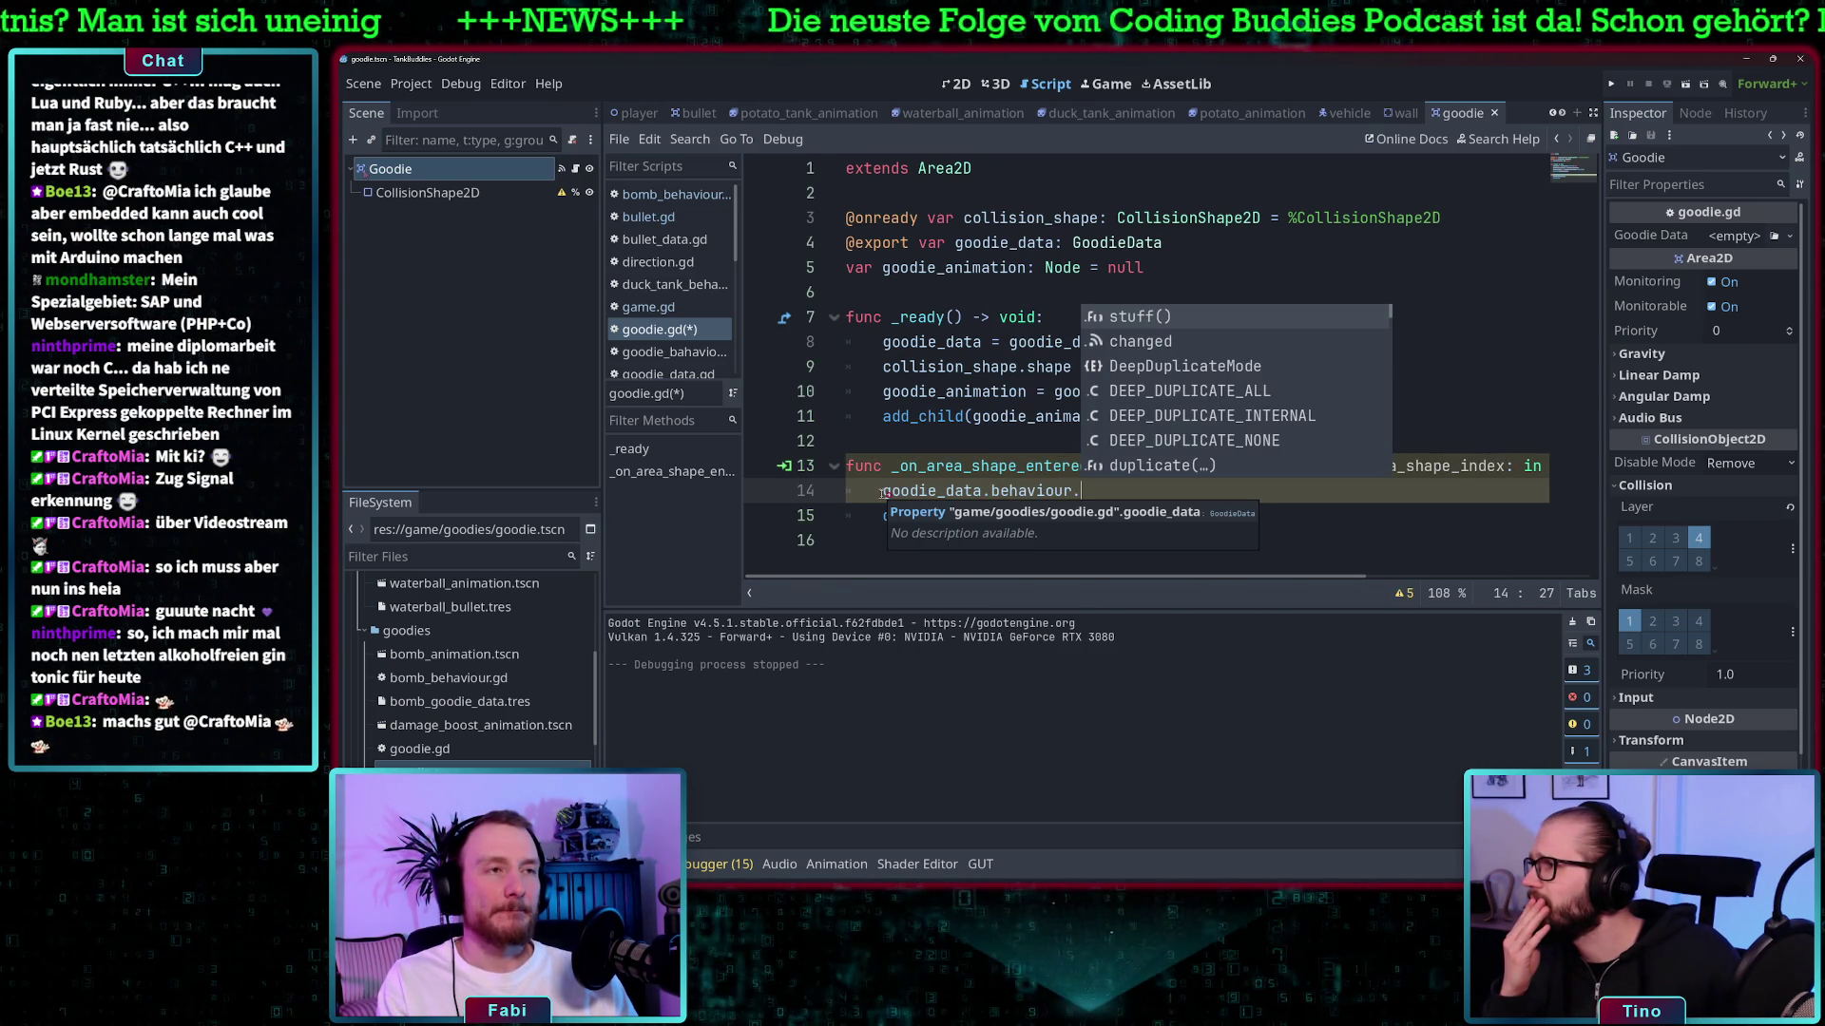
pyautogui.press('Return')
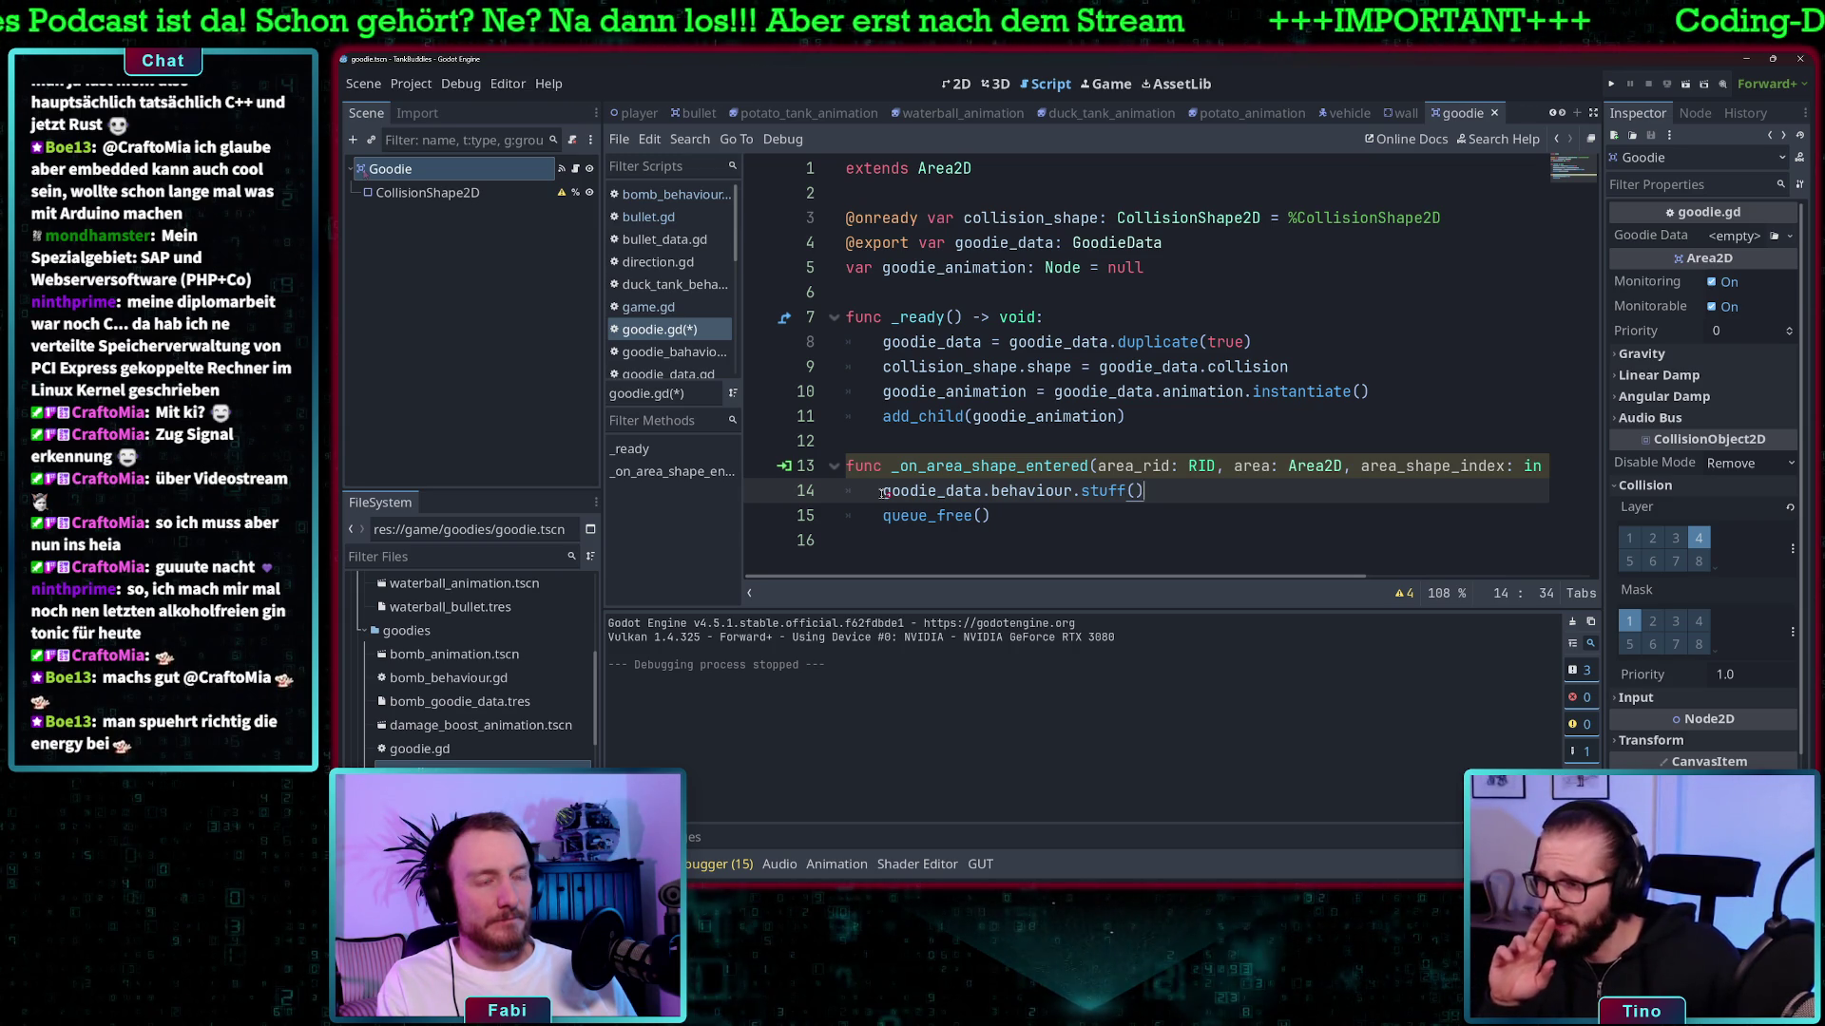
# - Comment out the stuff() call with # and add a blank line above it
pyautogui.click(884, 492)
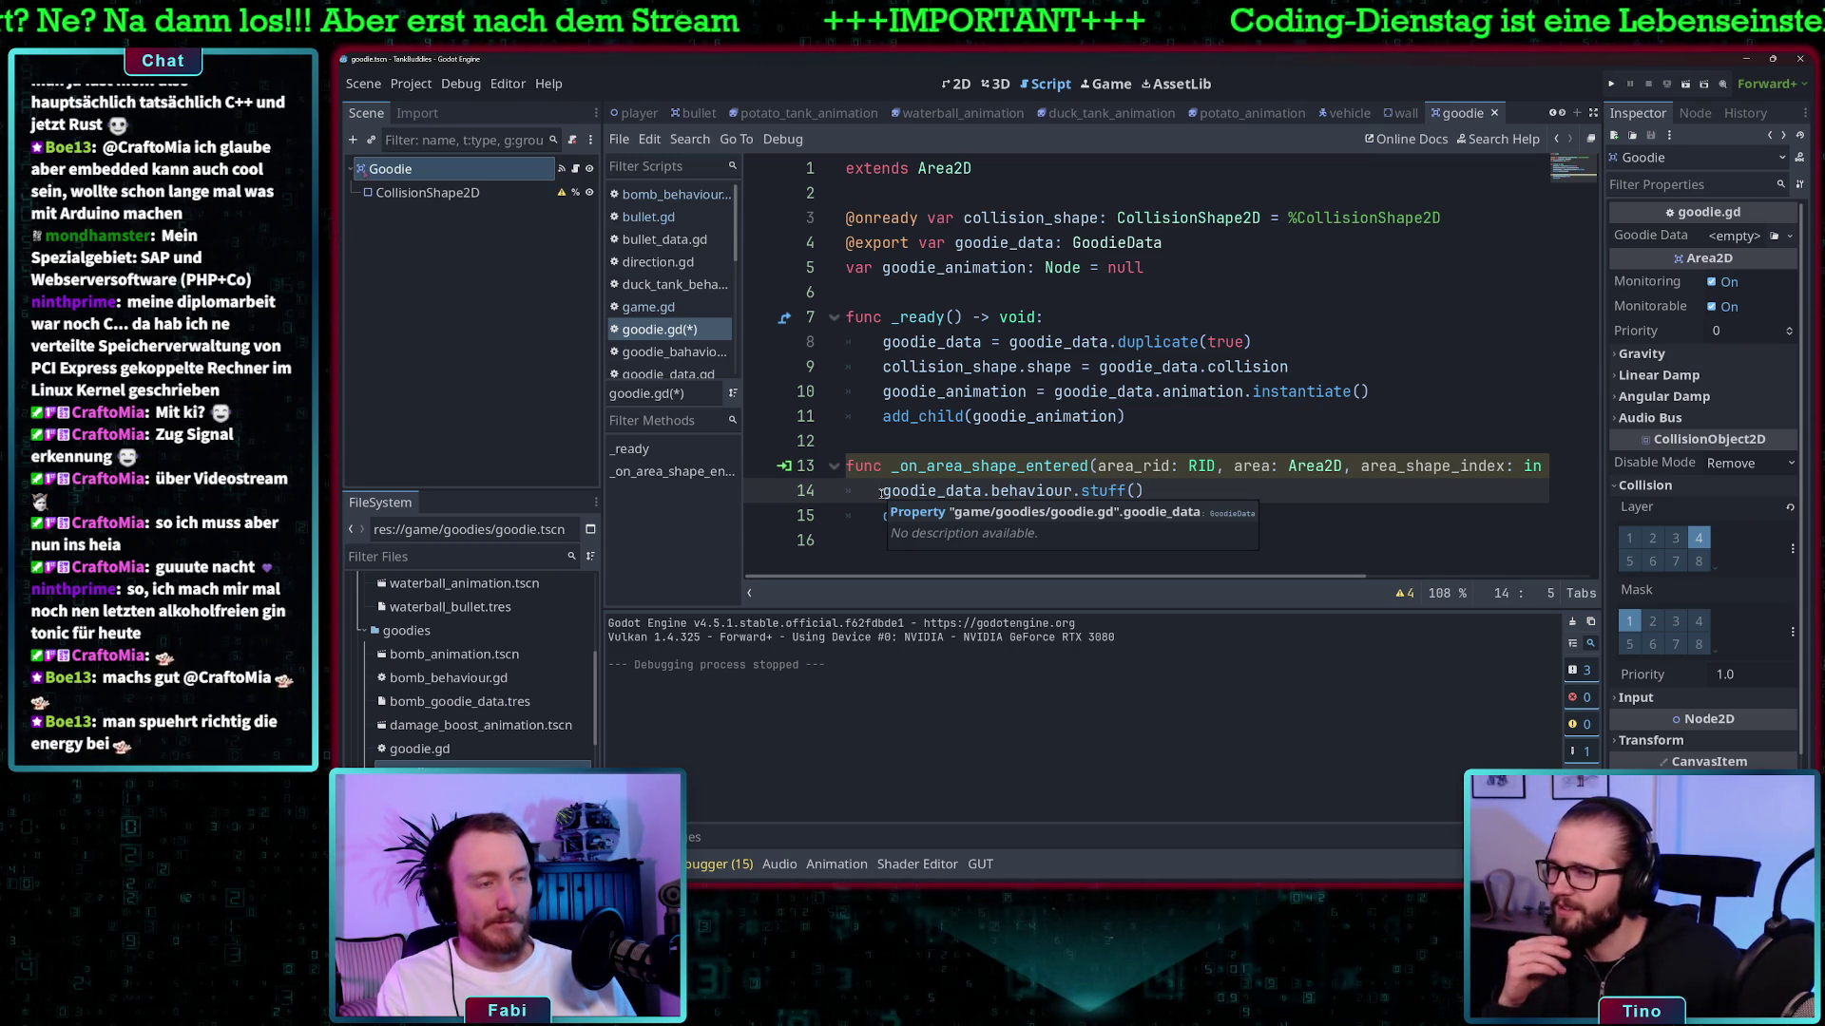
pyautogui.write('#')
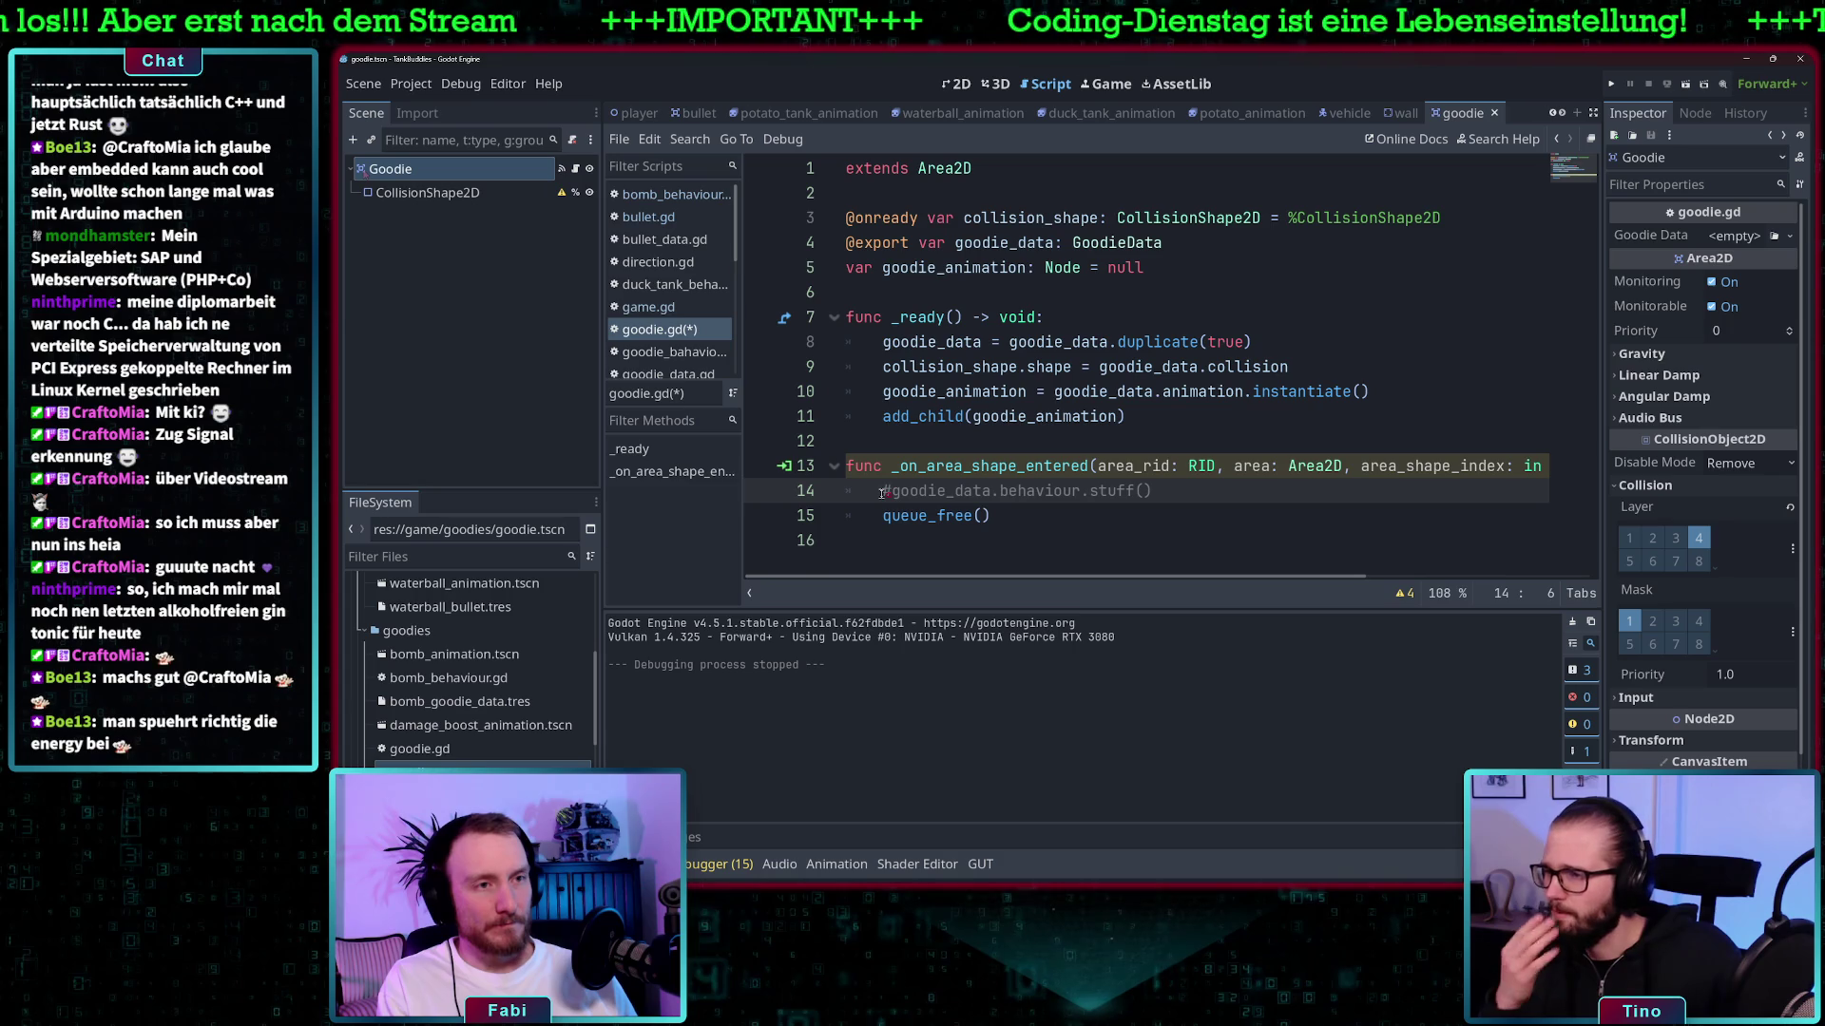
pyautogui.press('Return')
pyautogui.press('Up')
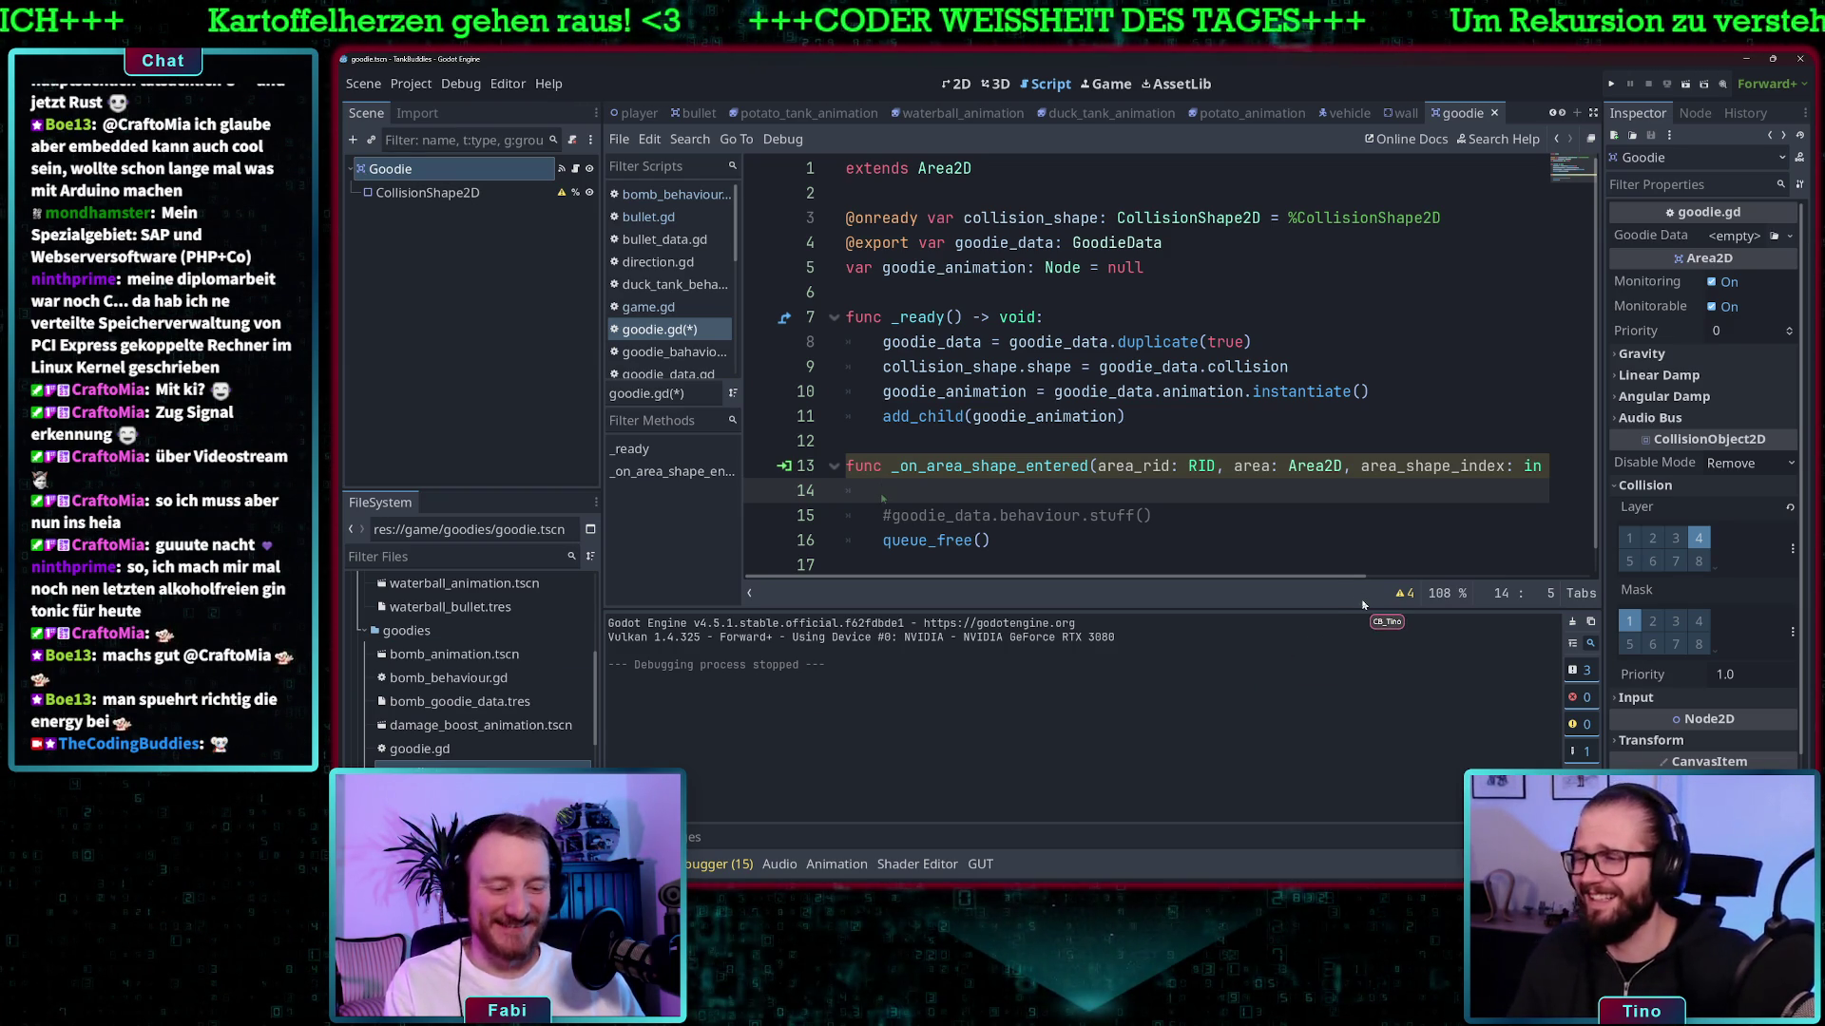
# - Write print(area) on the blank line 14 of the handler and save goodie.gd
pyautogui.write('t(a')
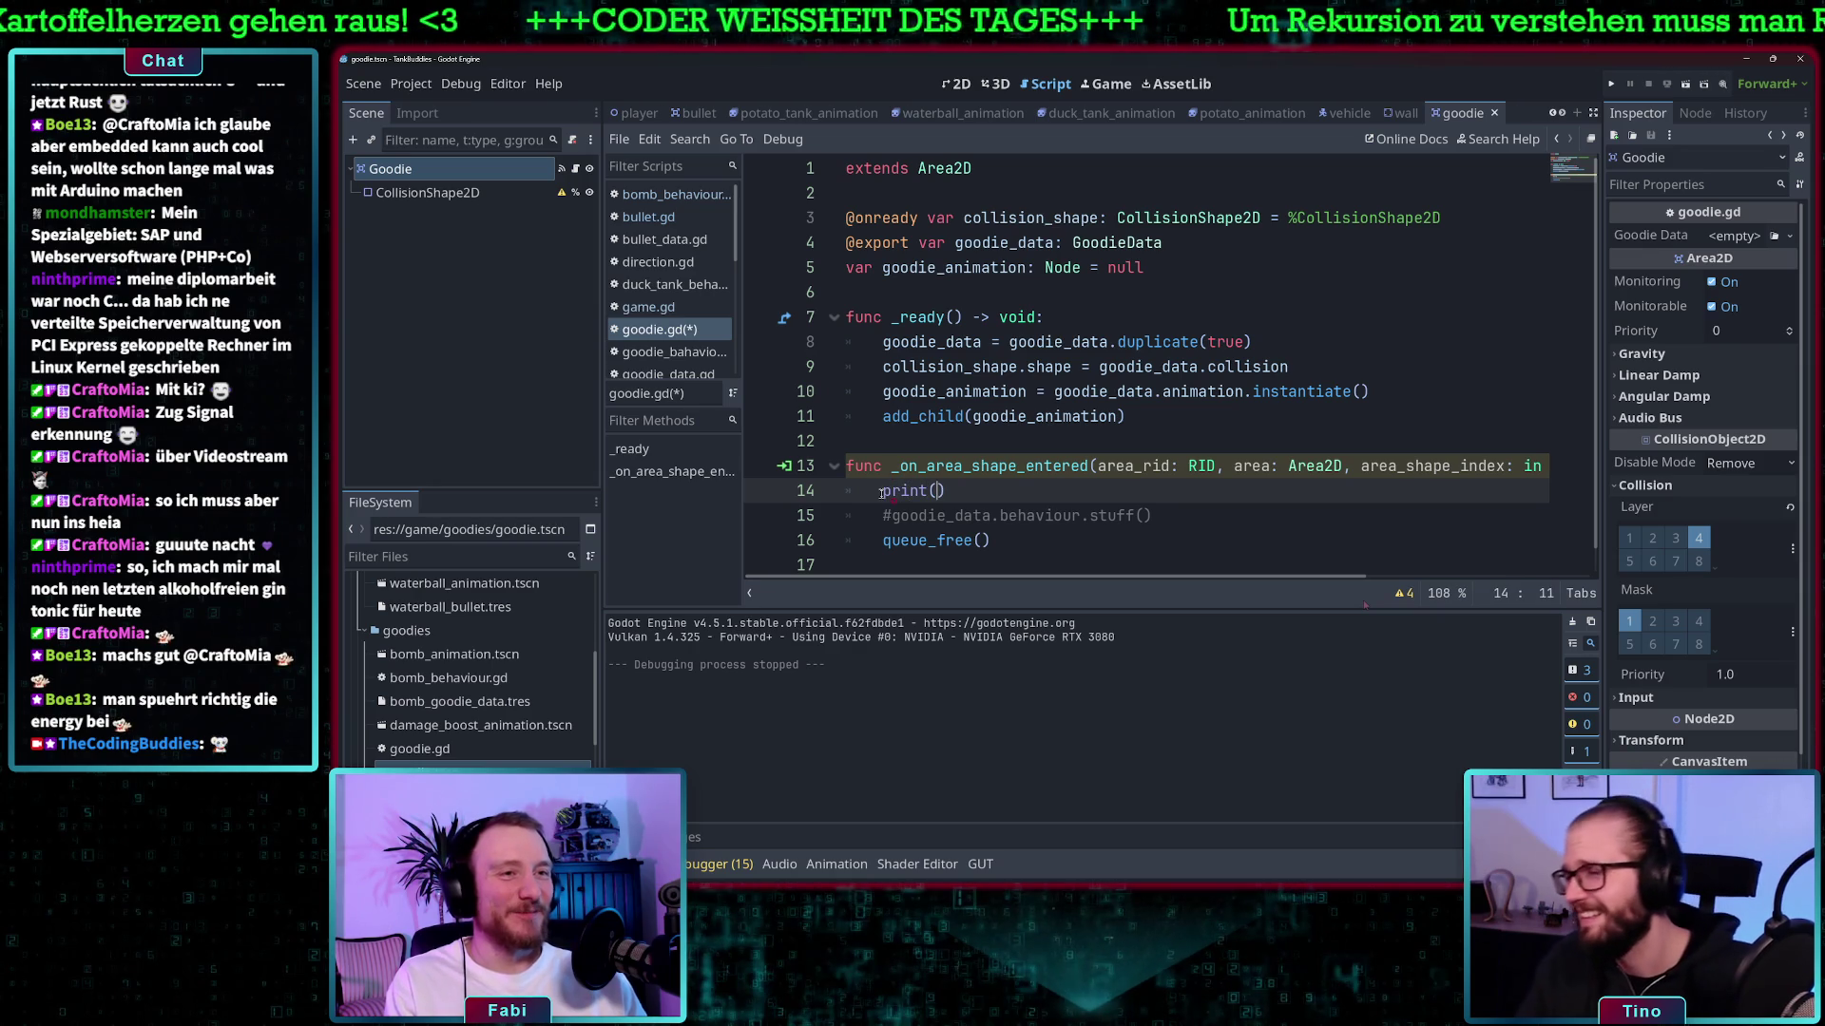
pyautogui.write('rea')
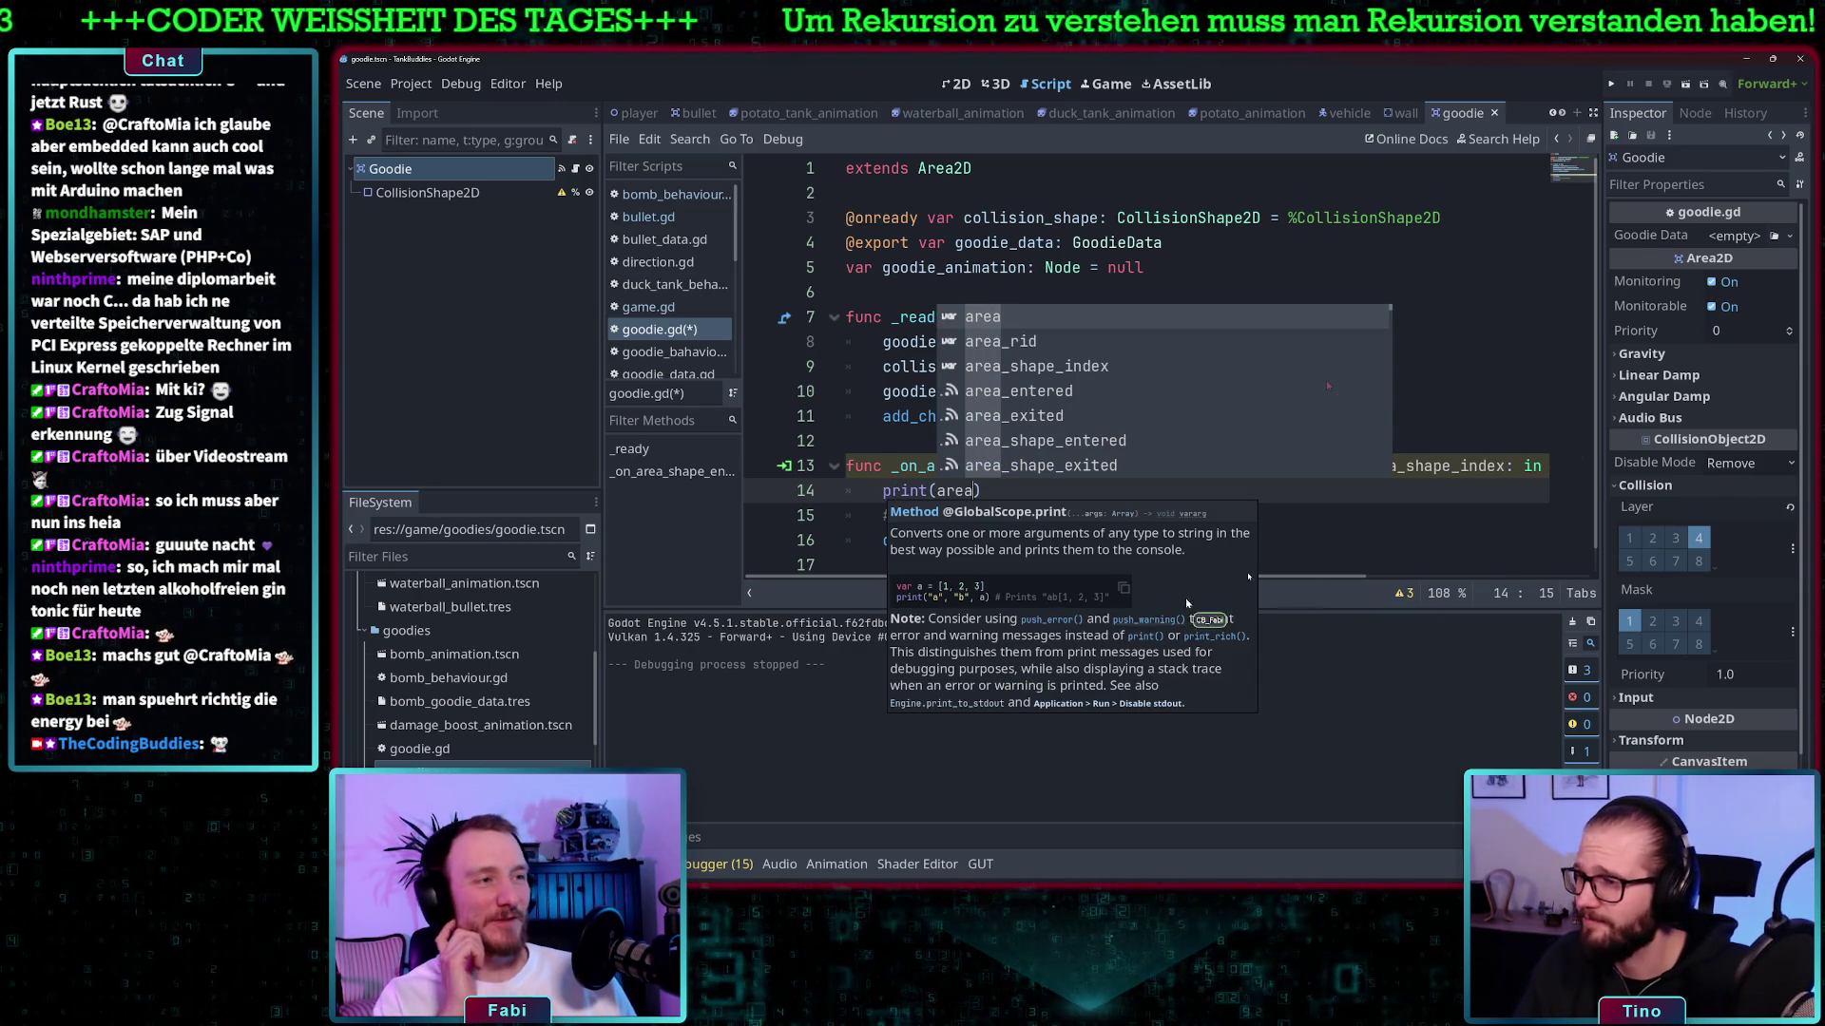
pyautogui.click(1341, 540)
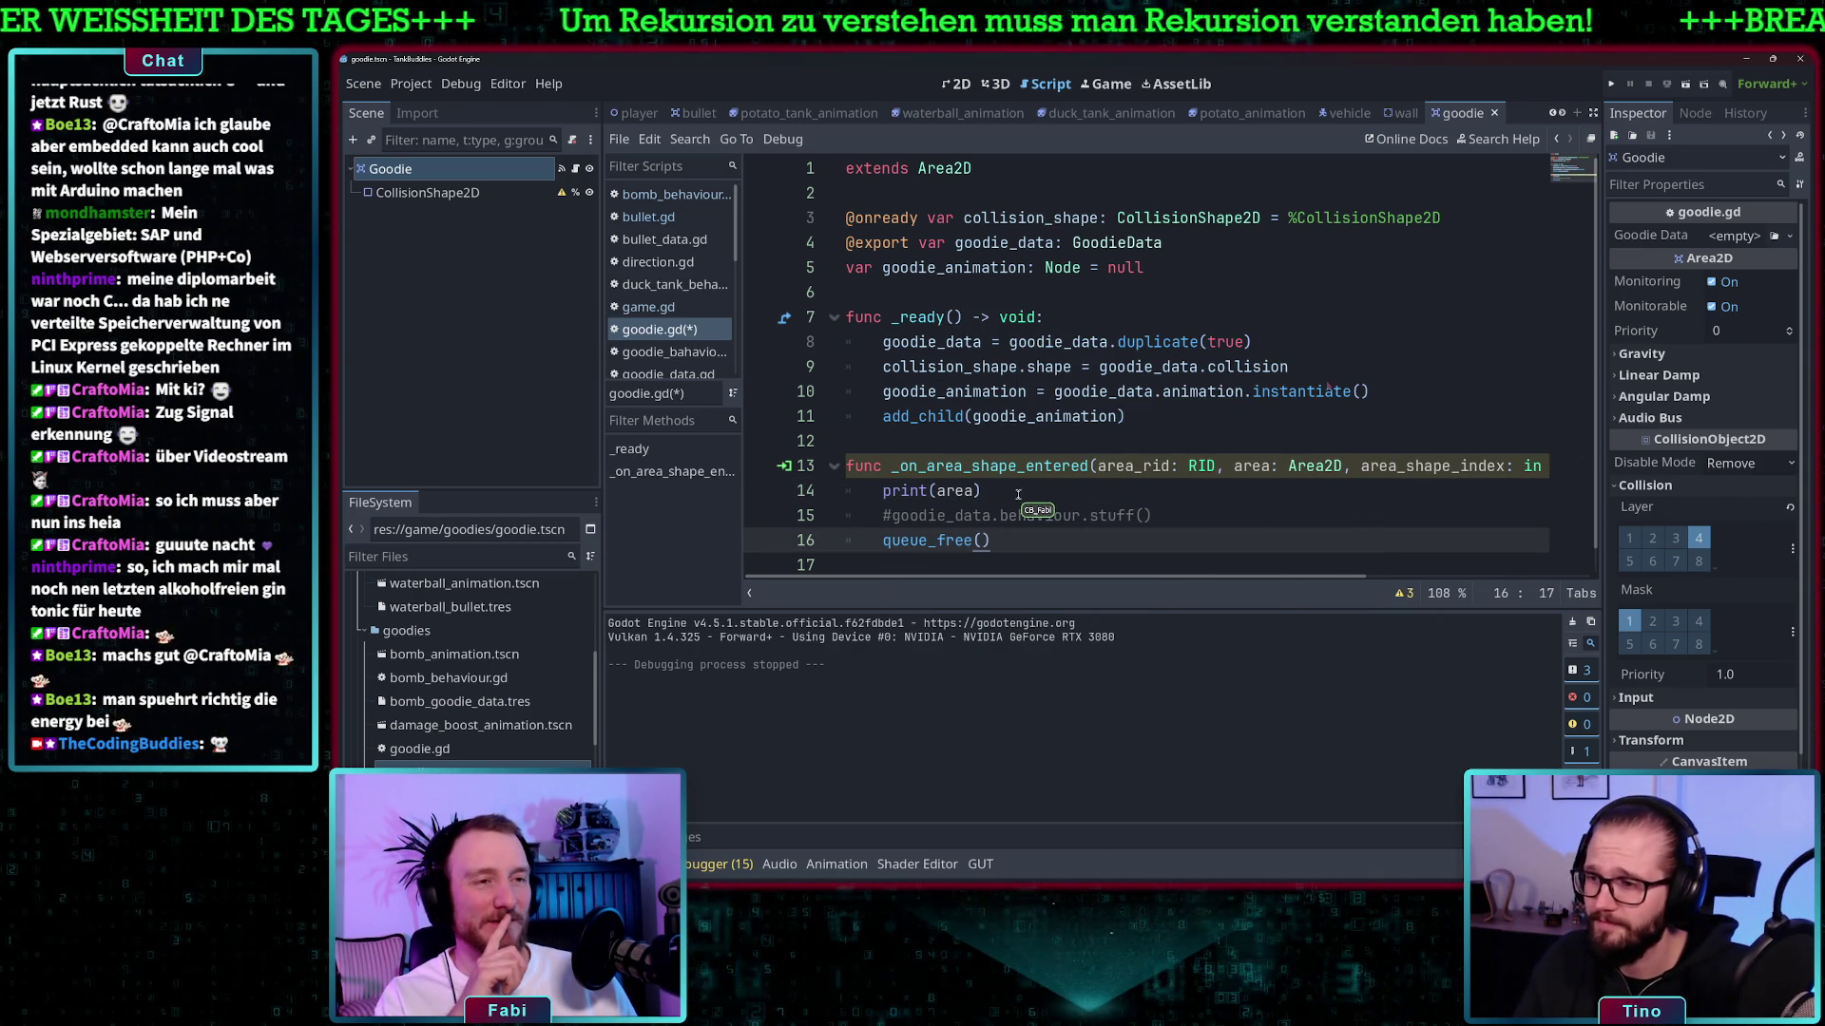
pyautogui.click(983, 491)
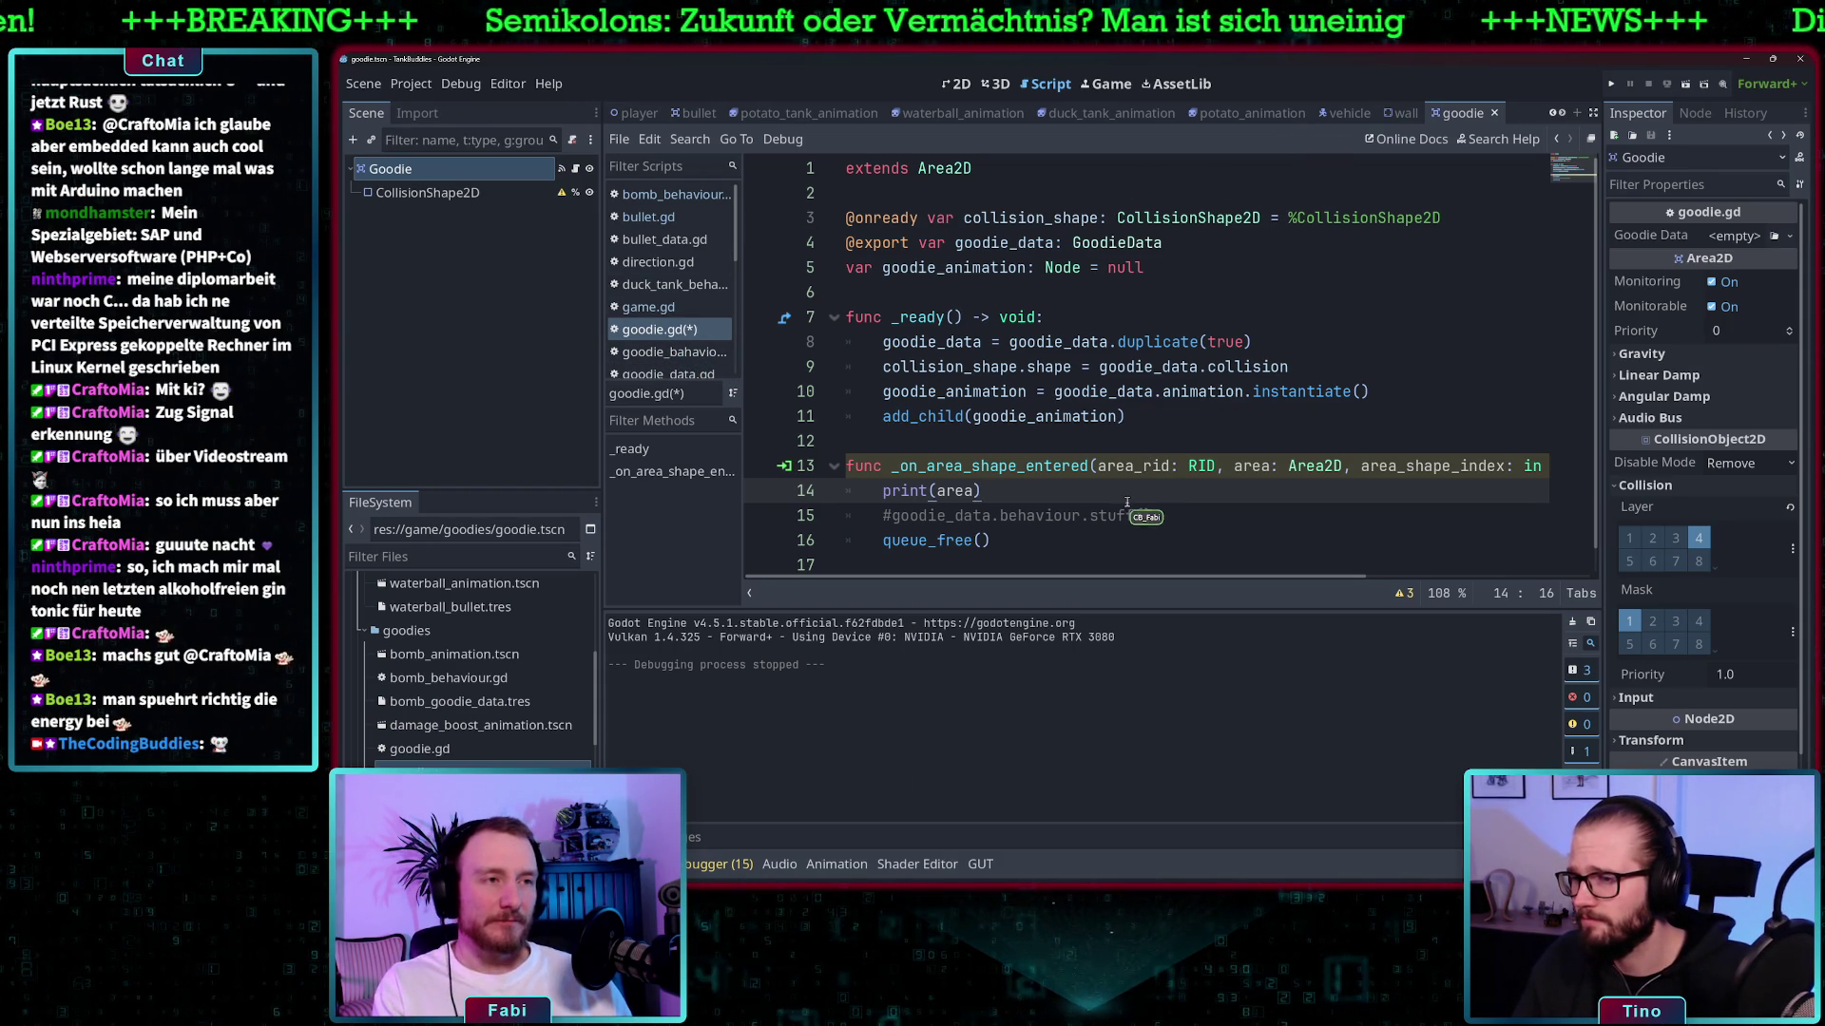
pyautogui.hotkey('ctrl', 's')
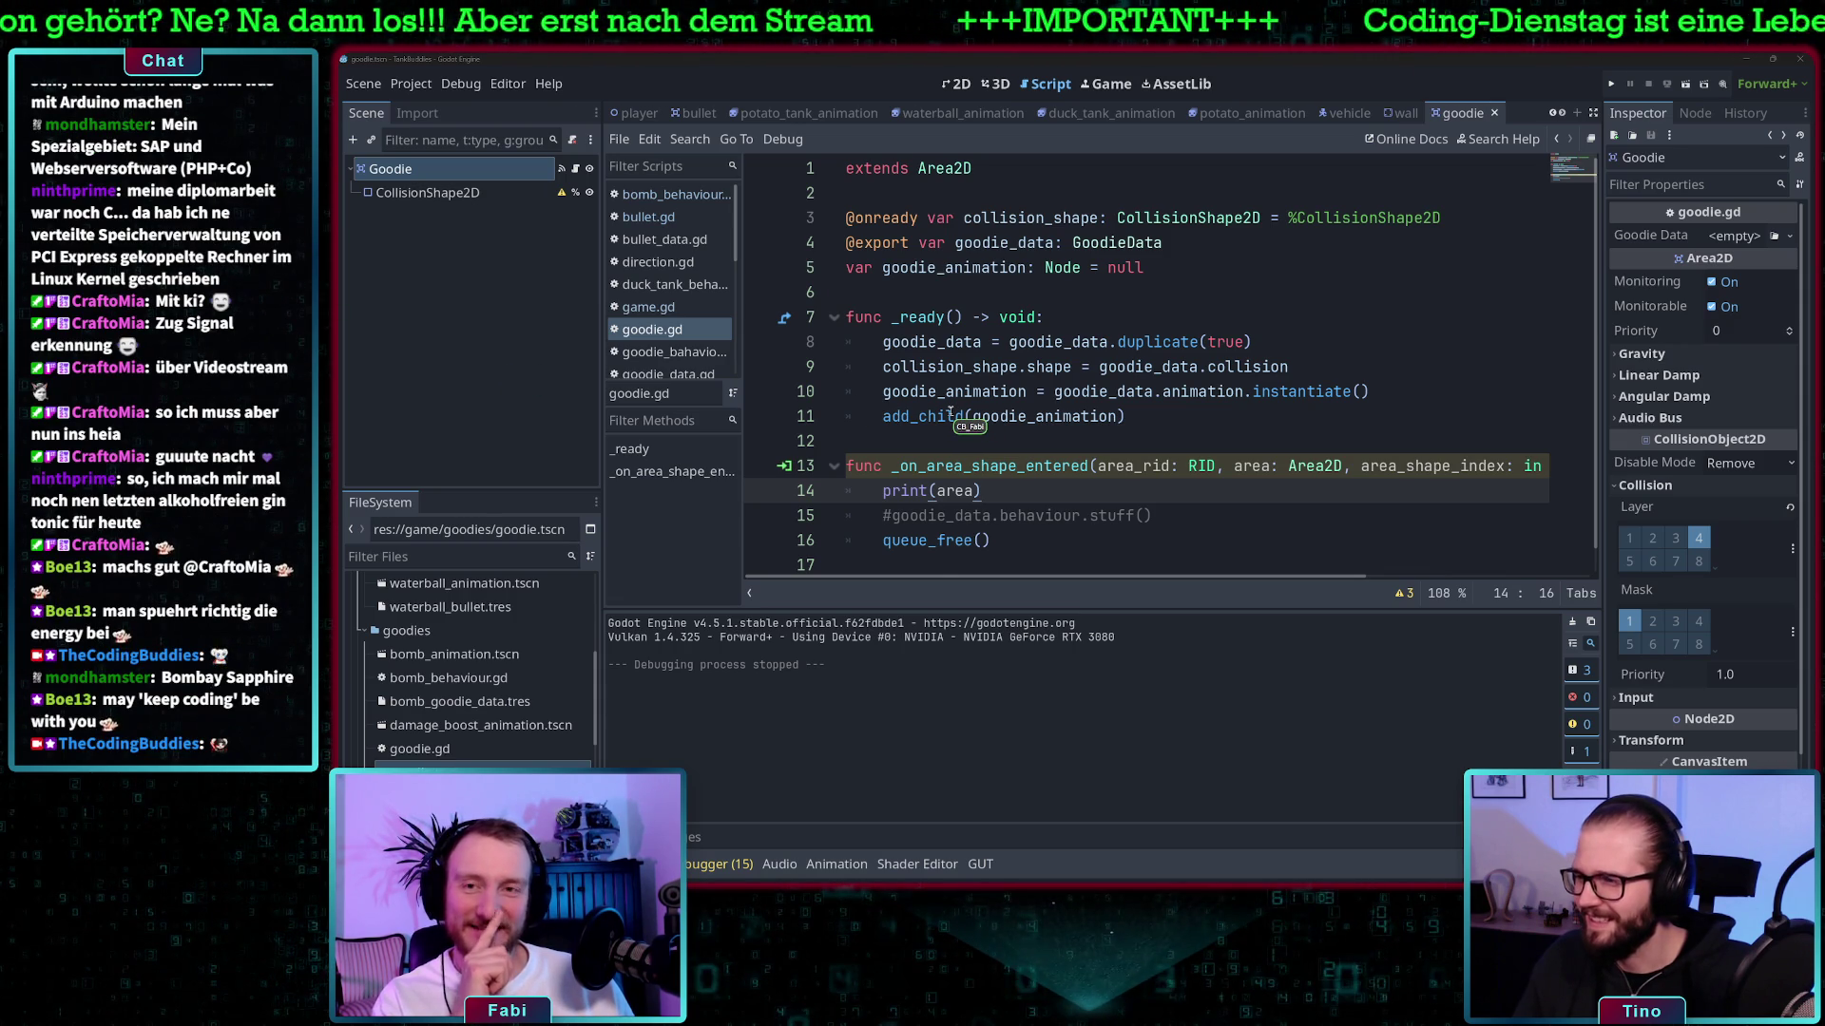
pyautogui.moveTo(950, 412)
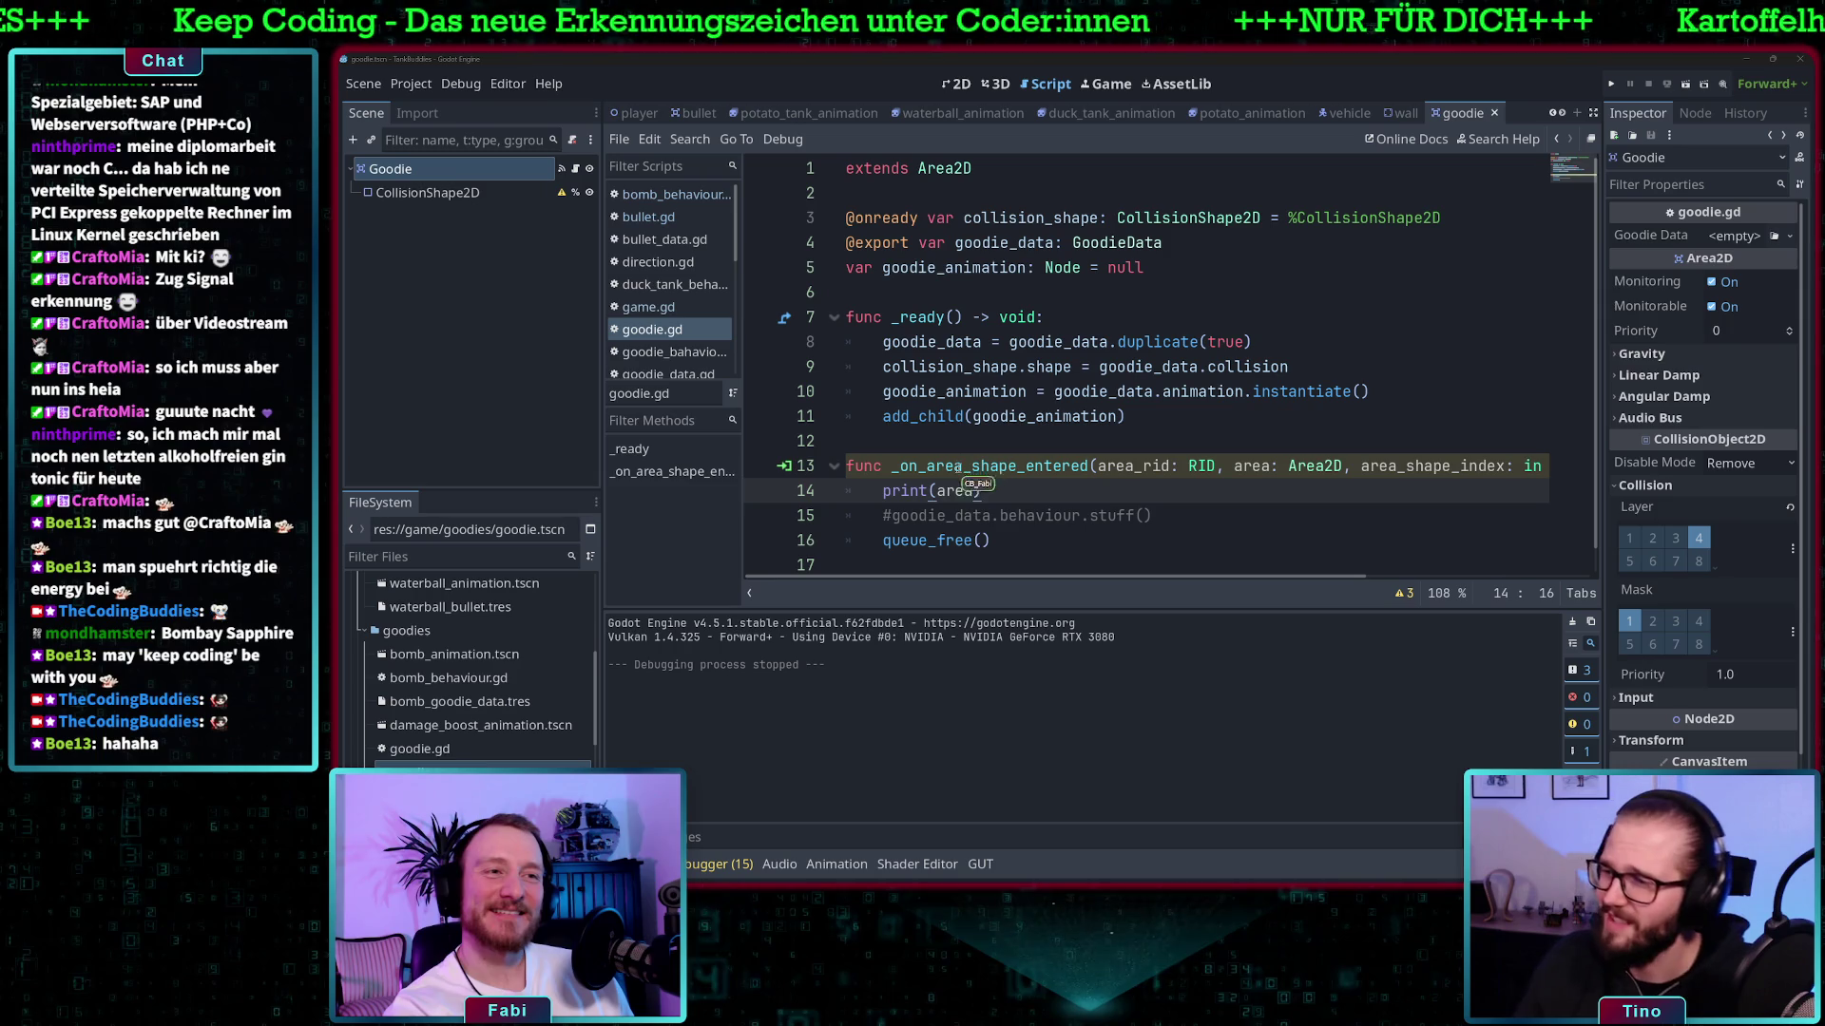
# - Run the game, drive the green tank onto the bomb to print HitArea, then stop with F8
pyautogui.click(1612, 86)
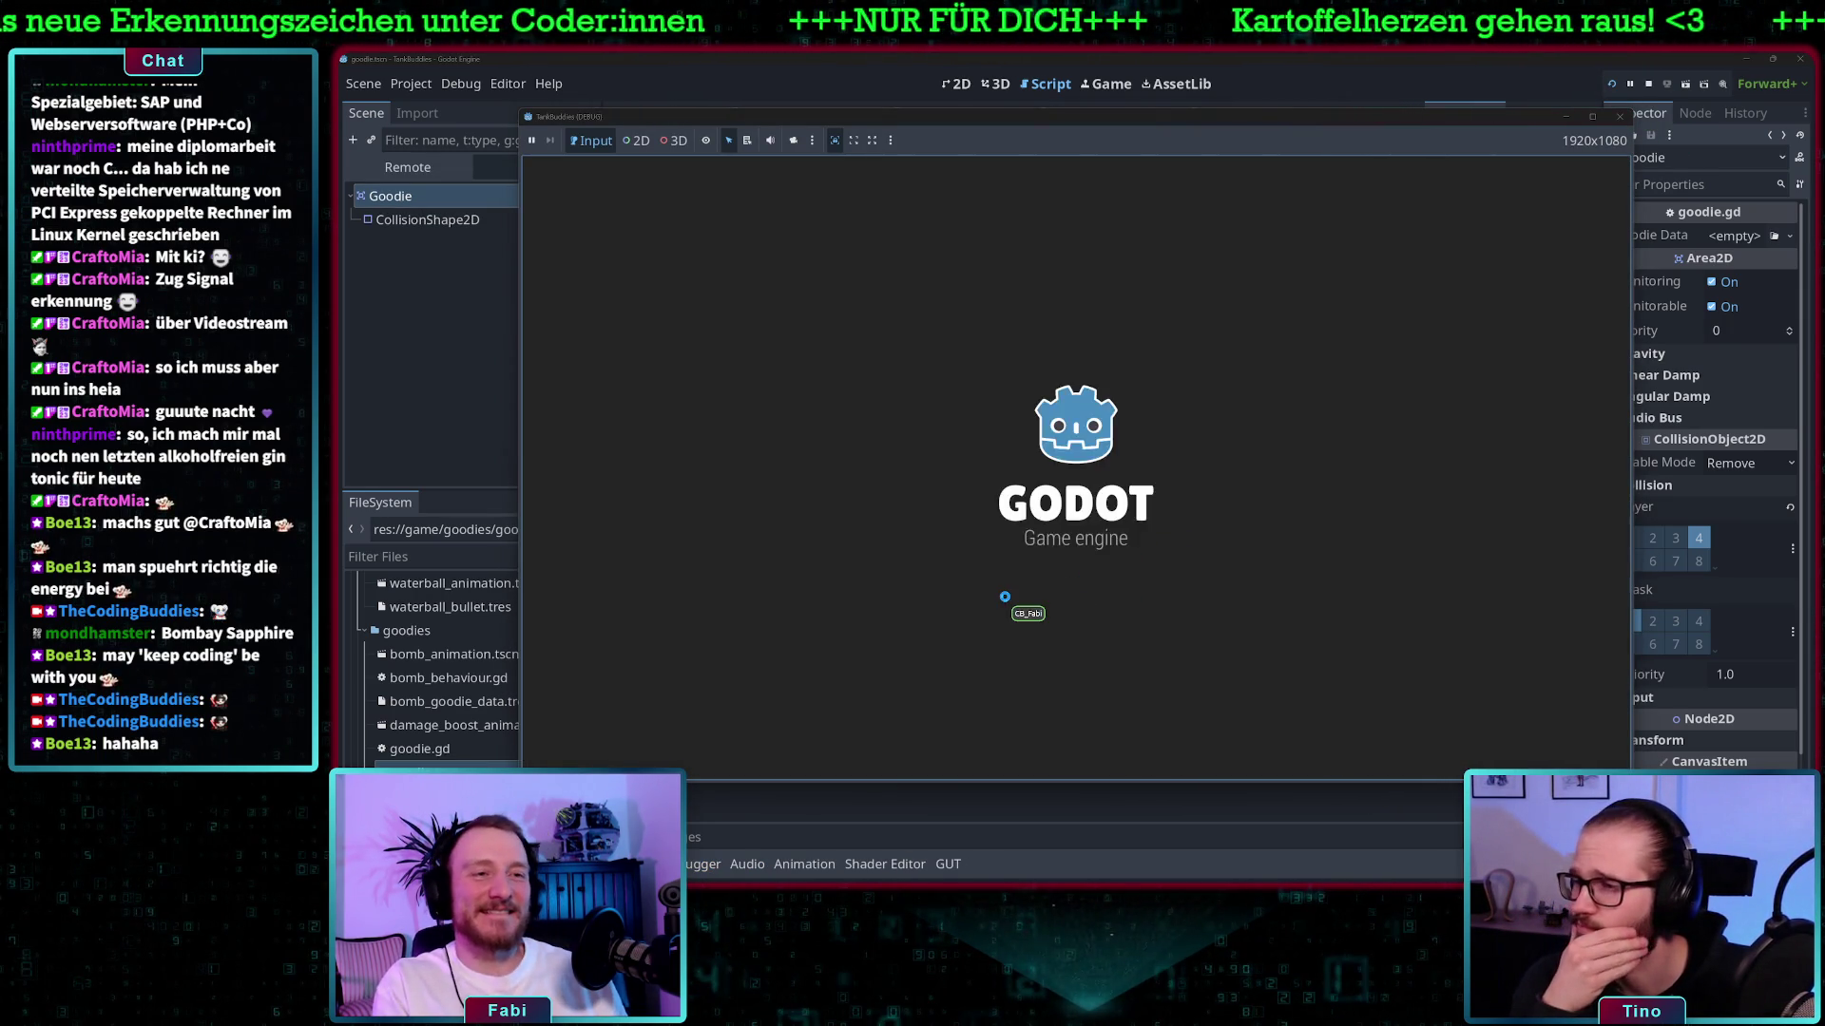
pyautogui.press('Right')
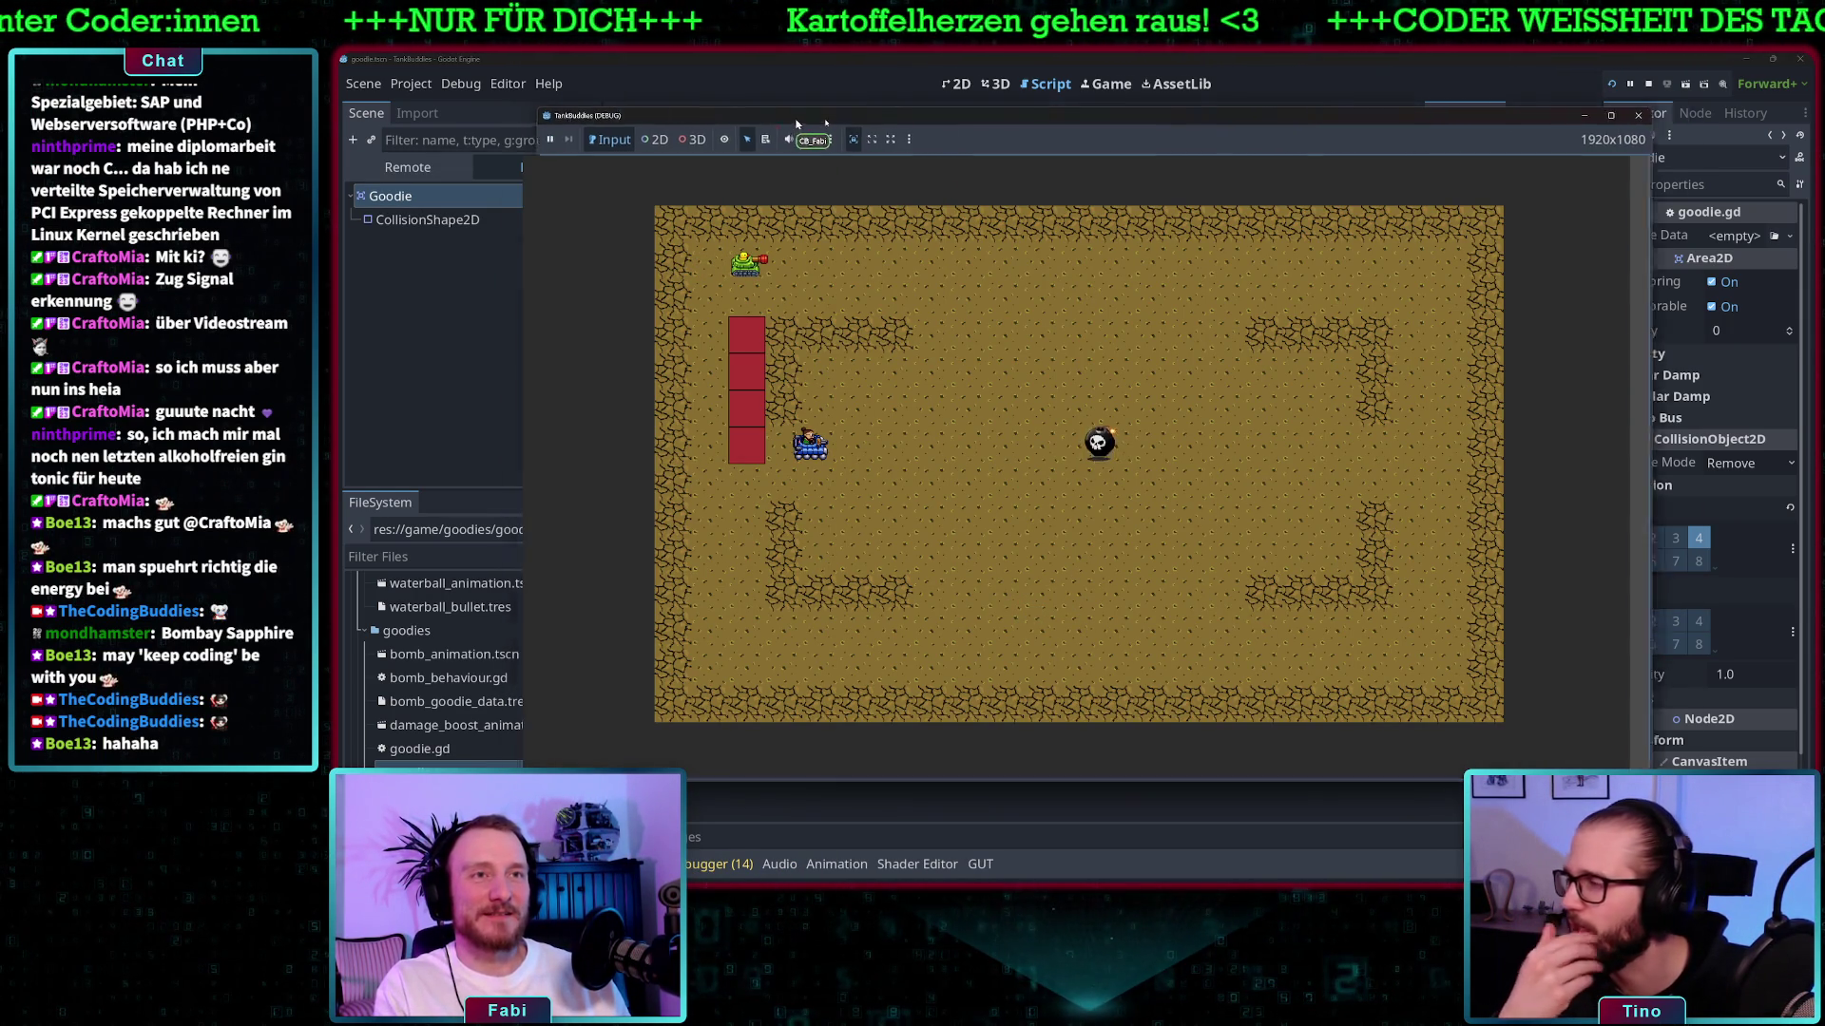
pyautogui.moveTo(772, 116); pyautogui.dragTo(967, 114)
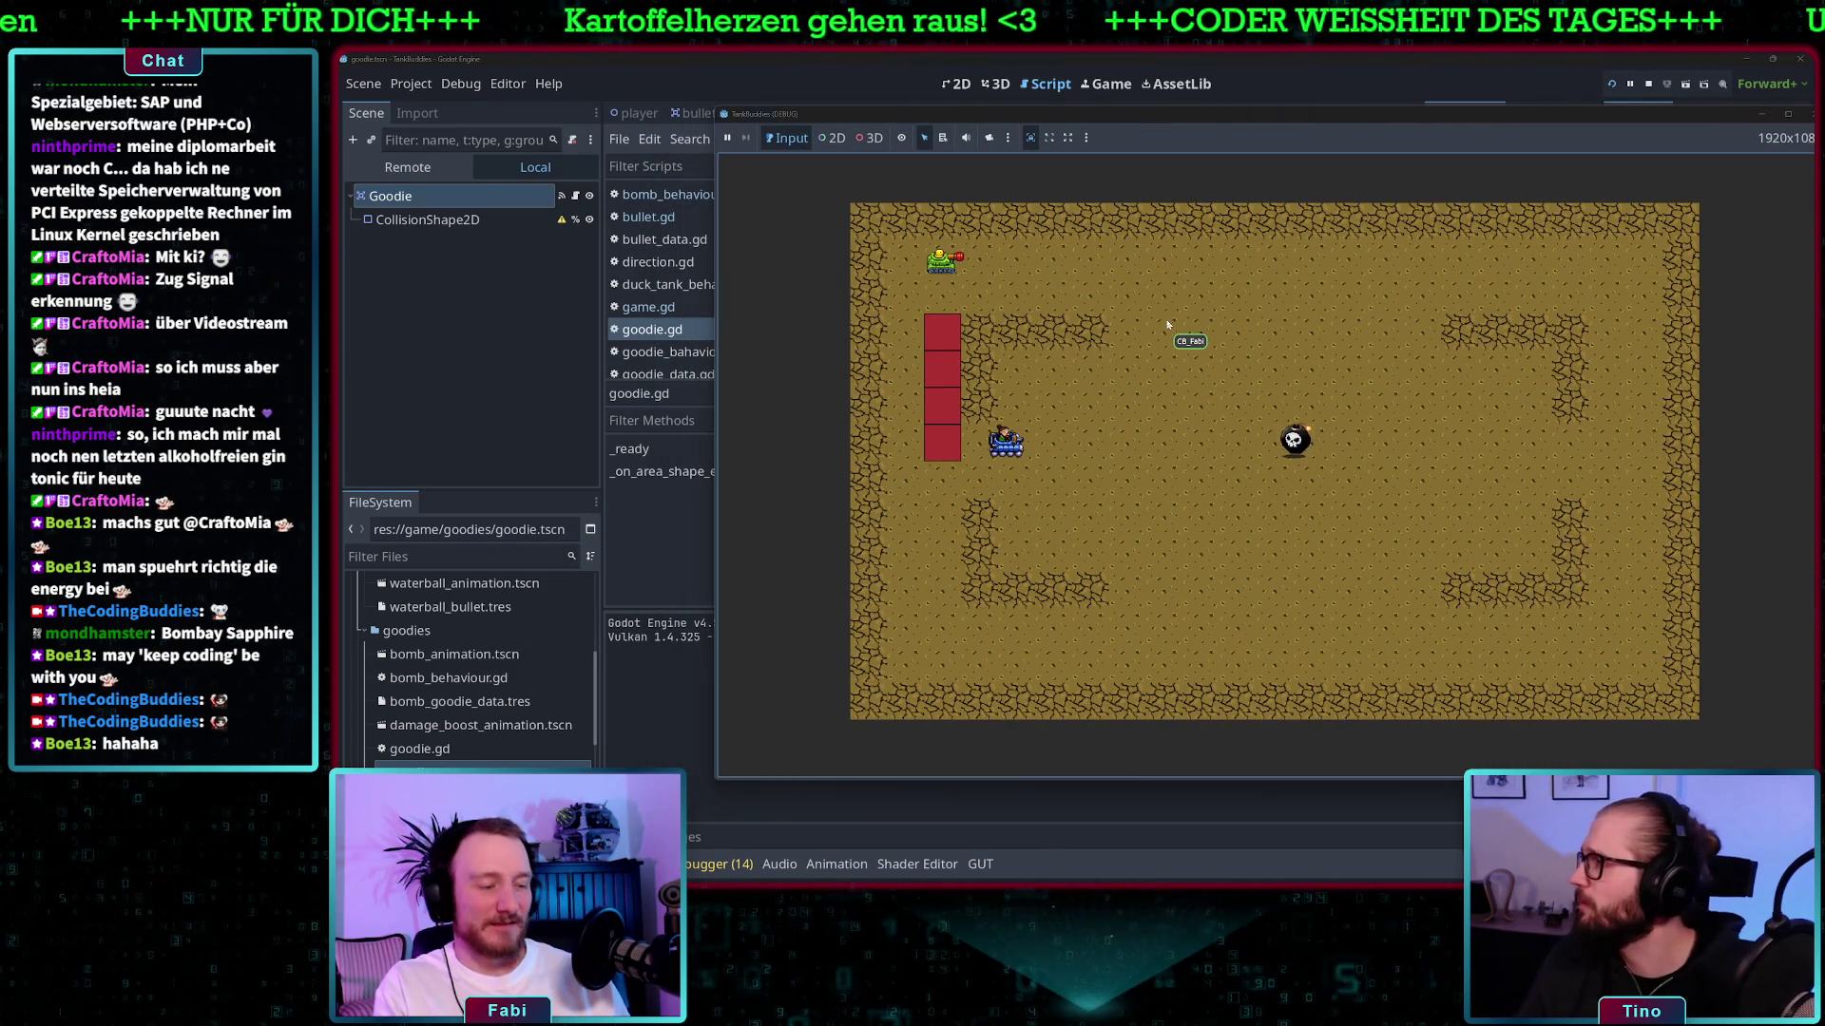
pyautogui.press('Right')
pyautogui.press('Right')
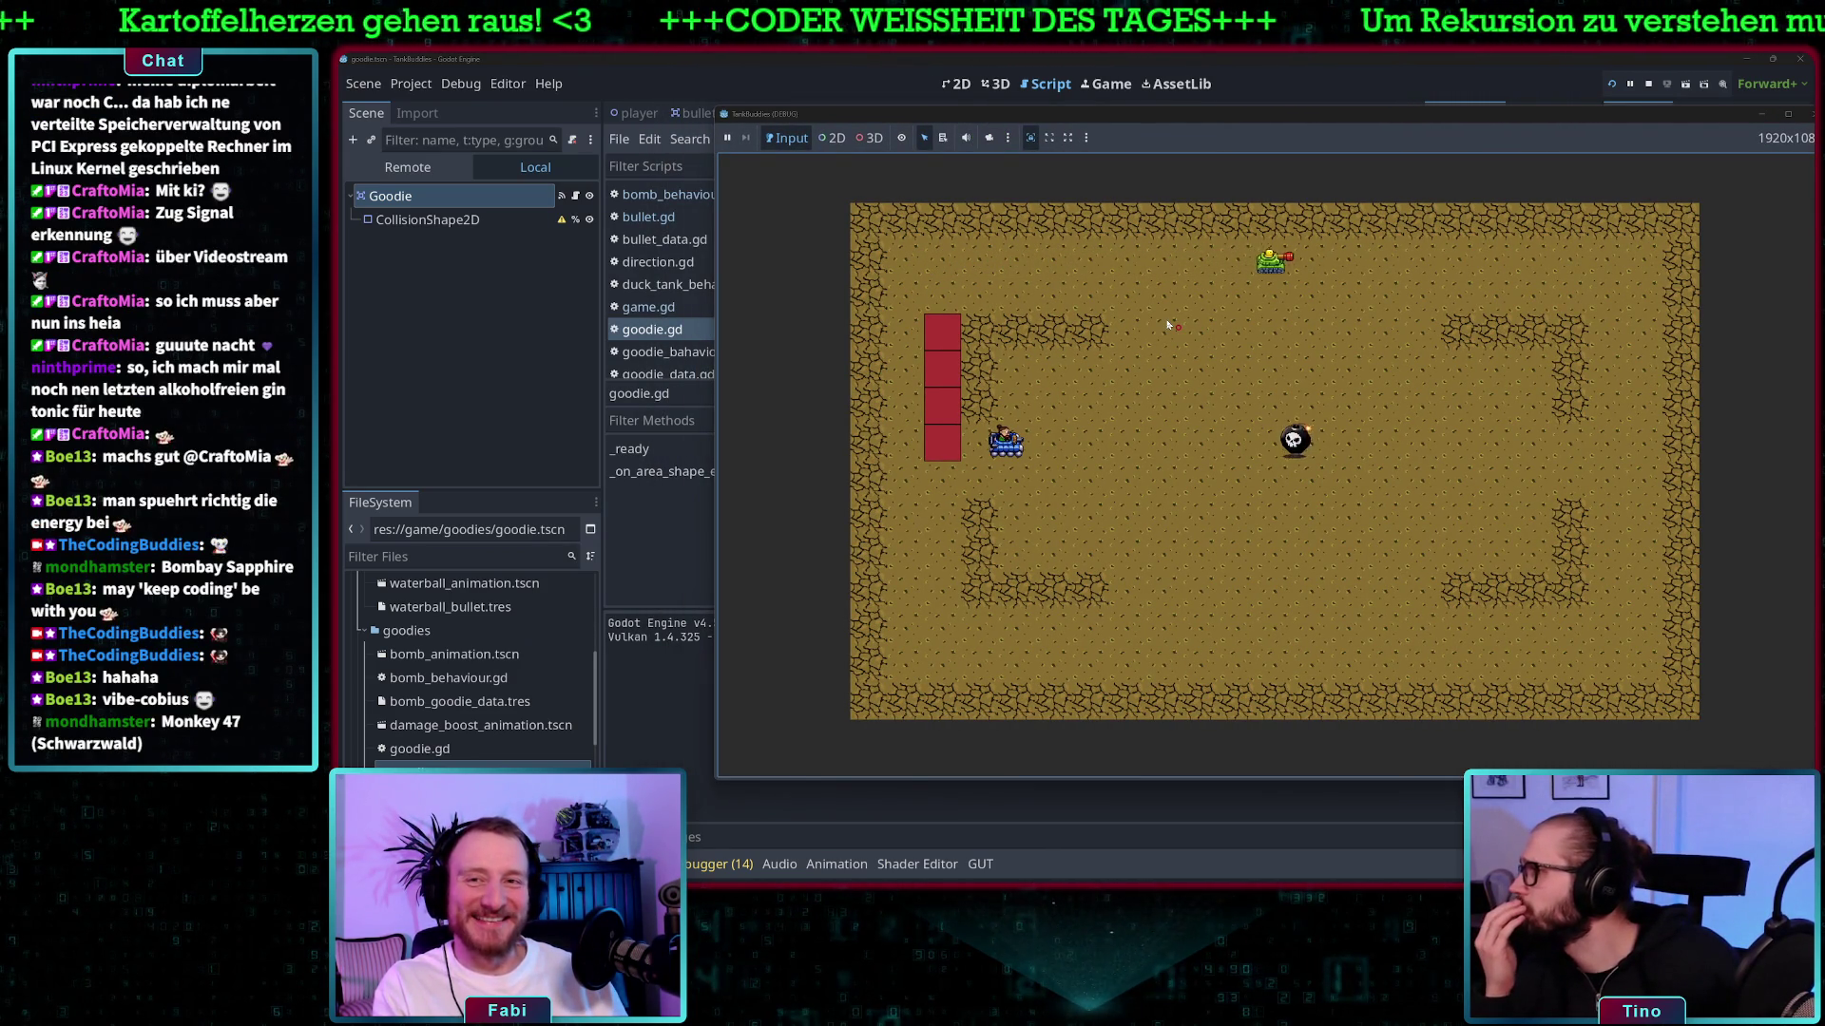
pyautogui.press('Down')
pyautogui.press('Down')
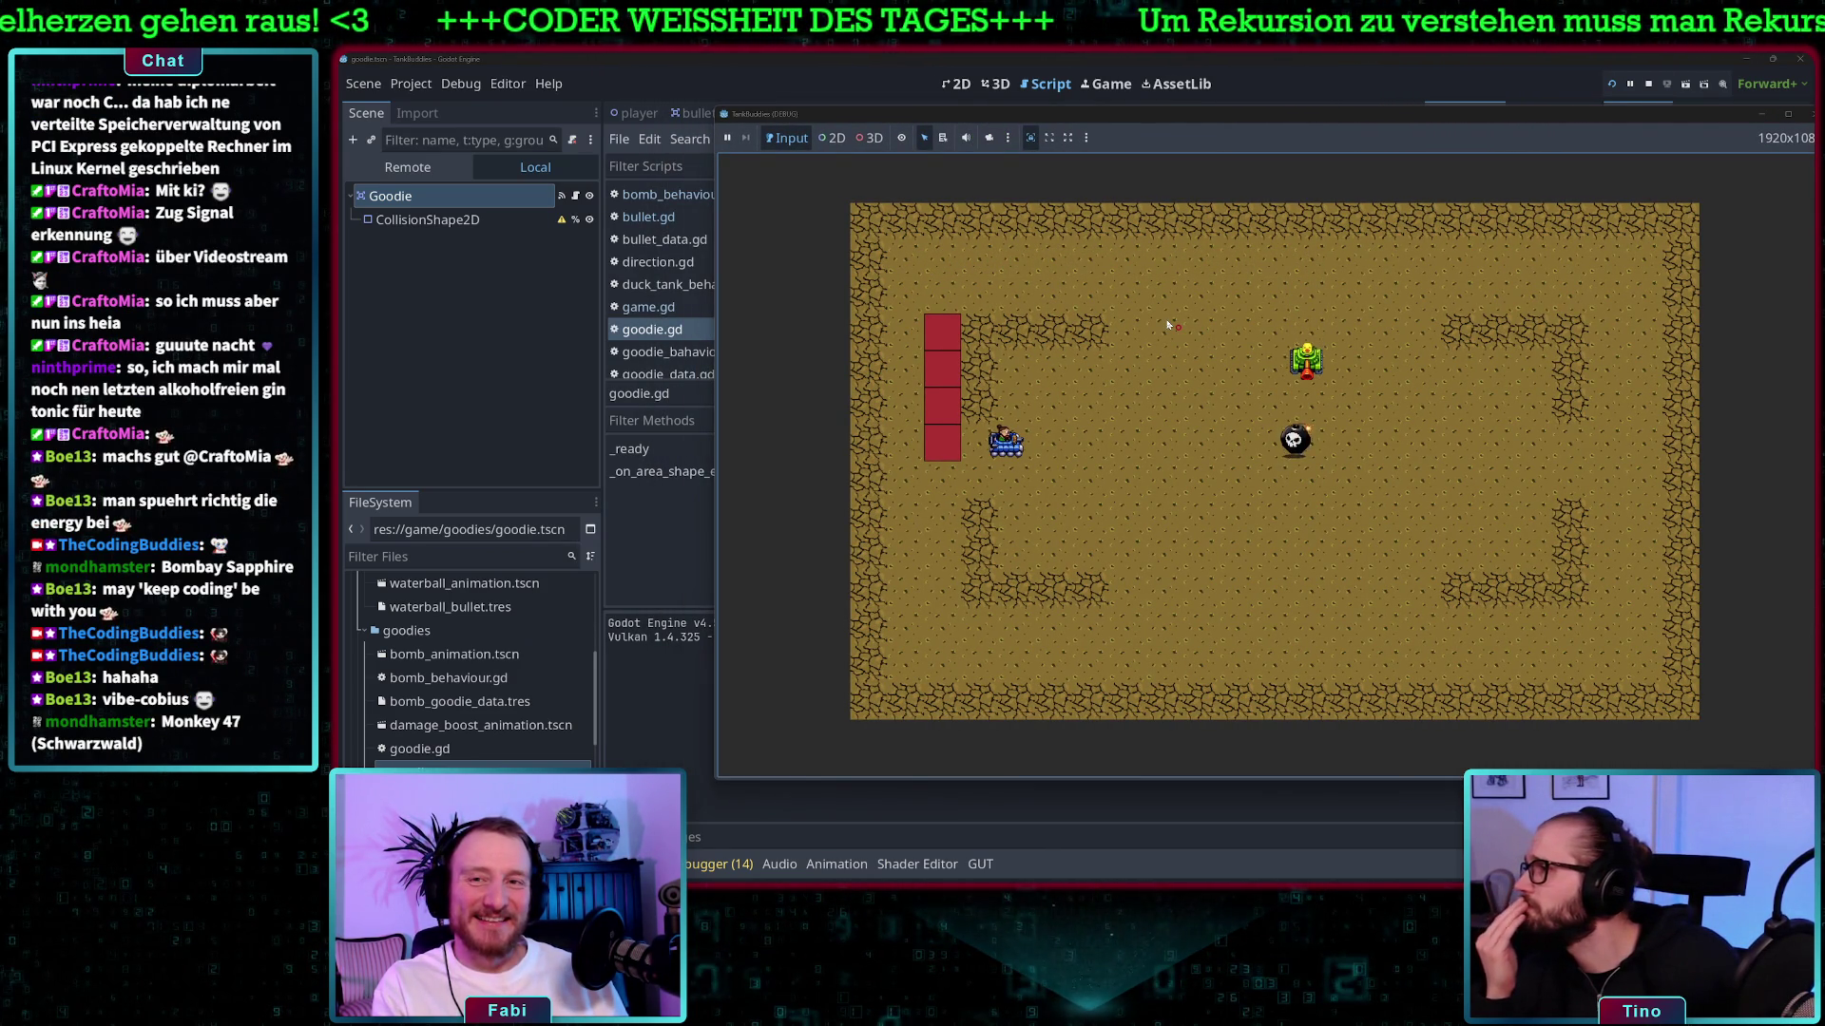
pyautogui.press('Down')
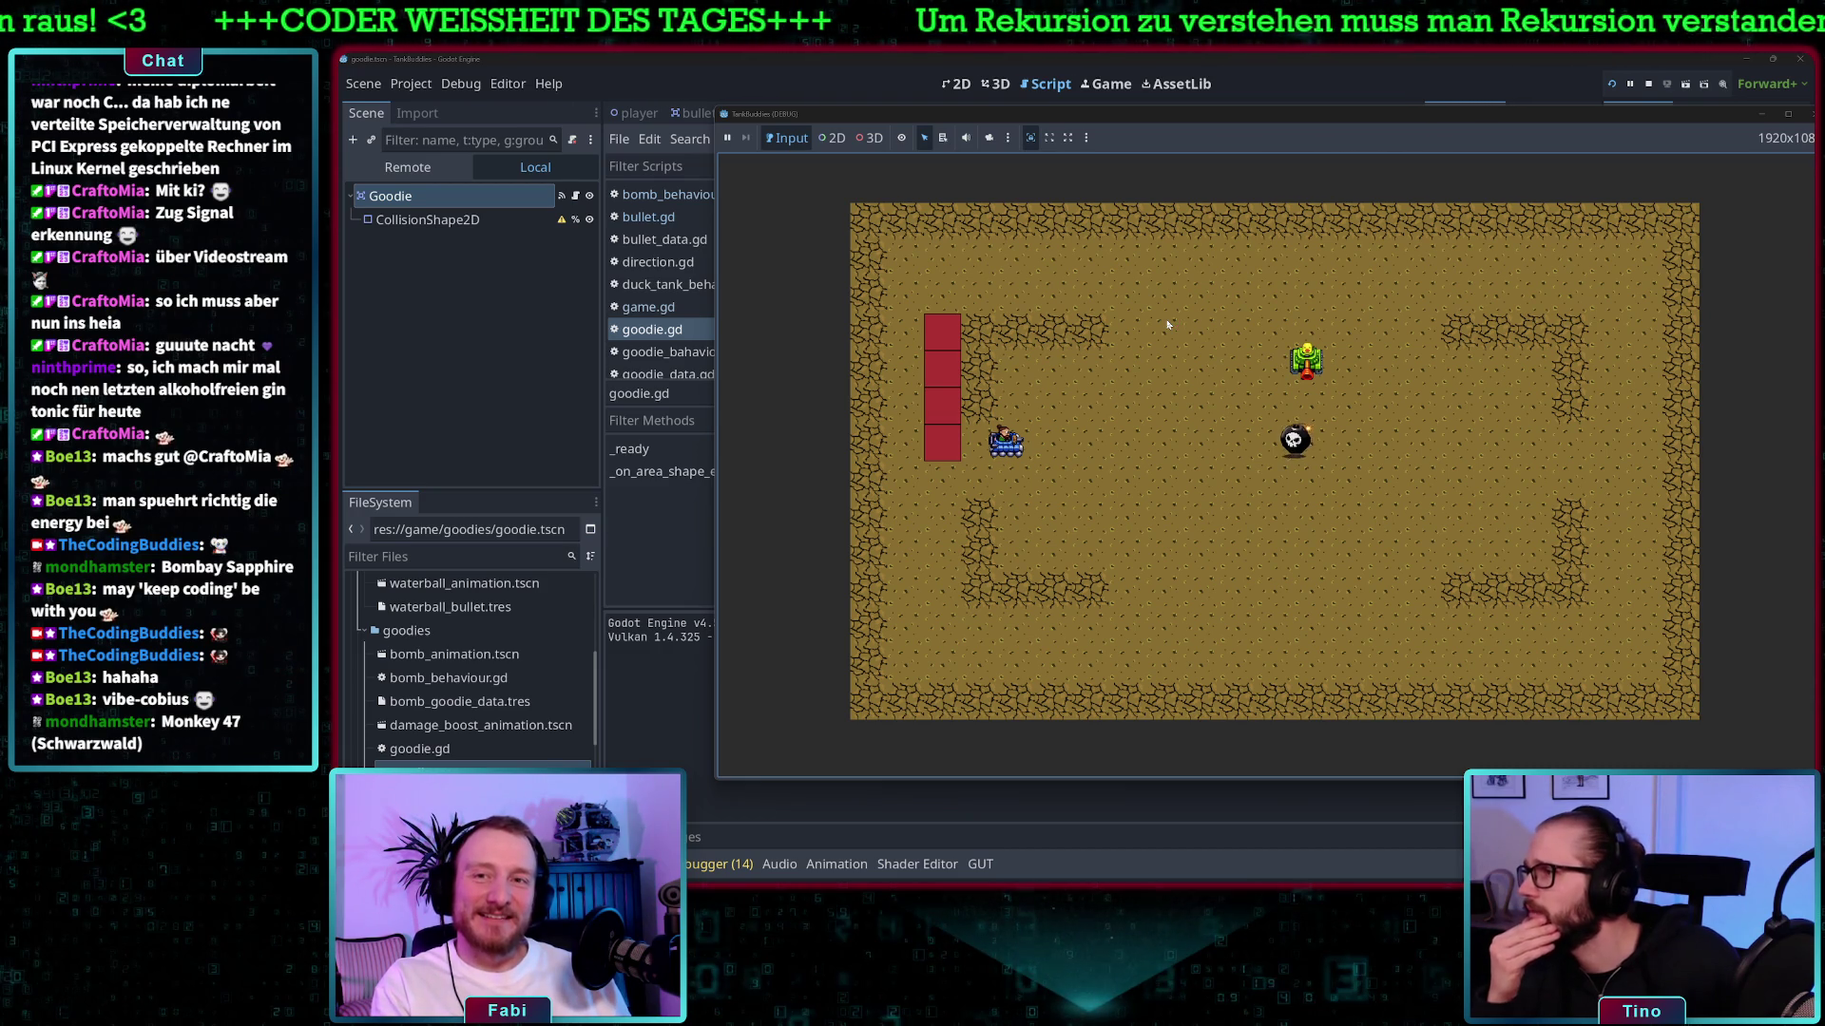
pyautogui.press('Down')
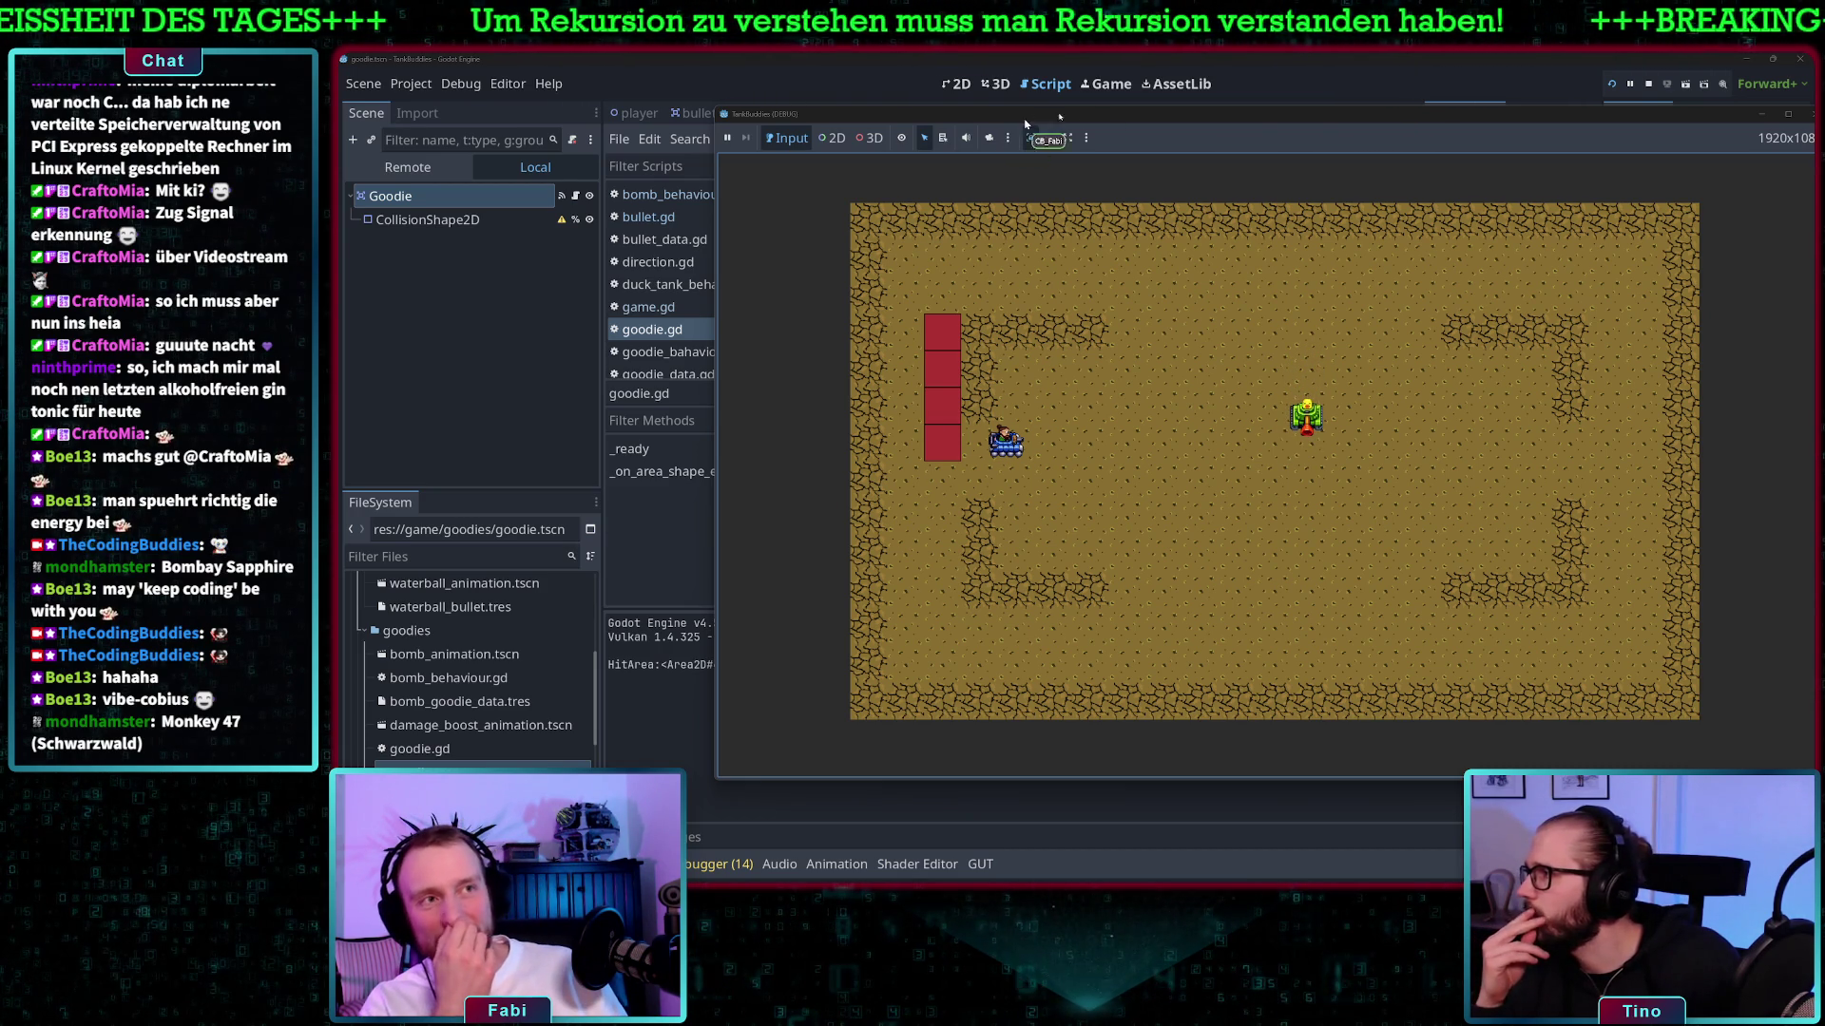
pyautogui.moveTo(1094, 116); pyautogui.dragTo(1203, 128)
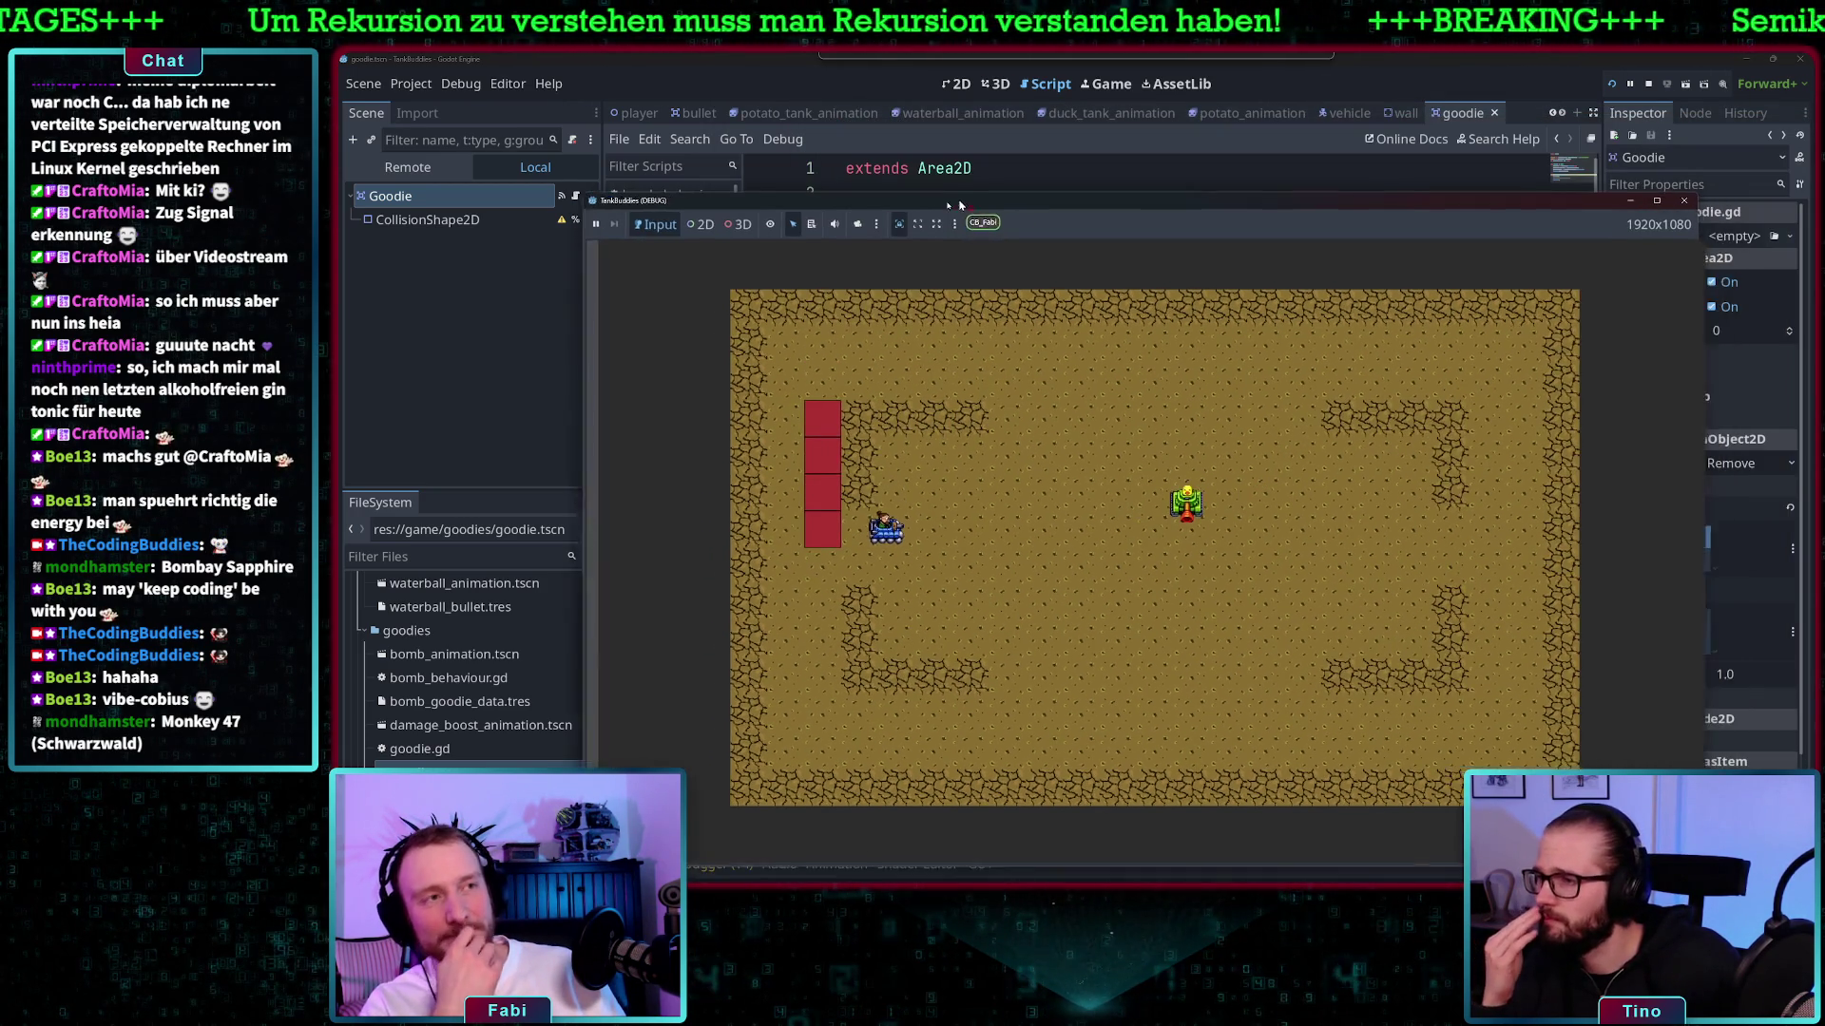
pyautogui.press('F8')
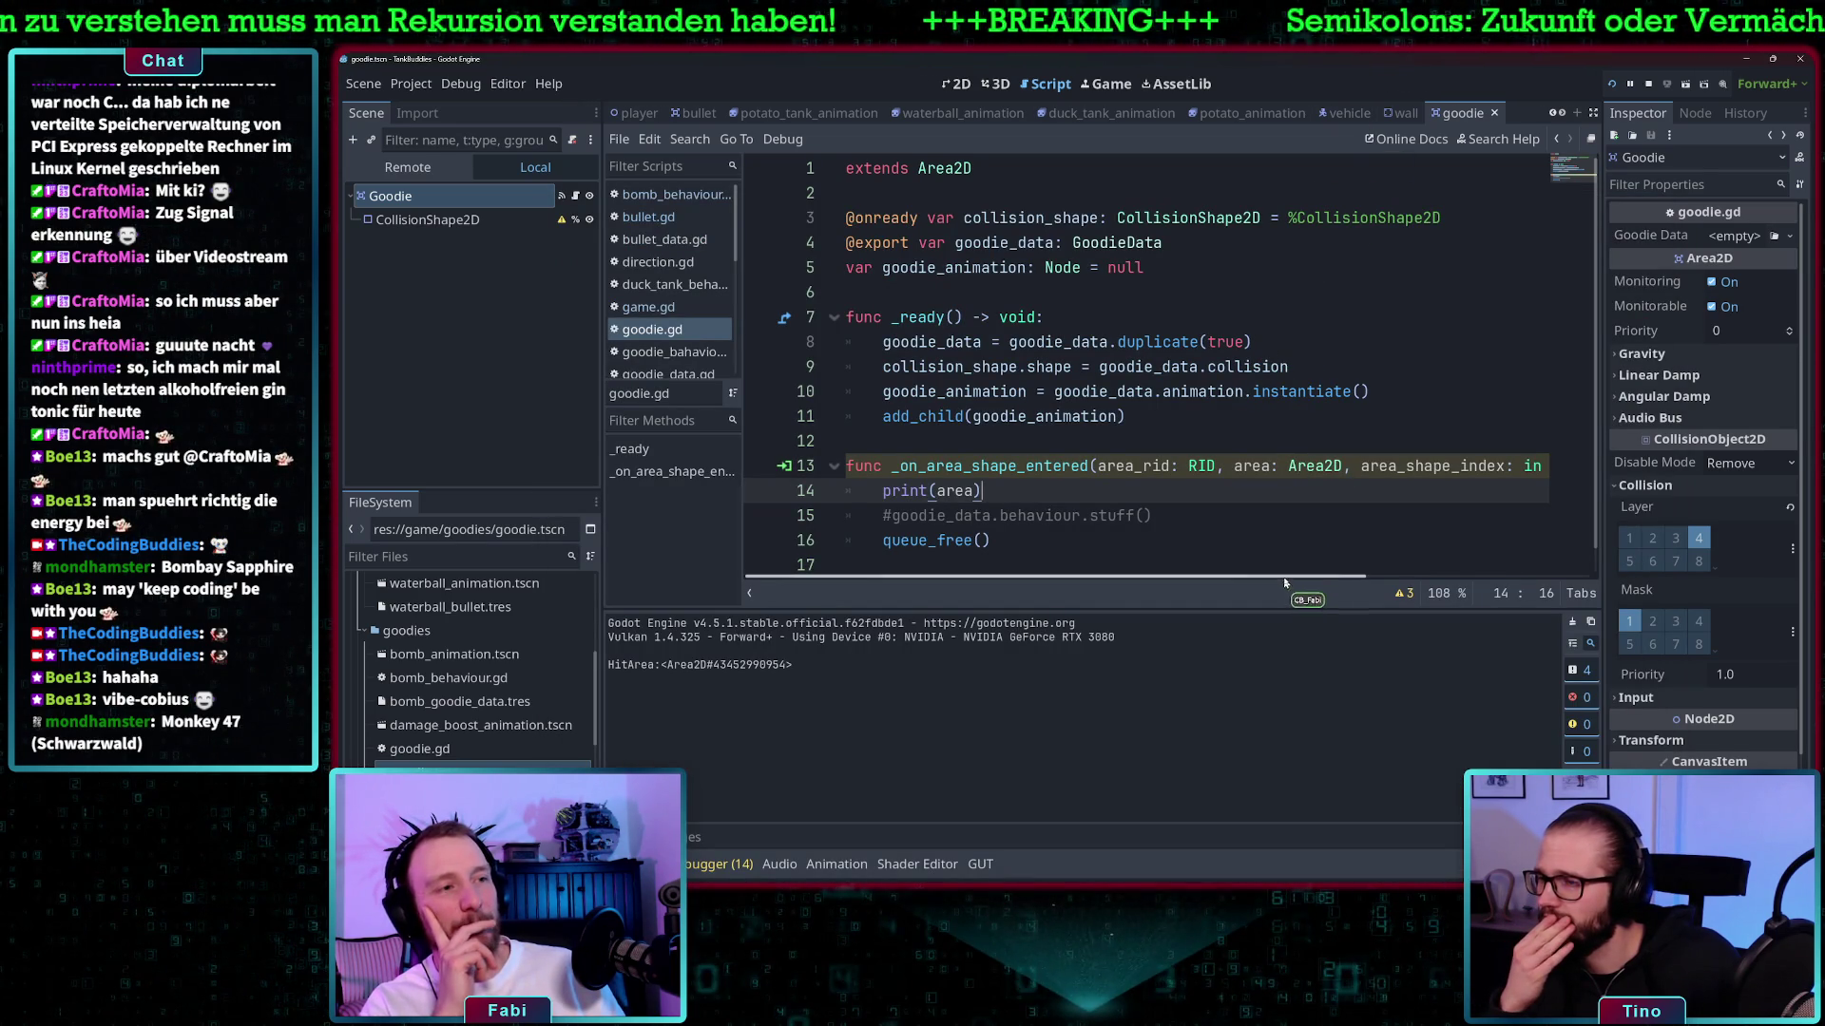
pyautogui.moveTo(1285, 570)
pyautogui.mouseDown()
pyautogui.moveTo(1514, 573)
pyautogui.moveTo(1092, 570)
pyautogui.mouseUp()
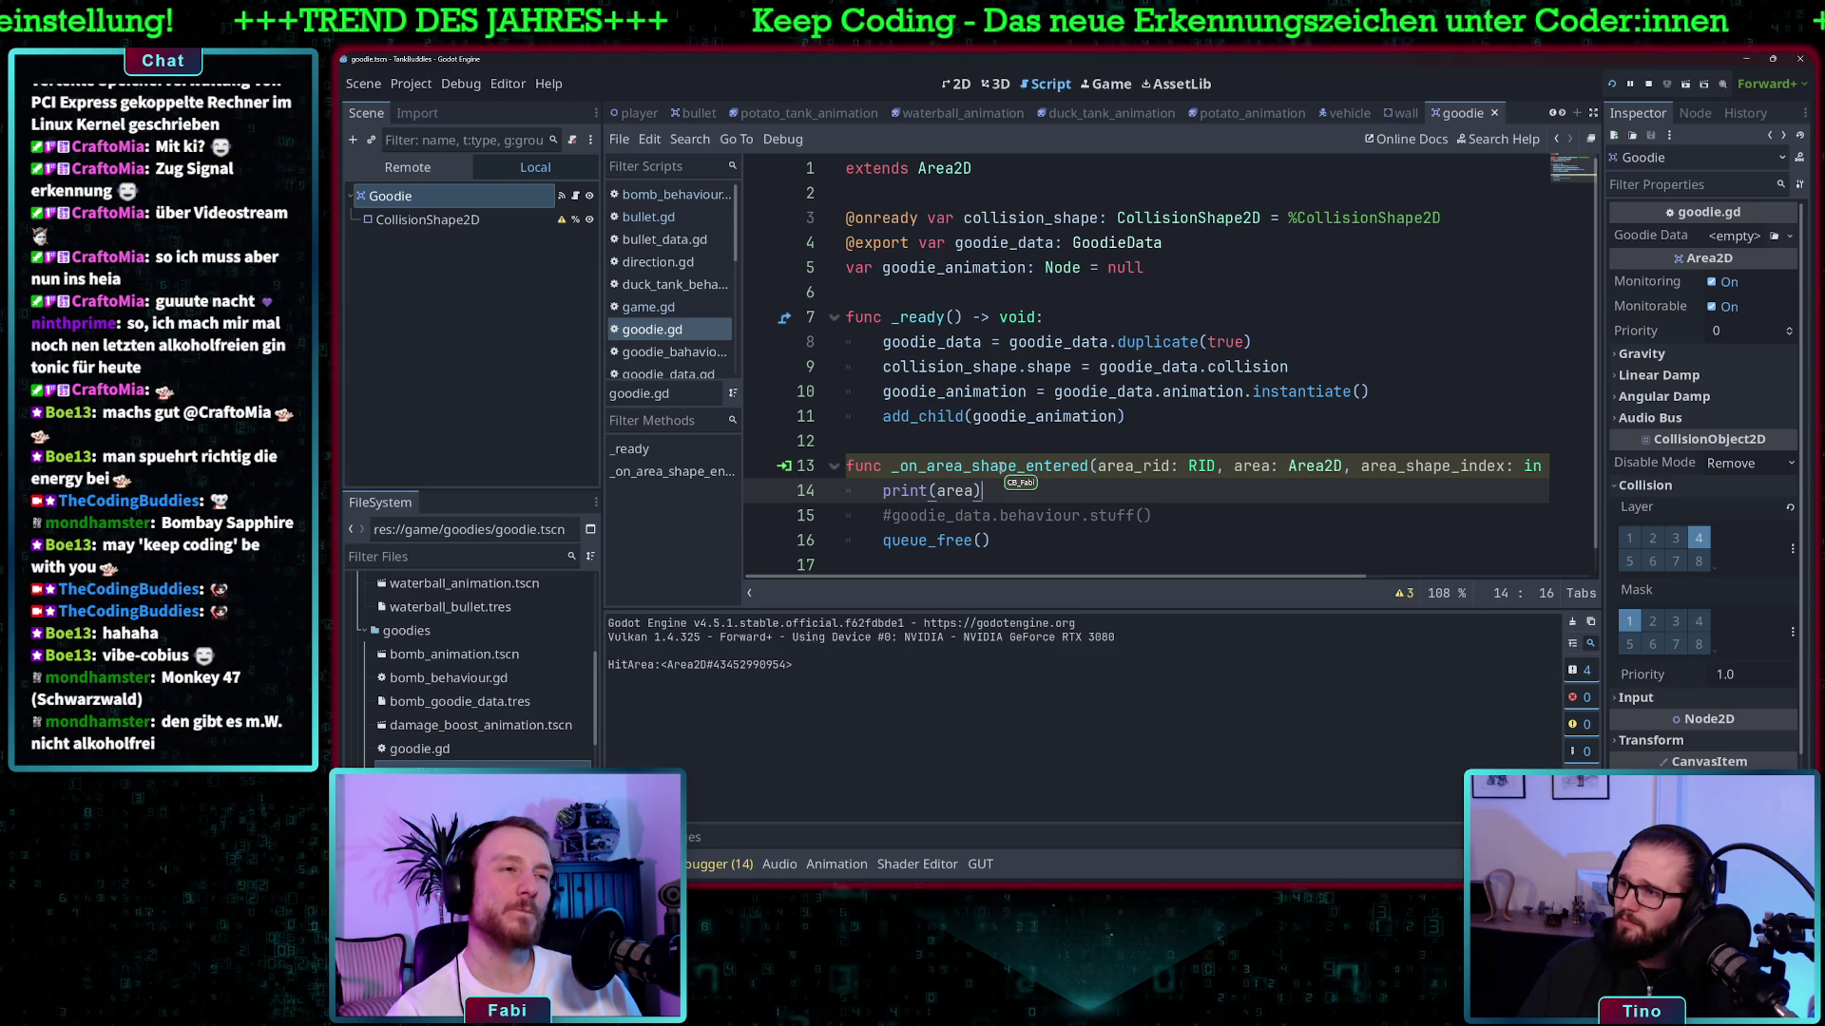
# - Show the Node dock's Signals list for the Goodie Area2D
pyautogui.click(1695, 113)
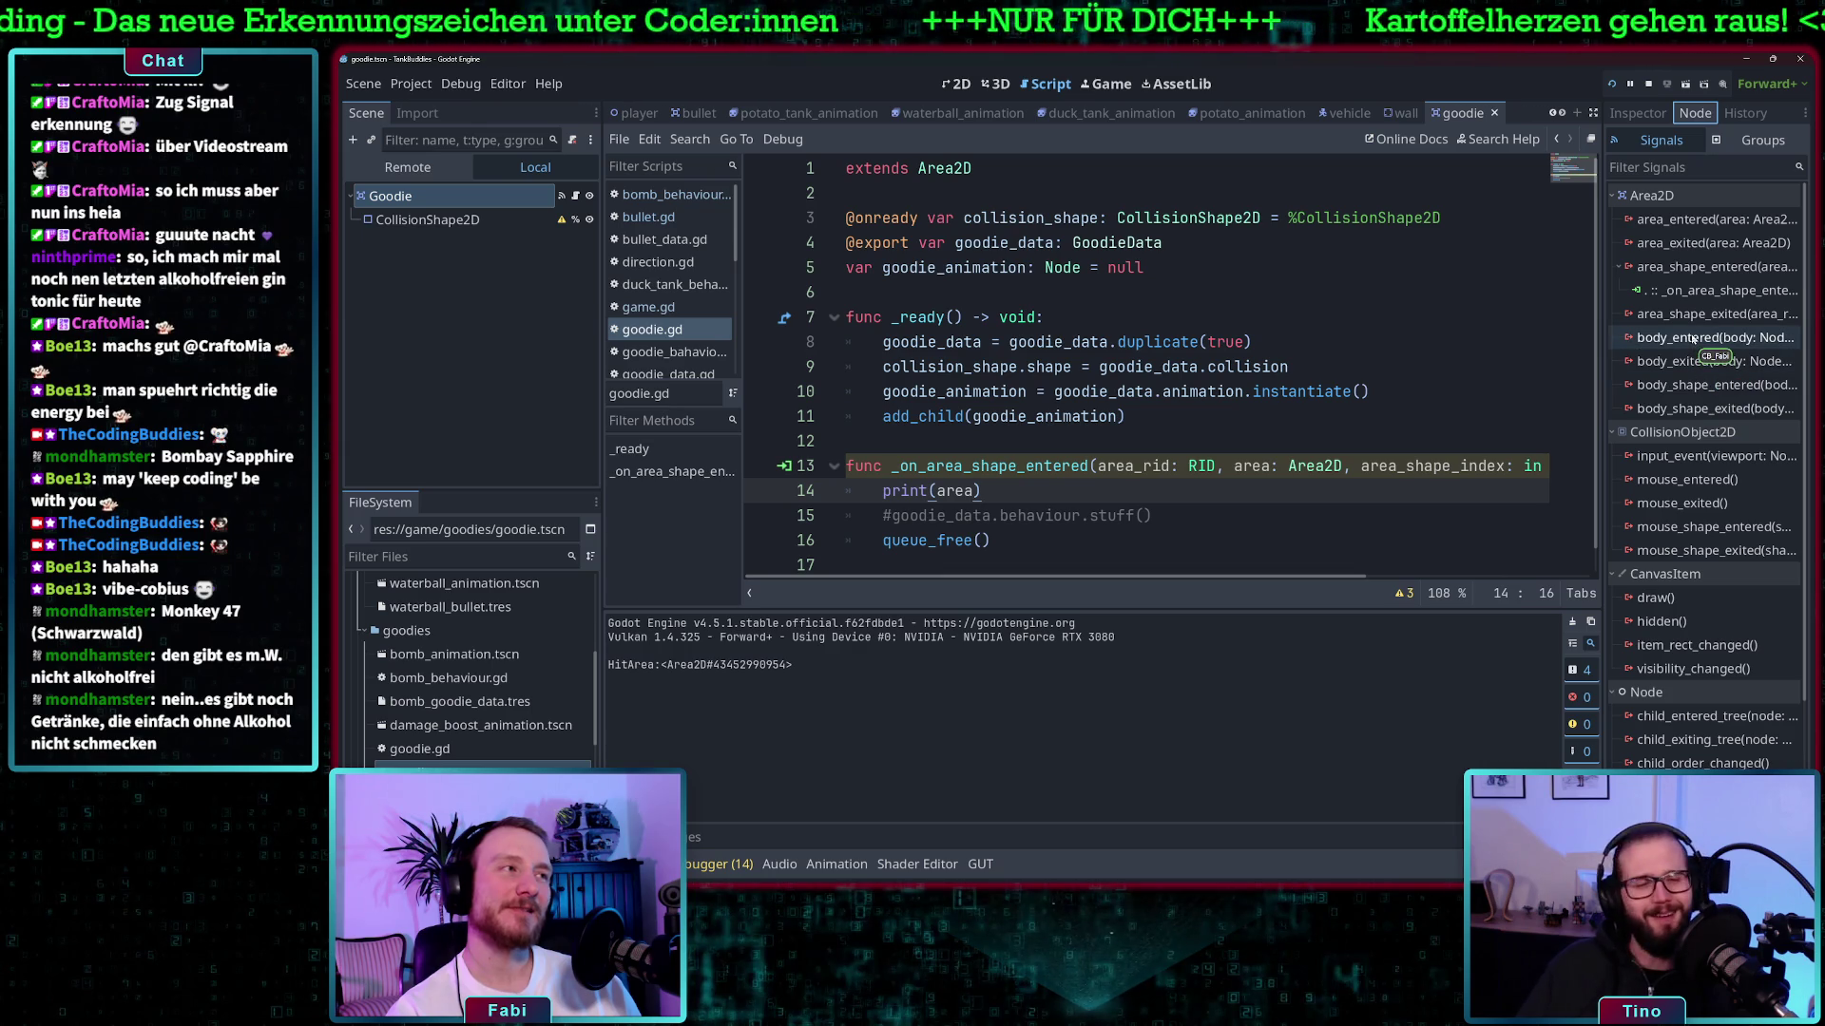
# - Connect the Goodie's body_entered signal to a new _on_body_entered handler in goodie.gd
pyautogui.moveTo(1693, 339)
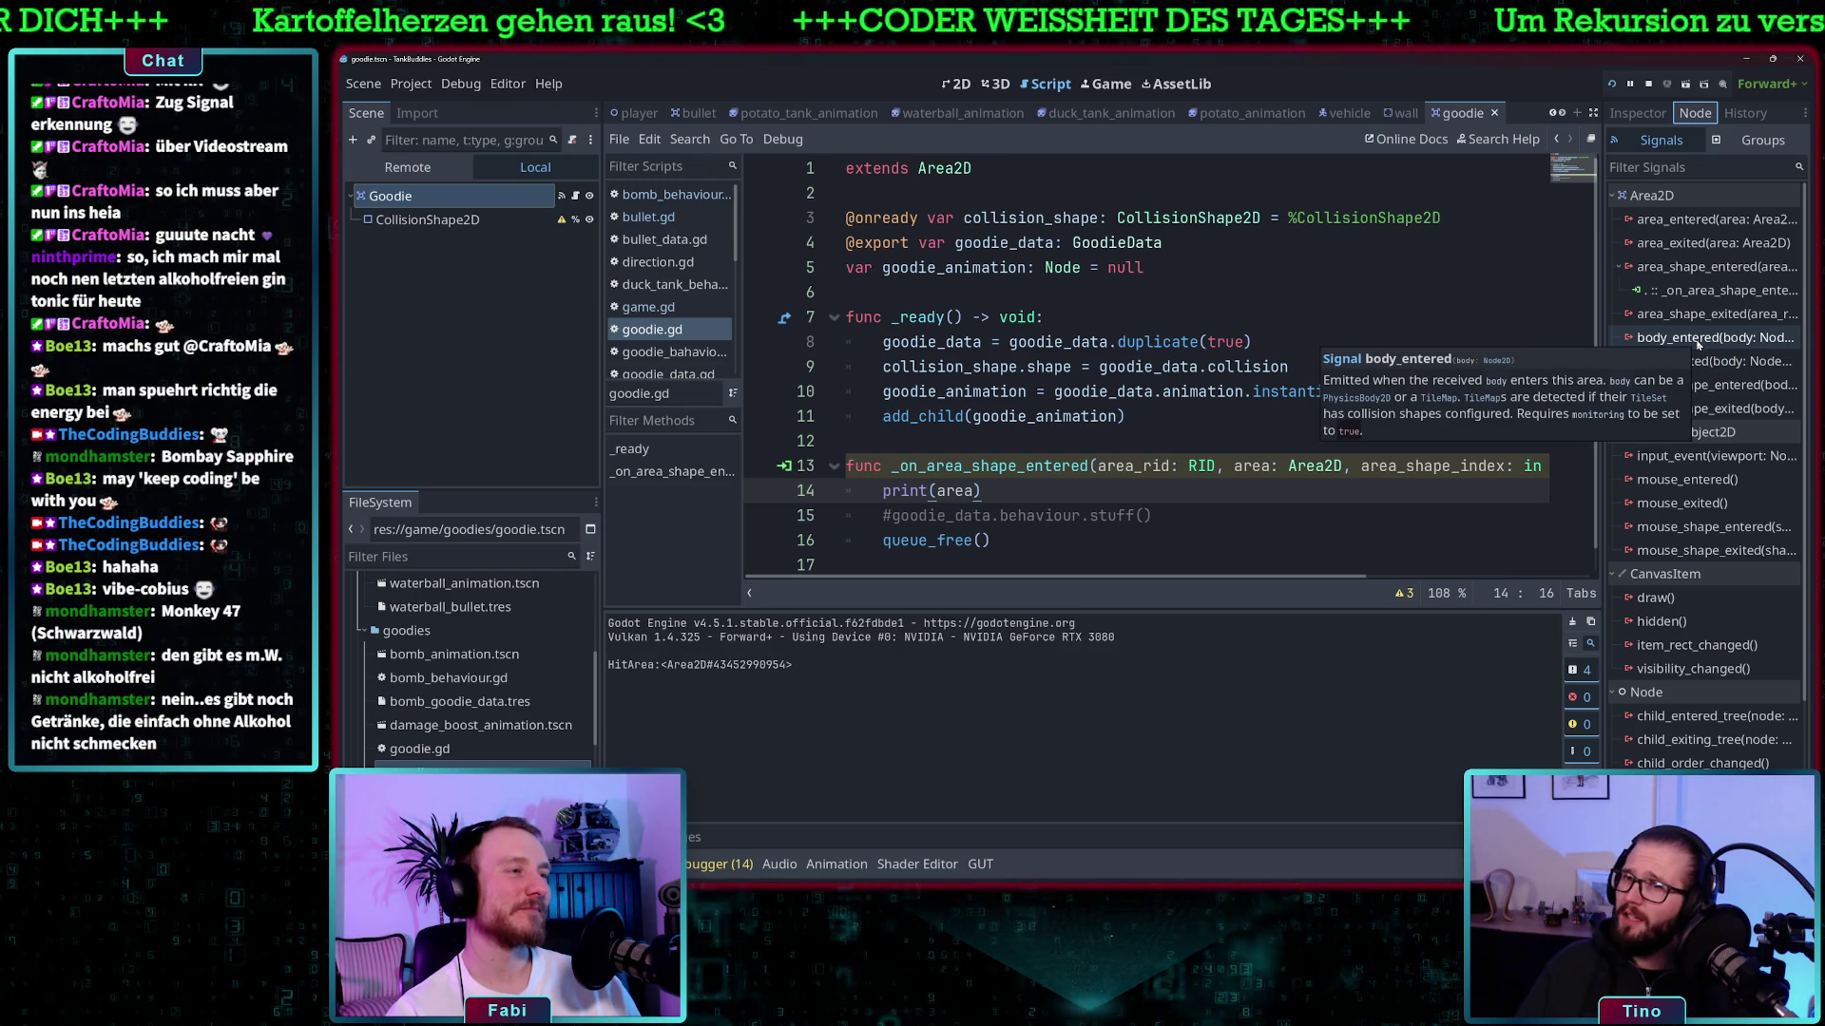
pyautogui.doubleClick(1699, 339)
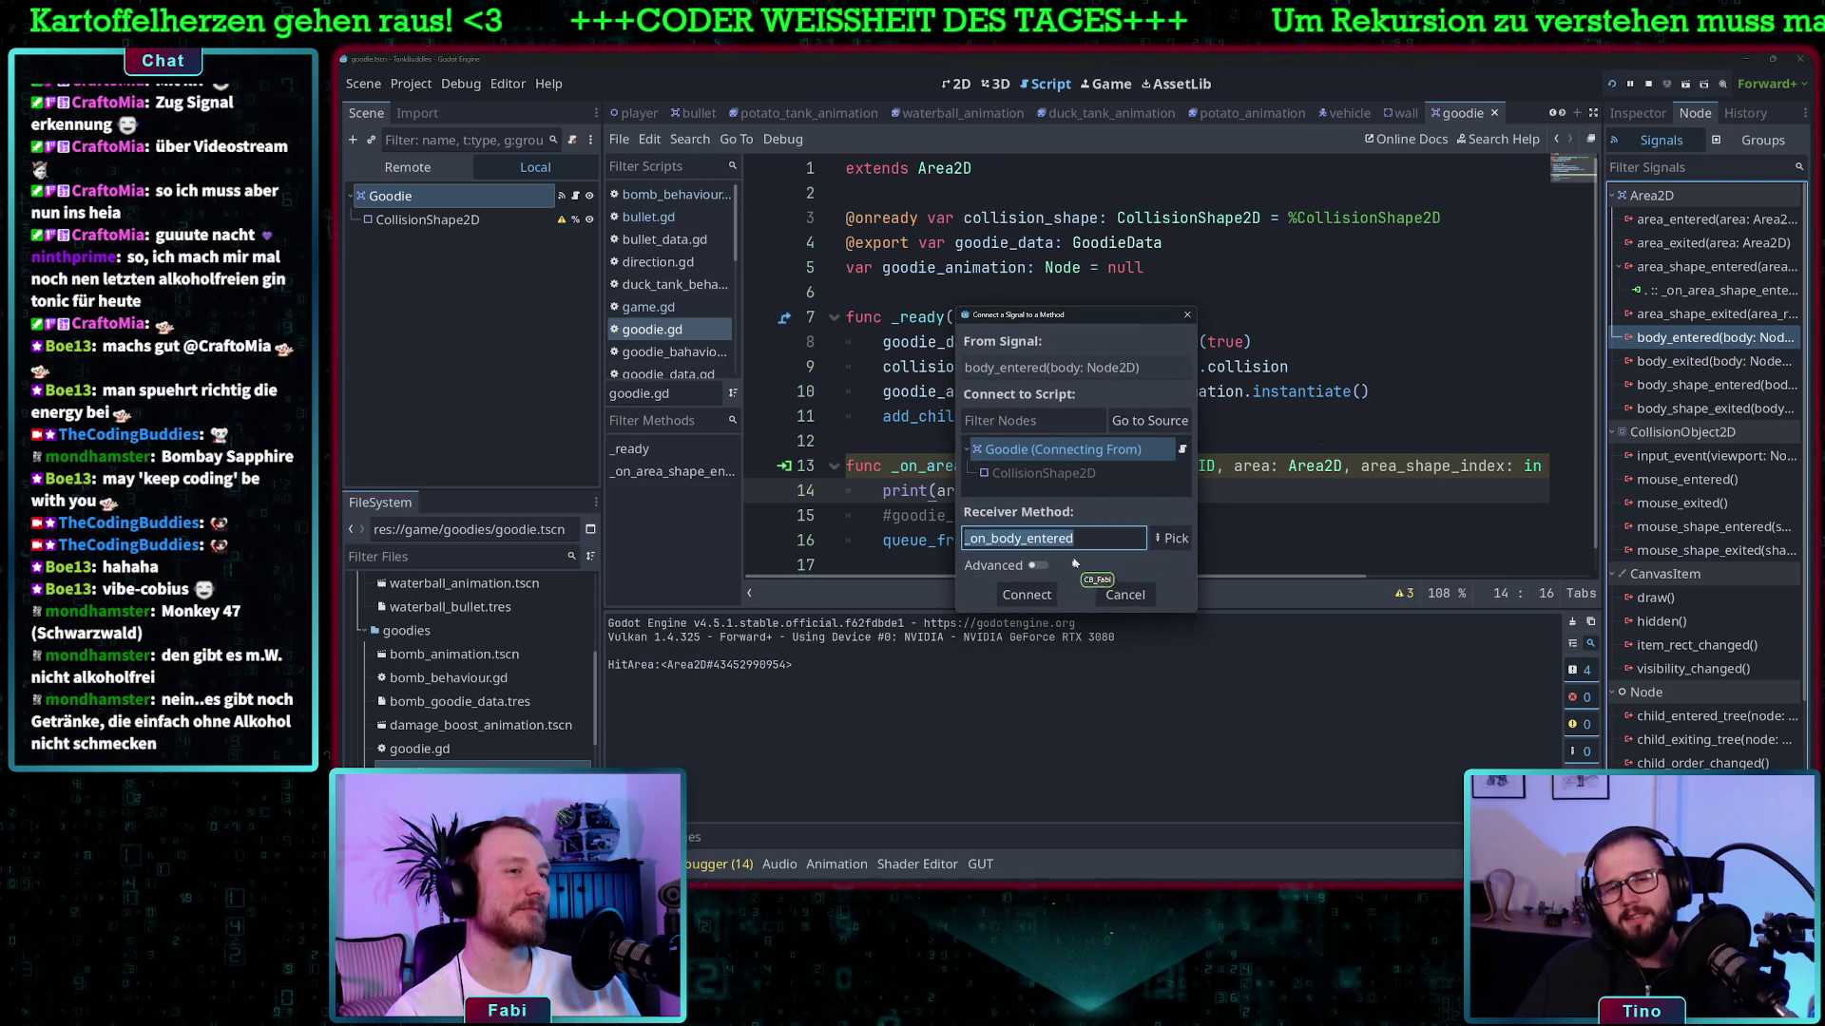
pyautogui.click(1024, 594)
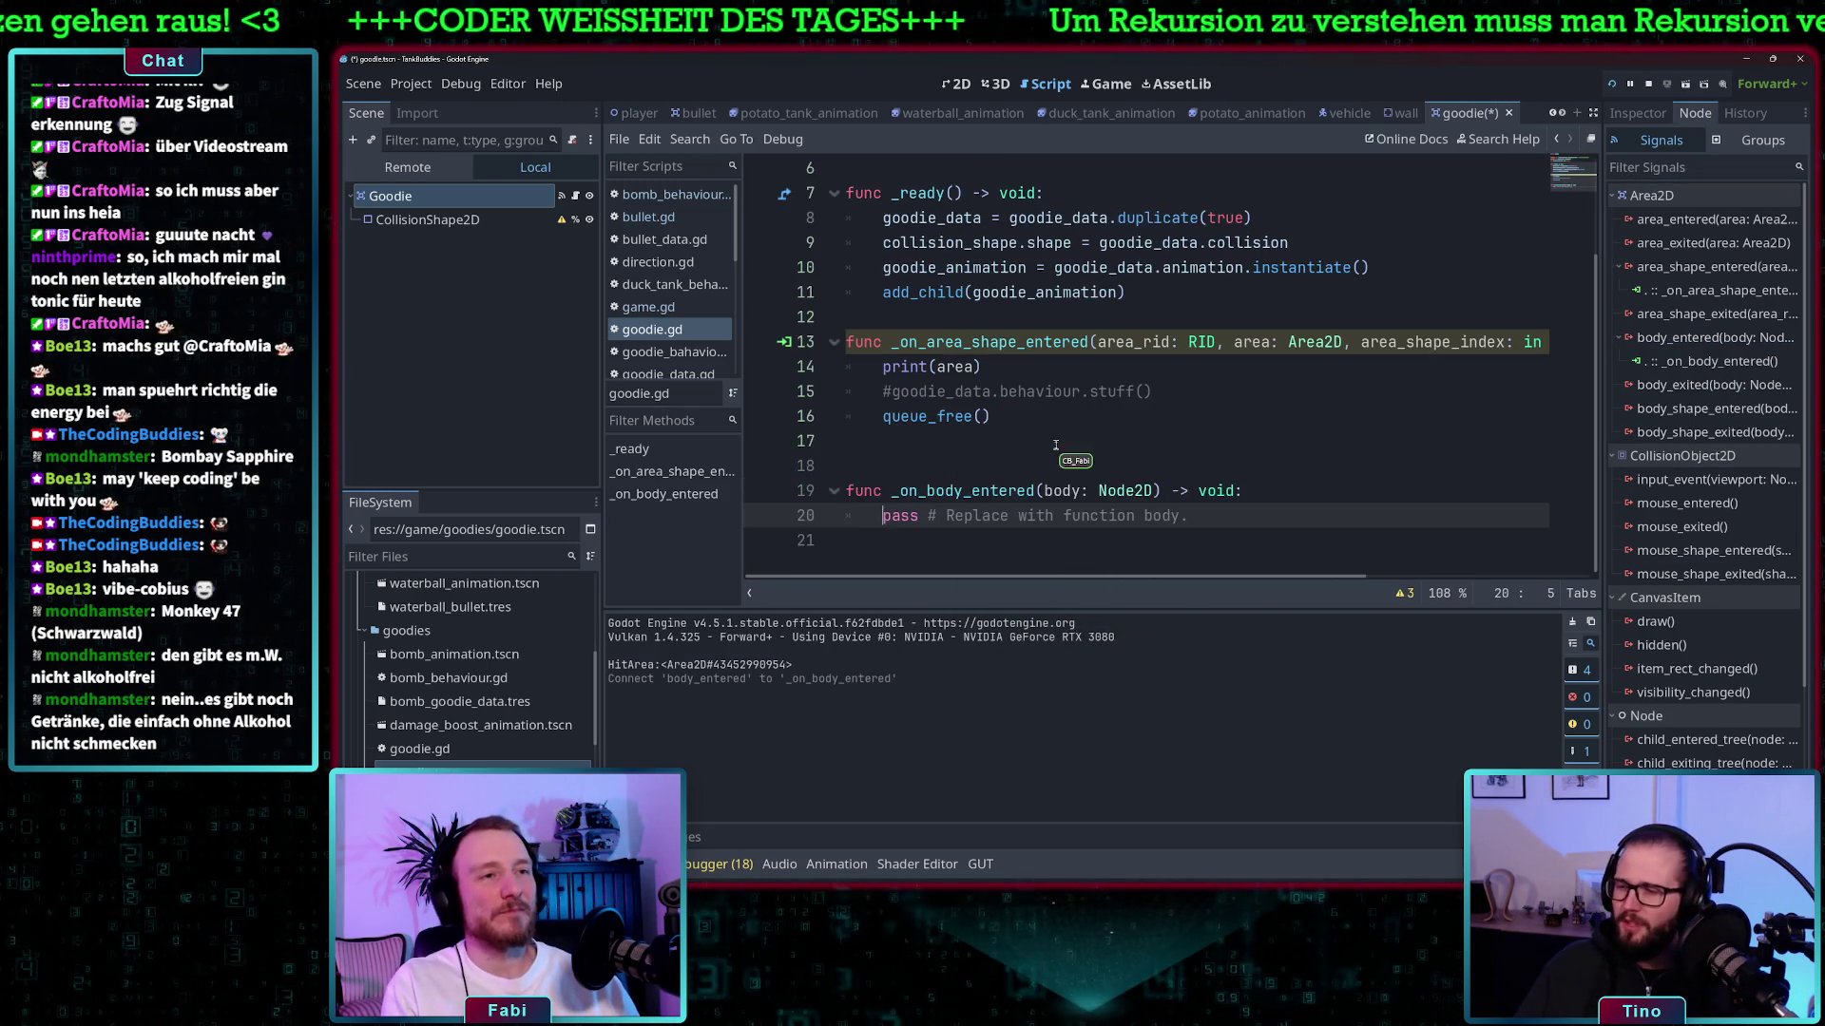
# - Replace the handler's placeholder comment with print(body)
pyautogui.moveTo(1210, 510); pyautogui.dragTo(885, 516)
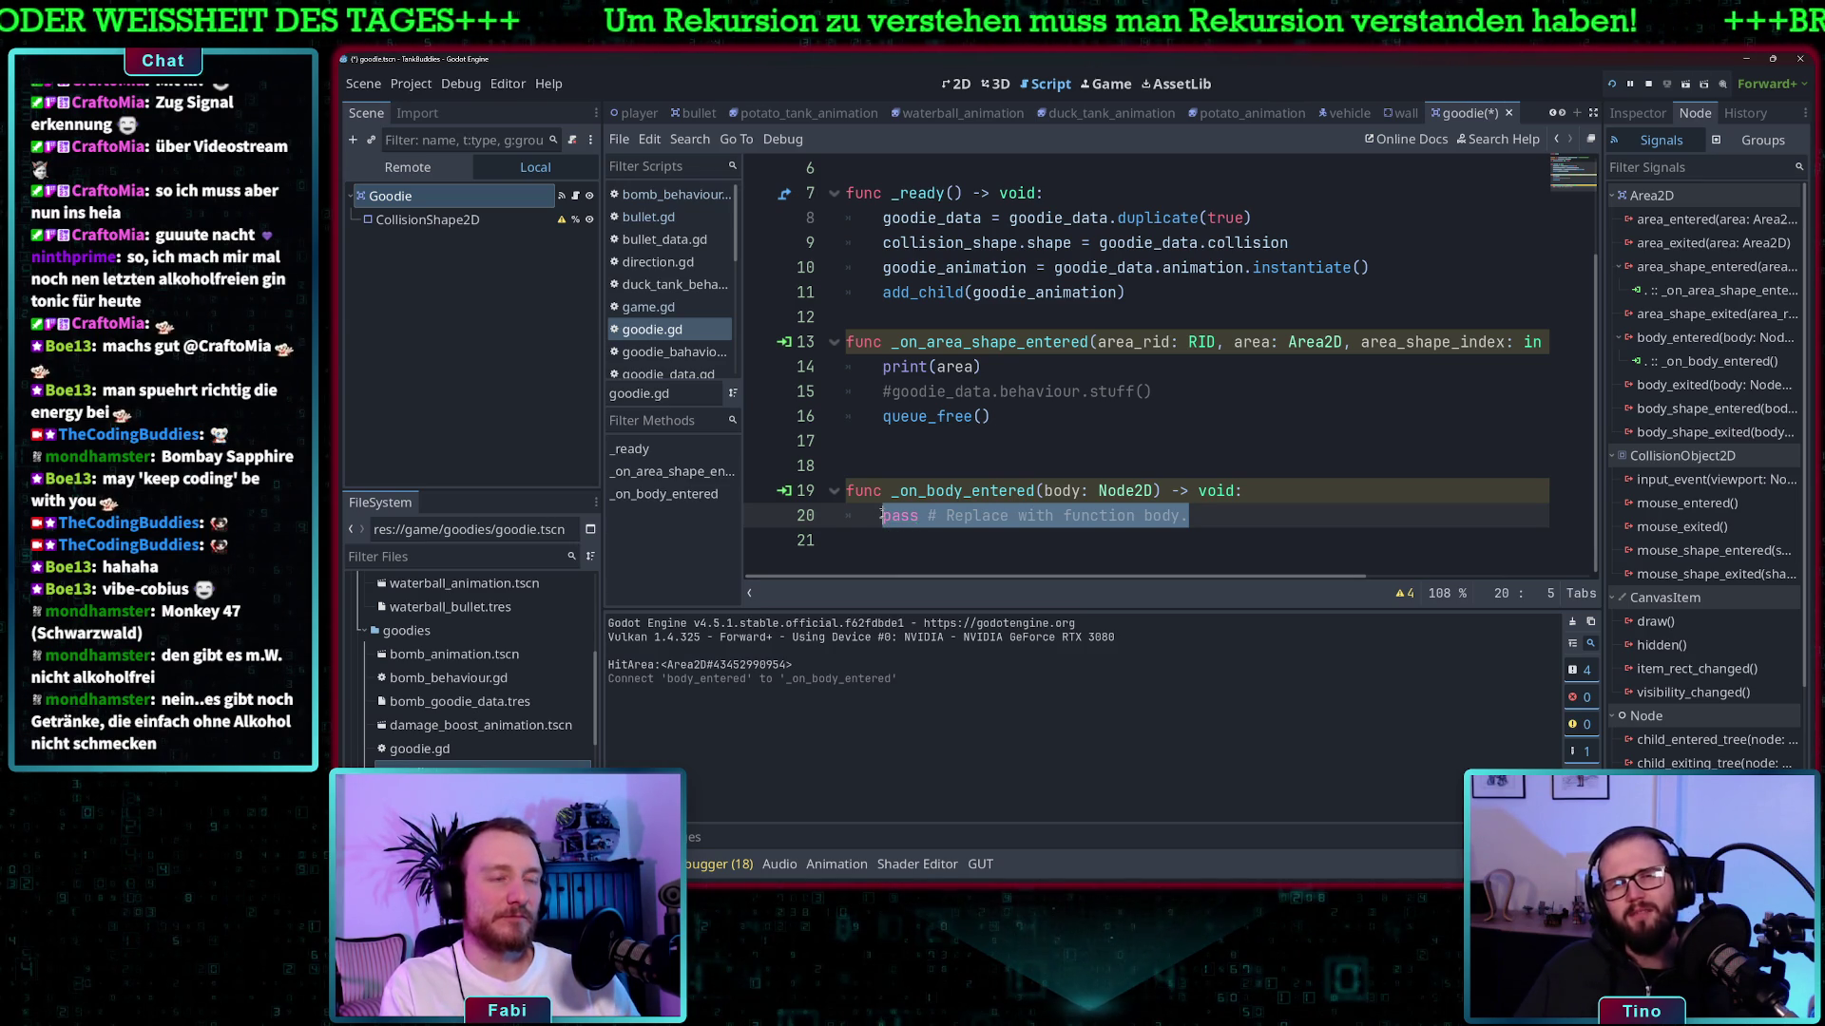
pyautogui.write('print')
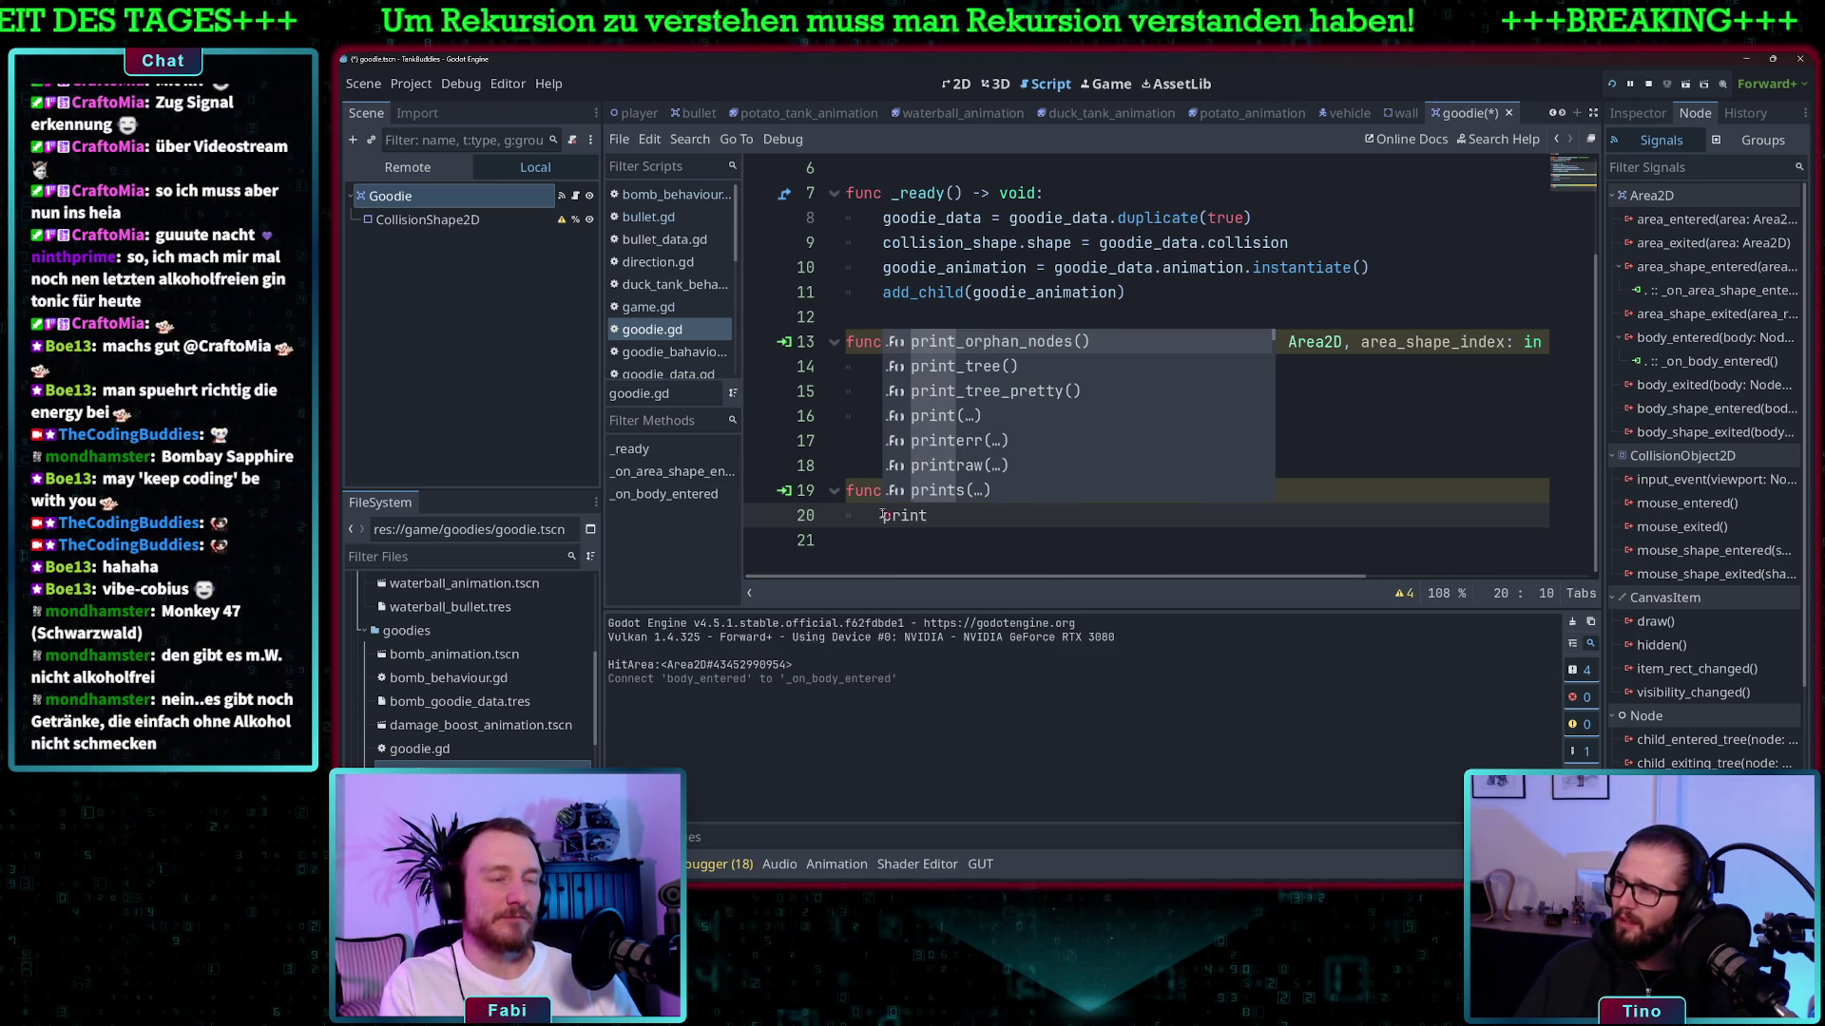
pyautogui.write('(boy')
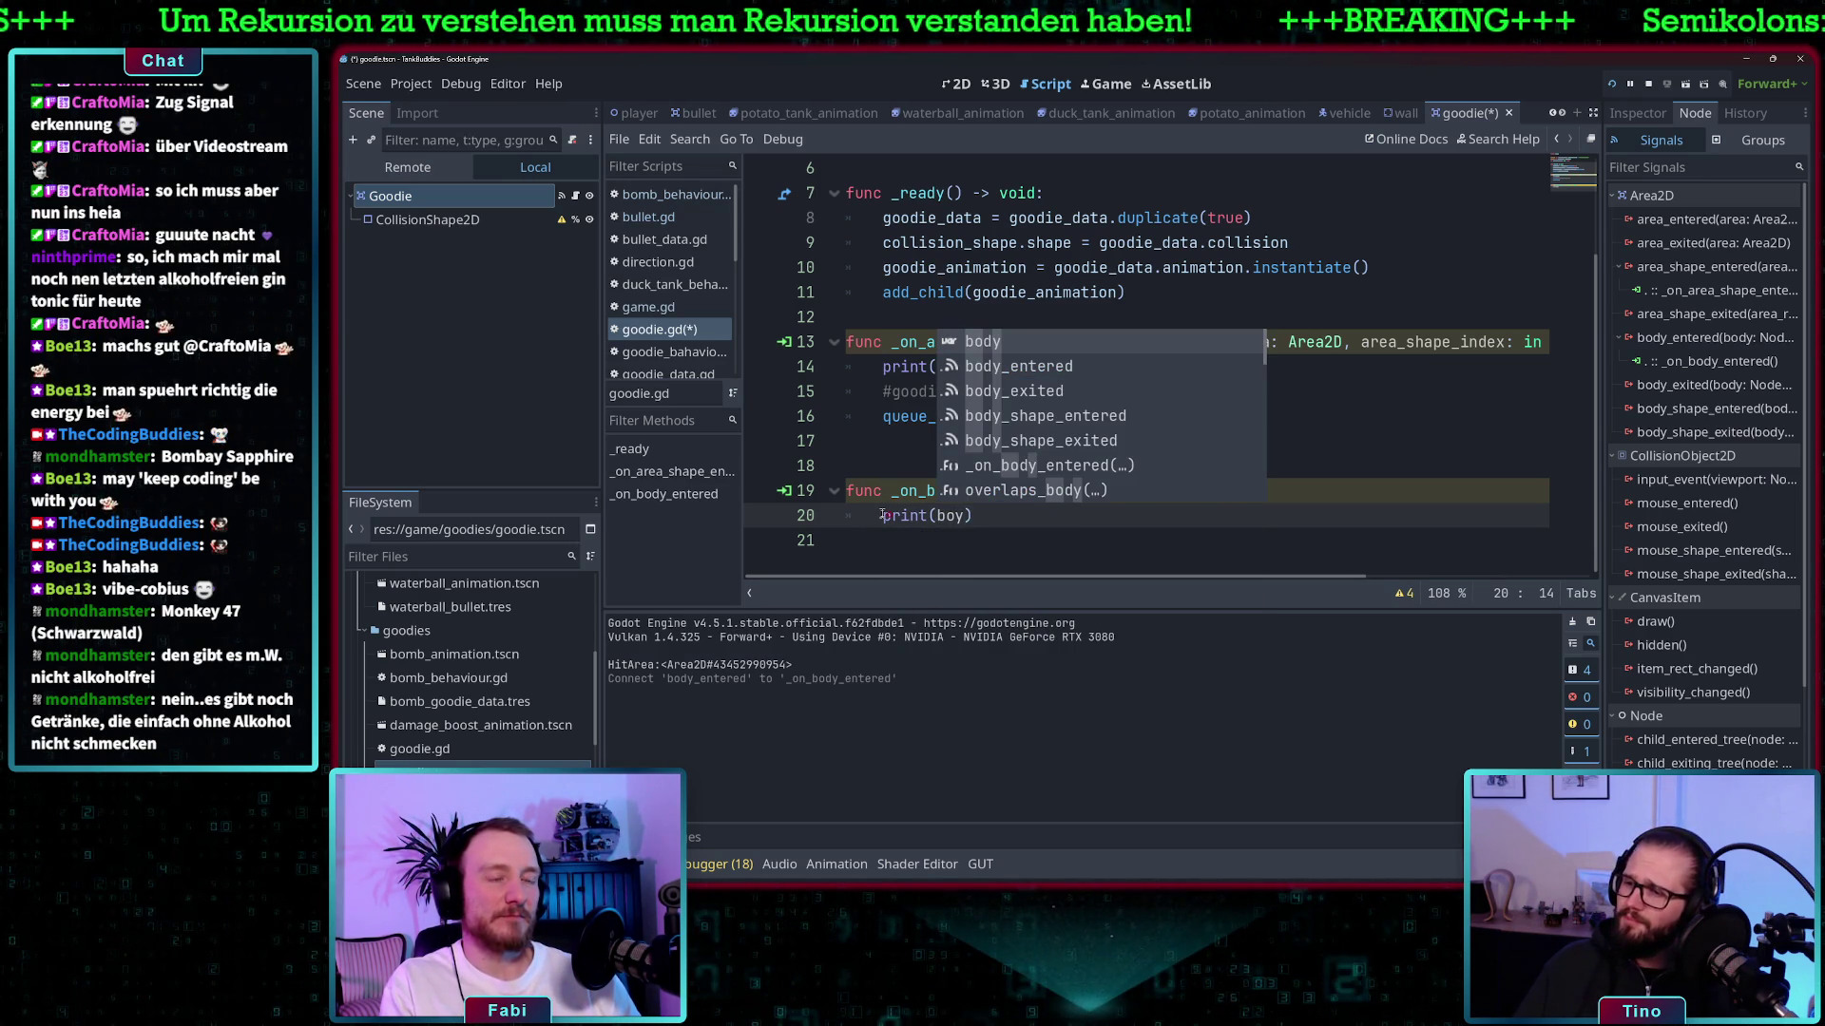
pyautogui.press('BackSpace')
pyautogui.write('d')
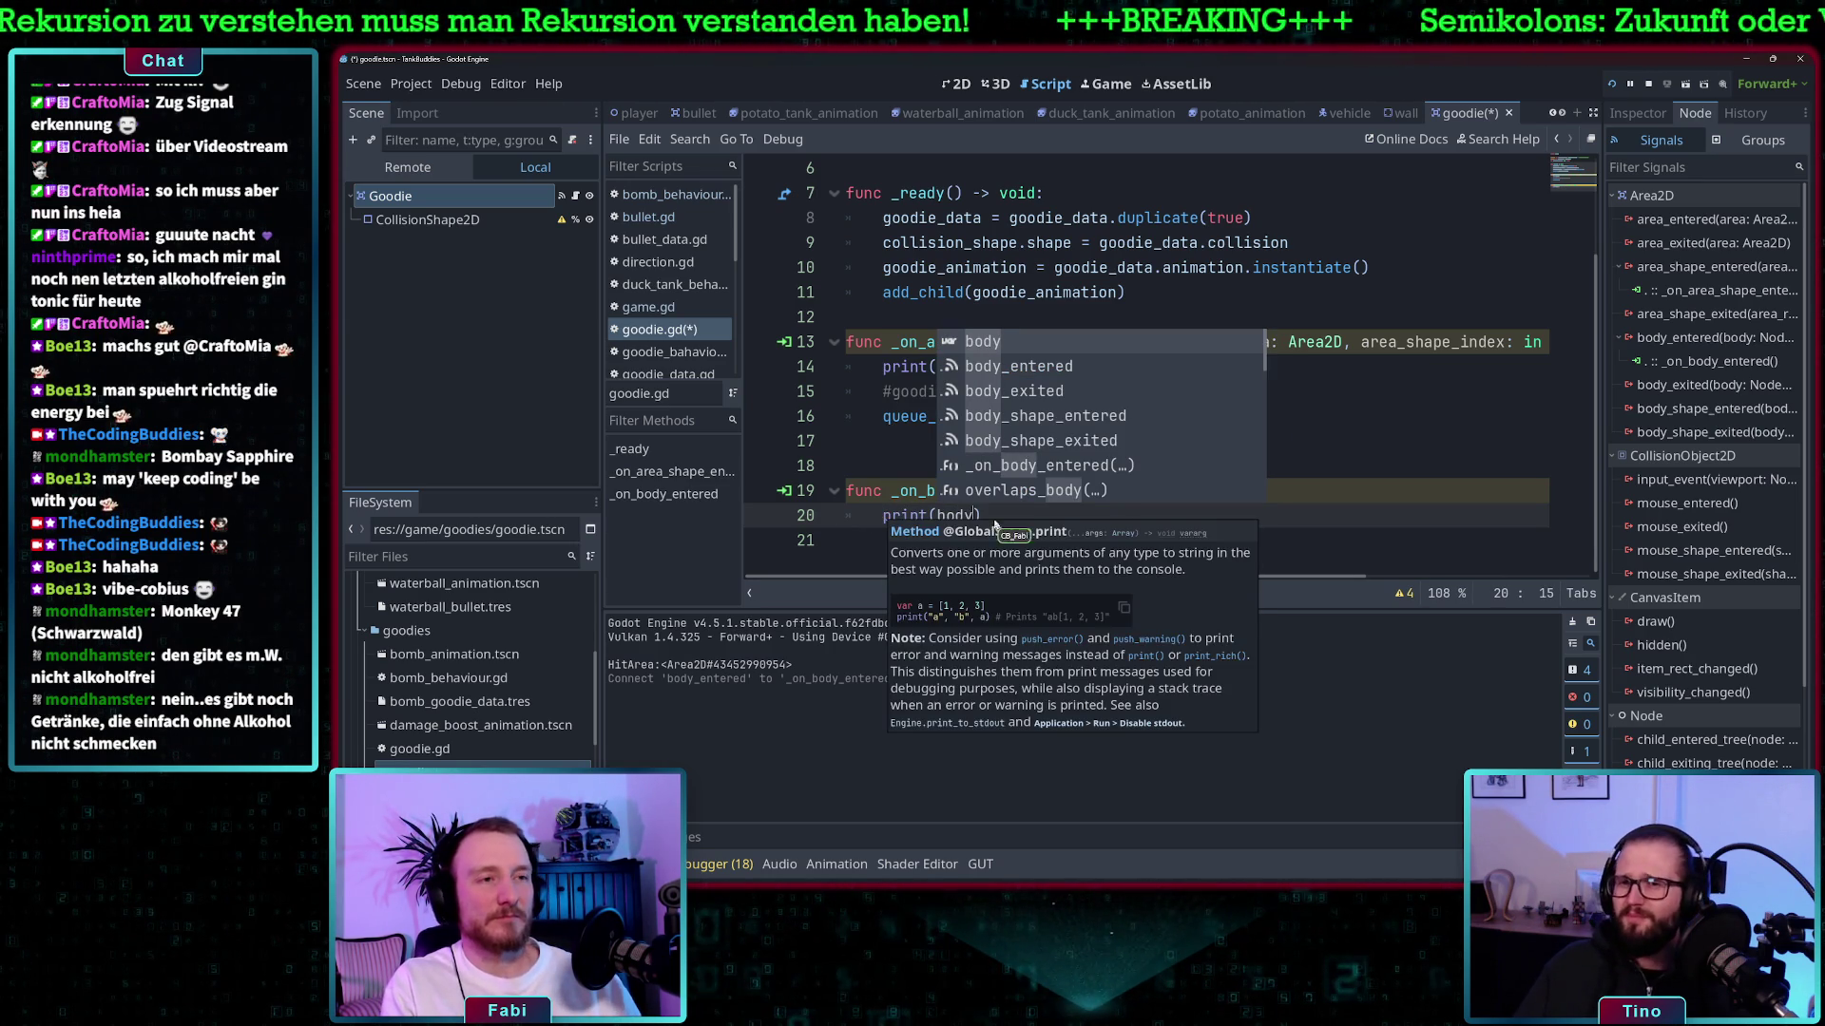
pyautogui.click(1004, 515)
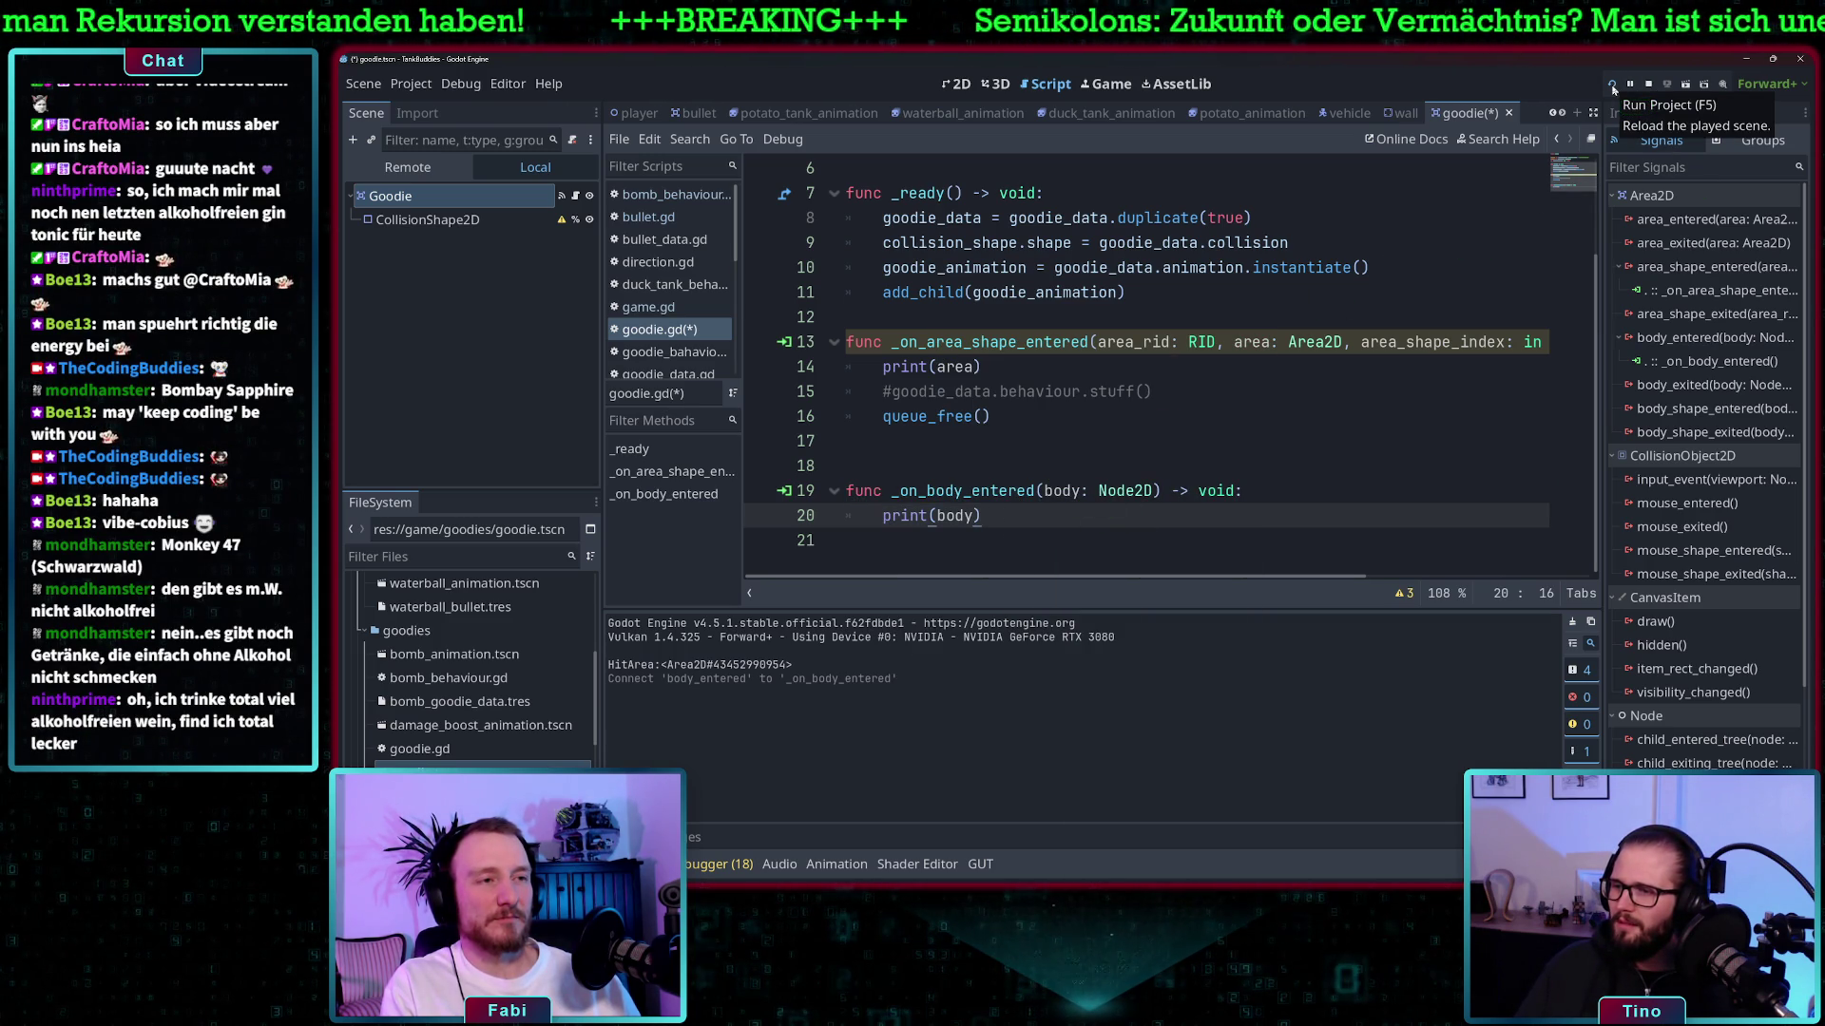
# - Run the game, steer the green tank right and down onto the bomb, then stop with F8
pyautogui.click(1612, 86)
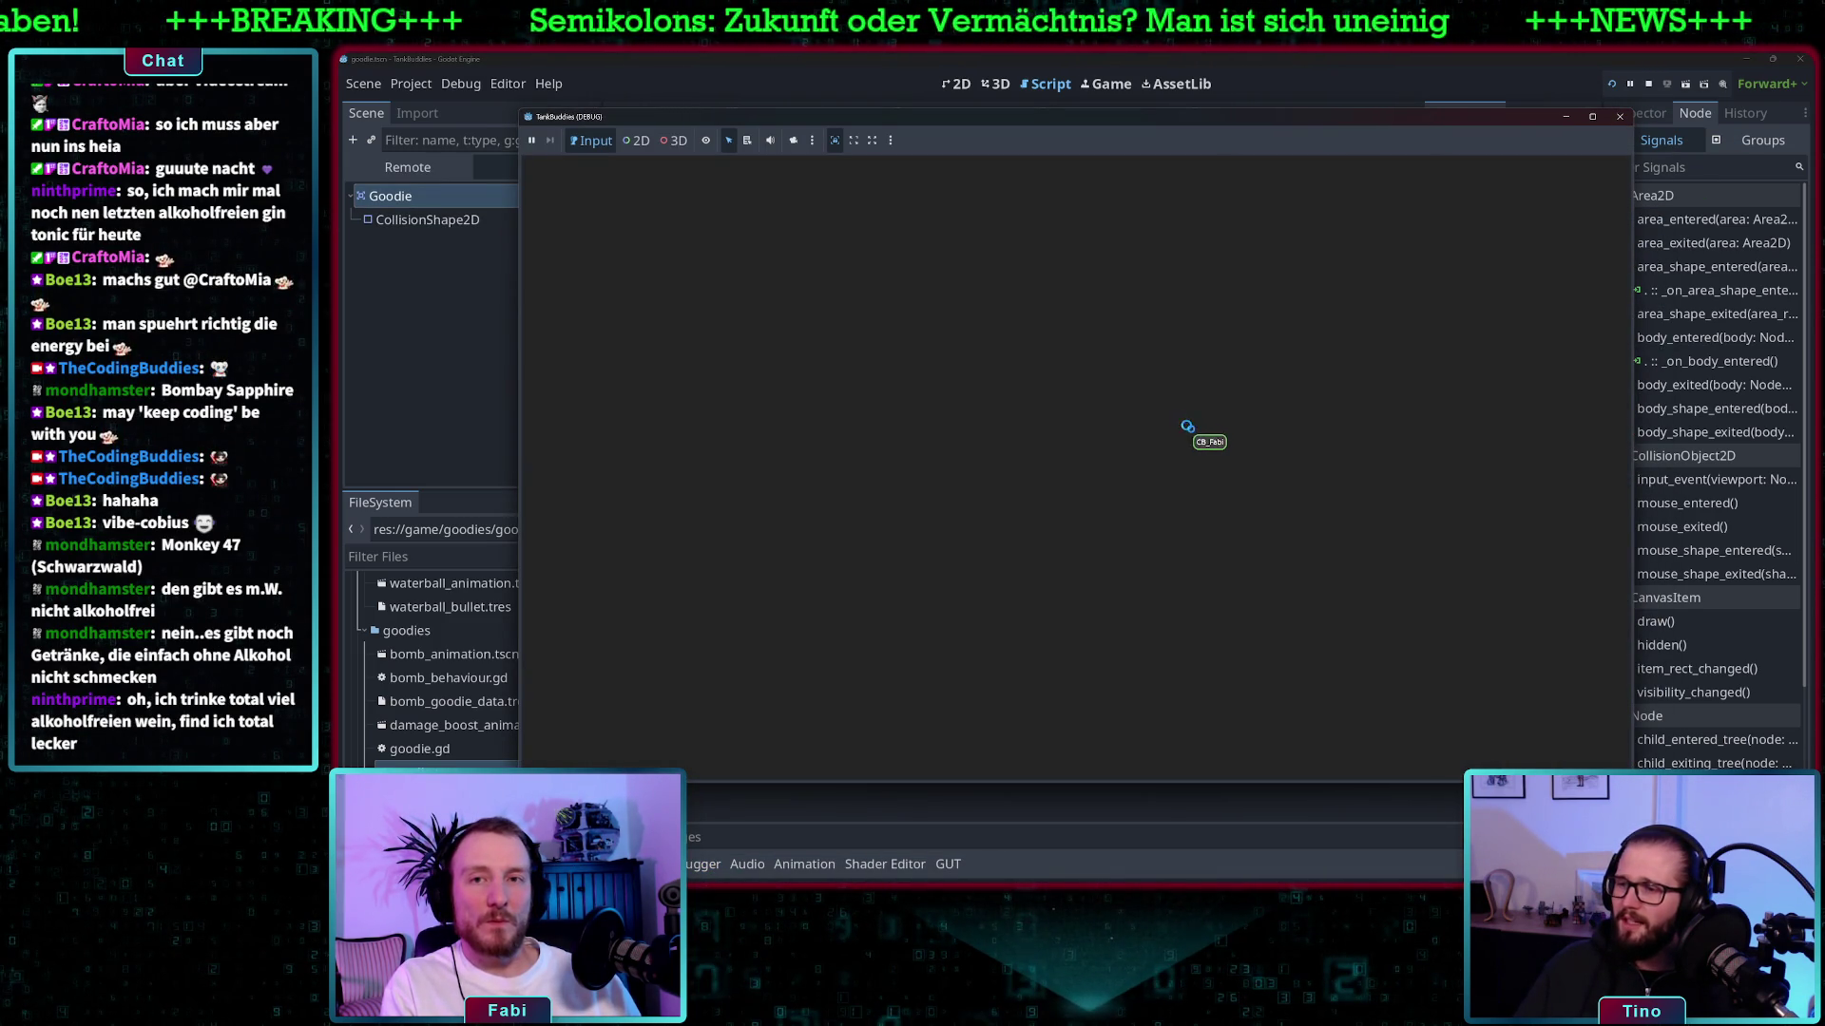
pyautogui.press('Right')
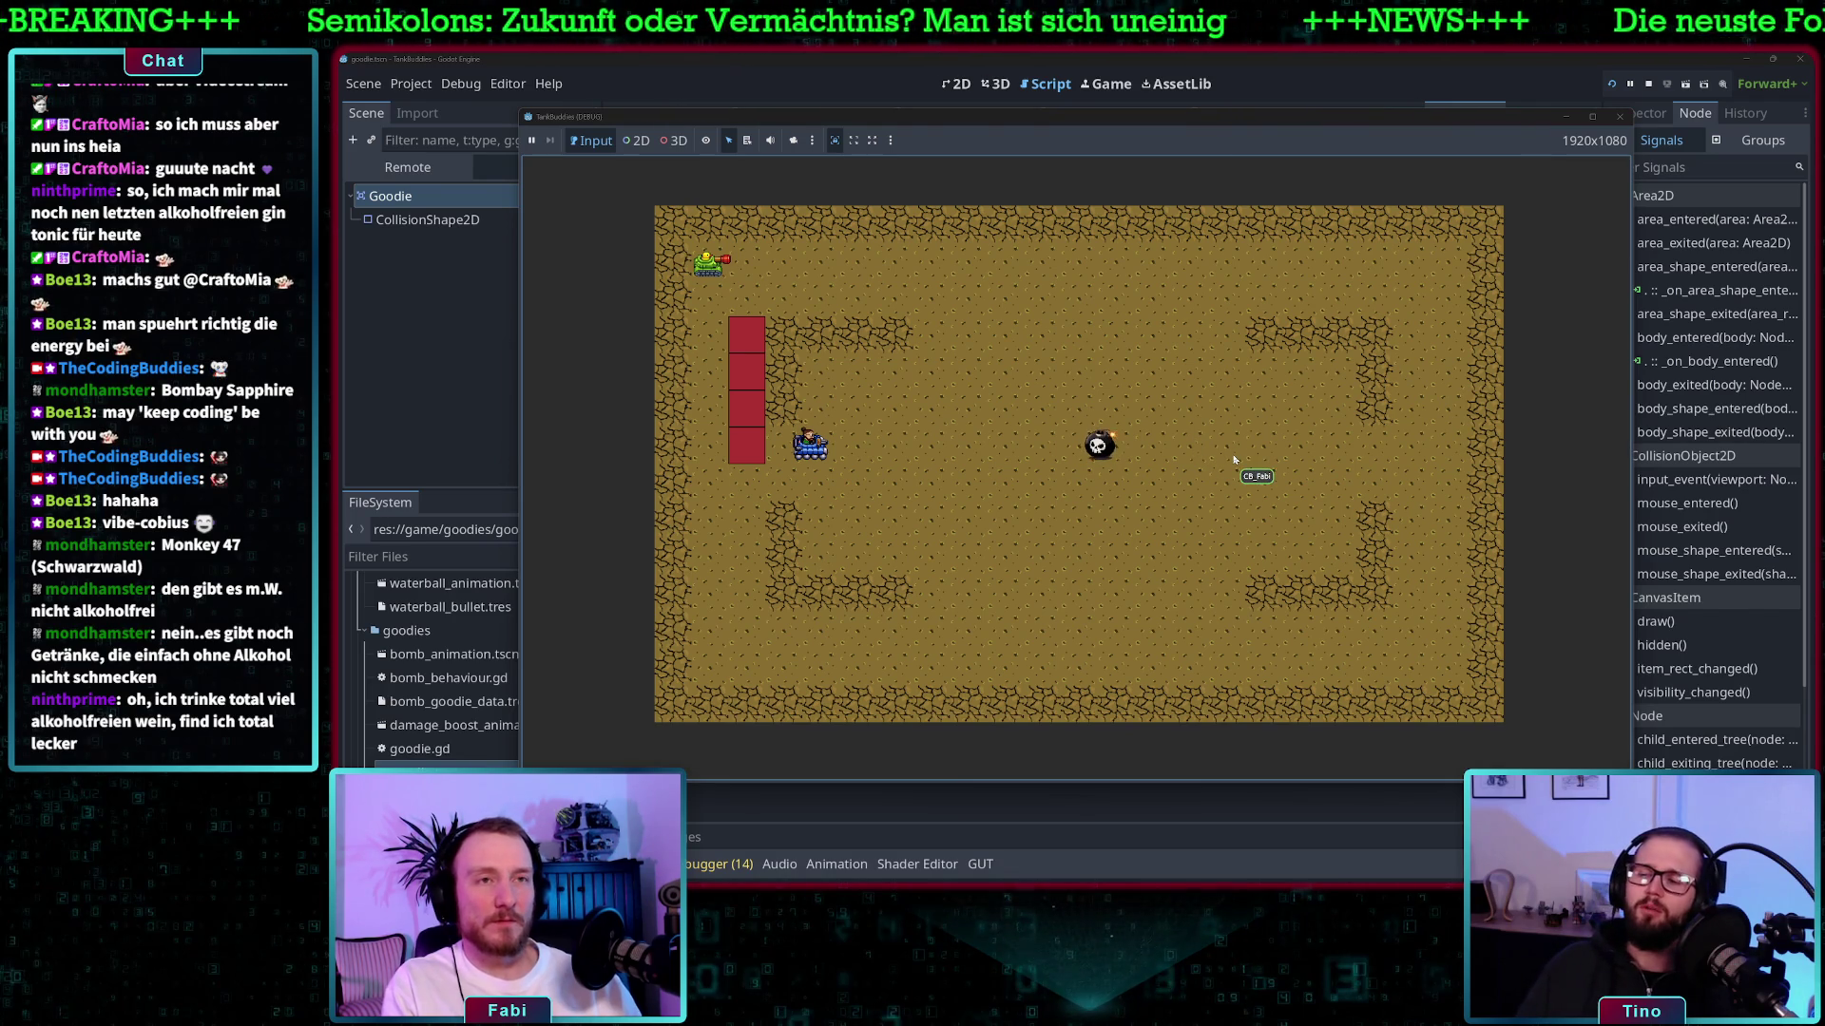
pyautogui.press('Right')
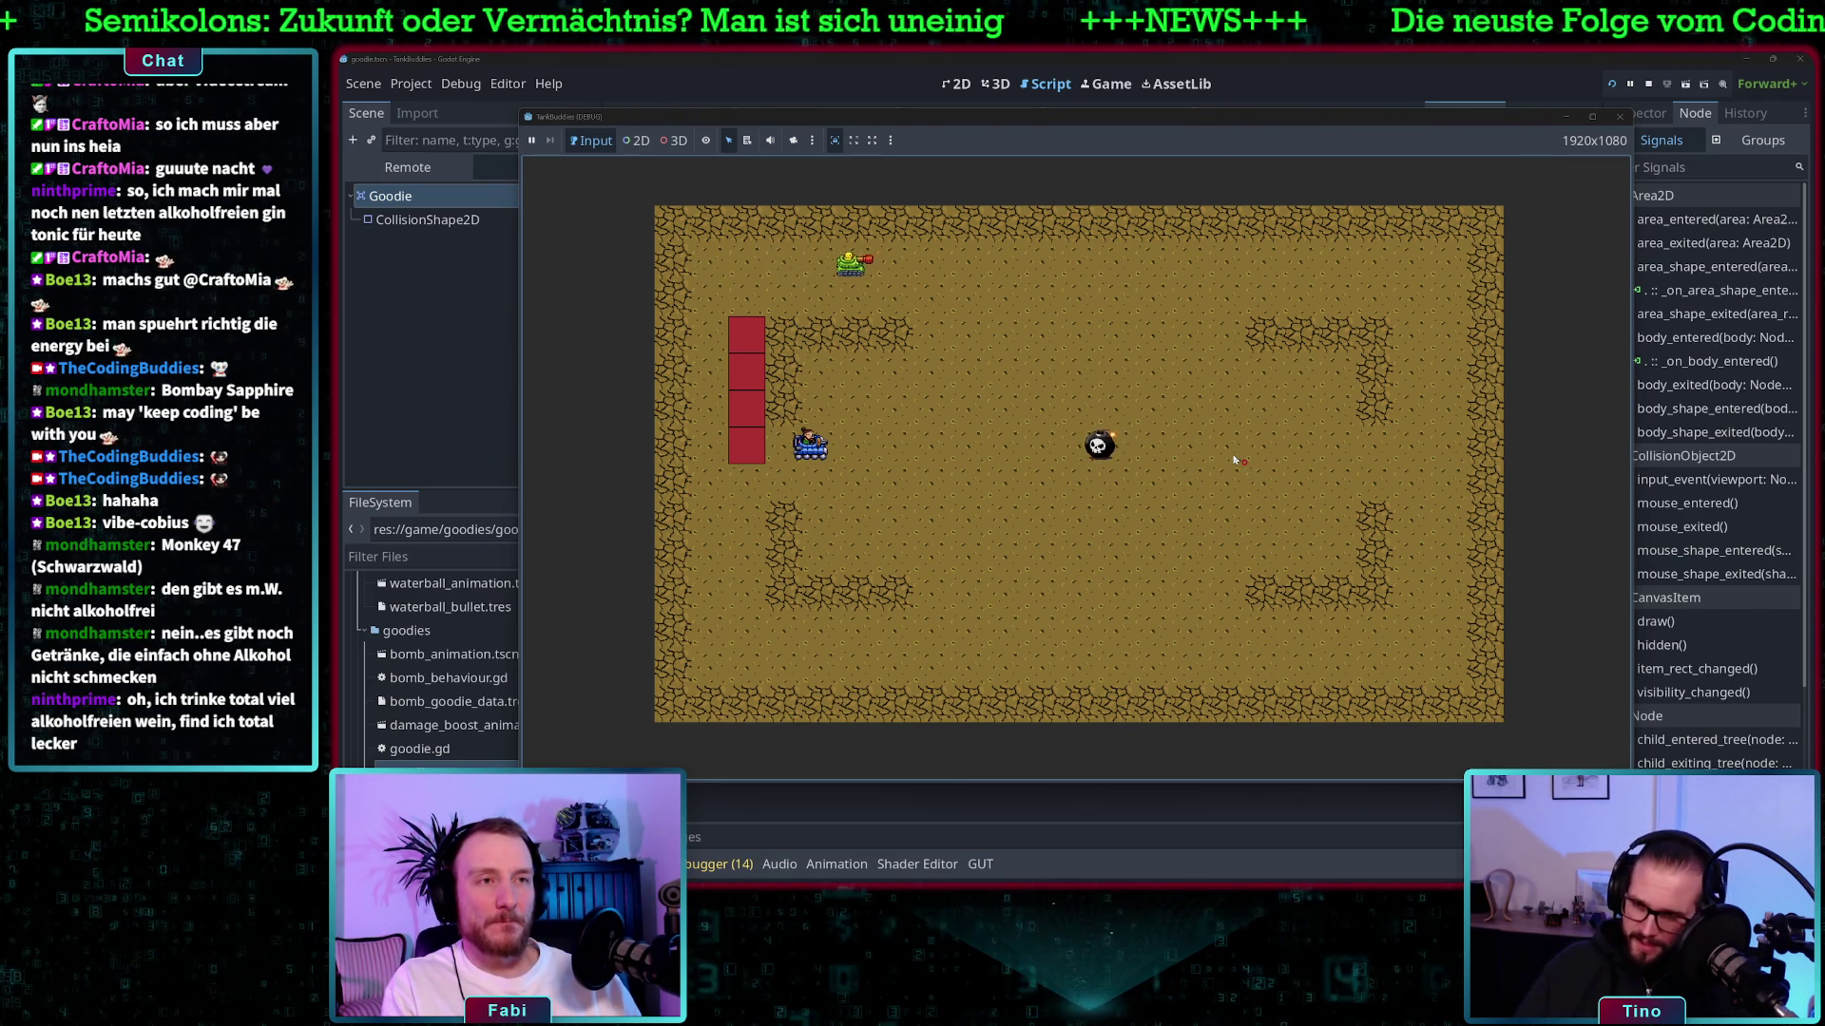
pyautogui.press('Down')
pyautogui.press('Right')
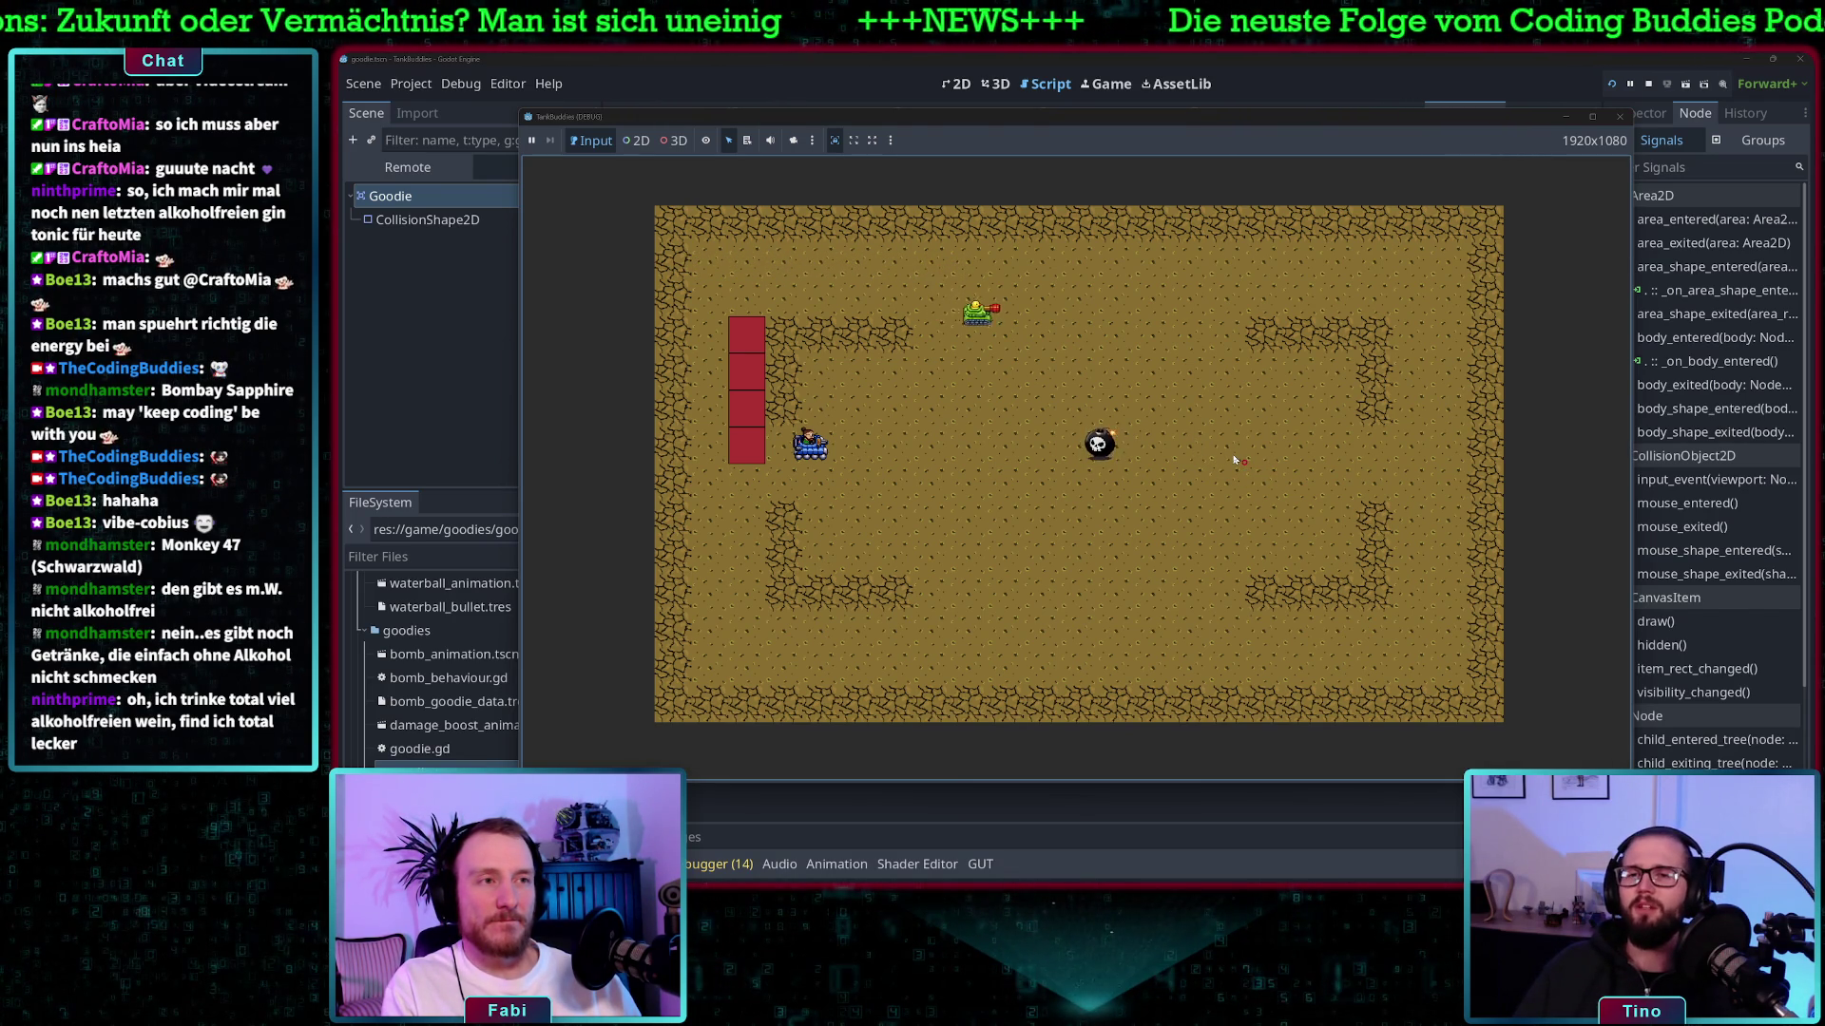
pyautogui.press('Down')
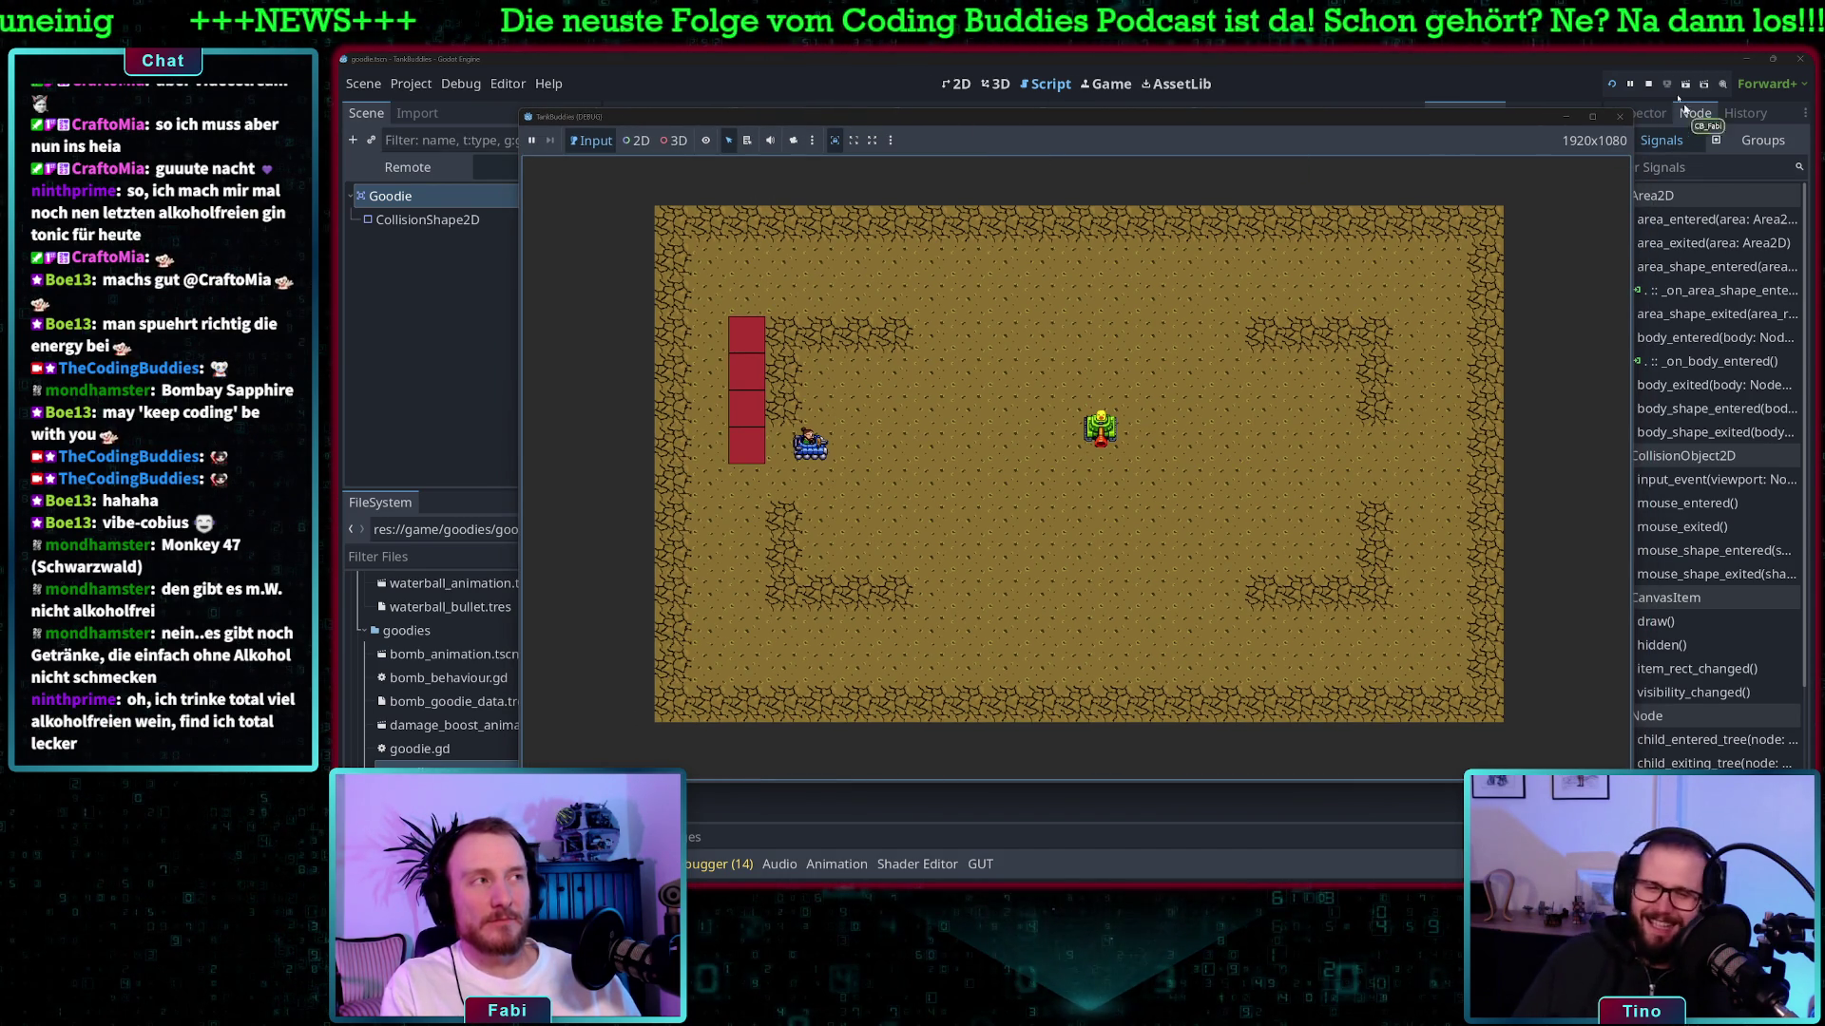
pyautogui.press('F8')
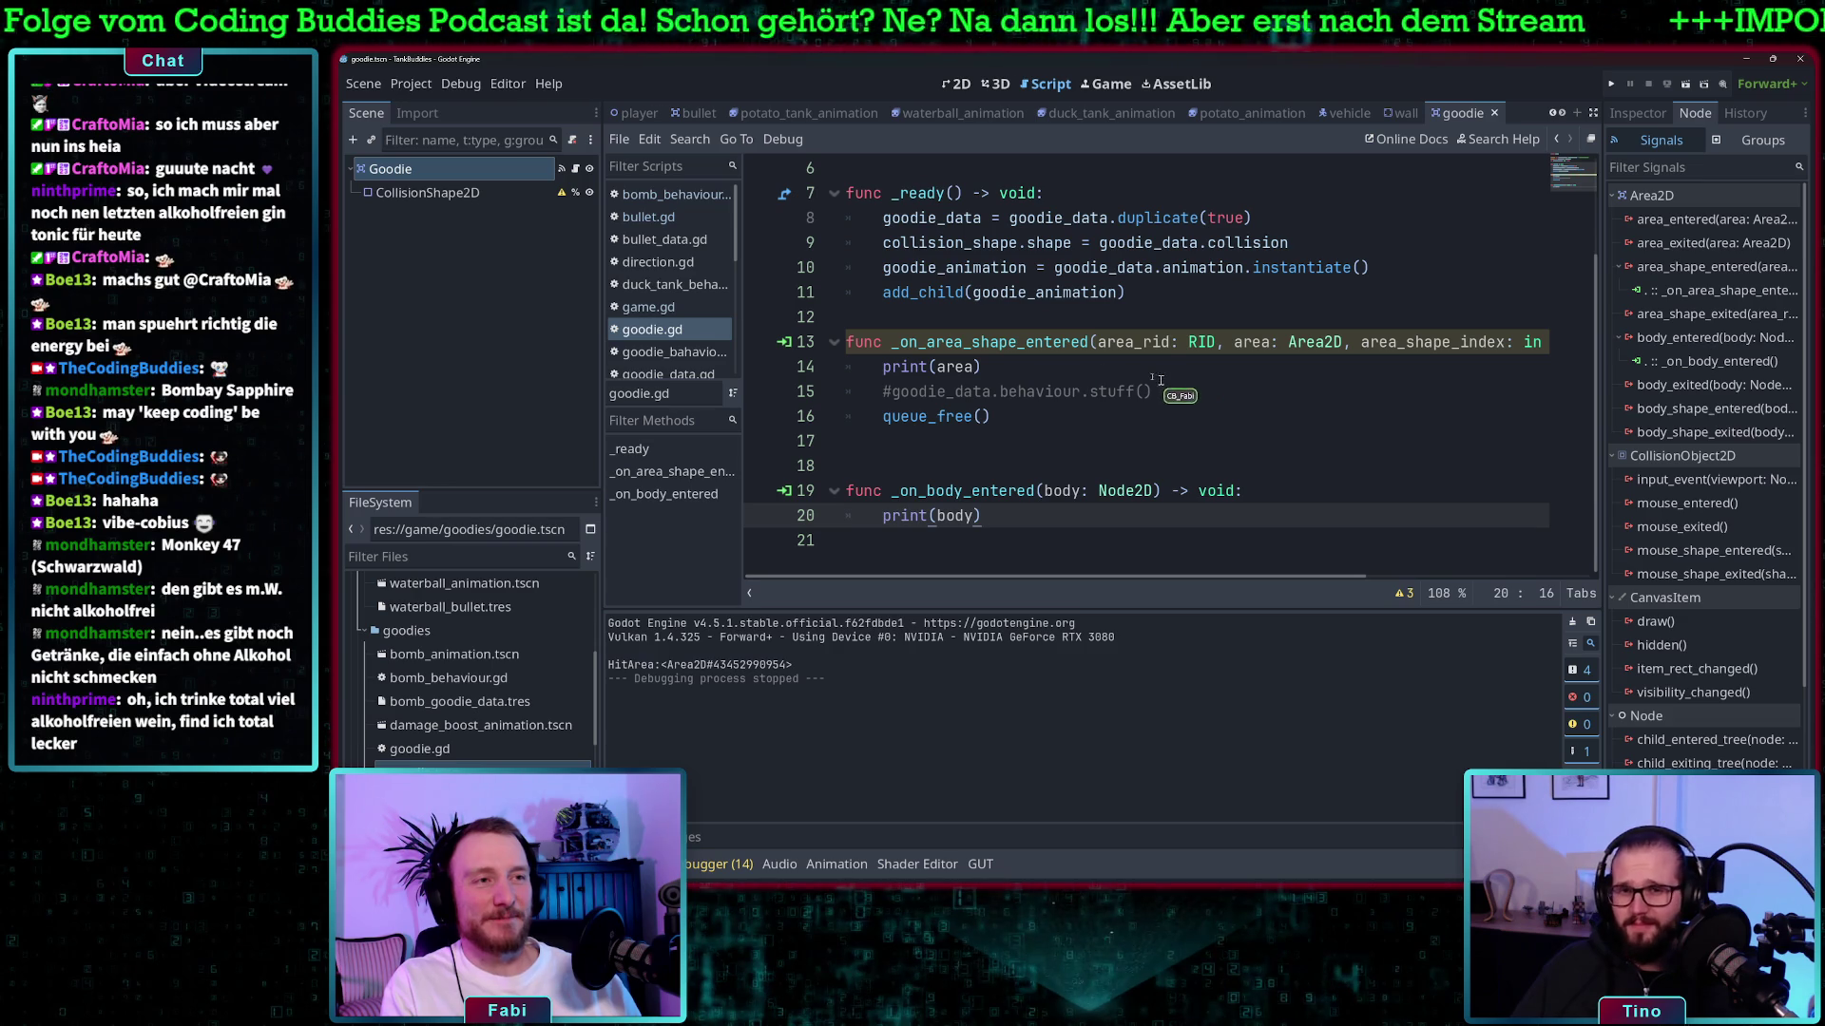
# - Comment out queue_free() with Ctrl+K, leave print(area) active, and run the game again
pyautogui.click(1069, 419)
pyautogui.hotkey('ctrl', 'k')
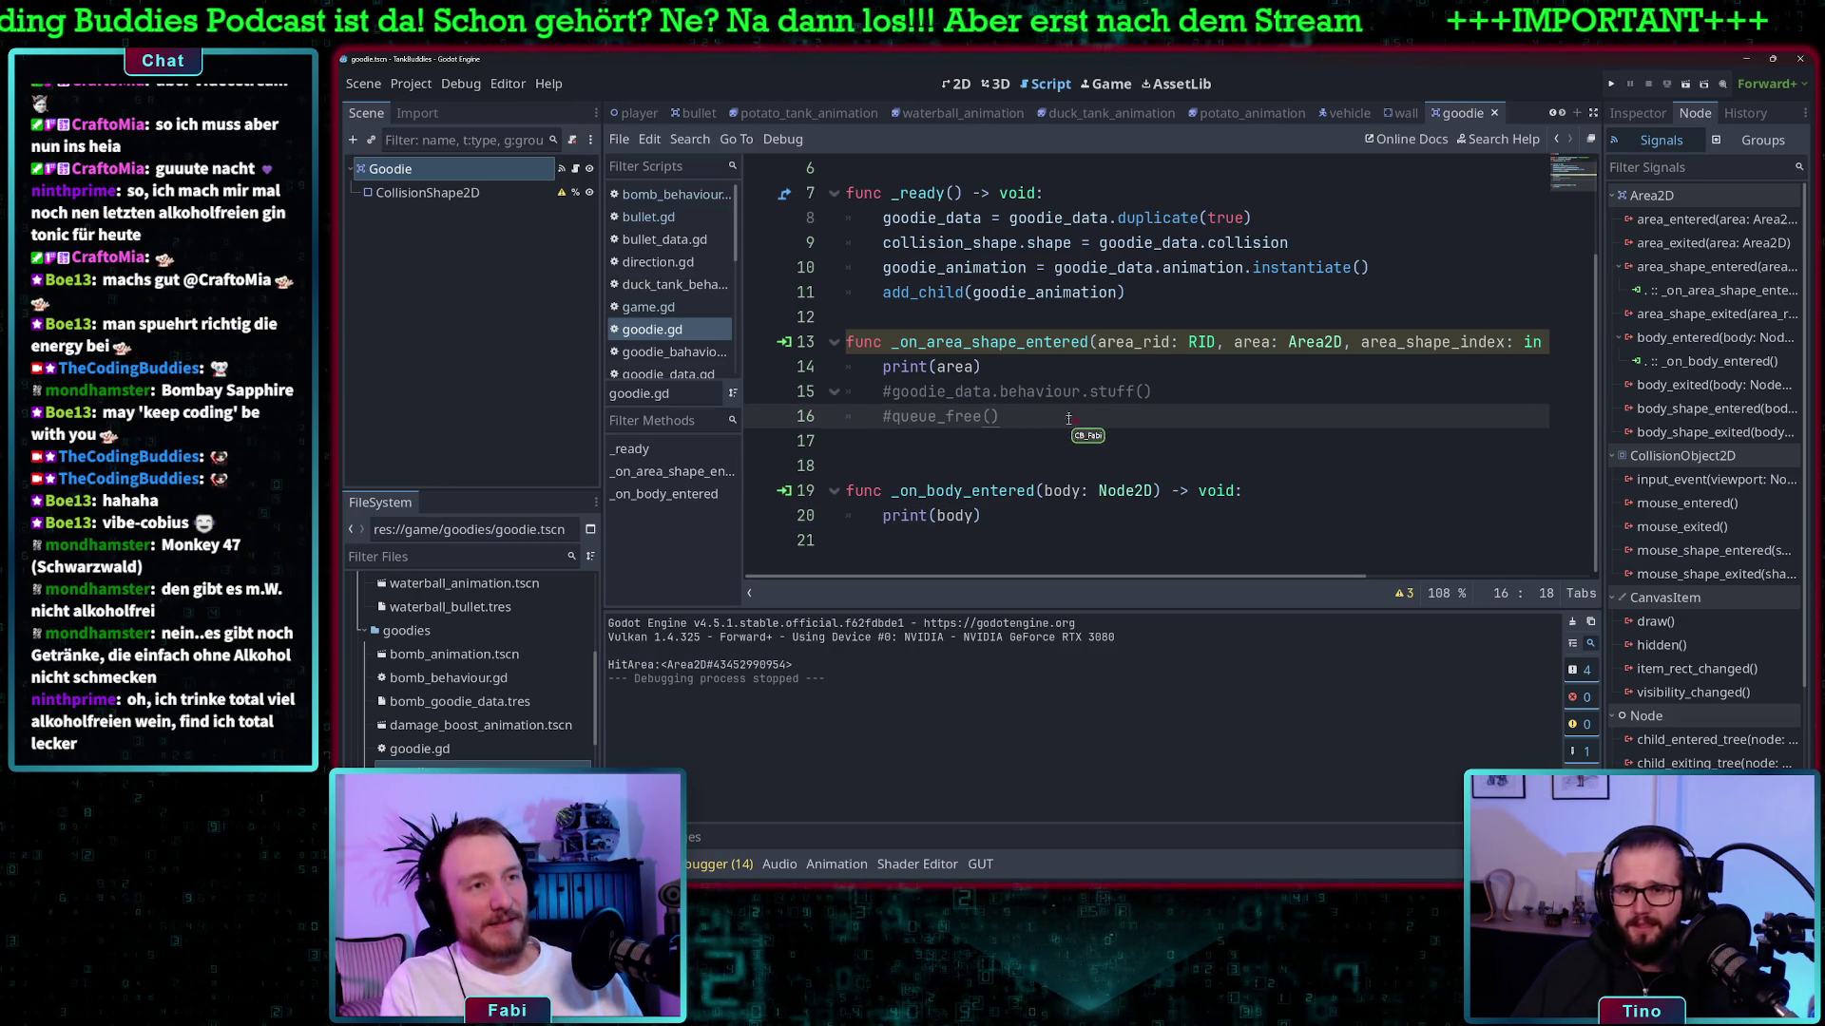
pyautogui.click(1028, 371)
pyautogui.hotkey('ctrl', 'k')
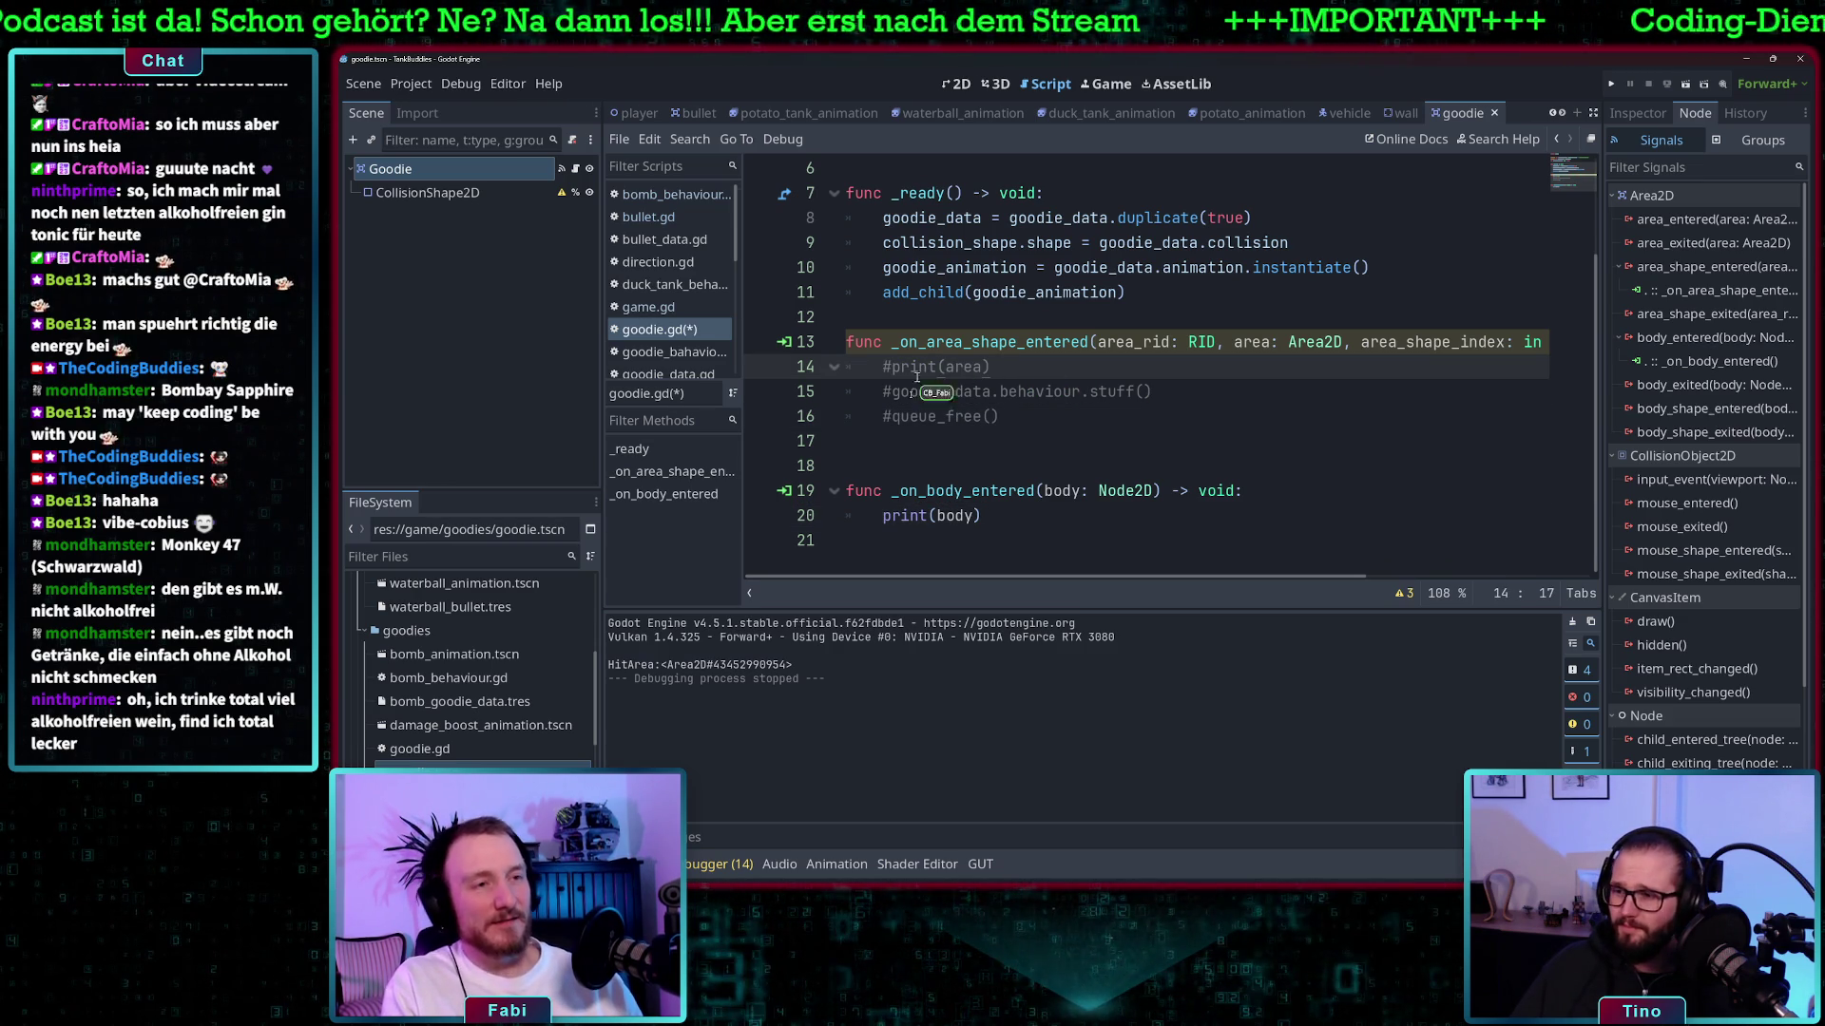
pyautogui.click(1042, 491)
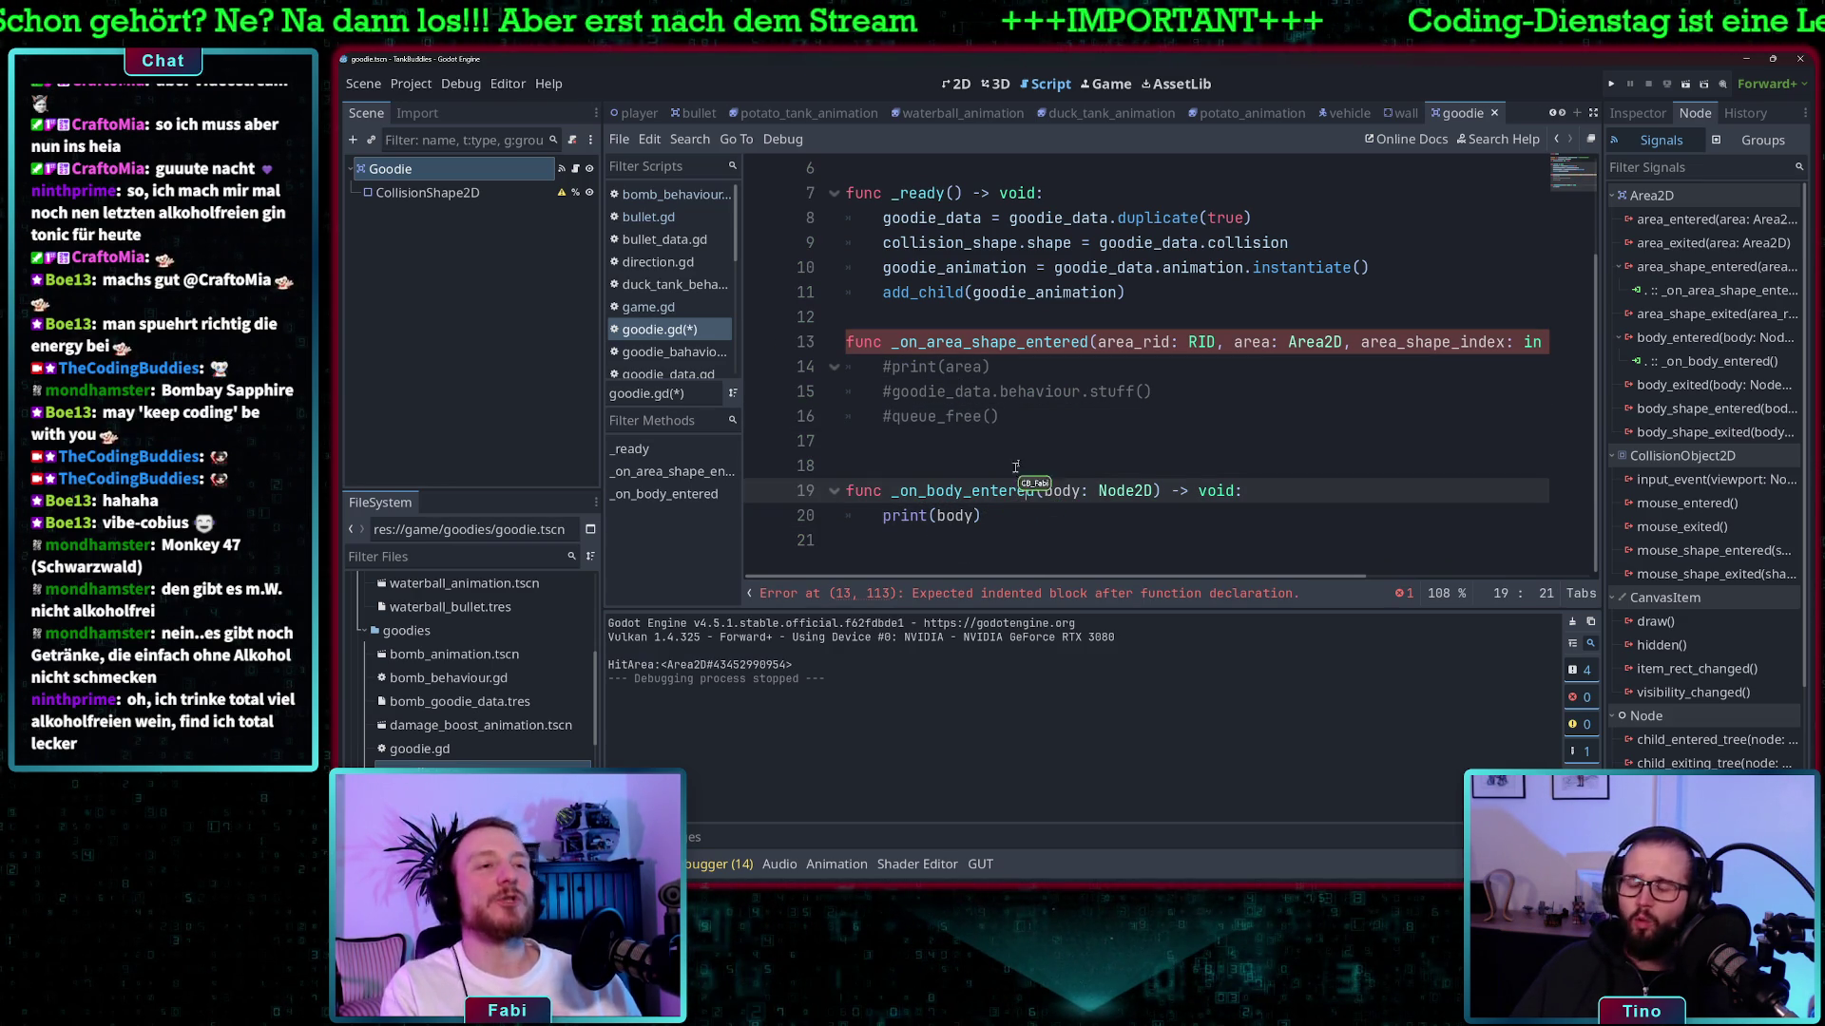
pyautogui.click(1014, 367)
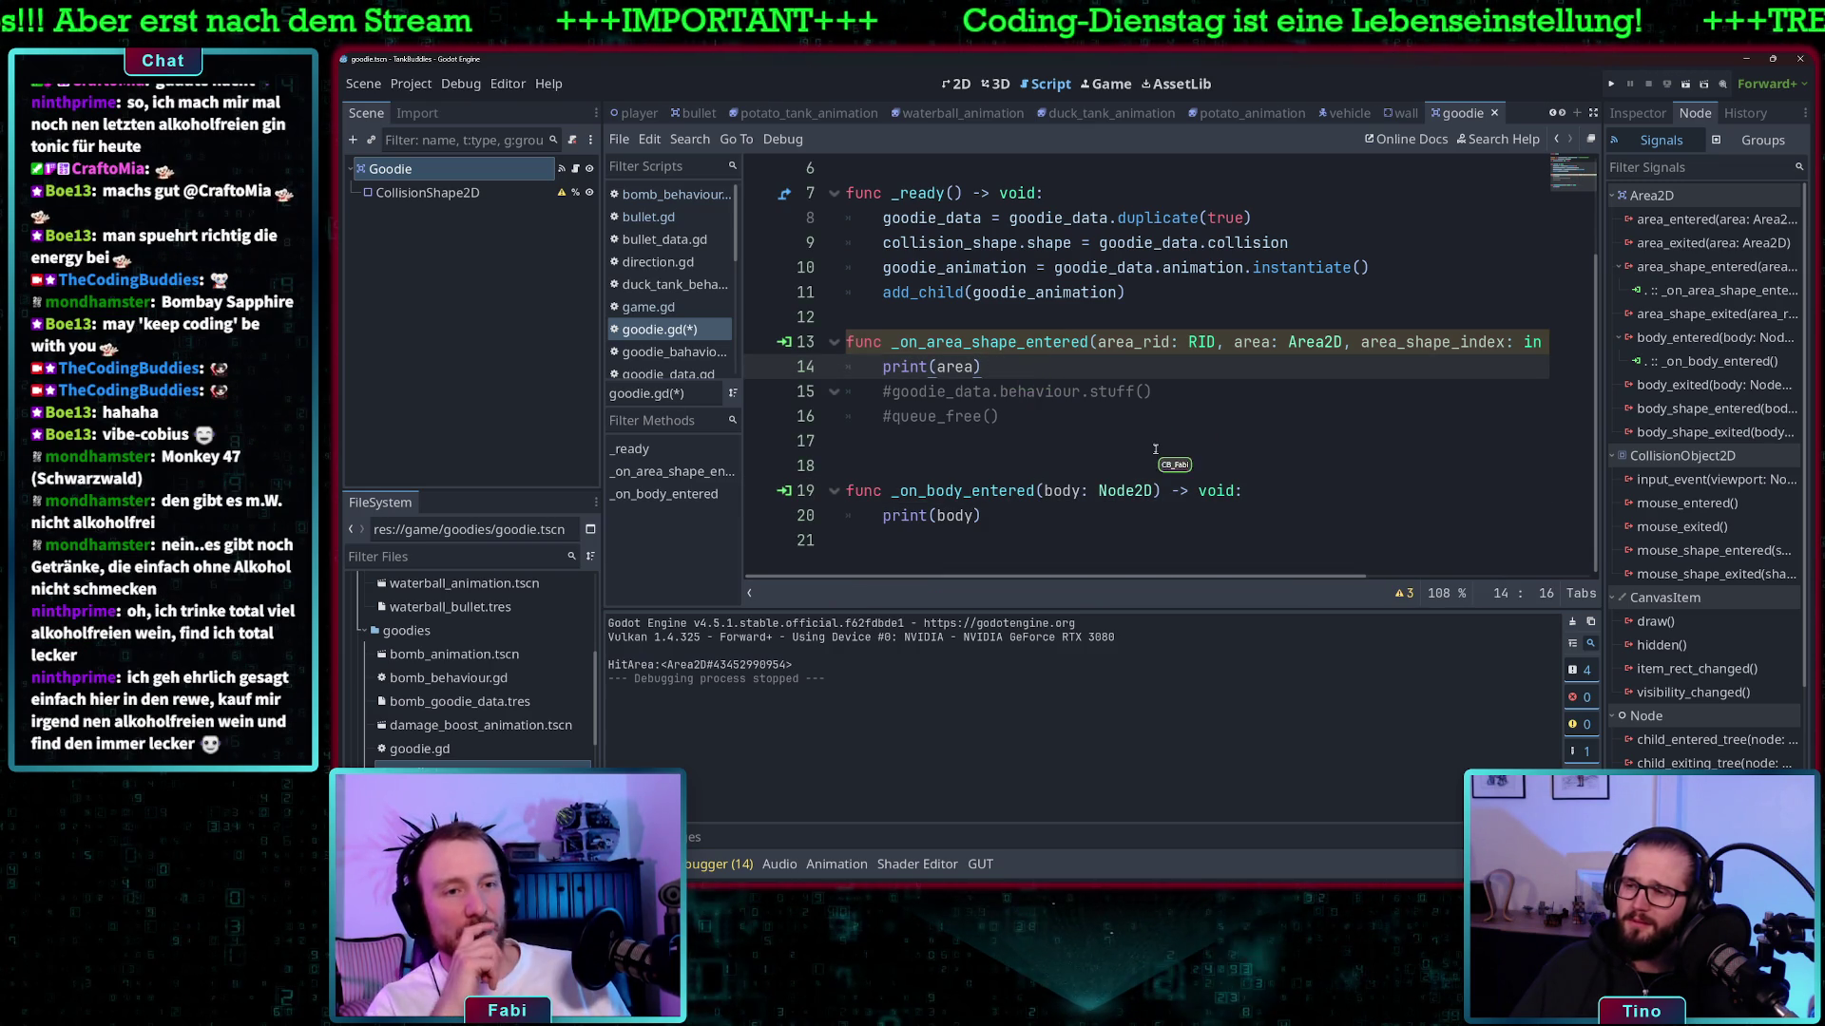
pyautogui.click(1609, 85)
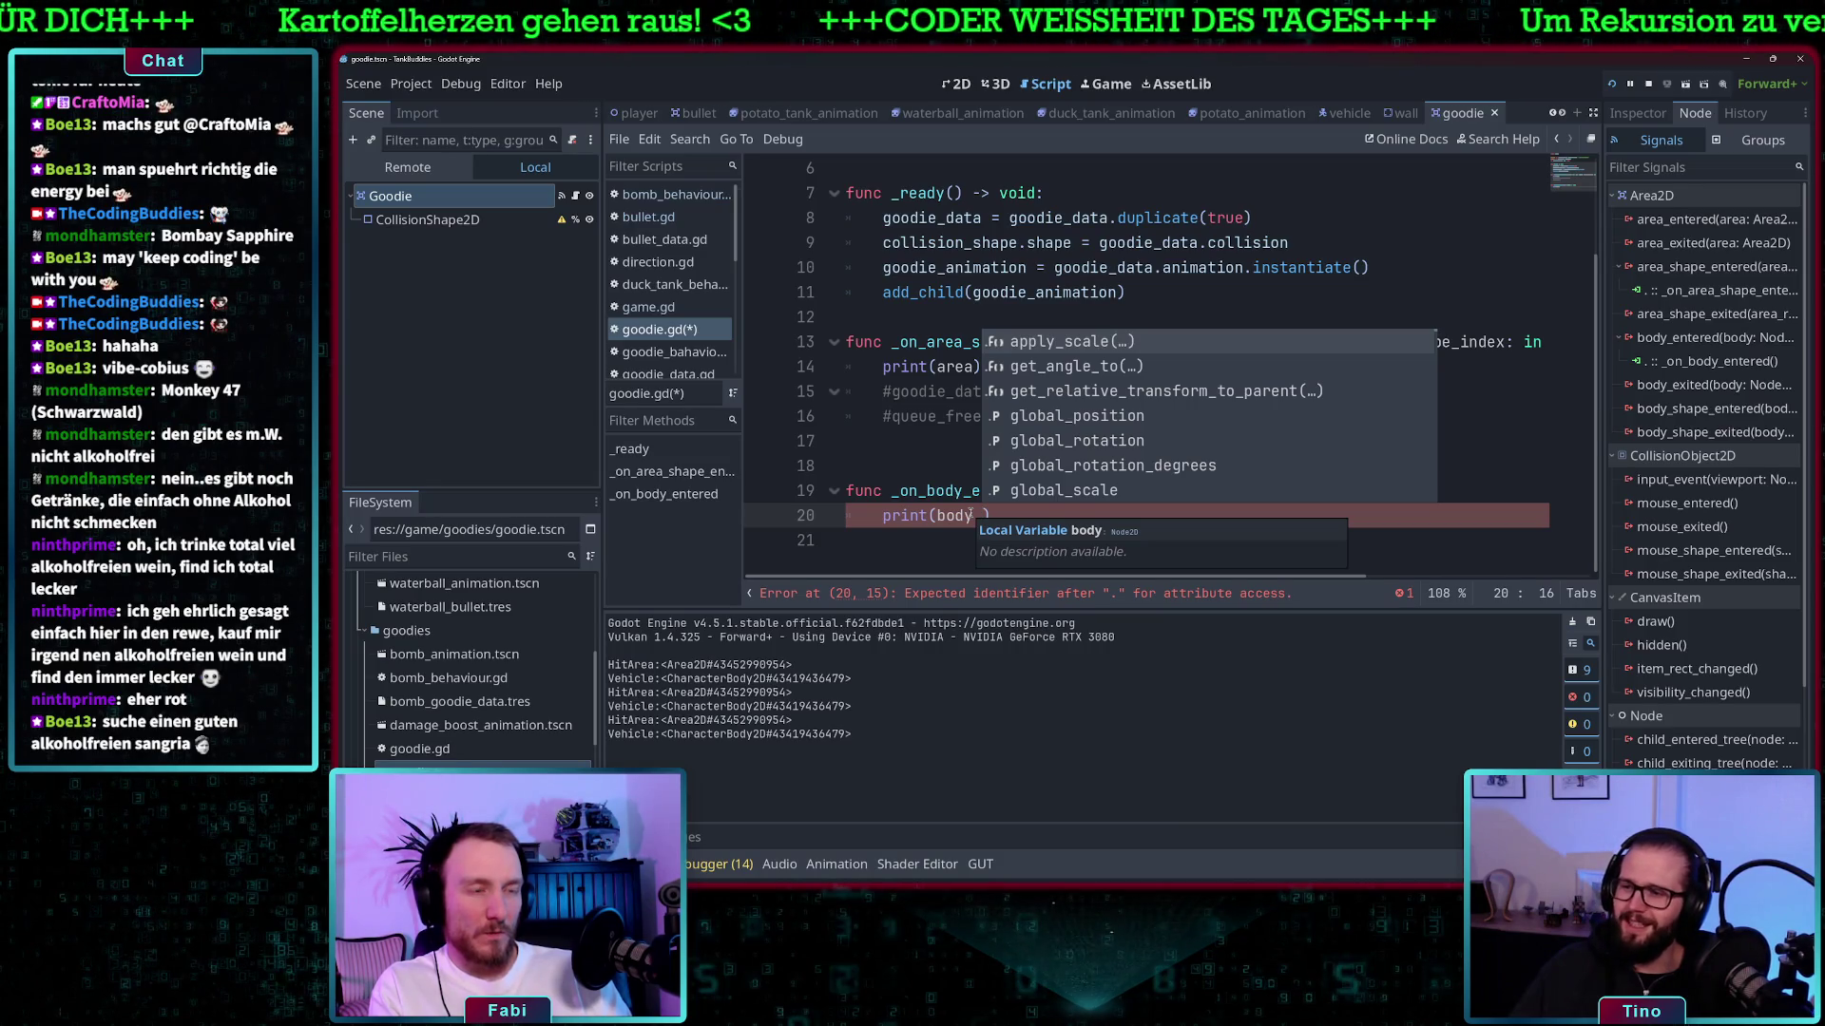
# - Copy vehicle_data from the vehicle script and paste it after body in the goodie's print
pyautogui.scroll(-3, 443, 732)
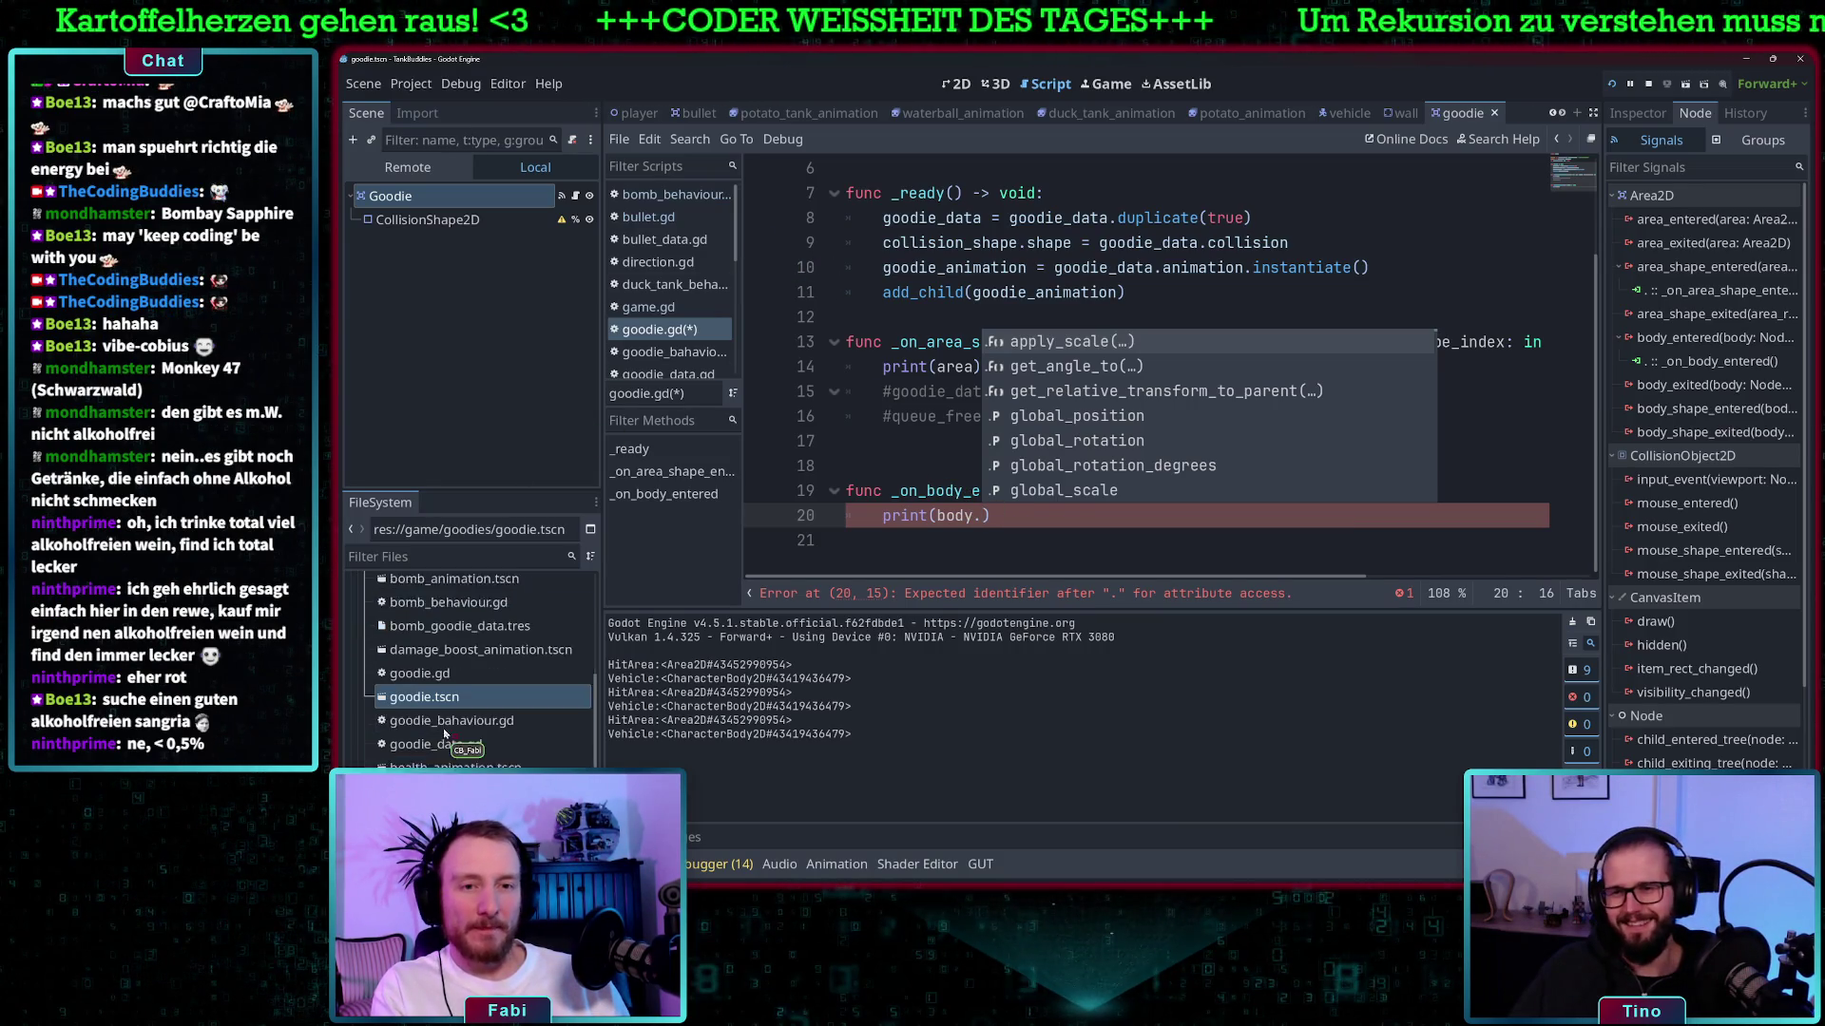
pyautogui.scroll(-5, 444, 733)
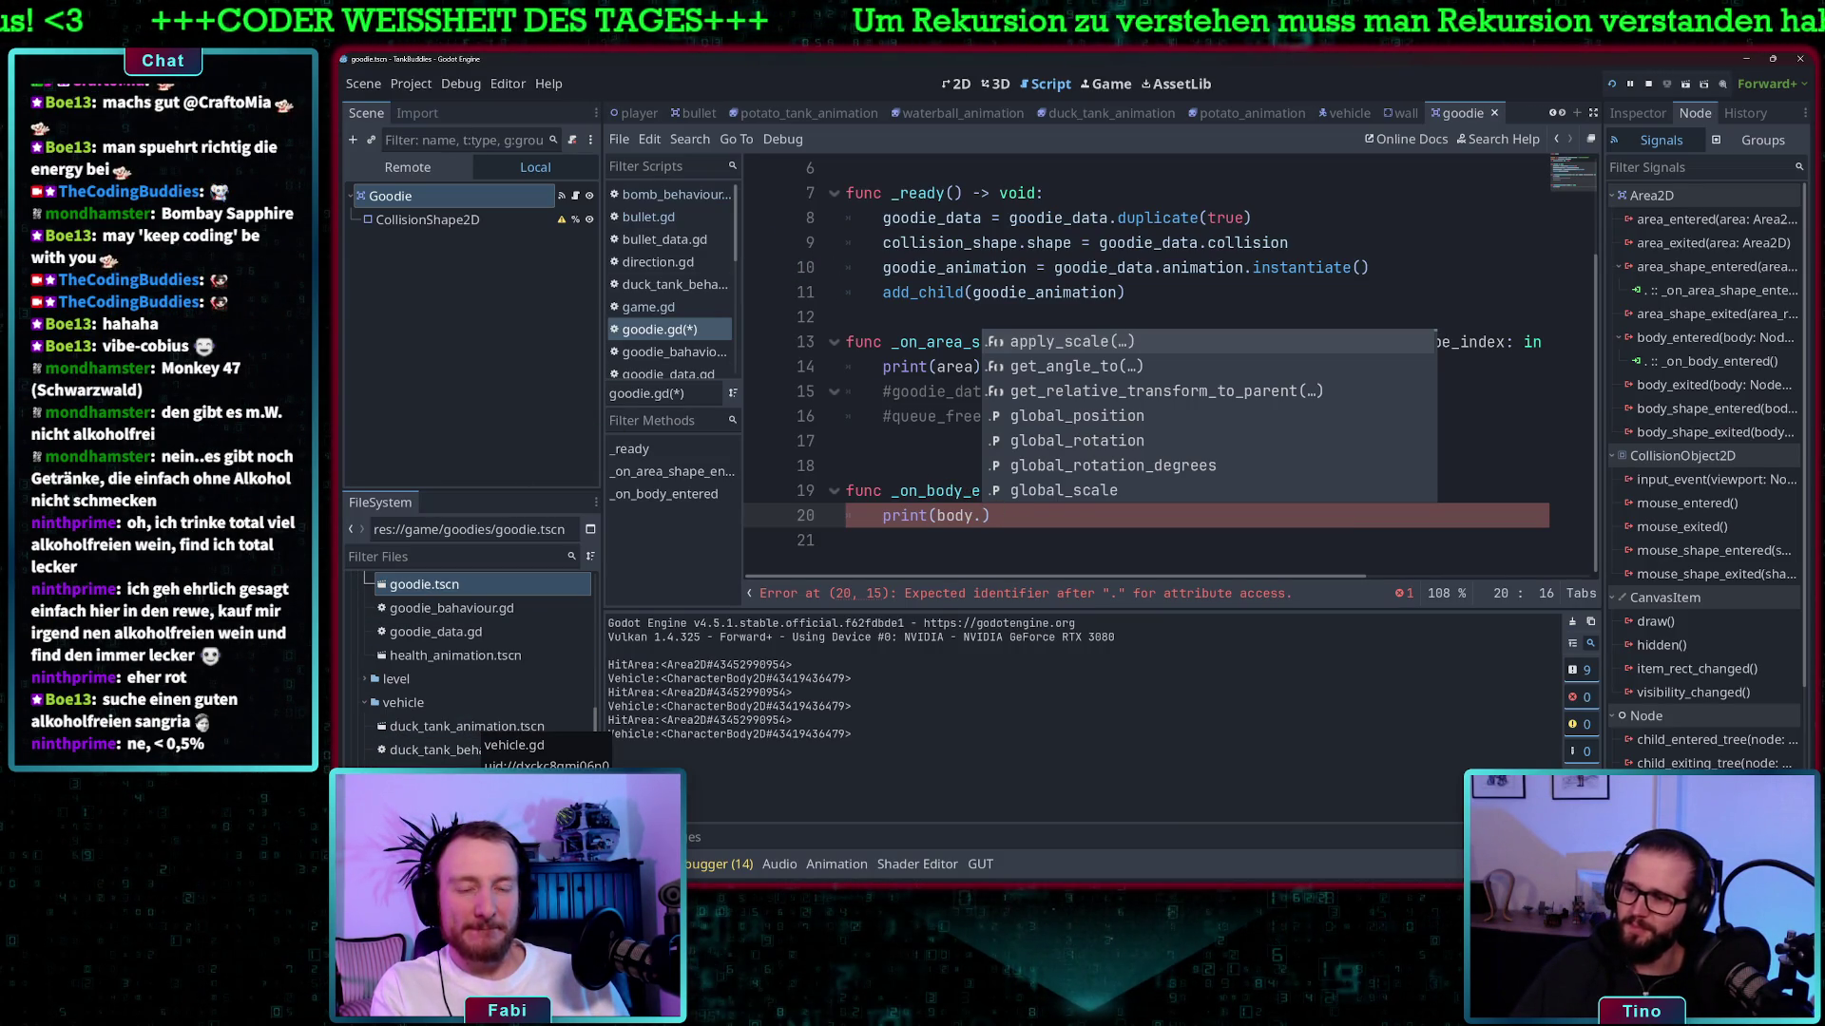
pyautogui.doubleClick(475, 771)
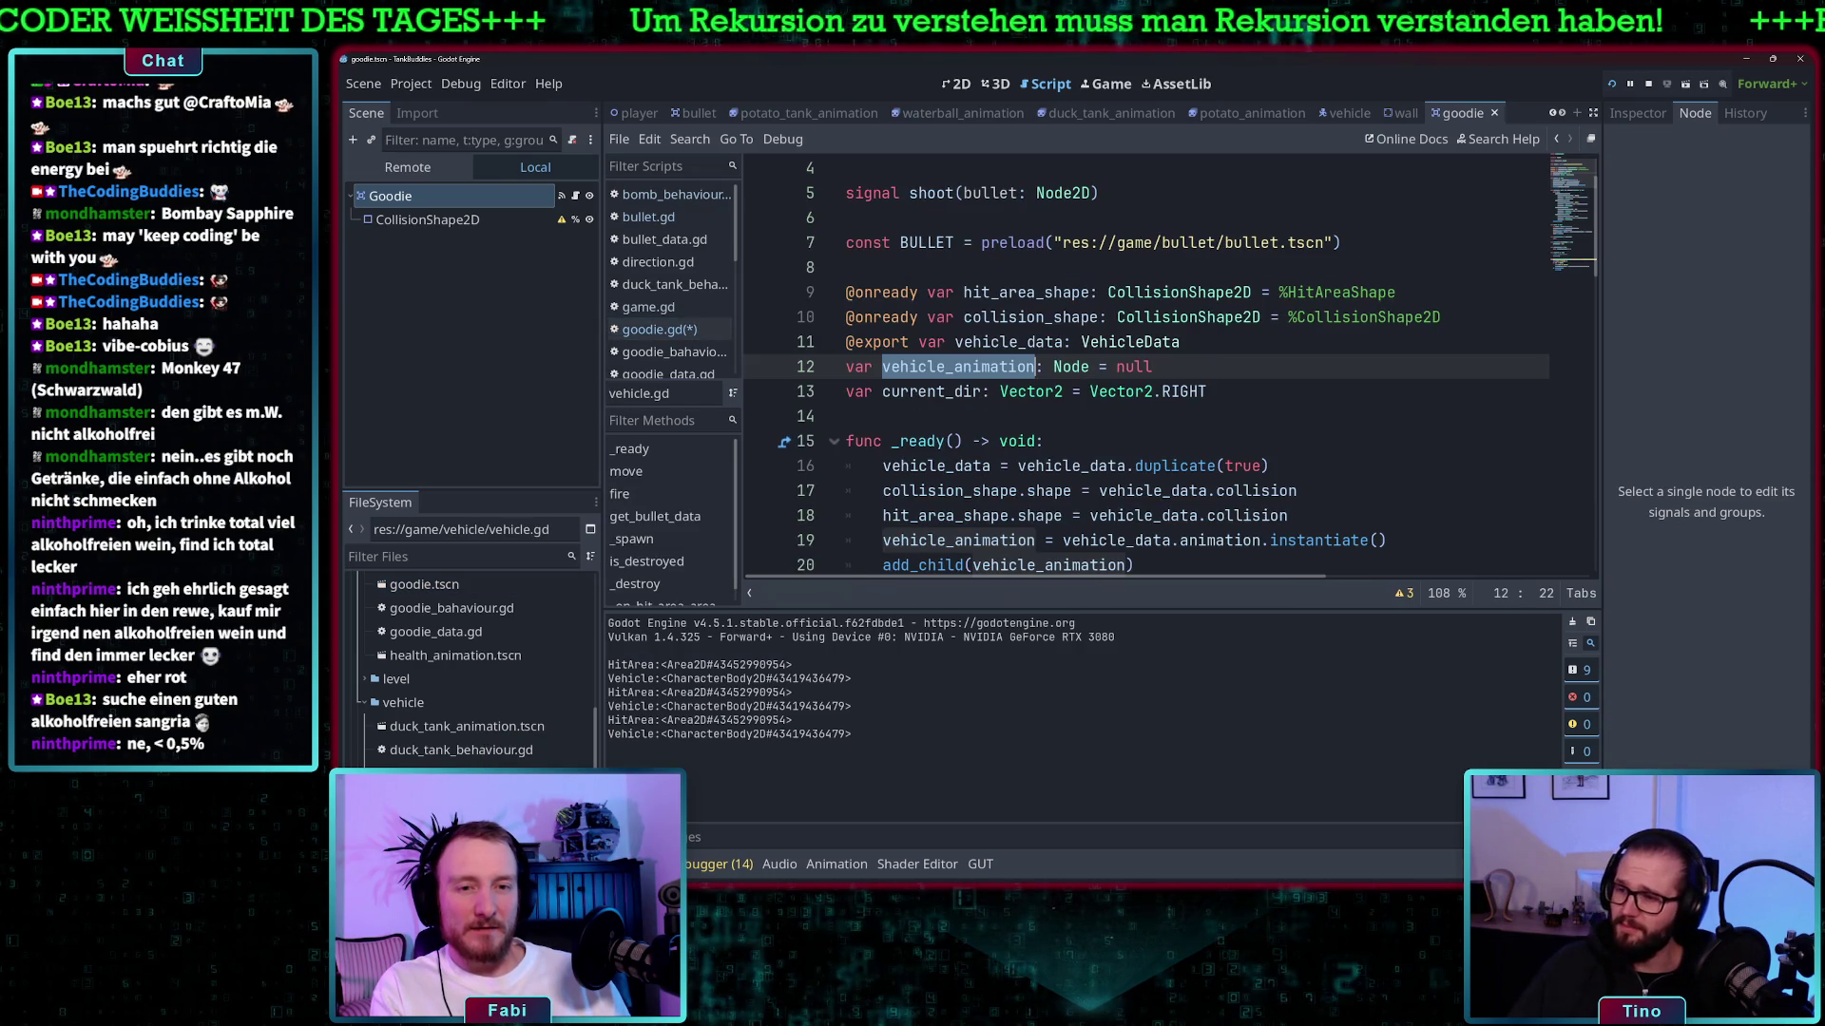
pyautogui.doubleClick(1036, 344)
pyautogui.hotkey('ctrl', 'c')
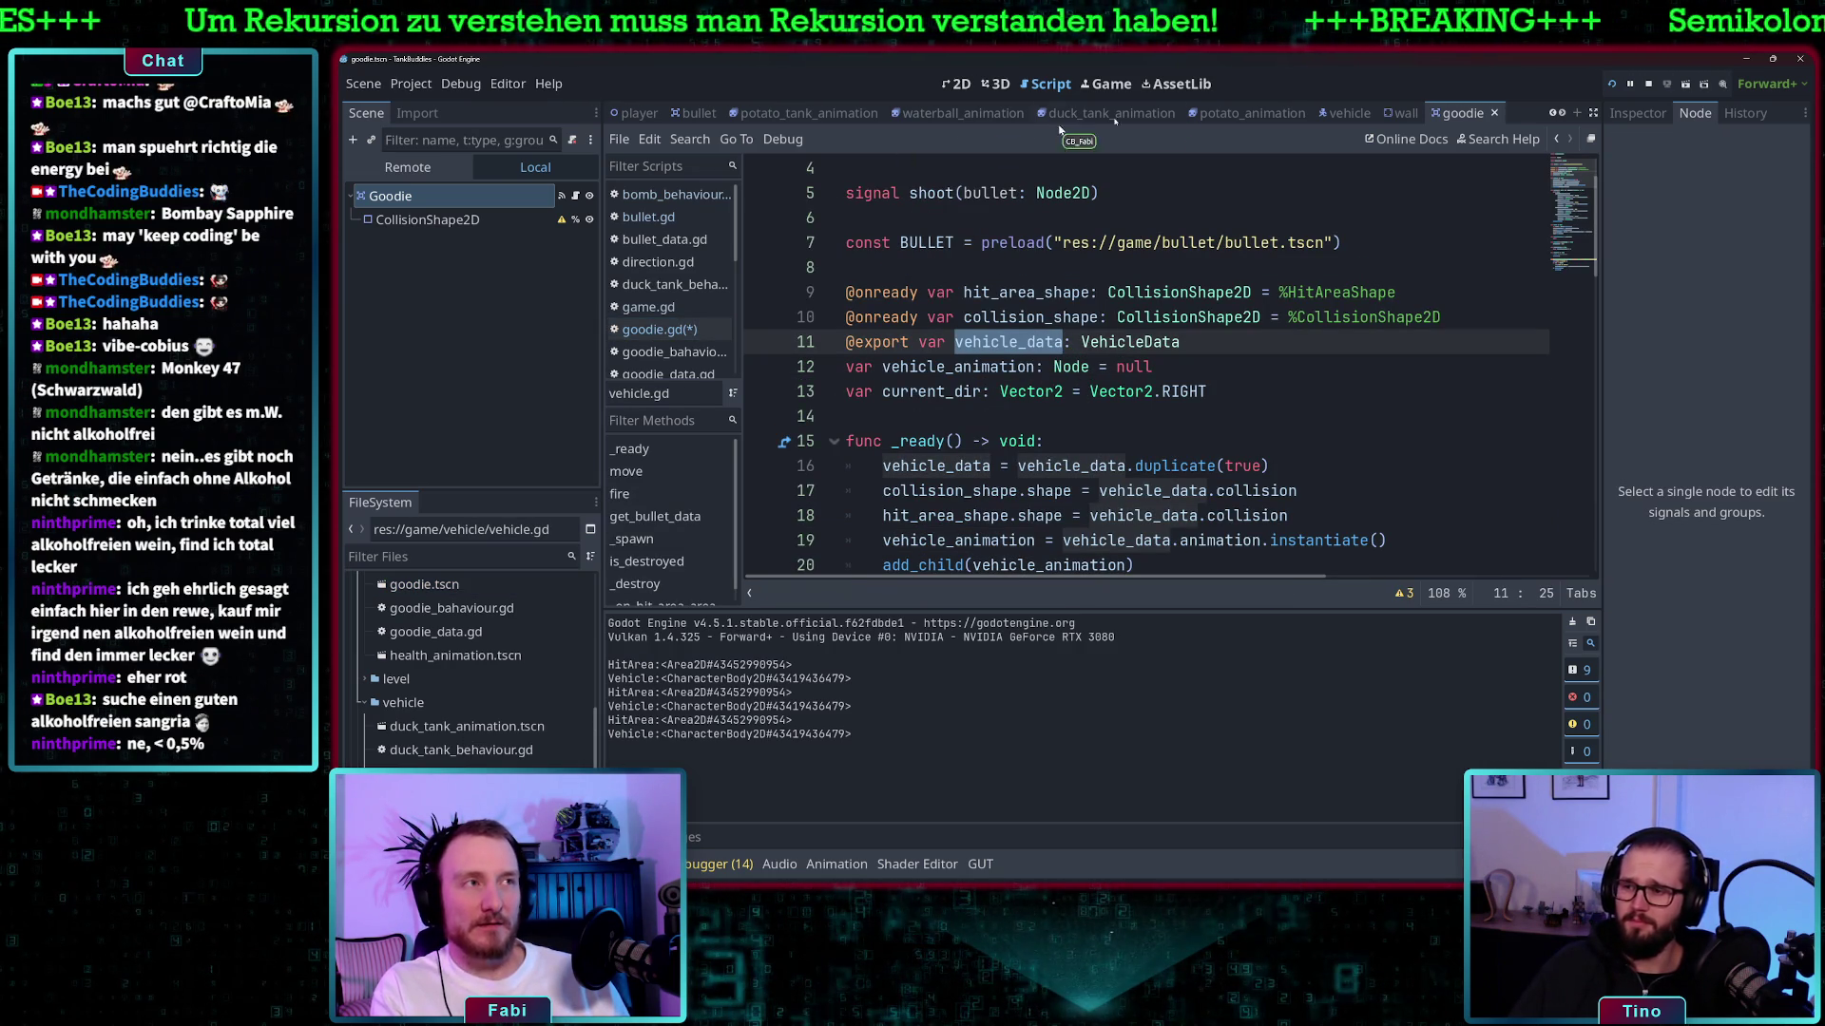
pyautogui.click(670, 331)
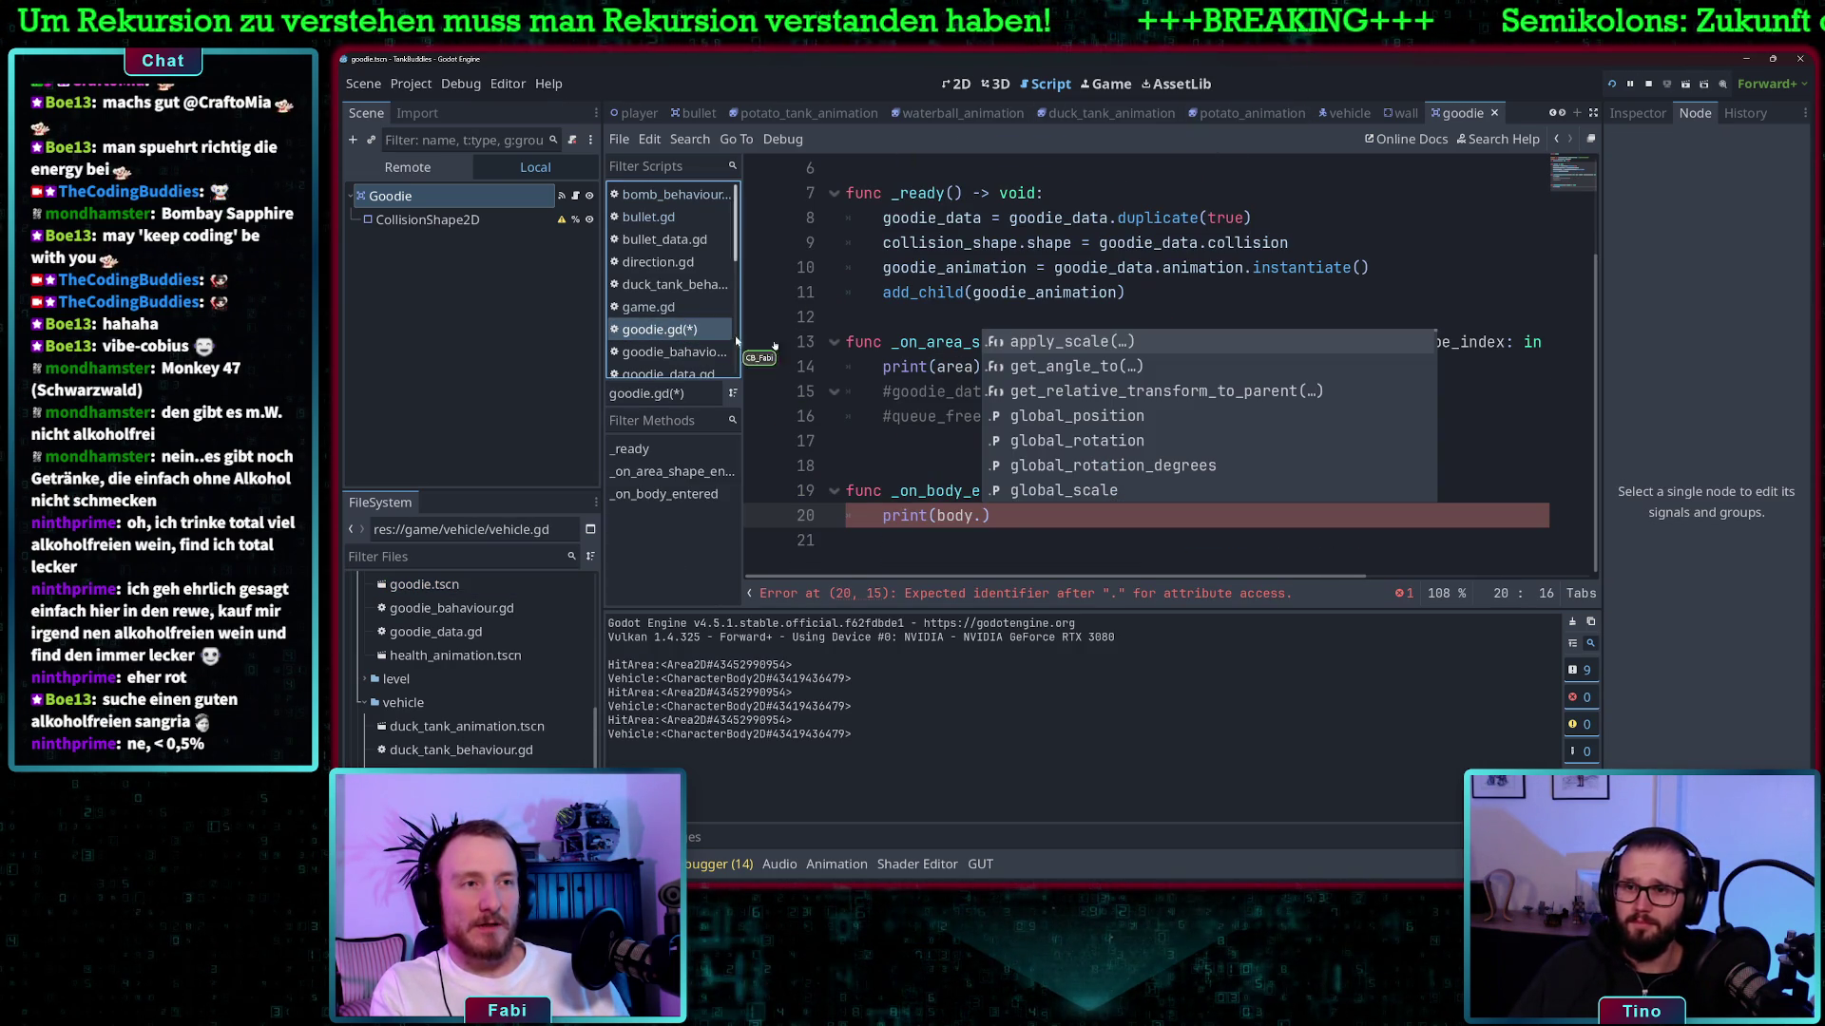
pyautogui.click(971, 516)
pyautogui.hotkey('ctrl', 'v')
pyautogui.click(1131, 515)
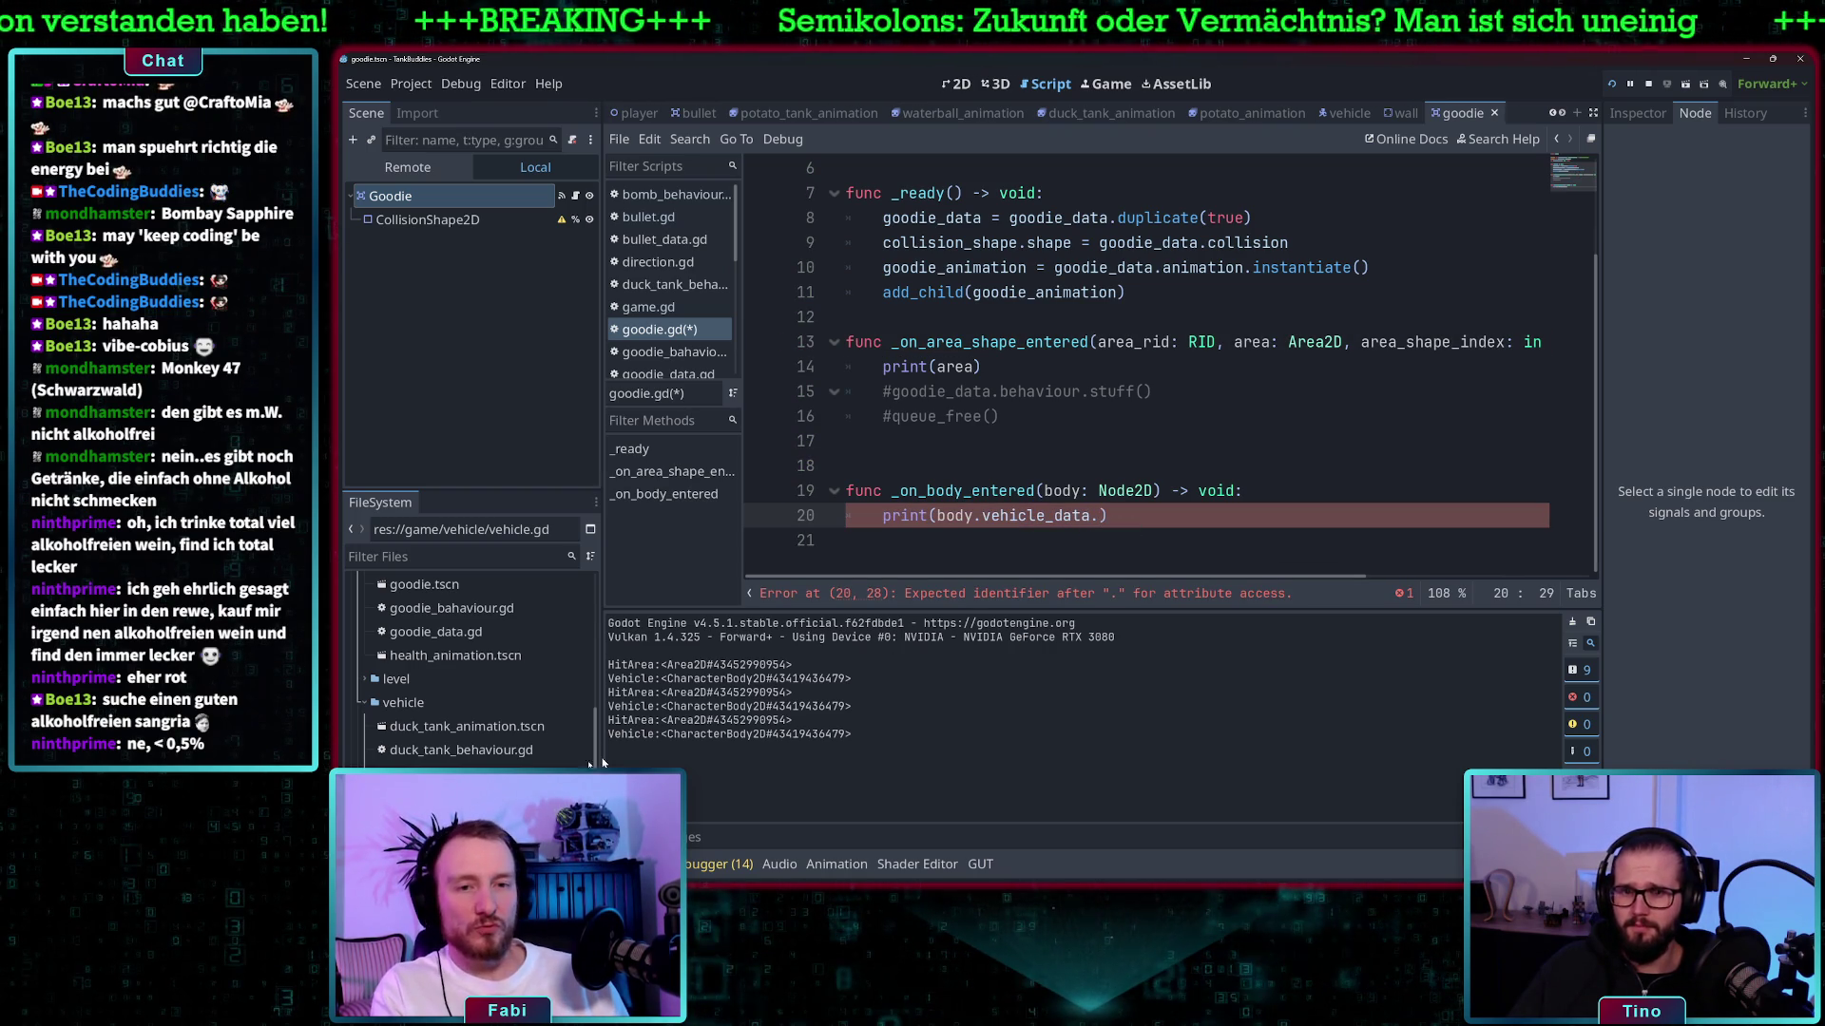
# - Look up VehicleData's type property and complete the print as body.vehicle_data.type
pyautogui.keyDown('ctrl'); pyautogui.click(1017, 515); pyautogui.keyUp('ctrl')
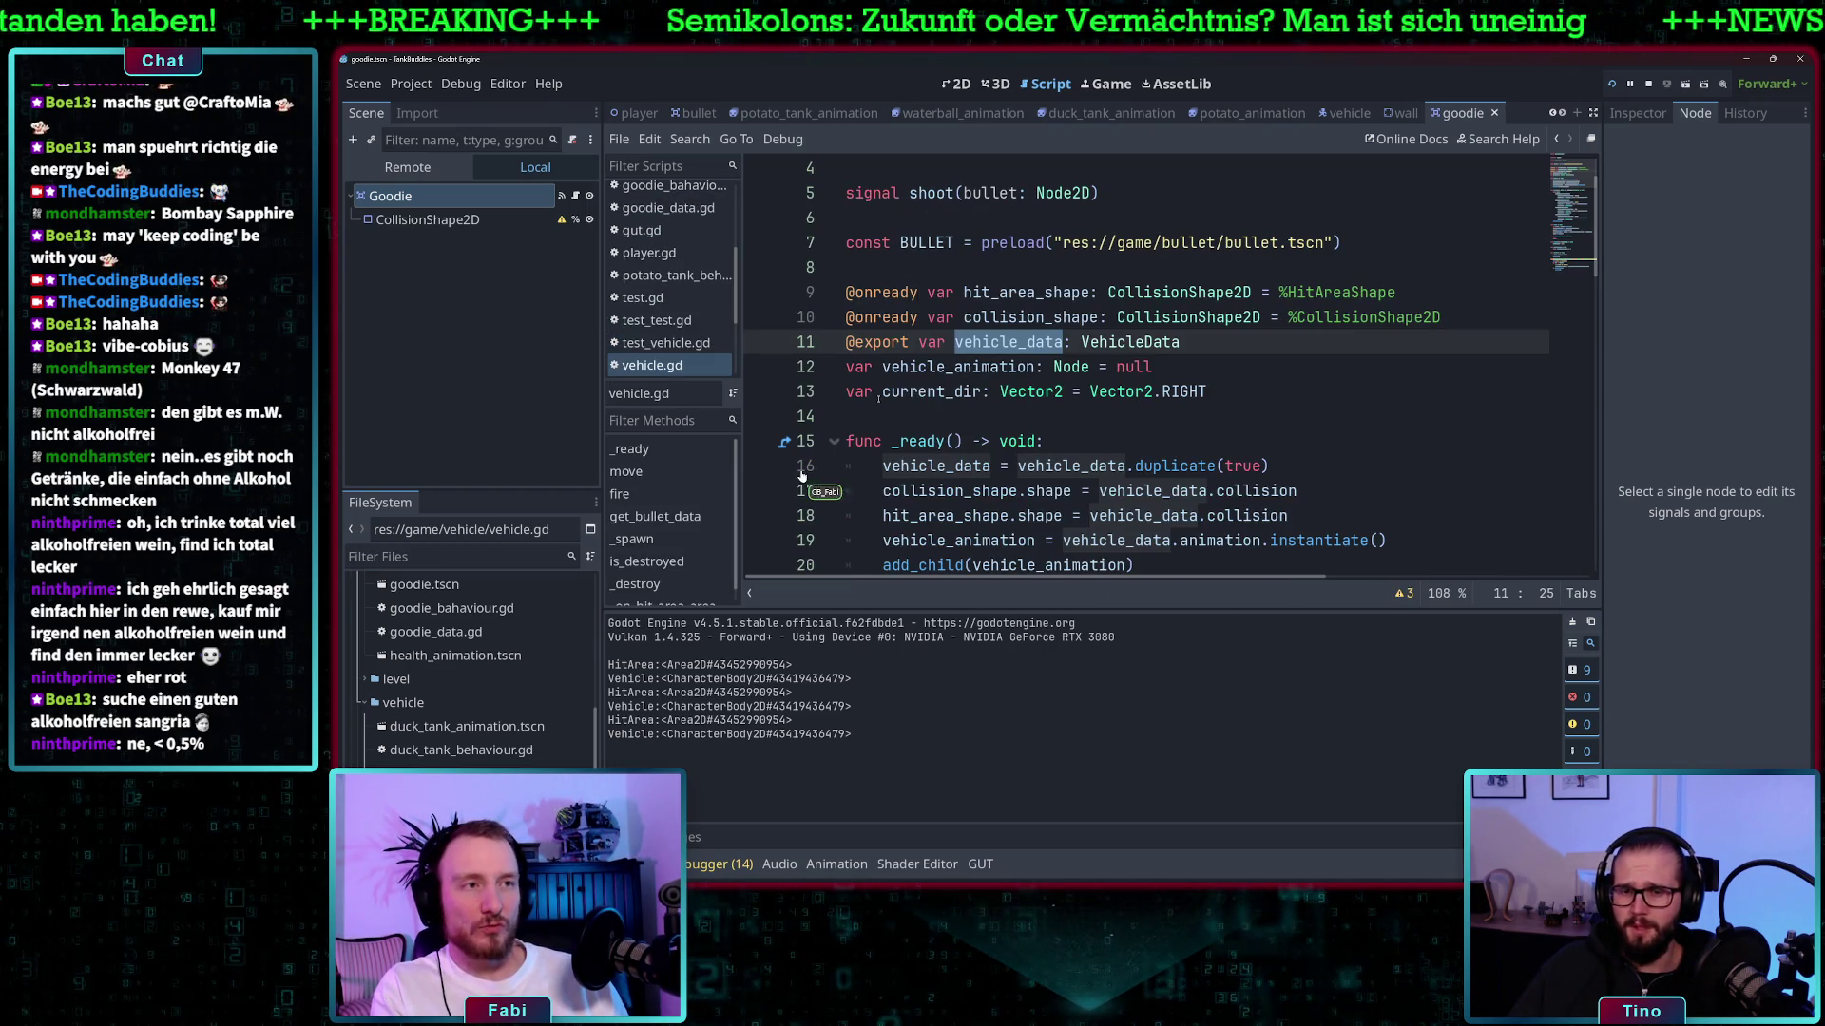
pyautogui.keyDown('ctrl'); pyautogui.click(1126, 342); pyautogui.keyUp('ctrl')
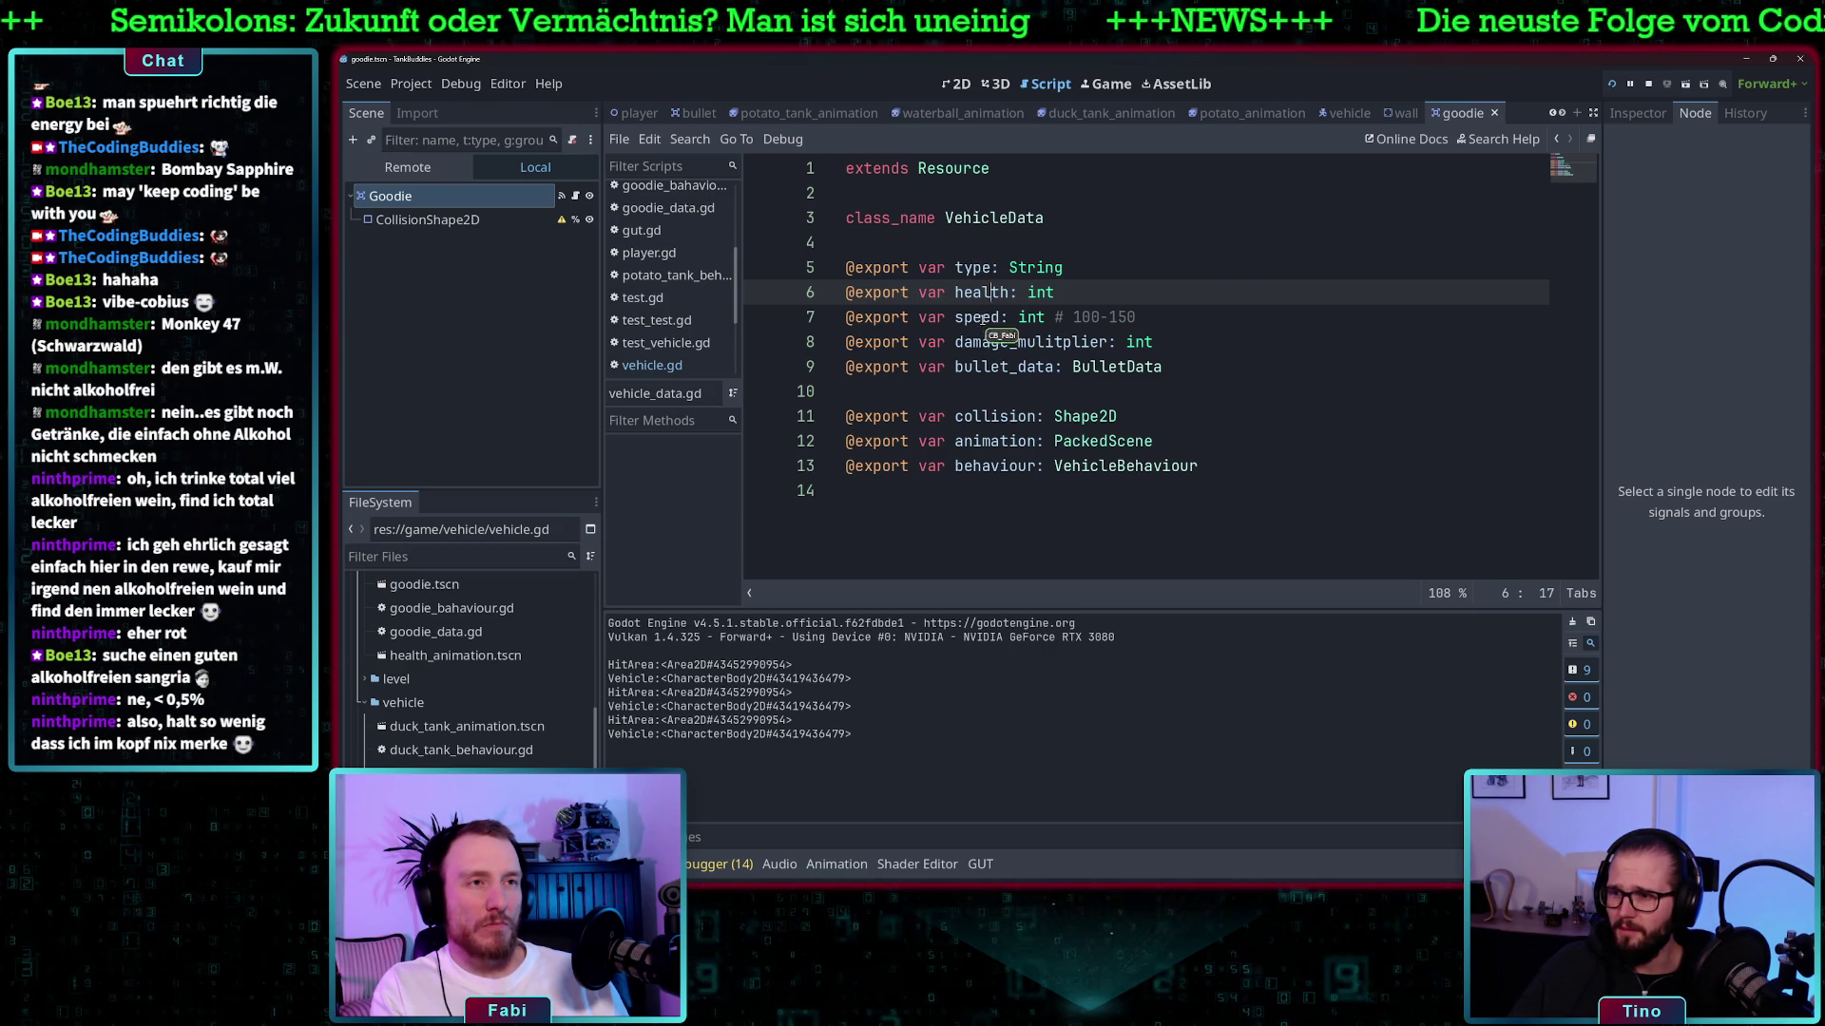
pyautogui.doubleClick(974, 269)
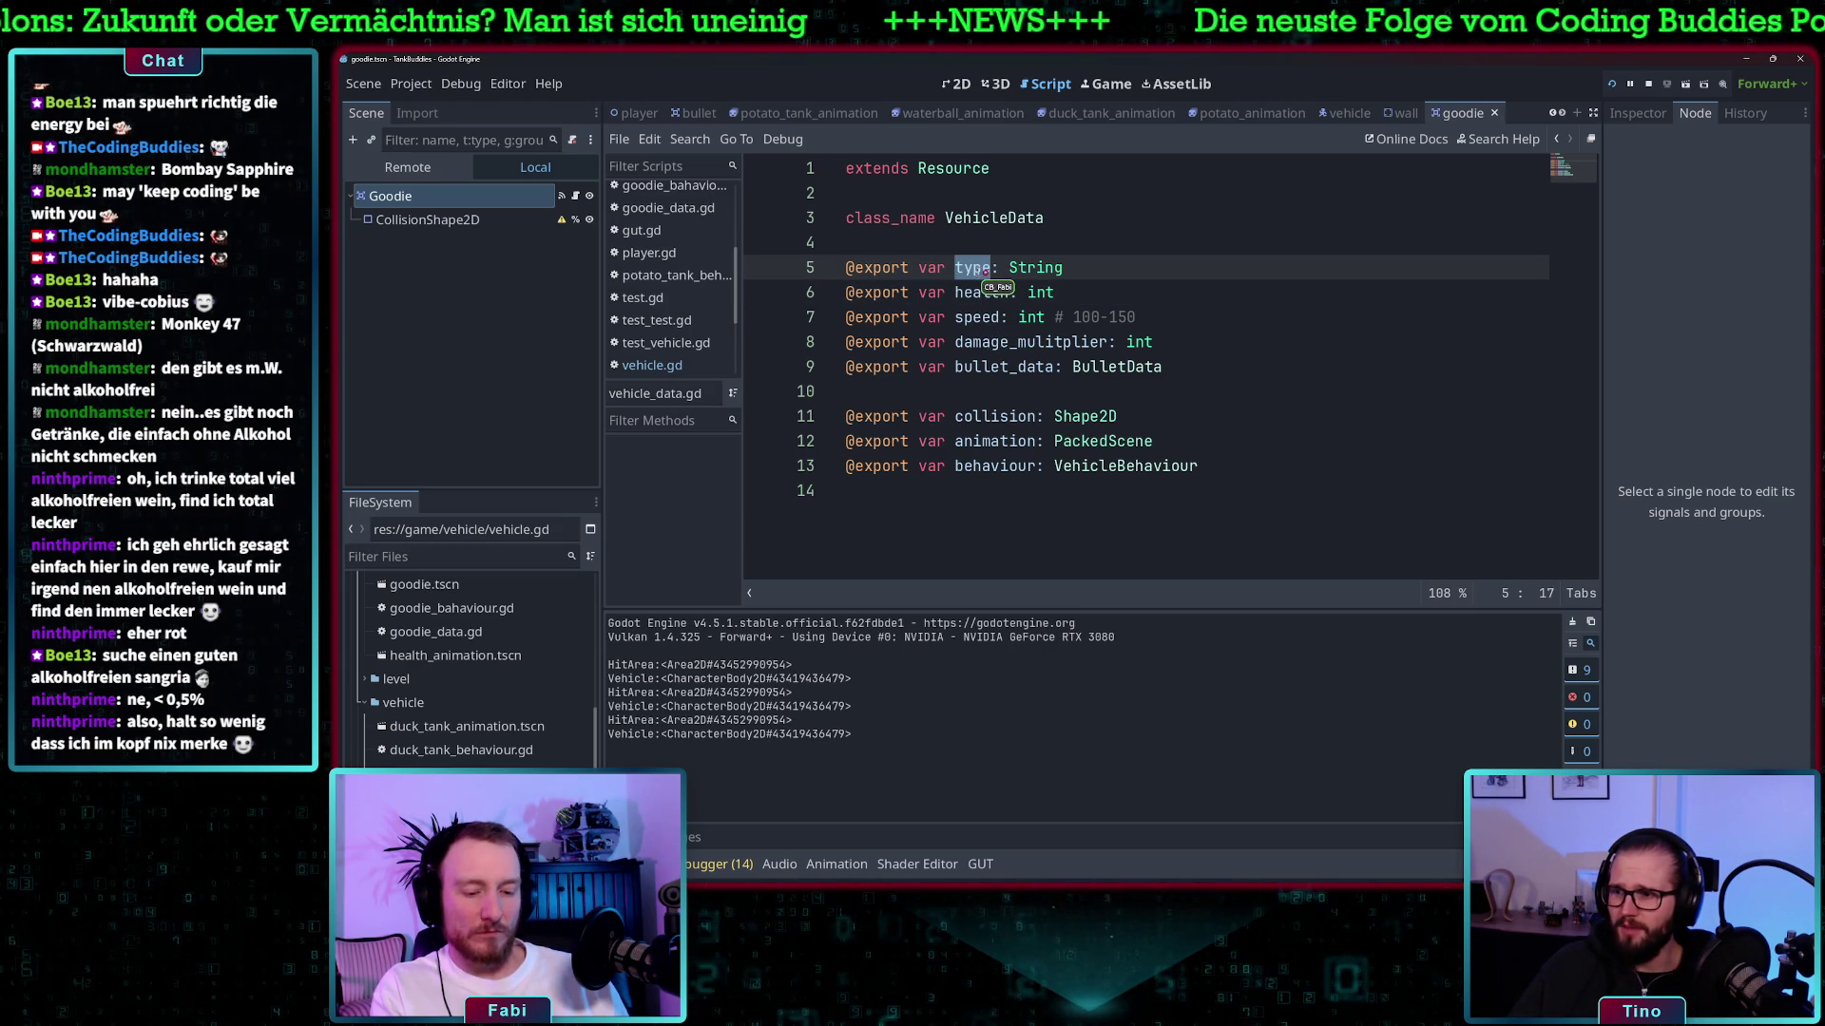
pyautogui.scroll(3, 476, 741)
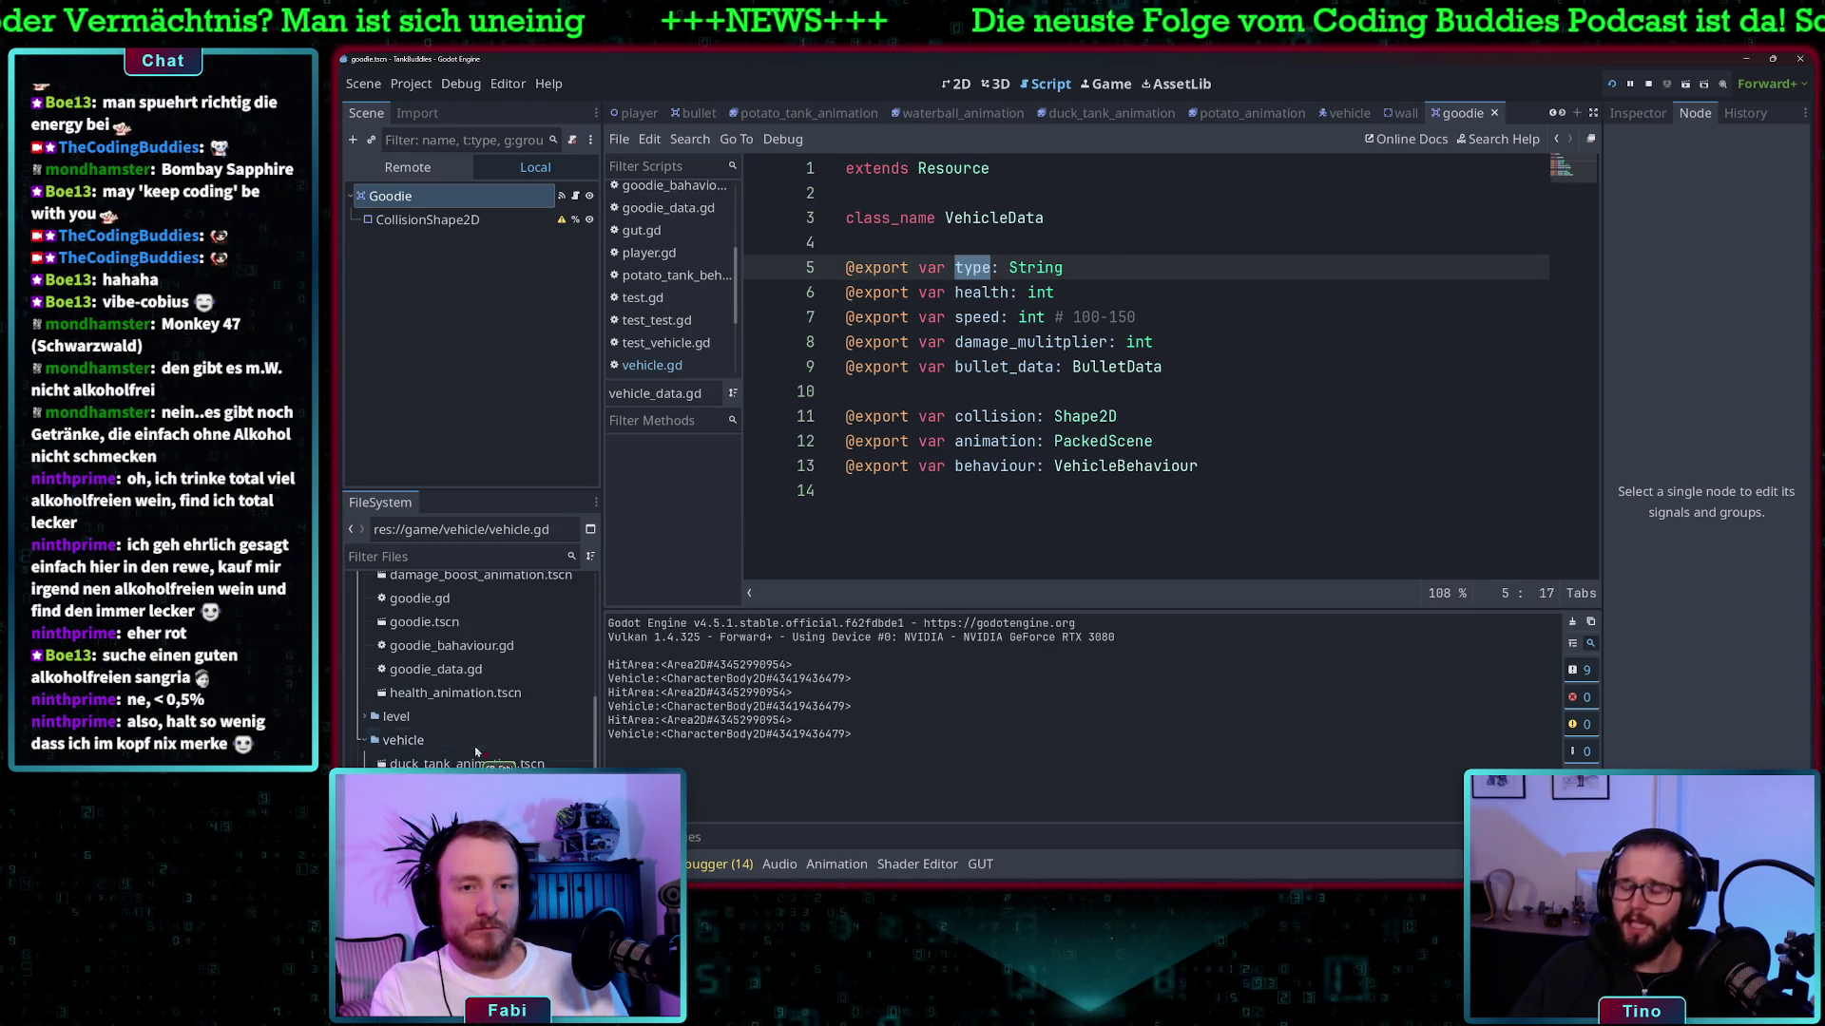
pyautogui.scroll(5, 466, 713)
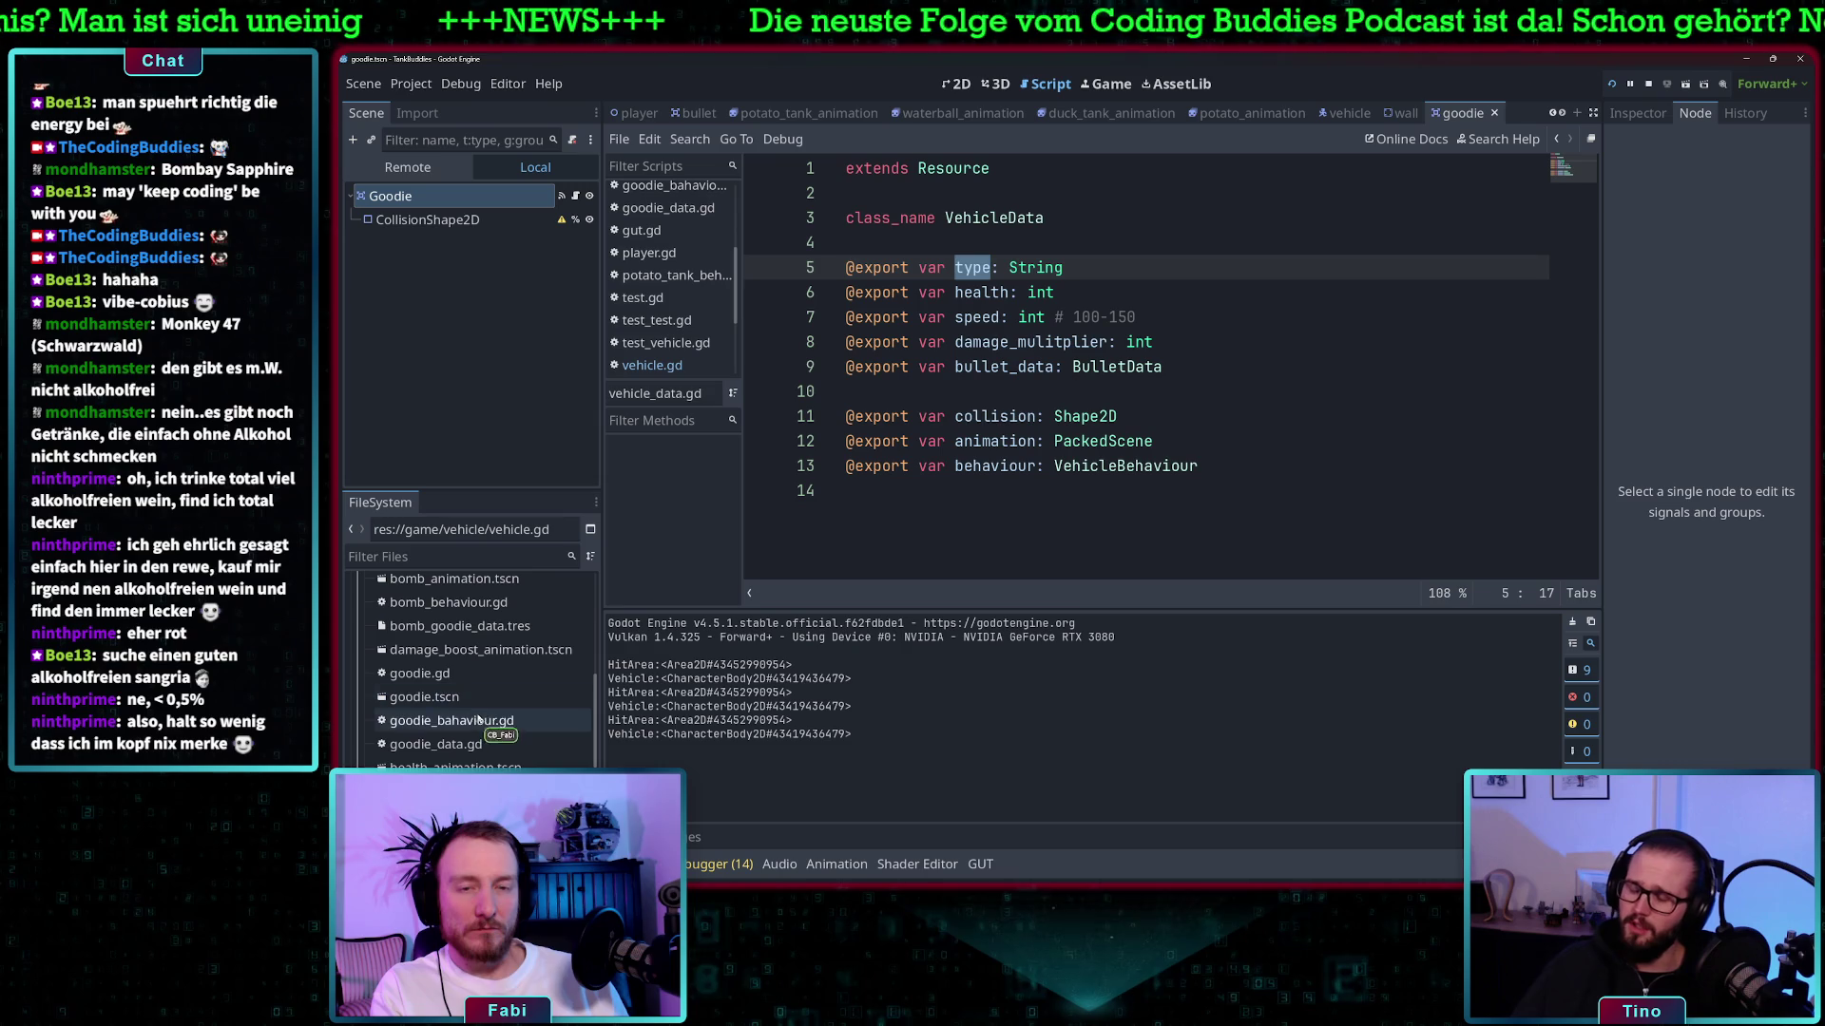
pyautogui.scroll(-5, 457, 684)
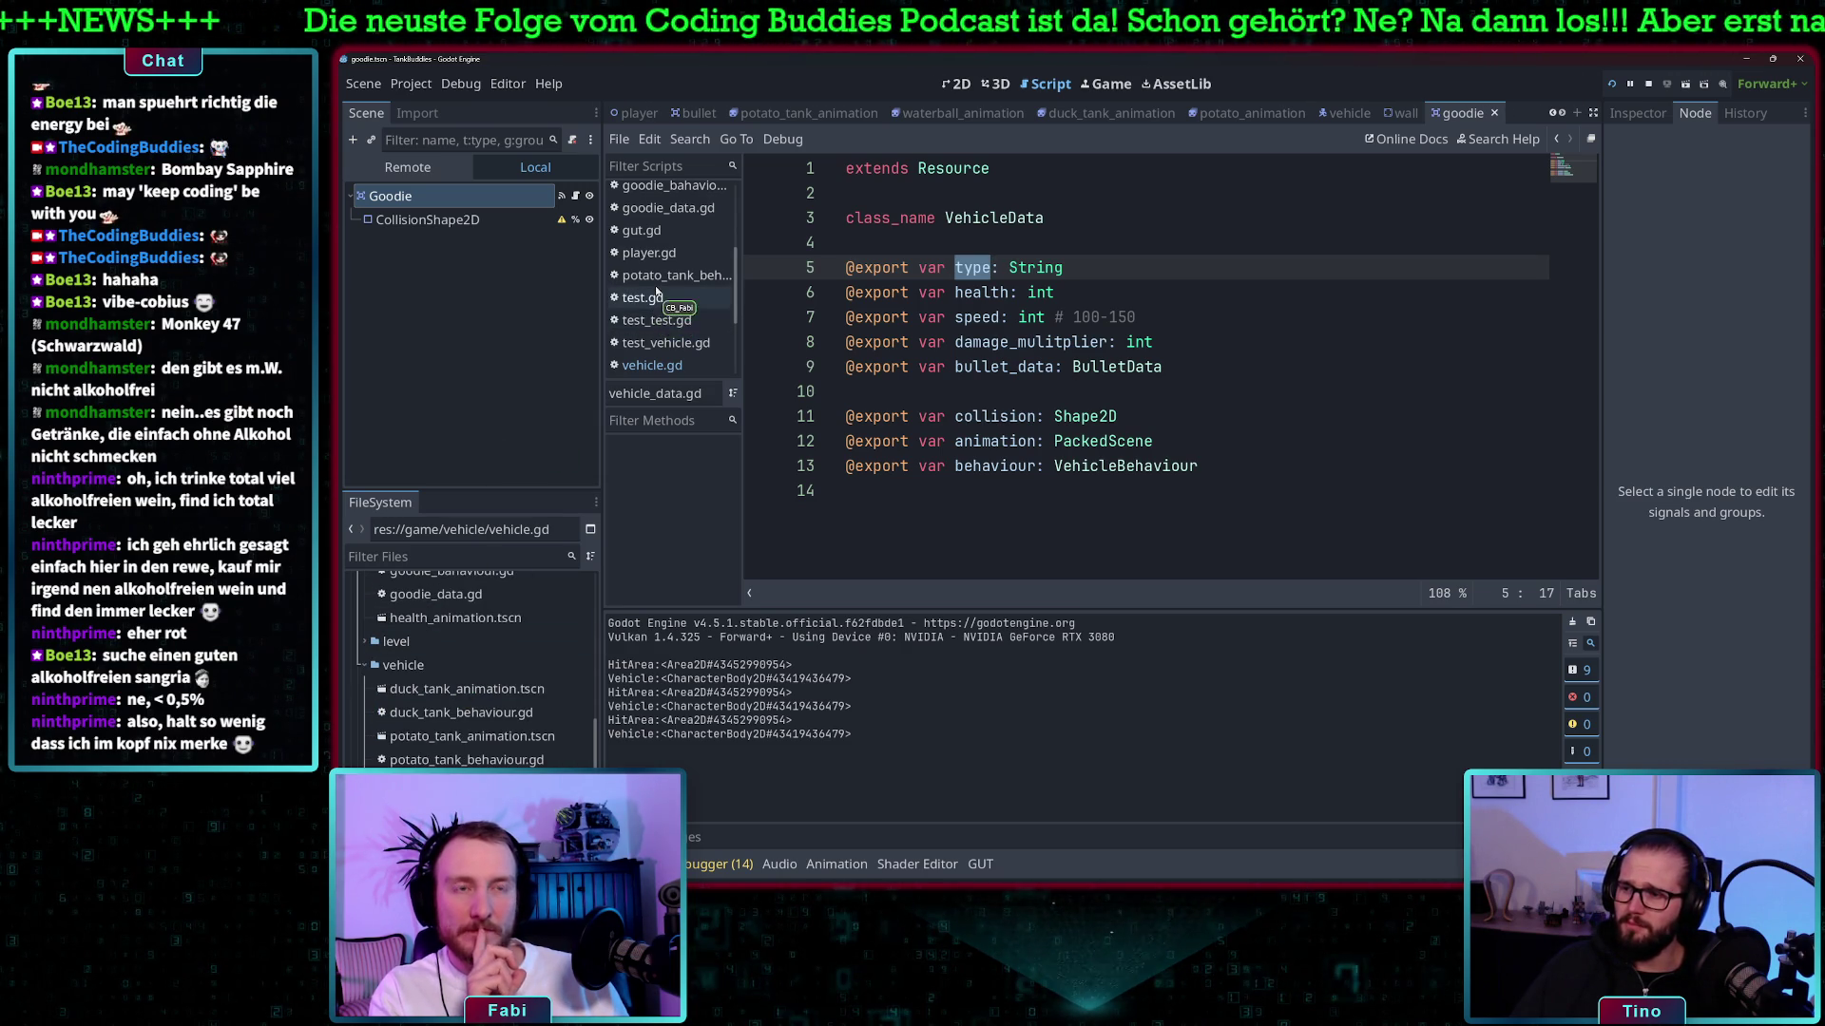
pyautogui.scroll(2, 653, 276)
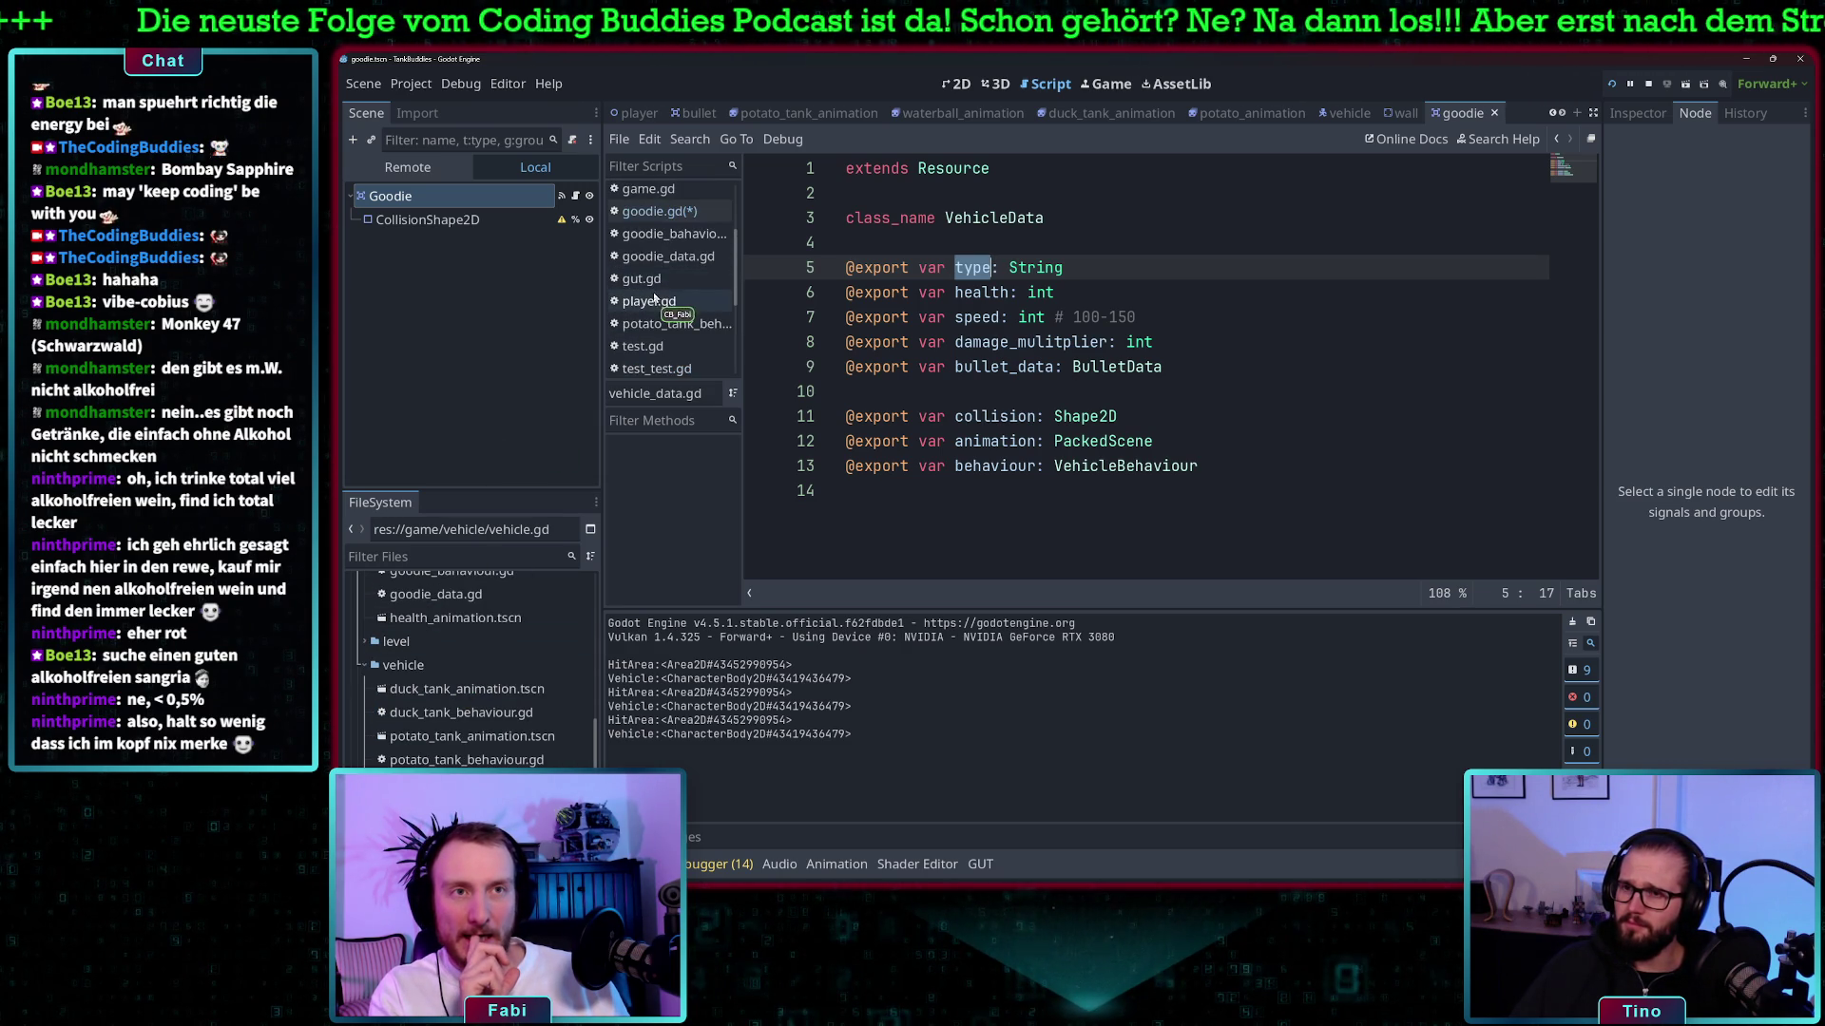
pyautogui.click(660, 211)
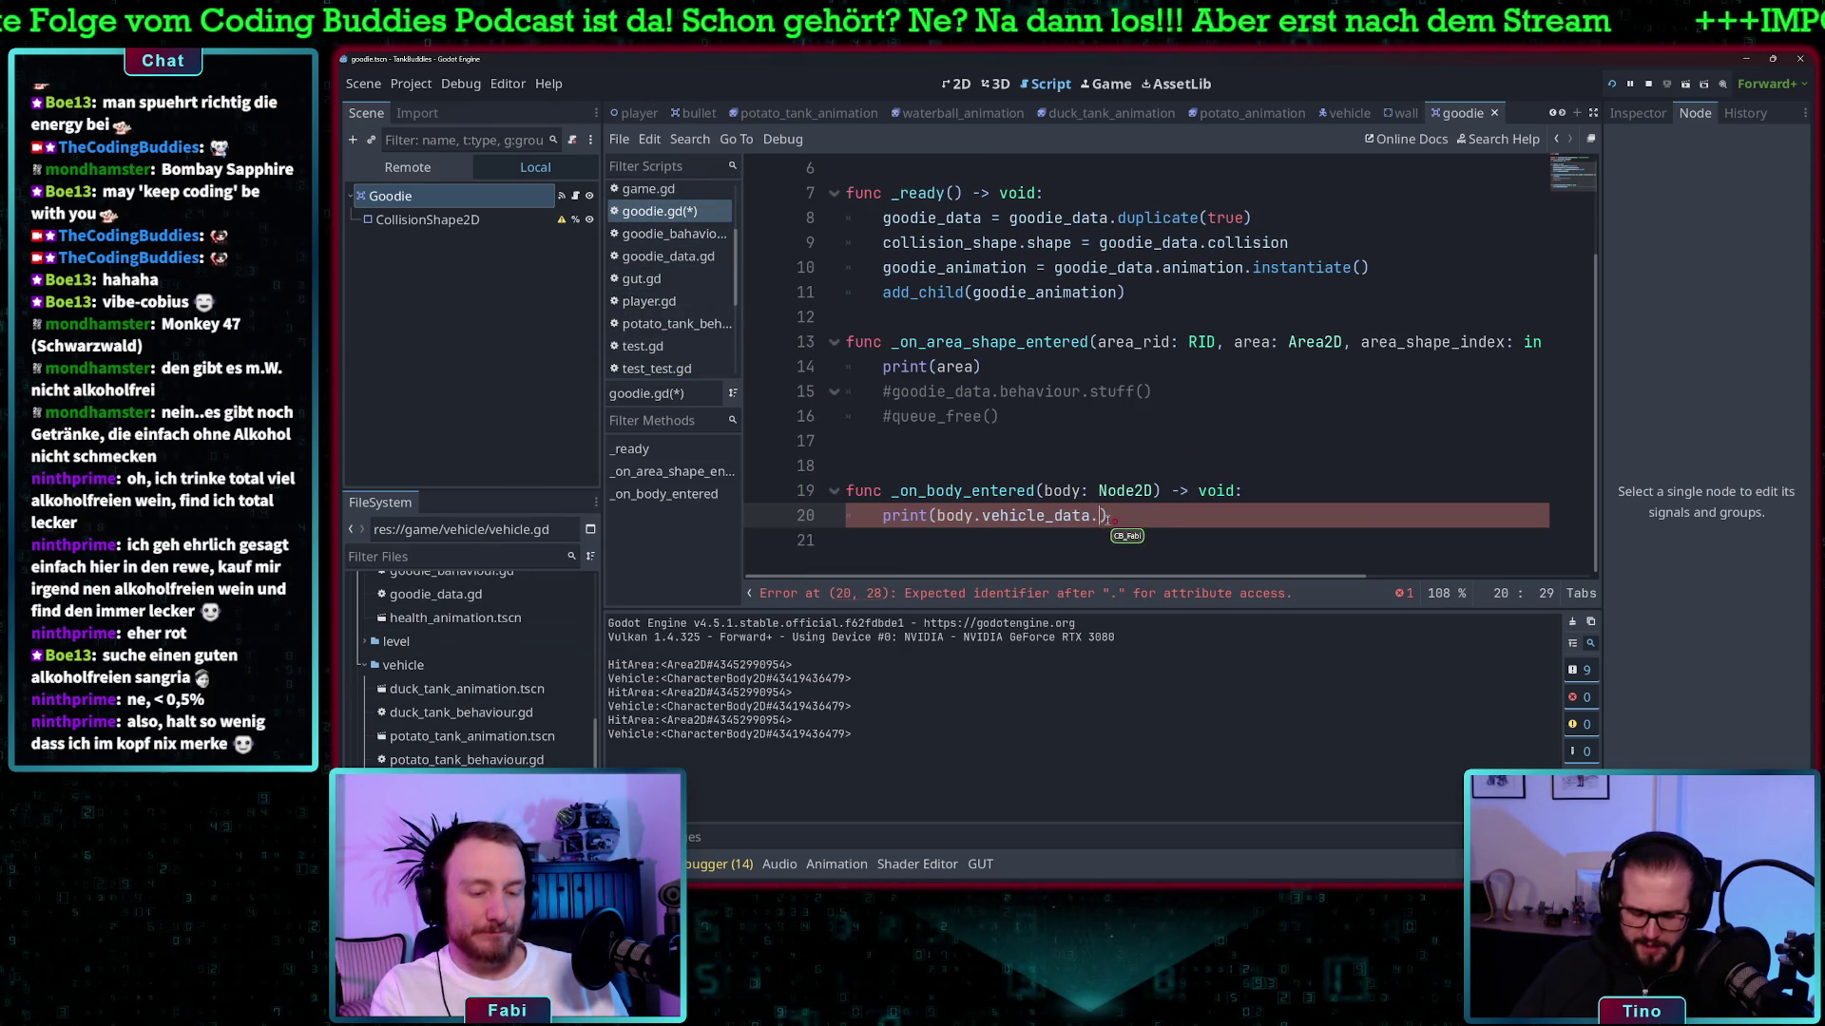
pyautogui.write('type)')
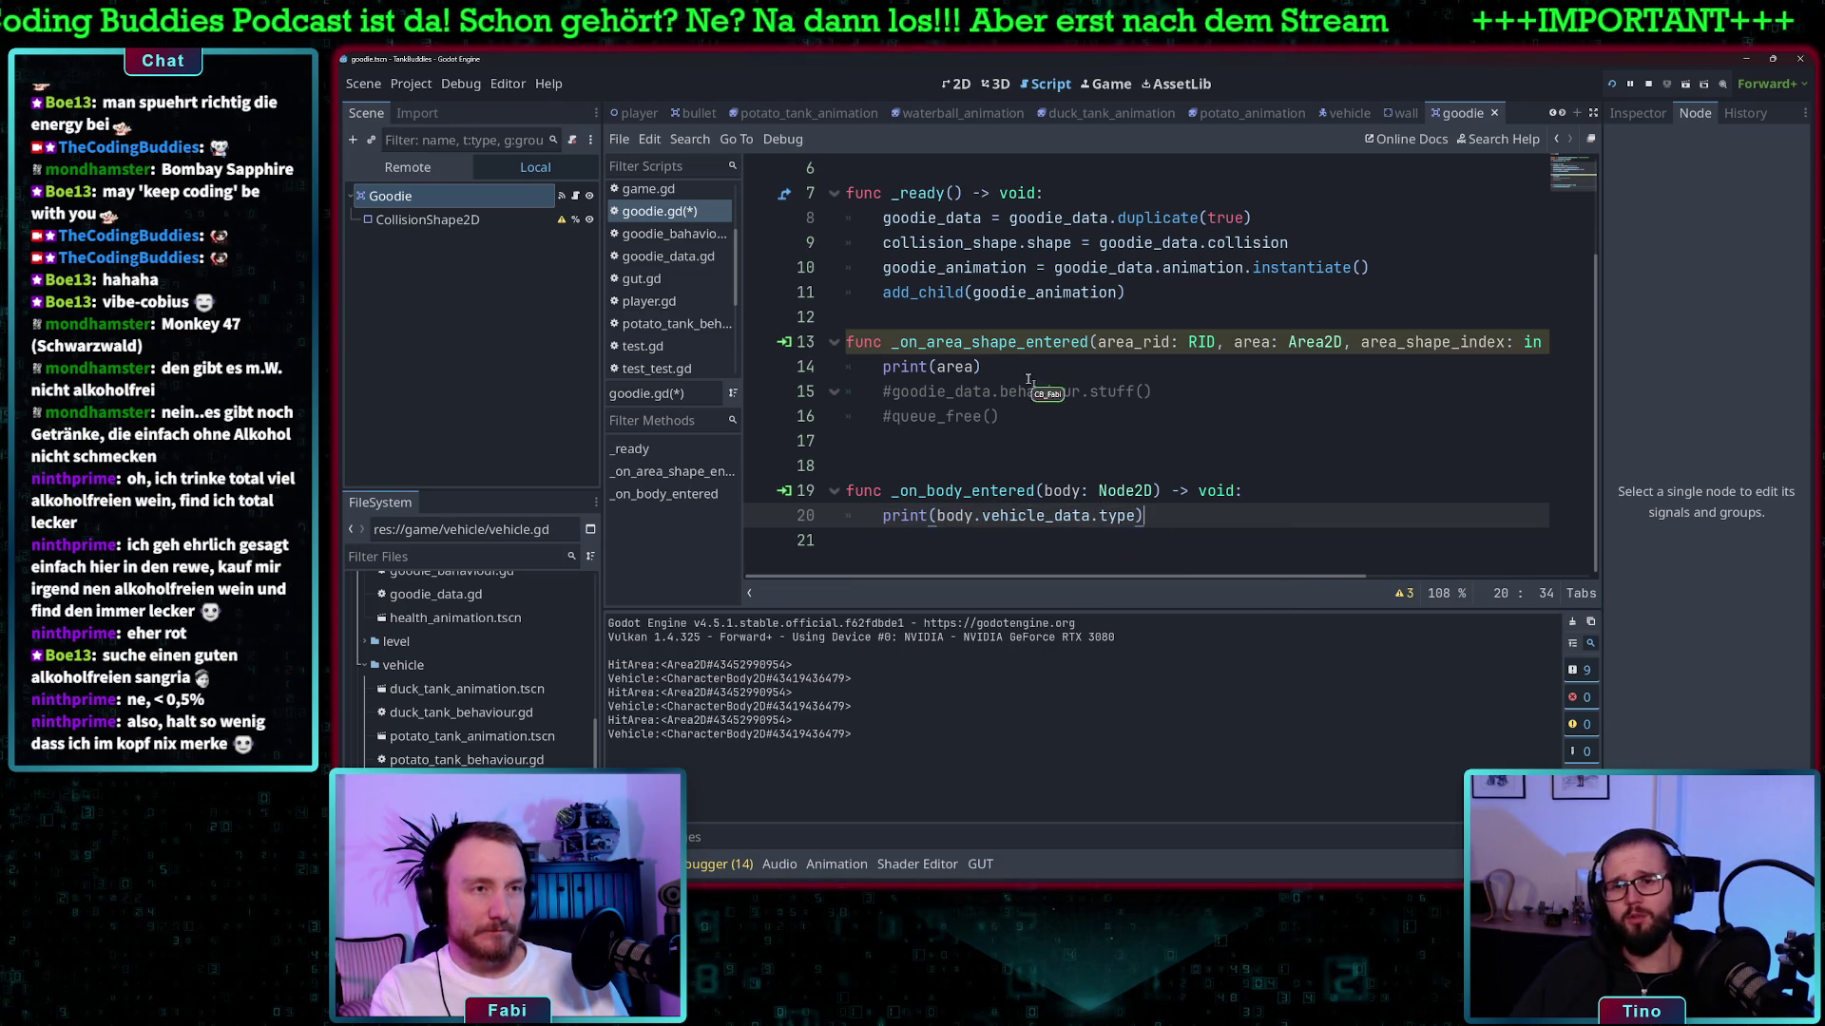
# - Comment out print(area) and add a fresh line below the commented queue_free line
pyautogui.click(1007, 363)
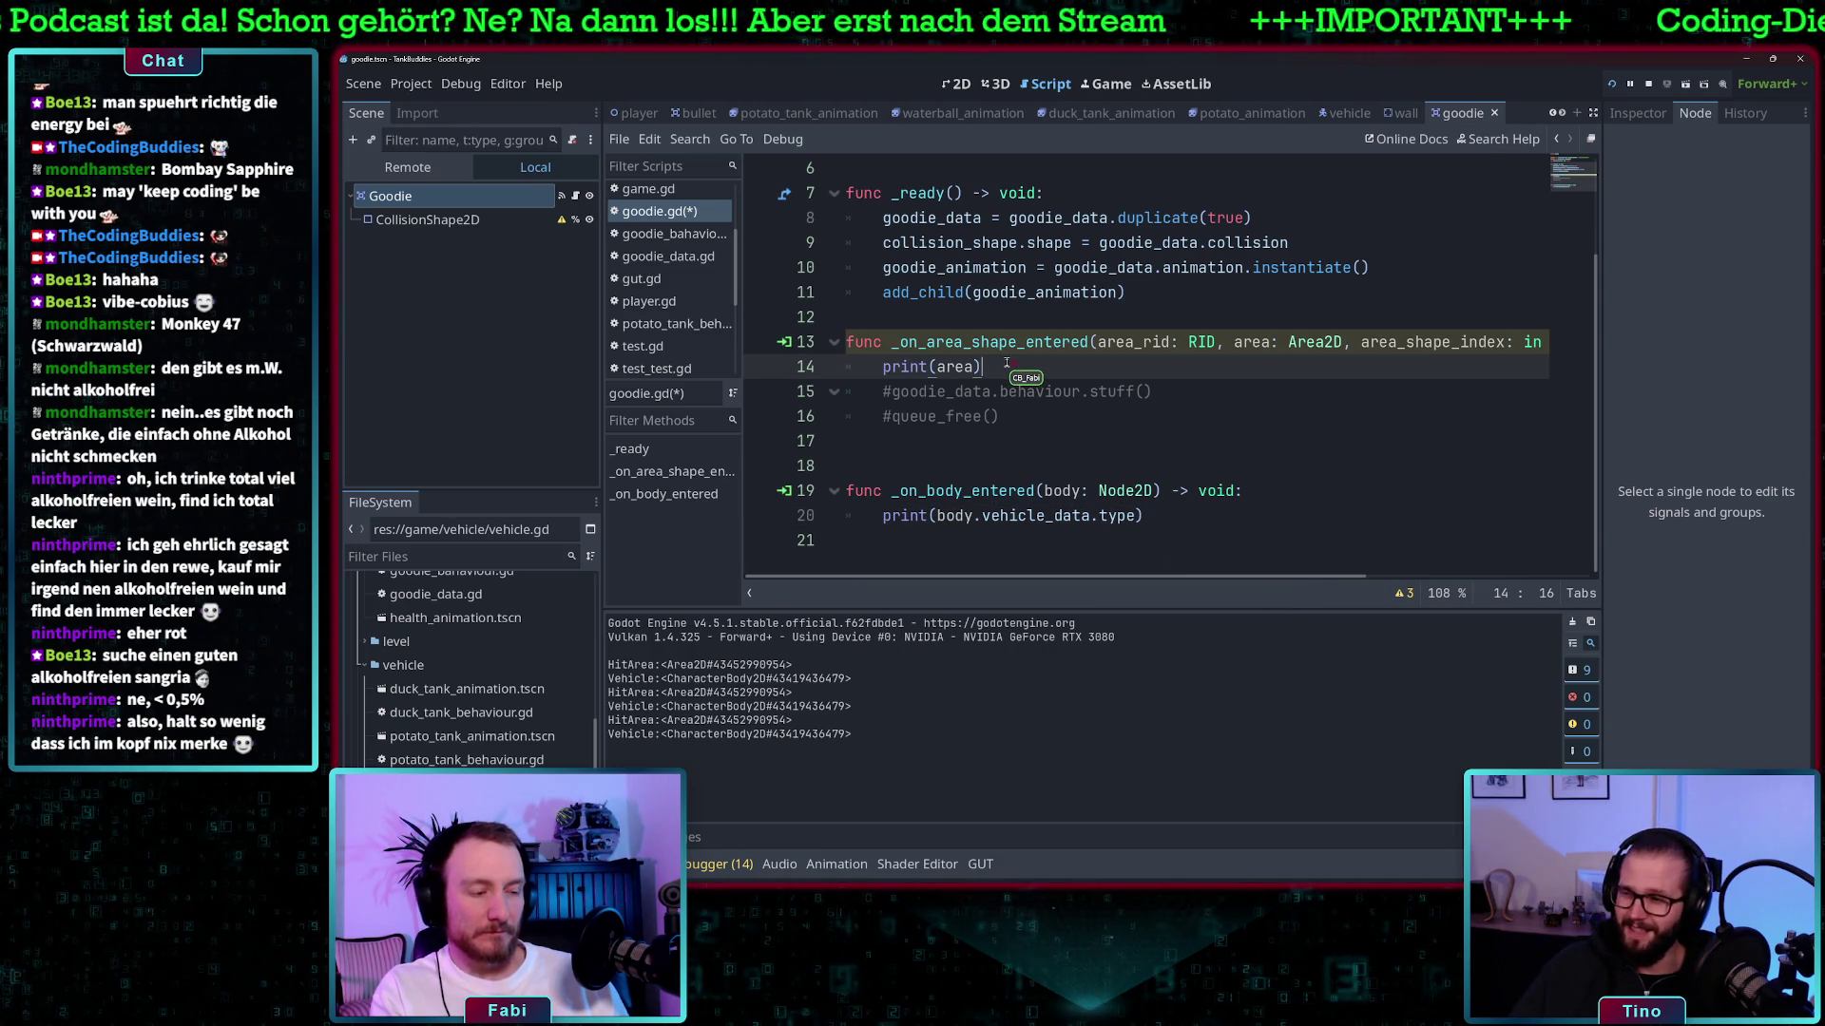
pyautogui.hotkey('ctrl', 'k')
pyautogui.press('Down')
pyautogui.press('Down')
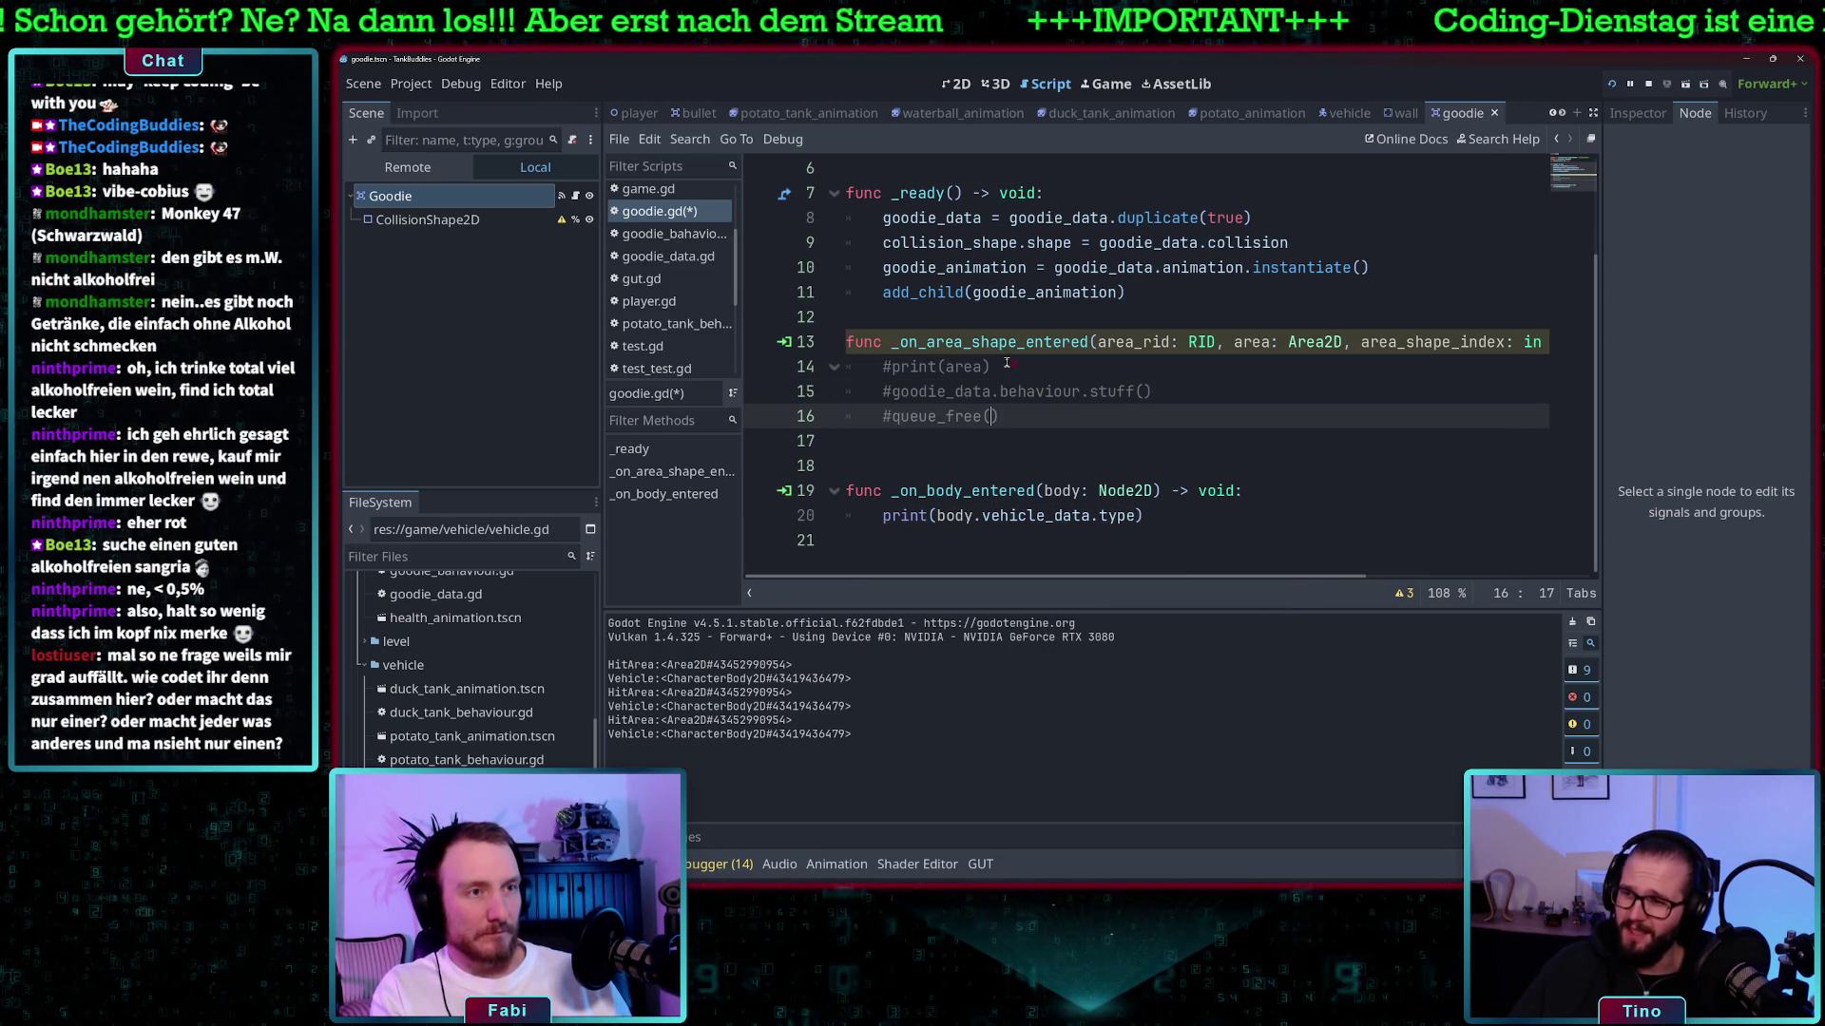
pyautogui.press('End')
pyautogui.press('Return')
# - Put pass in the emptied area handler, run the game, and move the game window right
pyautogui.write('s')
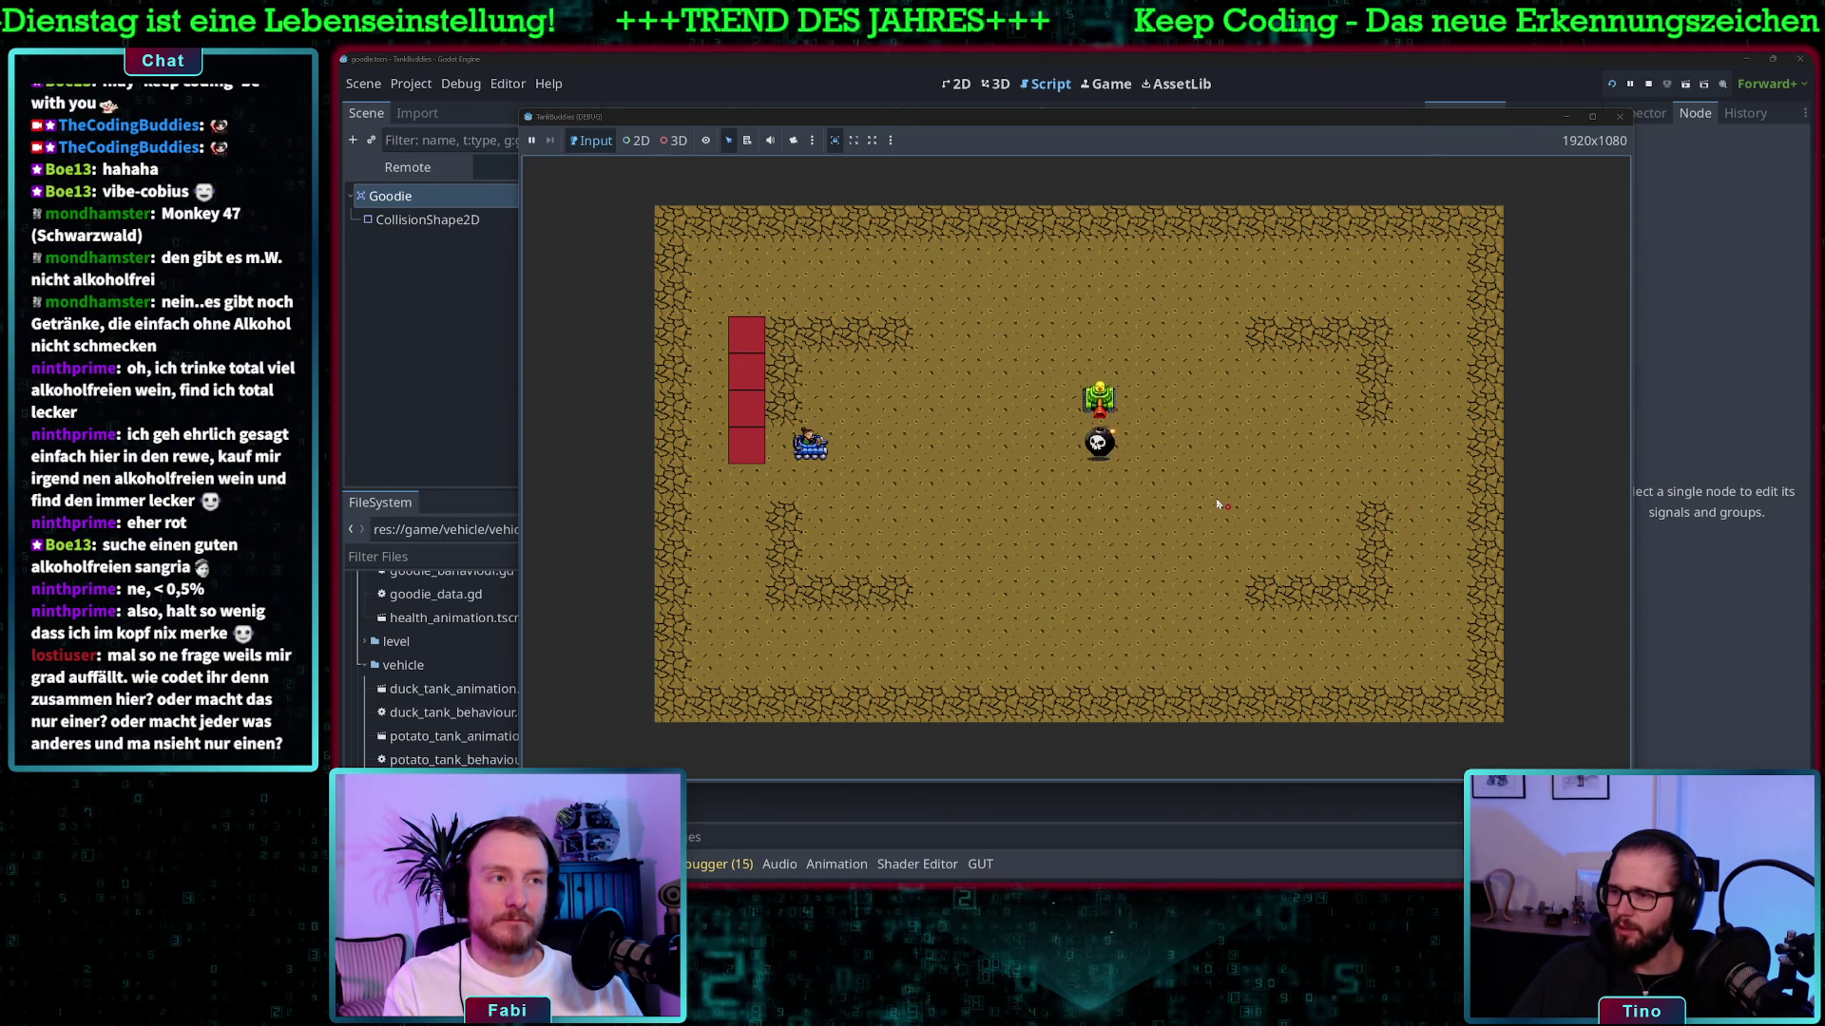
pyautogui.moveTo(990, 126); pyautogui.dragTo(1209, 127)
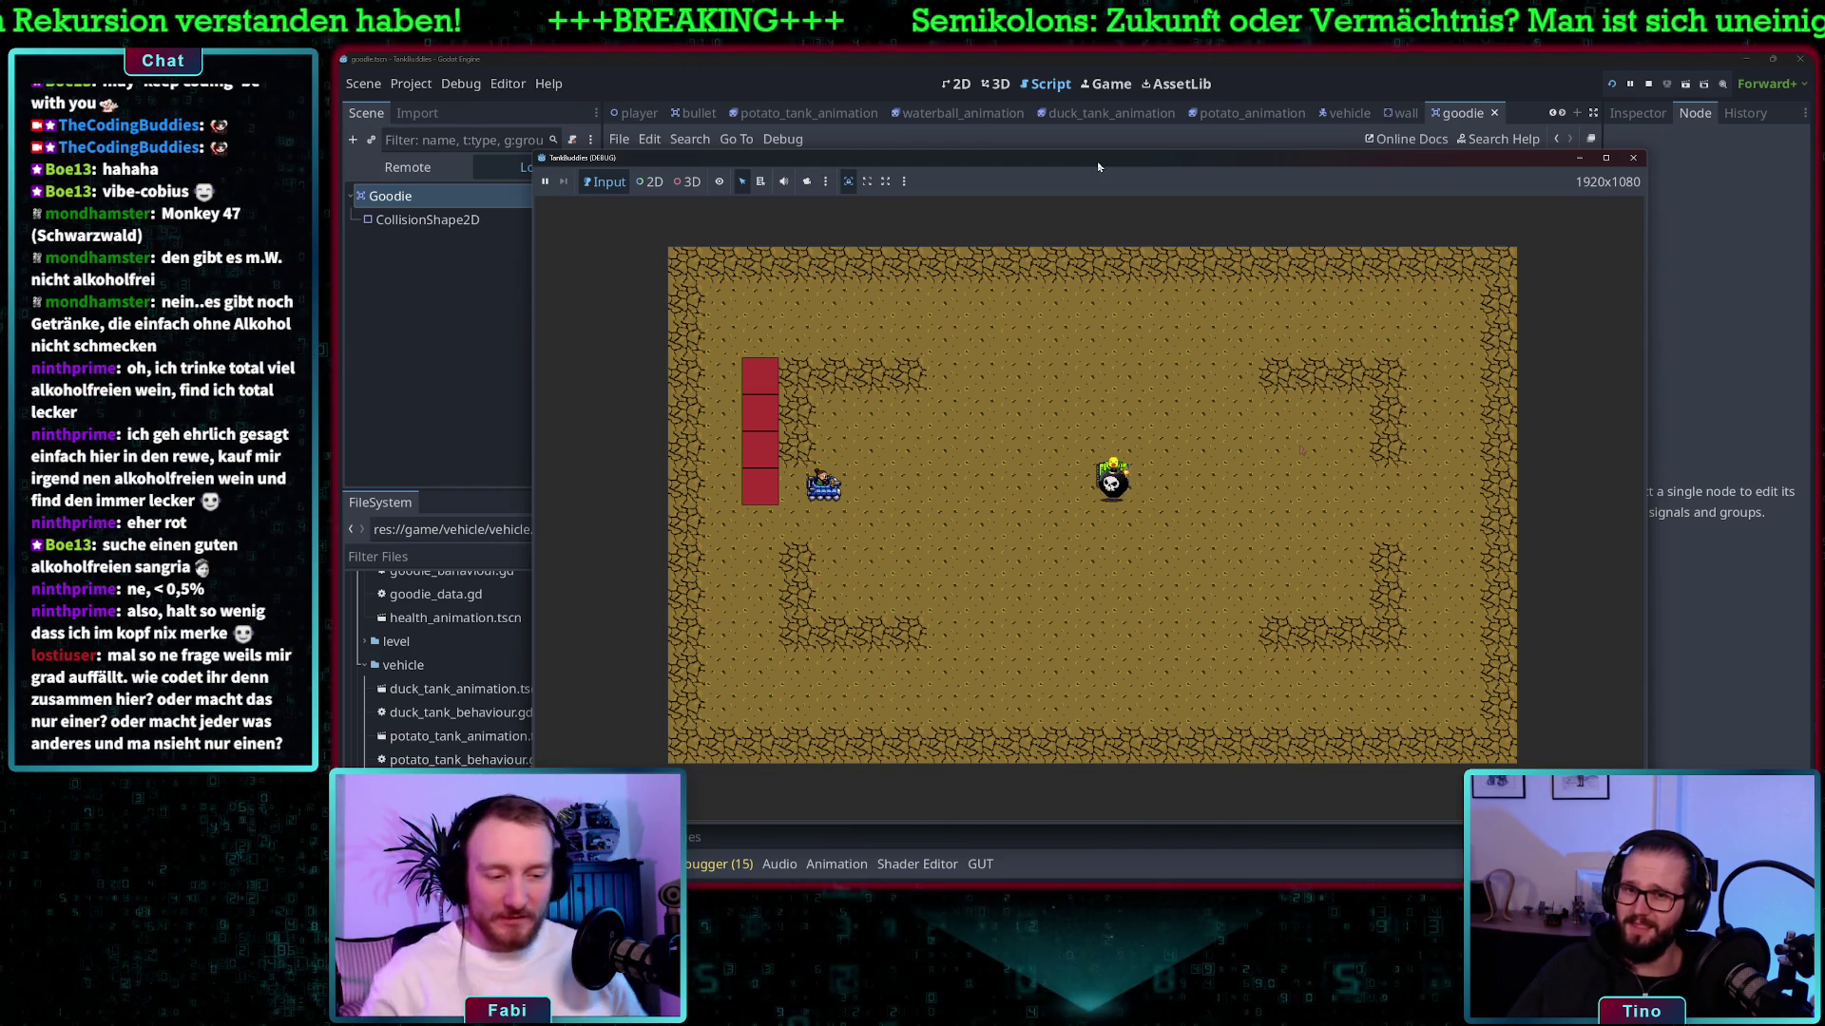
pyautogui.click(1567, 57)
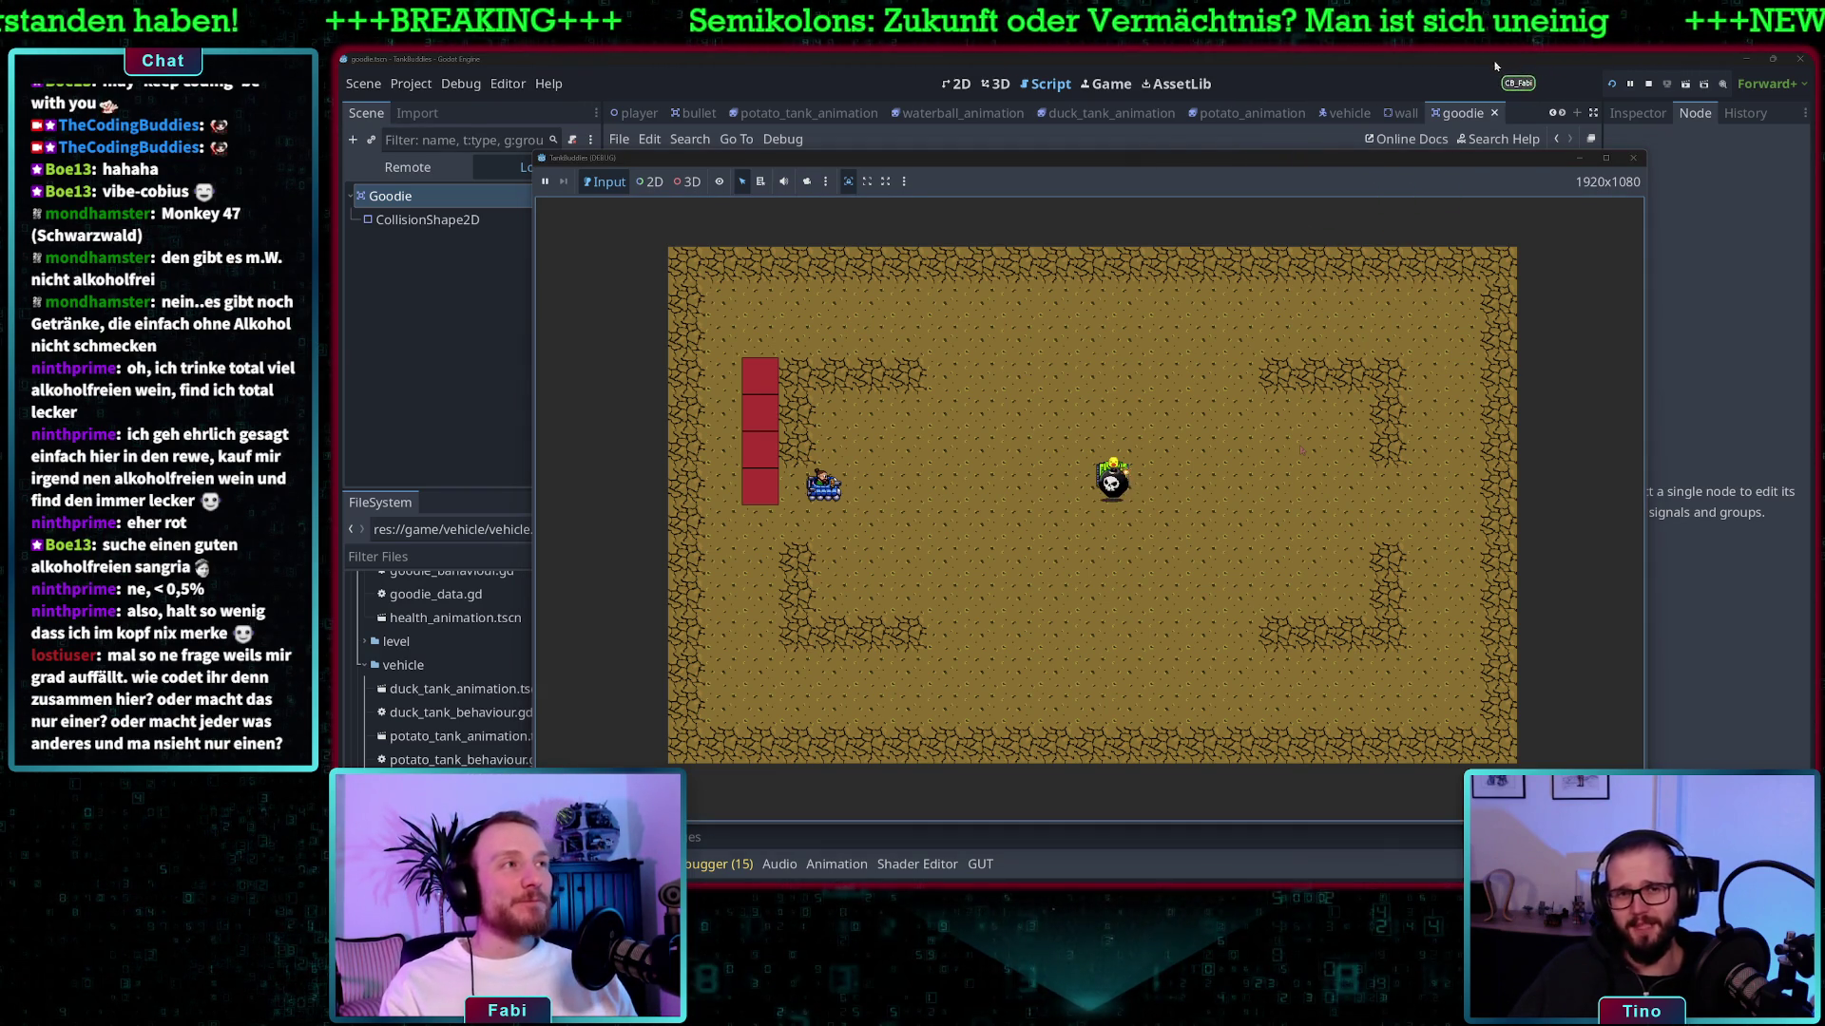
# - Stop the game, move queue_free() into the body handler, and delete the area-entered handler
pyautogui.click(1648, 84)
pyautogui.scroll(-1, 991, 449)
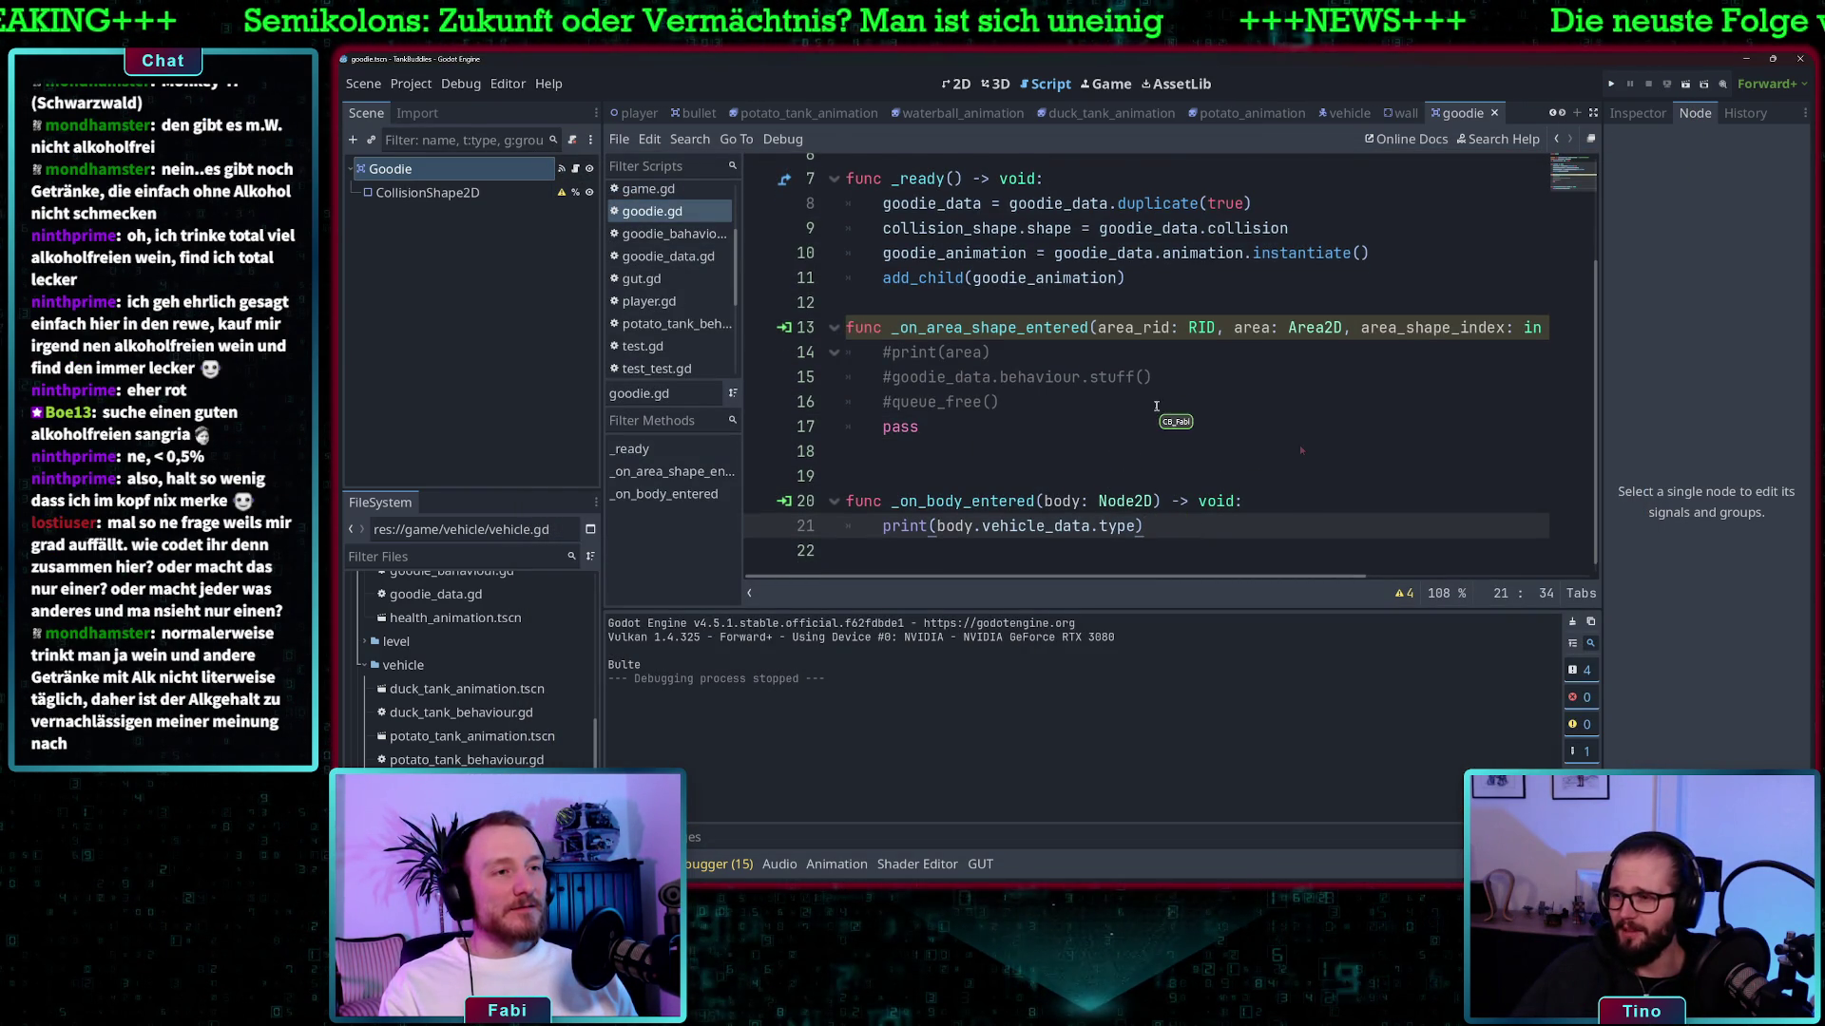
pyautogui.moveTo(998, 391); pyautogui.dragTo(890, 392)
pyautogui.hotkey('ctrl', 'c')
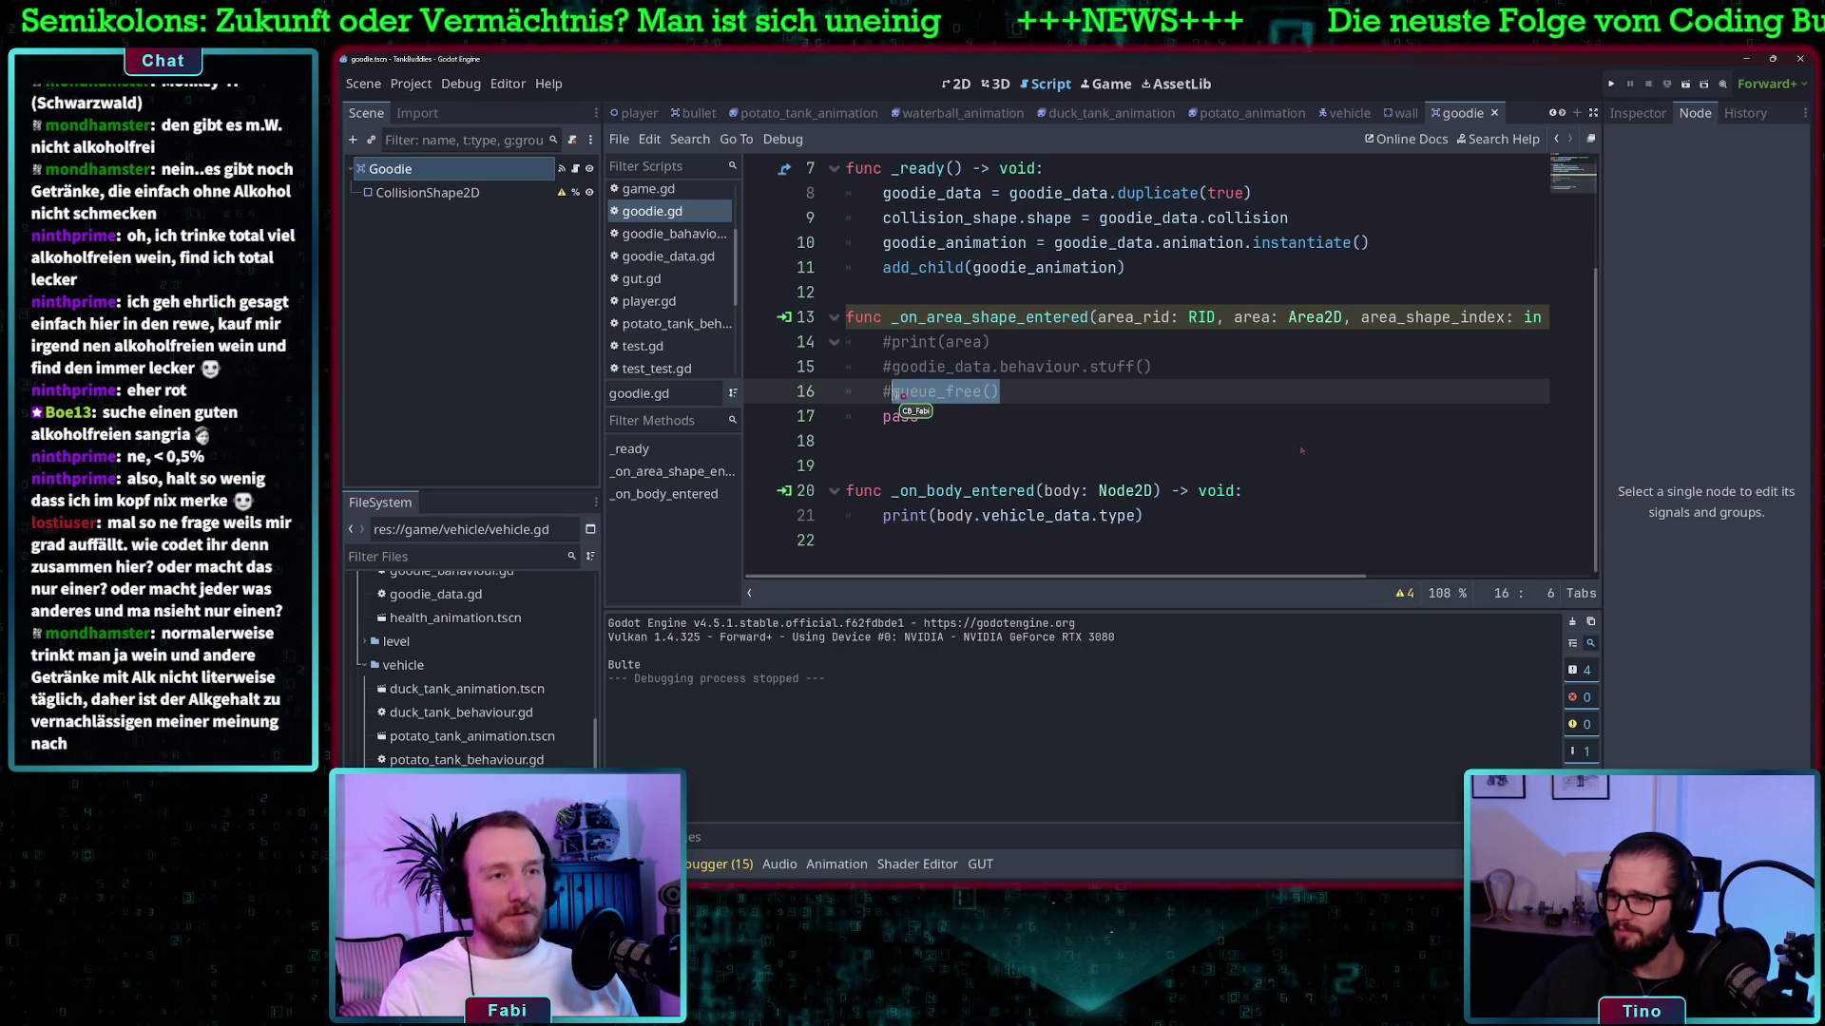
pyautogui.press('BackSpace')
pyautogui.click(1174, 514)
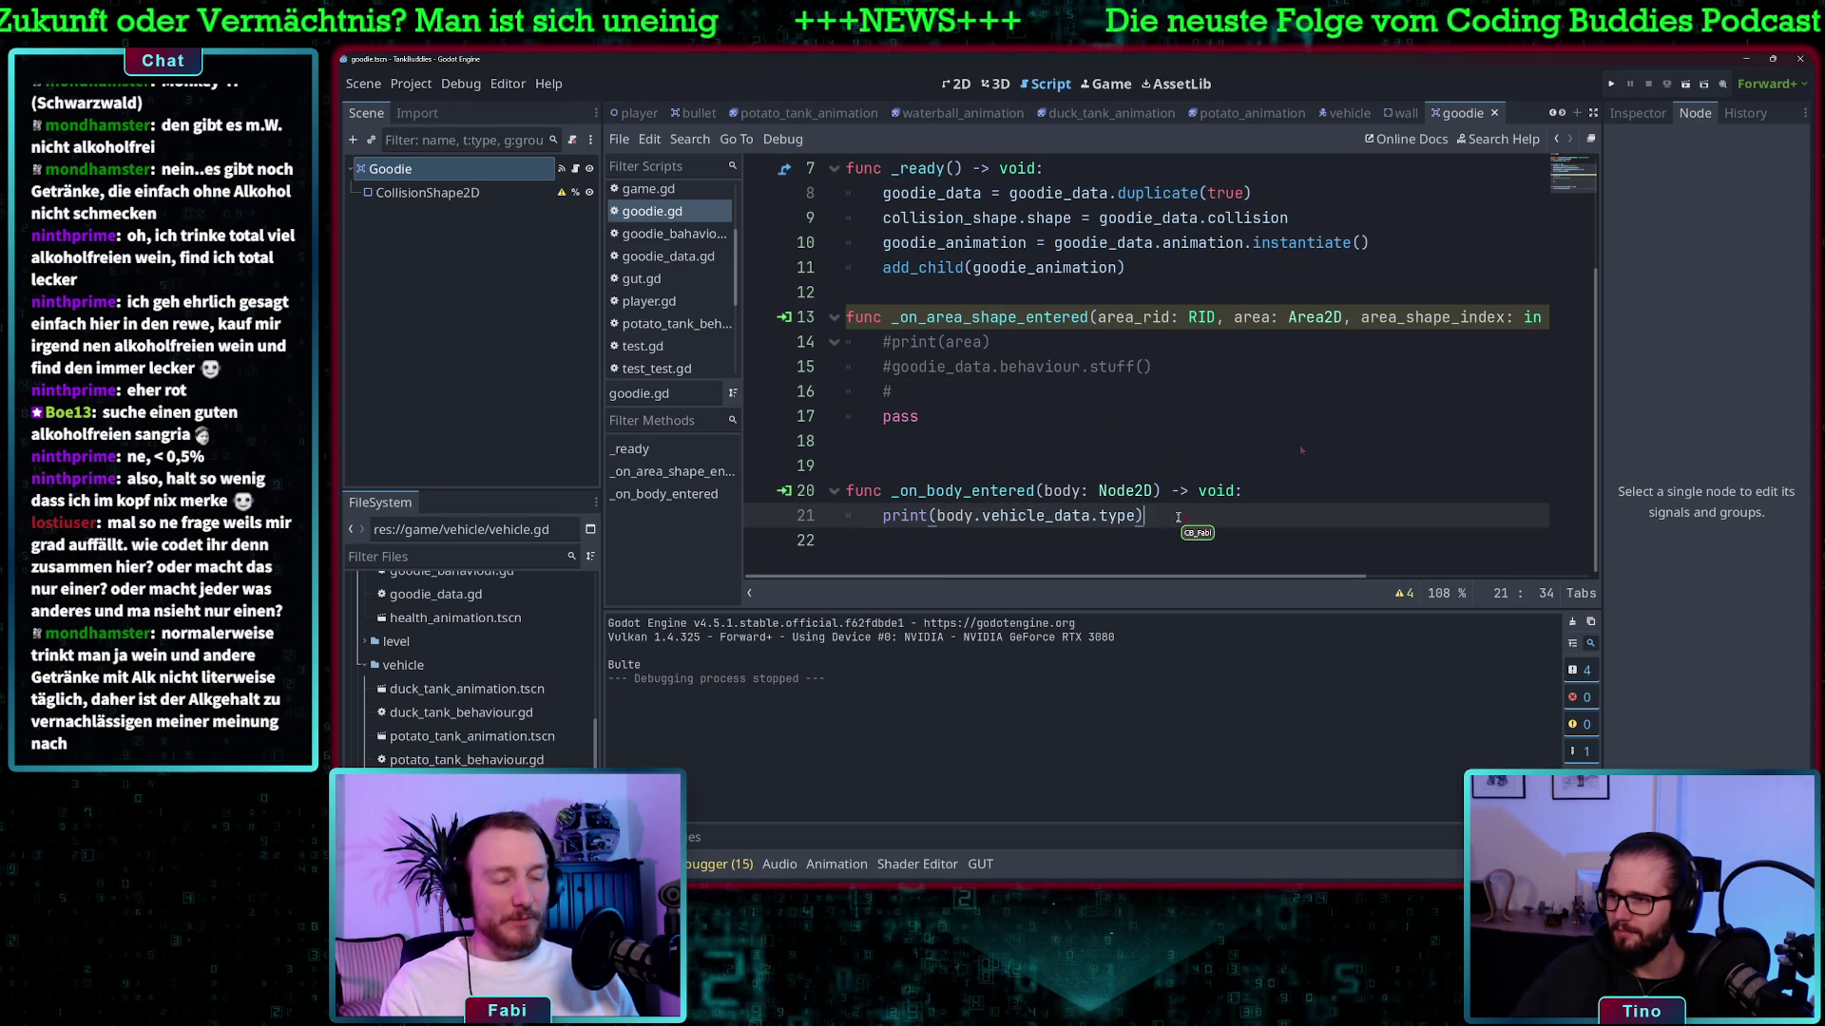
pyautogui.press('Return')
pyautogui.hotkey('ctrl', 'v')
pyautogui.moveTo(956, 418)
pyautogui.mouseDown()
pyautogui.moveTo(903, 418)
pyautogui.moveTo(810, 326)
pyautogui.mouseUp()
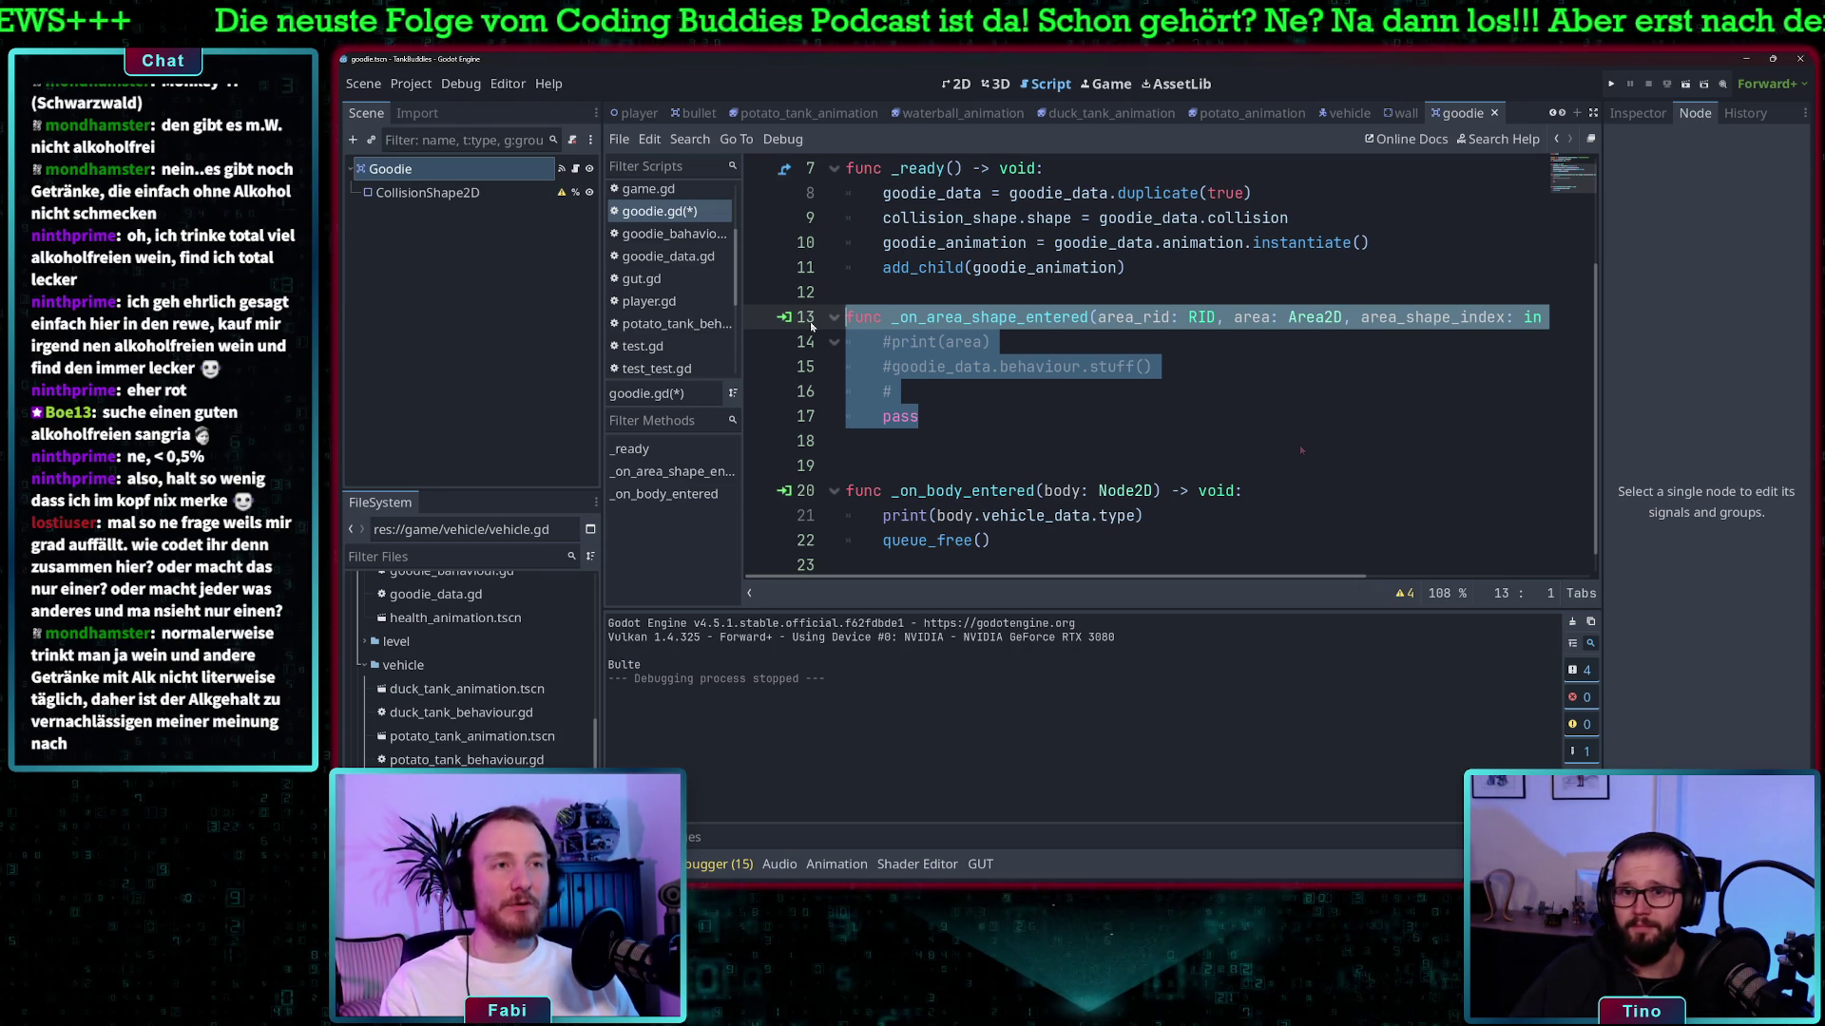
pyautogui.press('BackSpace')
pyautogui.press('BackSpace')
pyautogui.press('BackSpace')
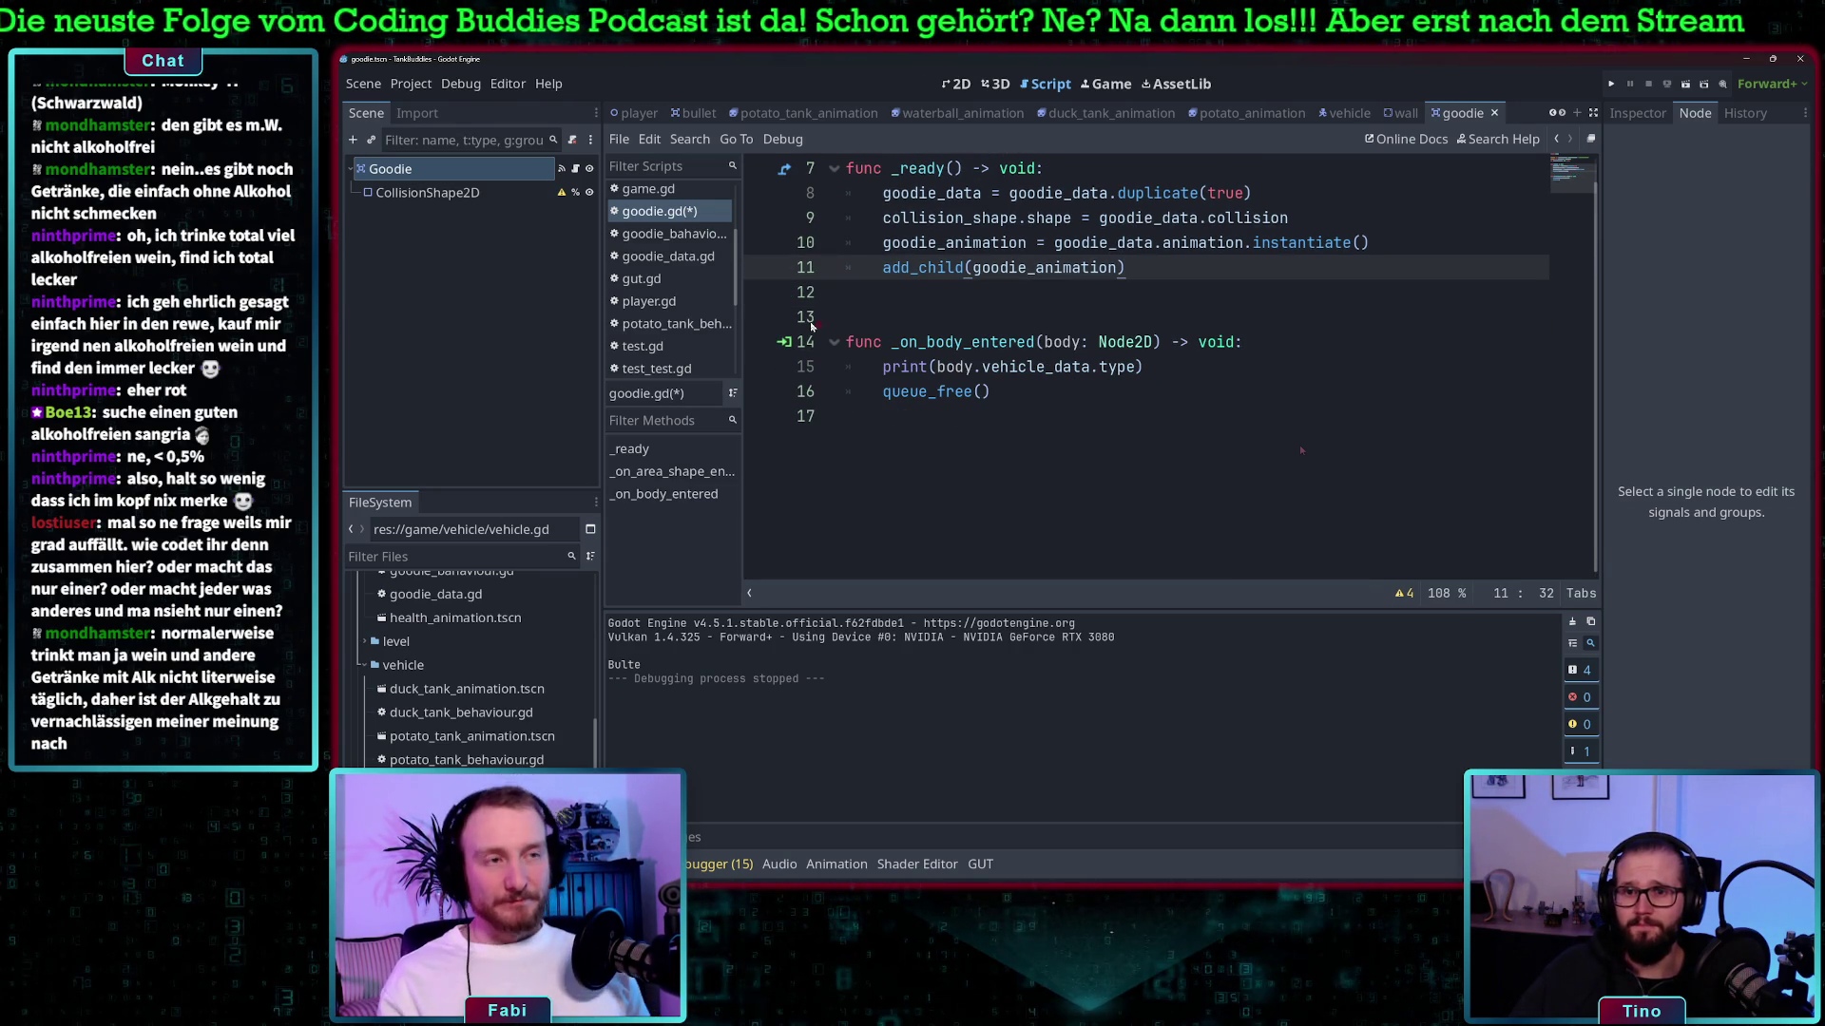
# - Add goodie_data.behaviour.stuff(body.vehicle_data) on a new line after the print statement
pyautogui.click(1043, 367)
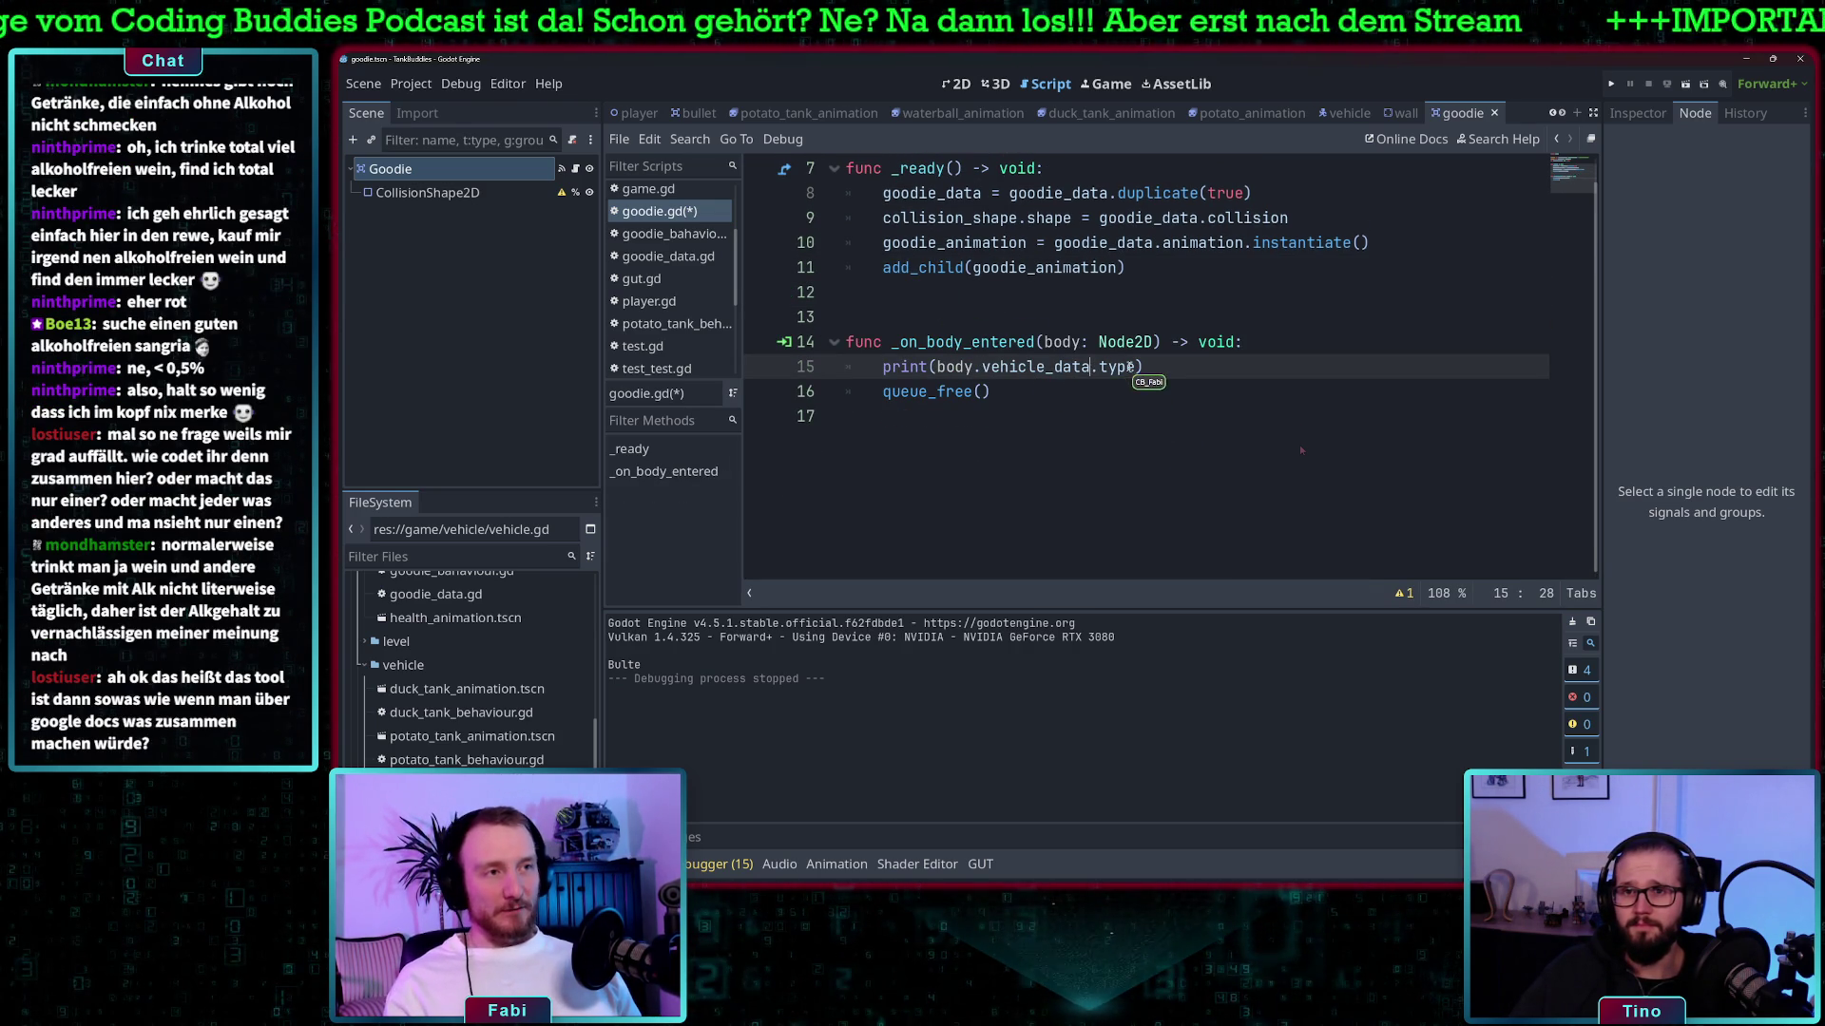
pyautogui.click(1185, 367)
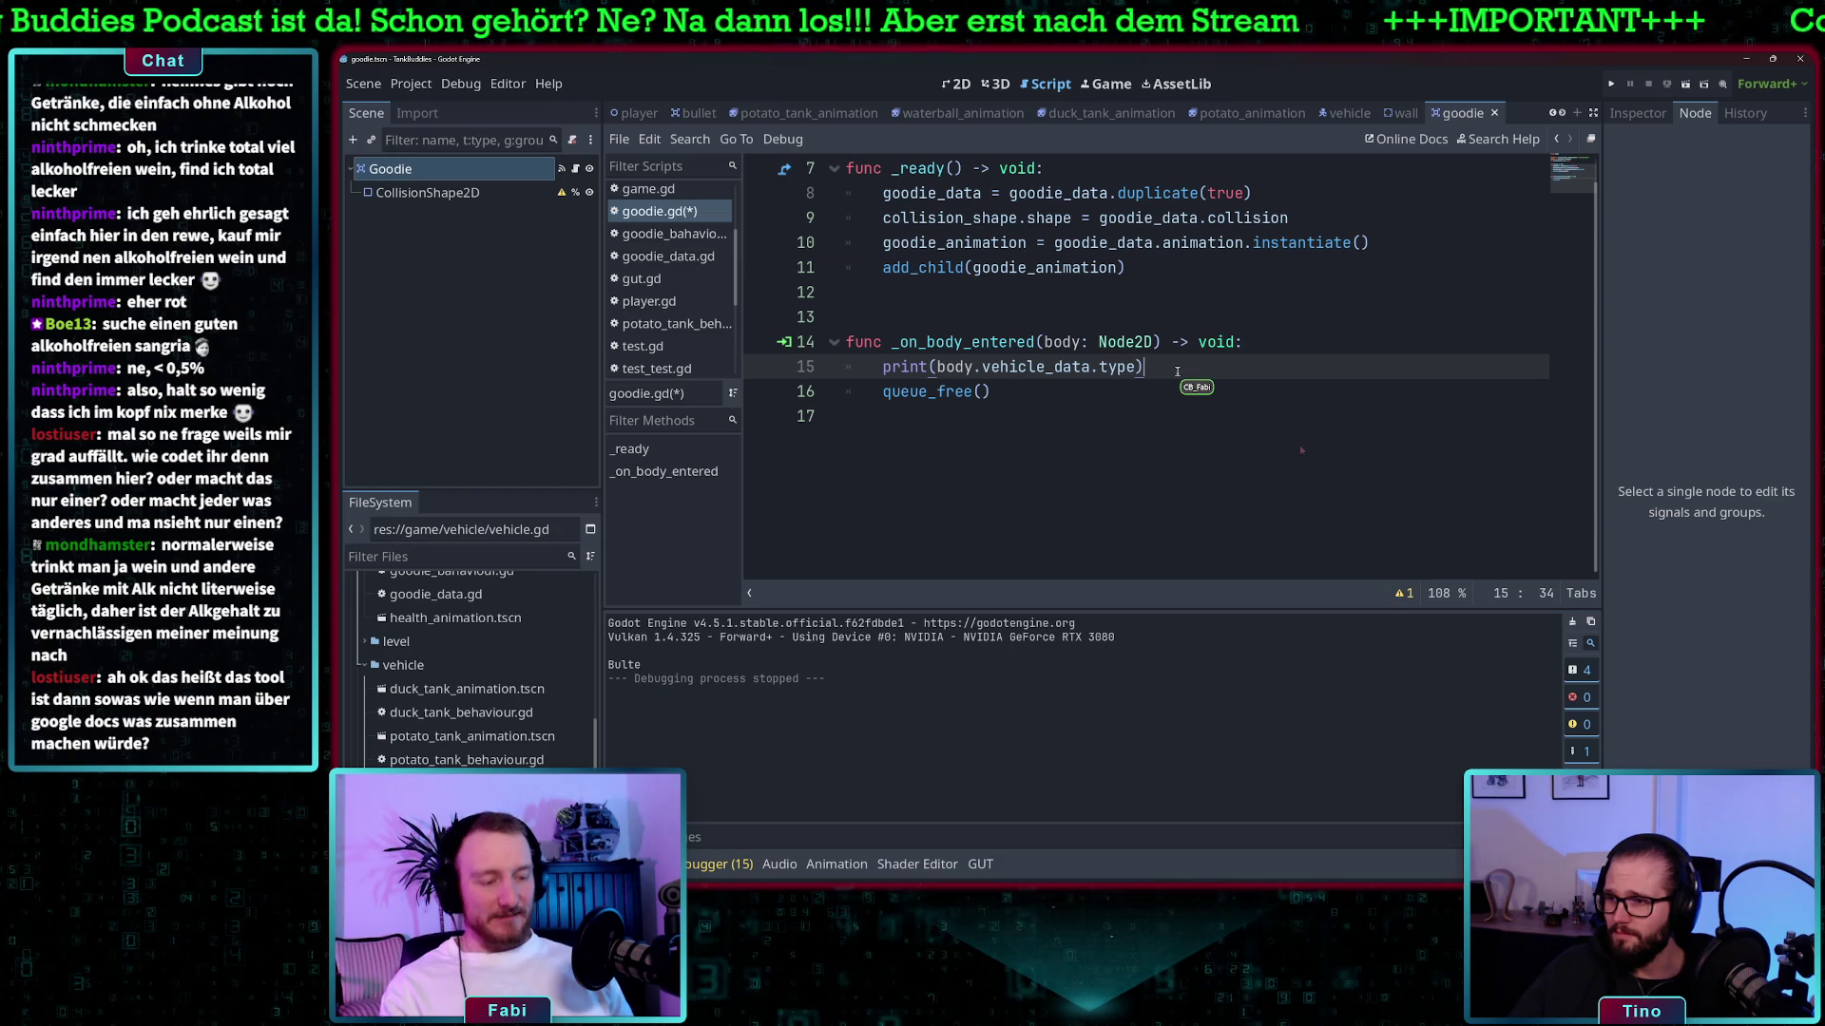
pyautogui.press('Return')
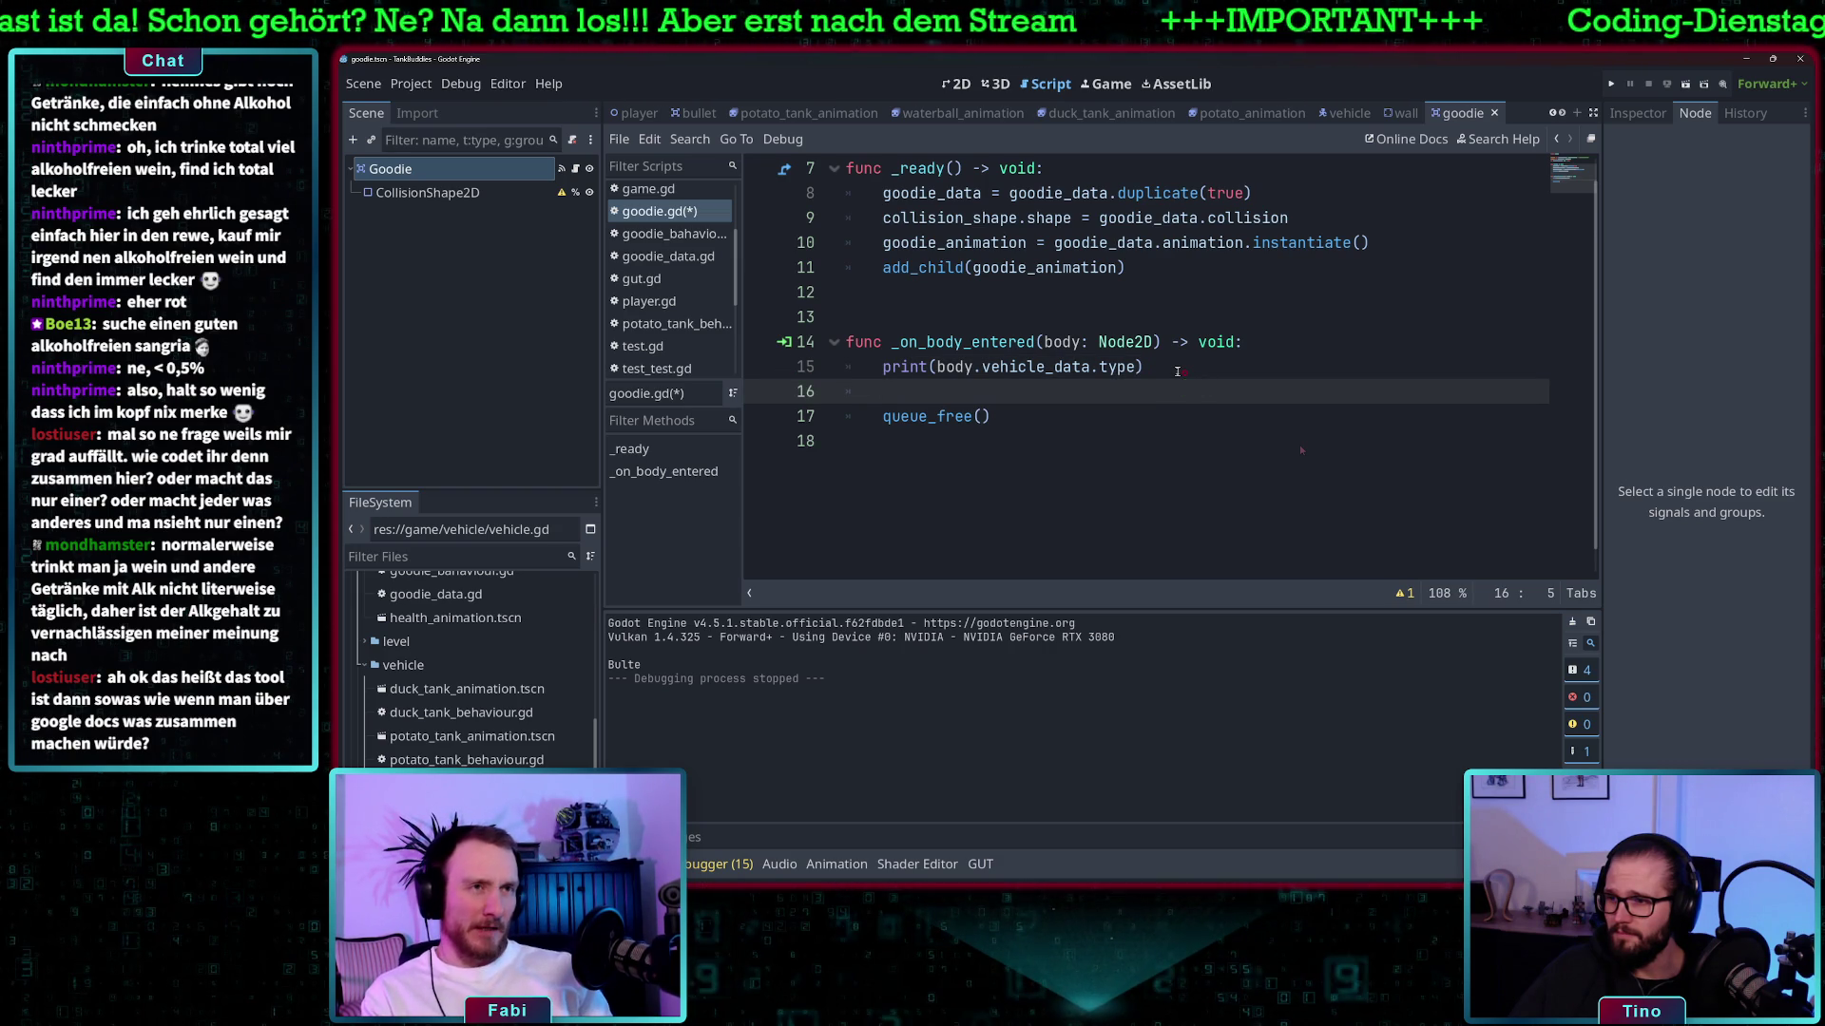
pyautogui.write('go')
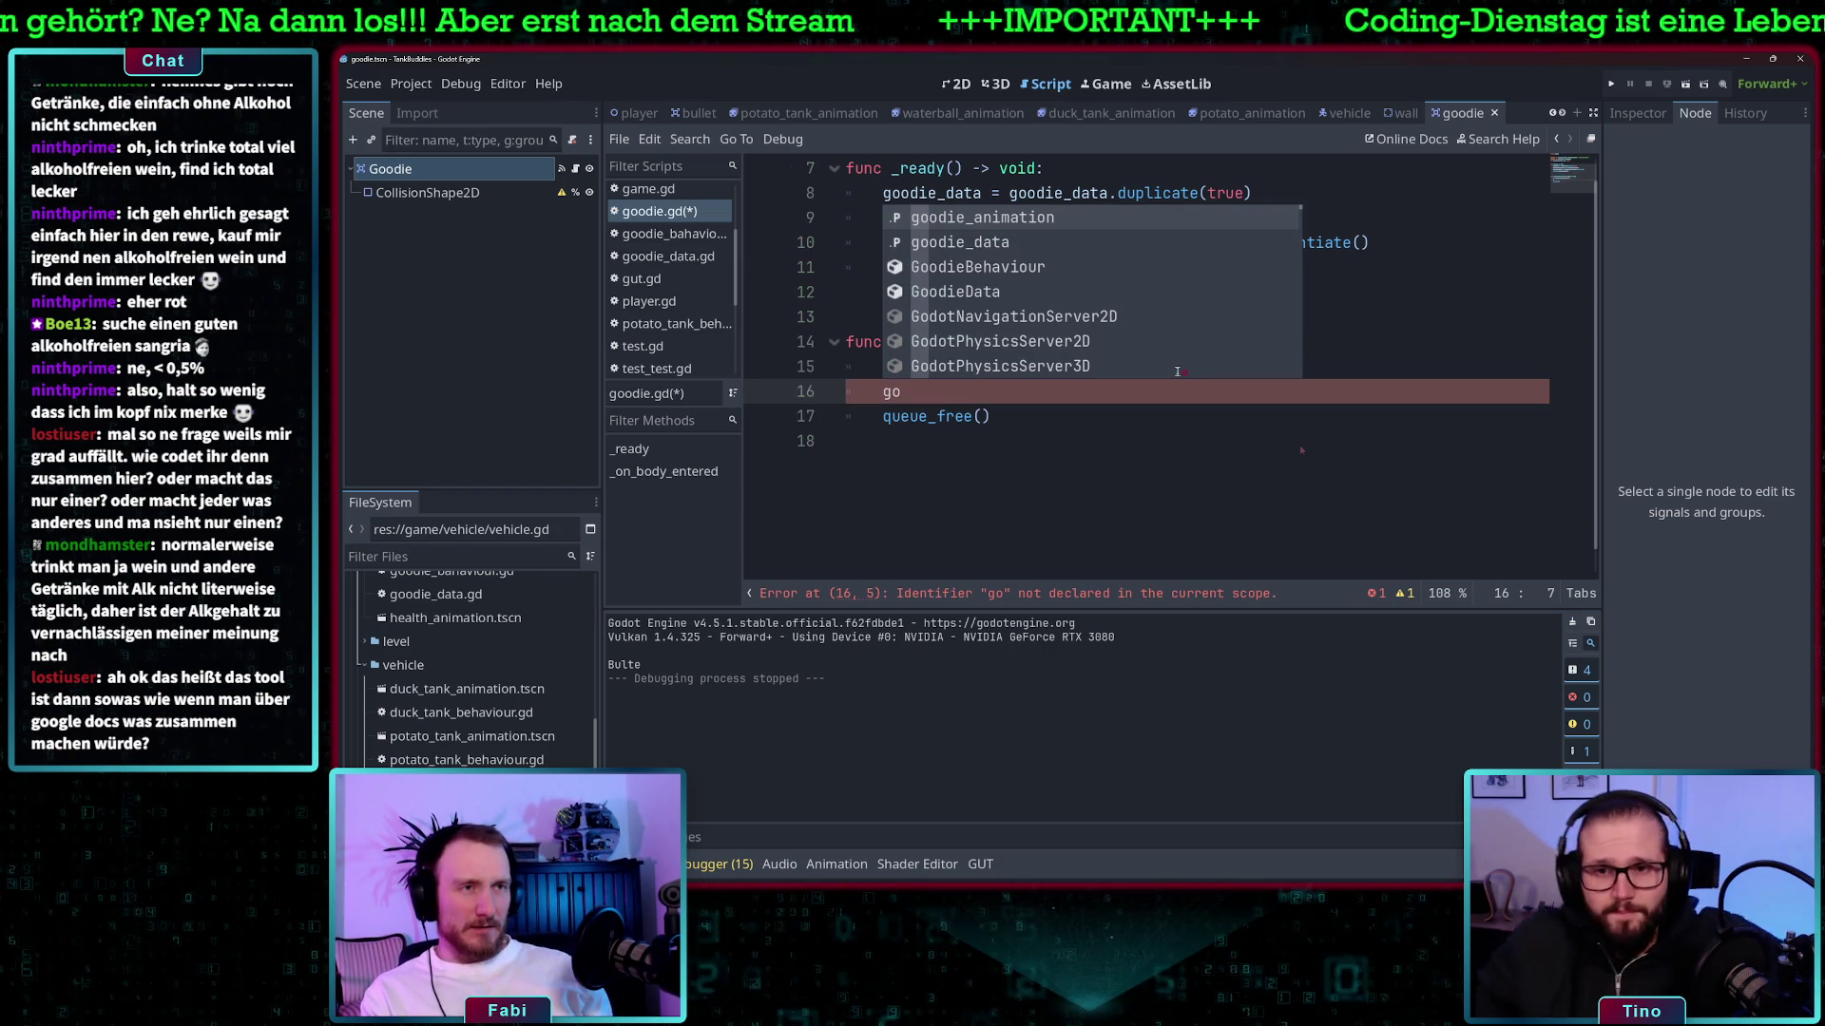
pyautogui.press('Down')
pyautogui.press('Return')
pyautogui.write('.j')
pyautogui.press('BackSpace')
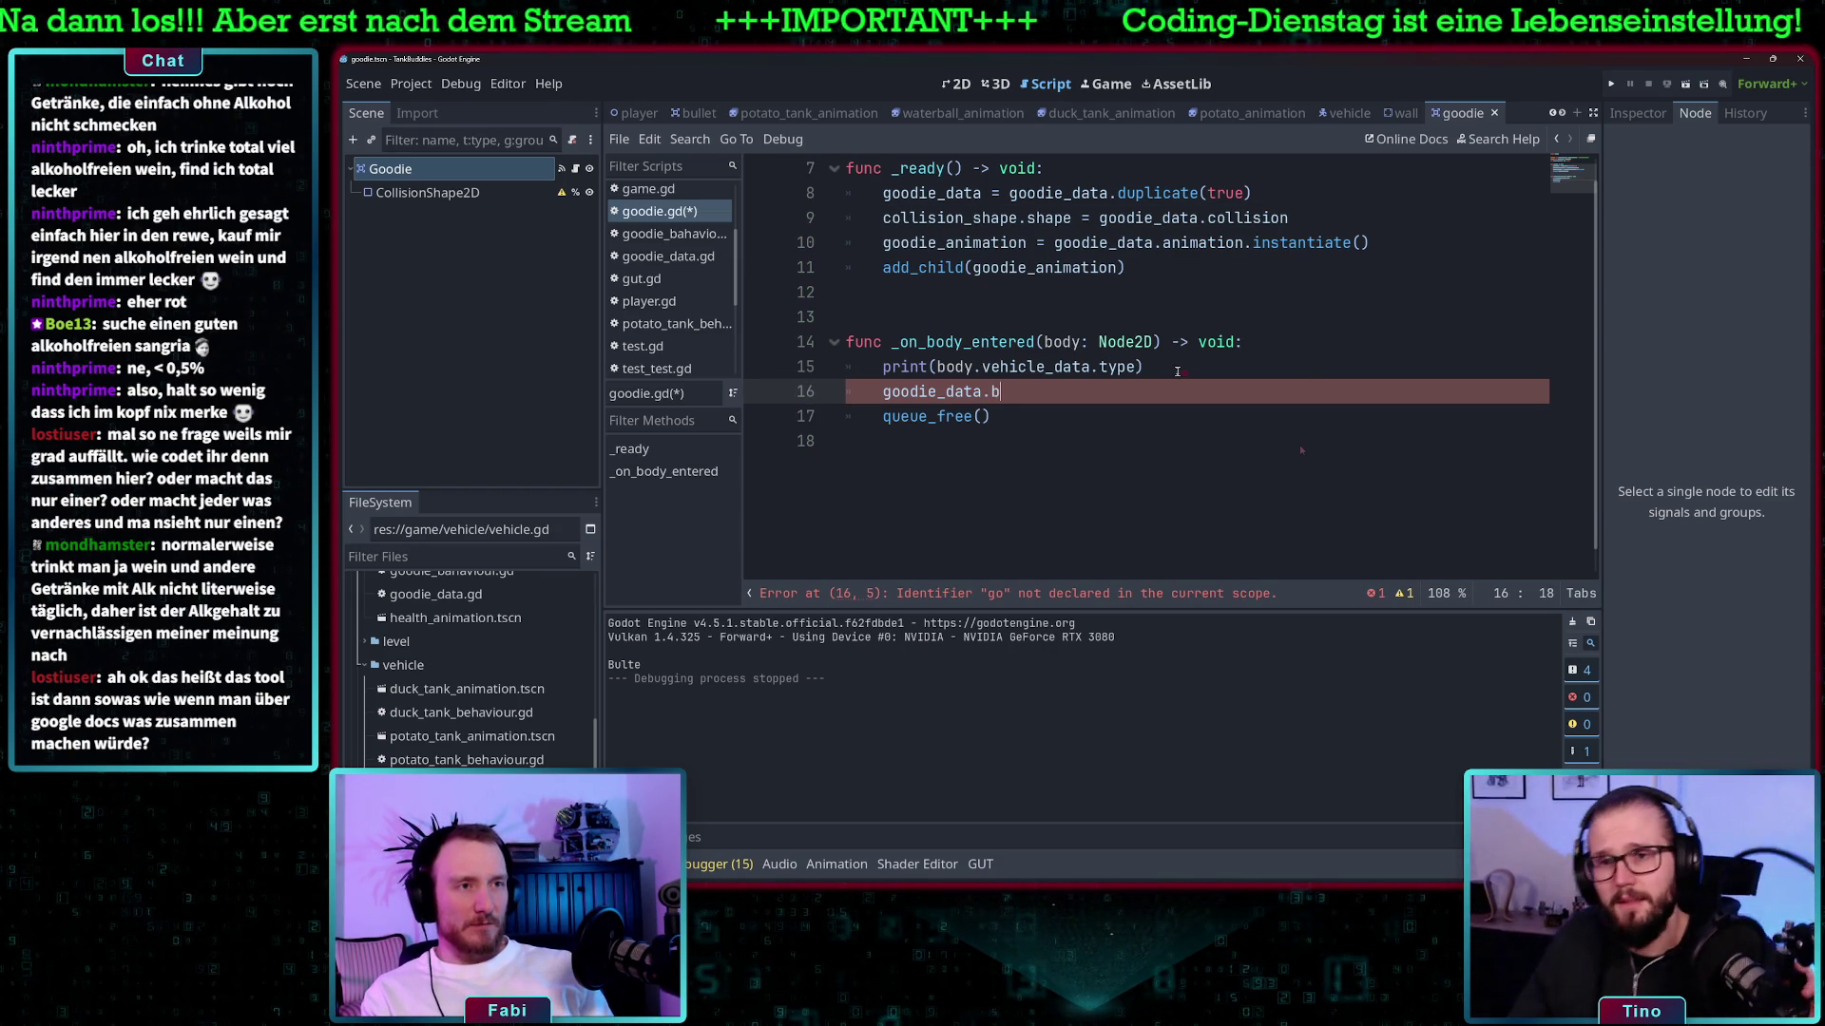
pyautogui.write('b')
pyautogui.press('Return')
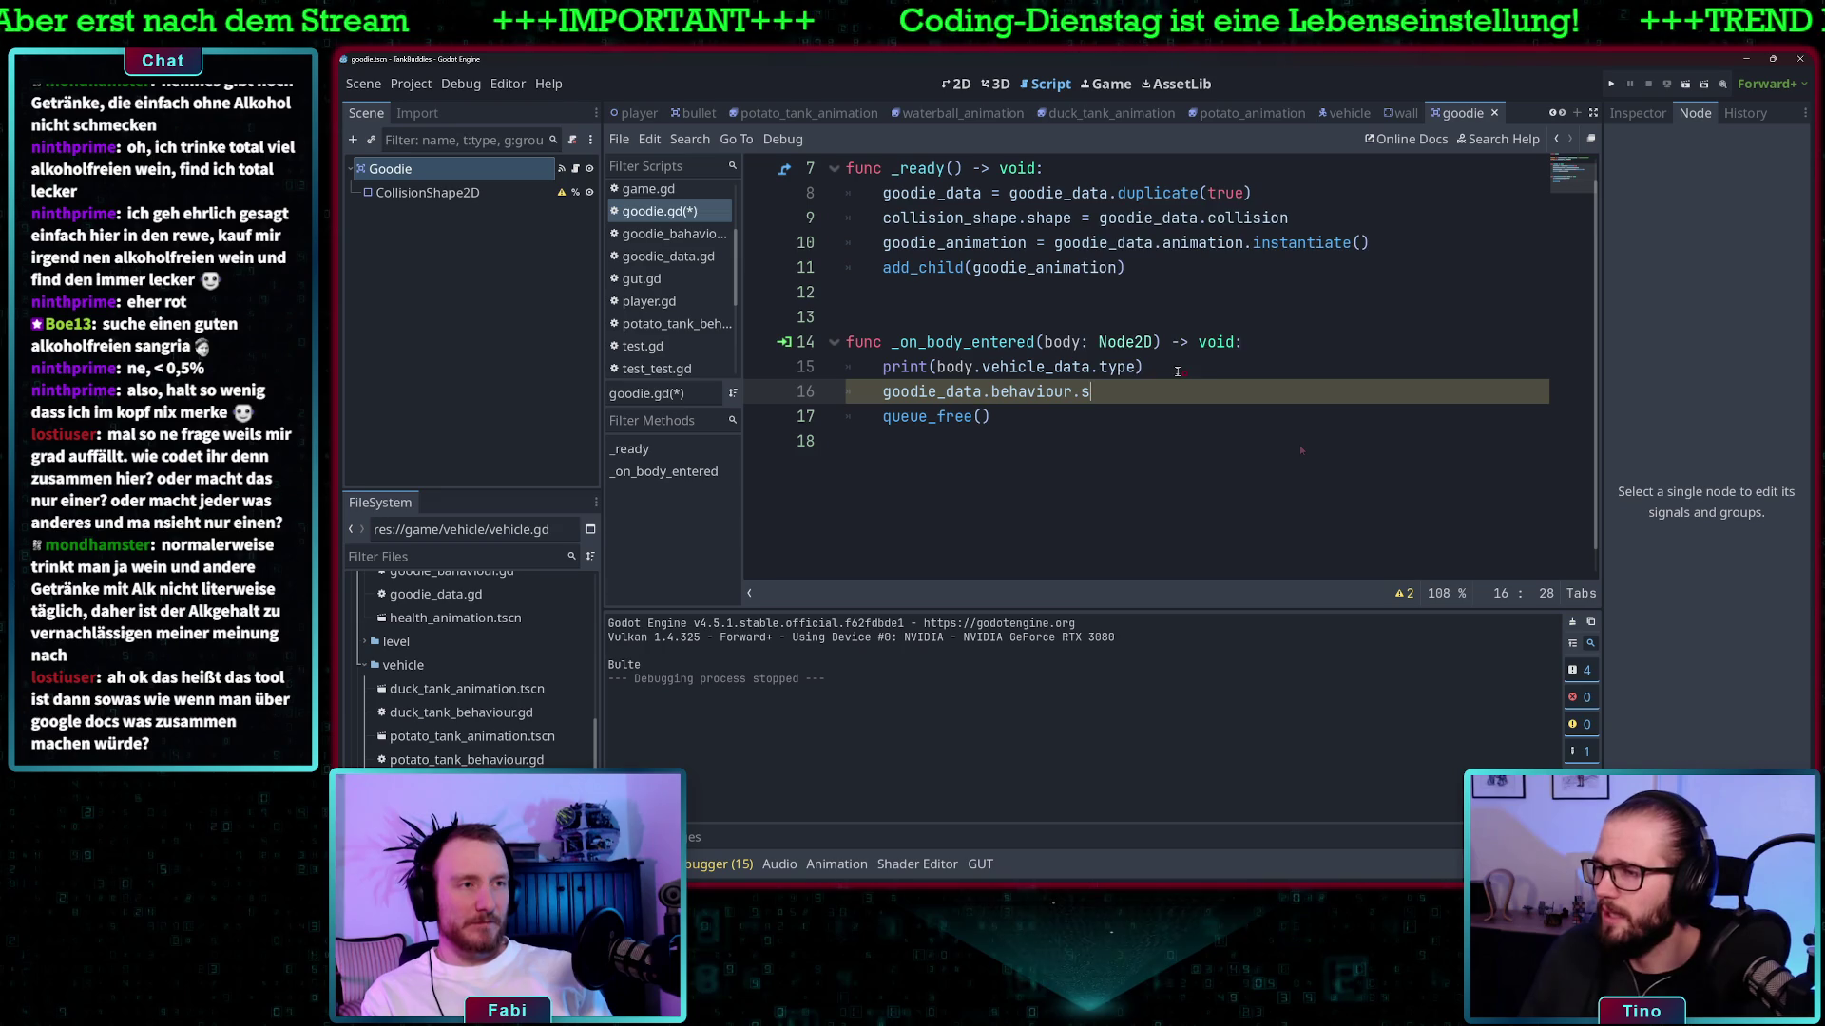
pyautogui.write('.stuff()')
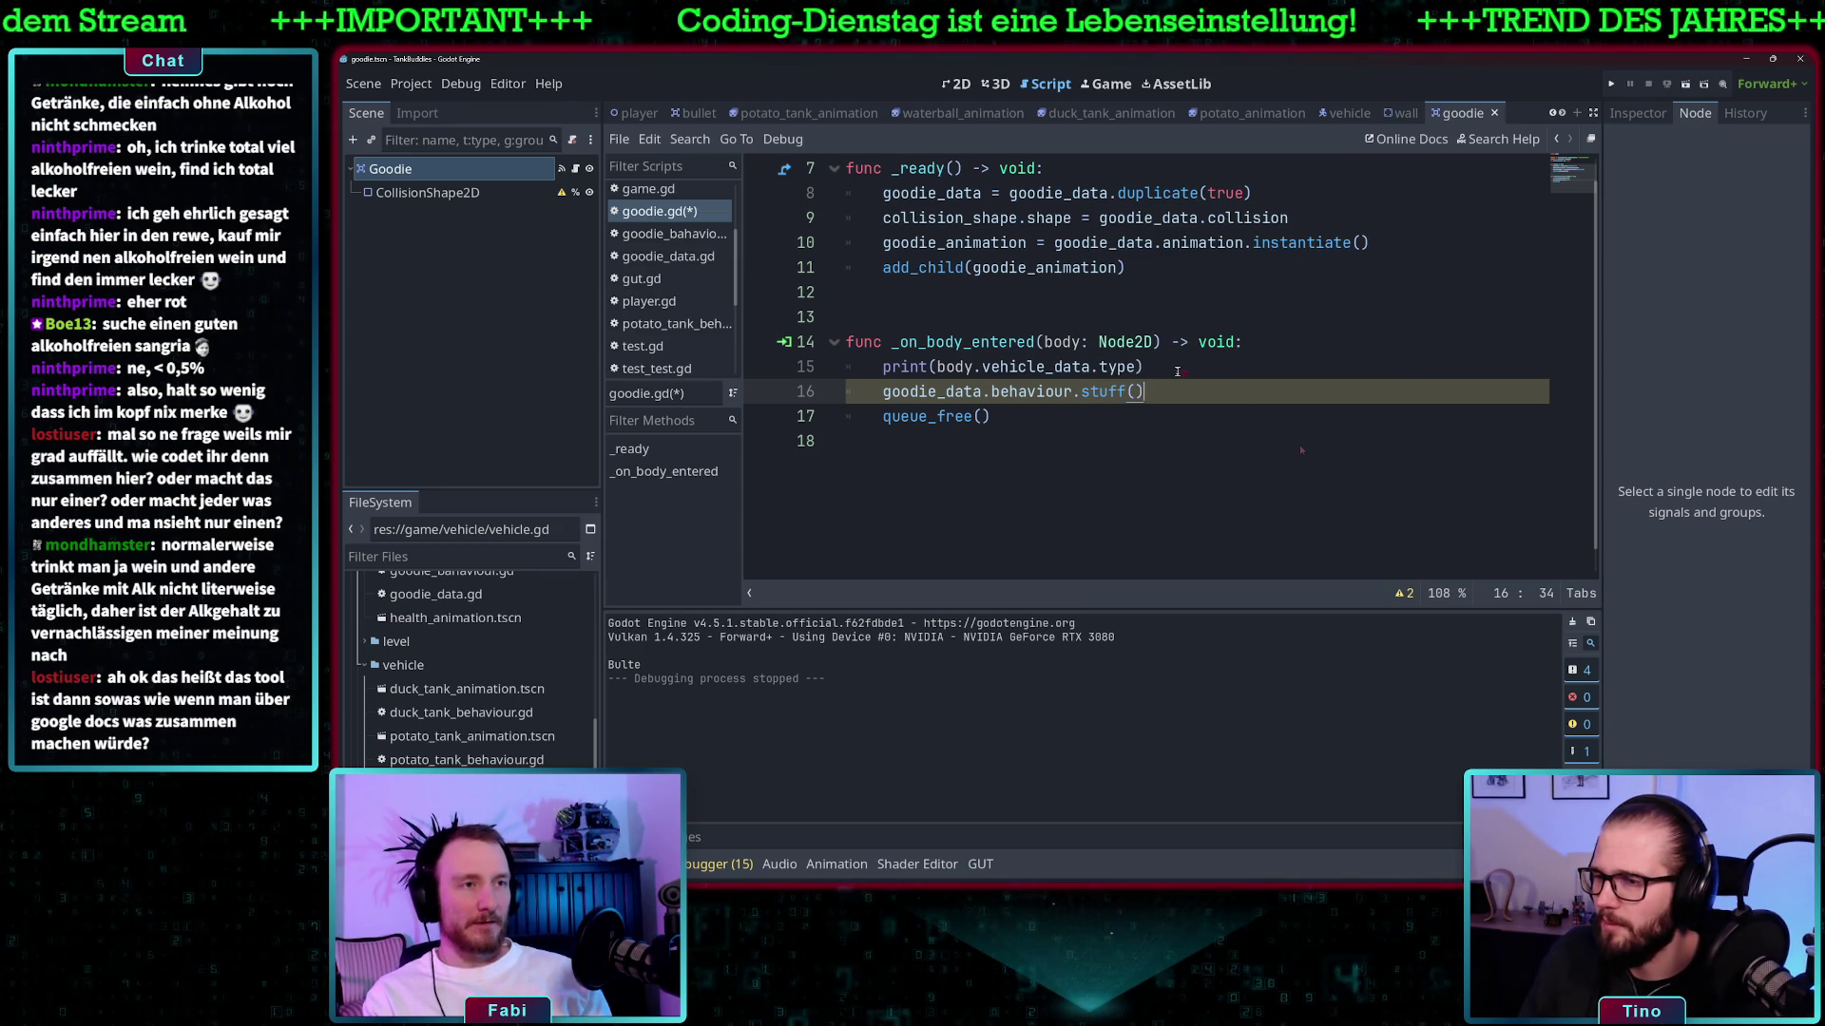
pyautogui.press('Left')
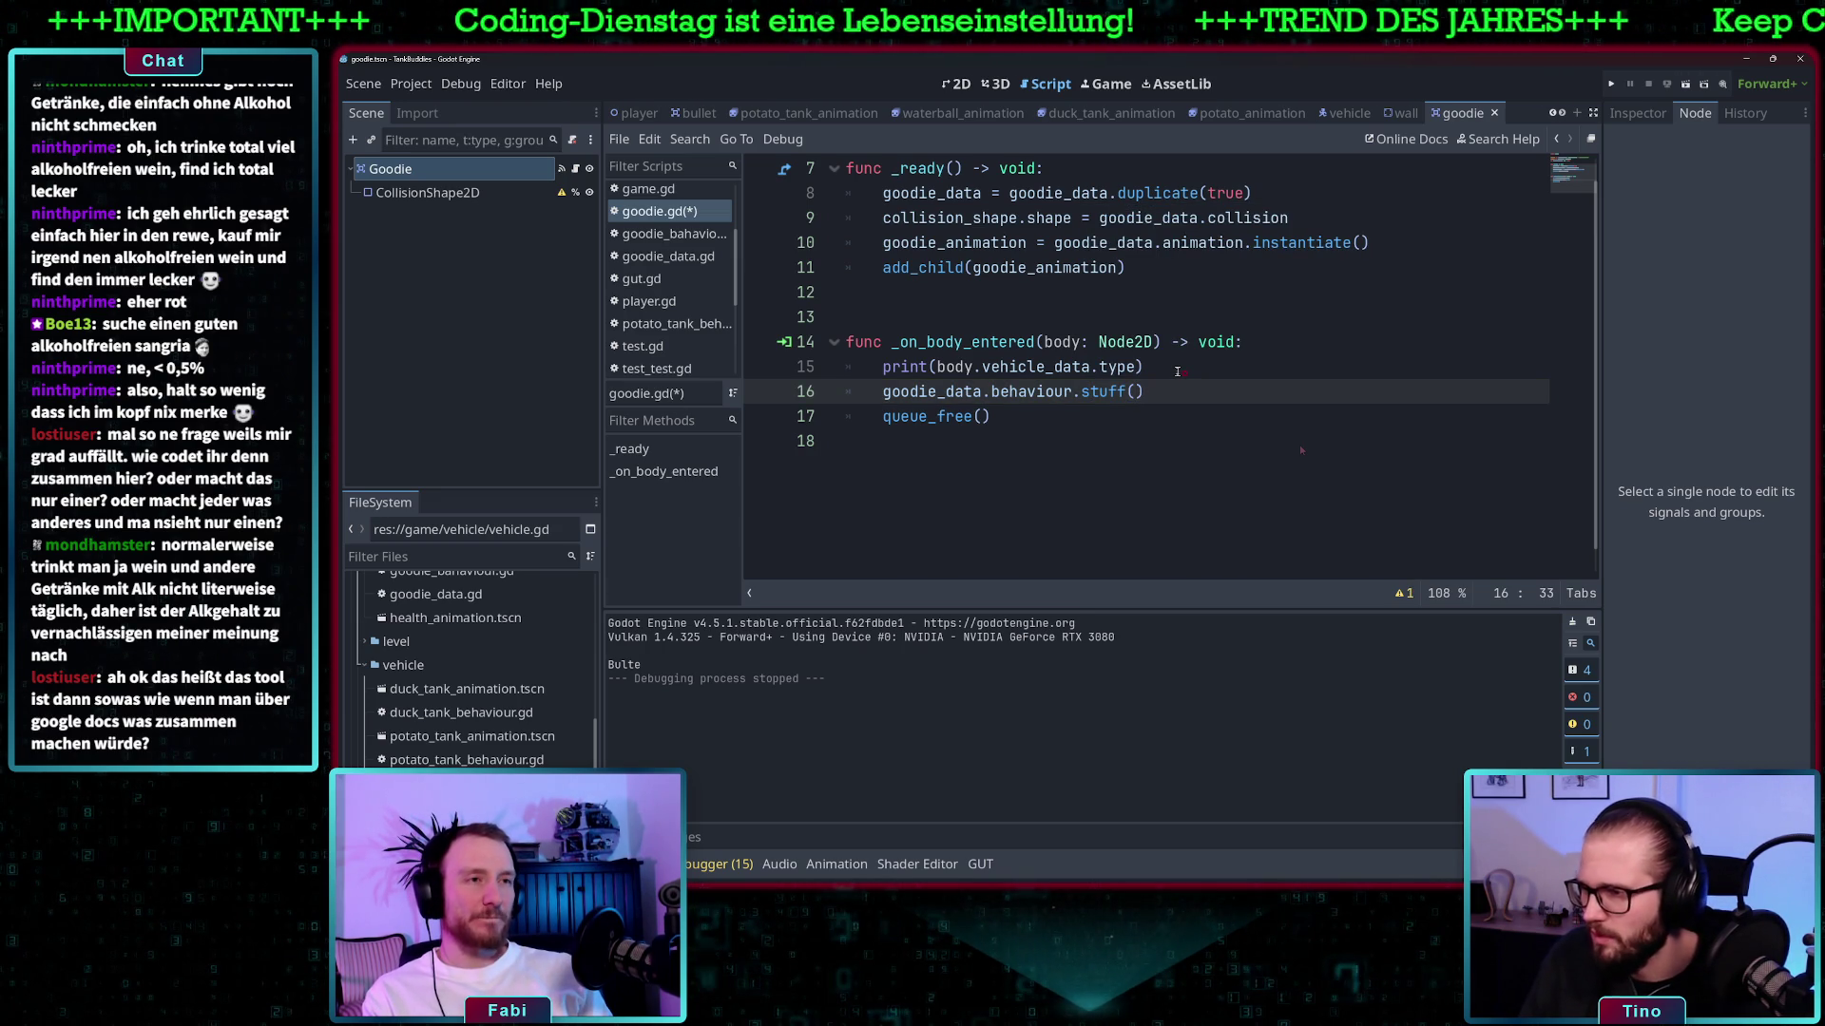
pyautogui.write('body.ve')
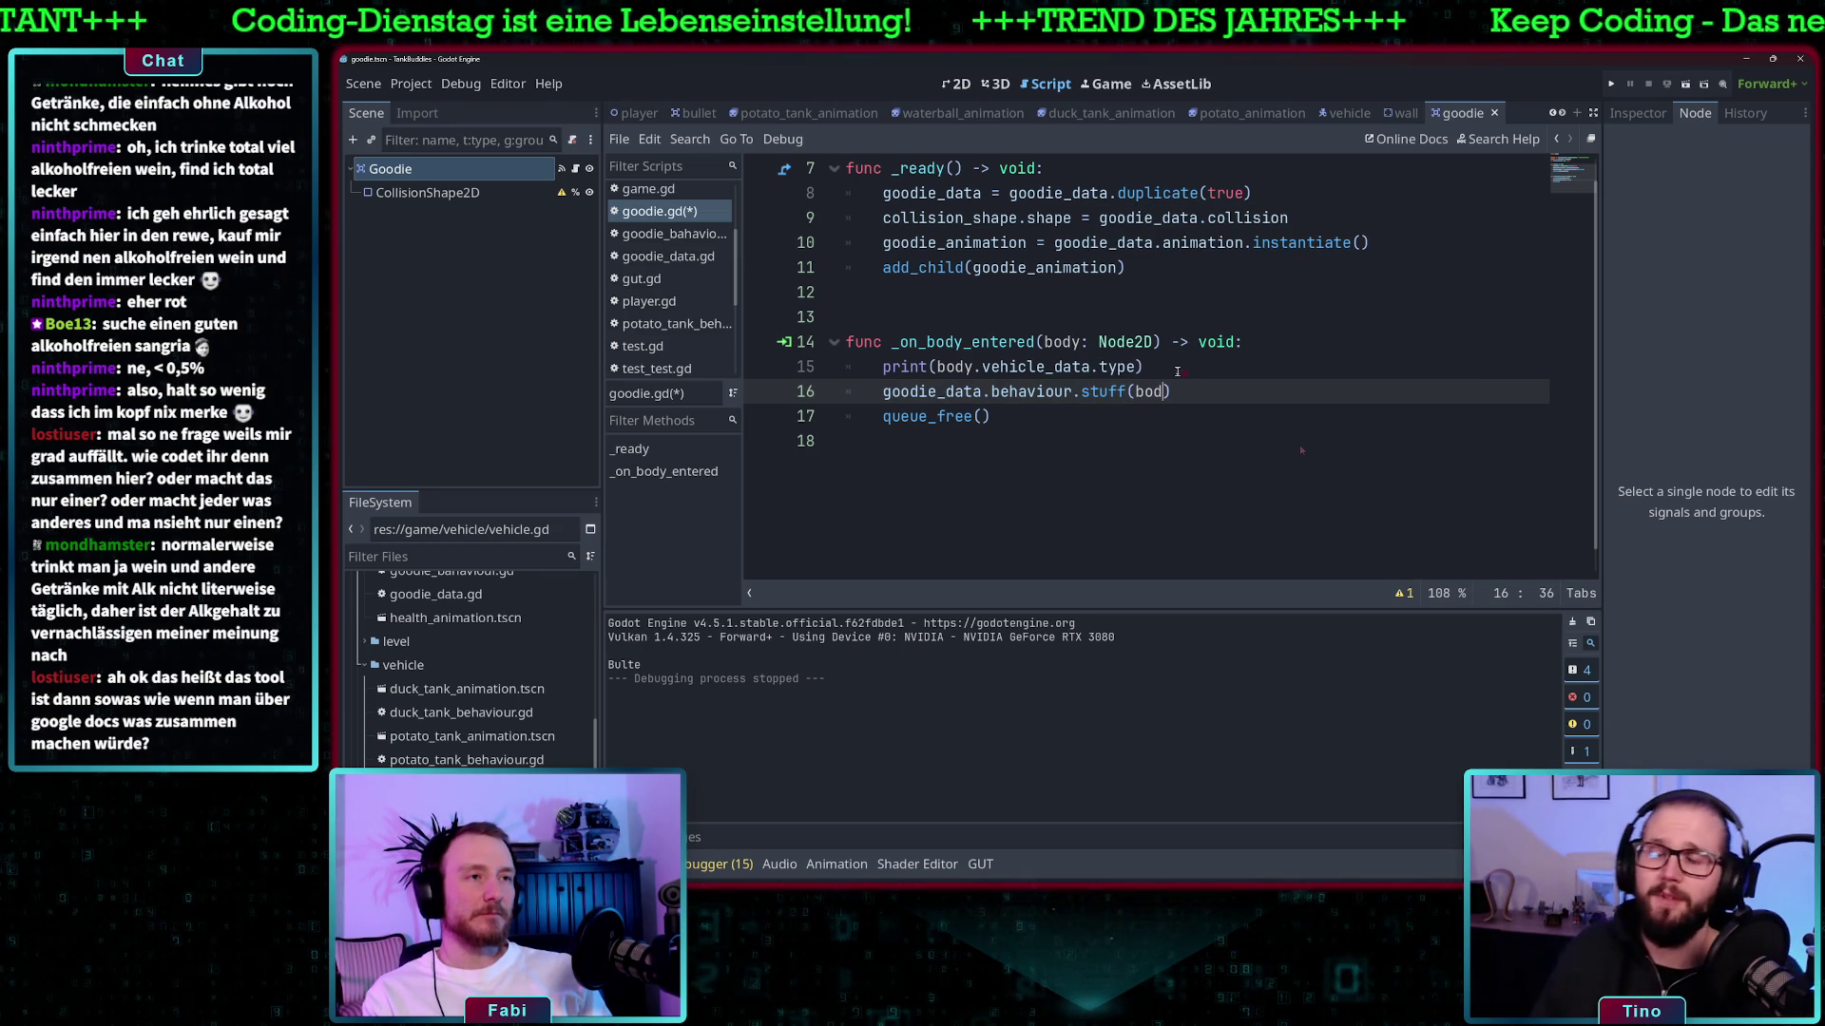
pyautogui.write('hicle_')
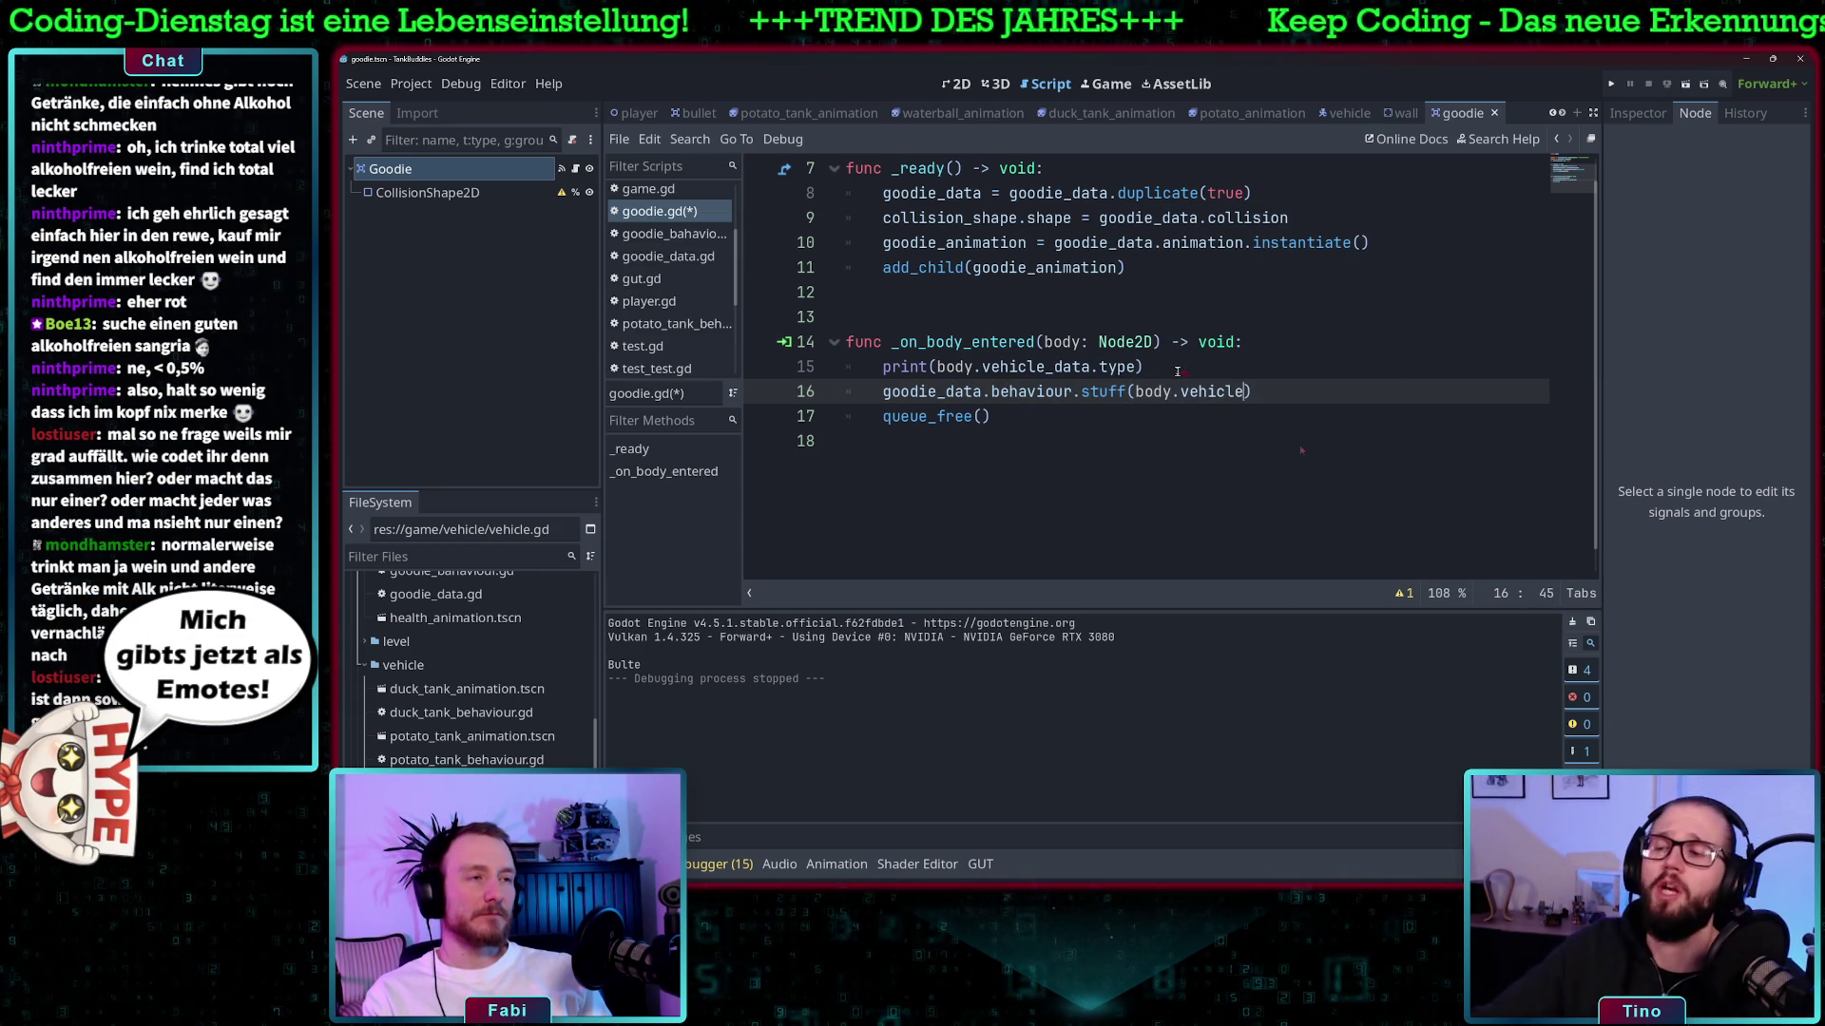
pyautogui.write('data')
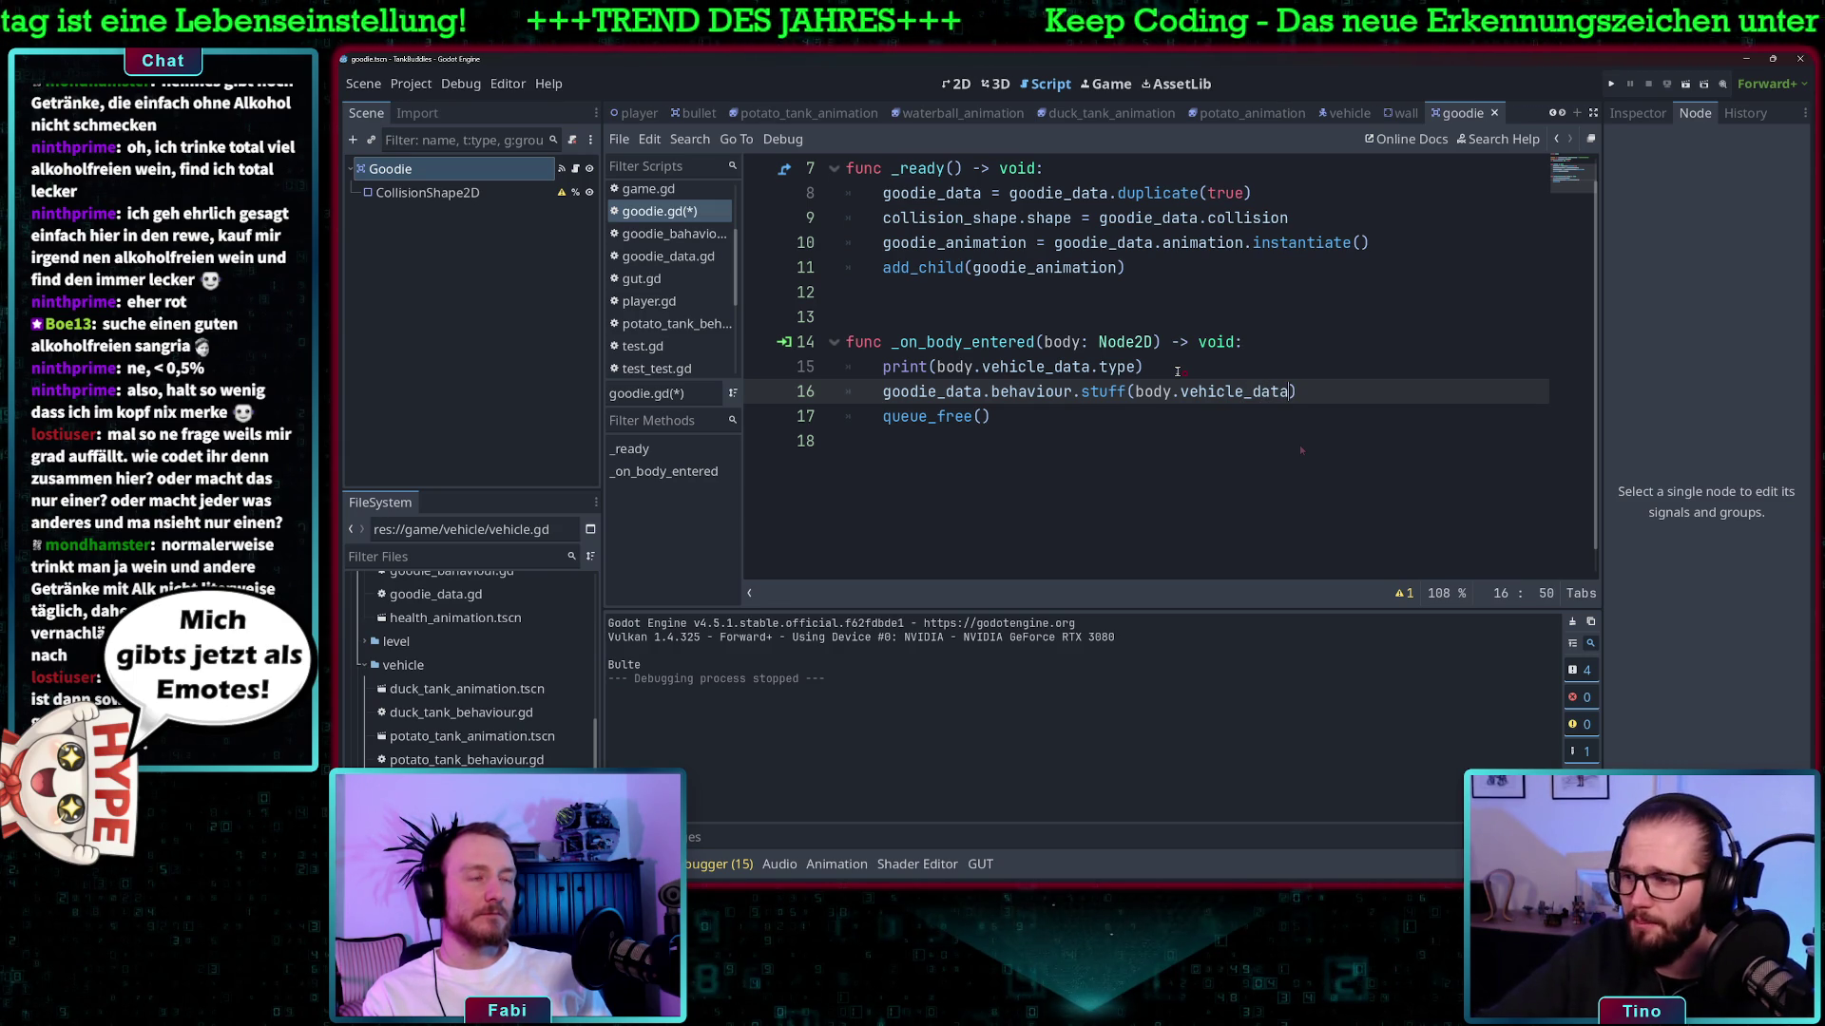
pyautogui.scroll(2, 1176, 371)
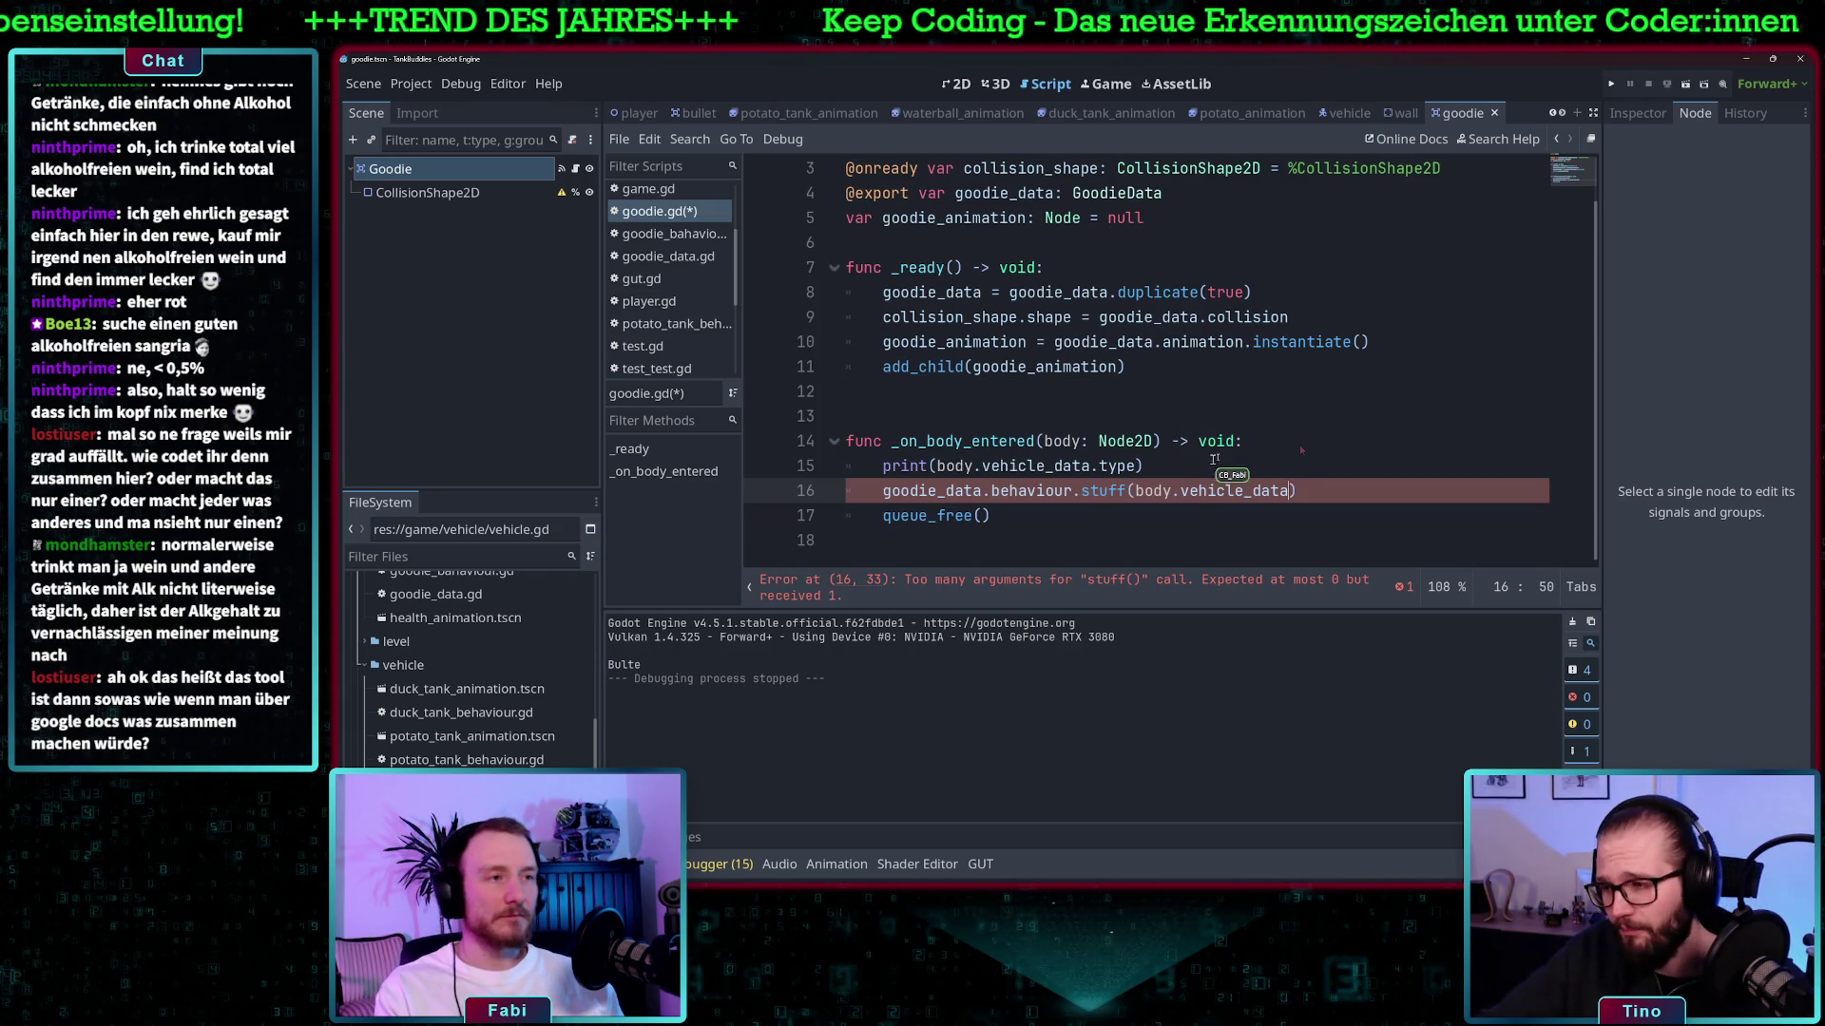
pyautogui.click(1187, 465)
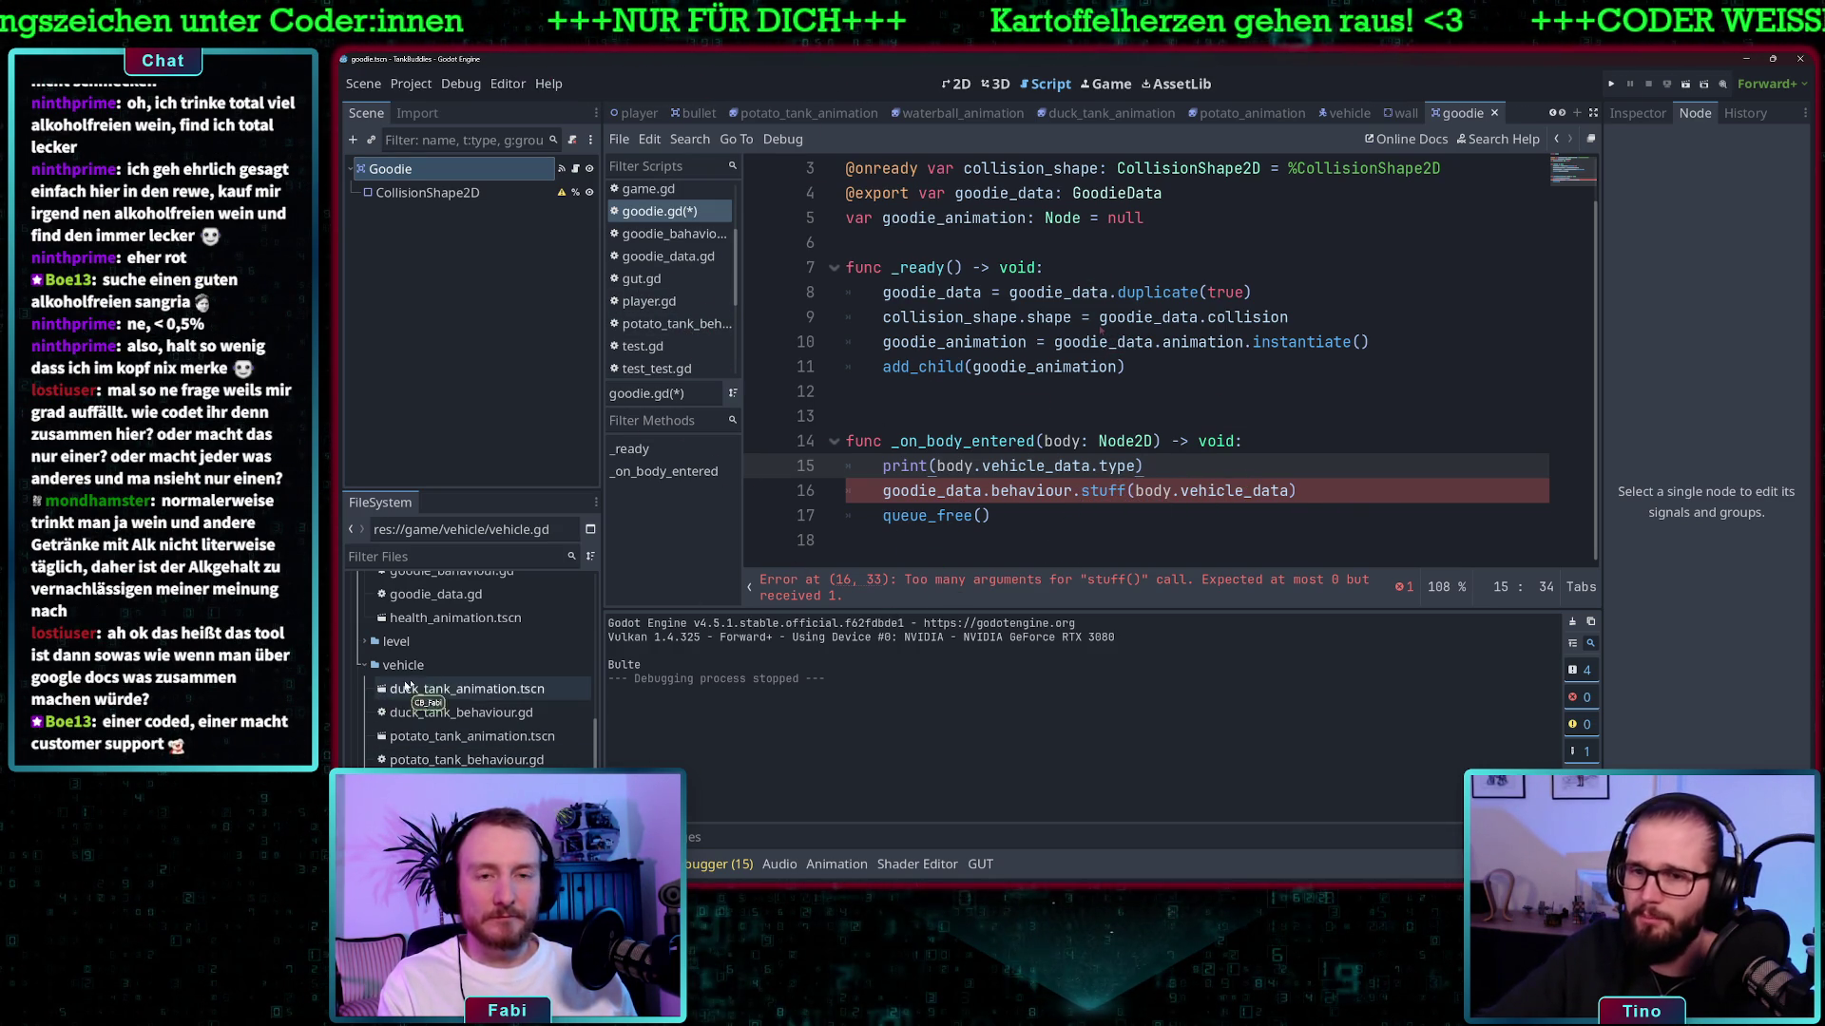
pyautogui.scroll(4, 473, 691)
pyautogui.scroll(1, 473, 689)
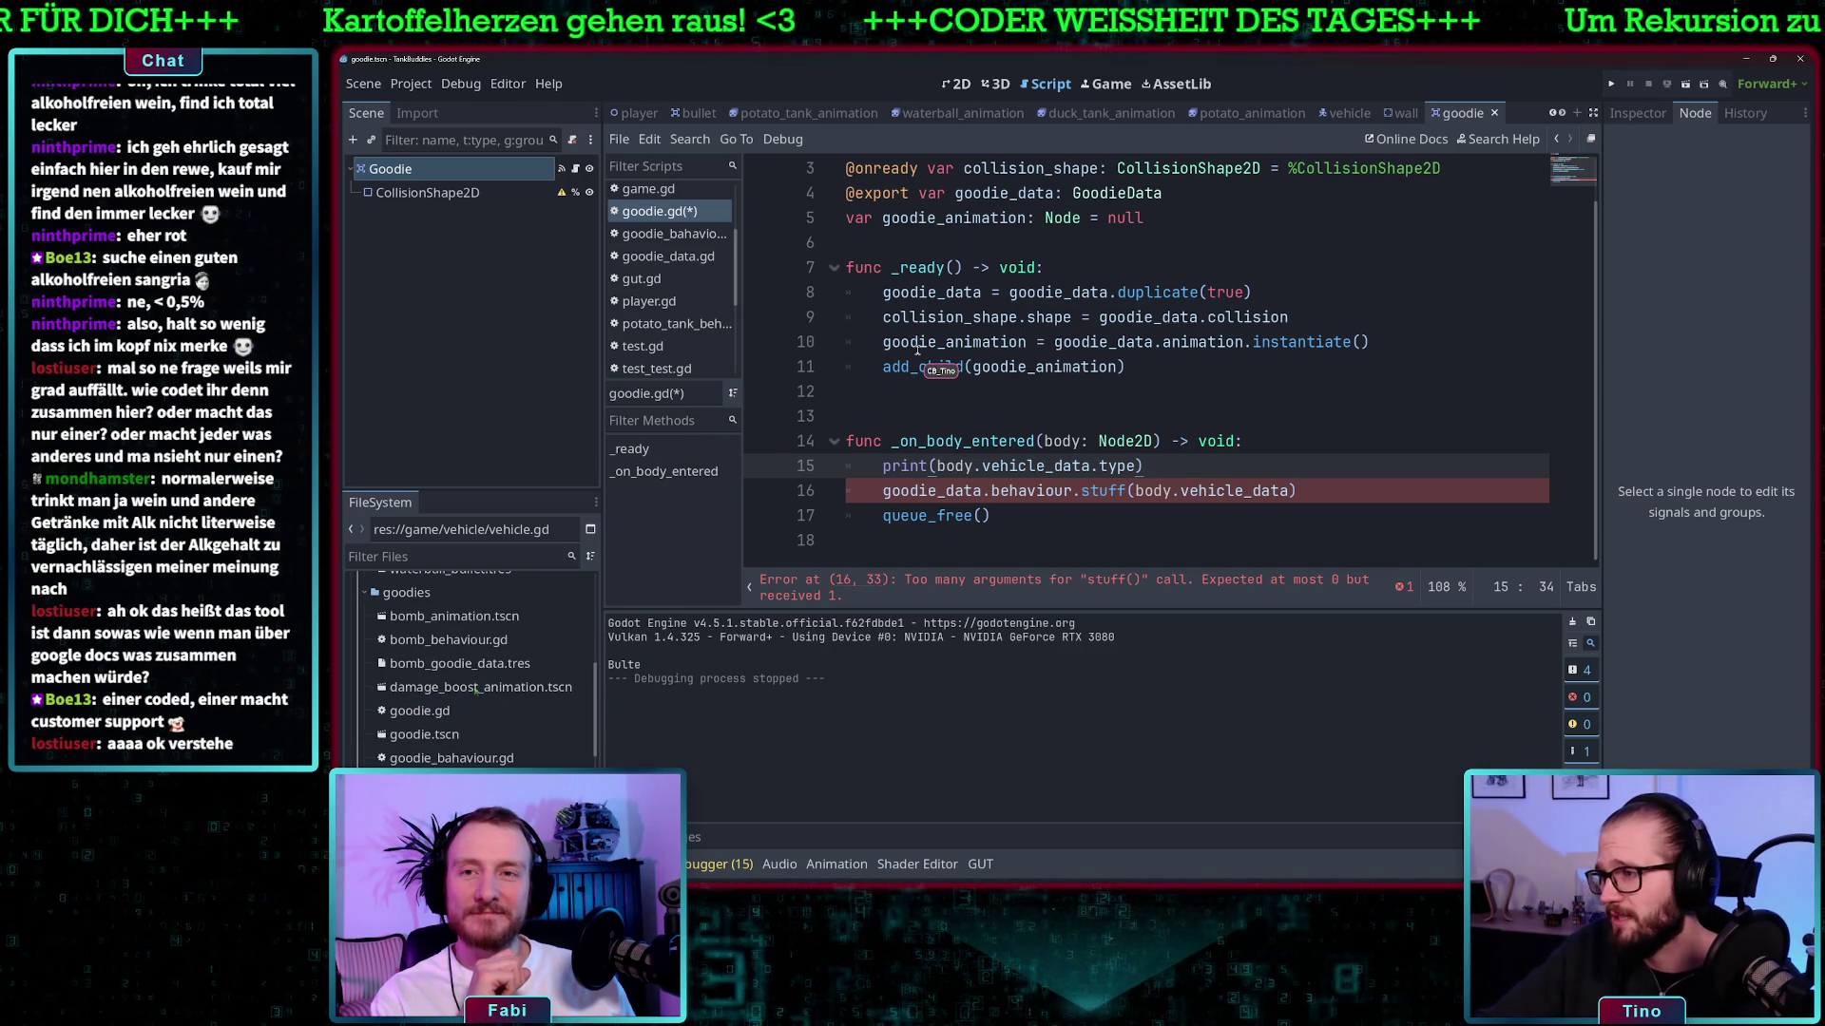
pyautogui.moveTo(998, 342)
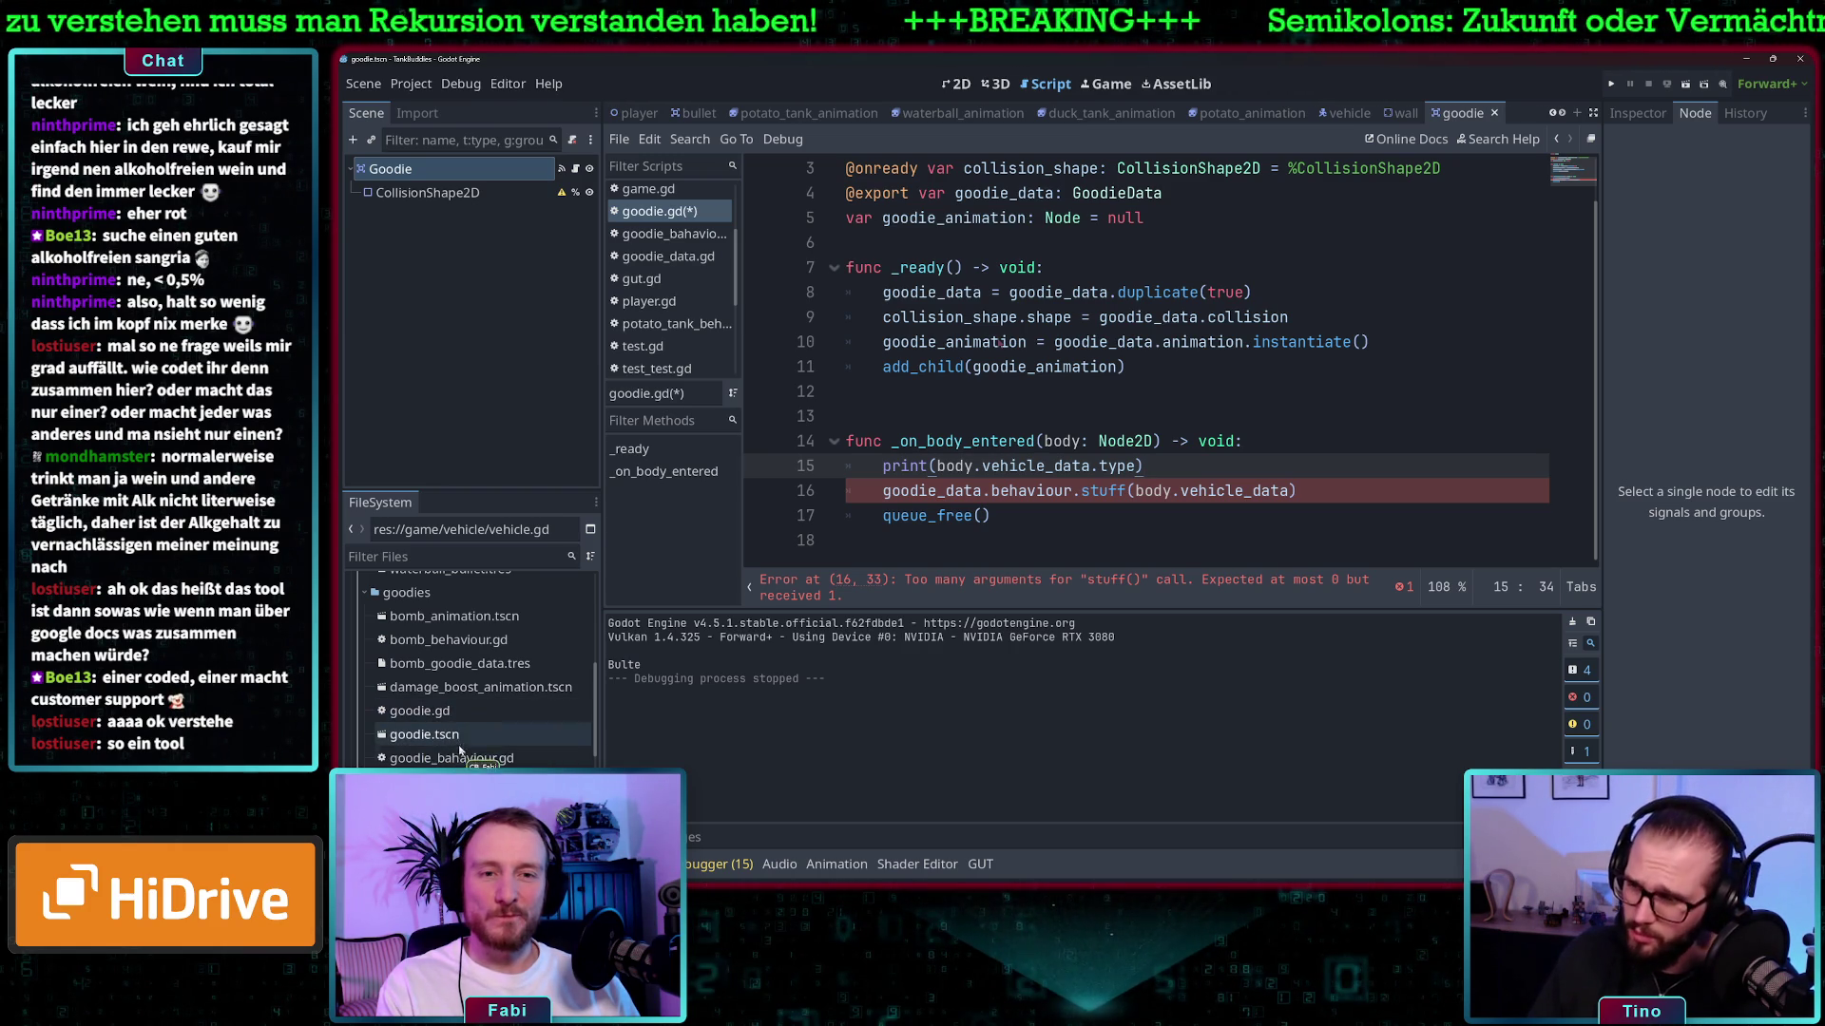
# - Give stuff() the parameter data: VehicleData and save the scripts
pyautogui.doubleClick(447, 758)
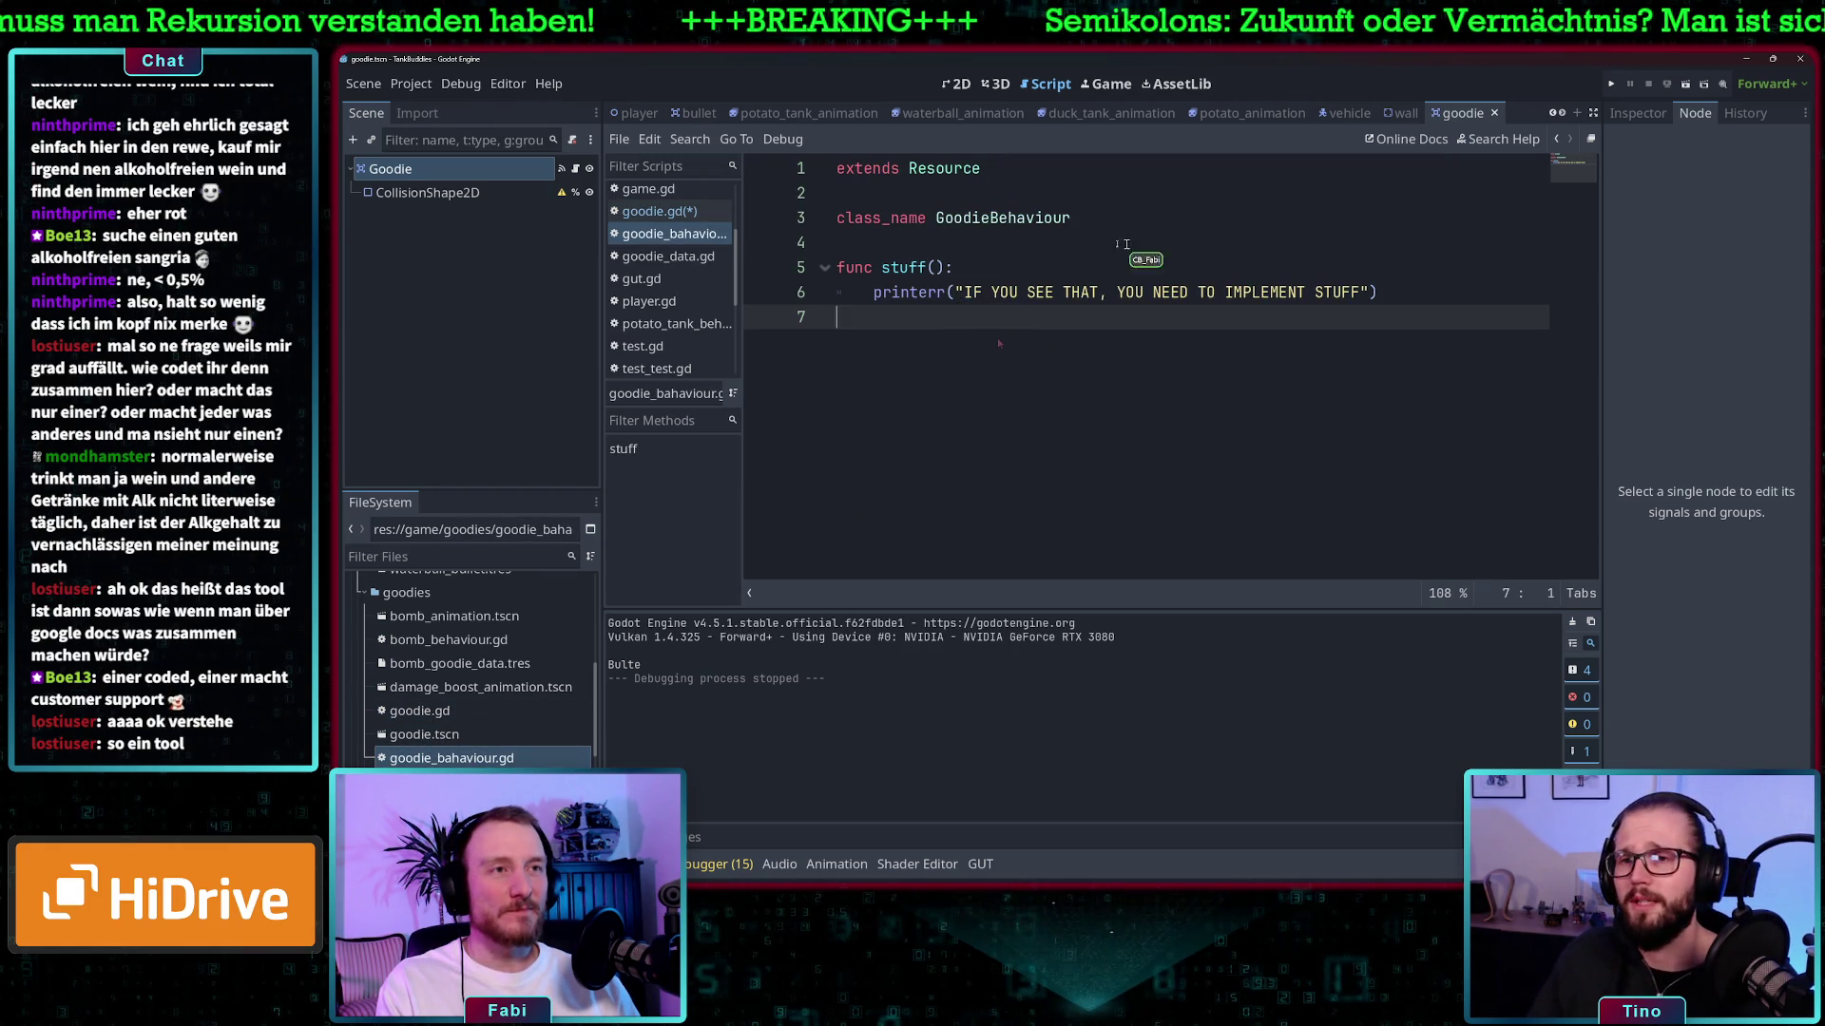
pyautogui.click(935, 267)
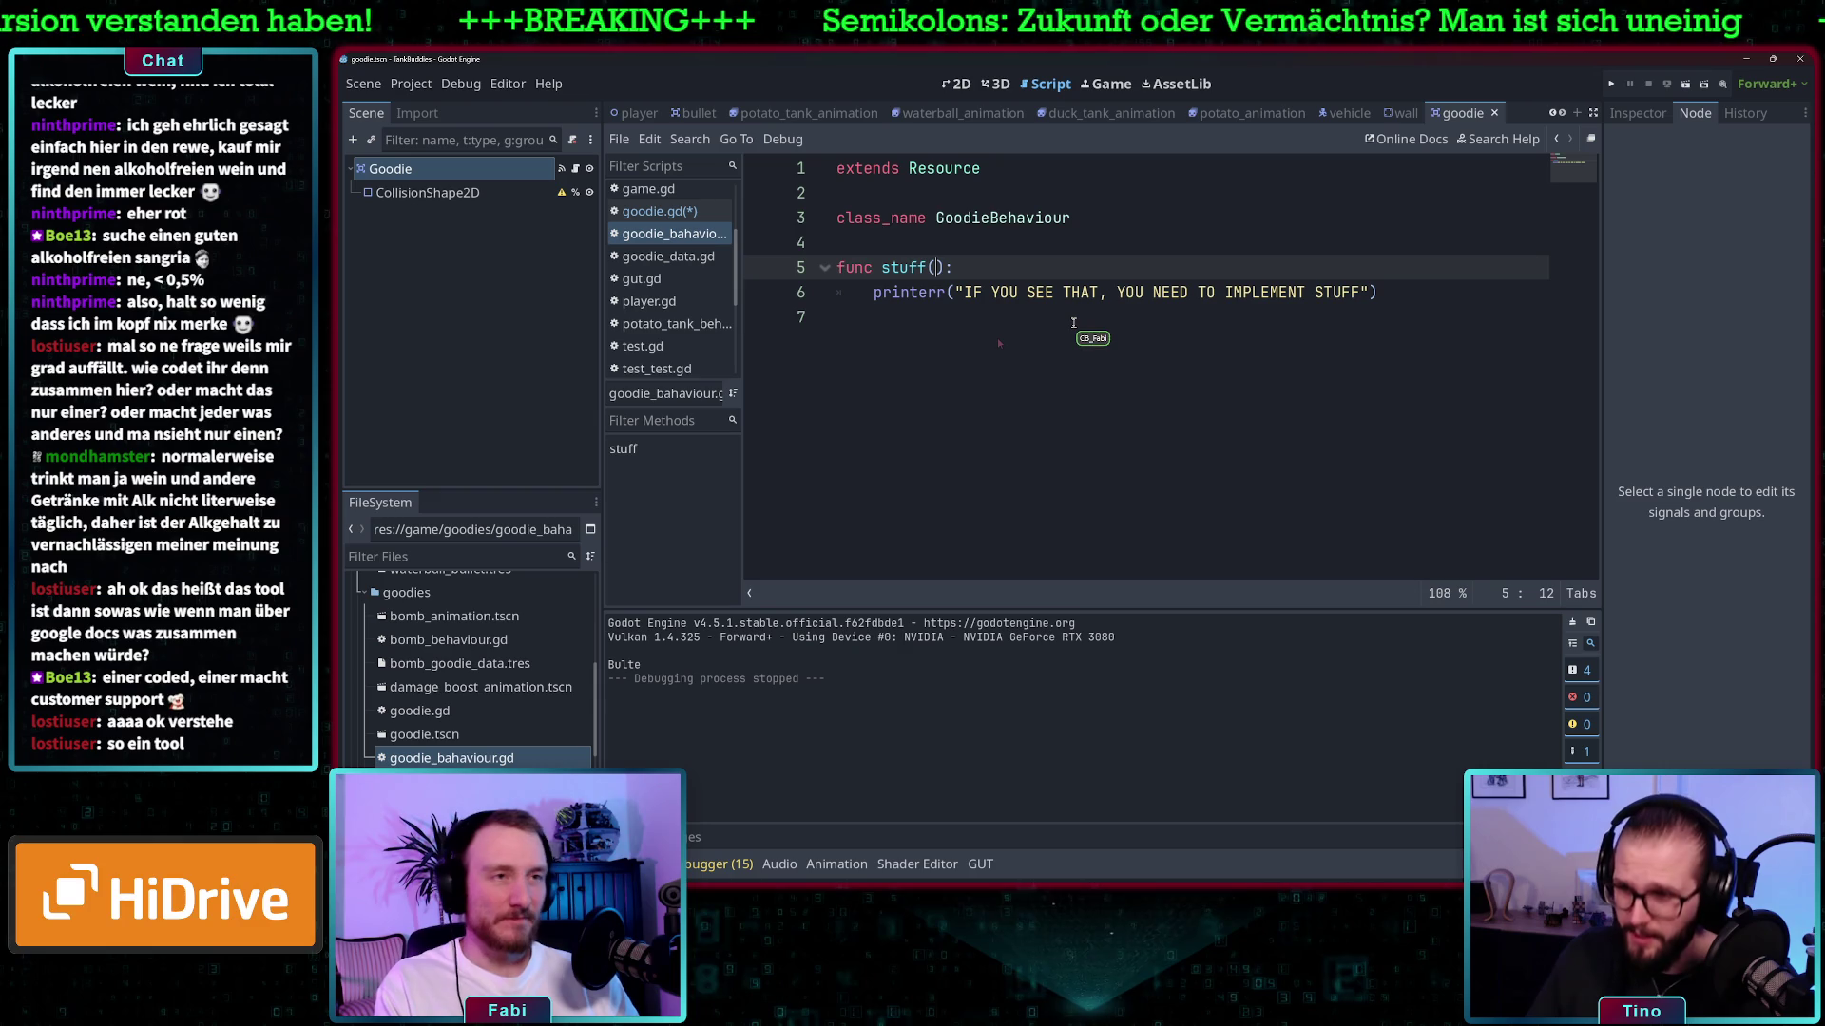
pyautogui.write('data: VehicleD')
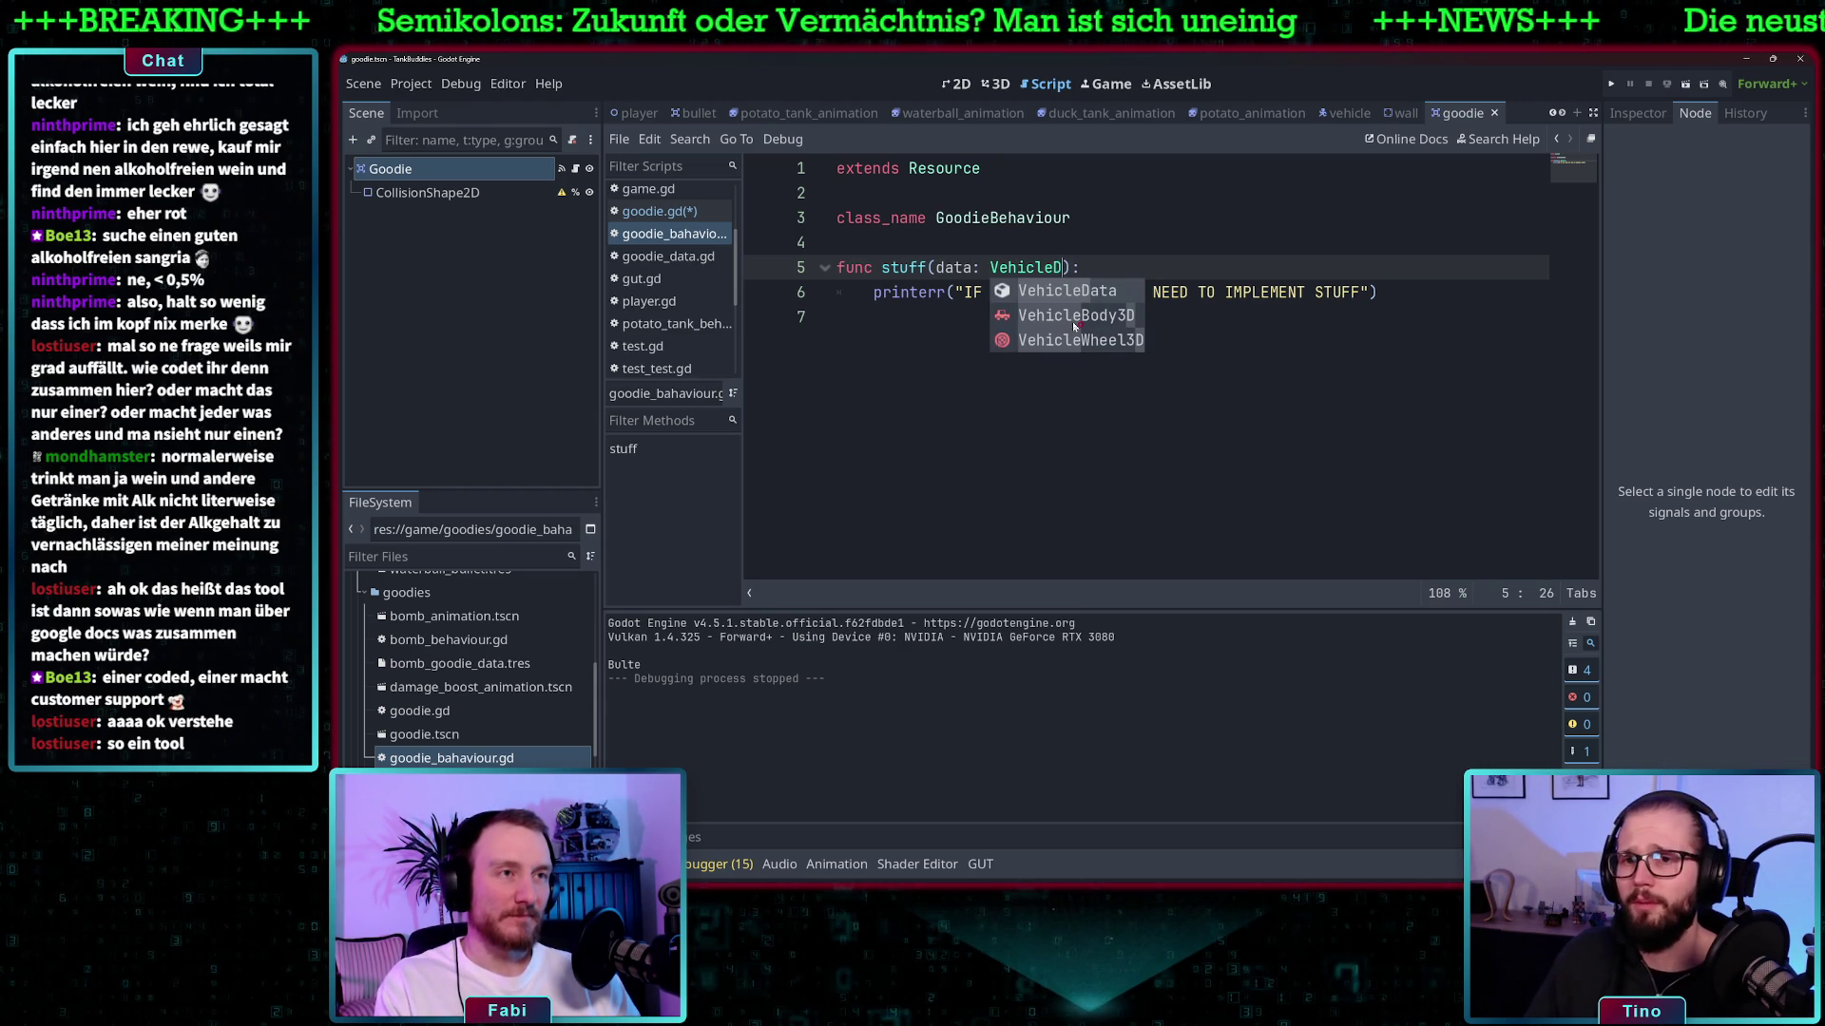
pyautogui.press('Return')
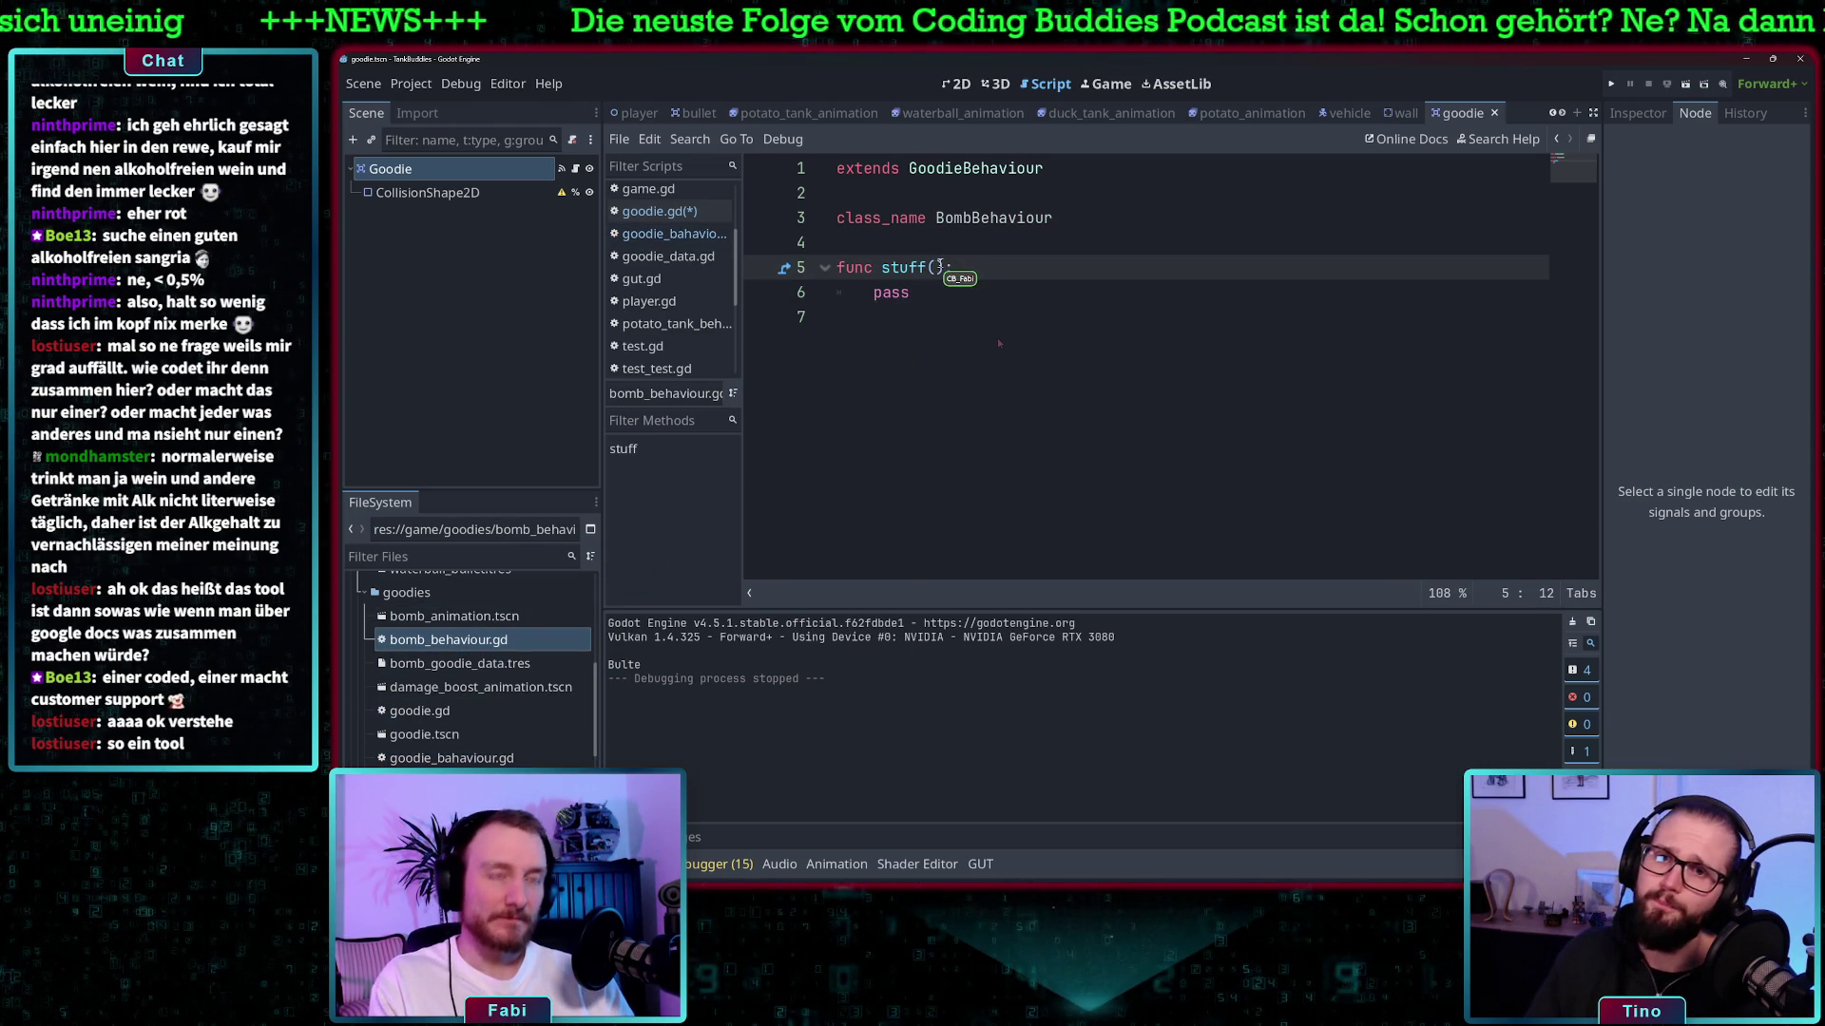
pyautogui.write('data: Vehicle')
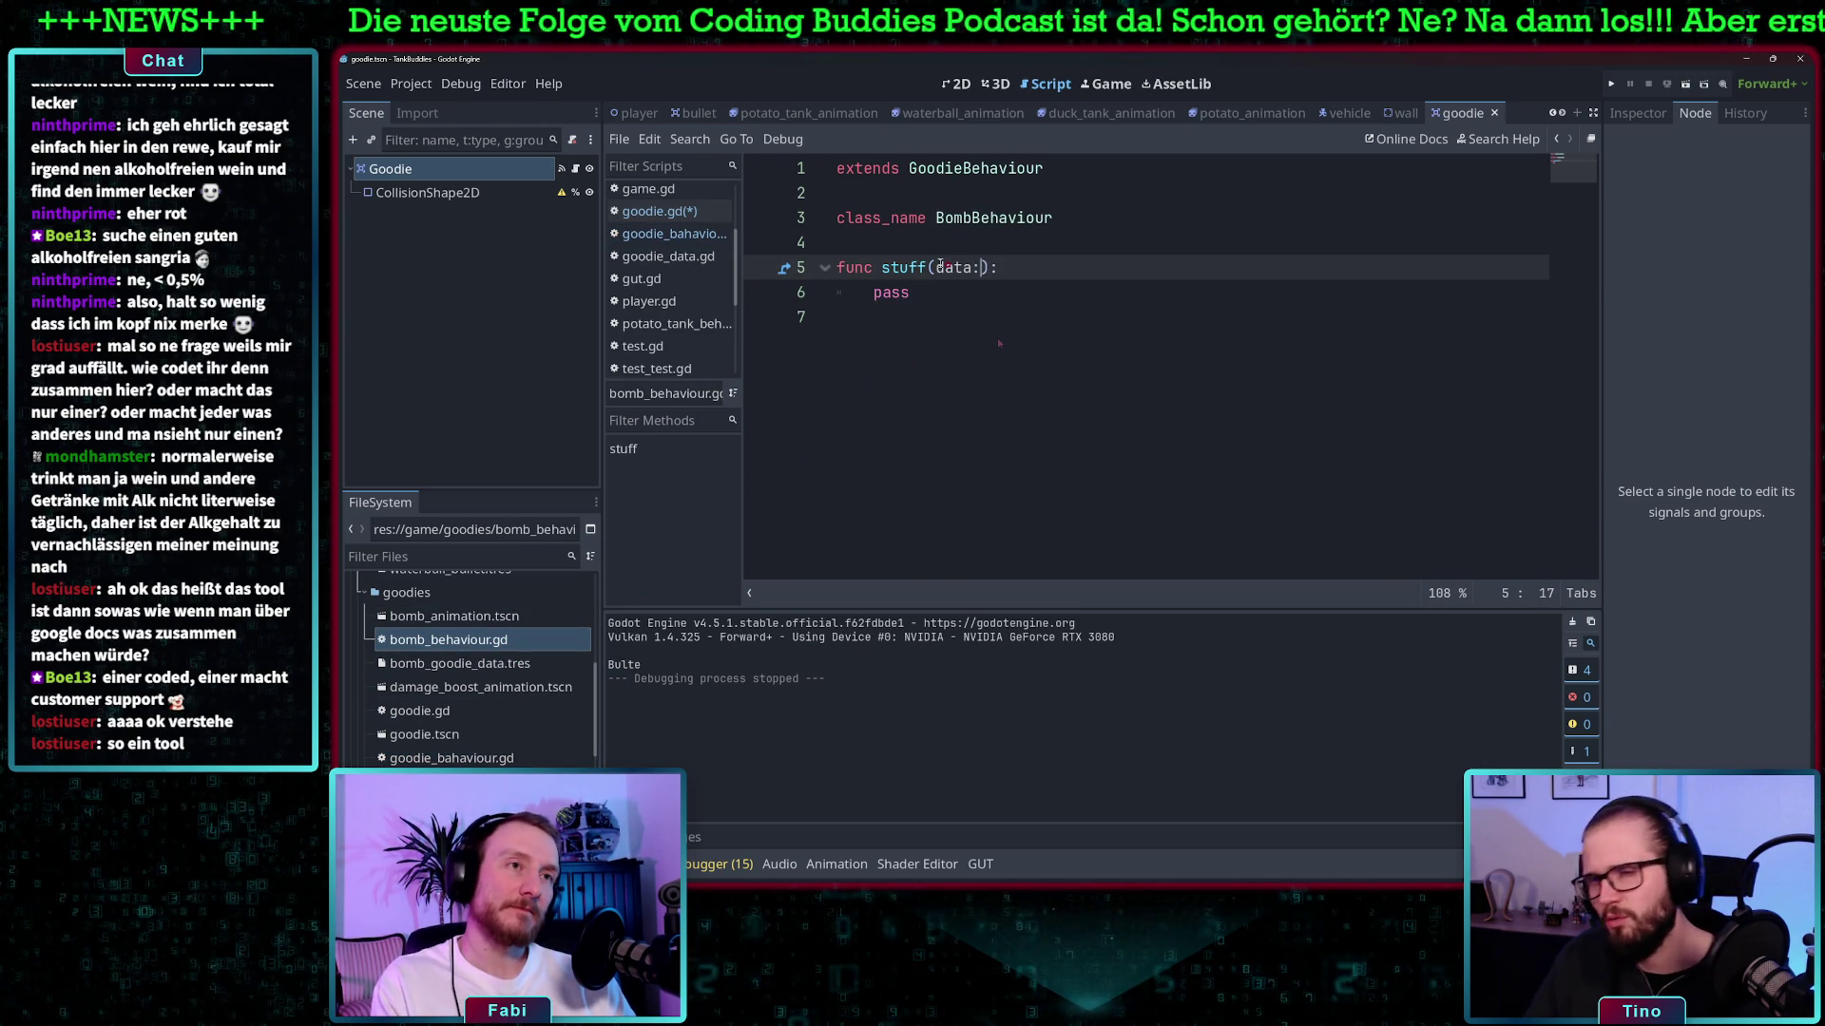
pyautogui.write('Data')
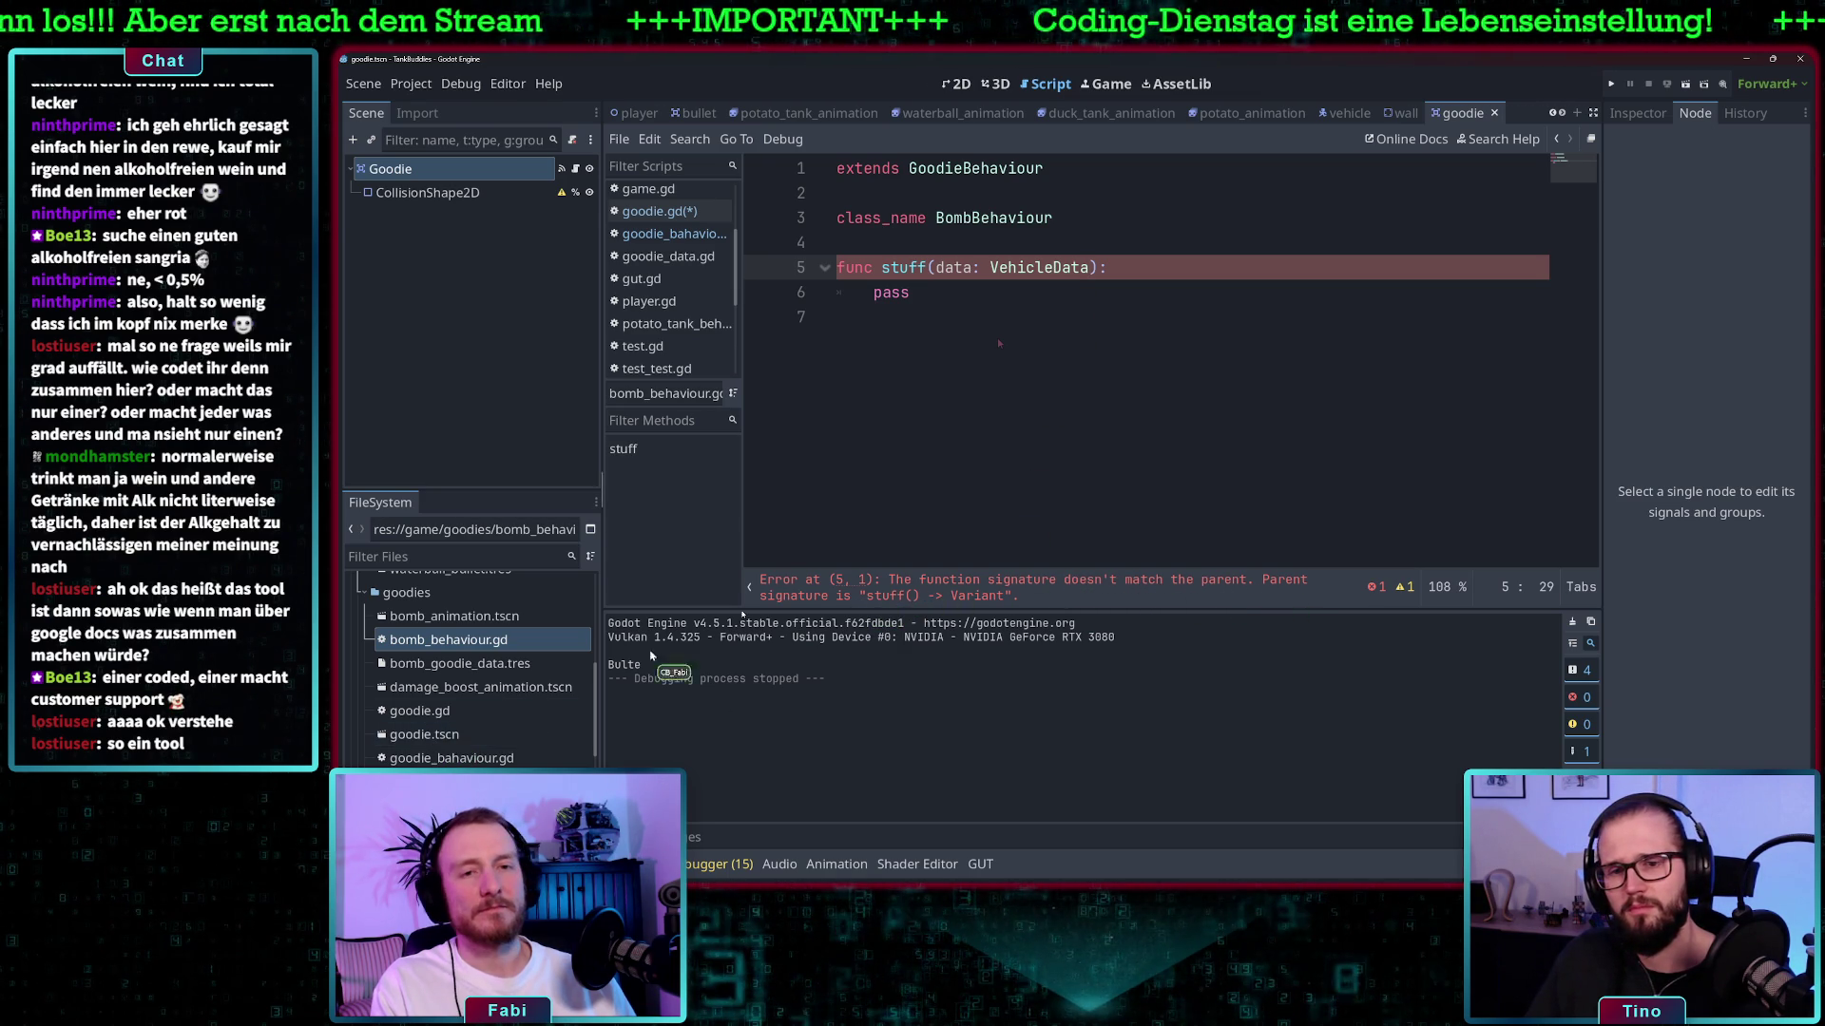
pyautogui.hotkey('ctrl', 's')
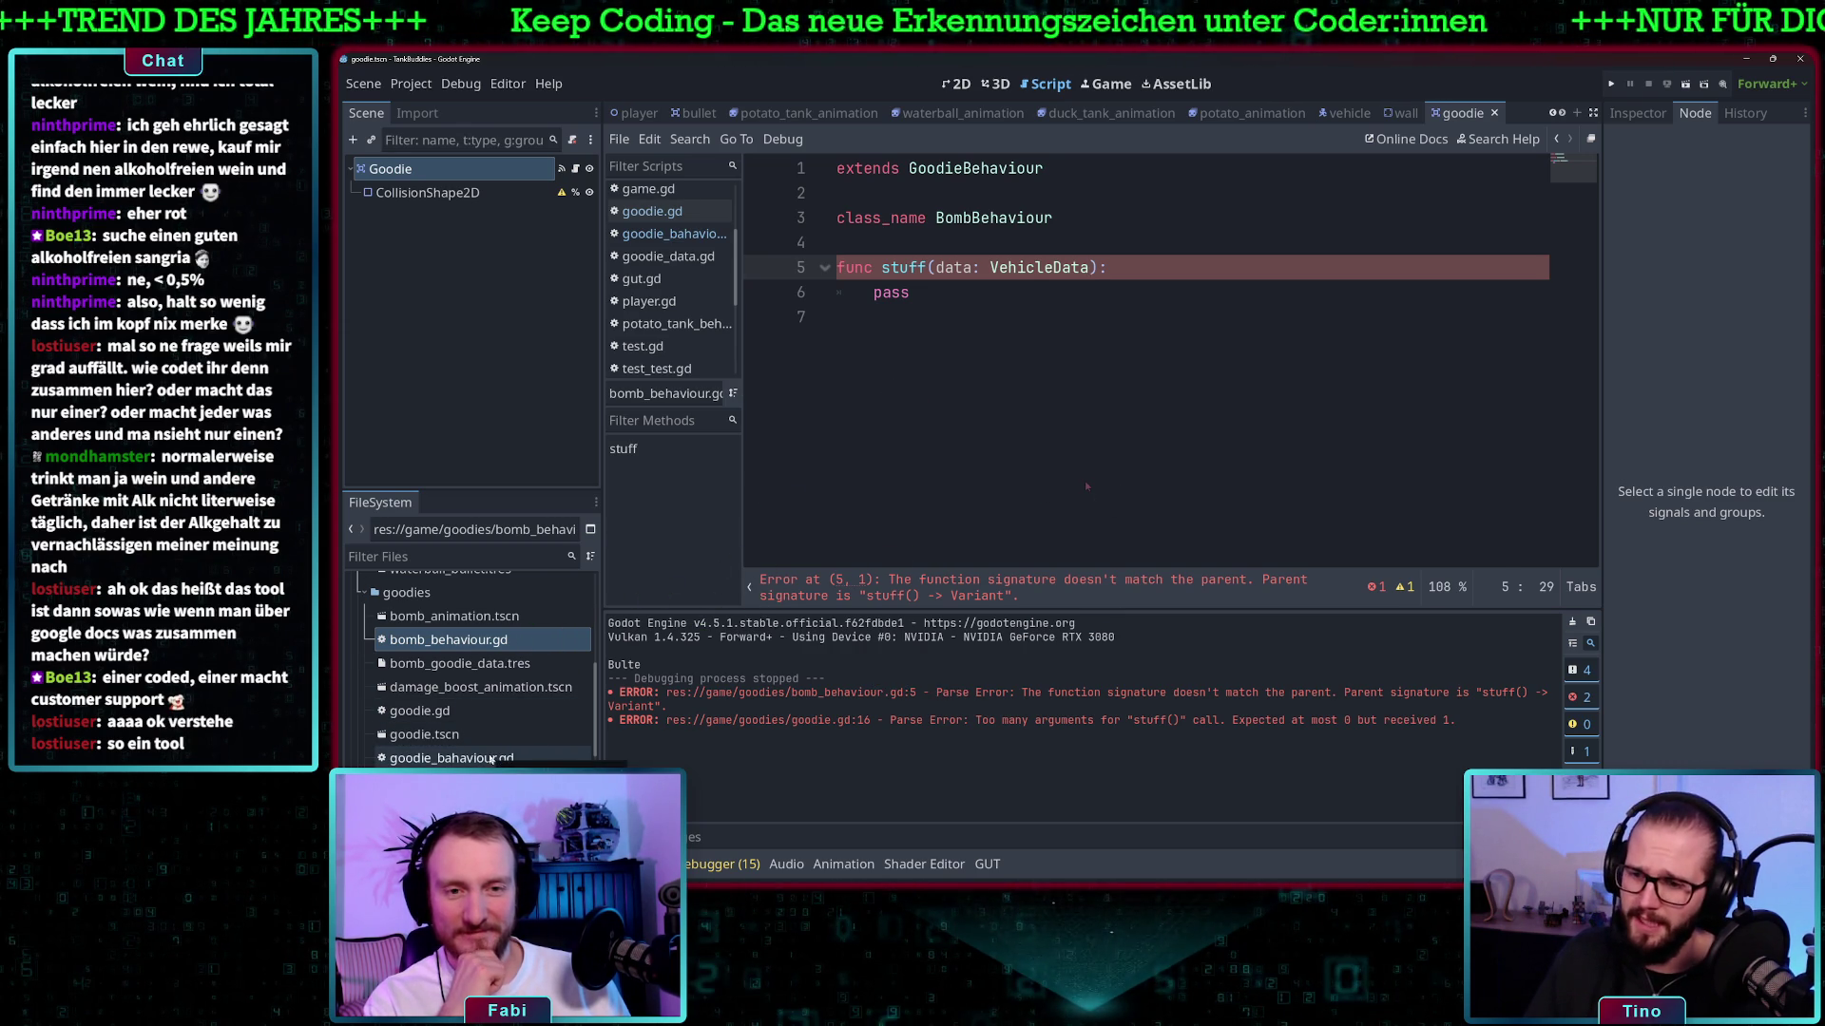
# - Inspect goodie_bahaviour.gd's stuff(data: VehicleData) signature and its unused-parameter warning
pyautogui.doubleClick(490, 757)
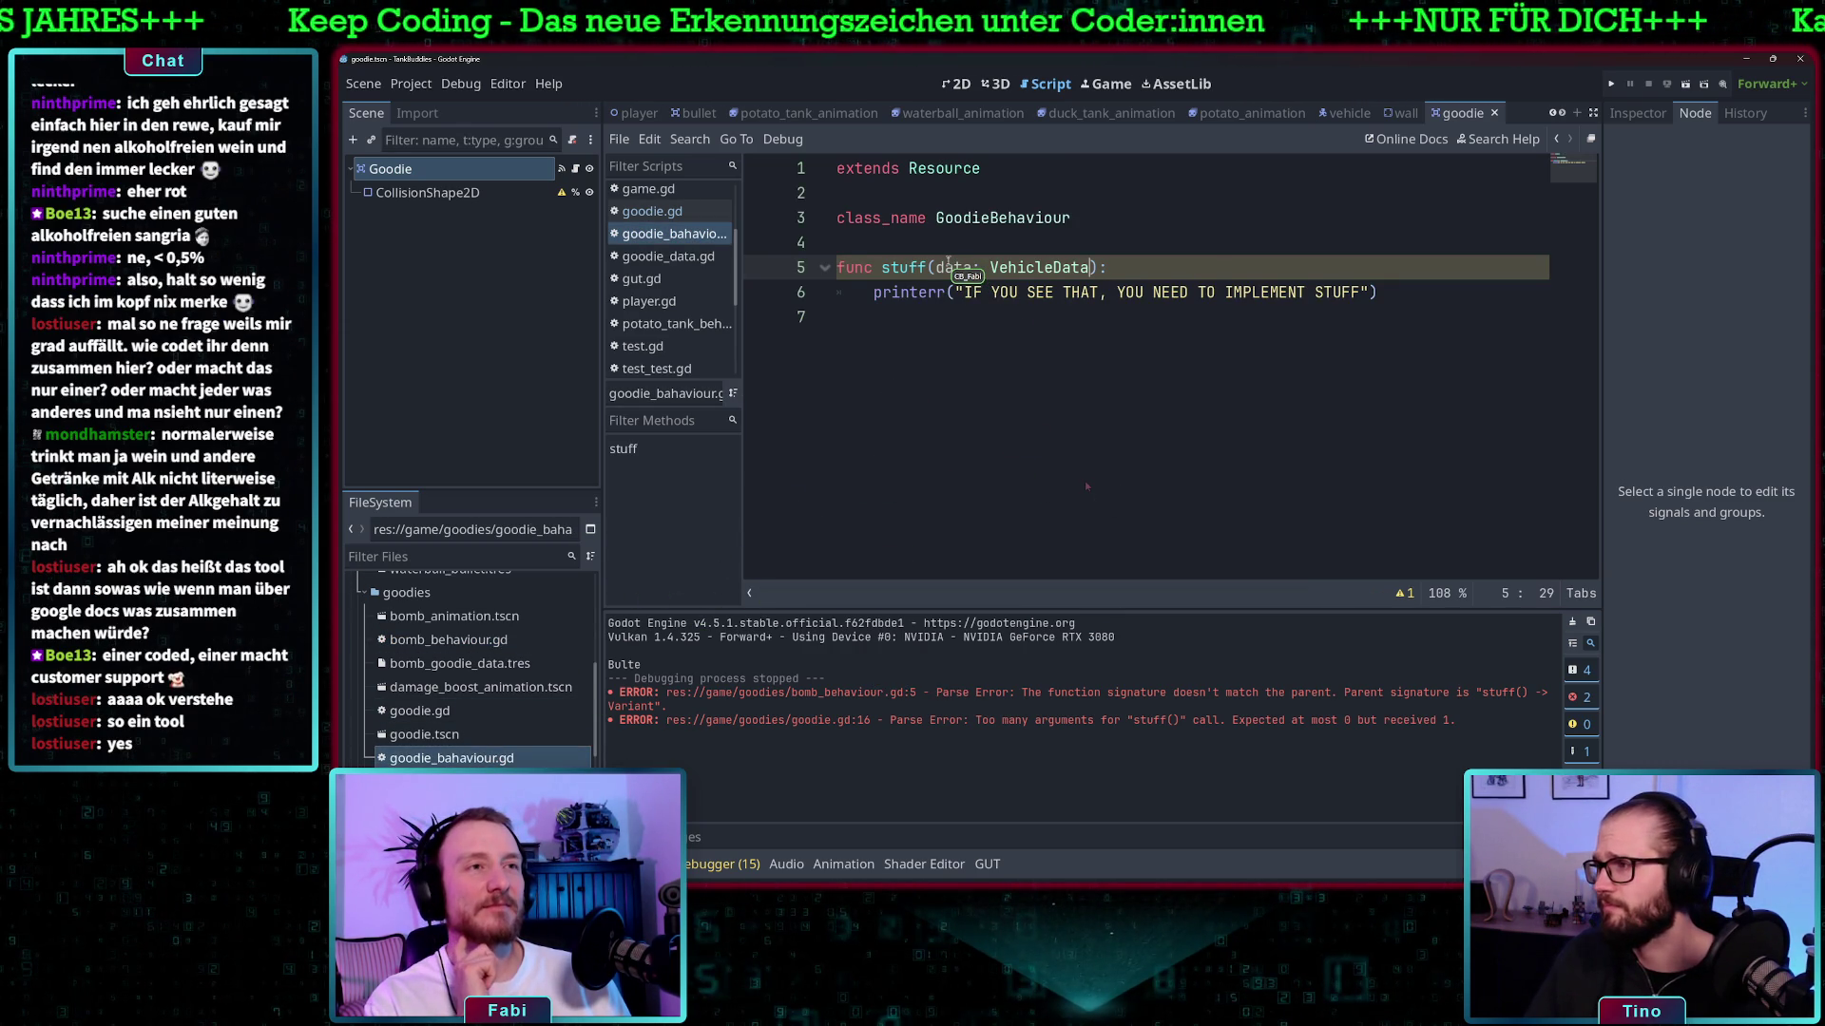
pyautogui.click(951, 267)
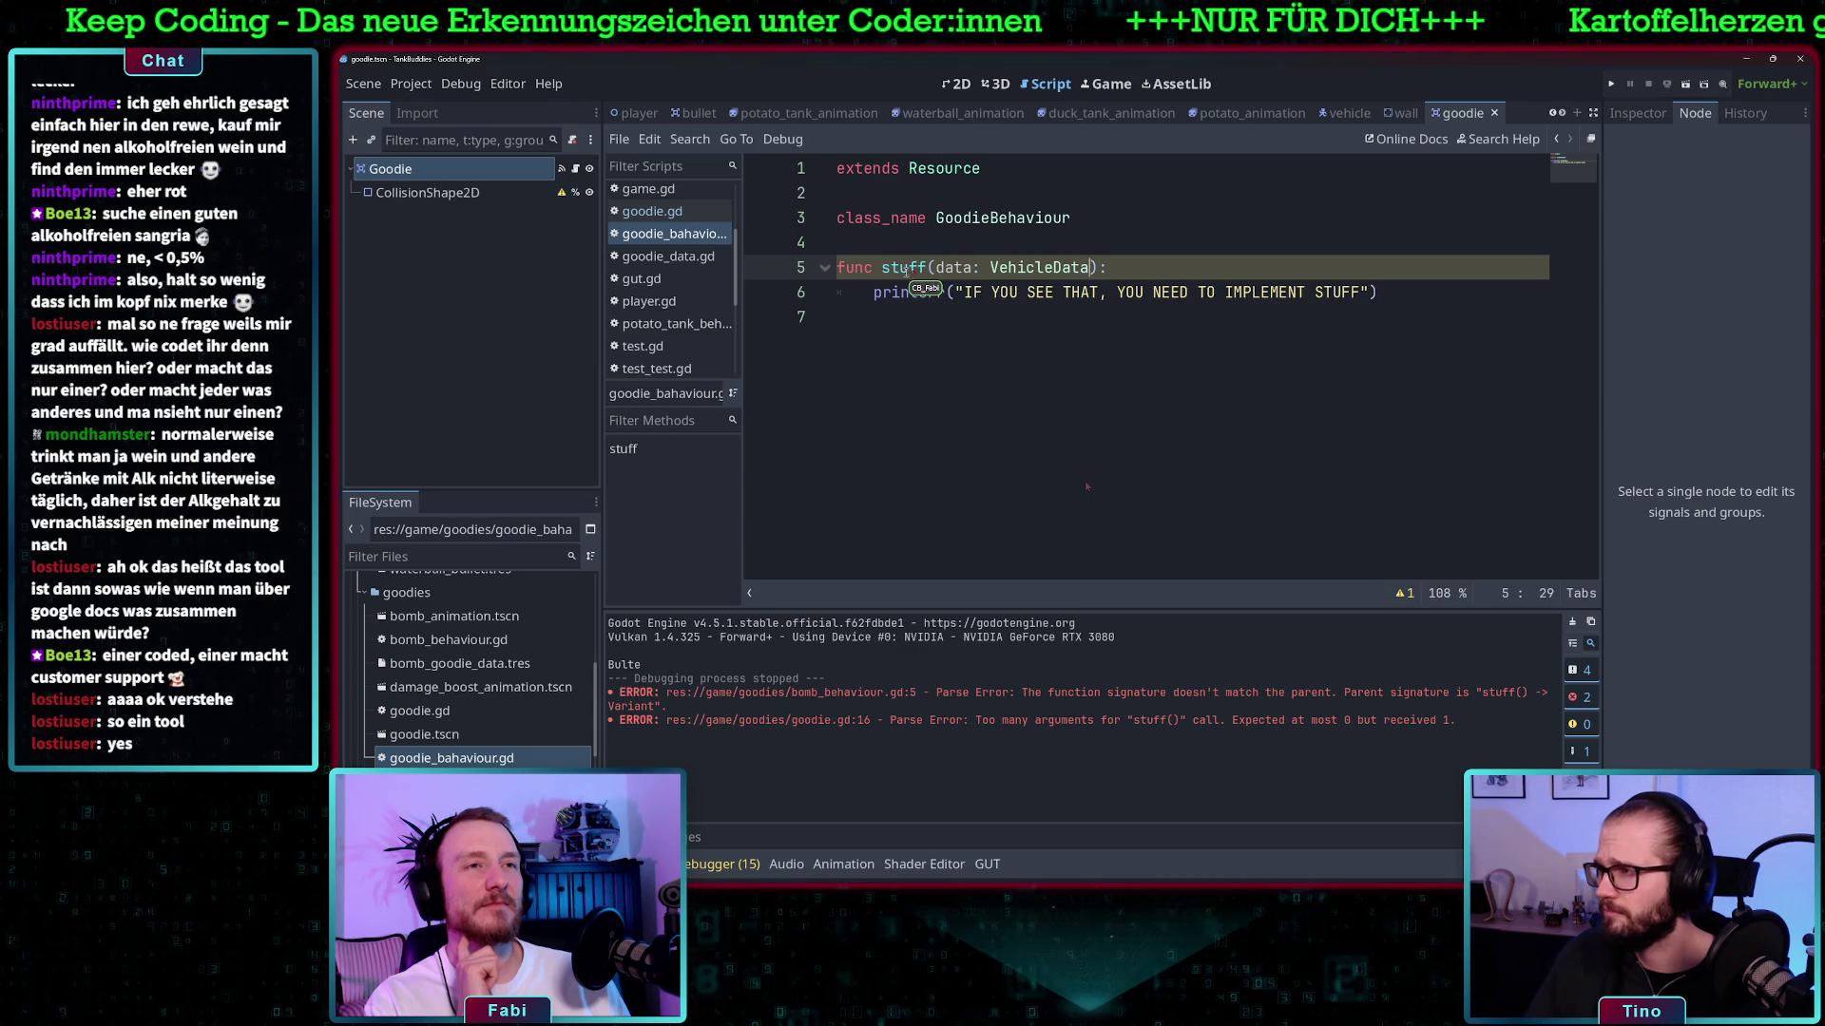
pyautogui.click(1007, 267)
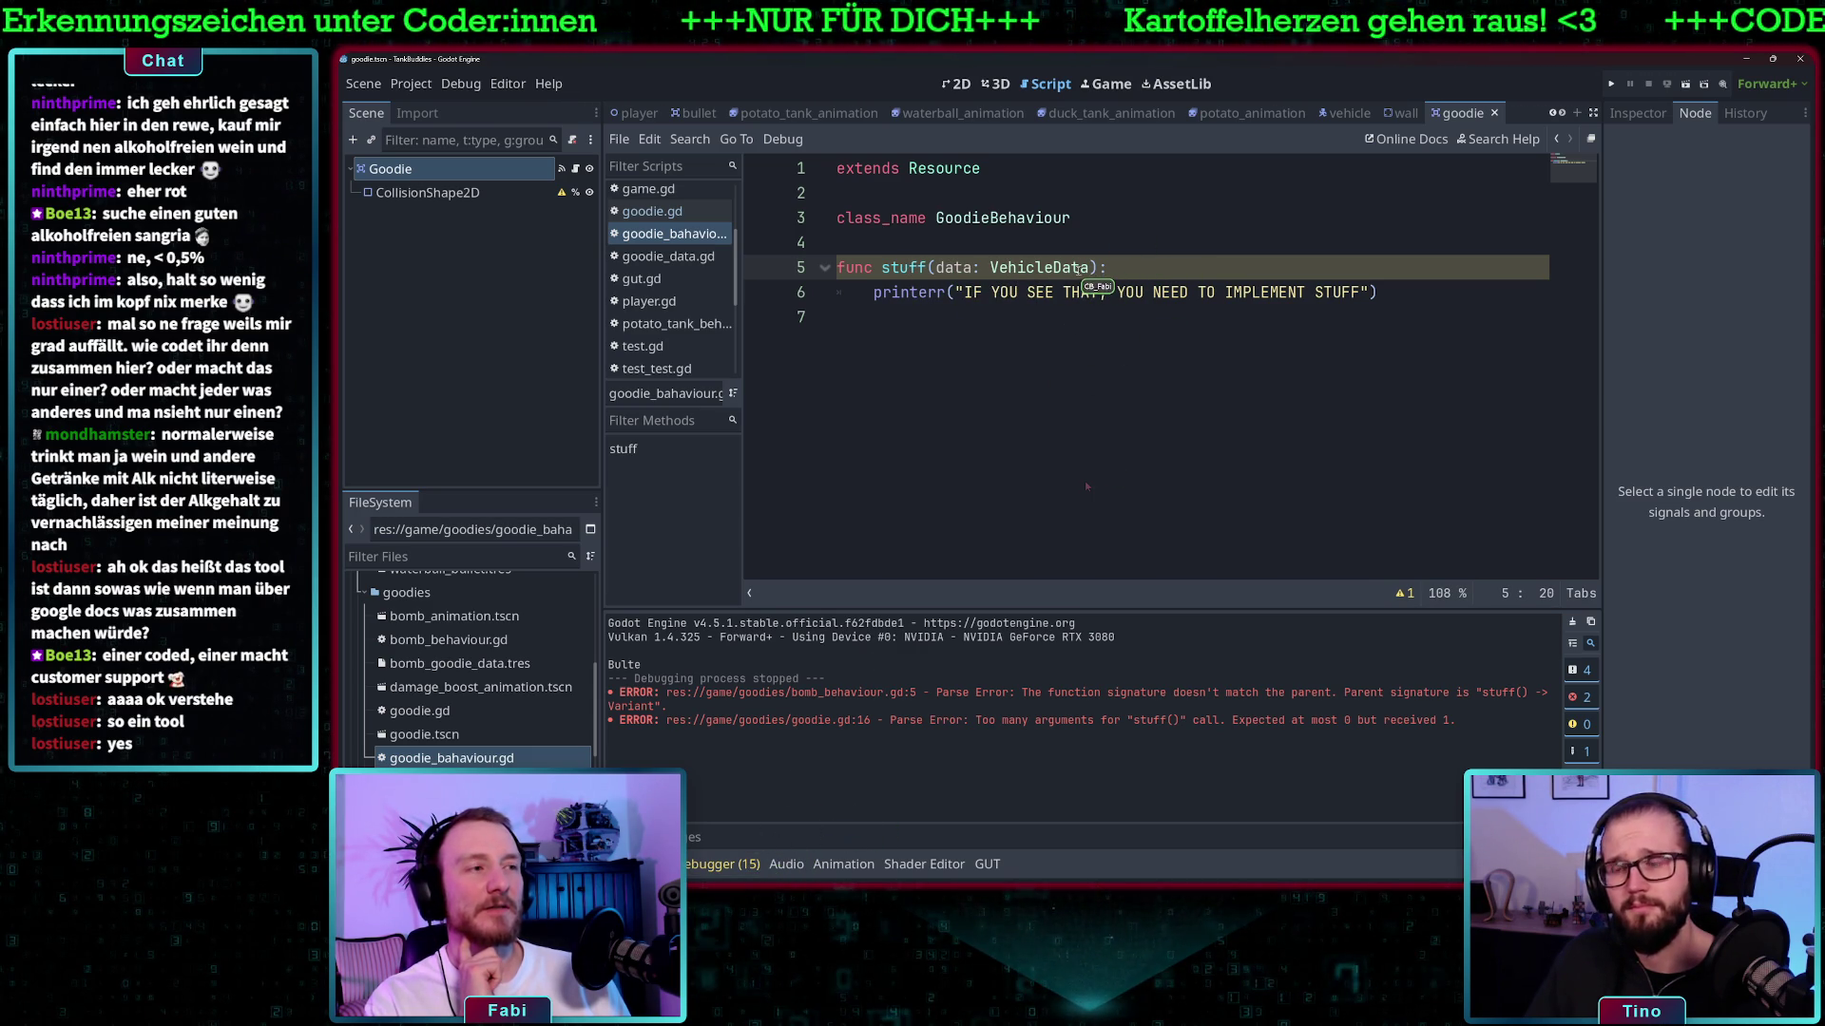
pyautogui.click(1405, 594)
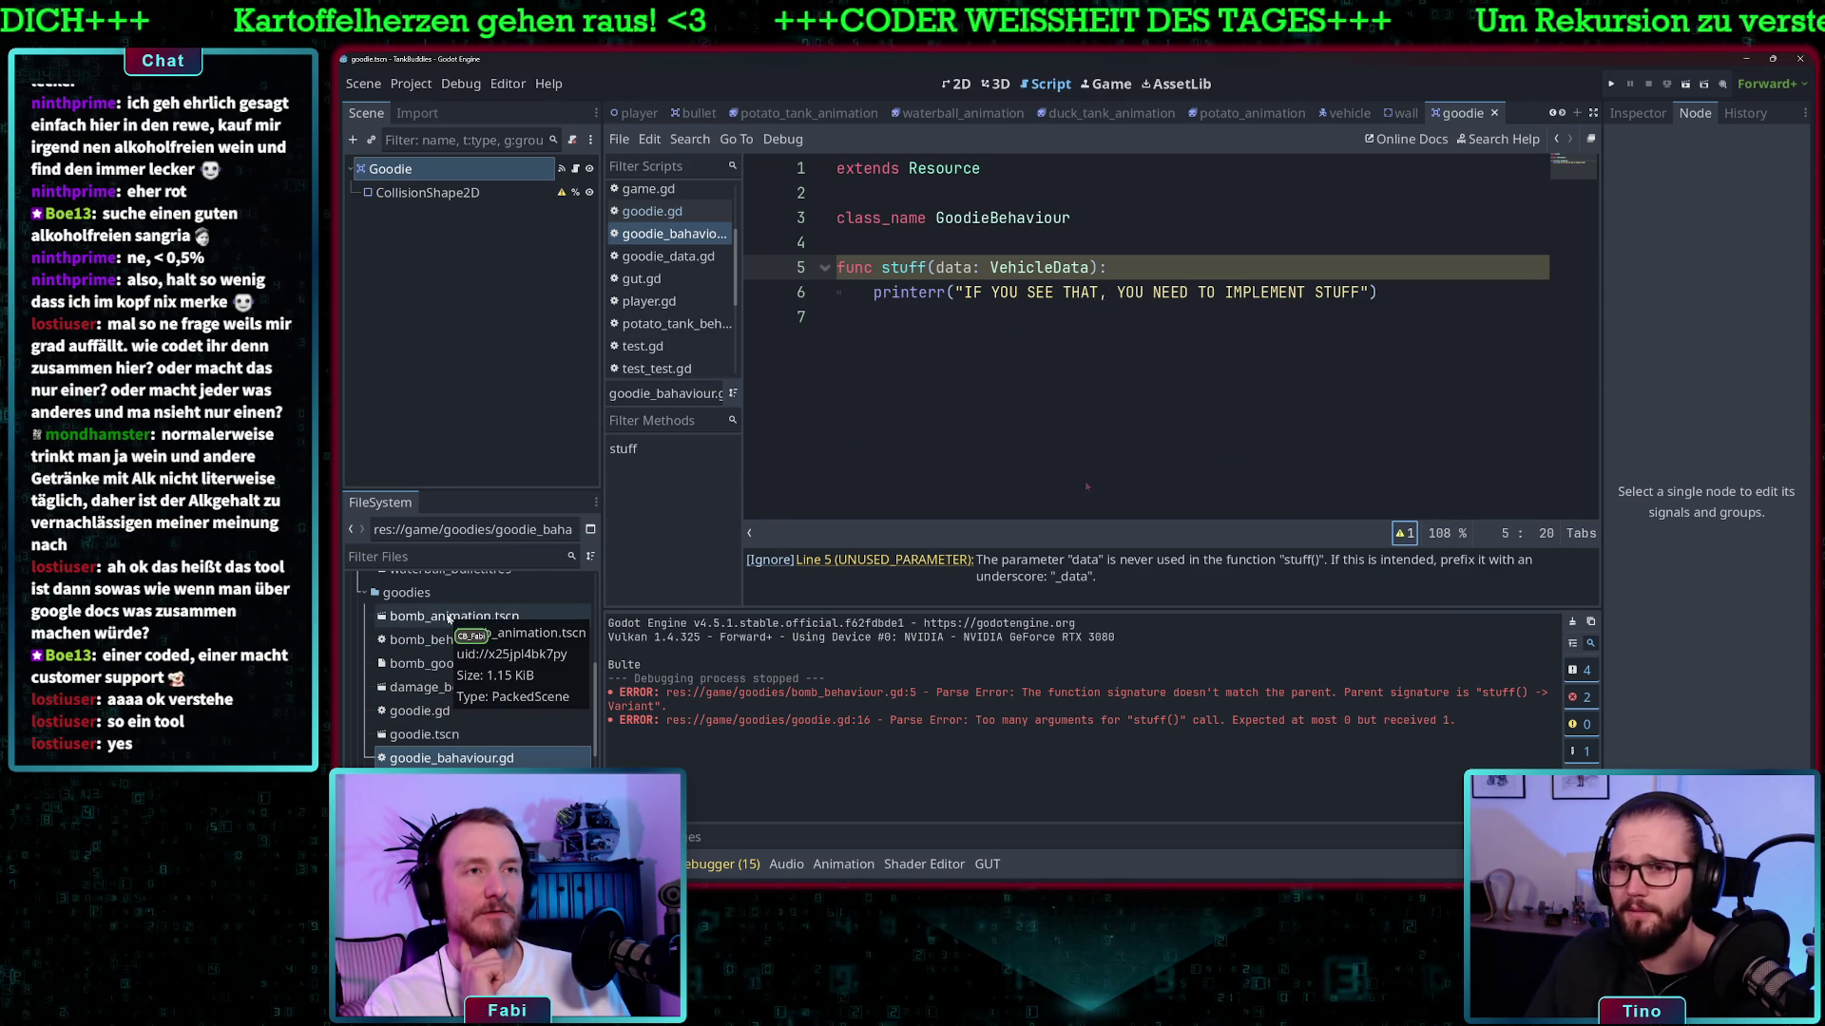
pyautogui.doubleClick(442, 616)
# - Replace pass in BombBehaviour's stuff() with data.health -= 80
pyautogui.doubleClick(447, 639)
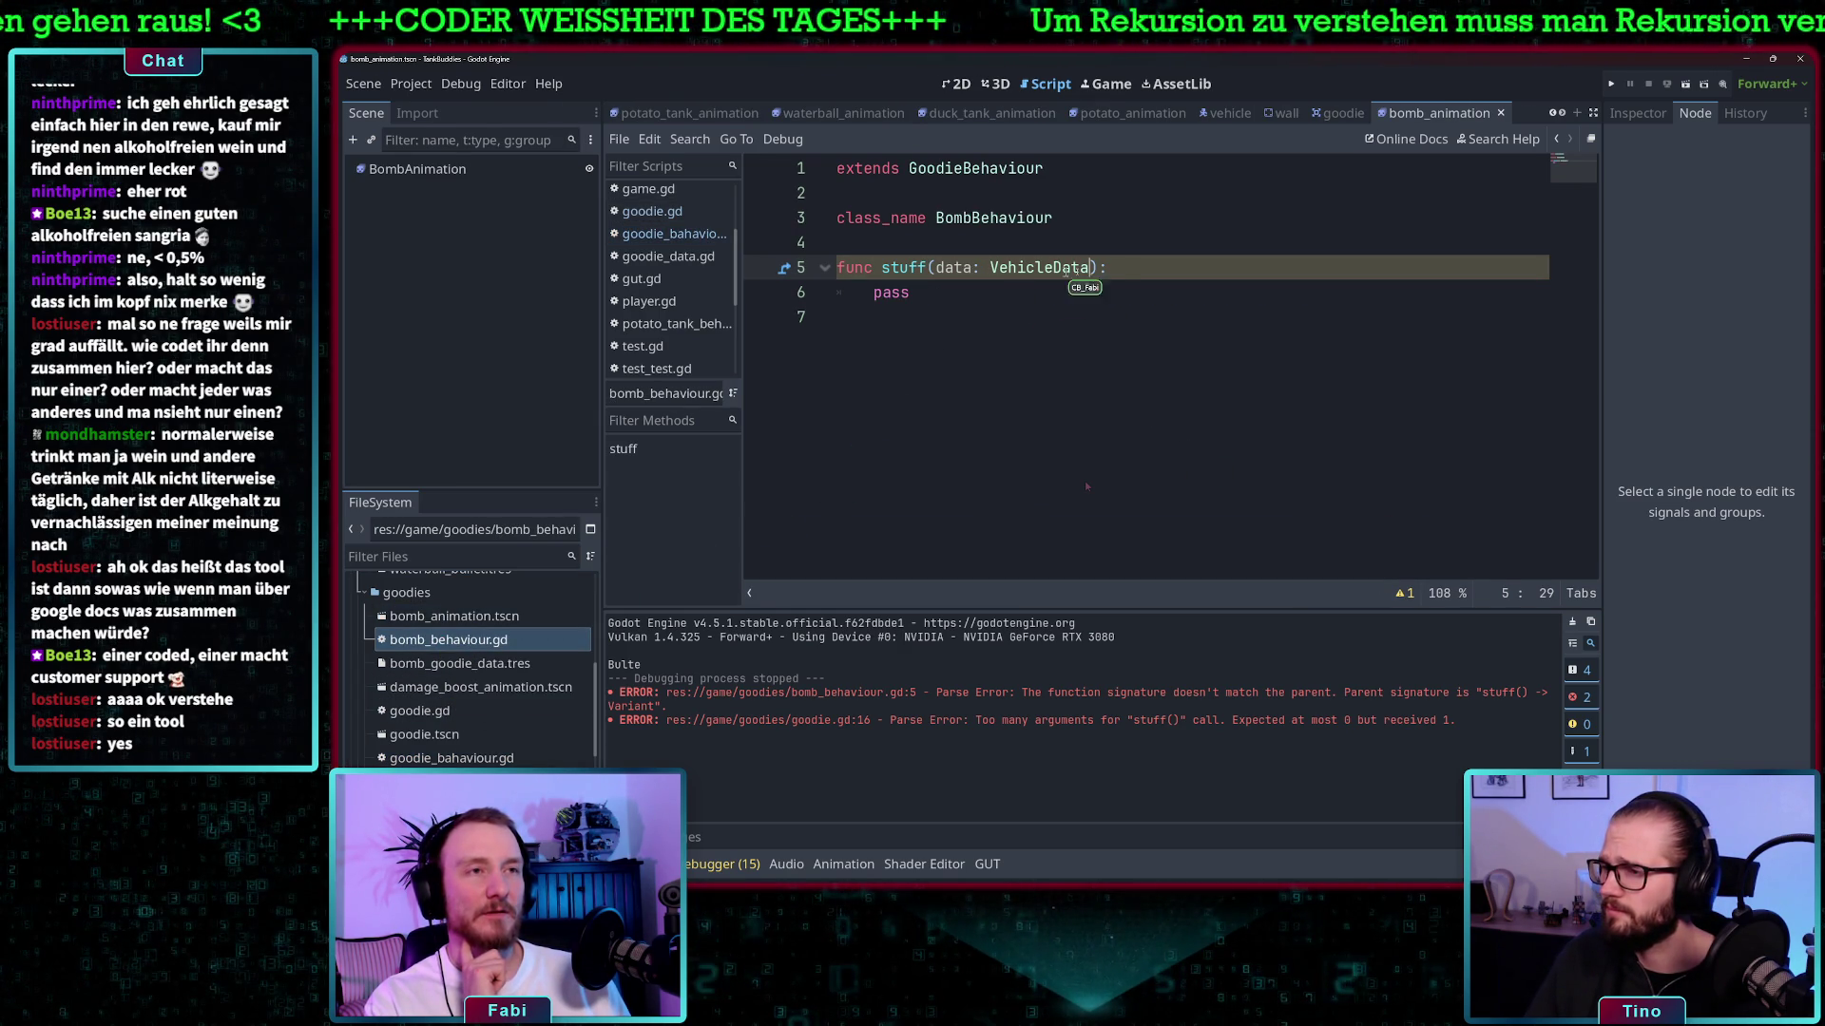
pyautogui.press('End')
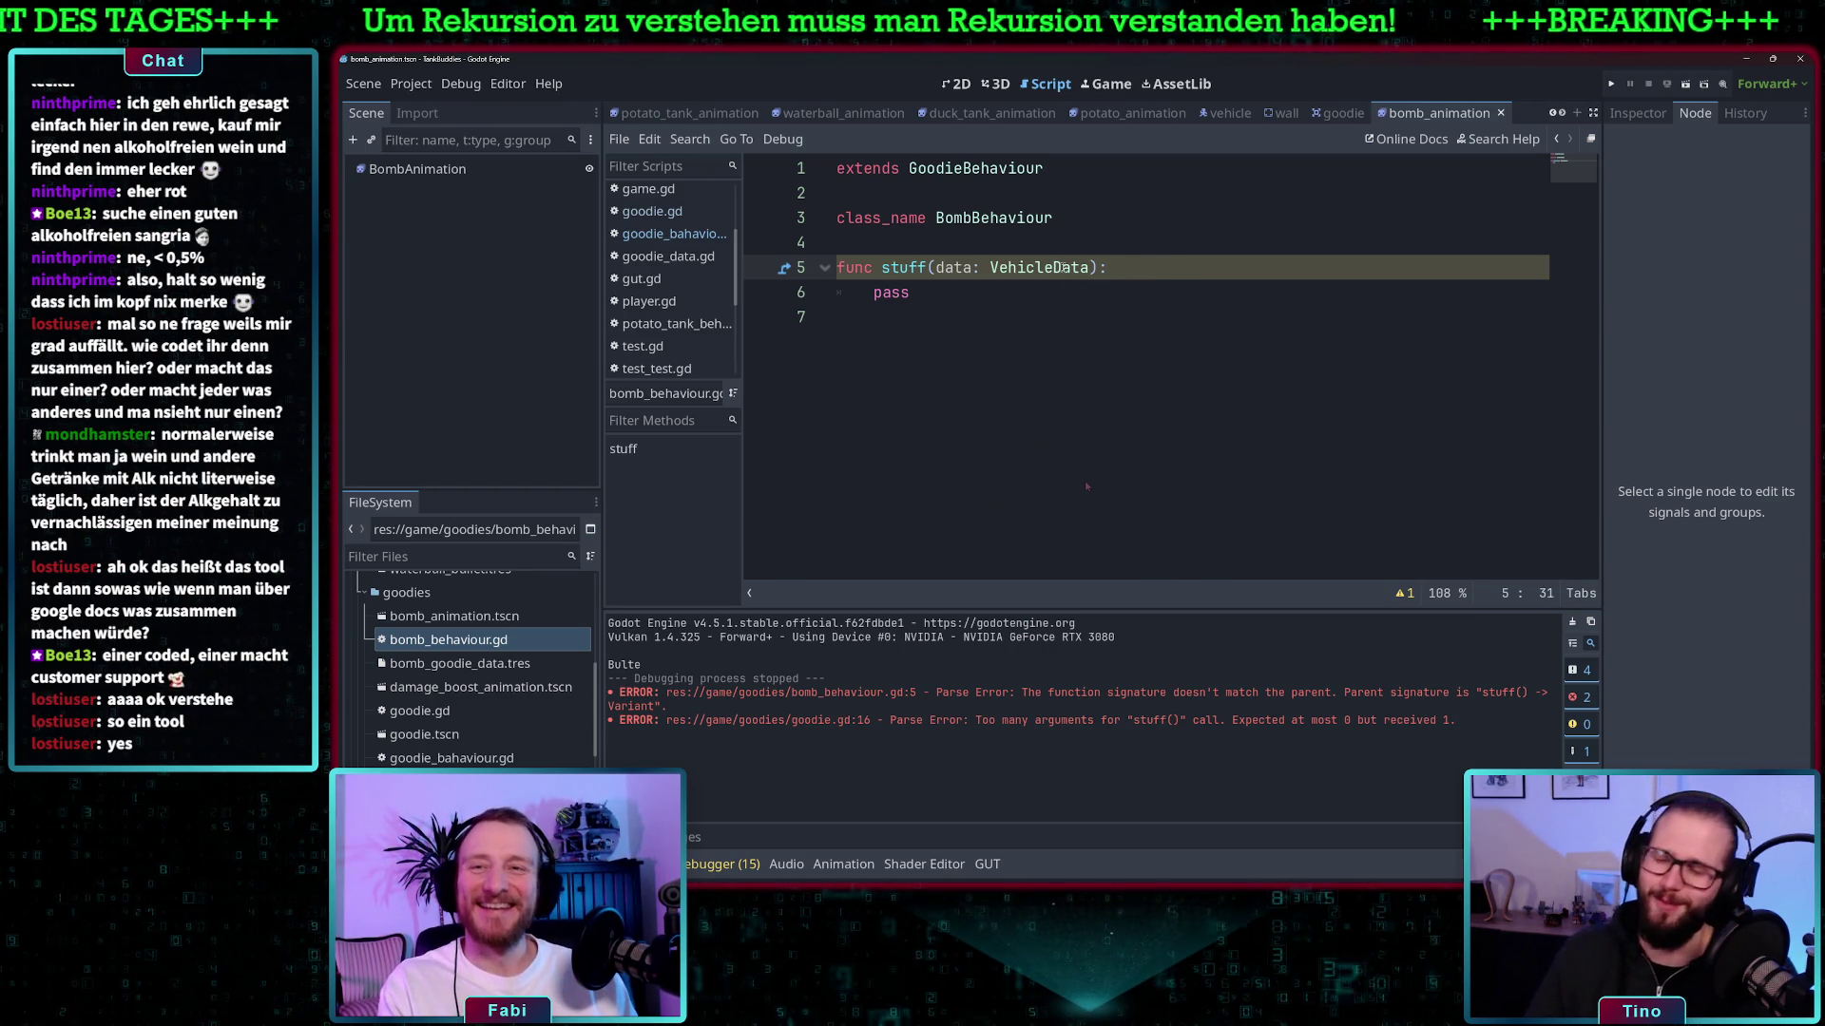
pyautogui.press('Return')
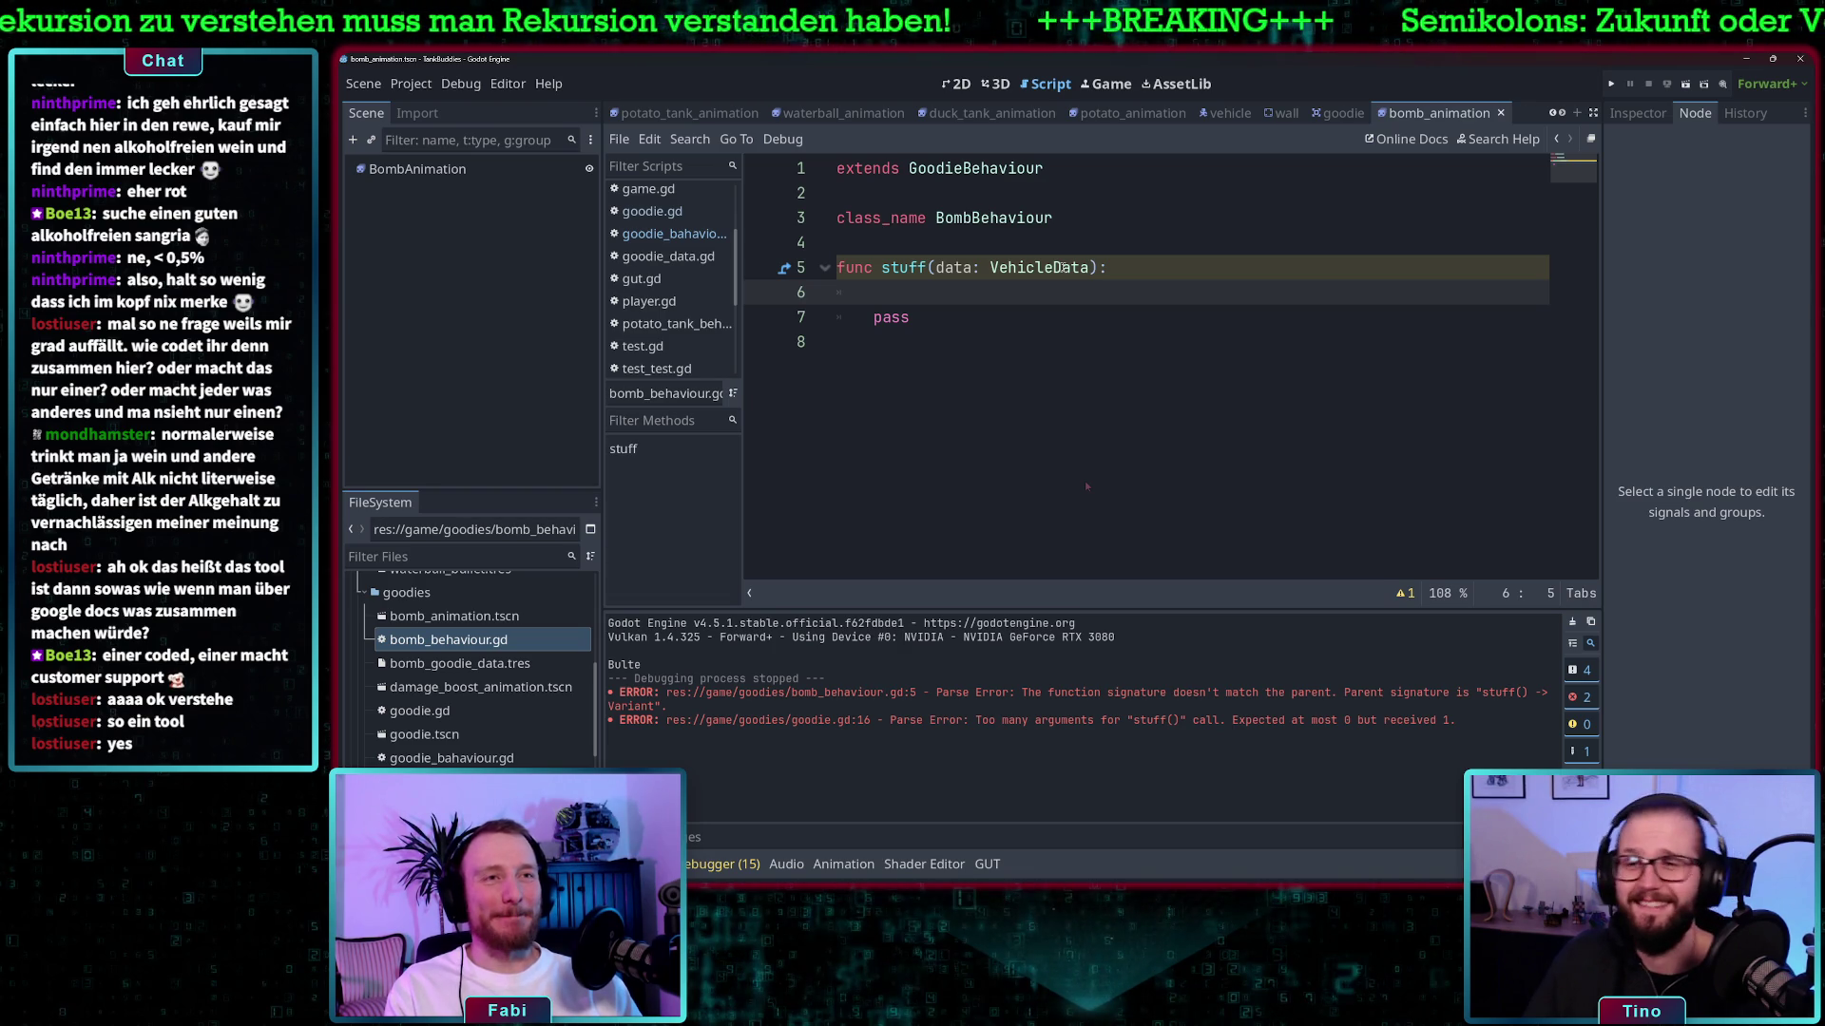
pyautogui.write('dat')
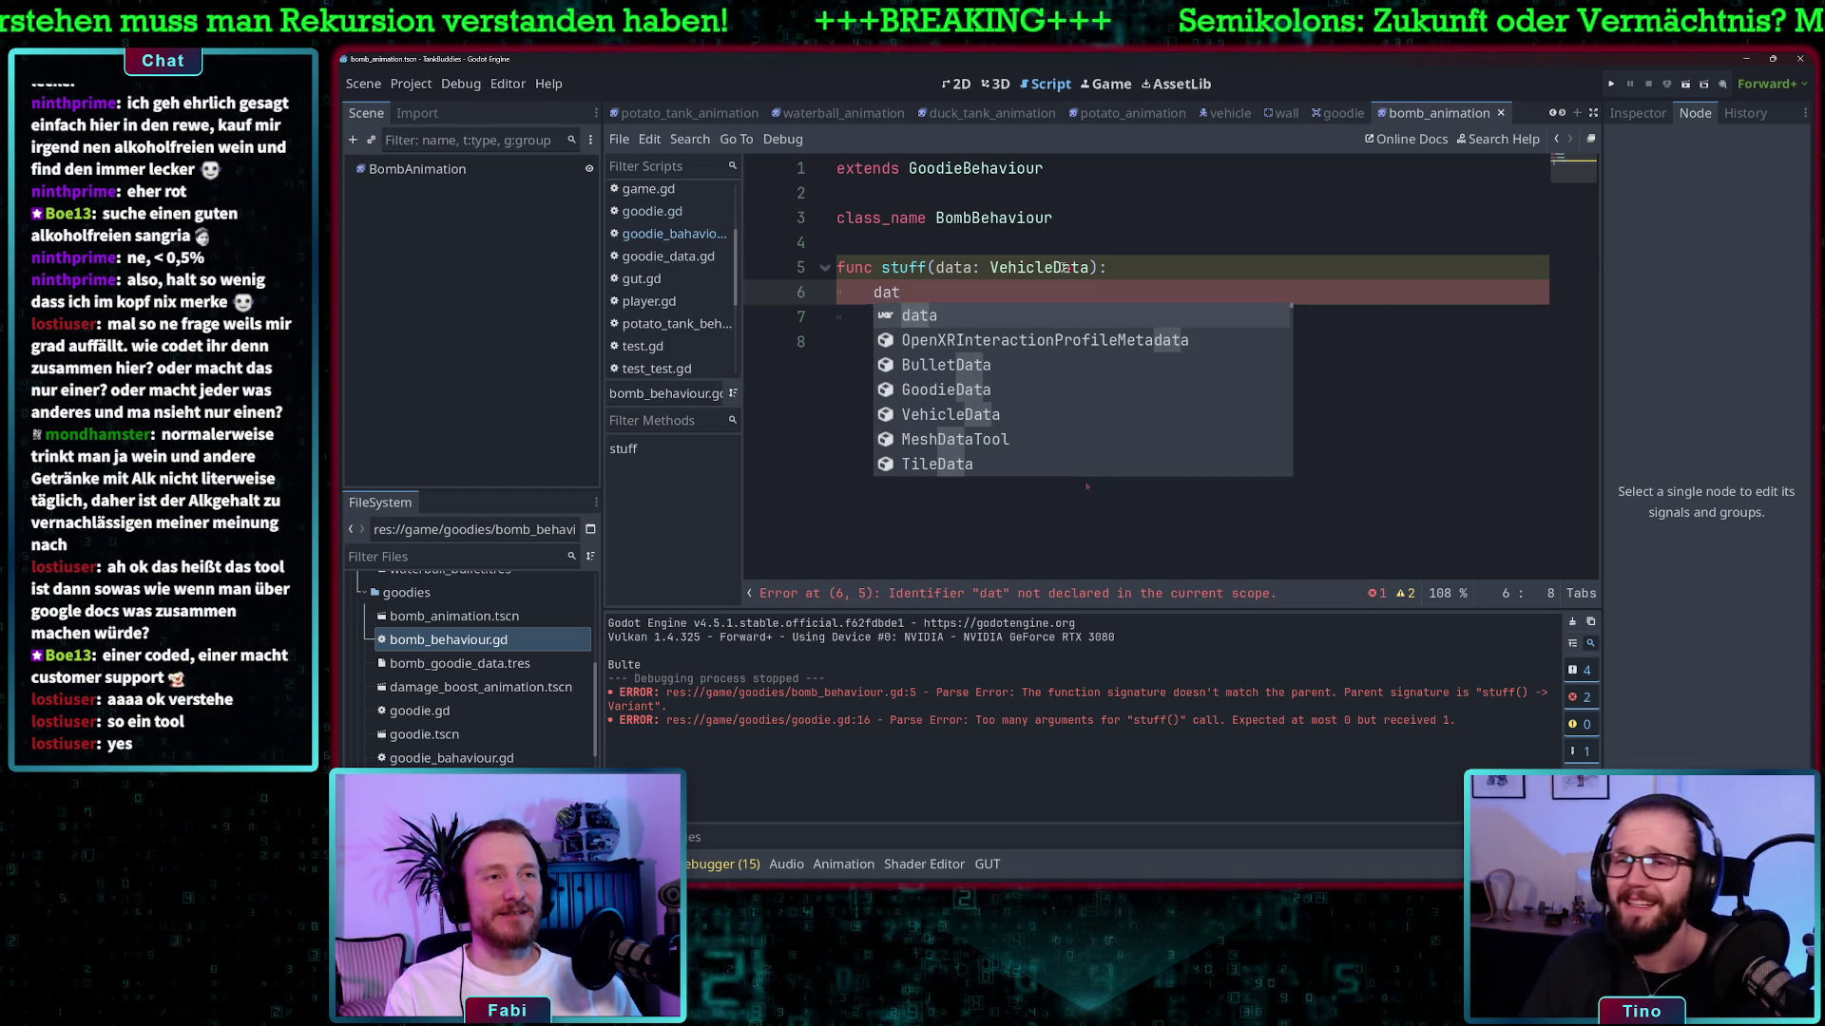
pyautogui.press('Return')
pyautogui.write('.')
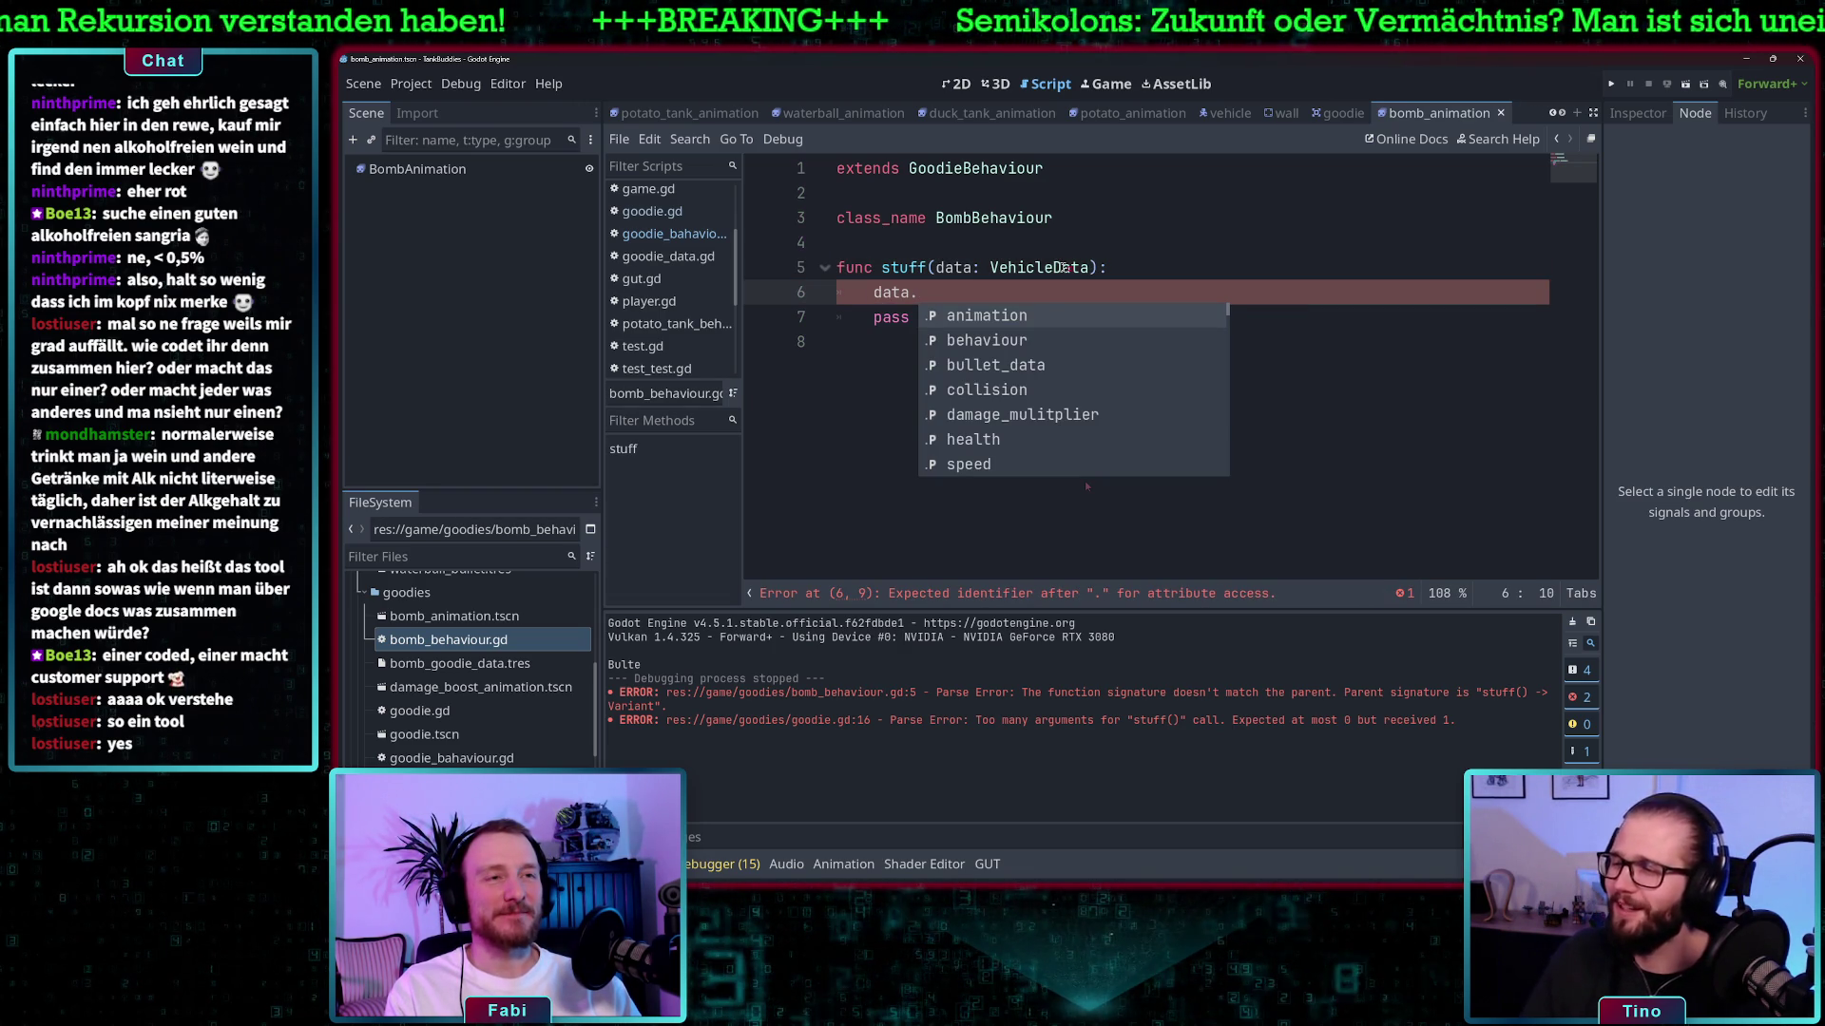
pyautogui.write('he')
pyautogui.press('Return')
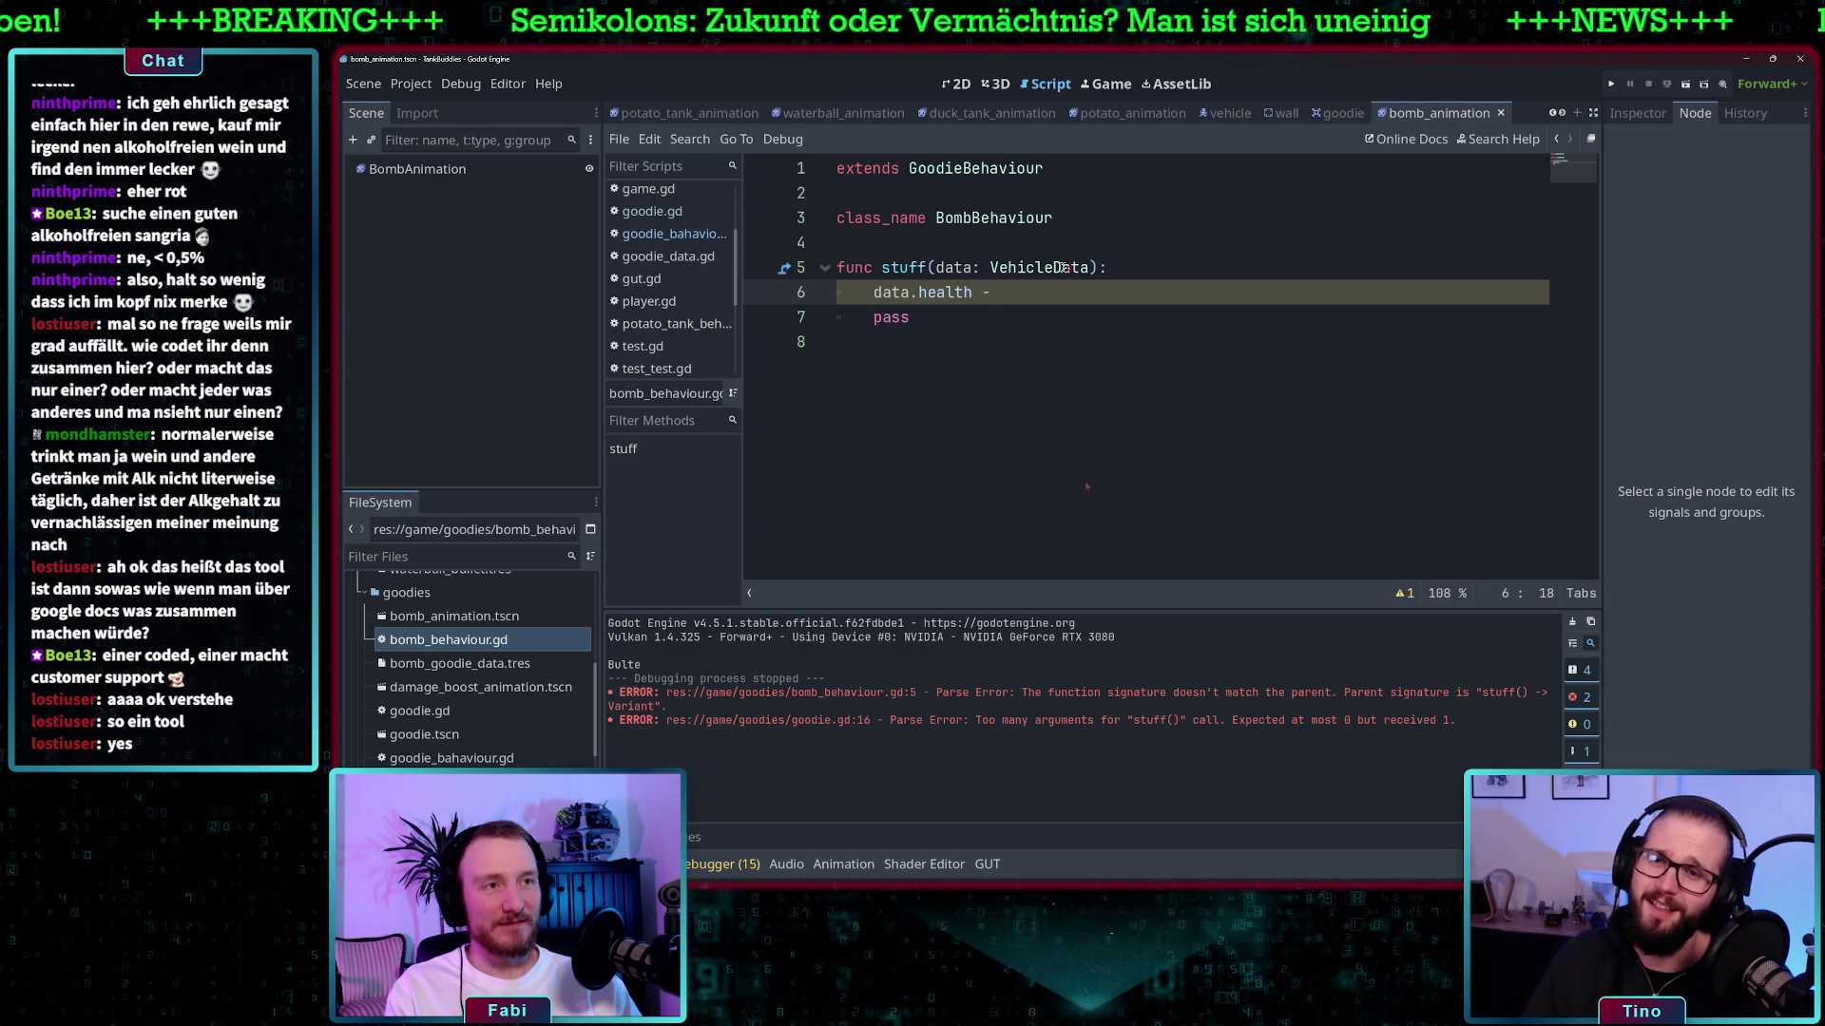
pyautogui.press('BackSpace')
pyautogui.press('BackSpace')
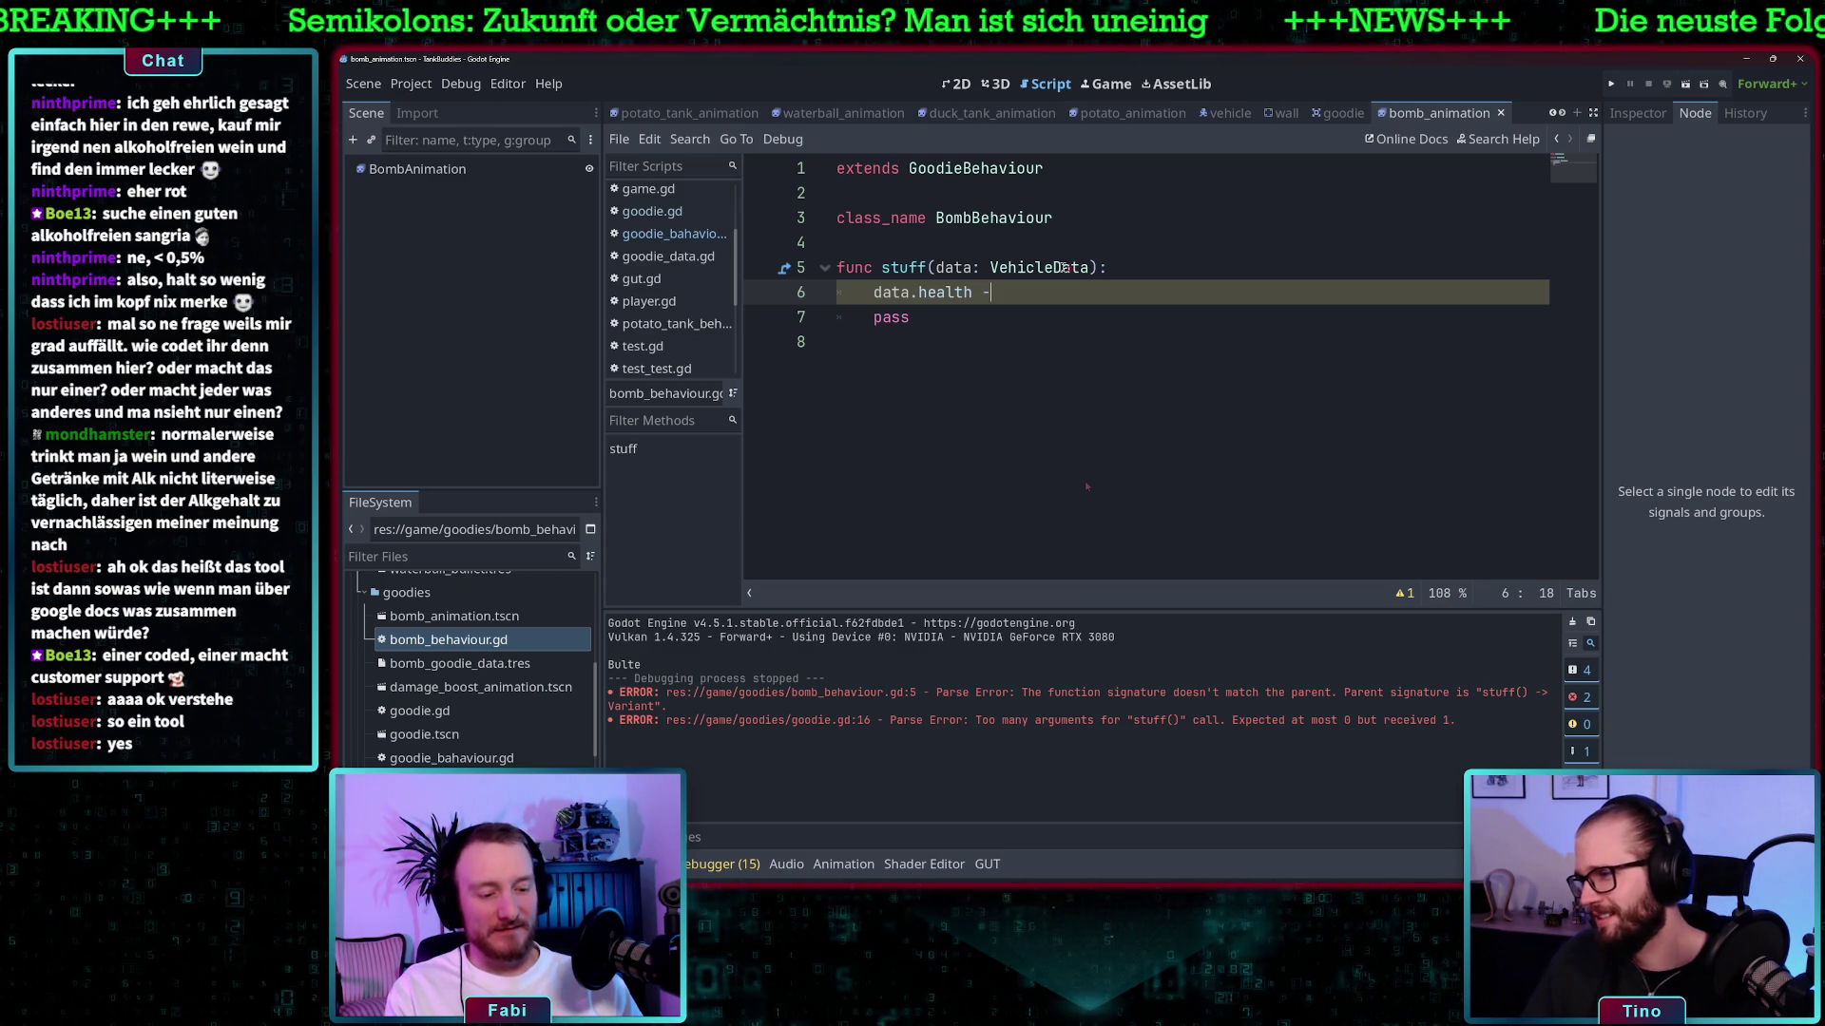
pyautogui.write('=')
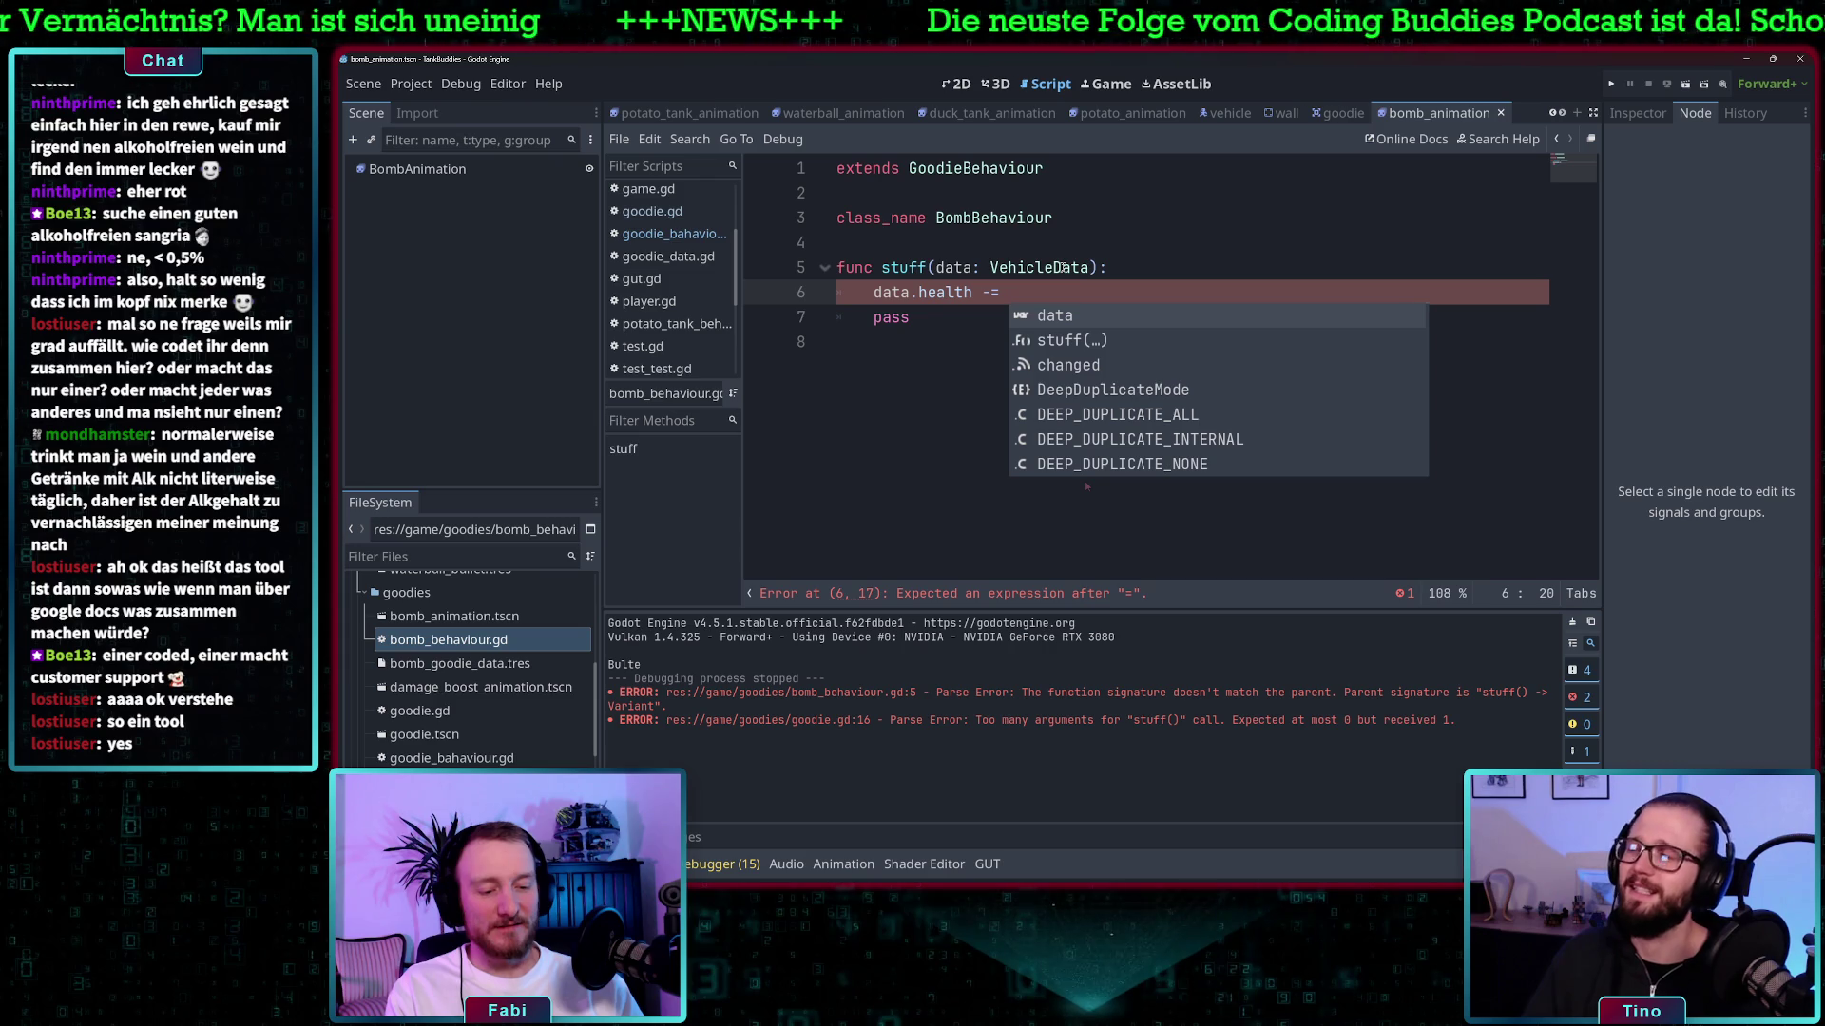
pyautogui.write(' 80')
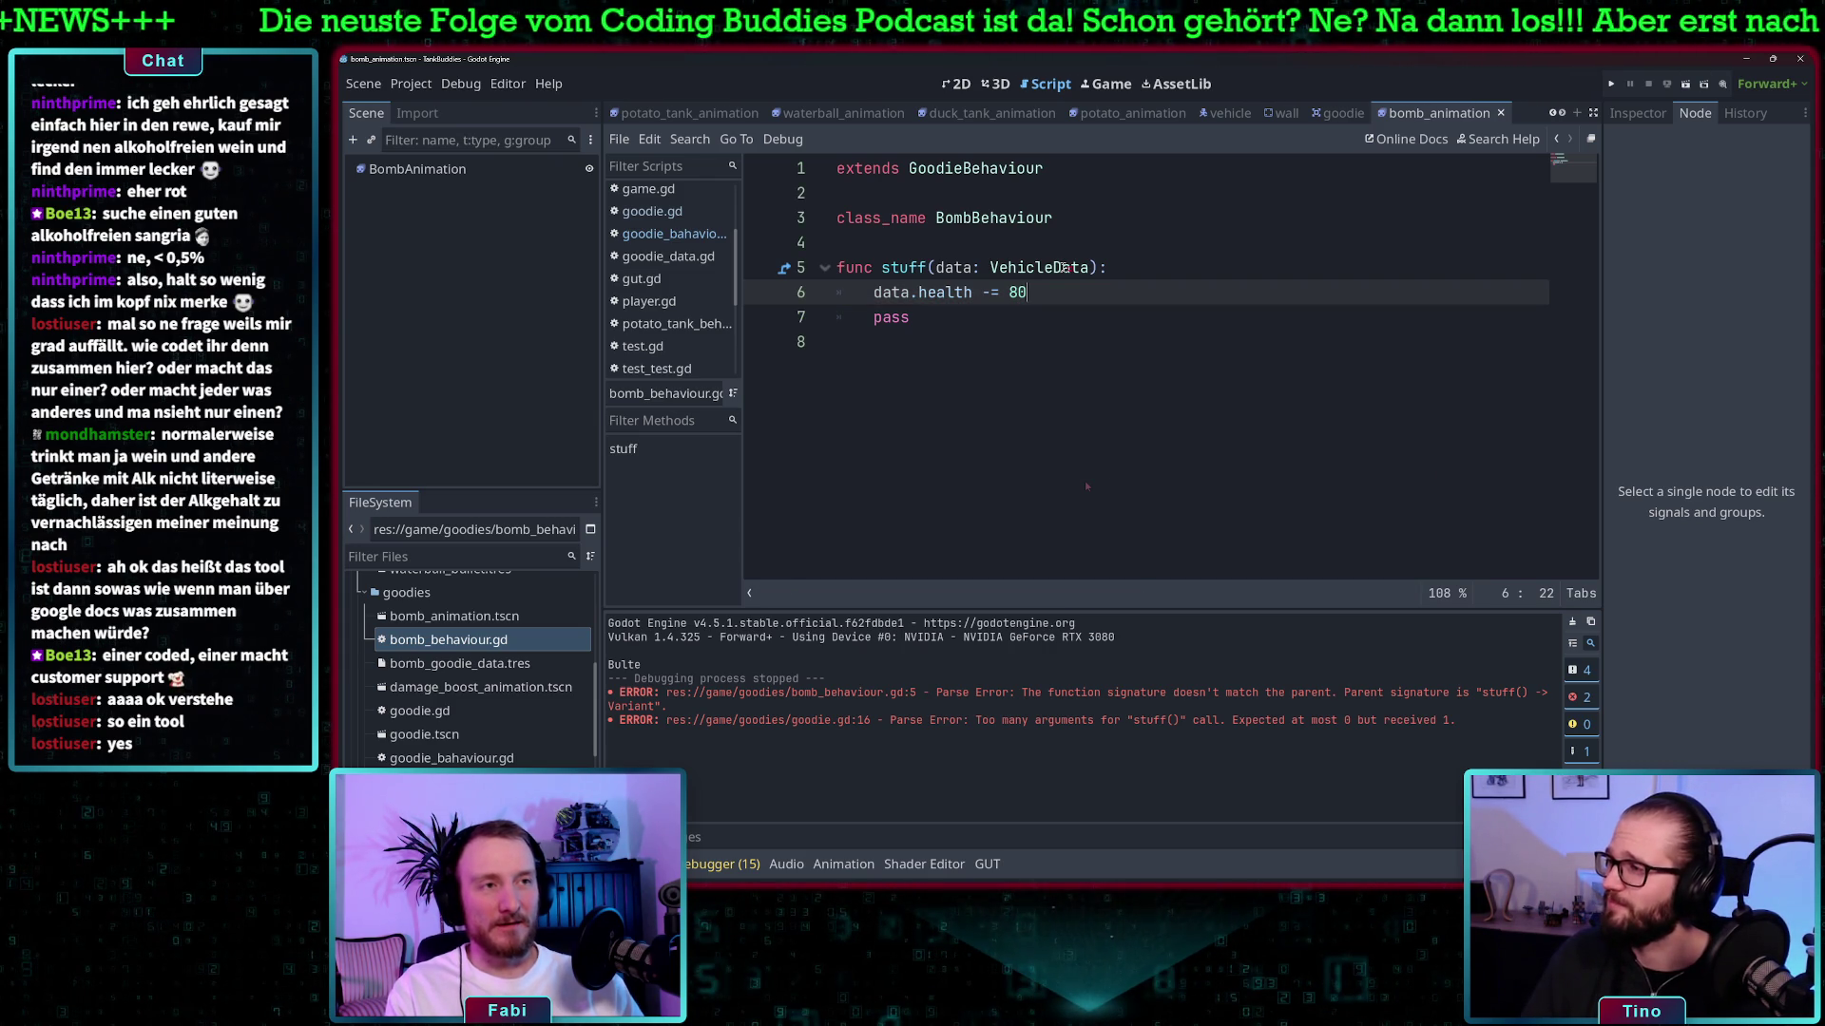
pyautogui.press('Down')
pyautogui.hotkey('ctrl', 'BackSpace')
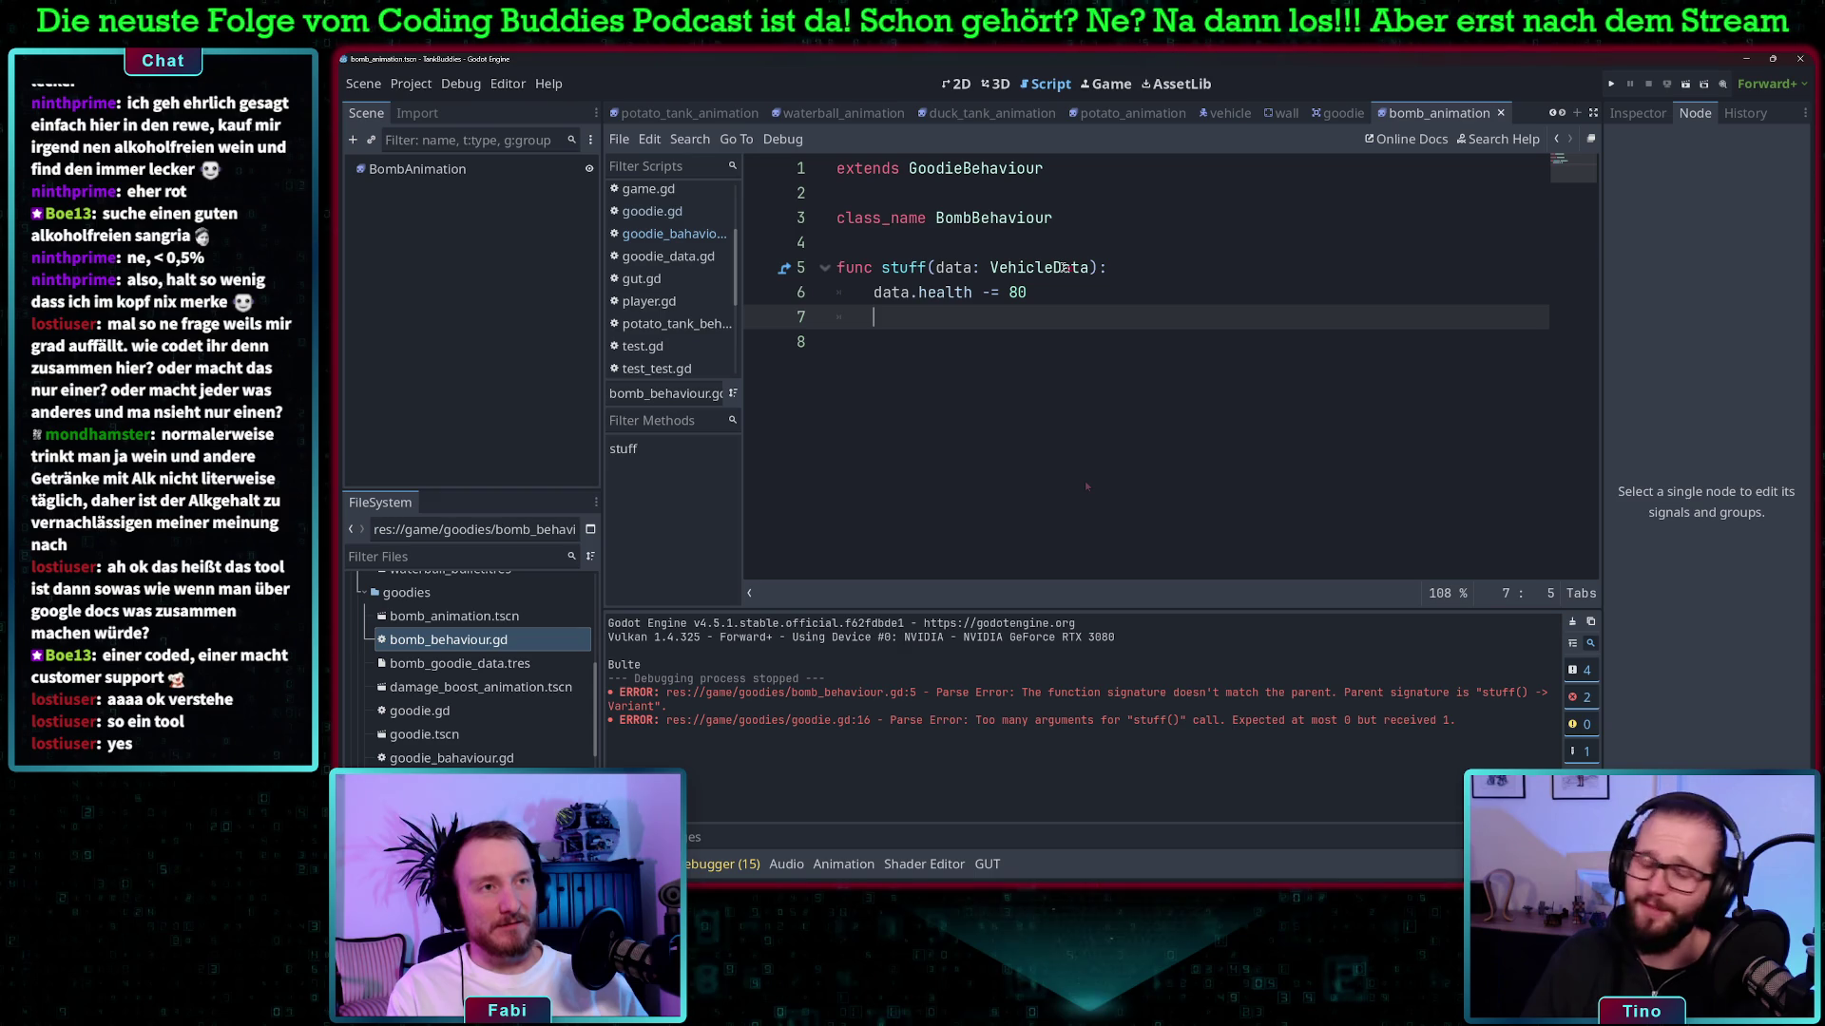
pyautogui.press('BackSpace')
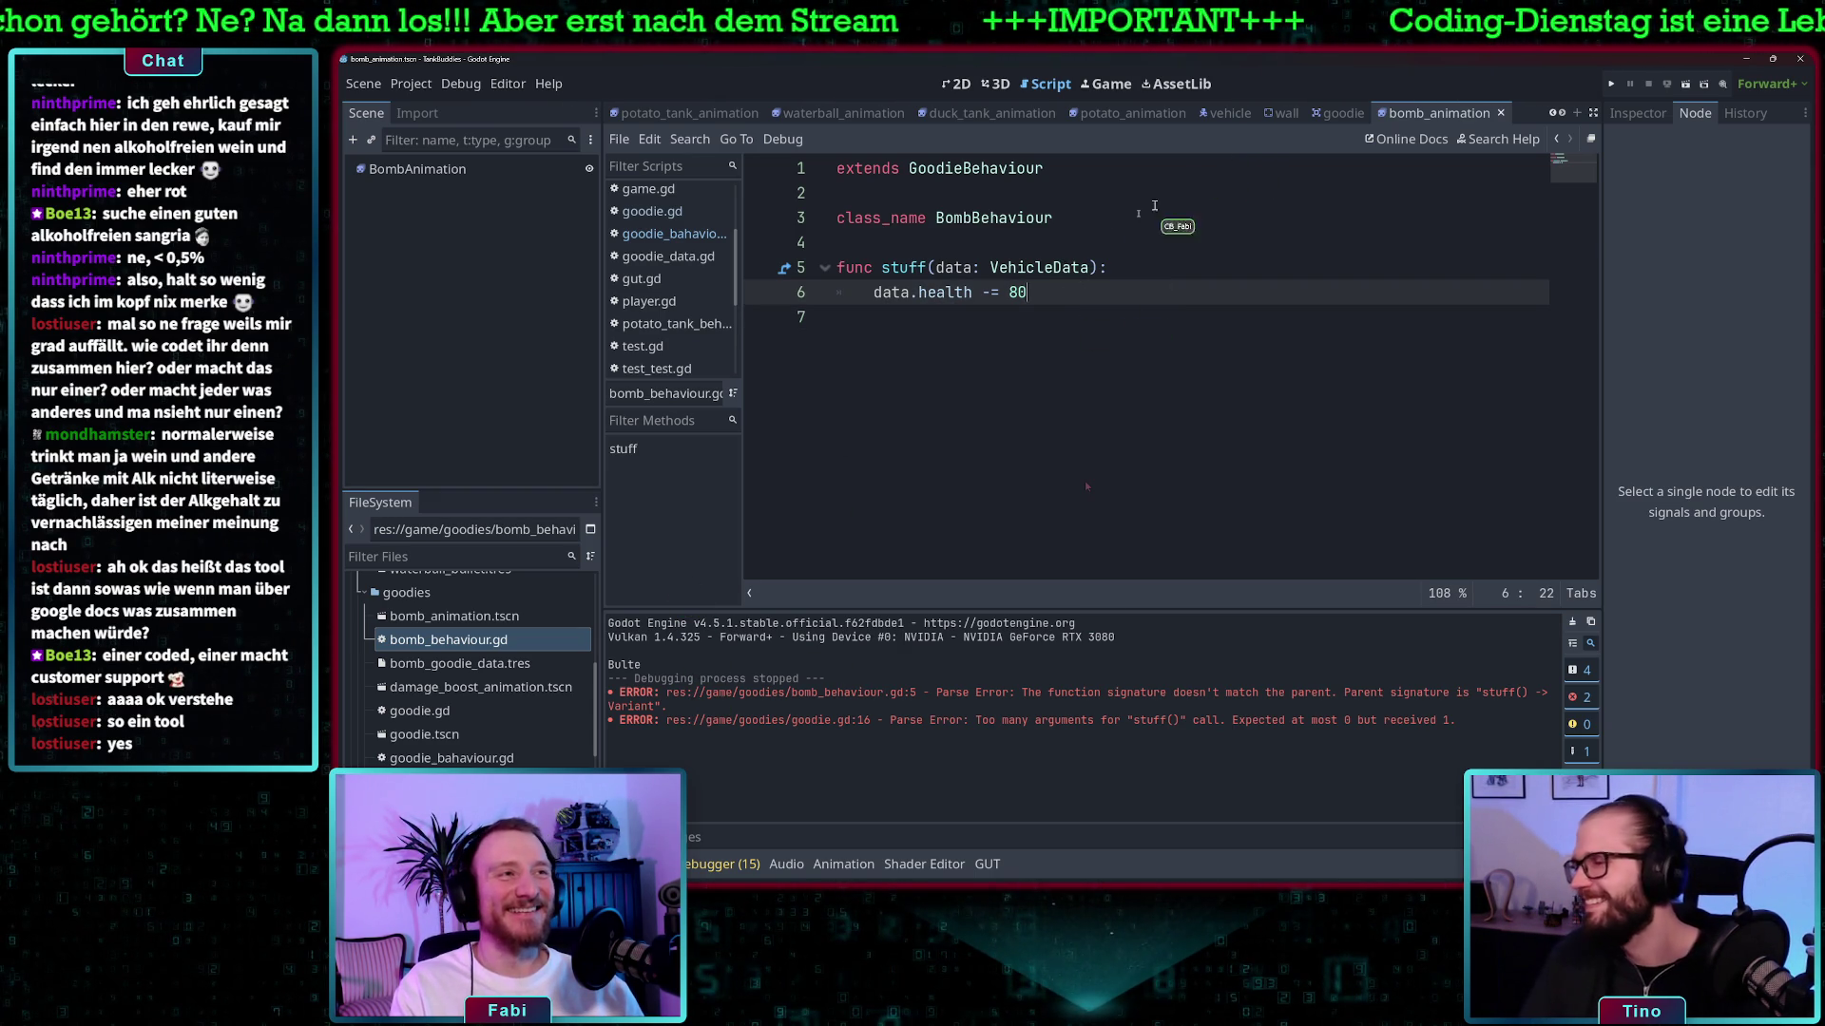
pyautogui.click(652, 211)
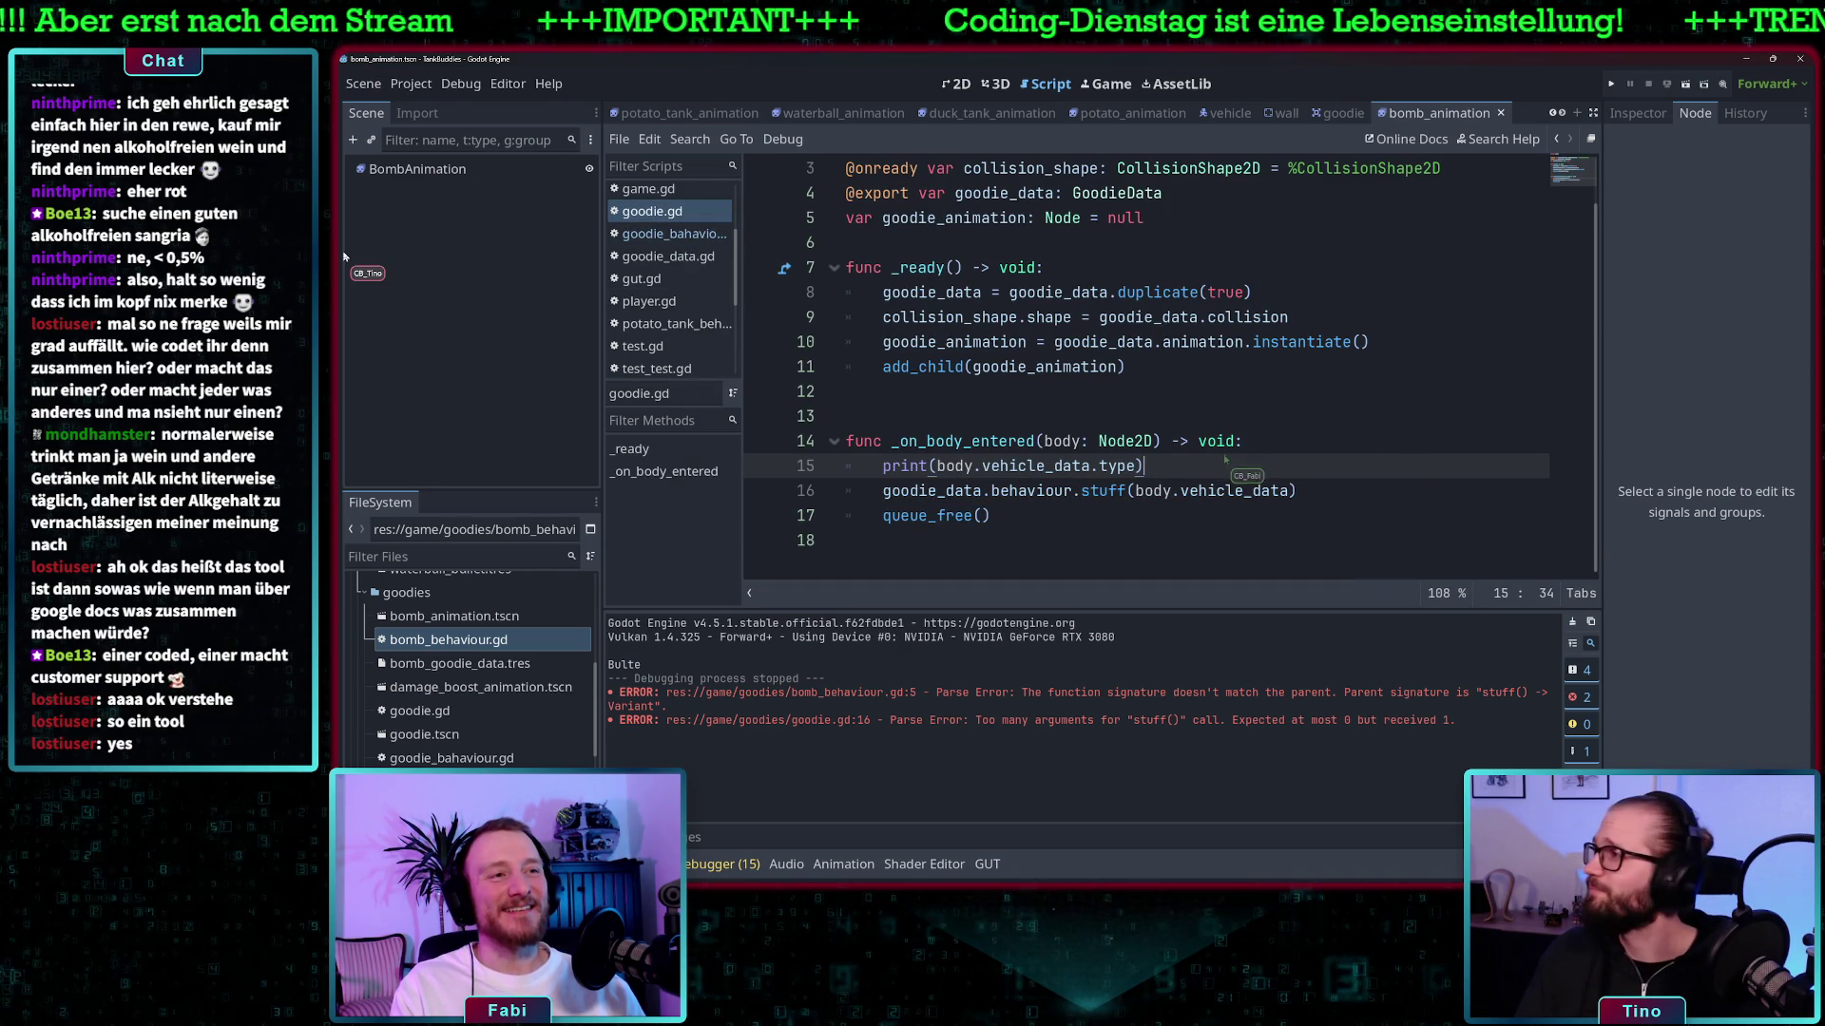
# - Add print(body.vehicle_data.health) after the stuff() call in goodie.gd
pyautogui.moveTo(1153, 463); pyautogui.dragTo(881, 463)
pyautogui.hotkey('ctrl', 'c')
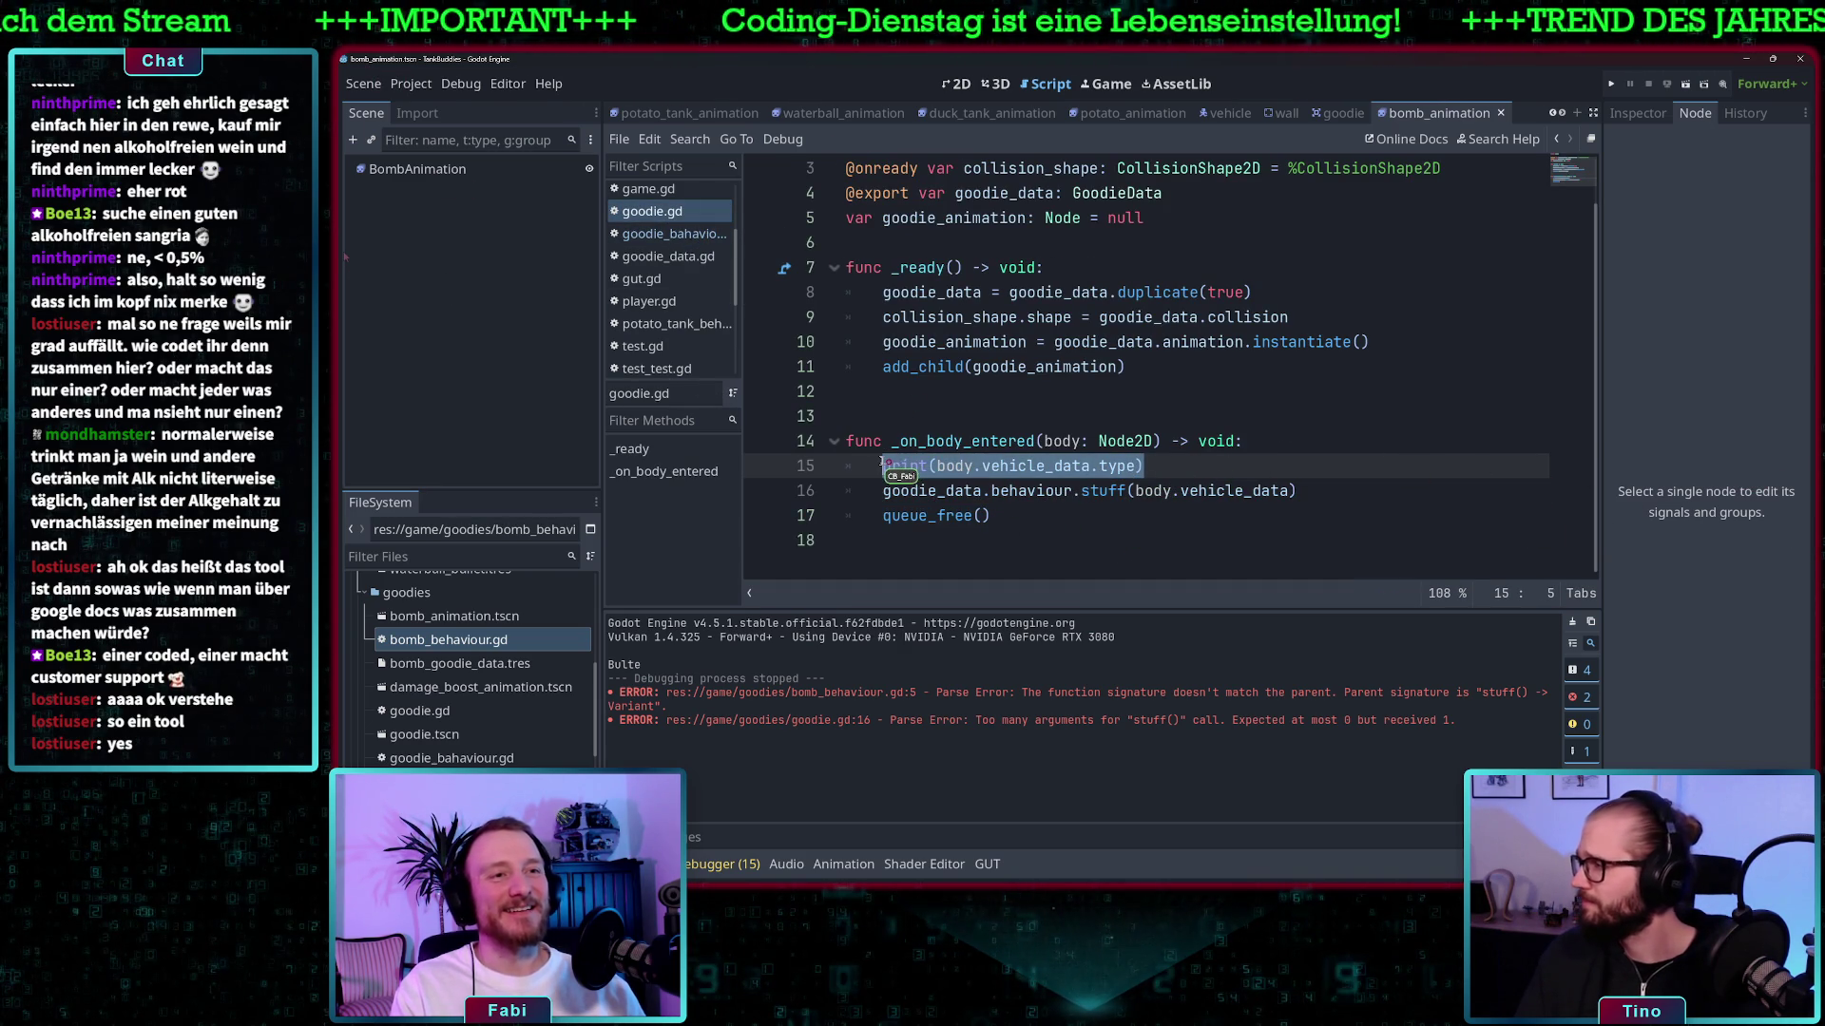
pyautogui.click(1339, 489)
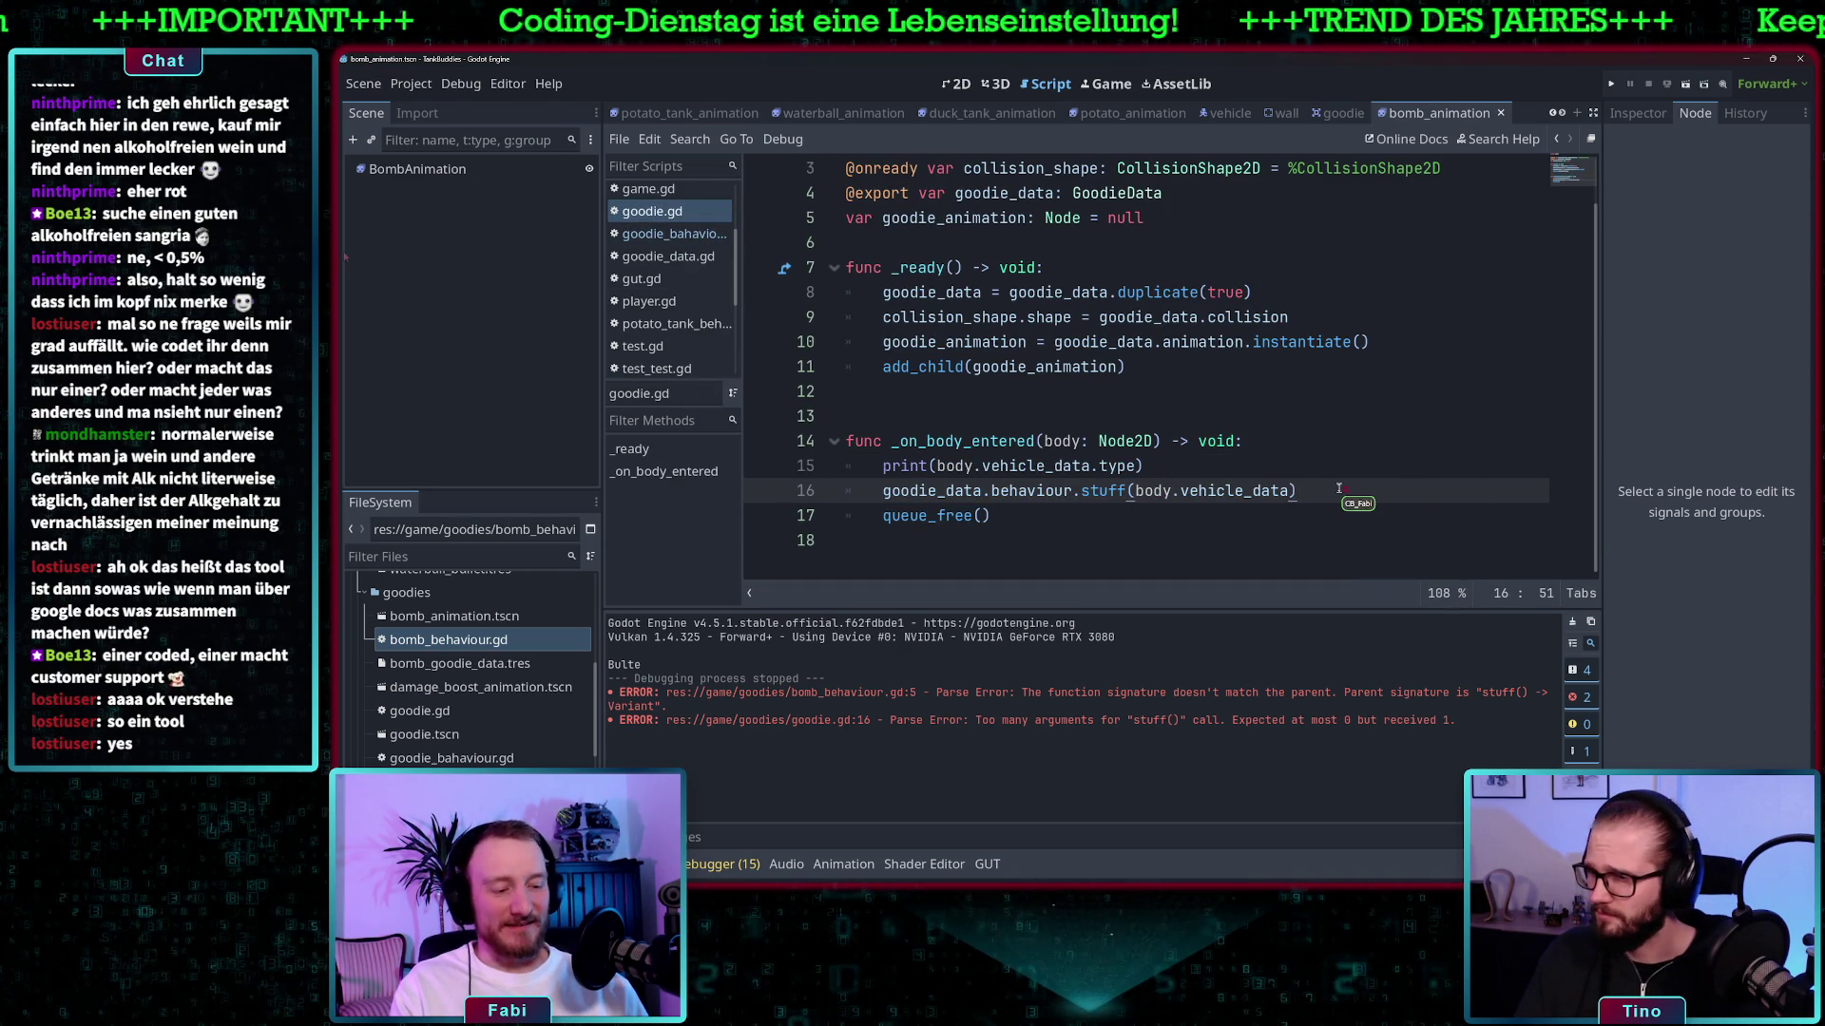
pyautogui.press('Return')
pyautogui.hotkey('ctrl', 'v')
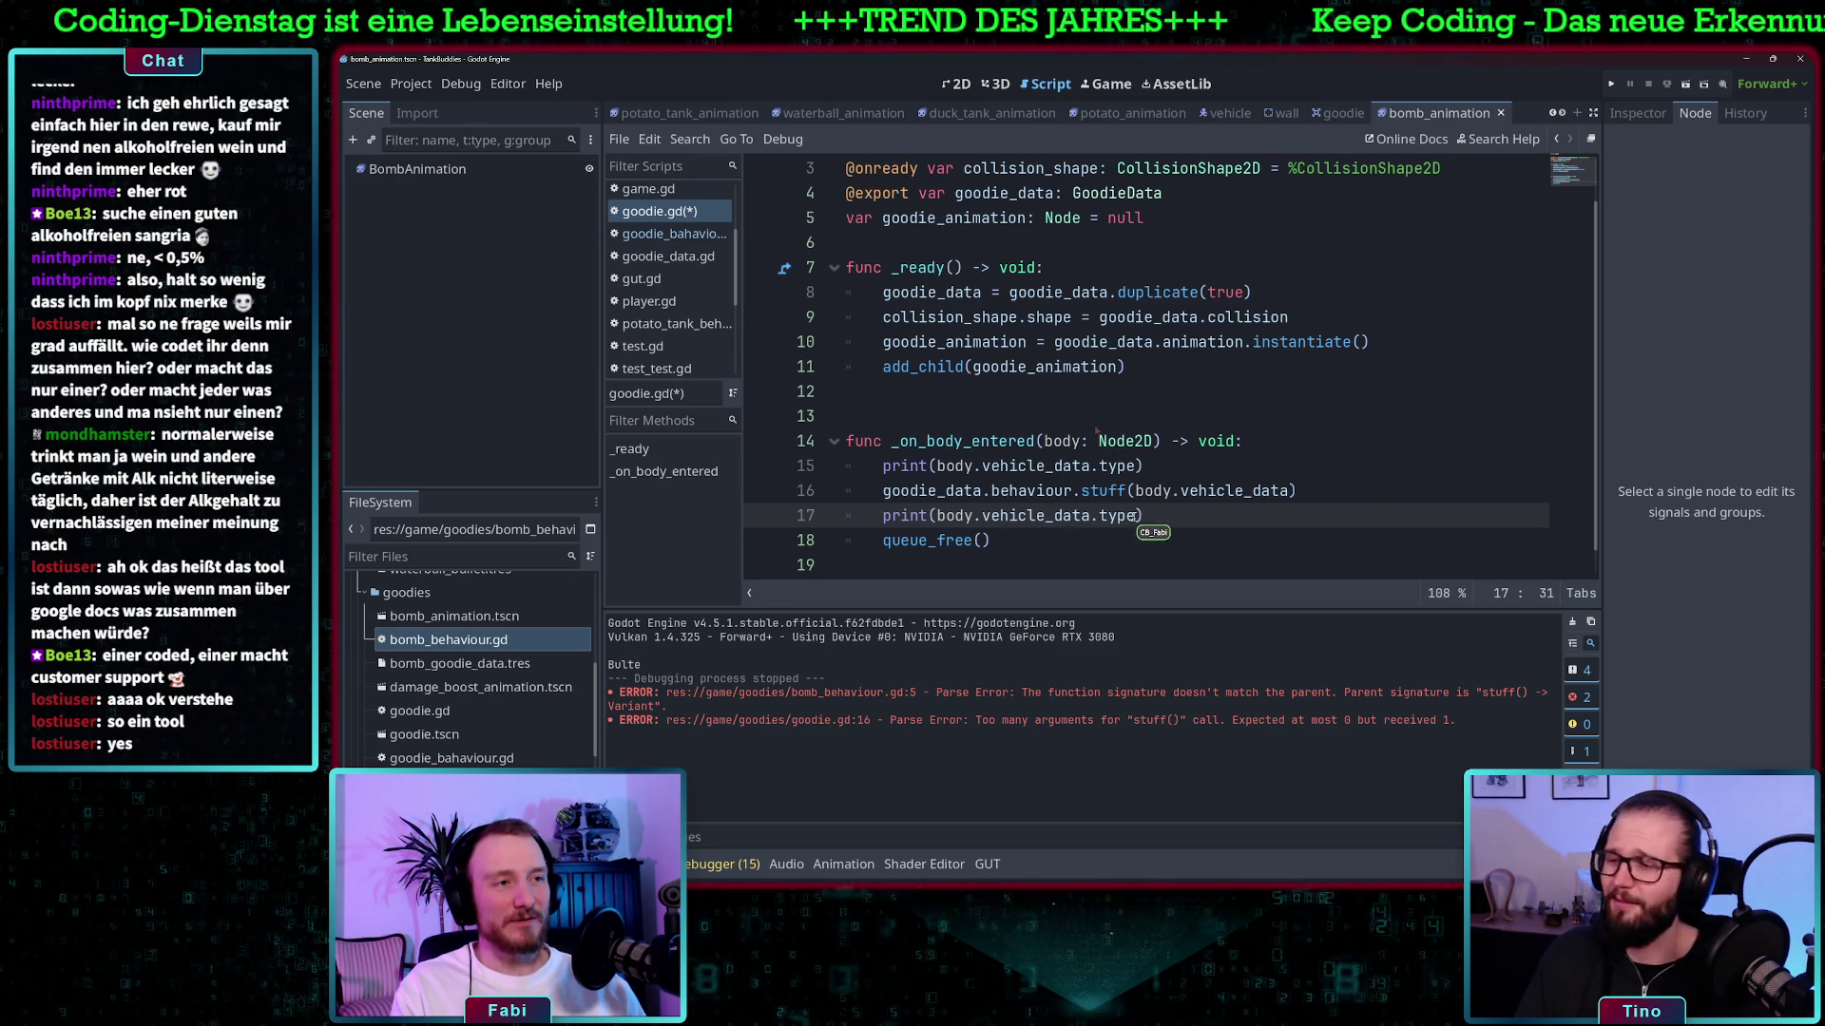
pyautogui.press('BackSpace')
pyautogui.write('health')
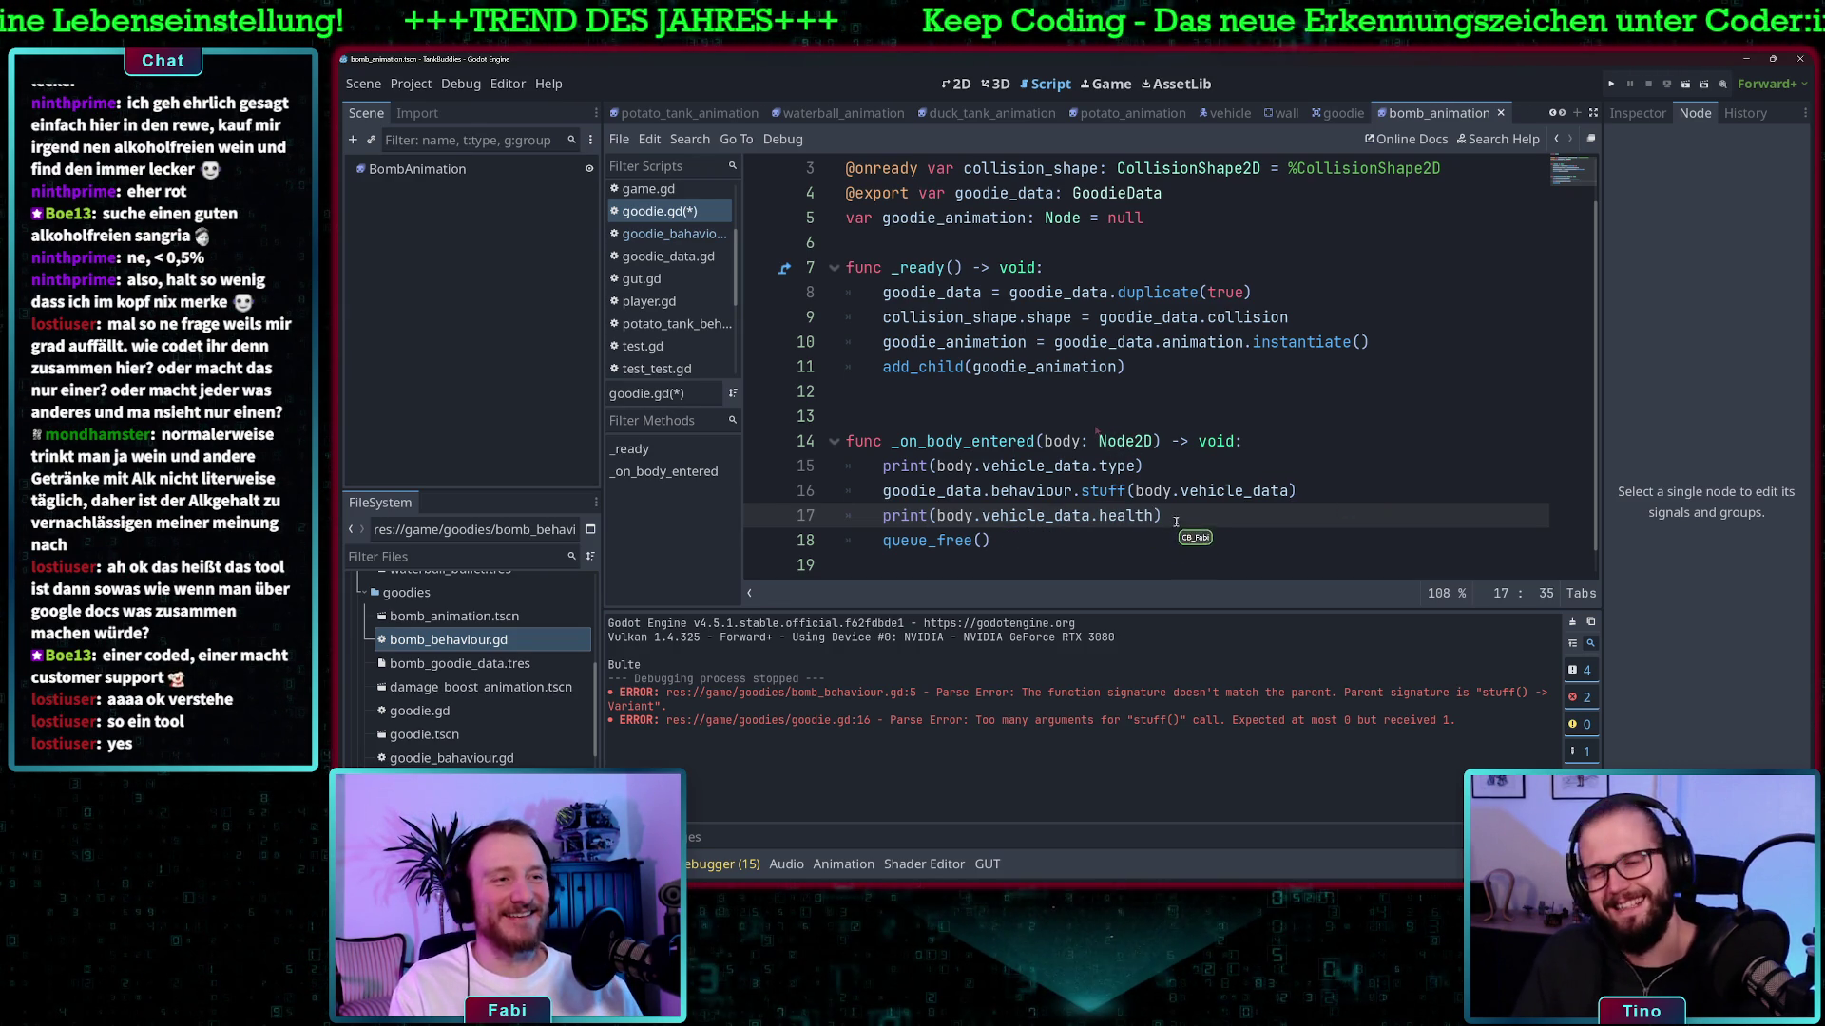
pyautogui.click(1203, 514)
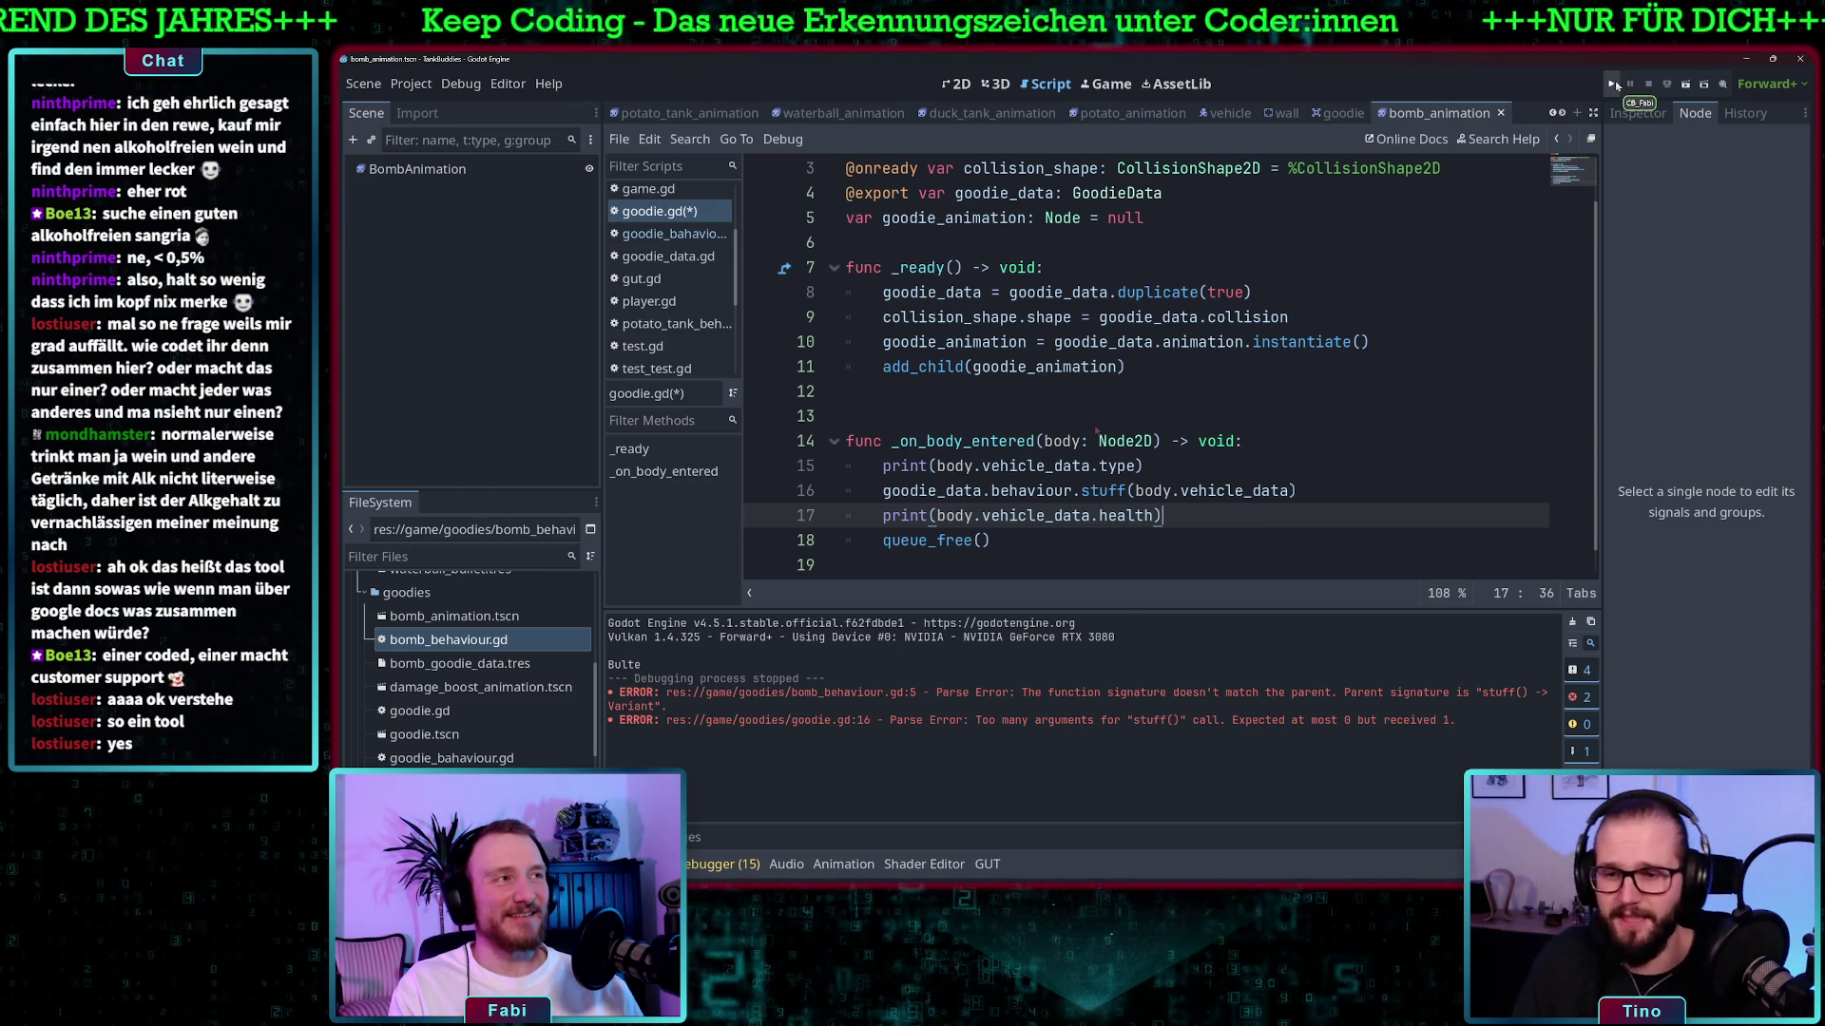
# - Run the game and move its window aside to see health 20 in Output
pyautogui.click(1611, 86)
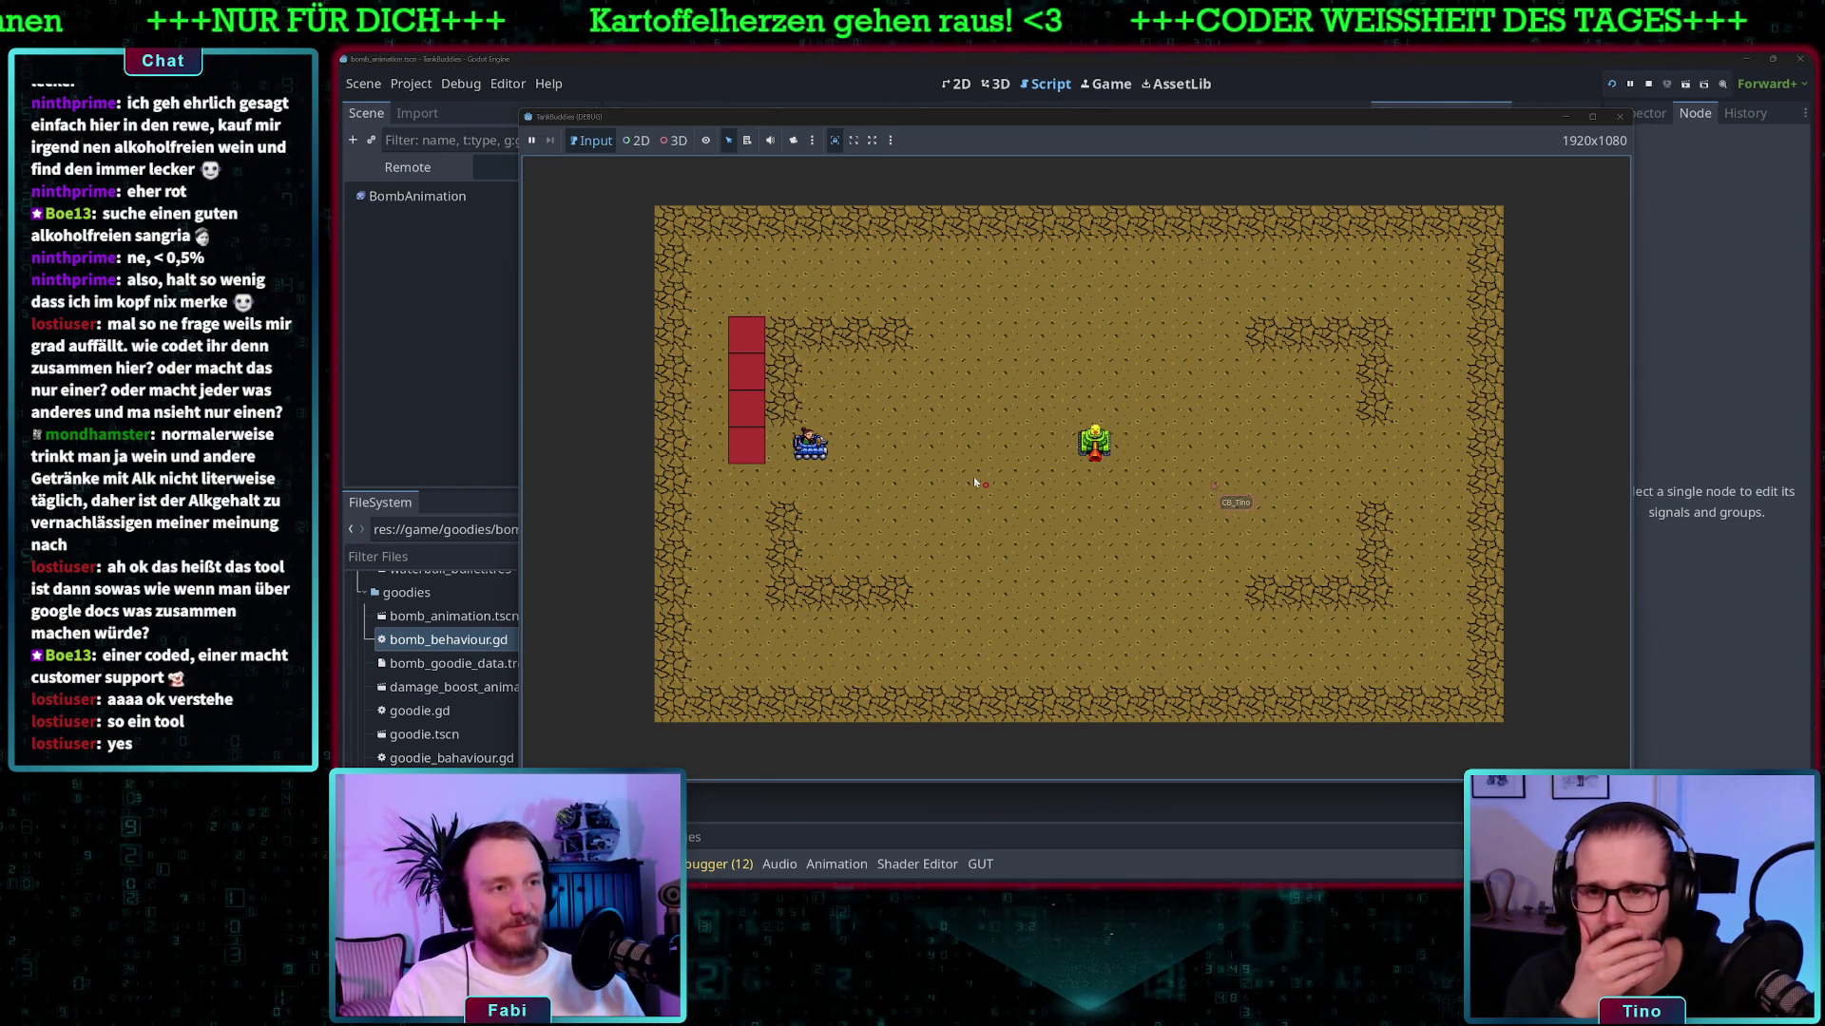
pyautogui.moveTo(876, 122); pyautogui.dragTo(1144, 136)
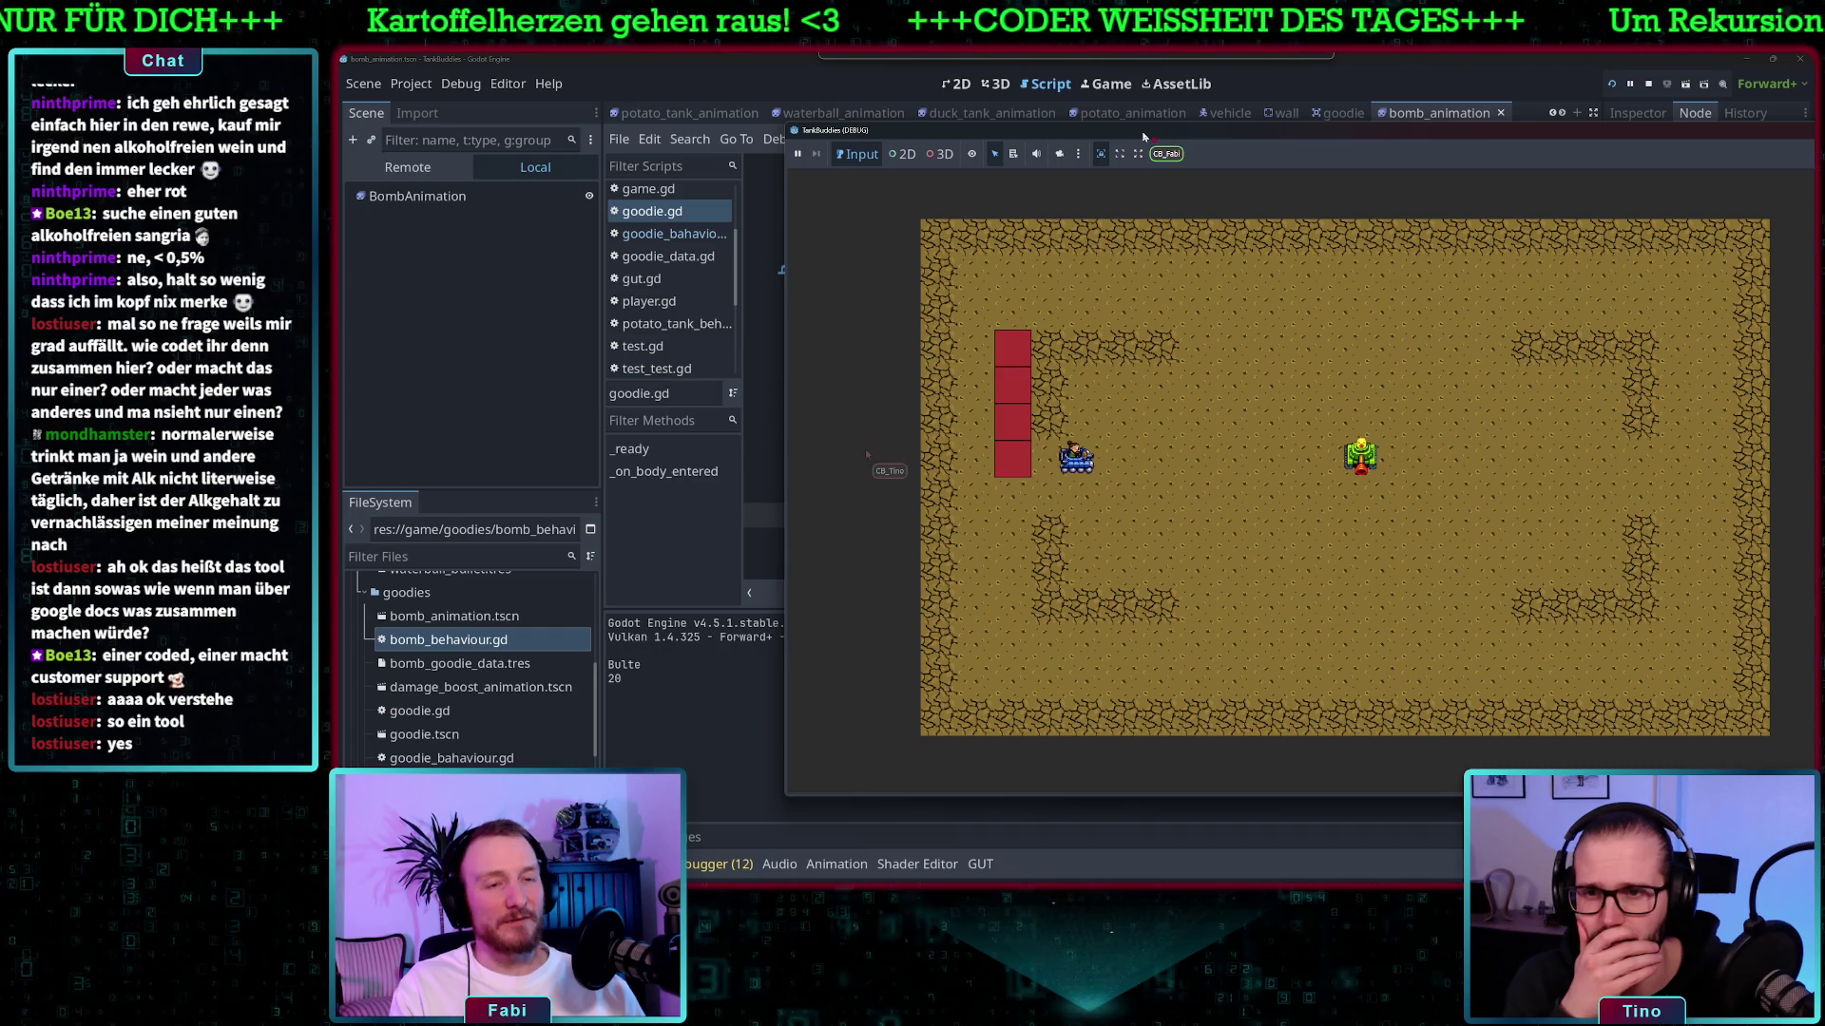
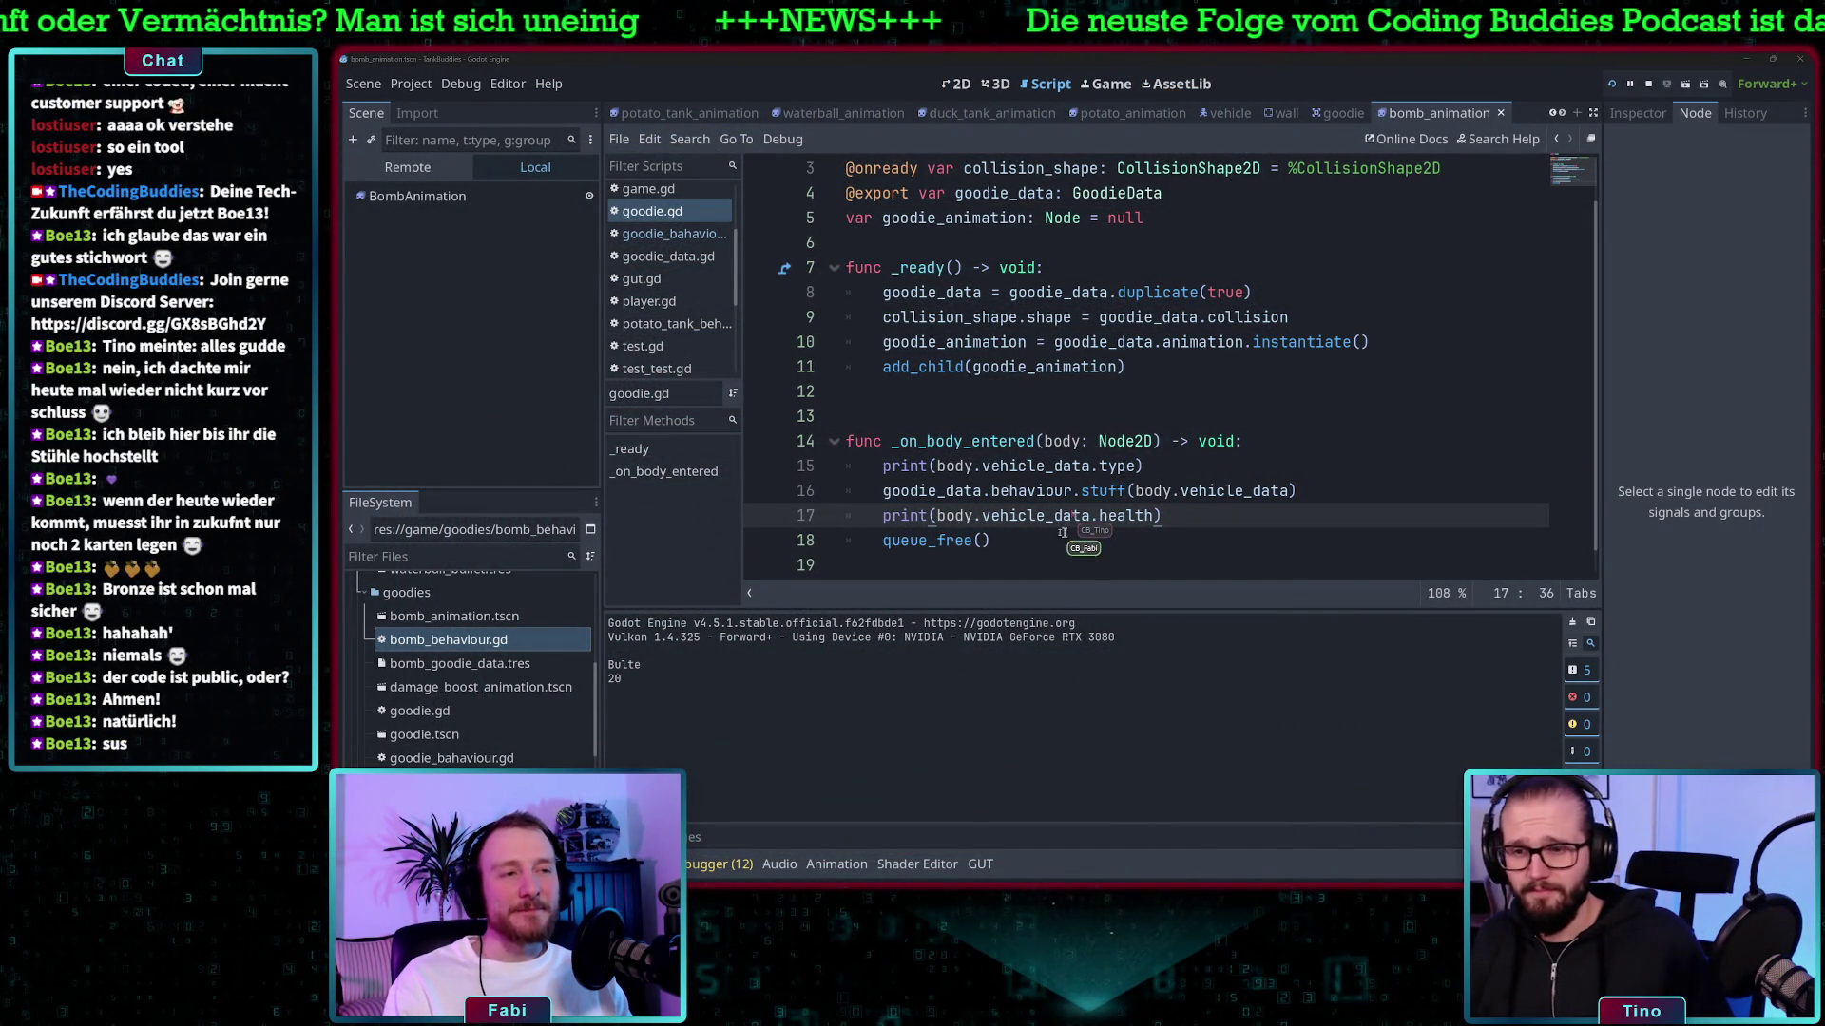
# - Open game.tscn and its game.gd script, going to the BOMB_GOODIE Vector2(1000, 500) line in _ready
pyautogui.click(1026, 542)
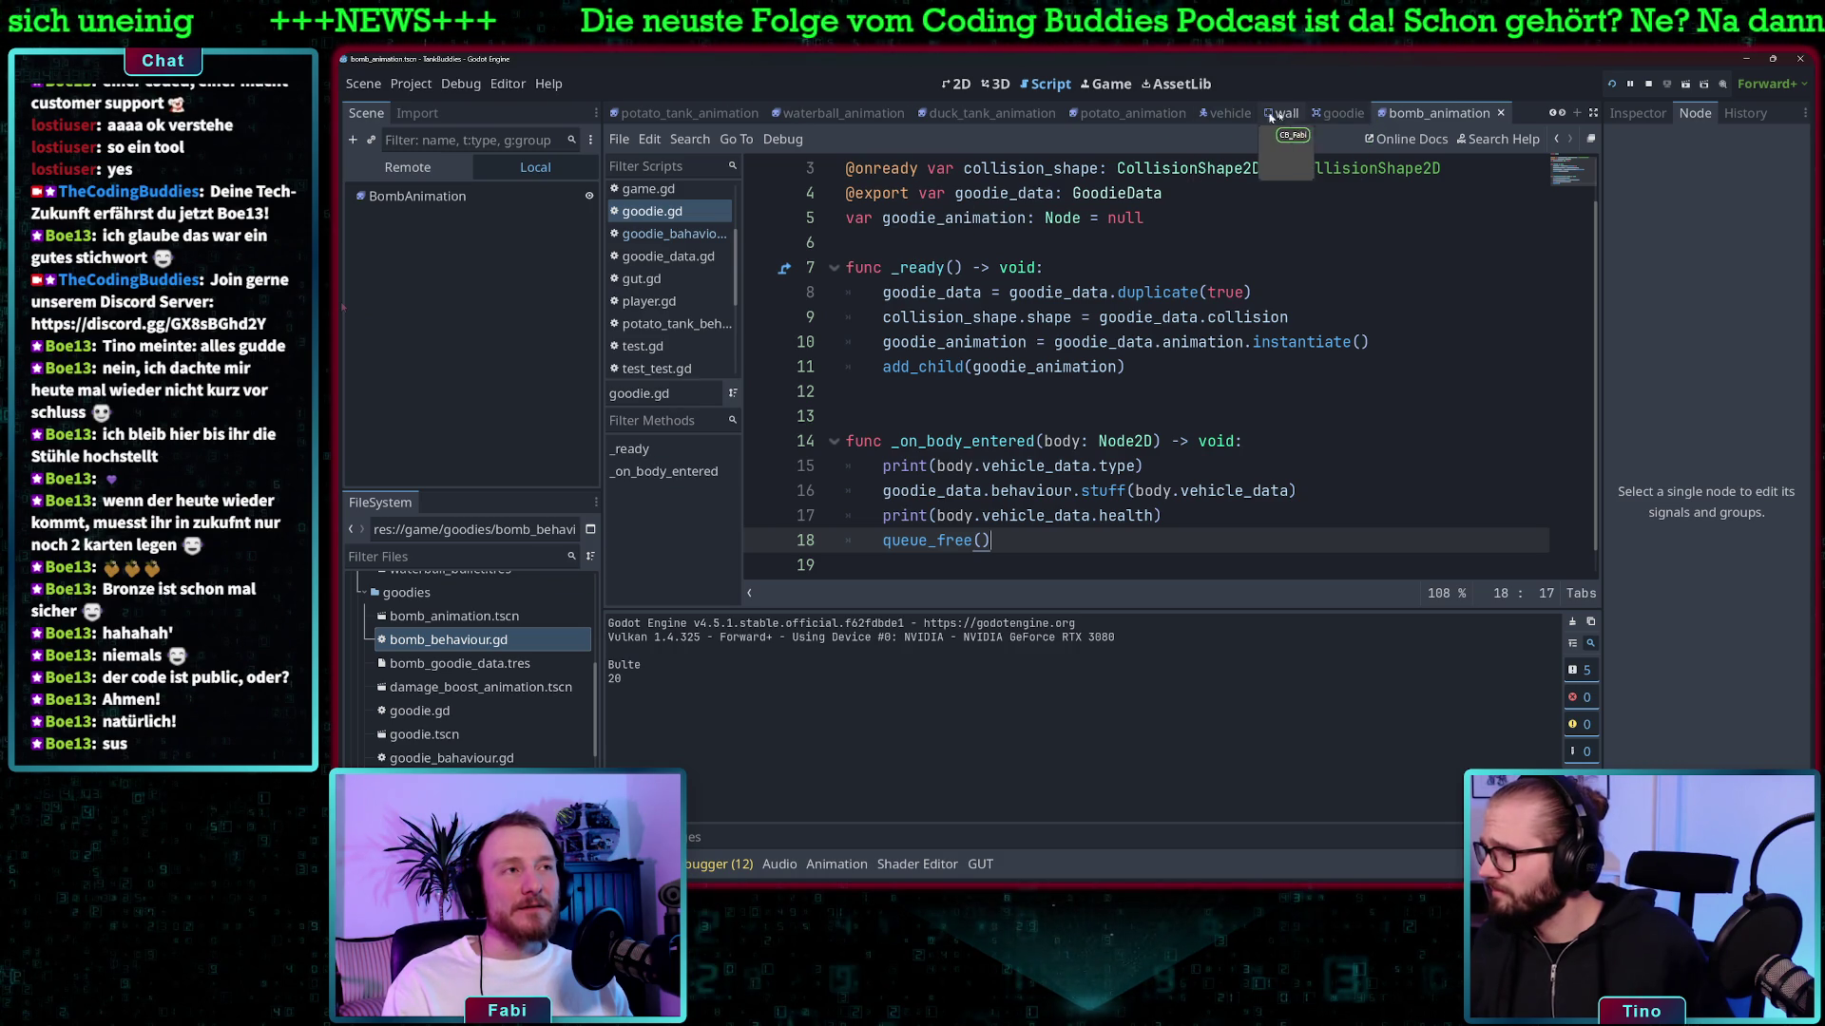
pyautogui.scroll(3, 655, 250)
pyautogui.scroll(2, 655, 250)
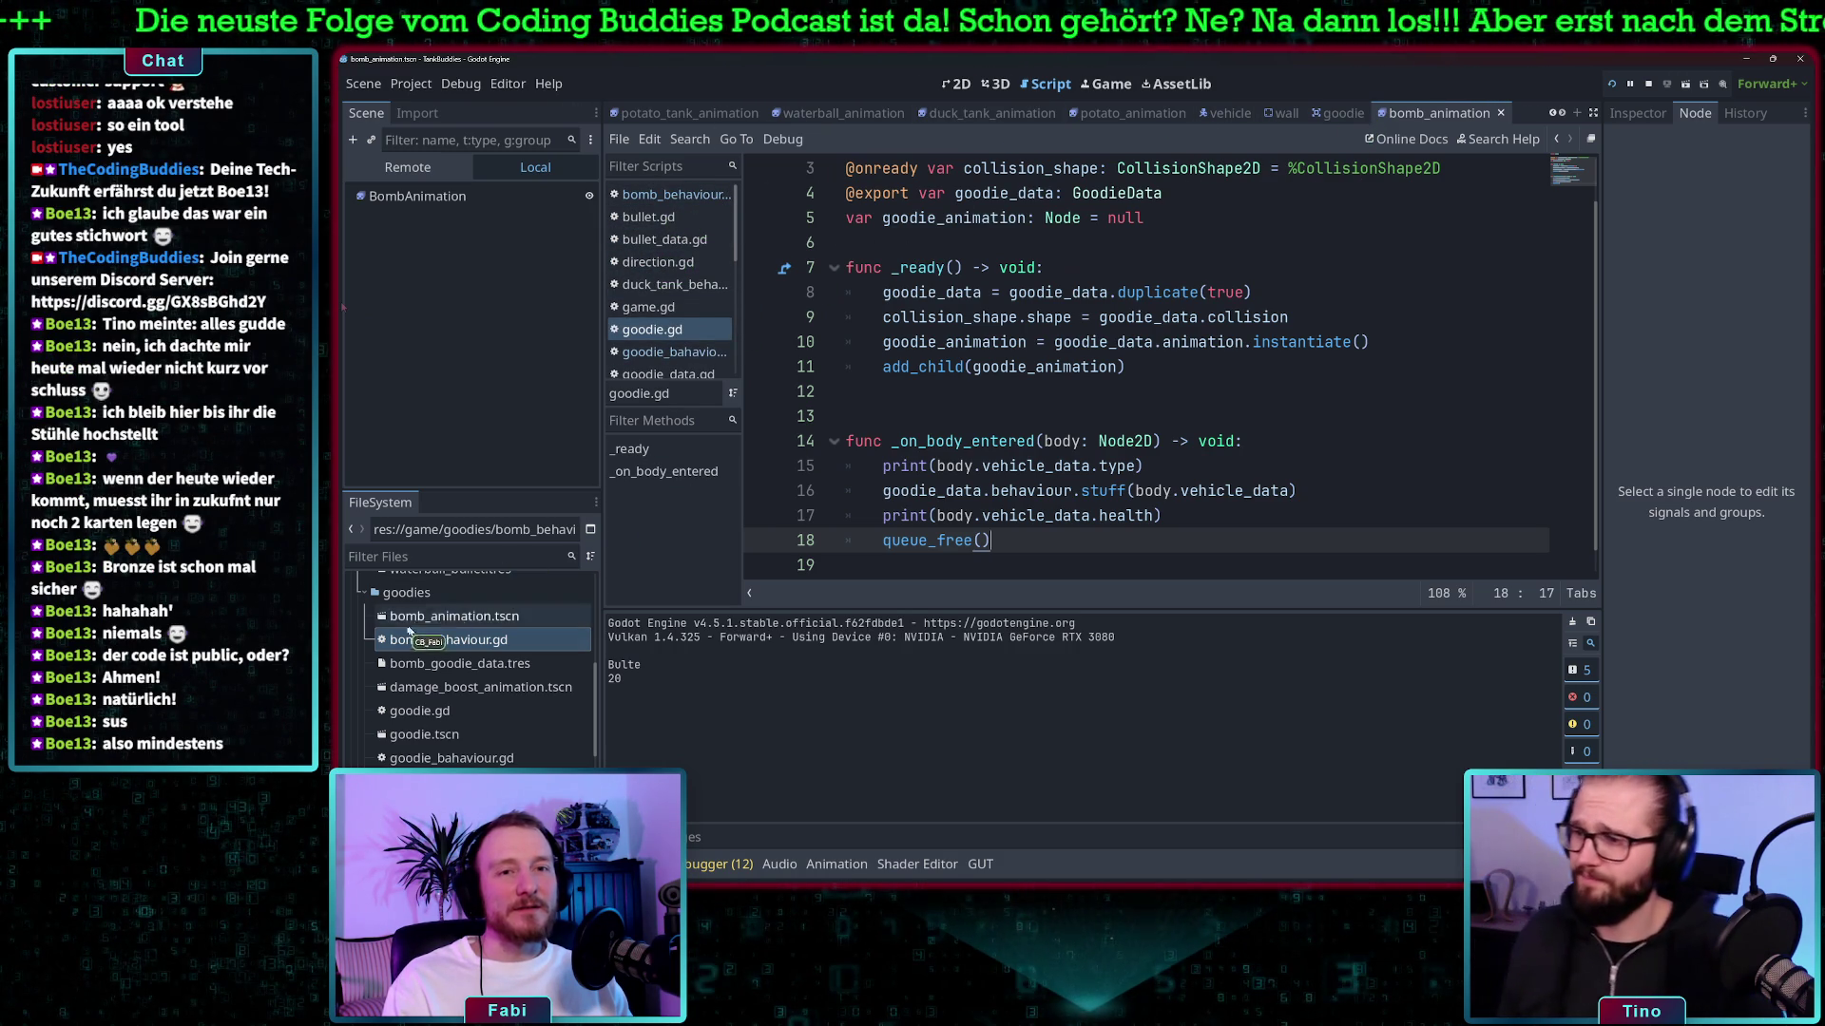
pyautogui.scroll(10, 430, 653)
pyautogui.scroll(-8, 431, 653)
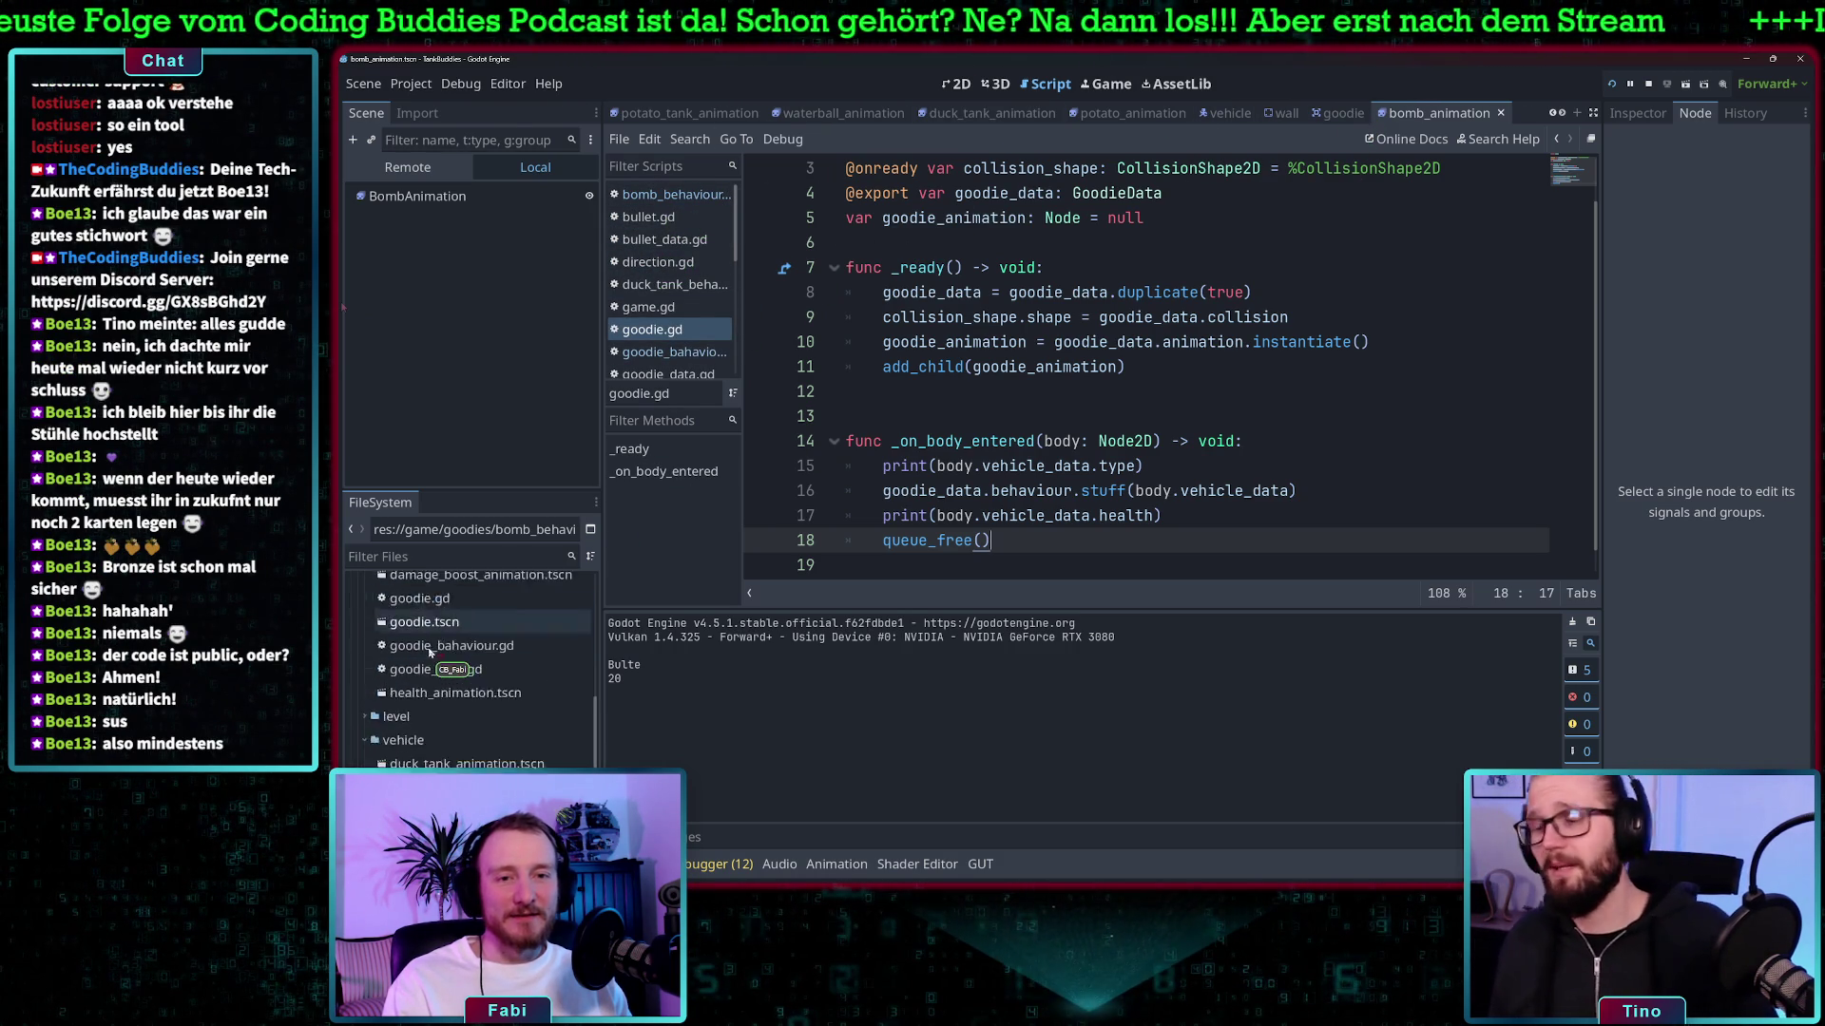
pyautogui.doubleClick(416, 765)
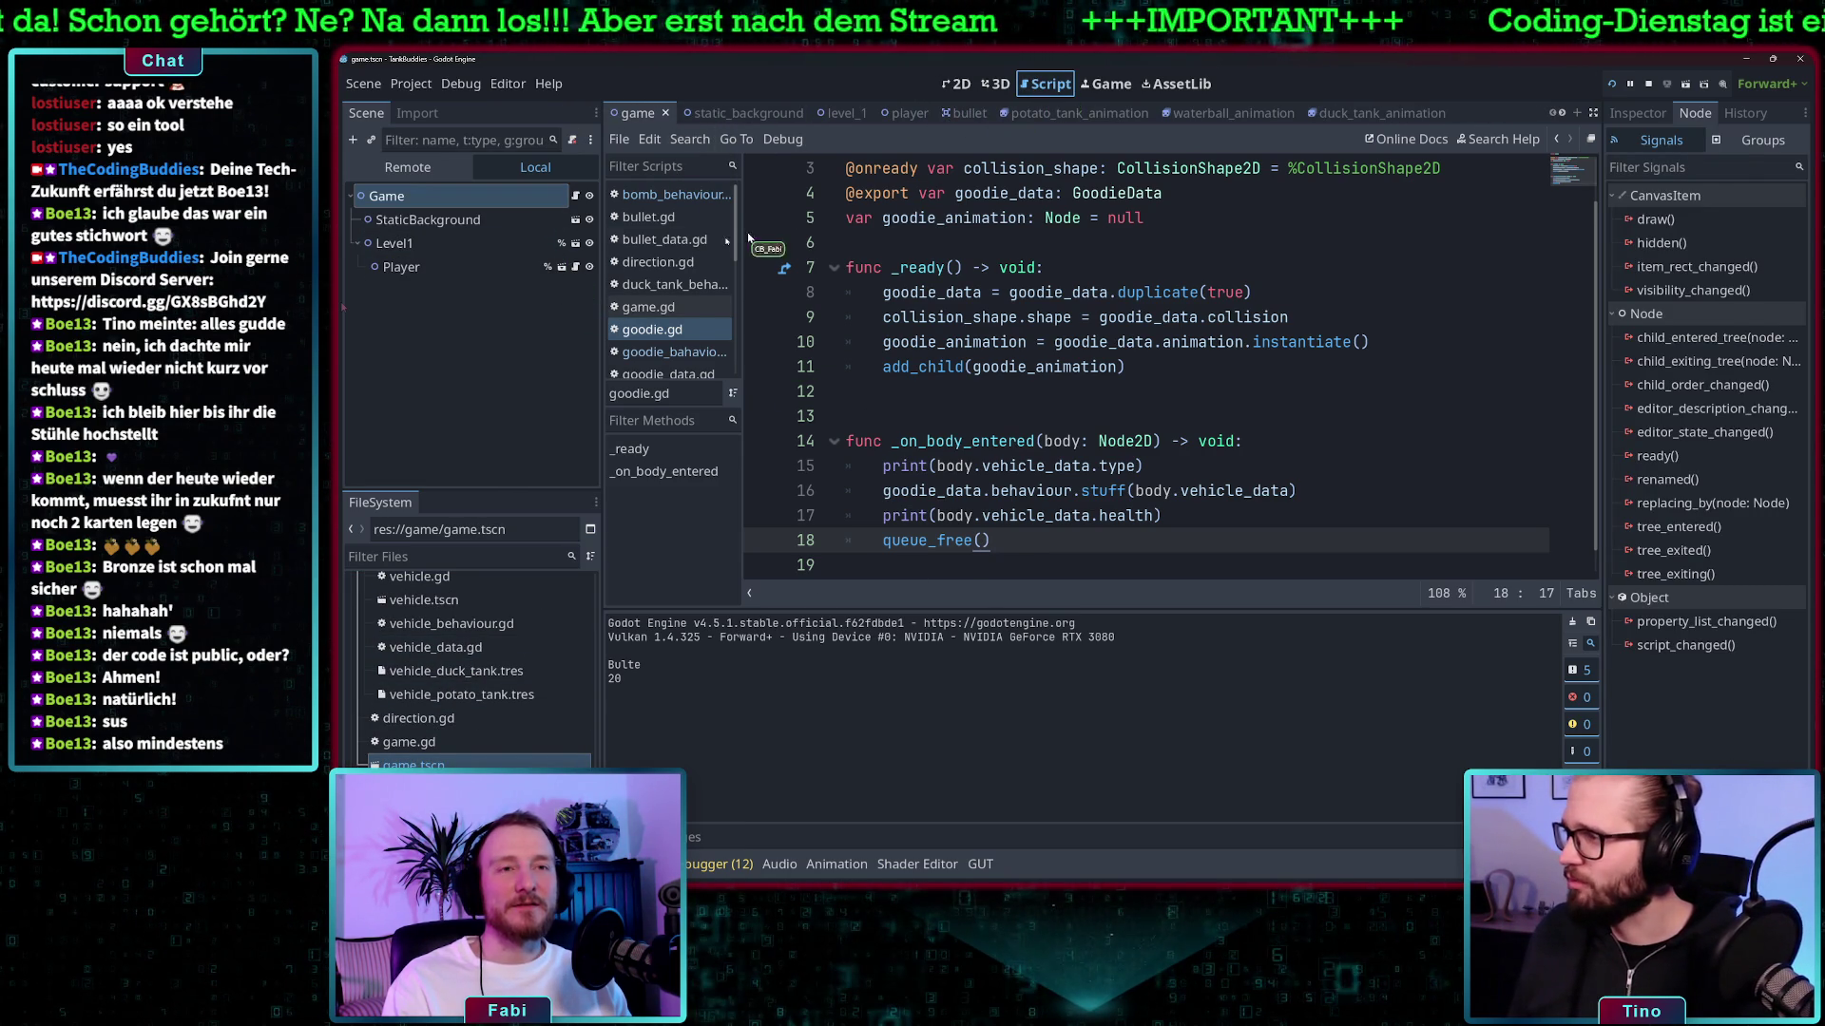
pyautogui.click(575, 196)
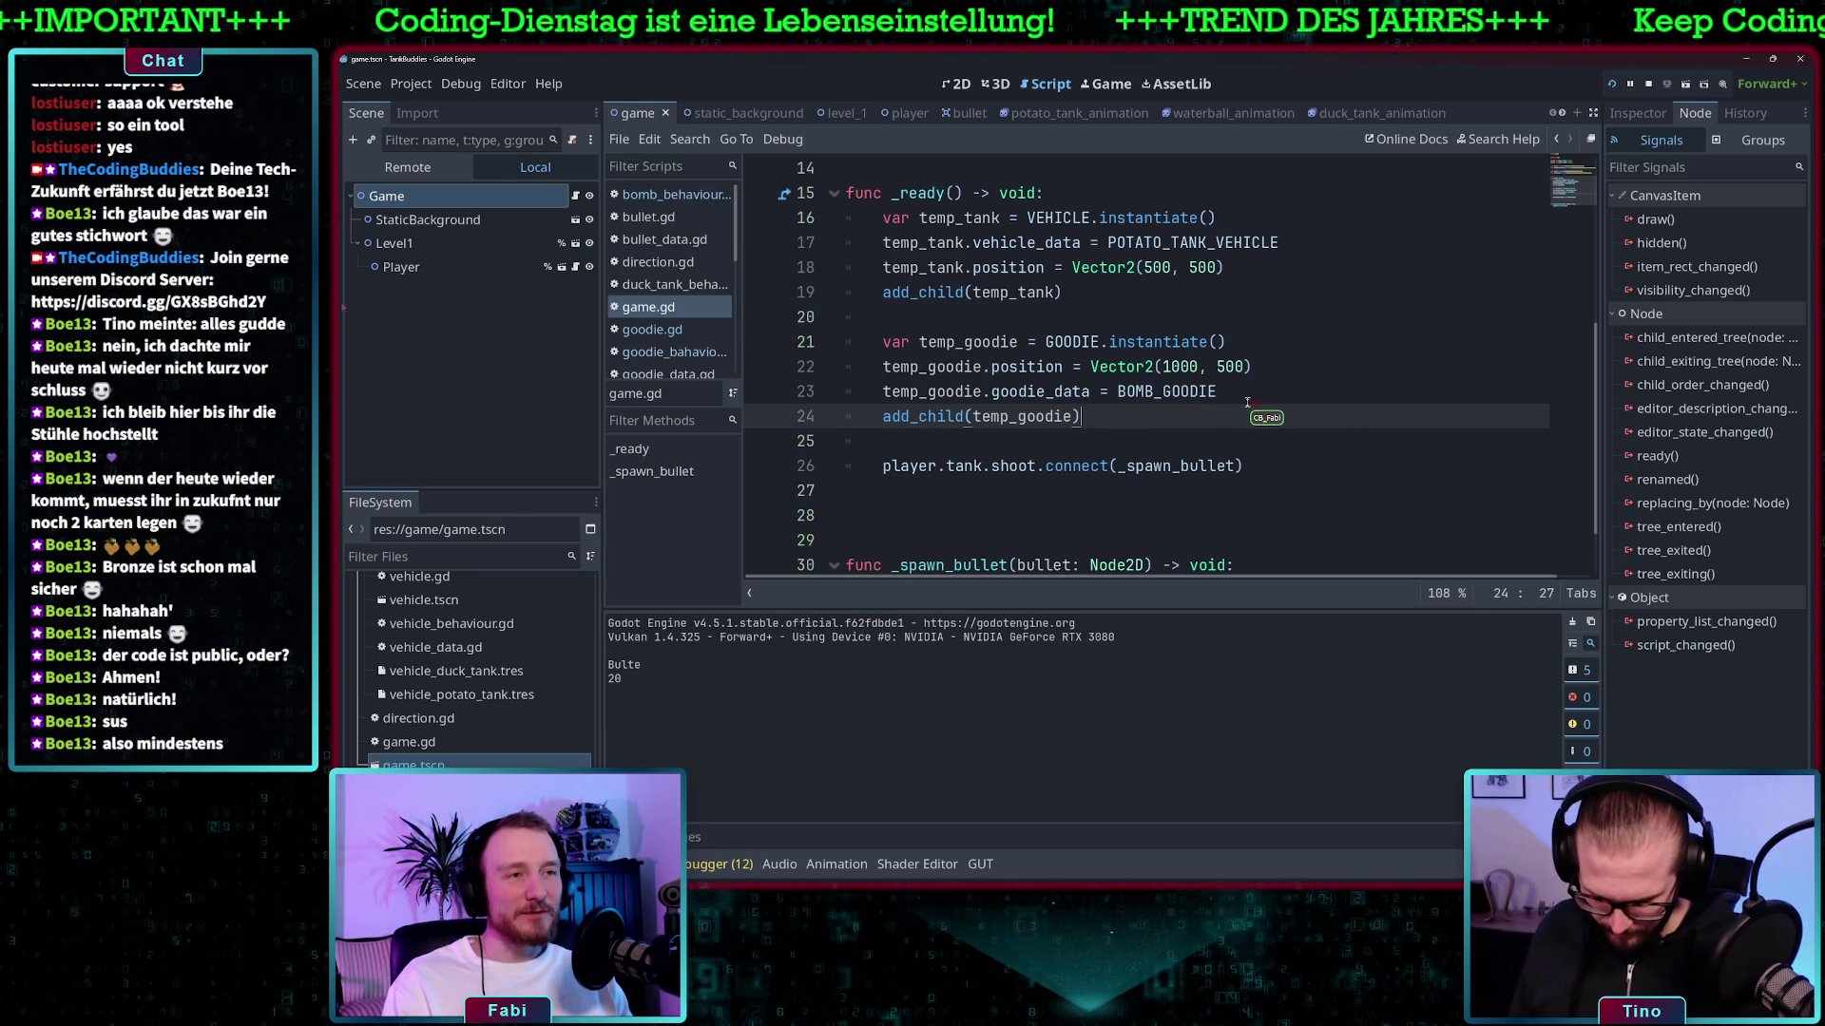
pyautogui.click(1277, 368)
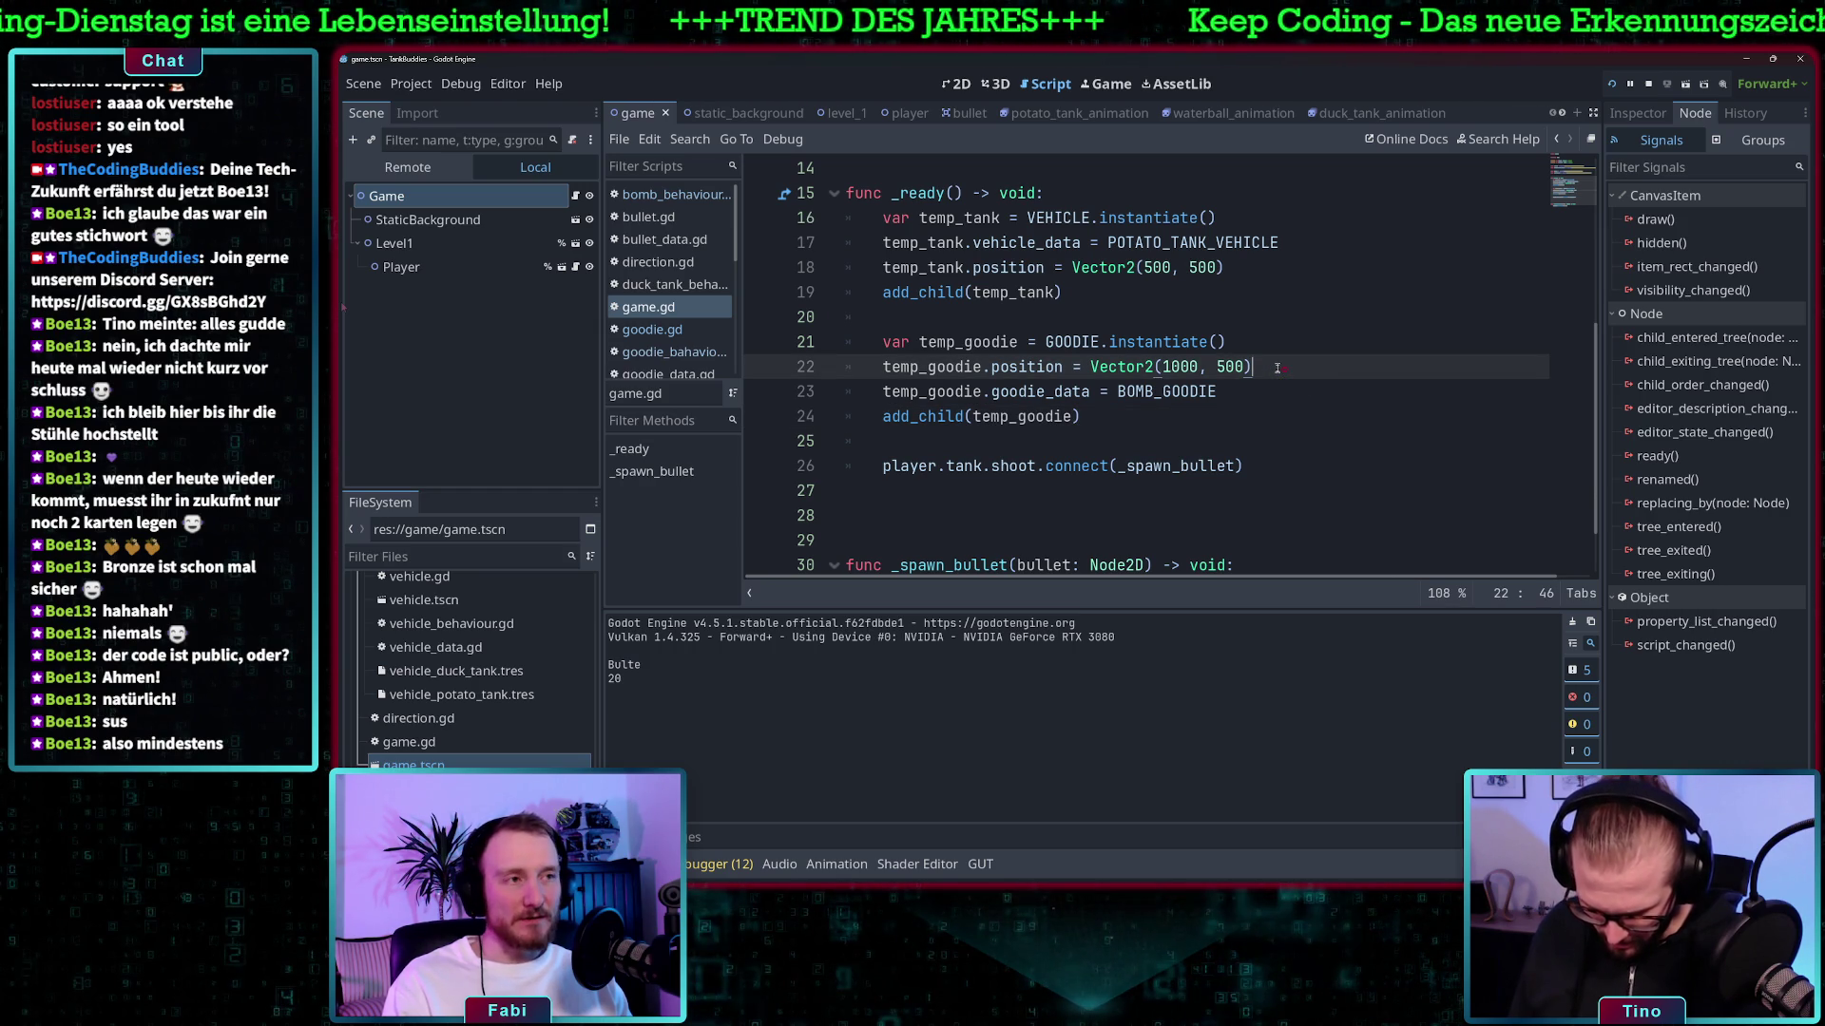
# - Duplicate the goodie setup lines 21–23 below add_child and change the copy's x from 1000 to 1200
pyautogui.moveTo(1272, 389); pyautogui.dragTo(1024, 348)
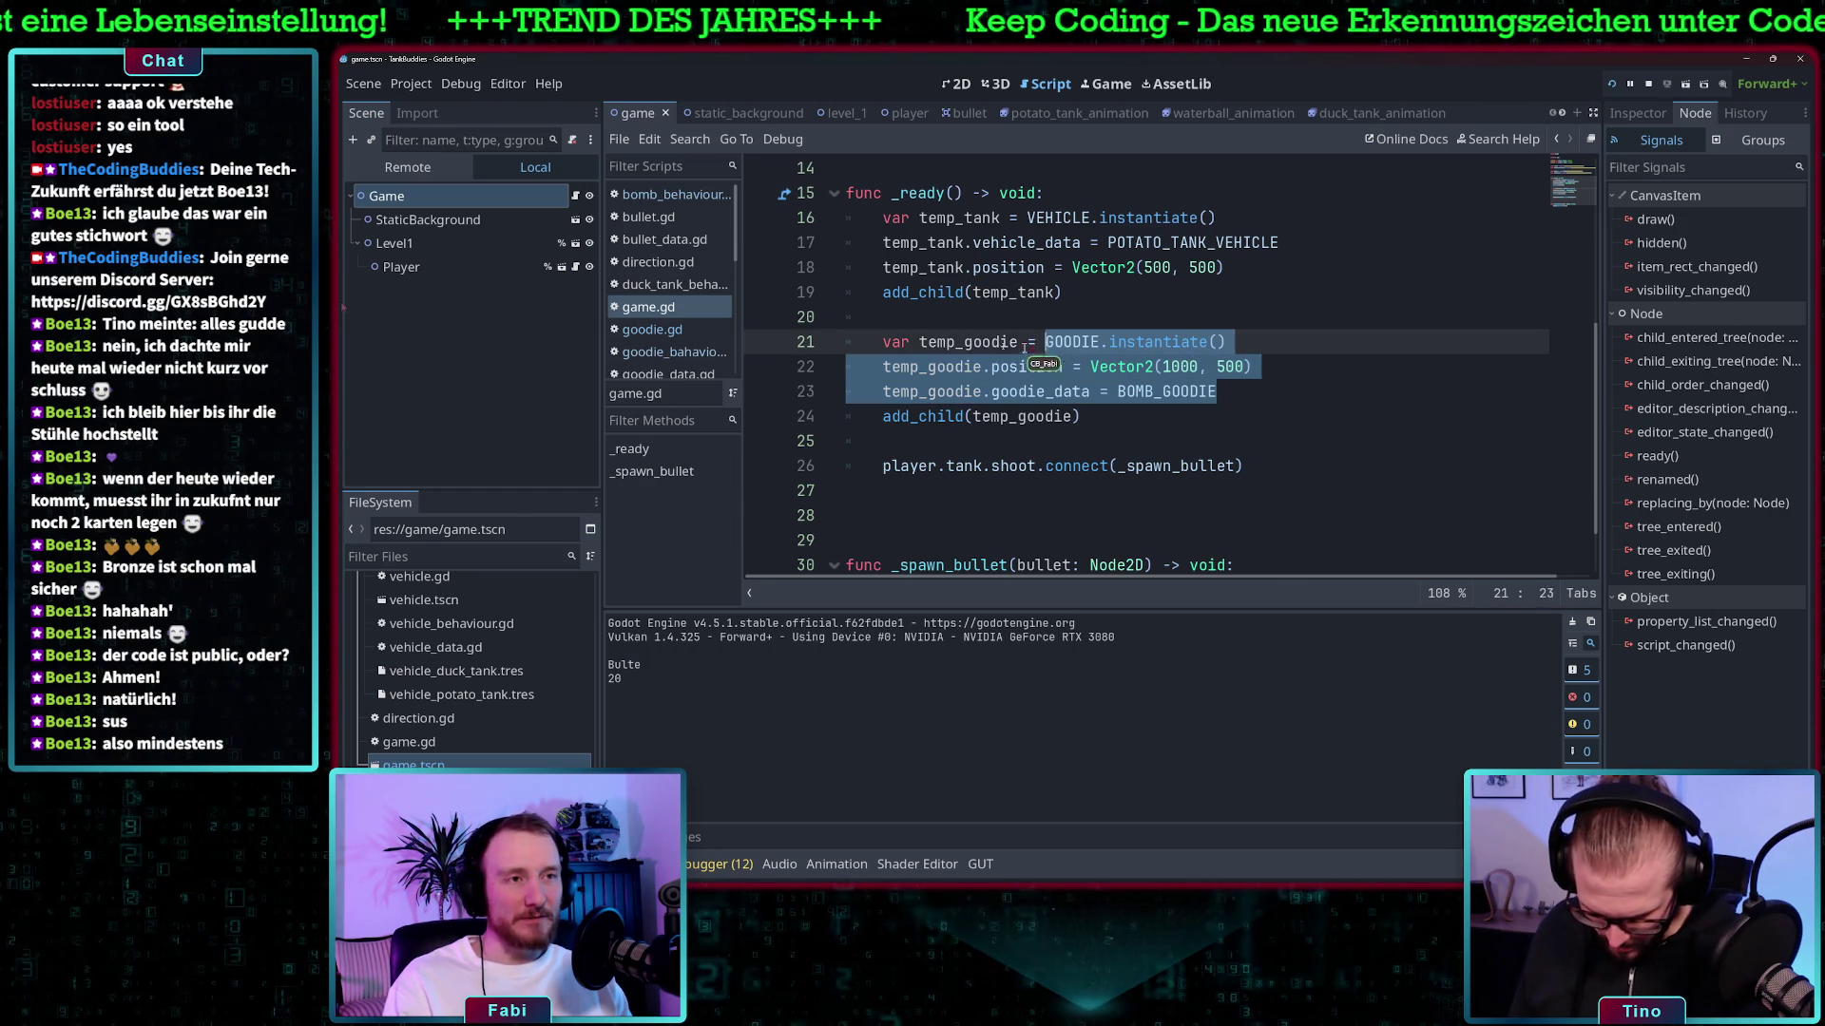
pyautogui.click(1152, 410)
pyautogui.press('Return')
pyautogui.write('temp_goodie = GOODIE.instantiate() \ttemp_goodie.position = Vector2(1000, 500) \ttemp_goodie.goodie_data = BOMB_GOODIE')
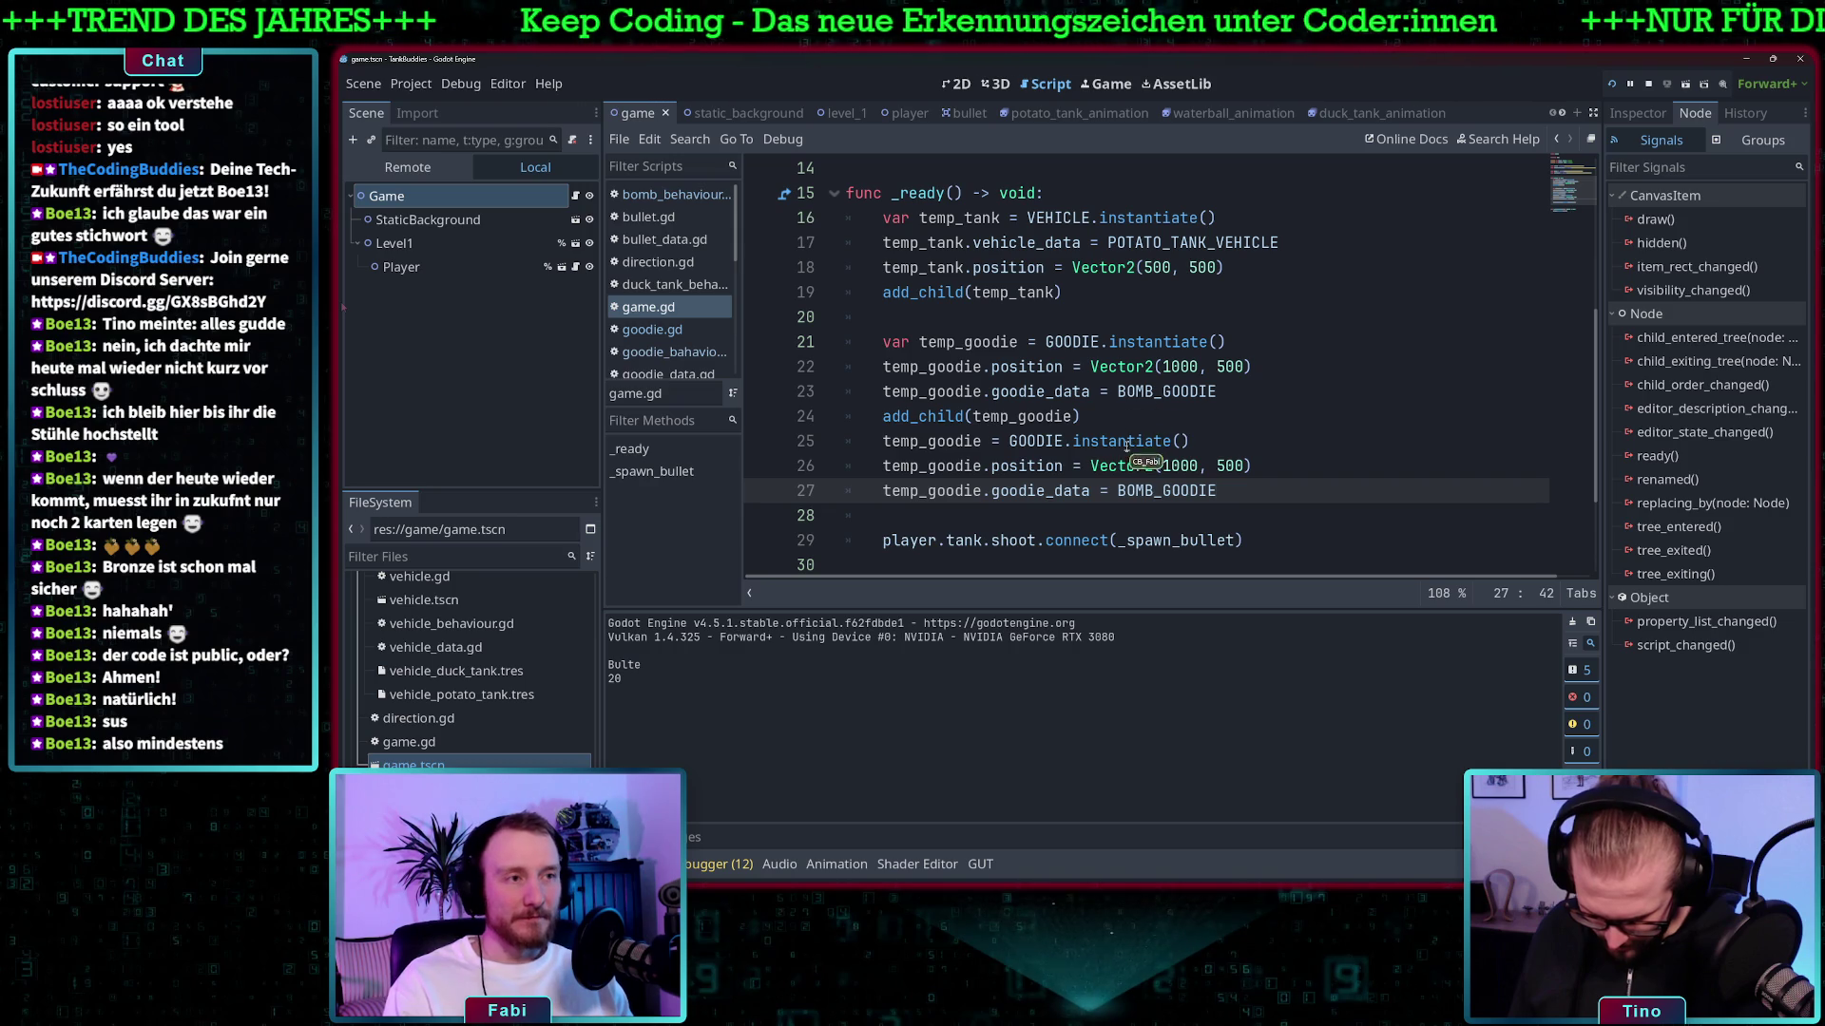
pyautogui.click(1187, 465)
pyautogui.press('BackSpace')
pyautogui.write('2')
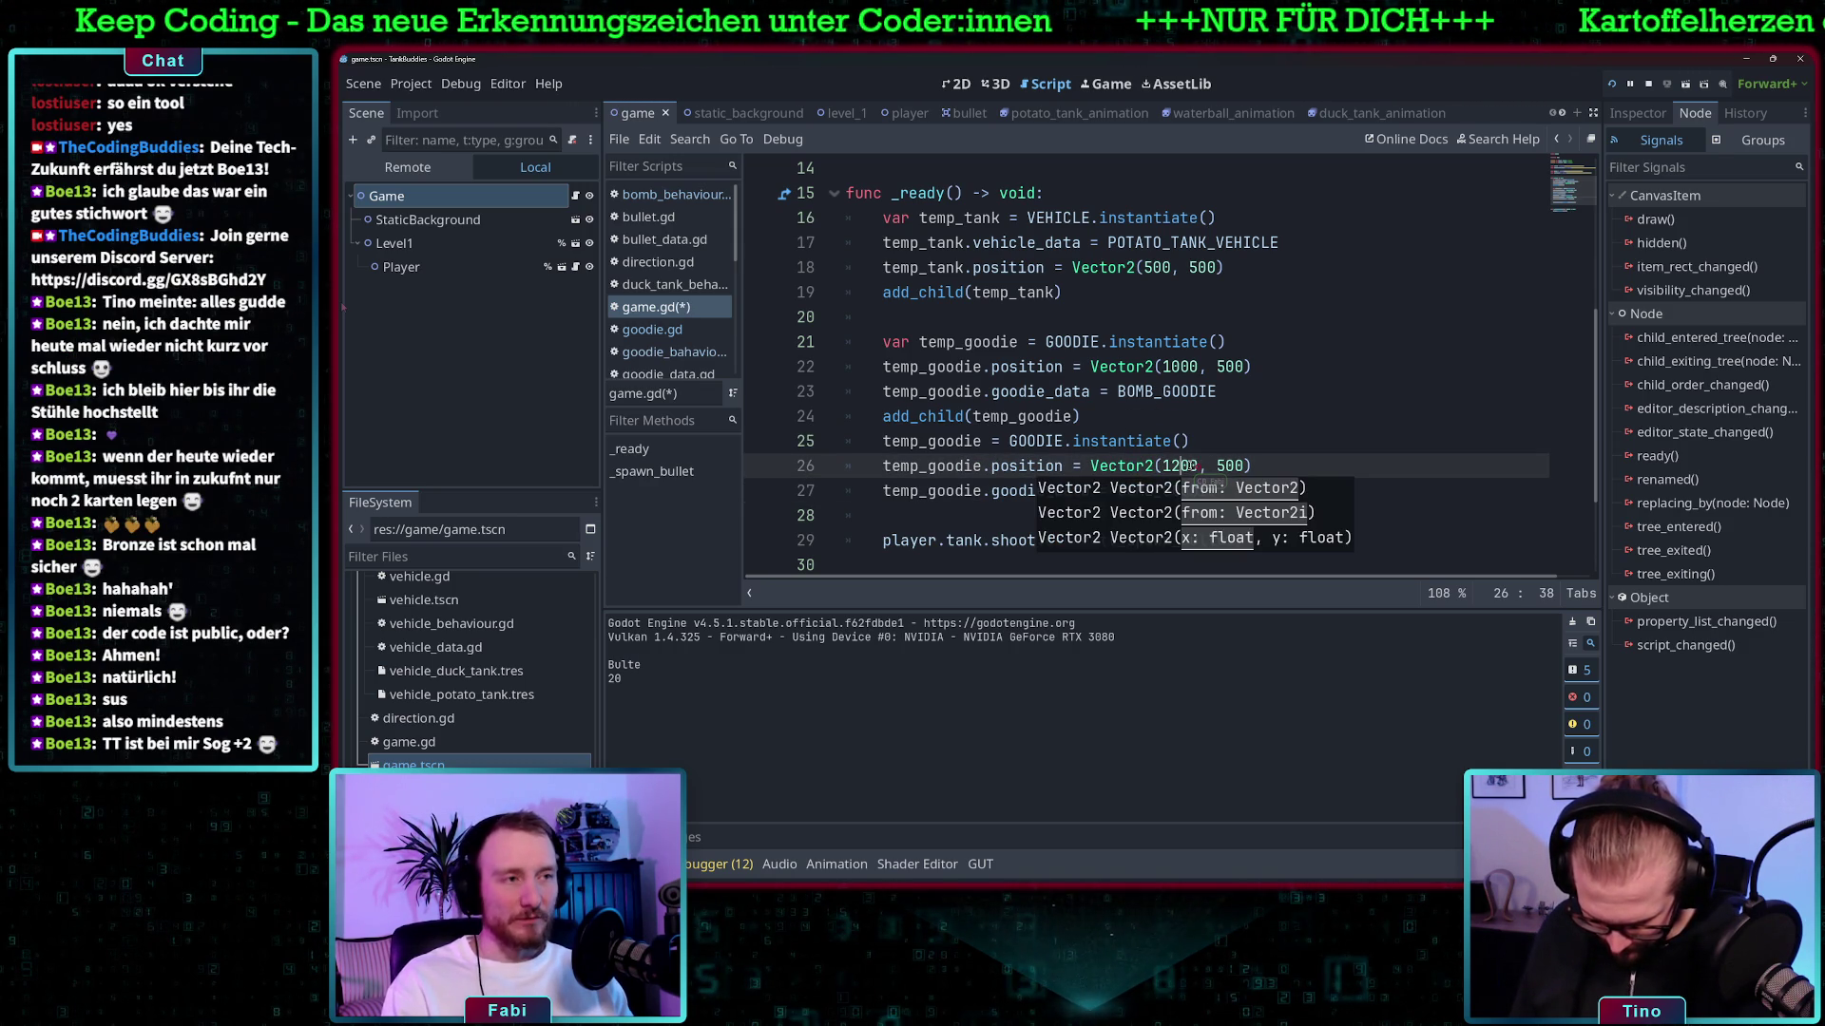
# - Add another add_child(temp_goodie) for the second bomb and run the project
pyautogui.click(1251, 464)
pyautogui.click(1232, 490)
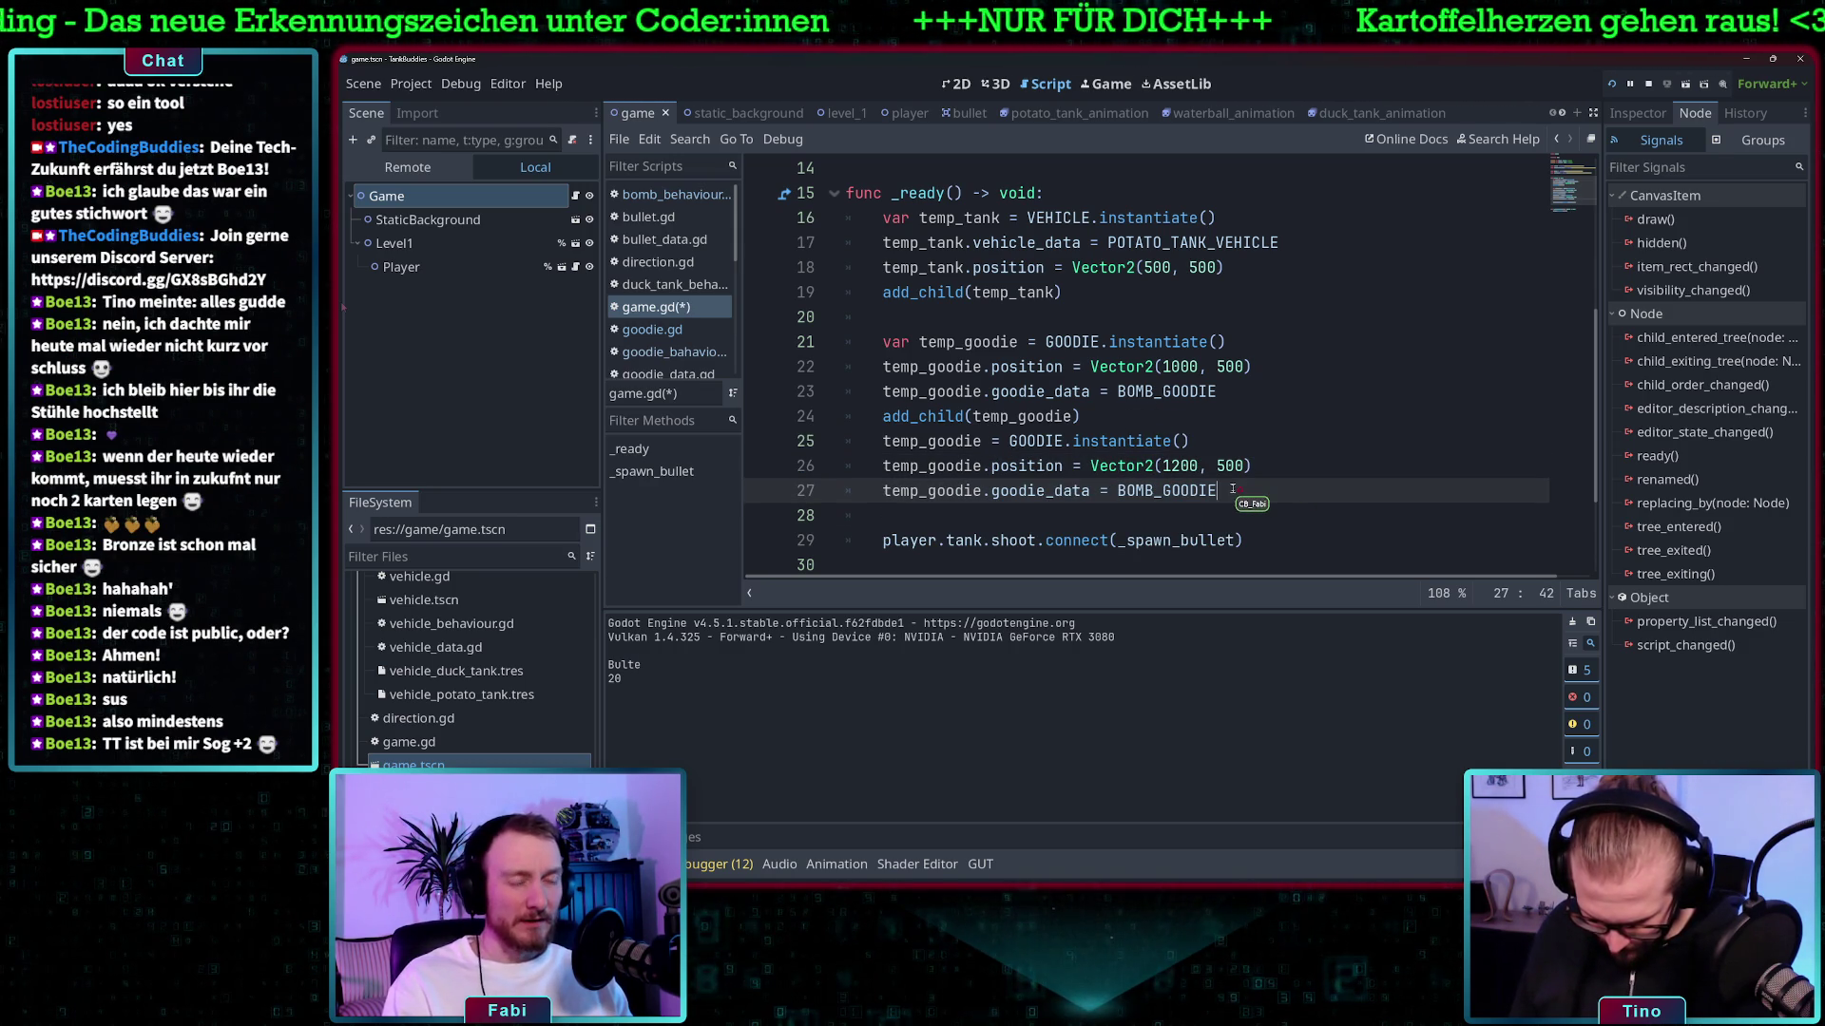
pyautogui.press('Up')
pyautogui.press('Up')
pyautogui.press('Up')
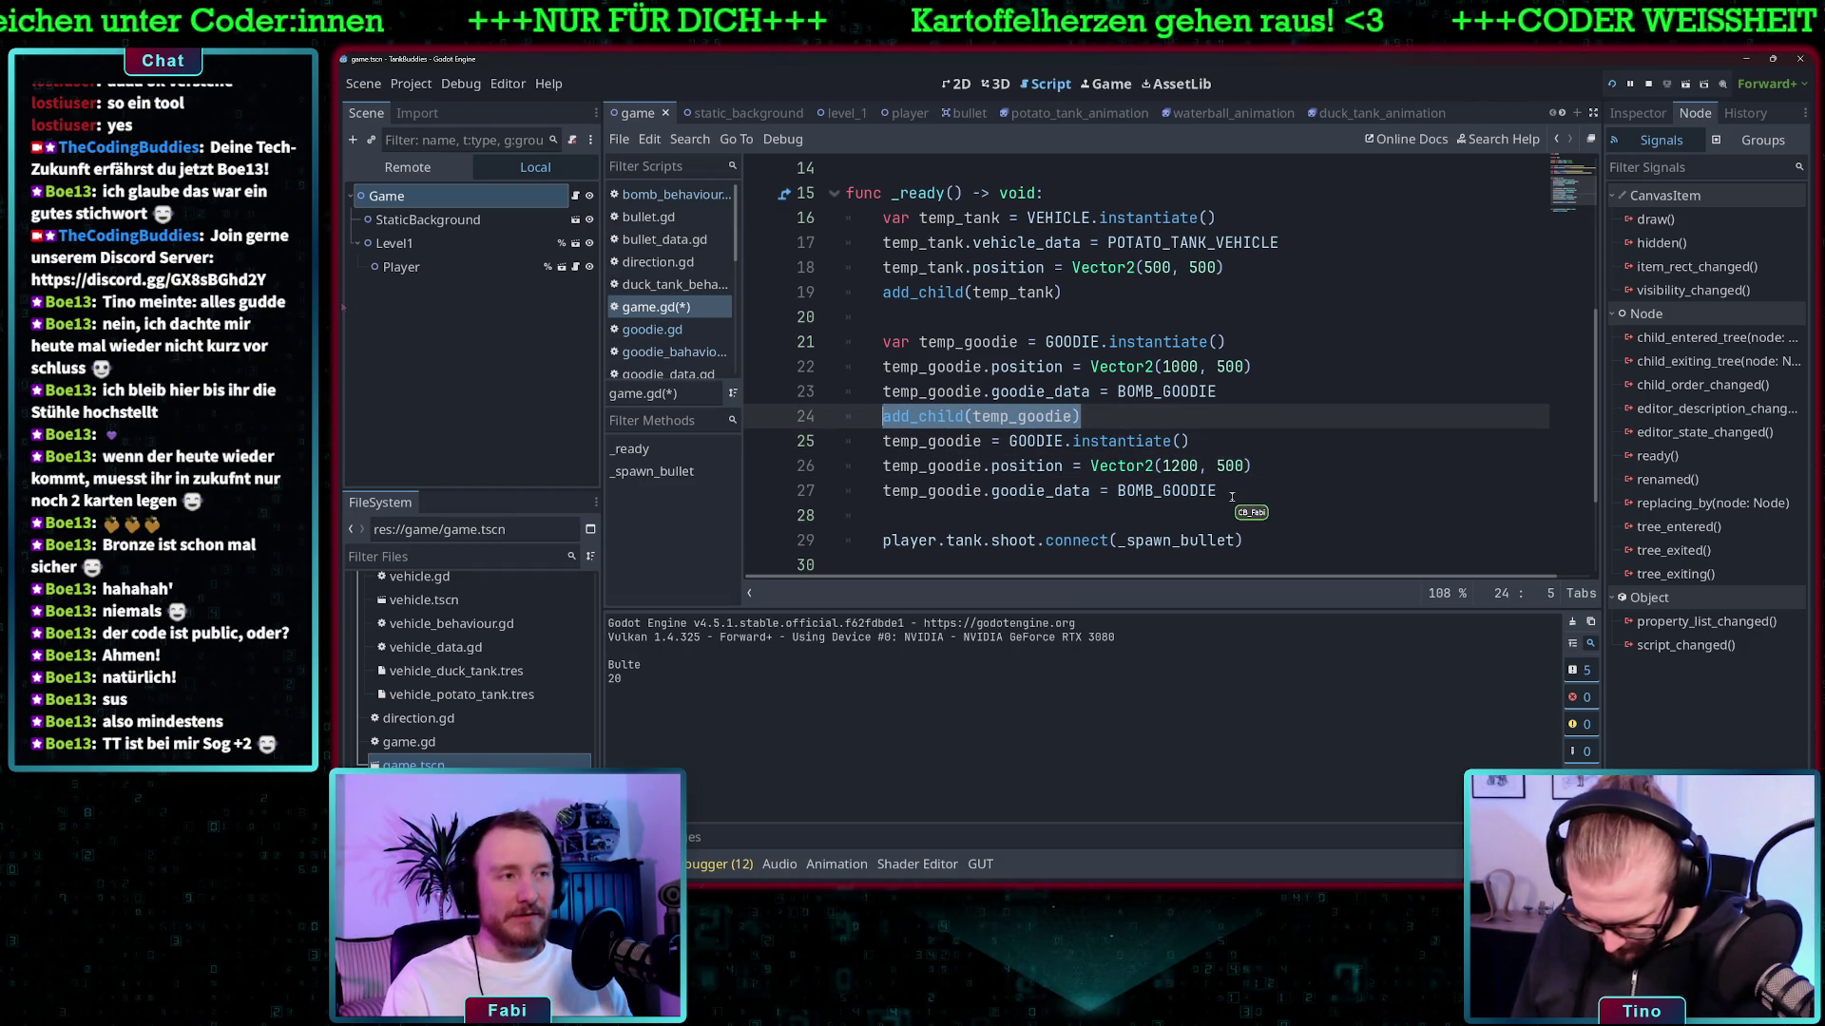
pyautogui.click(1231, 491)
pyautogui.press('Return')
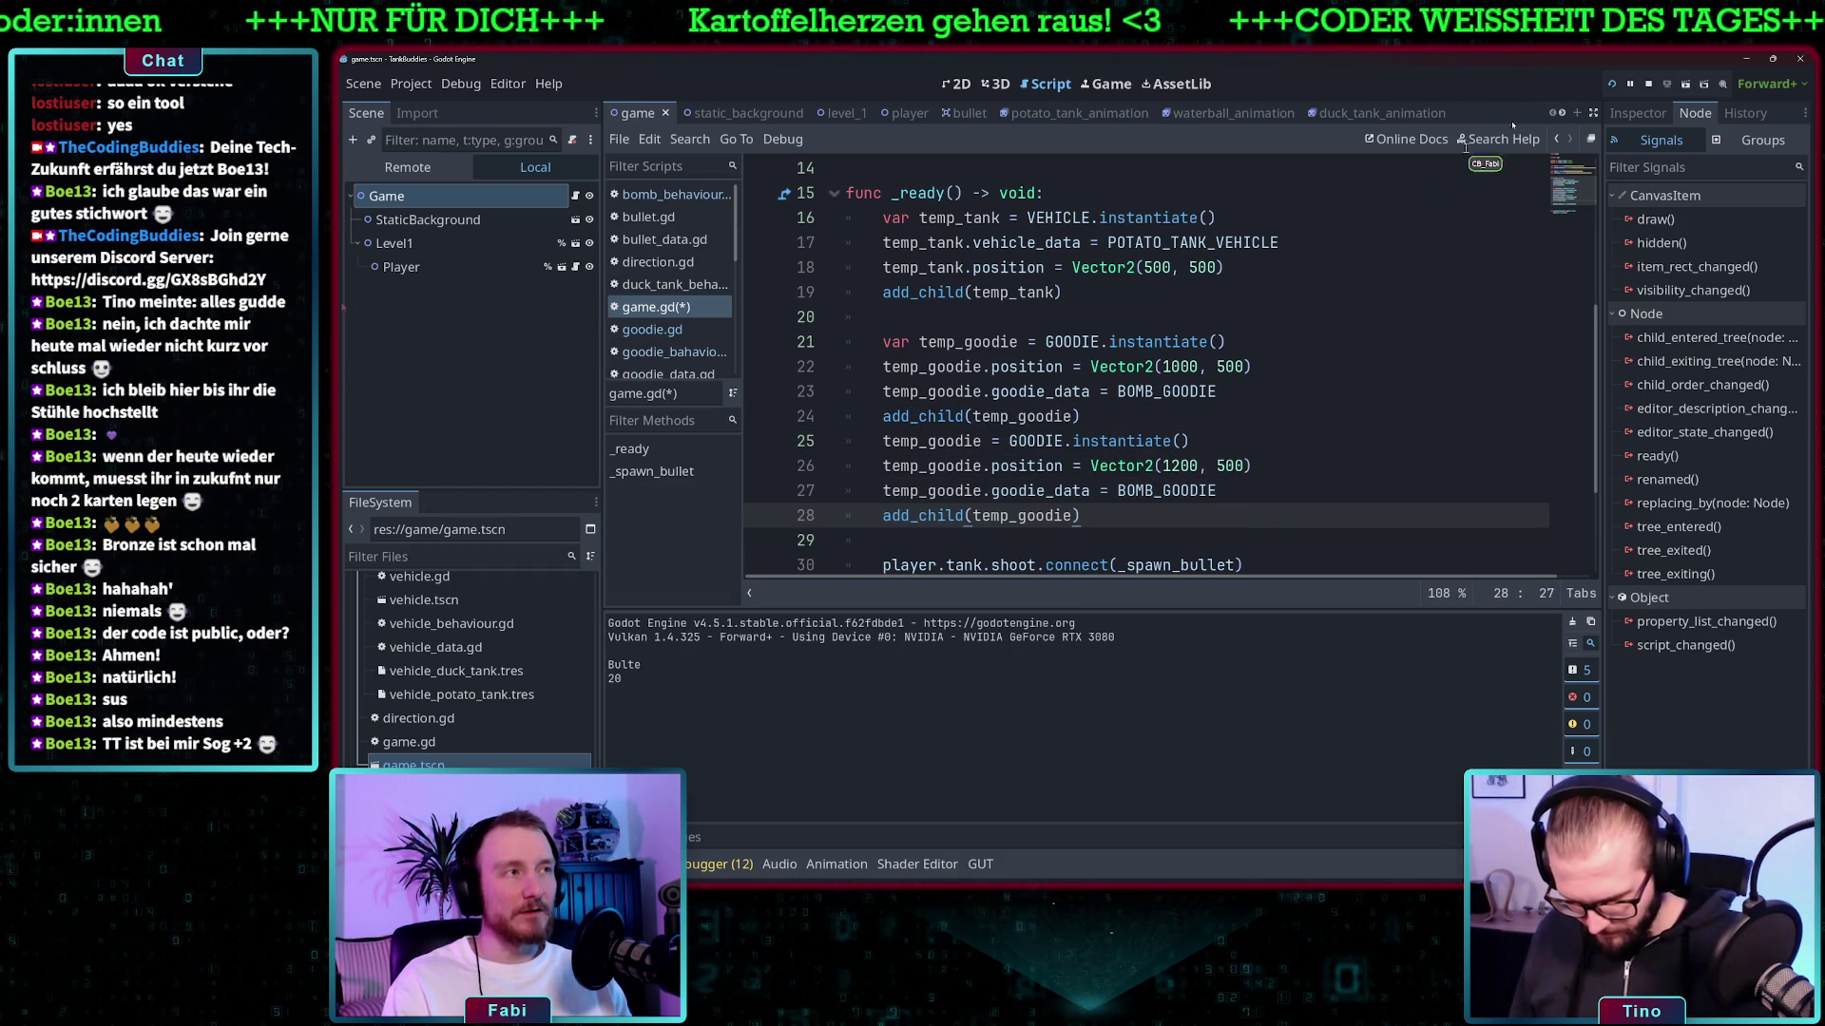
pyautogui.click(1614, 85)
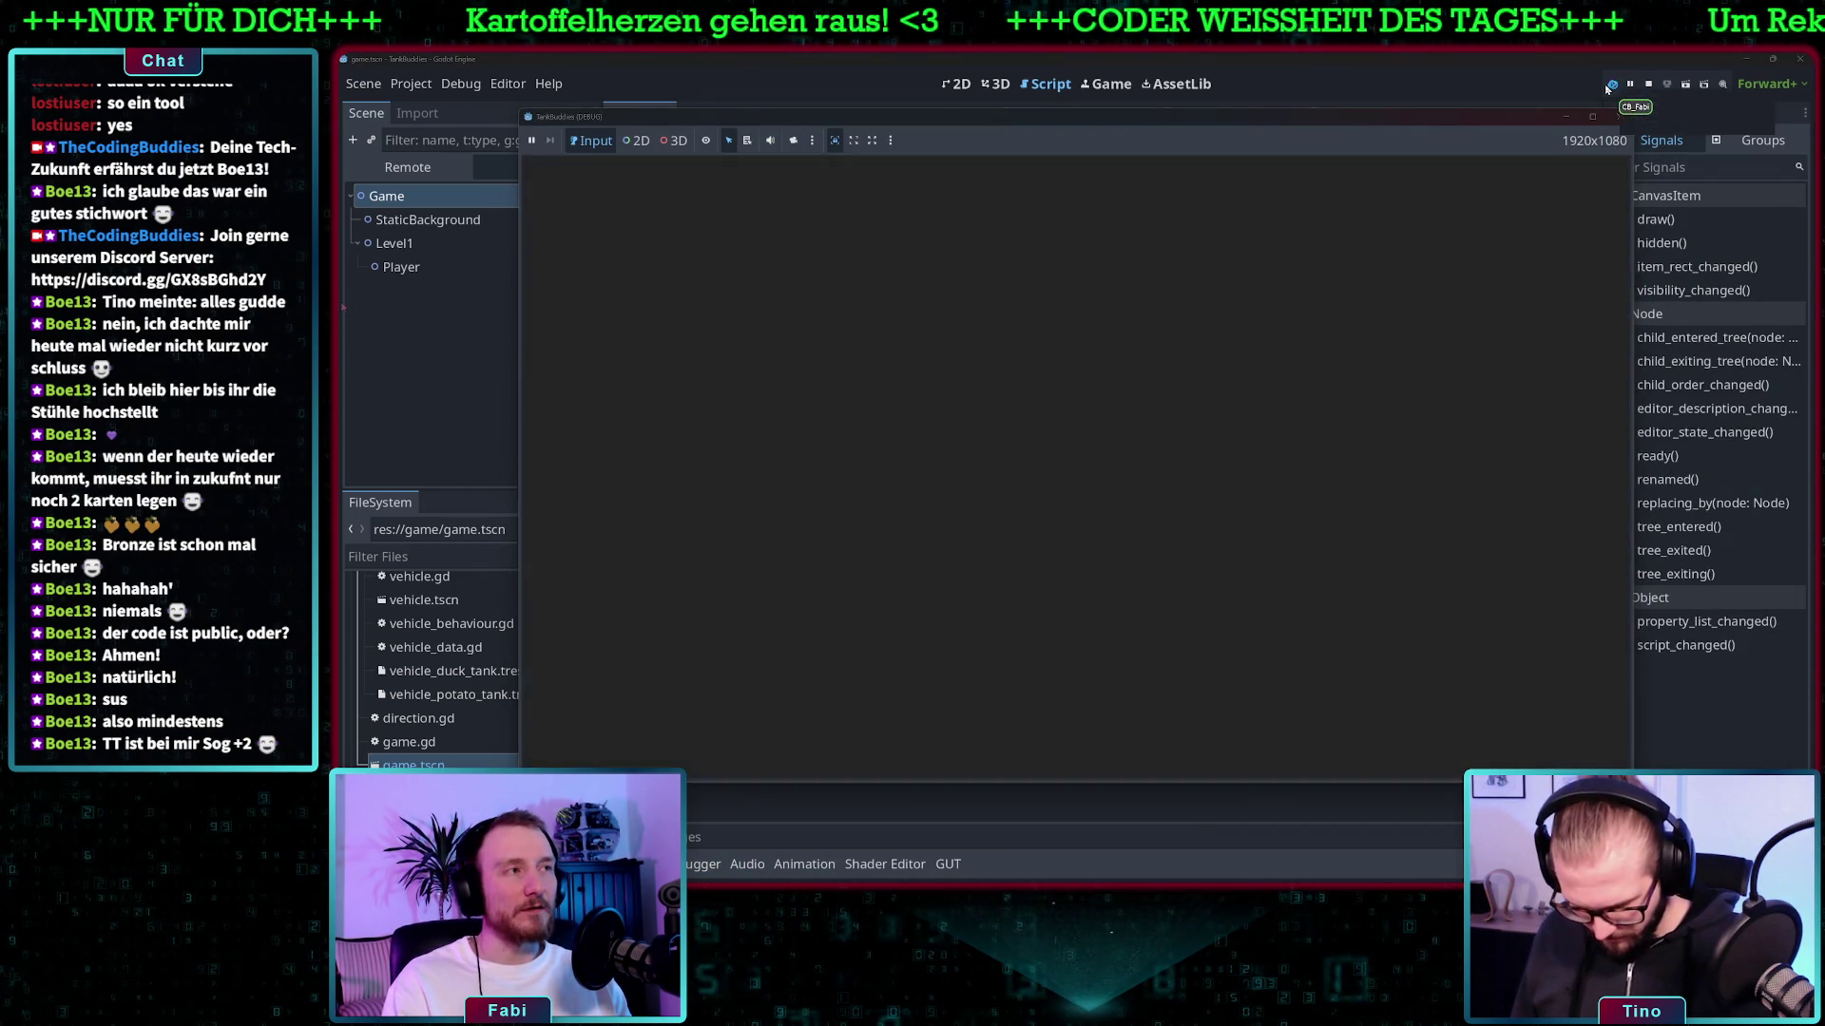